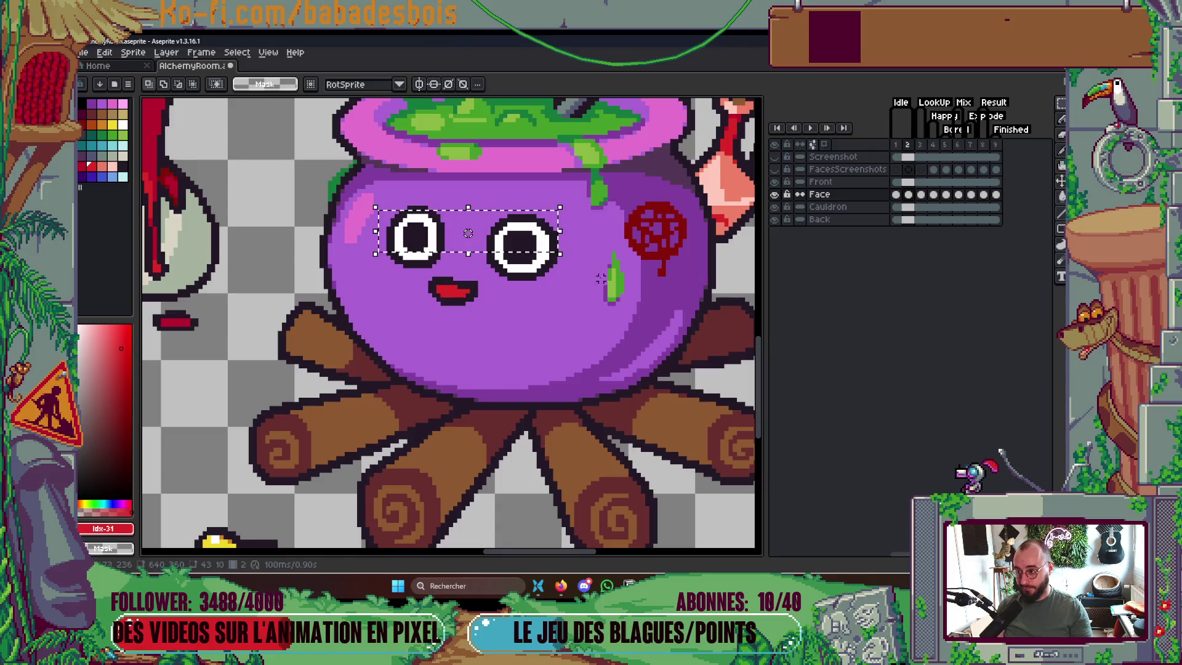
# Shift the eye pixels into a half-closed position and drop the selection
pyautogui.moveTo(372, 202); pyautogui.dragTo(558, 254)
pyautogui.press('Up')
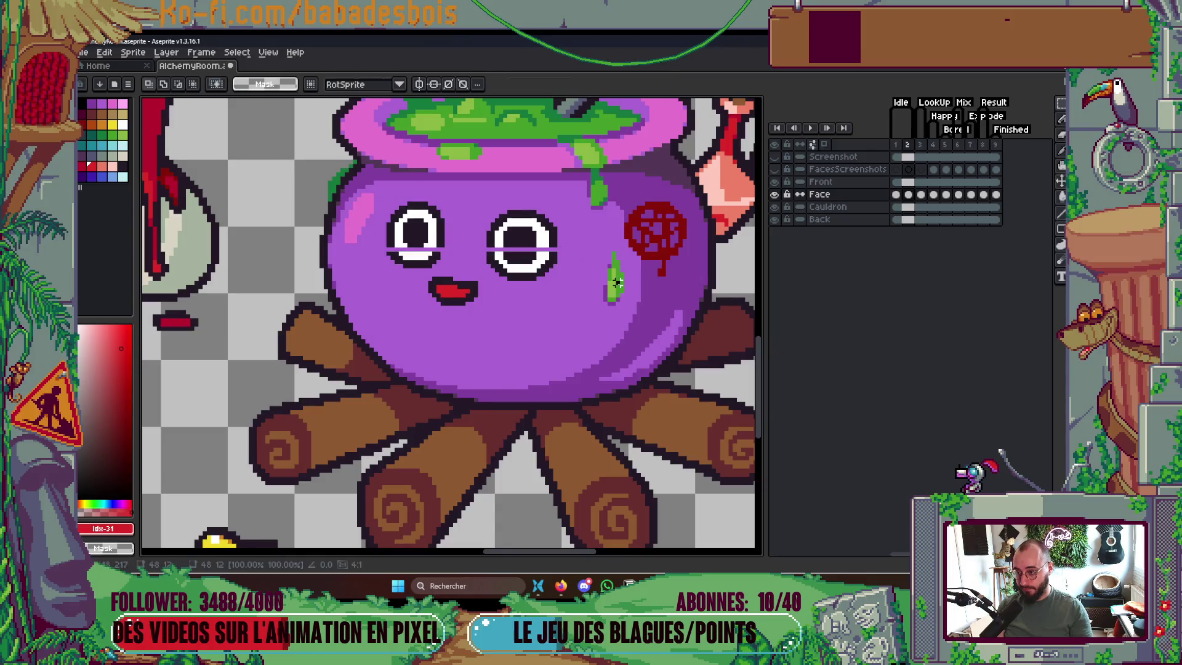
pyautogui.hotkey('ctrl', 'd')
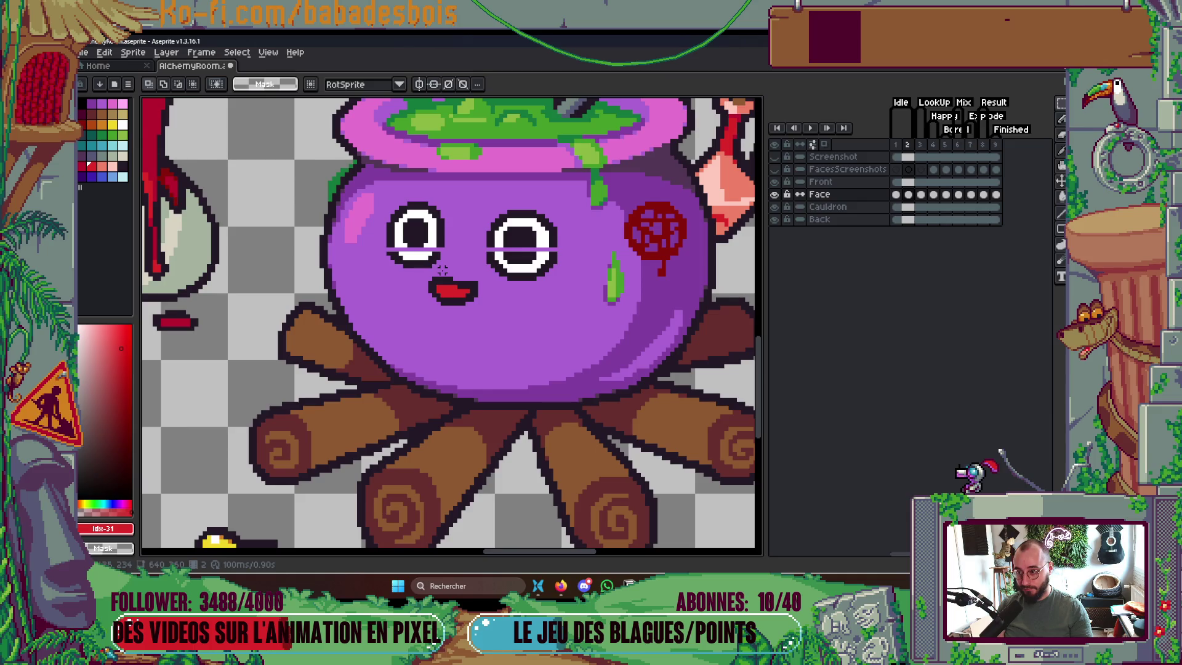
# Add a new frame and clear the eyelid line from both eyes
pyautogui.hotkey('alt', 'n')
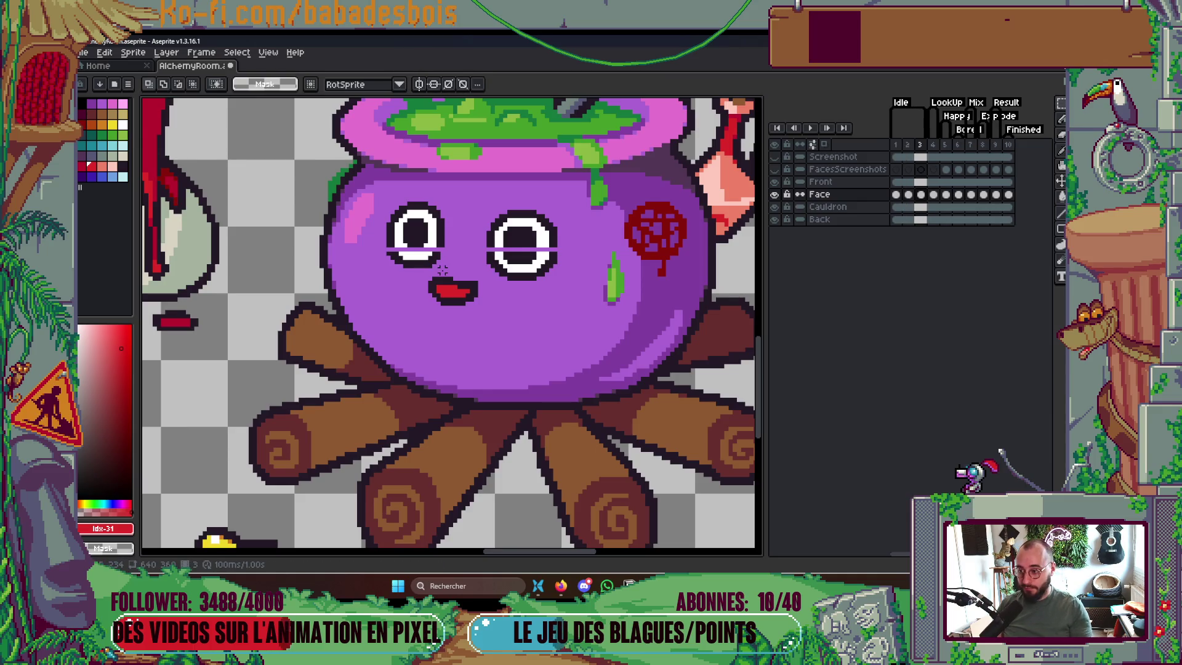
pyautogui.moveTo(377, 246)
pyautogui.mouseDown()
pyautogui.moveTo(580, 276)
pyautogui.moveTo(589, 314)
pyautogui.mouseUp()
pyautogui.press('Delete')
# Zoom out, step through the frames and add an eleventh frame
pyautogui.scroll(-3, 592, 329)
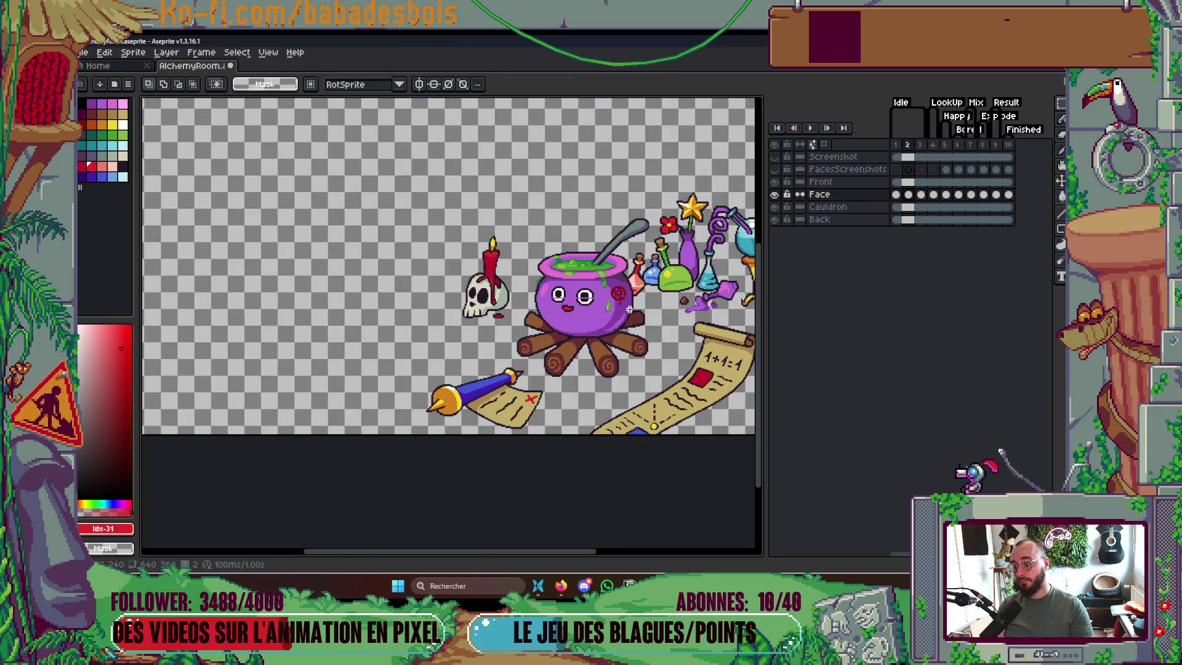
pyautogui.press('Right')
pyautogui.press('Left')
pyautogui.press('Left')
pyautogui.press('Left')
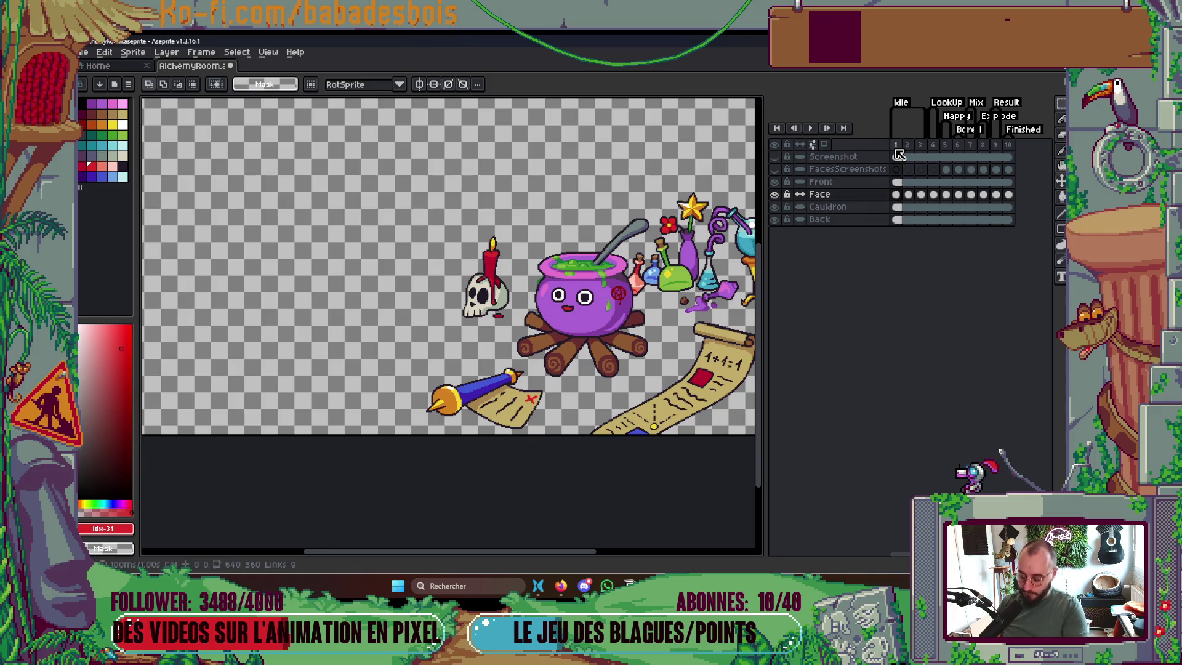
pyautogui.hotkey('alt', 'n')
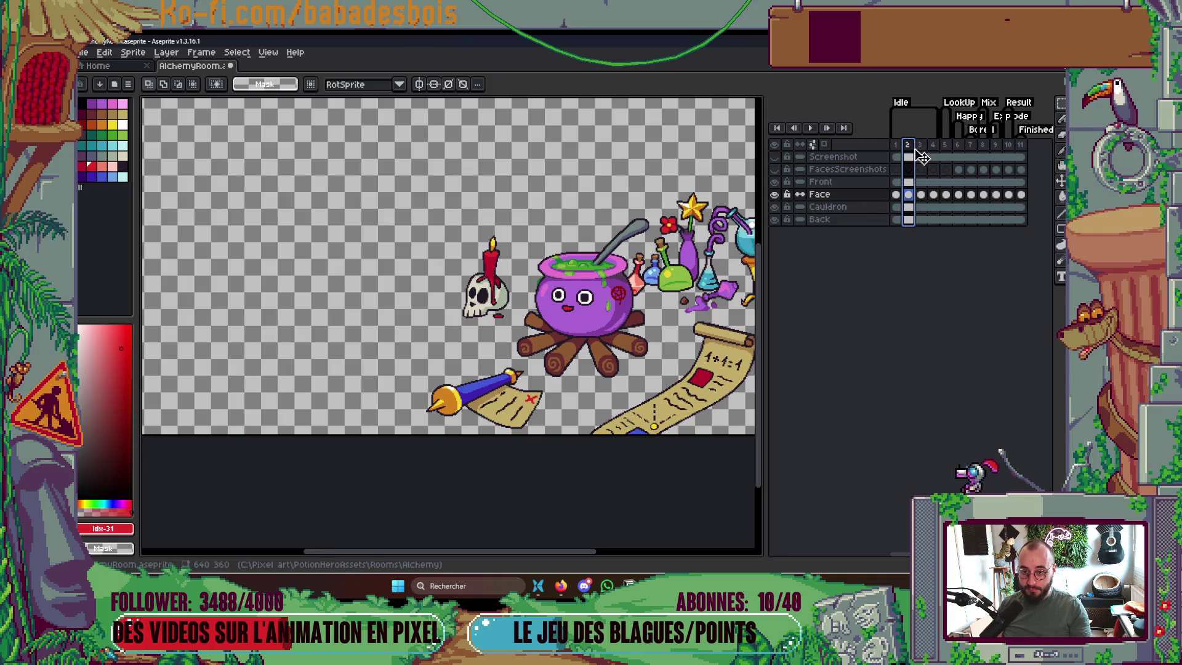
# Play and stop the animation, then return to frame 2 zoomed in on the face
pyautogui.press('Return')
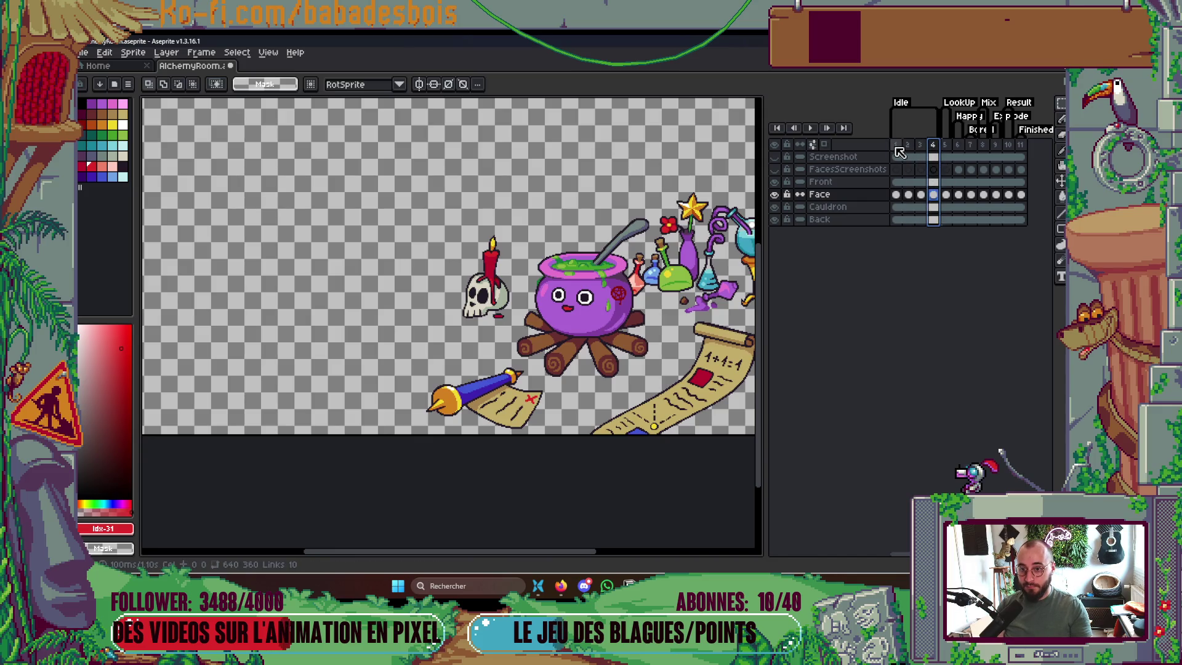
pyautogui.scroll(-3, 724, 256)
pyautogui.scroll(1, 717, 259)
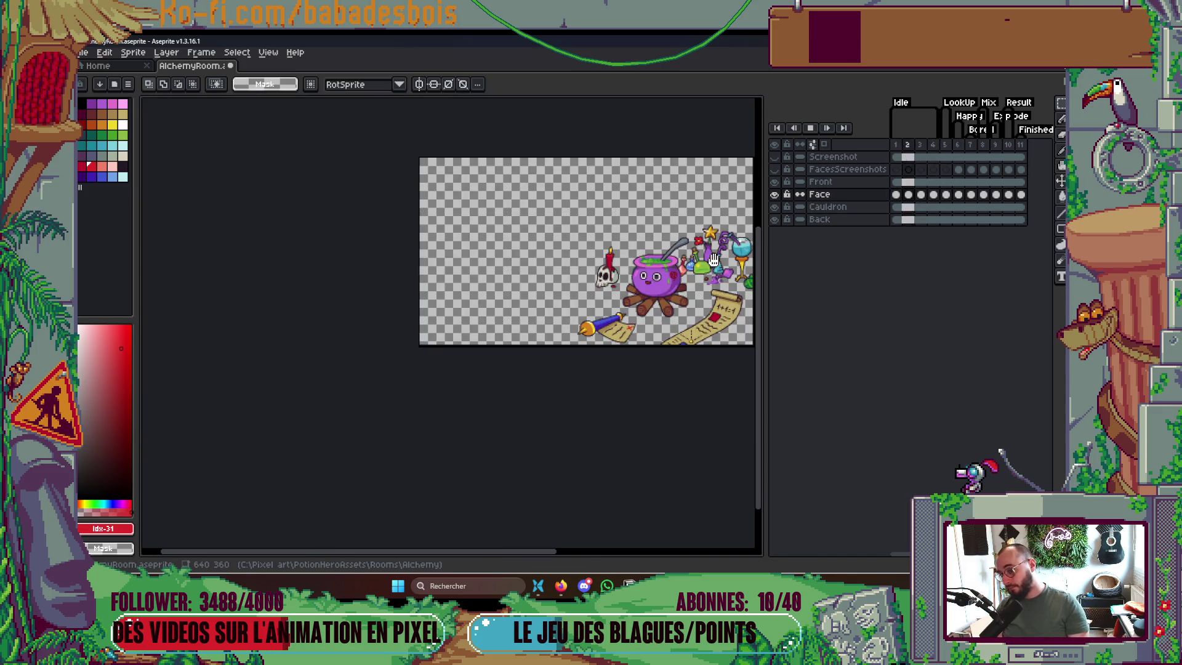
pyautogui.scroll(2, 711, 264)
pyautogui.press('Return')
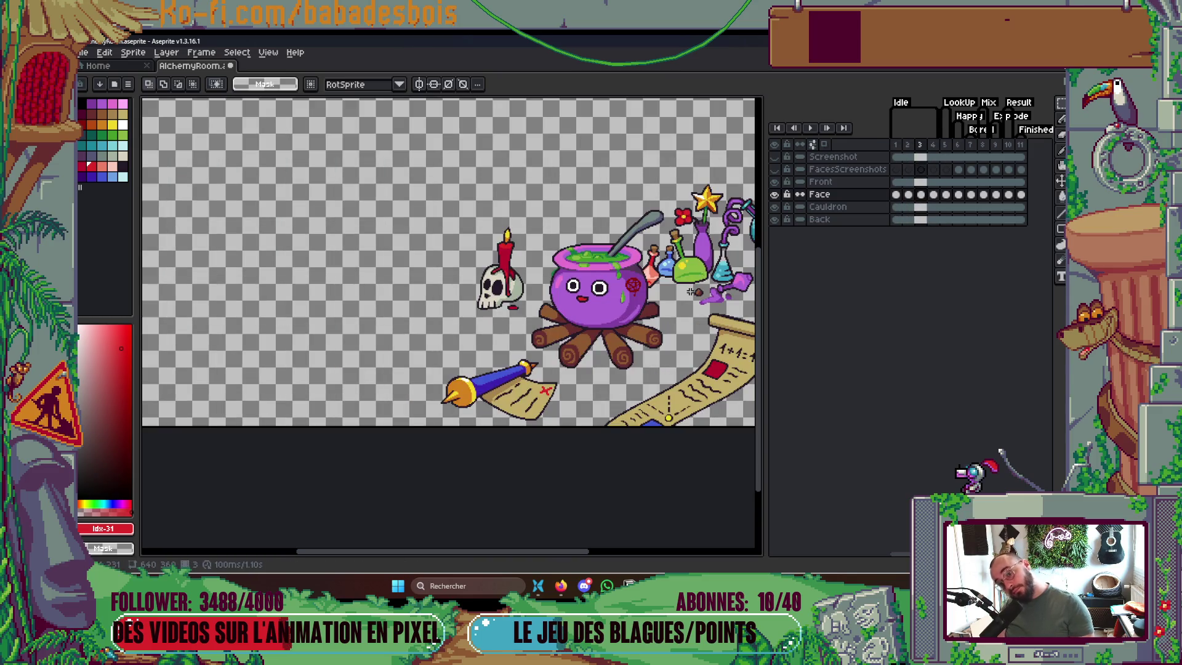
pyautogui.press('Left')
pyautogui.press('Left')
pyautogui.press('Right')
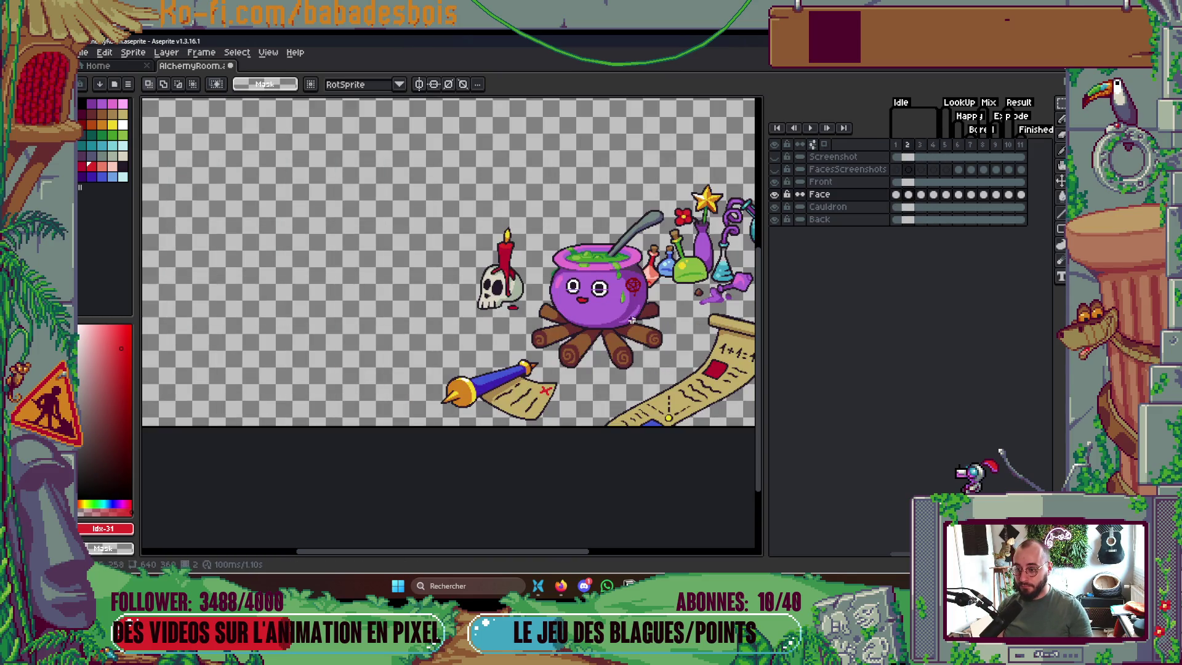
pyautogui.scroll(4, 615, 298)
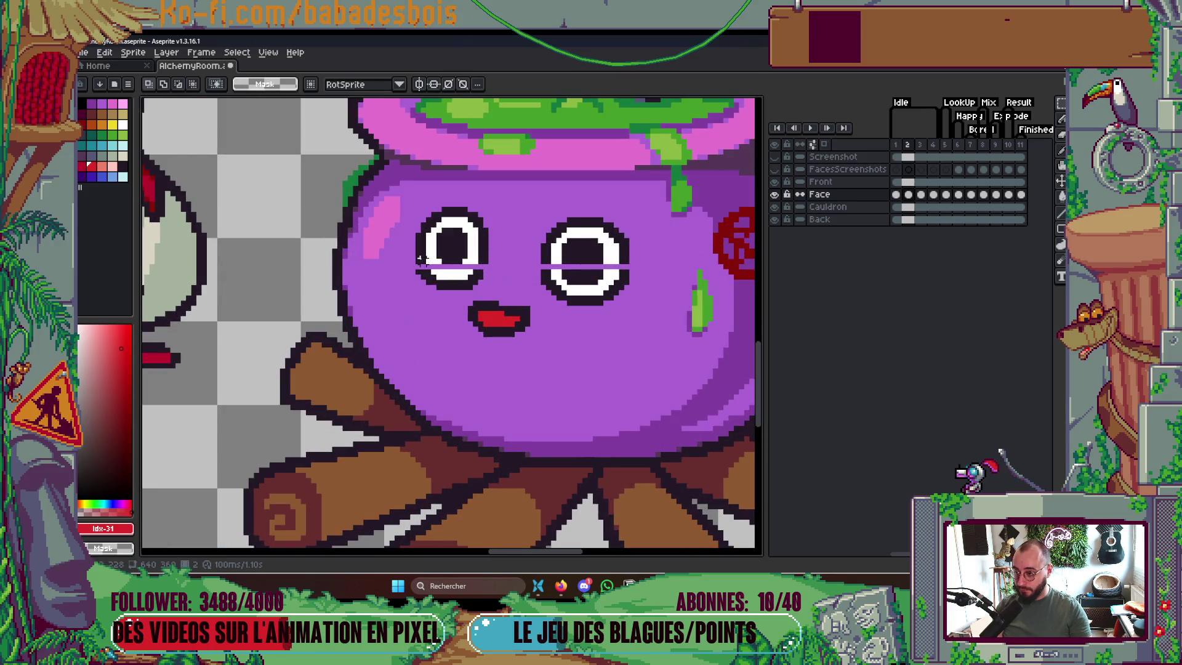
# Level and erase the left-eye line, then draw and place a new white line across the right eye
pyautogui.moveTo(482, 259); pyautogui.dragTo(488, 265)
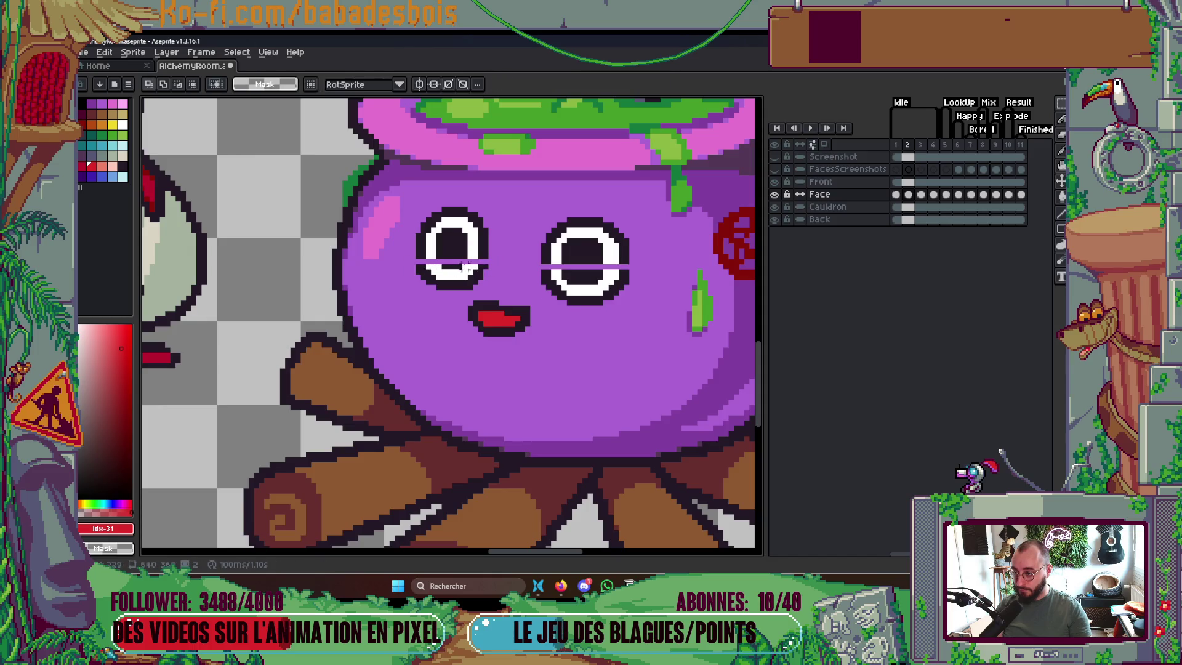
pyautogui.moveTo(411, 251); pyautogui.dragTo(491, 263)
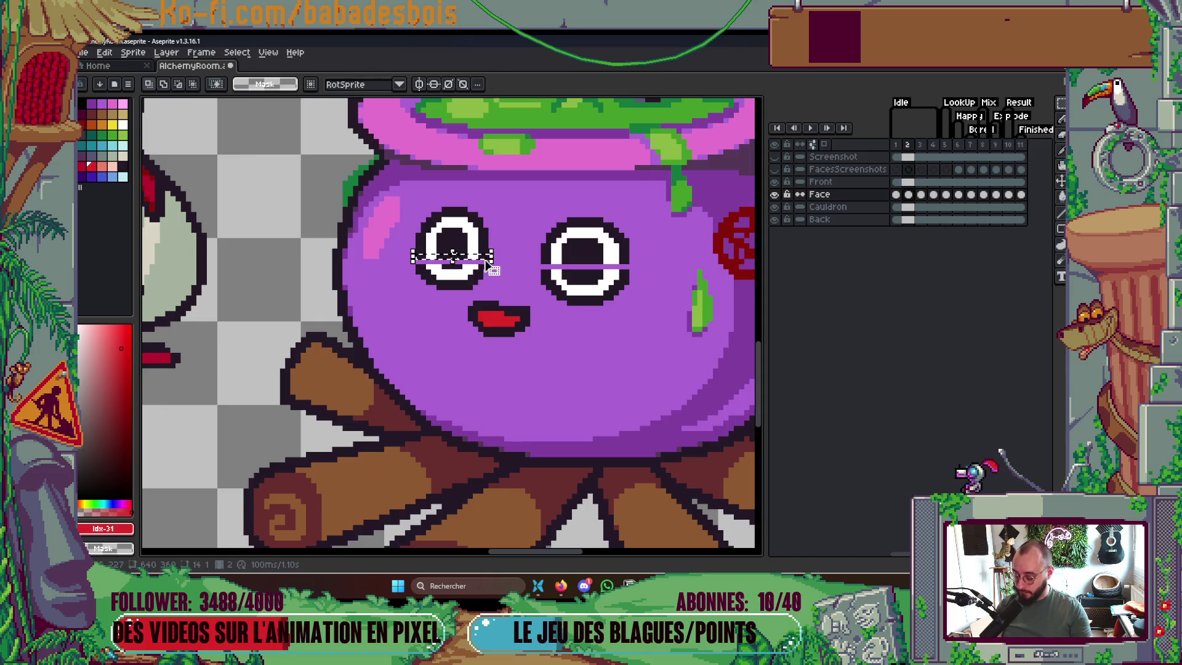
pyautogui.press('Delete')
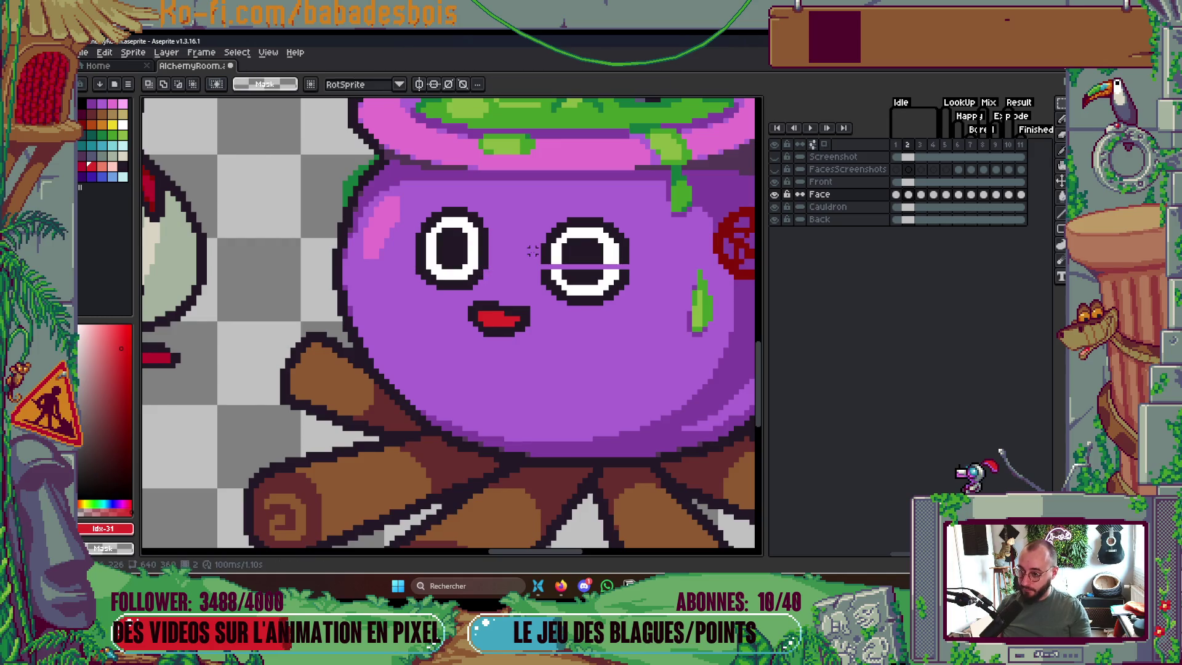
pyautogui.moveTo(544, 259); pyautogui.dragTo(631, 264)
pyautogui.click(584, 261)
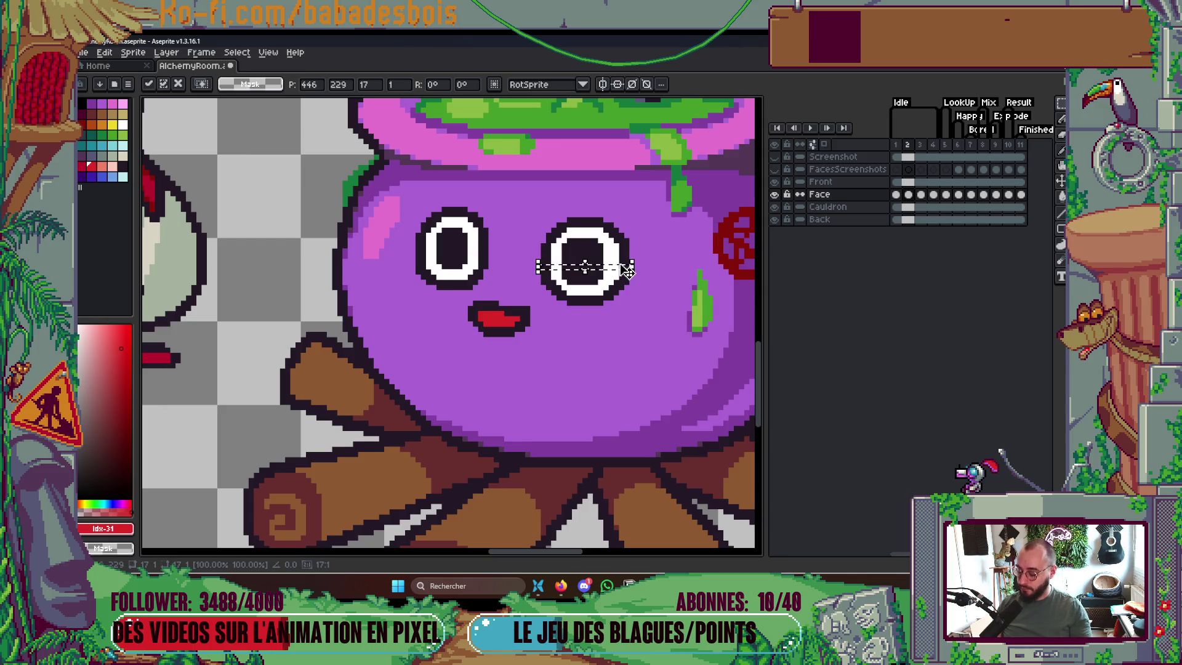
pyautogui.press('Return')
# Step through the face frames, then play and stop the animation from frame 1
pyautogui.scroll(-5, 616, 277)
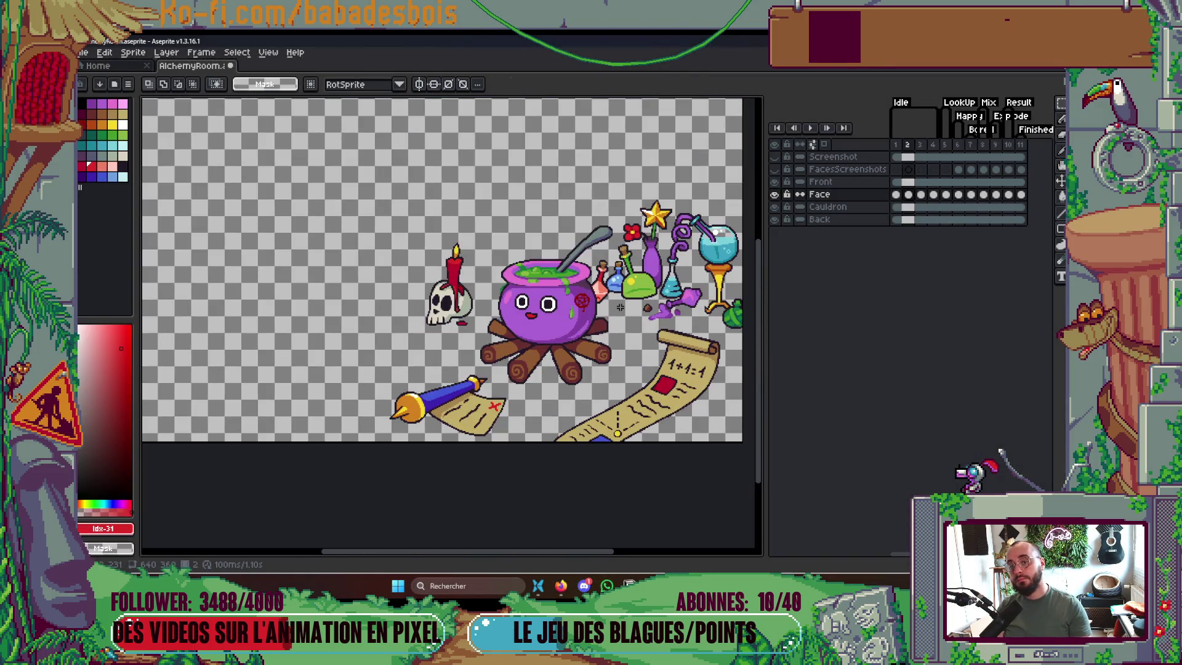
pyautogui.press('Right')
pyautogui.press('Right')
pyautogui.press('Right')
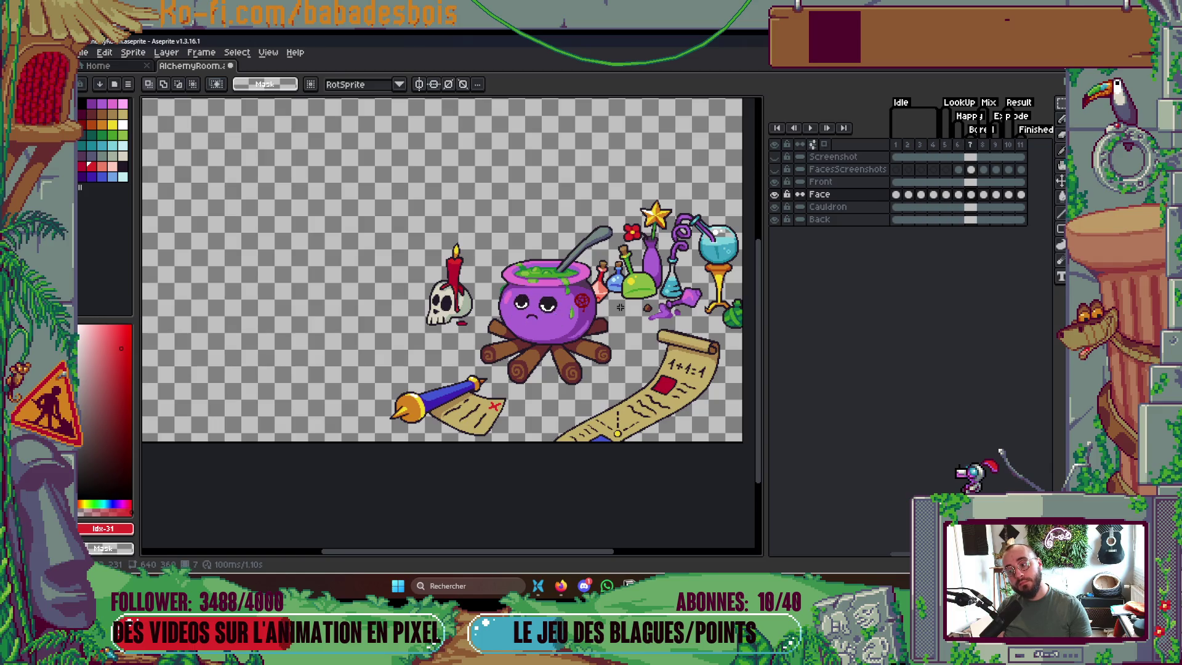
pyautogui.press('Right')
pyautogui.press('Right')
pyautogui.press('Right')
pyautogui.click(898, 145)
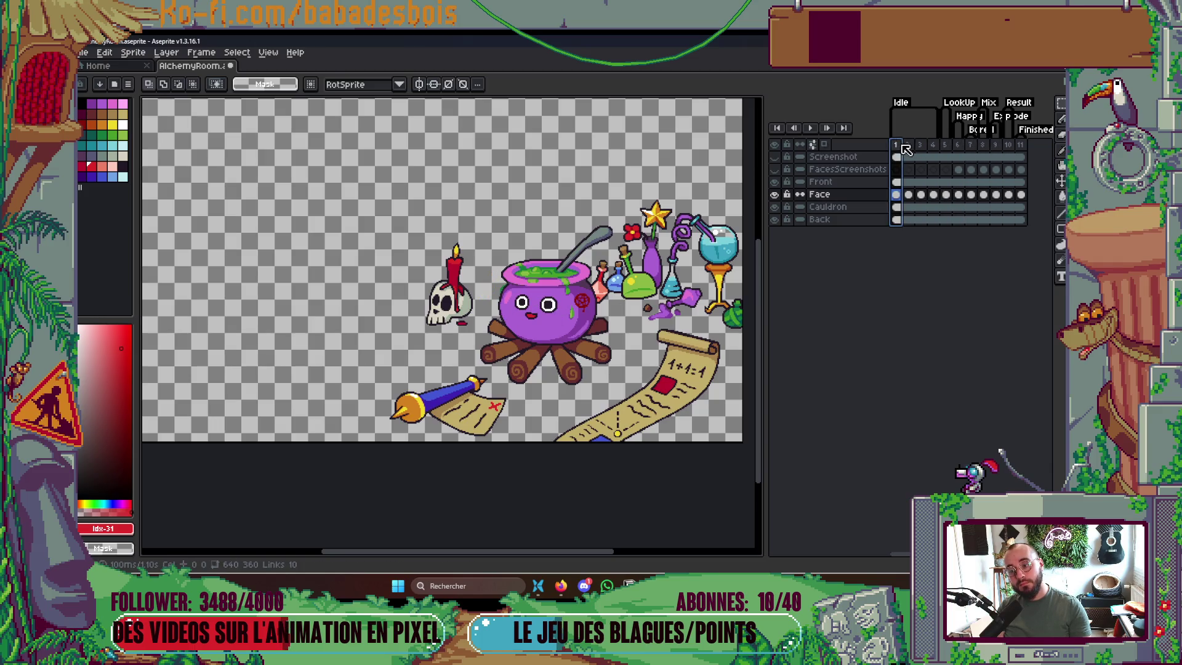
pyautogui.press('Return')
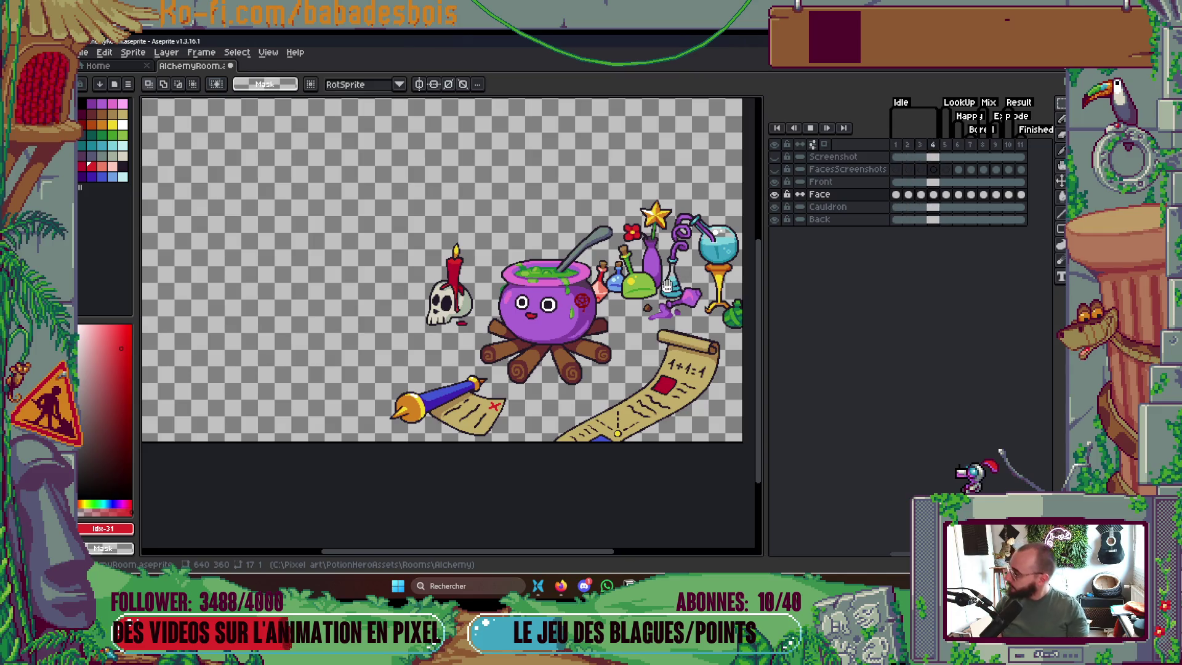
pyautogui.press('Return')
pyautogui.scroll(3, 609, 277)
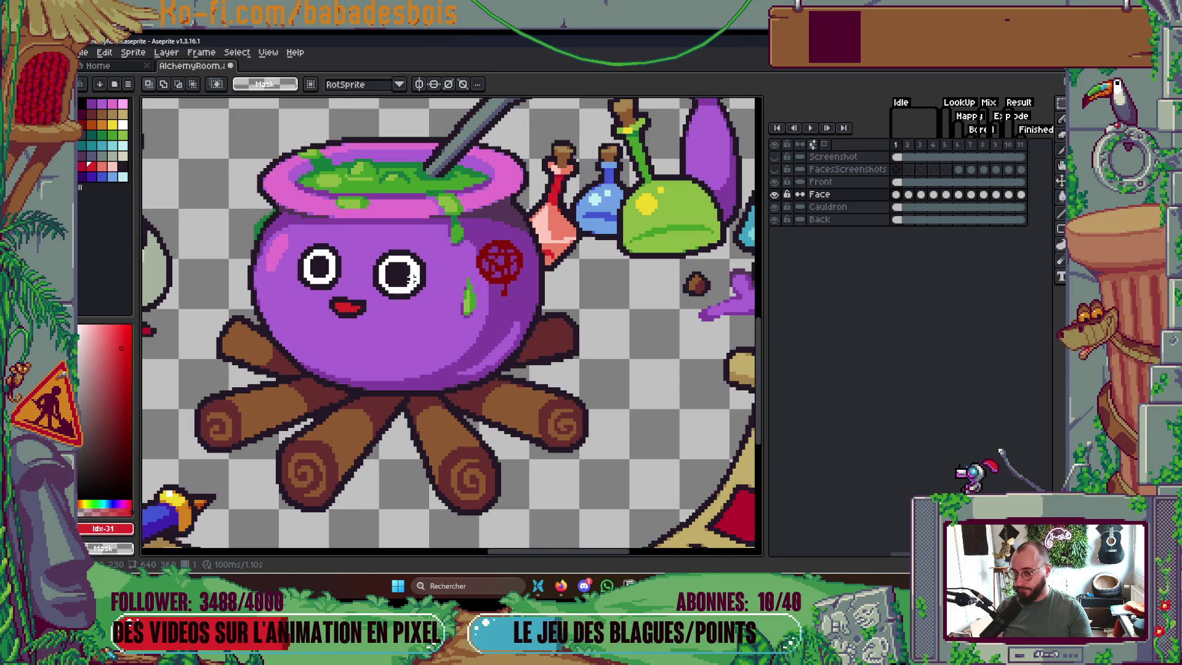
# On frame 2, squash the upper cauldron into a thin grey line at eye height
pyautogui.keyDown('ctrl'); pyautogui.click(414, 278); pyautogui.keyUp('ctrl')
pyautogui.press('Right')
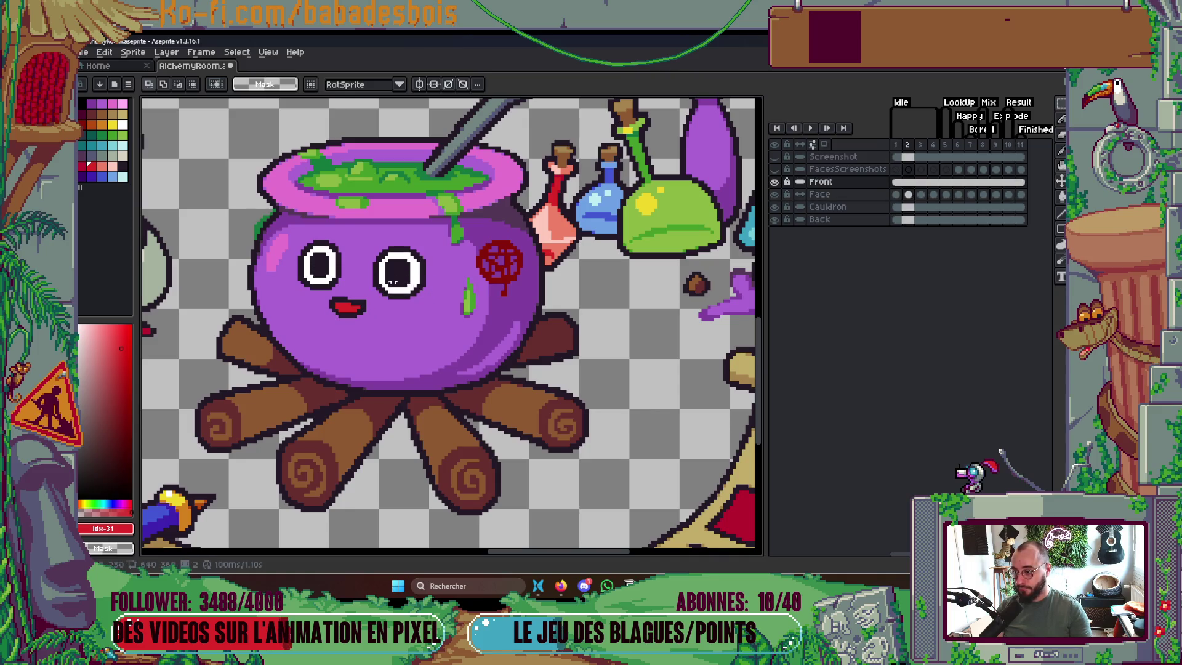
pyautogui.moveTo(239, 184)
pyautogui.mouseDown()
pyautogui.moveTo(534, 253)
pyautogui.moveTo(549, 272)
pyautogui.mouseUp()
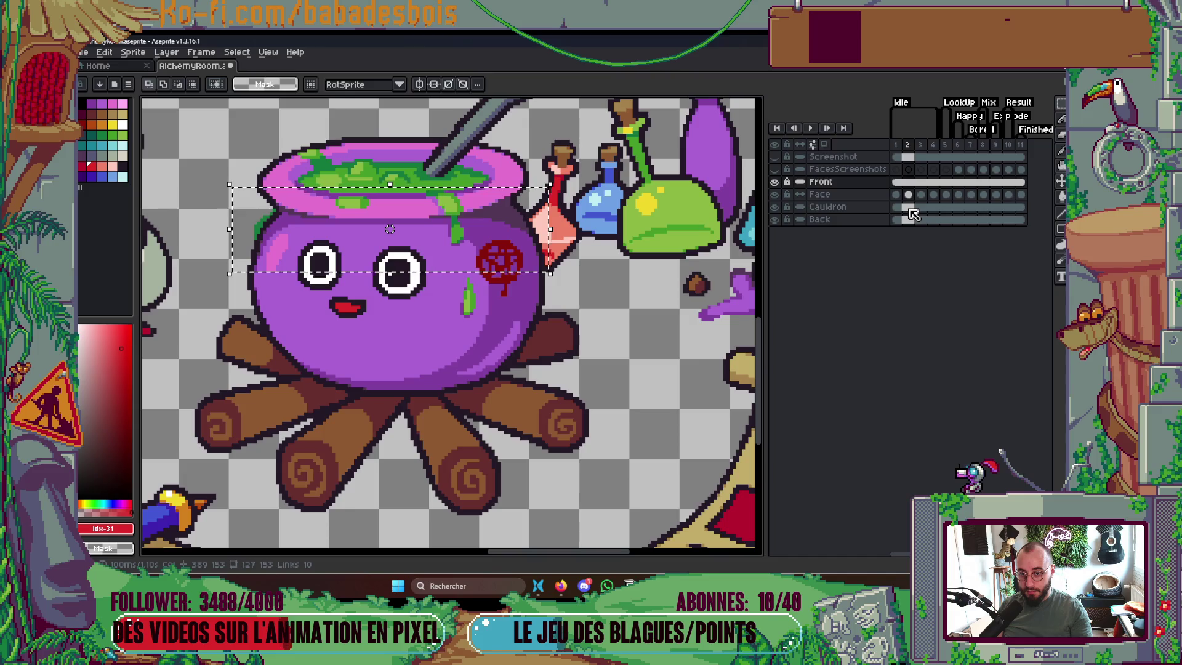
pyautogui.rightClick(910, 208)
pyautogui.press('Escape')
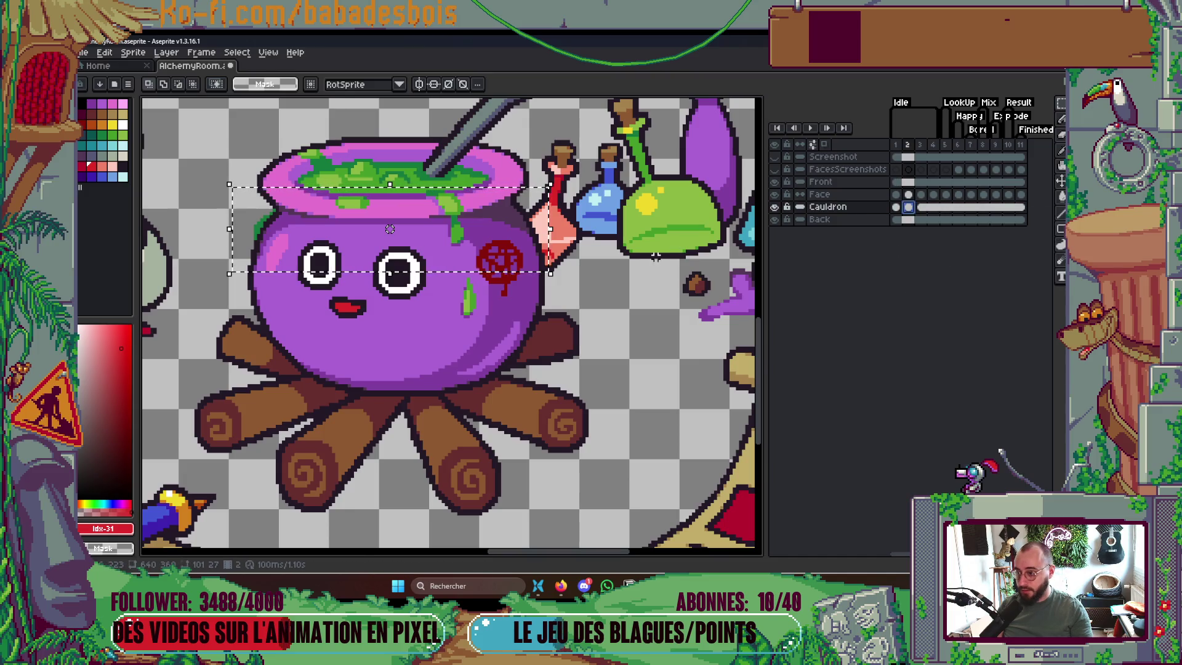
pyautogui.moveTo(390, 185); pyautogui.dragTo(389, 269)
pyautogui.click(646, 285)
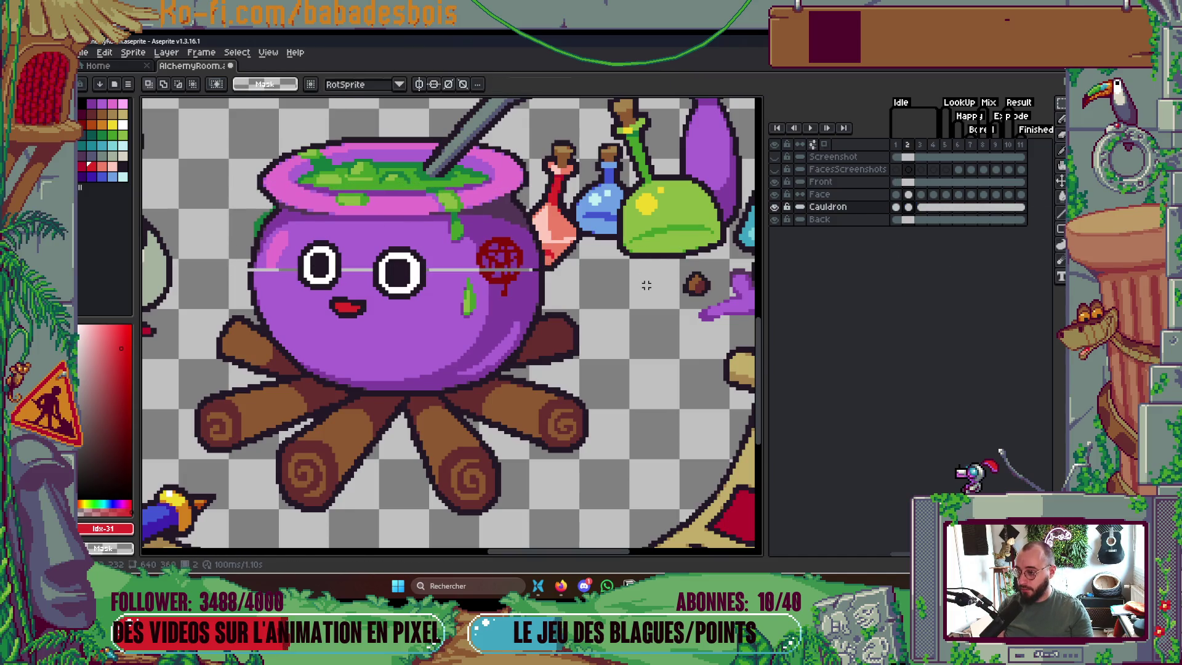
# Compare with frame 3, then lower the grey line segment under the red mark on frame 2
pyautogui.press('Right')
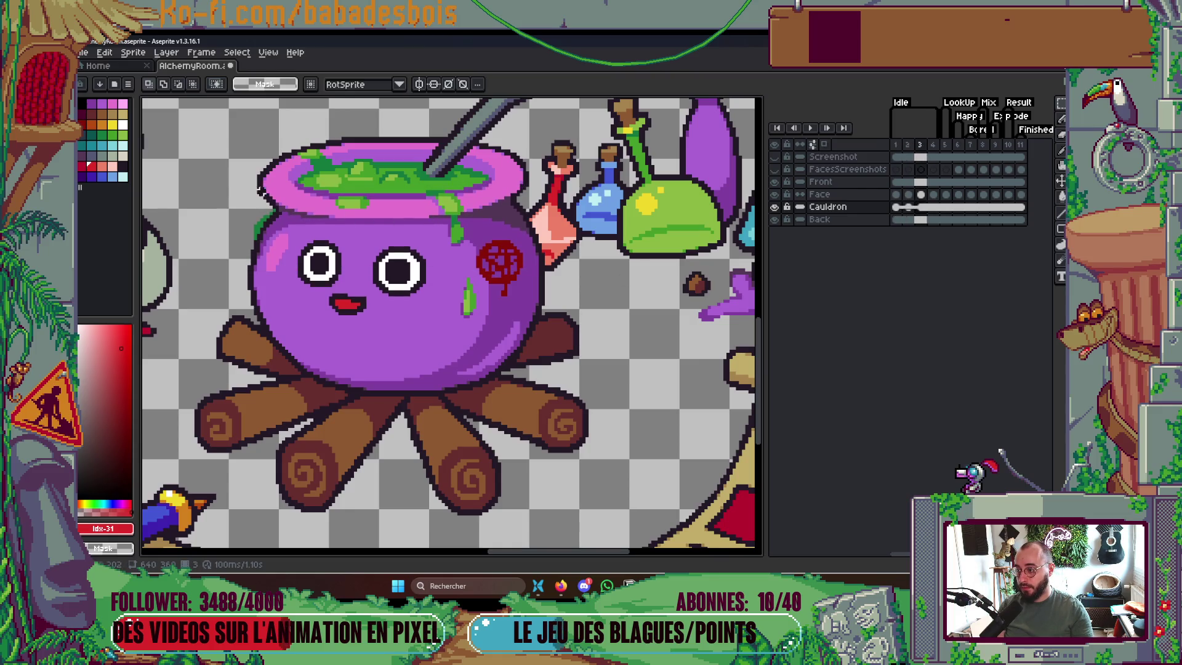
pyautogui.moveTo(246, 185)
pyautogui.mouseDown()
pyautogui.moveTo(544, 266)
pyautogui.moveTo(553, 291)
pyautogui.moveTo(552, 278)
pyautogui.mouseUp()
pyautogui.hotkey('ctrl', 'd')
pyautogui.press('Left')
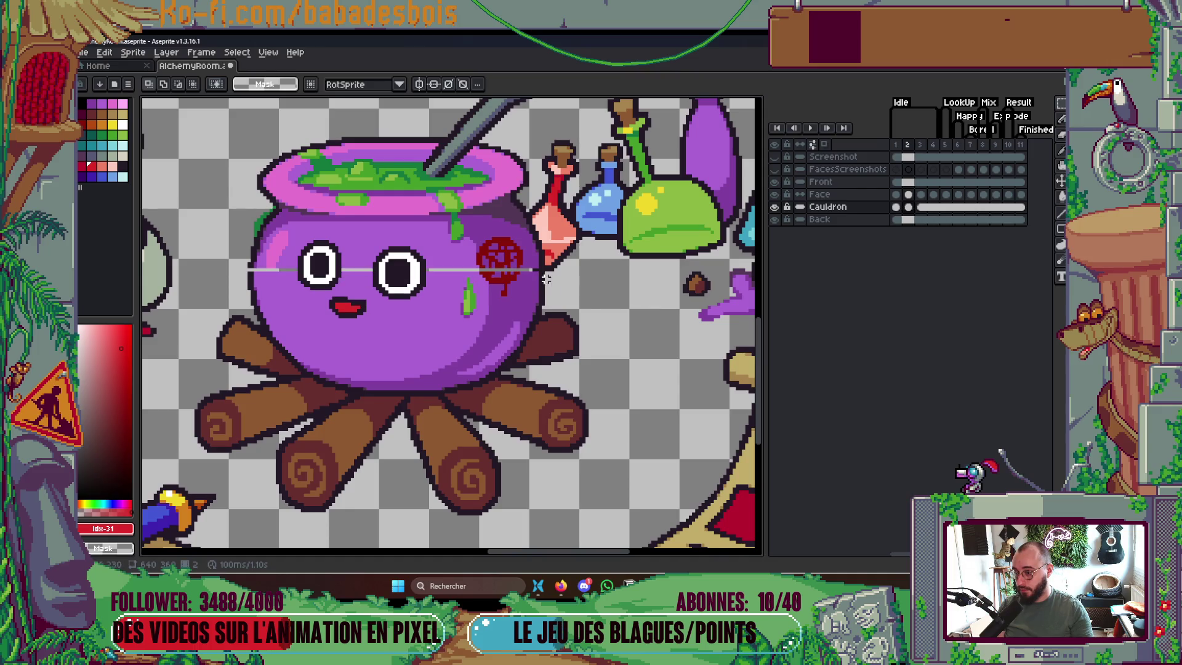
pyautogui.scroll(1, 545, 279)
pyautogui.moveTo(443, 264)
pyautogui.mouseDown()
pyautogui.moveTo(517, 309)
pyautogui.moveTo(541, 298)
pyautogui.mouseUp()
pyautogui.scroll(-1, 556, 284)
# Select the area below the red mark while browsing back through the frames
pyautogui.press(',')
pyautogui.scroll(2, 494, 284)
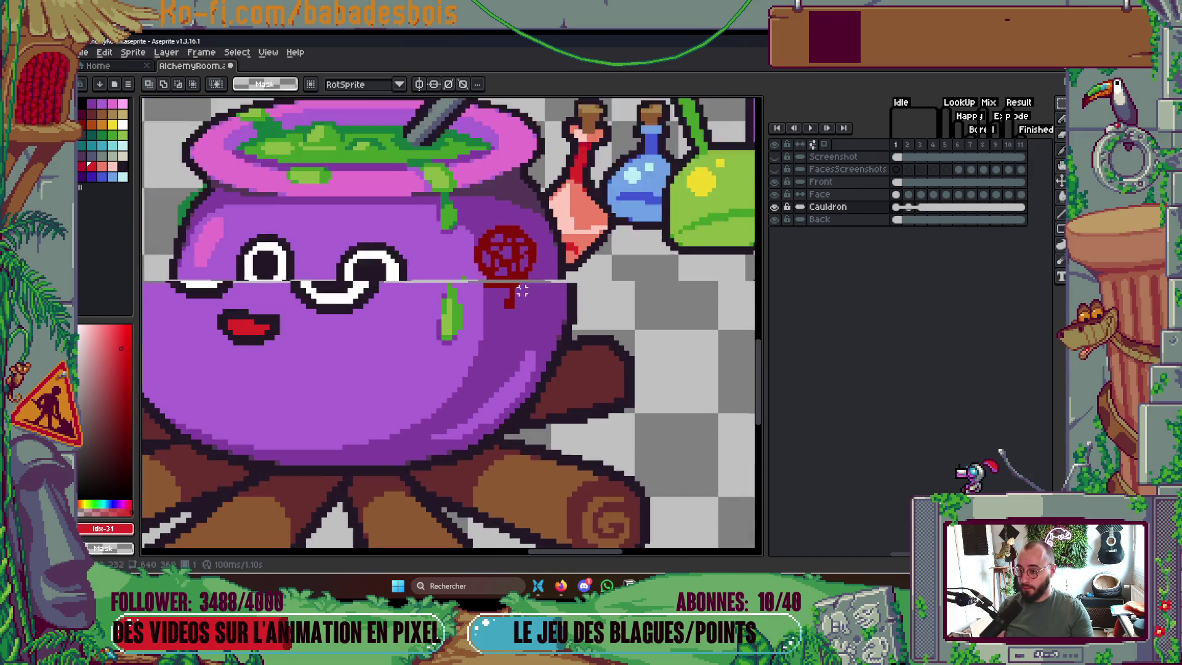
pyautogui.moveTo(475, 284); pyautogui.dragTo(543, 325)
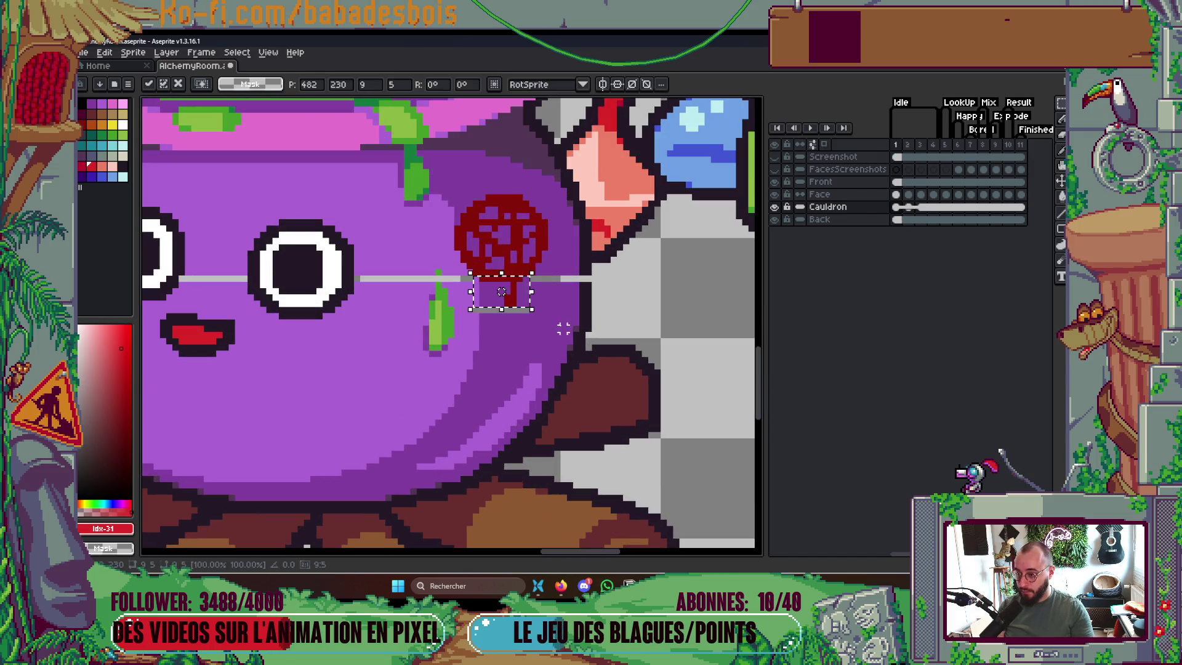
pyautogui.scroll(-2, 562, 327)
pyautogui.press(',')
pyautogui.press(',')
pyautogui.press(',')
pyautogui.press(',')
pyautogui.press(',')
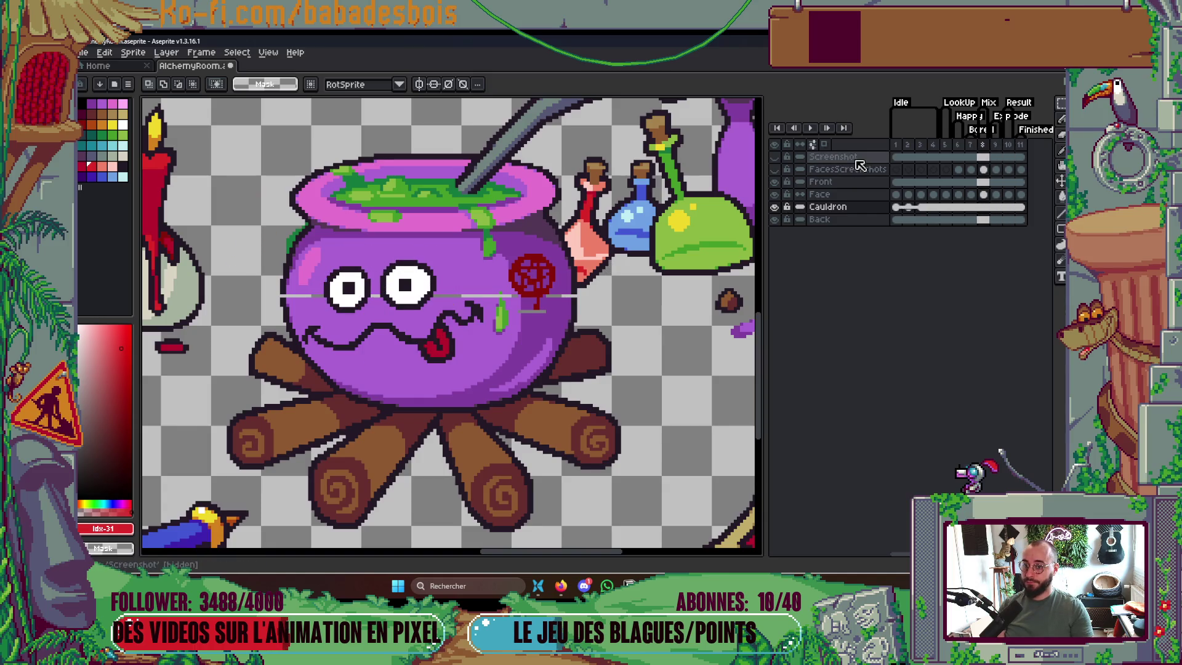
pyautogui.click(896, 145)
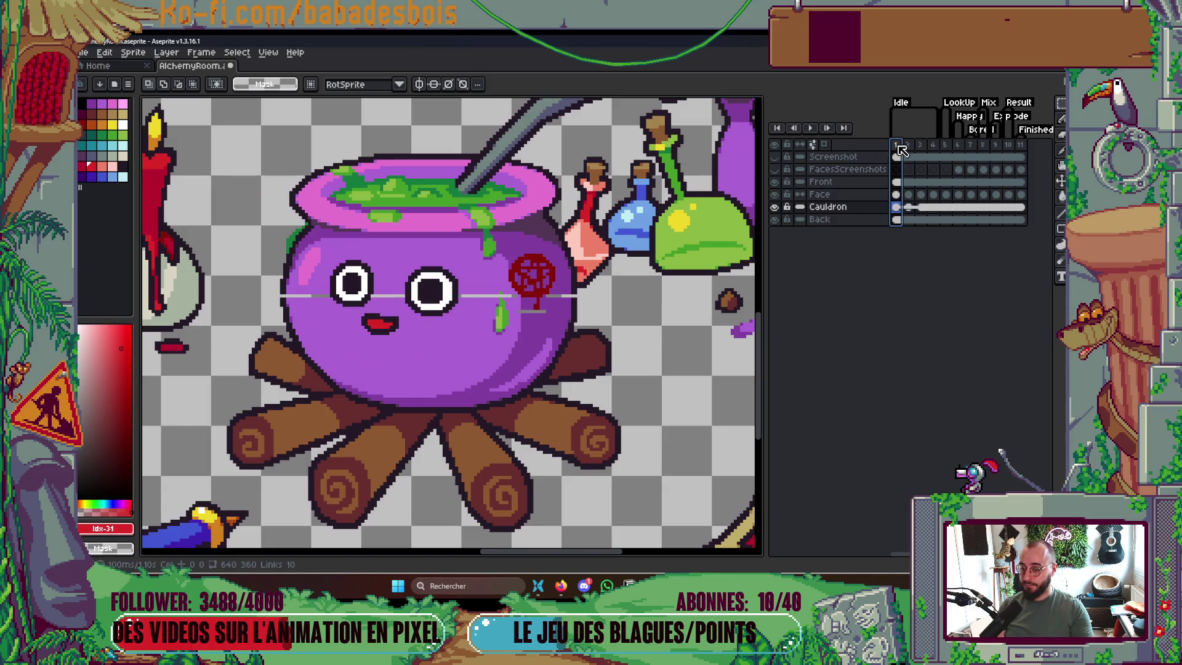
# On the Cauldron layer's frame 3, nudge the cauldron top down one pixel and deselect
pyautogui.click(923, 208)
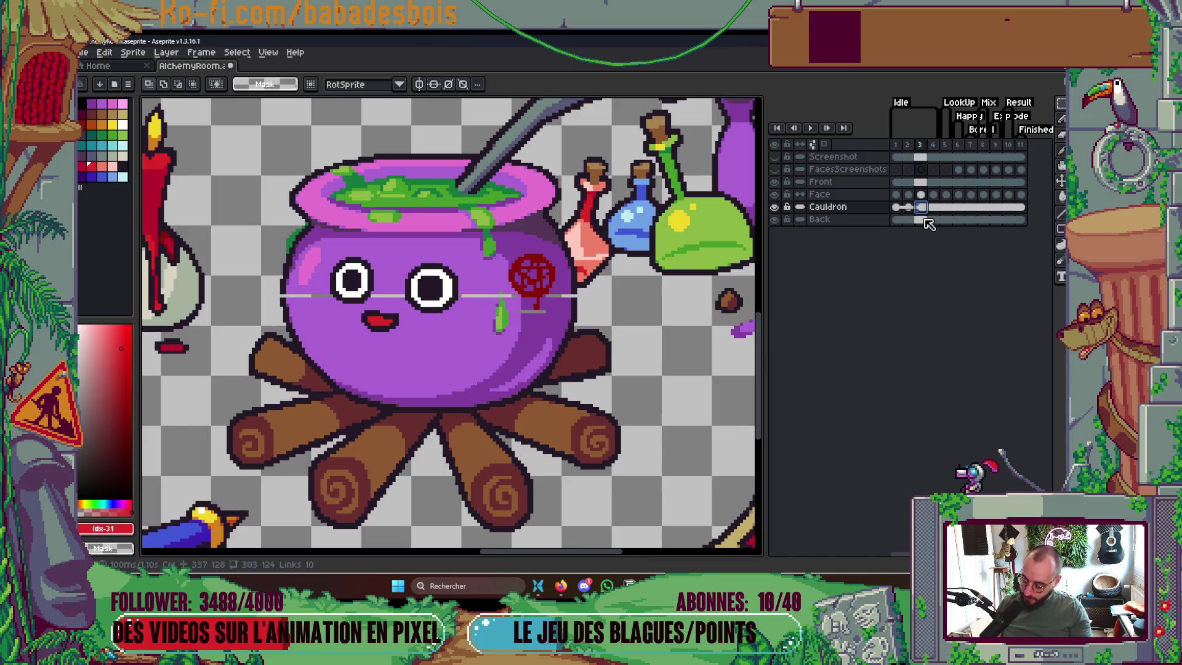
pyautogui.press(',')
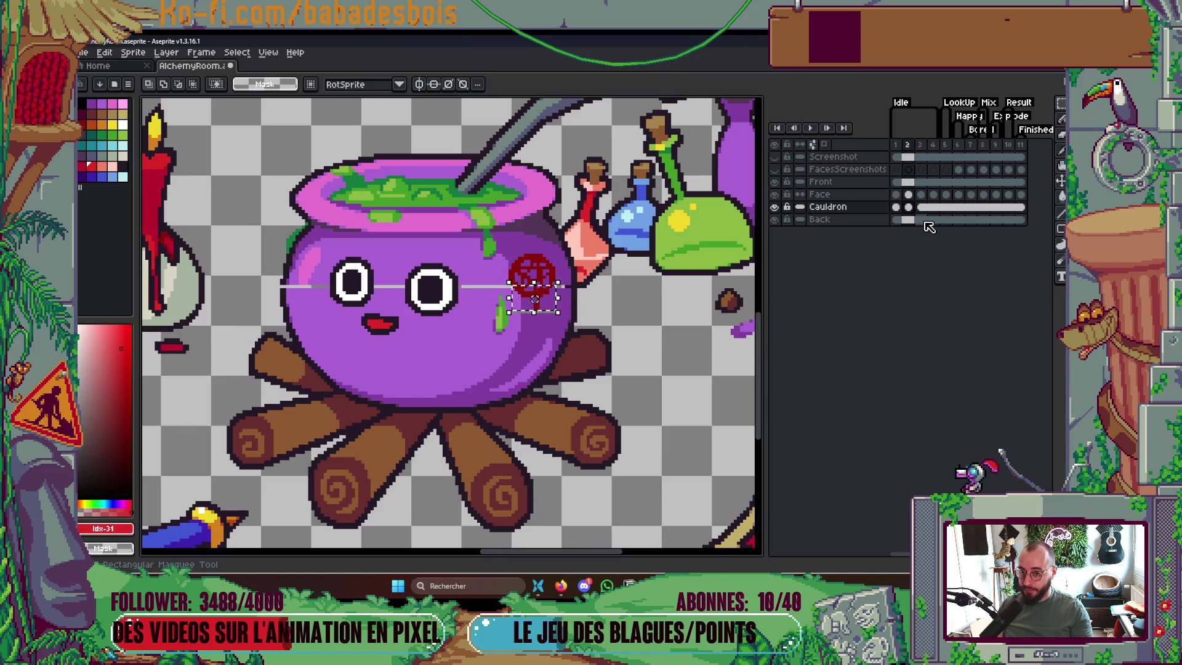
pyautogui.click(923, 208)
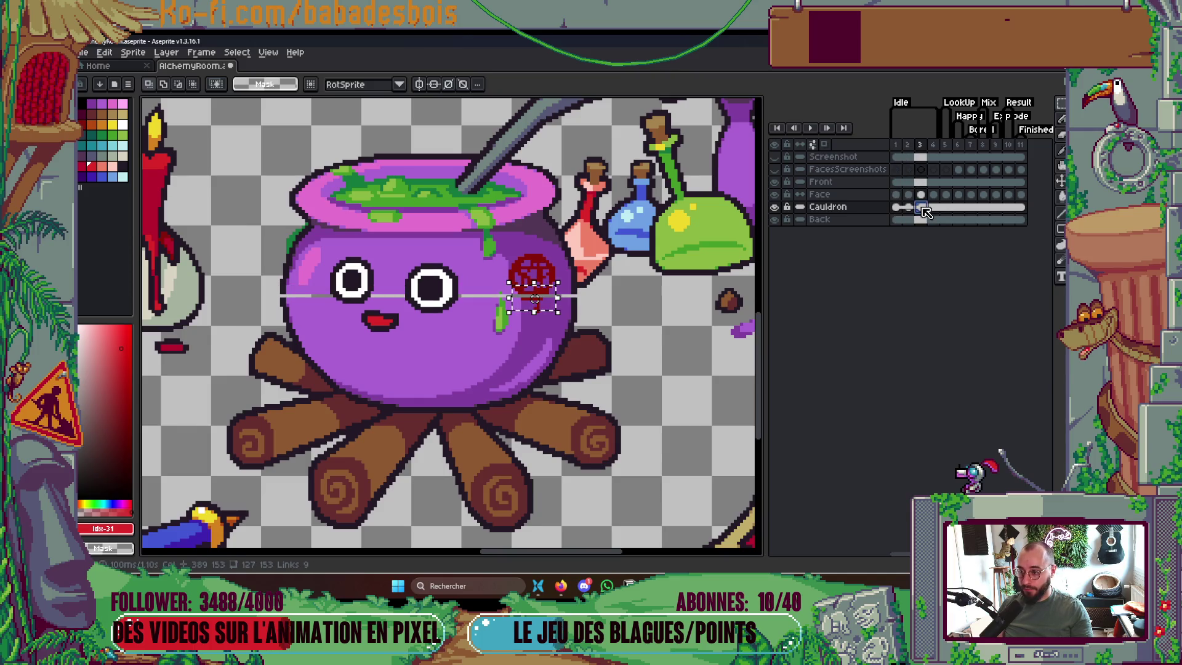
pyautogui.hotkey('ctrl', 'z')
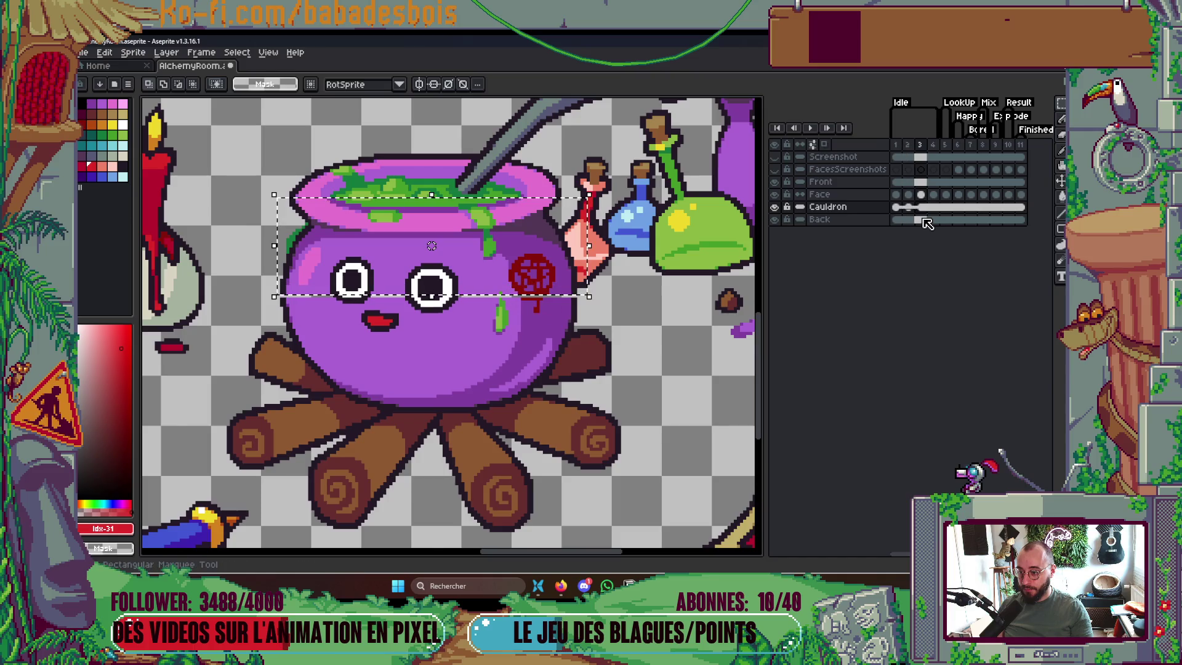
pyautogui.press('Down')
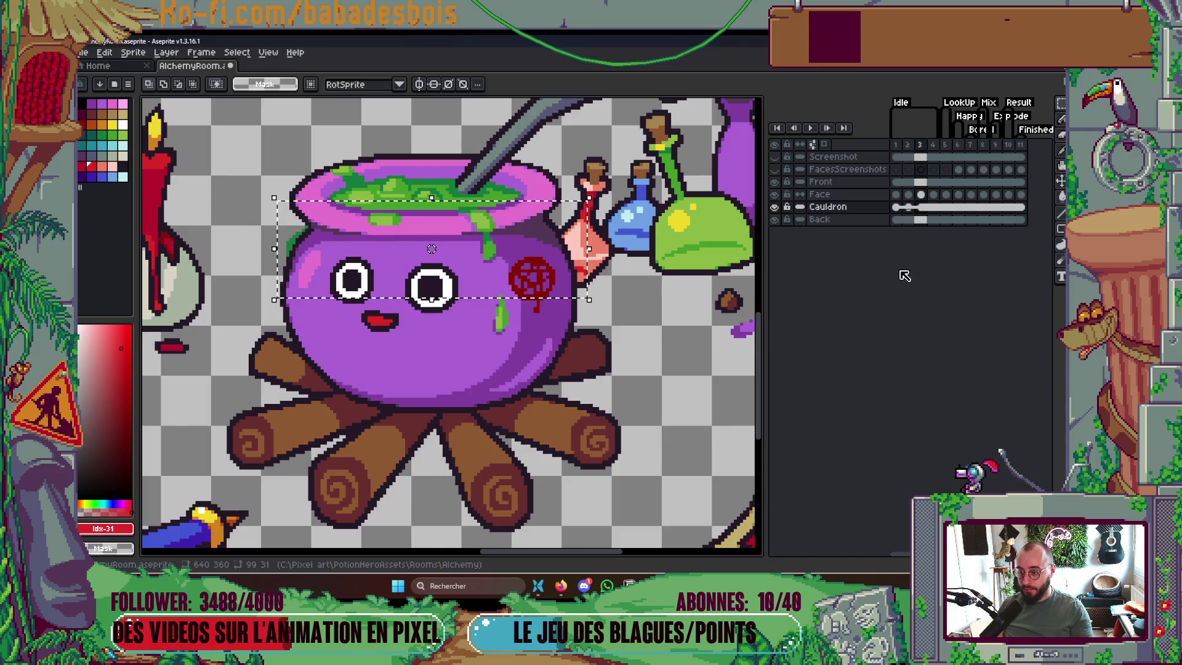
pyautogui.hotkey('ctrl', 'd')
# Unlink the Cauldron layer's frame 3 cel and select the upper half with the red symbol
pyautogui.rightClick(919, 208)
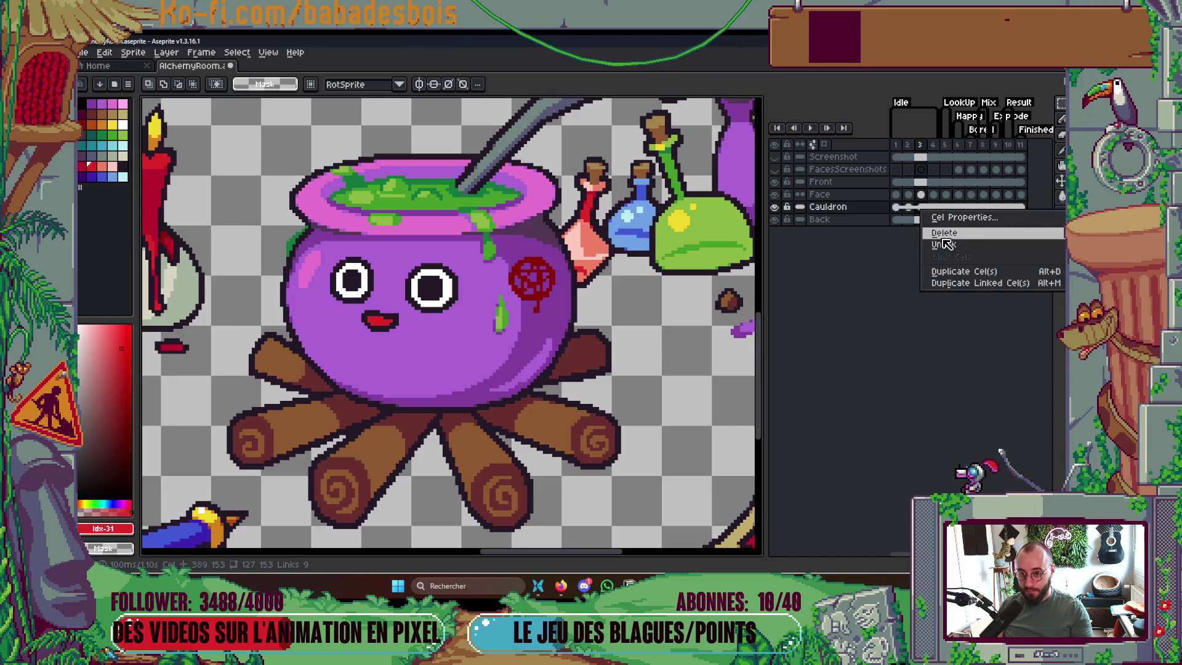
pyautogui.click(947, 250)
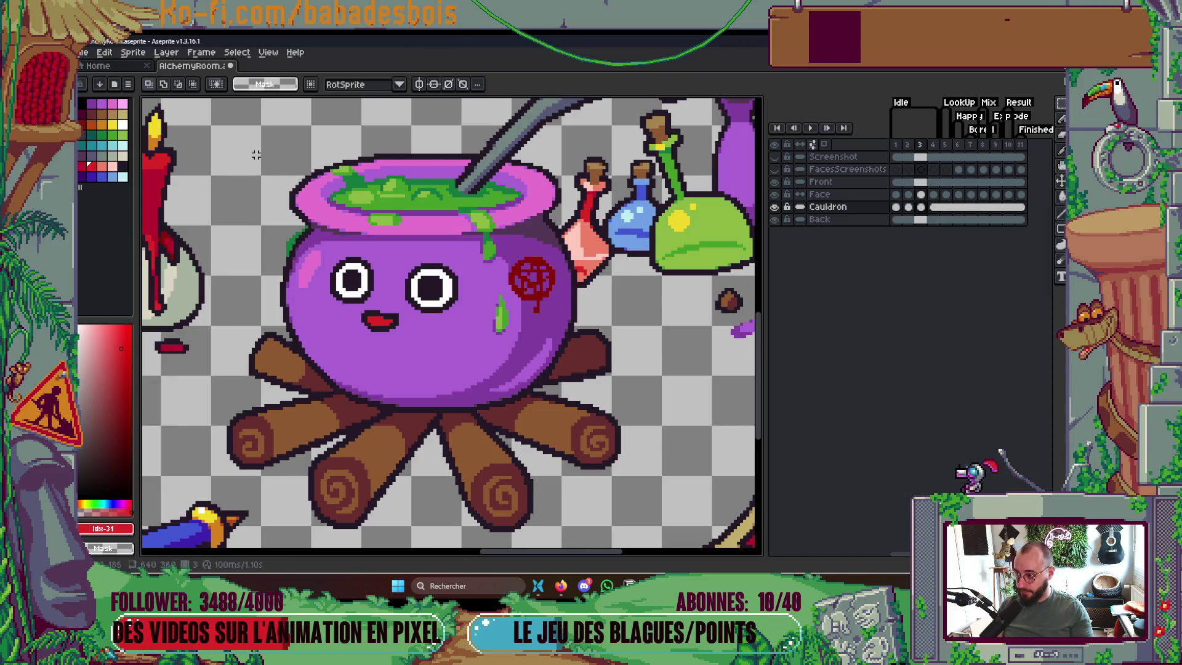
pyautogui.moveTo(256, 155); pyautogui.dragTo(430, 238)
pyautogui.click(528, 257)
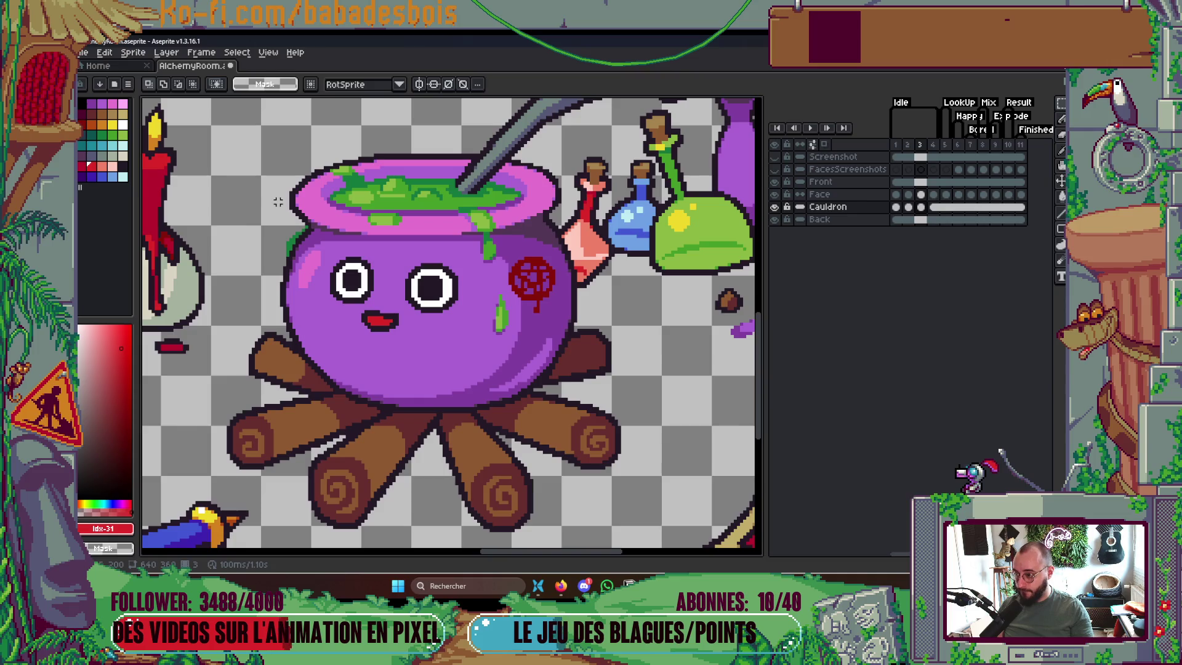
pyautogui.moveTo(281, 198)
pyautogui.mouseDown()
pyautogui.moveTo(493, 303)
pyautogui.moveTo(579, 295)
pyautogui.moveTo(546, 308)
pyautogui.moveTo(556, 312)
pyautogui.mouseUp()
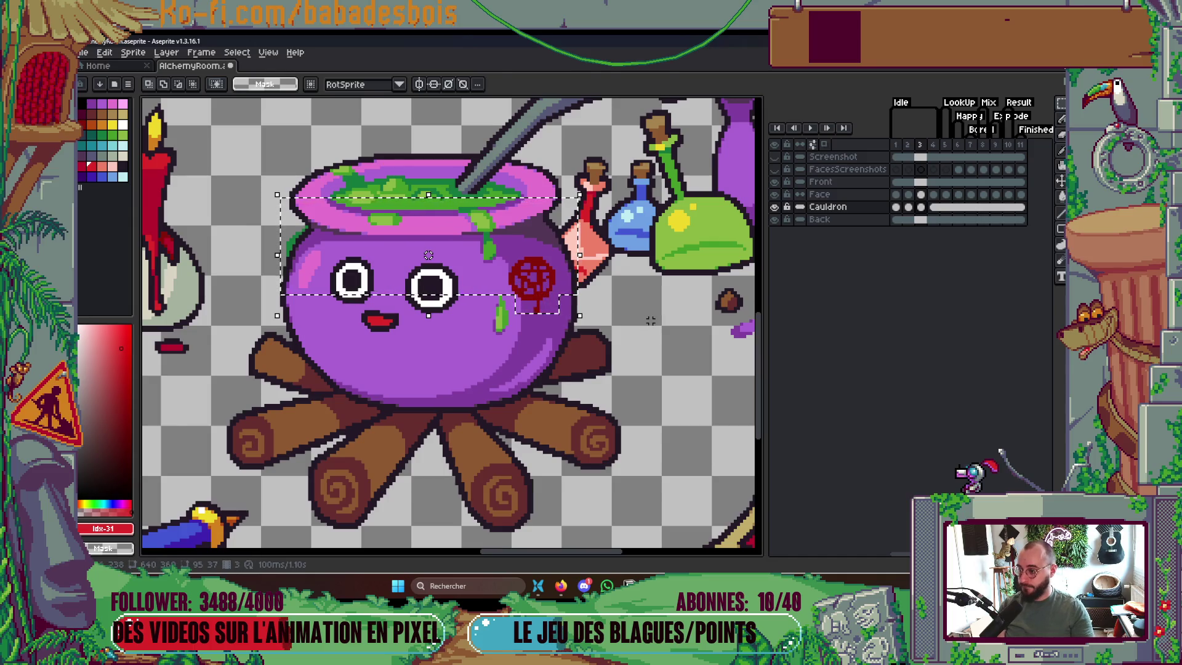
# Move the selected cauldron top down and select a thin strip of the potion surface
pyautogui.hotkey('ctrl', 't')
pyautogui.press('Return')
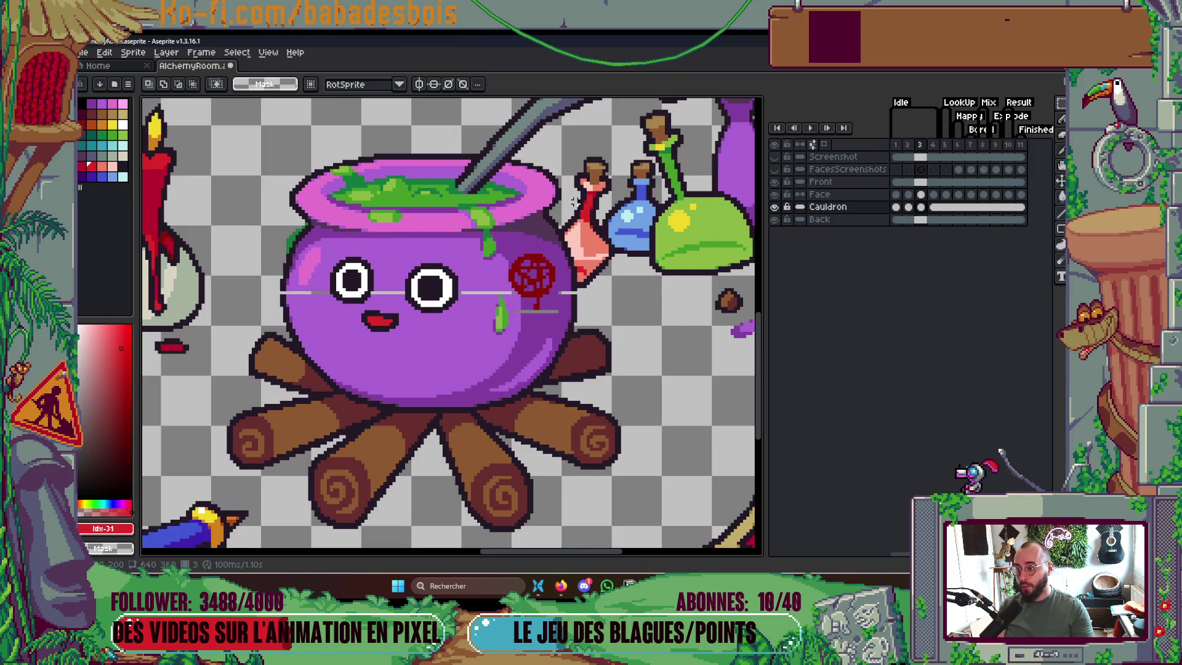
pyautogui.scroll(2, 433, 196)
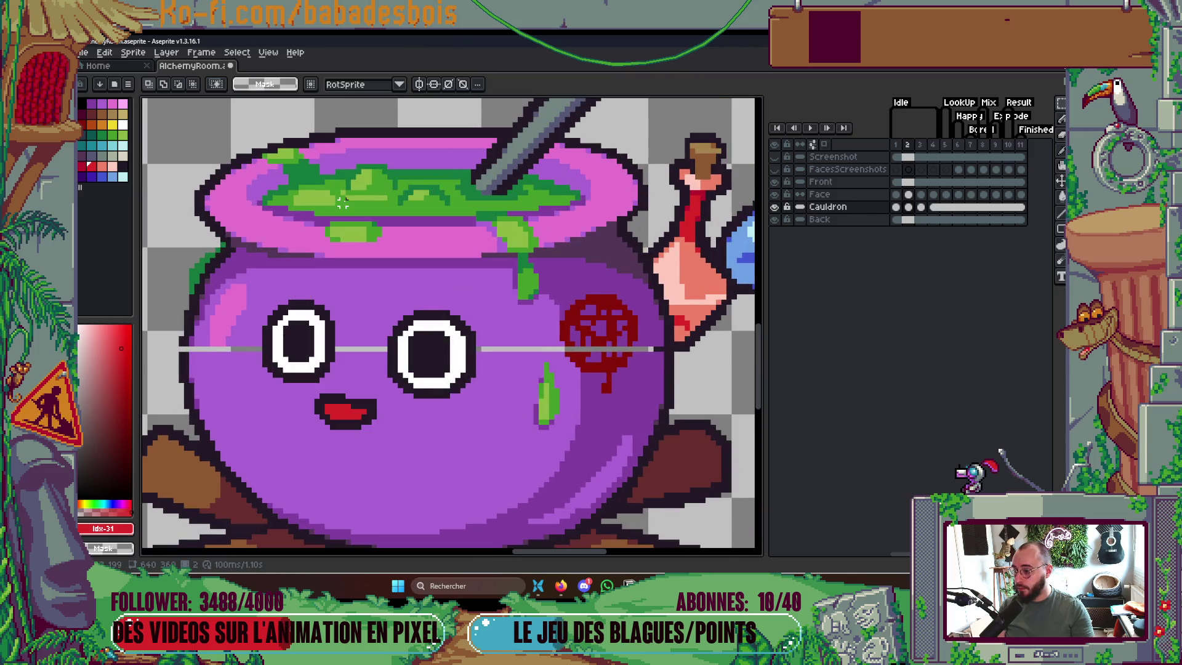
pyautogui.moveTo(316, 203); pyautogui.dragTo(489, 208)
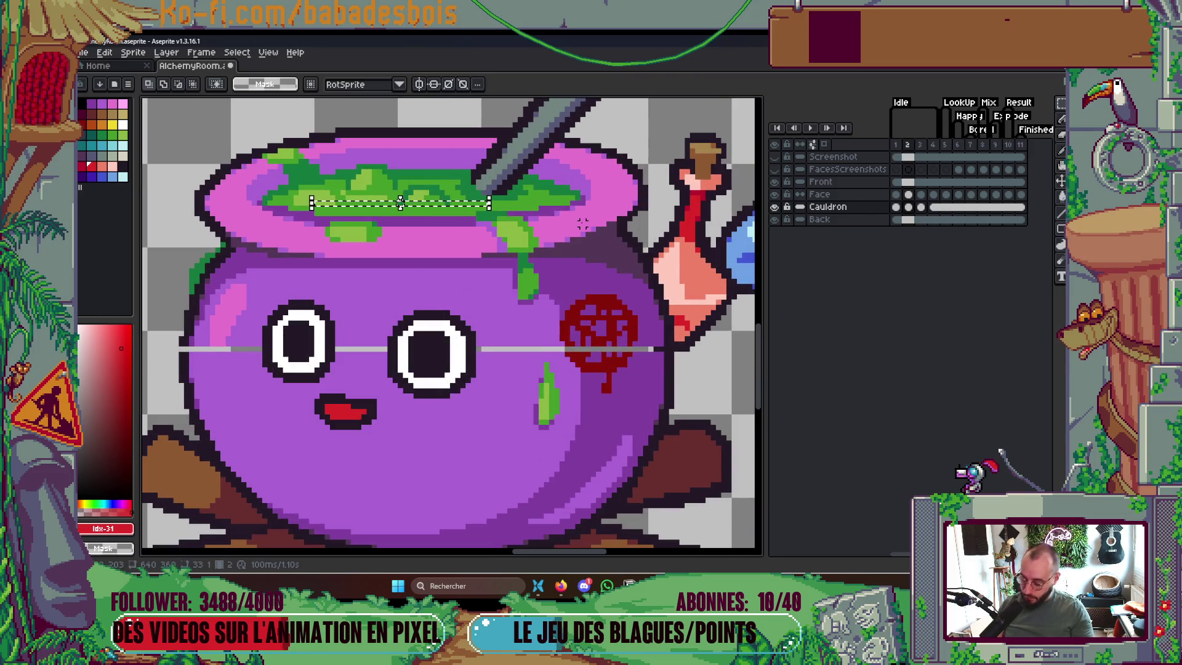
# Move the 33×1 potion strip on frame 3 and eyedrop the dark green
pyautogui.hotkey('ctrl', 't')
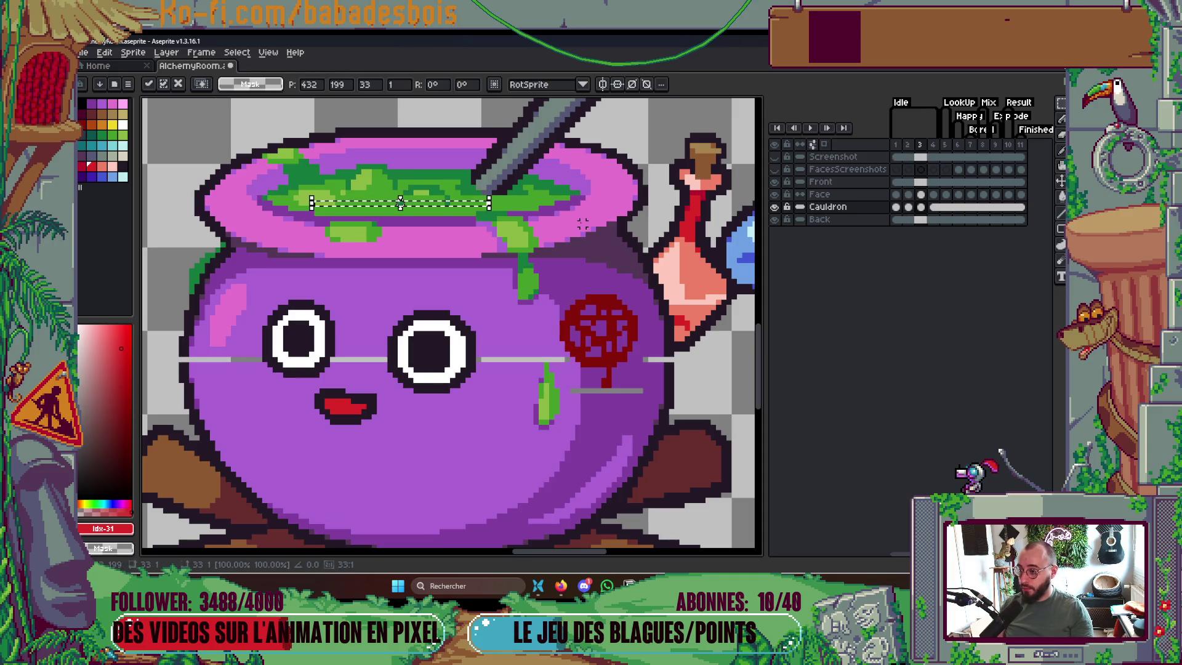
pyautogui.press('i')
pyautogui.scroll(4, 417, 195)
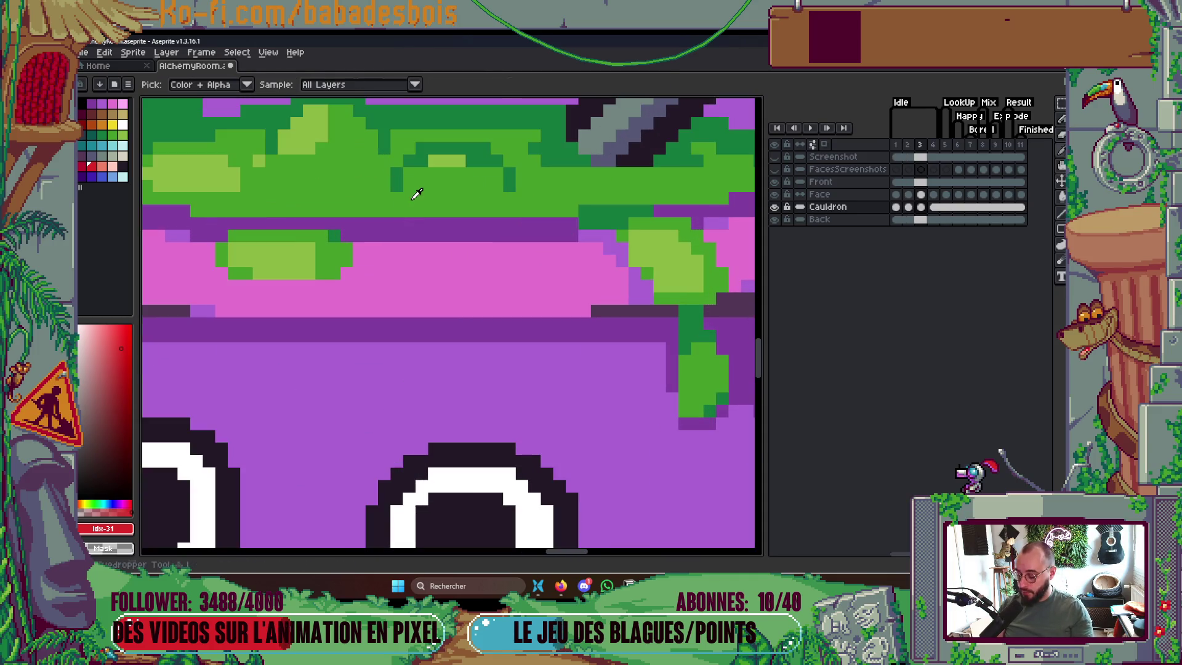
pyautogui.keyDown('alt'); pyautogui.click(421, 158); pyautogui.keyUp('alt')
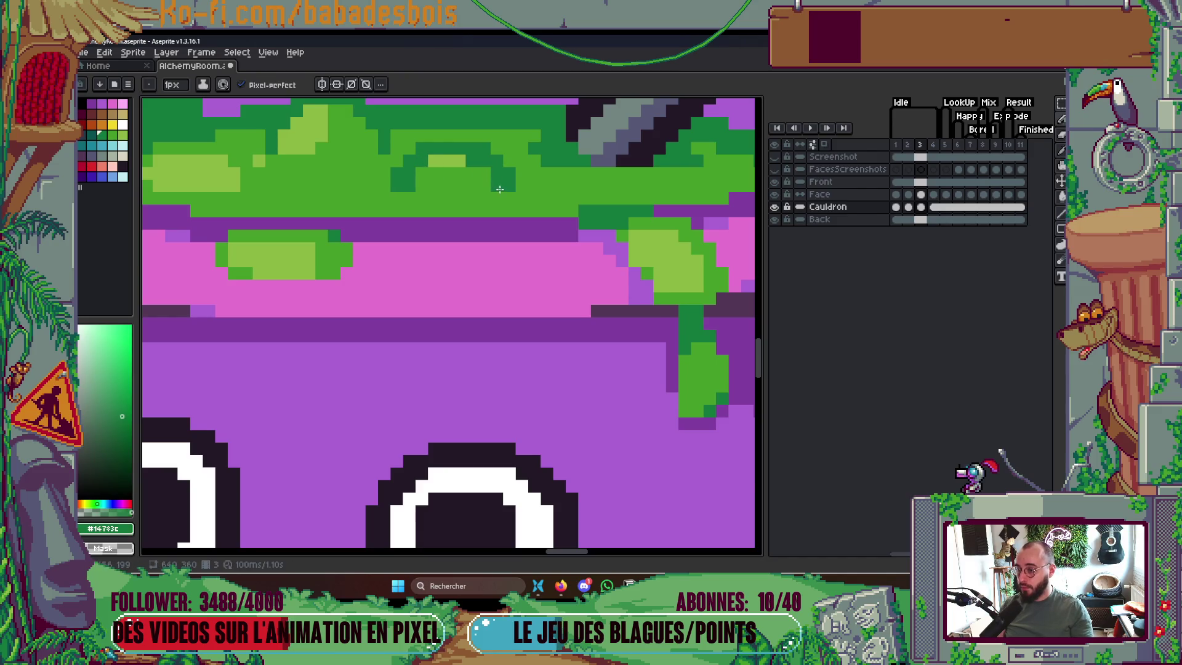
pyautogui.scroll(-5, 499, 189)
# Play the cauldron animation and stop it to check the result
pyautogui.press('Return')
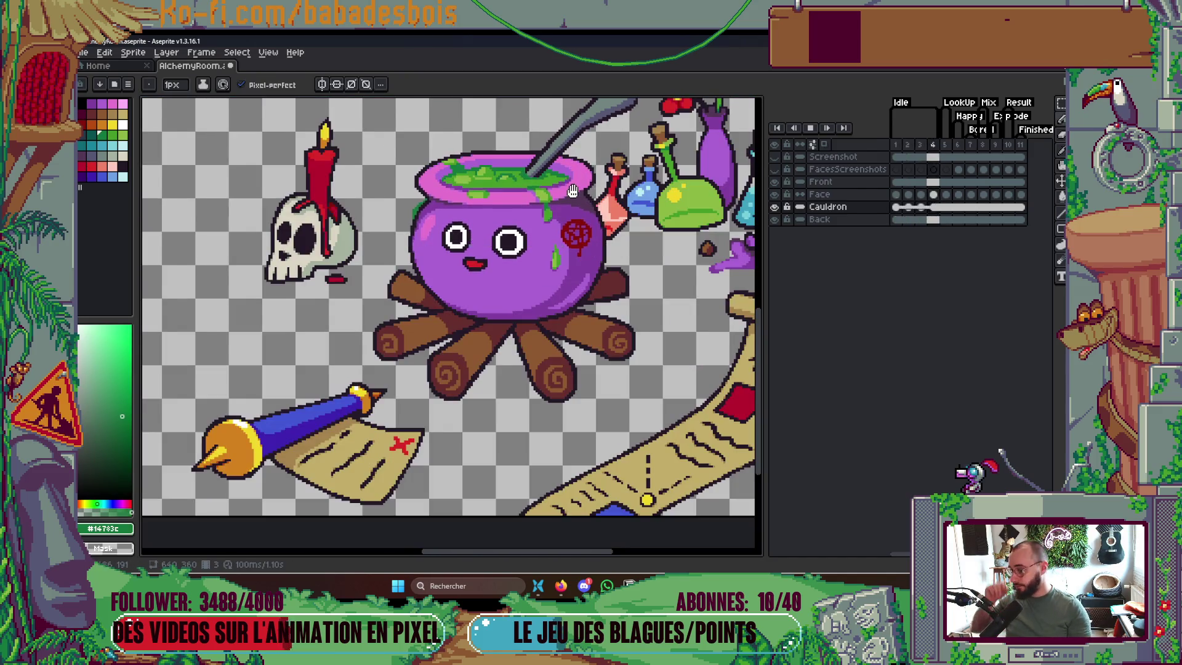
pyautogui.scroll(-3, 579, 188)
pyautogui.scroll(1, 581, 192)
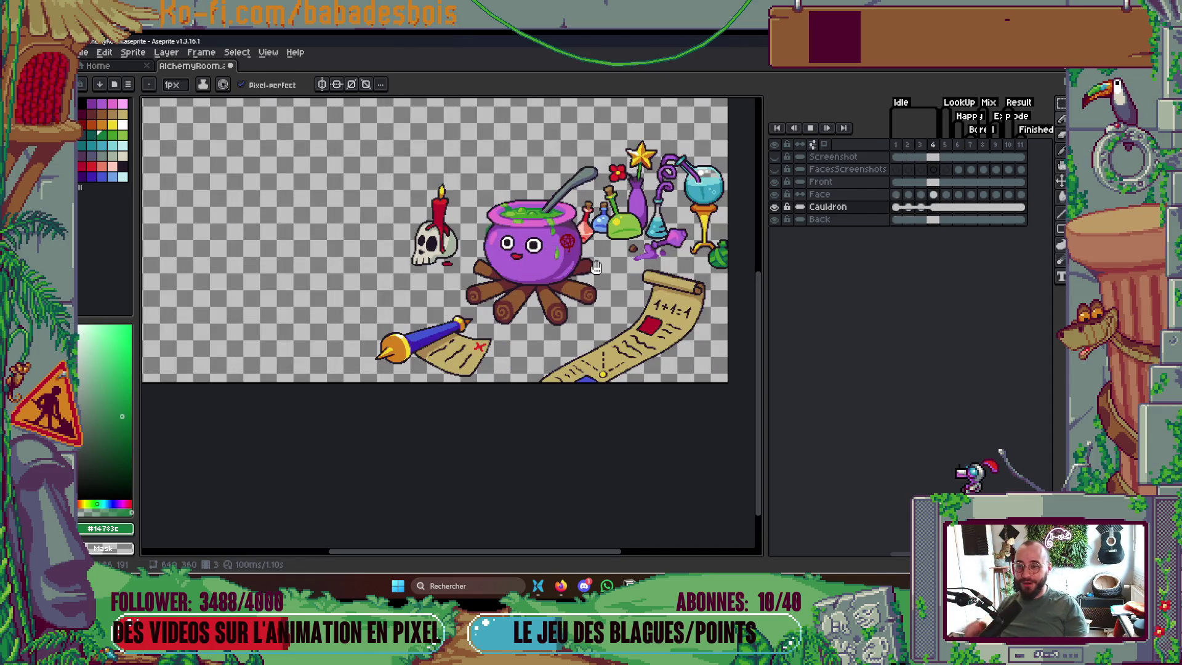
pyautogui.press('Return')
pyautogui.scroll(8, 423, 290)
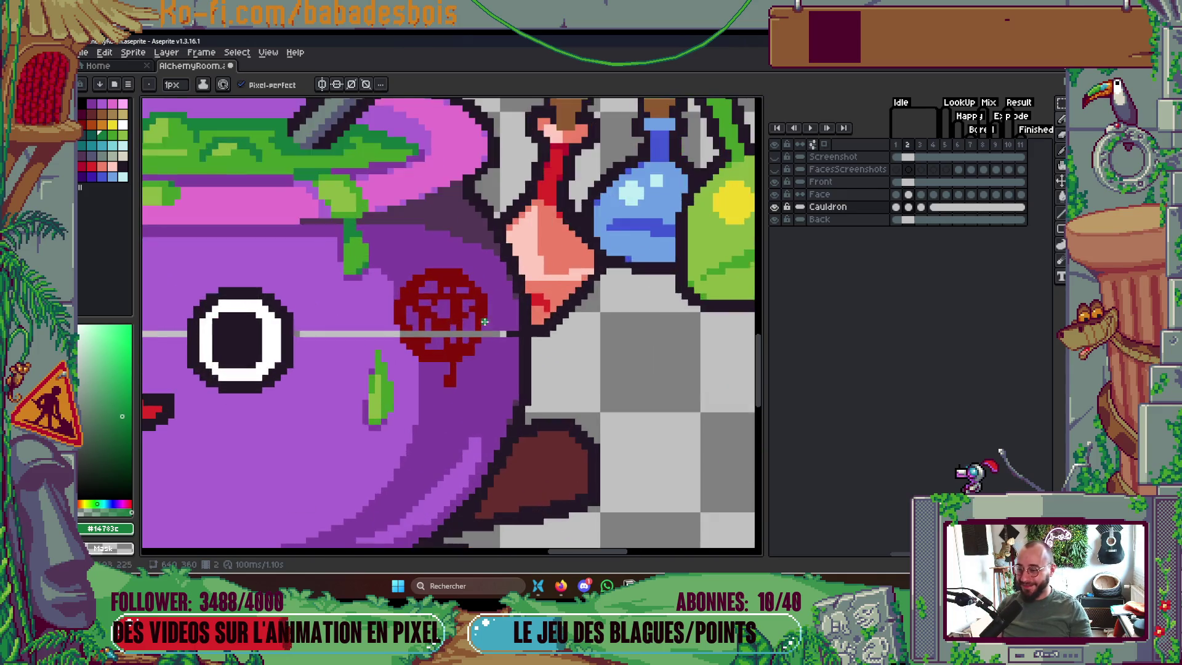
# Select the red symbol's lower part and raise its drip upward
pyautogui.press('m')
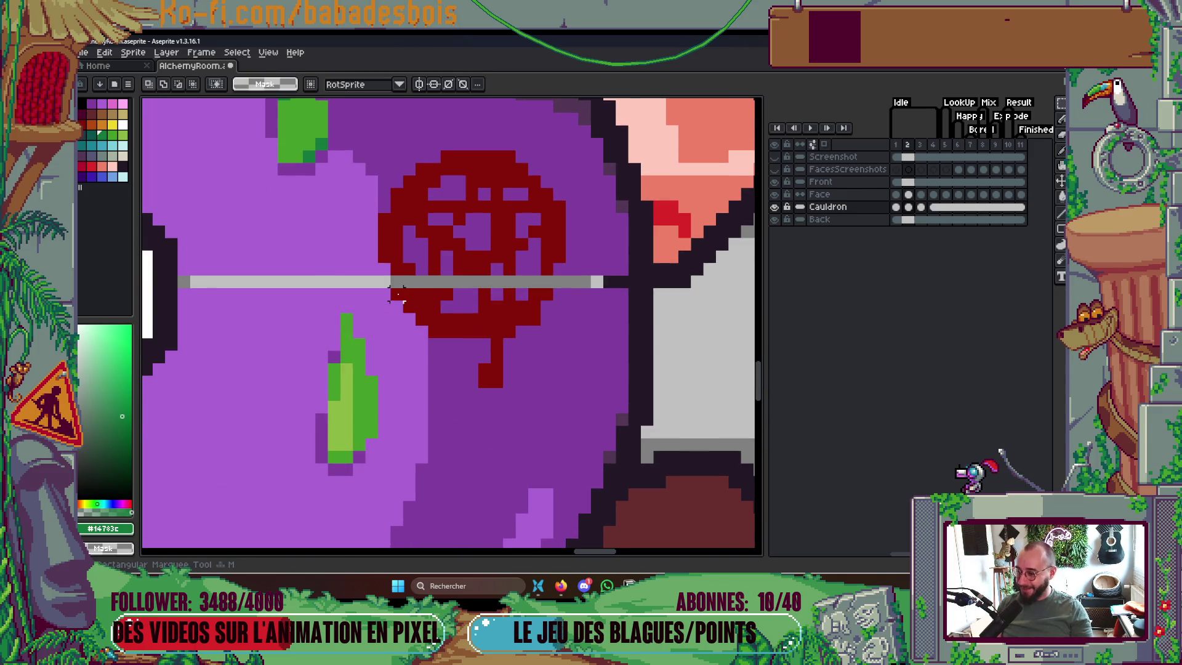
pyautogui.moveTo(394, 290)
pyautogui.mouseDown()
pyautogui.moveTo(564, 345)
pyautogui.moveTo(548, 356)
pyautogui.moveTo(556, 365)
pyautogui.mouseUp()
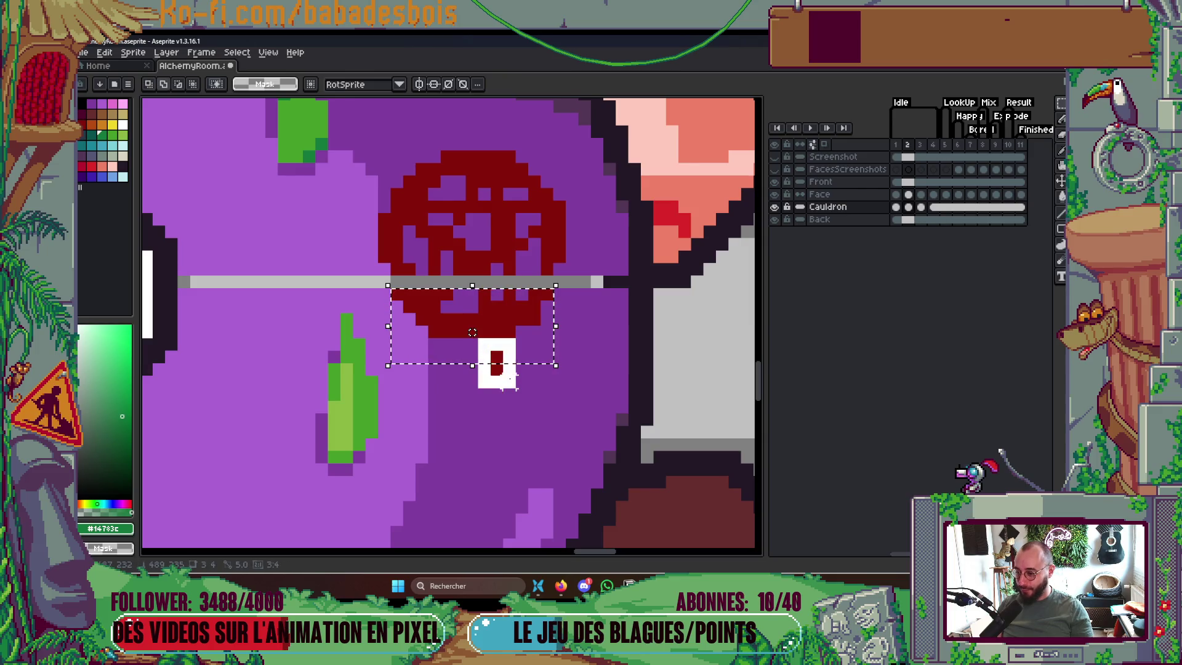
pyautogui.moveTo(472, 333); pyautogui.dragTo(554, 334)
pyautogui.press('Return')
# Eyedrop the cauldron purples and bucket-fill the gap under the symbol with light purple
pyautogui.press('i')
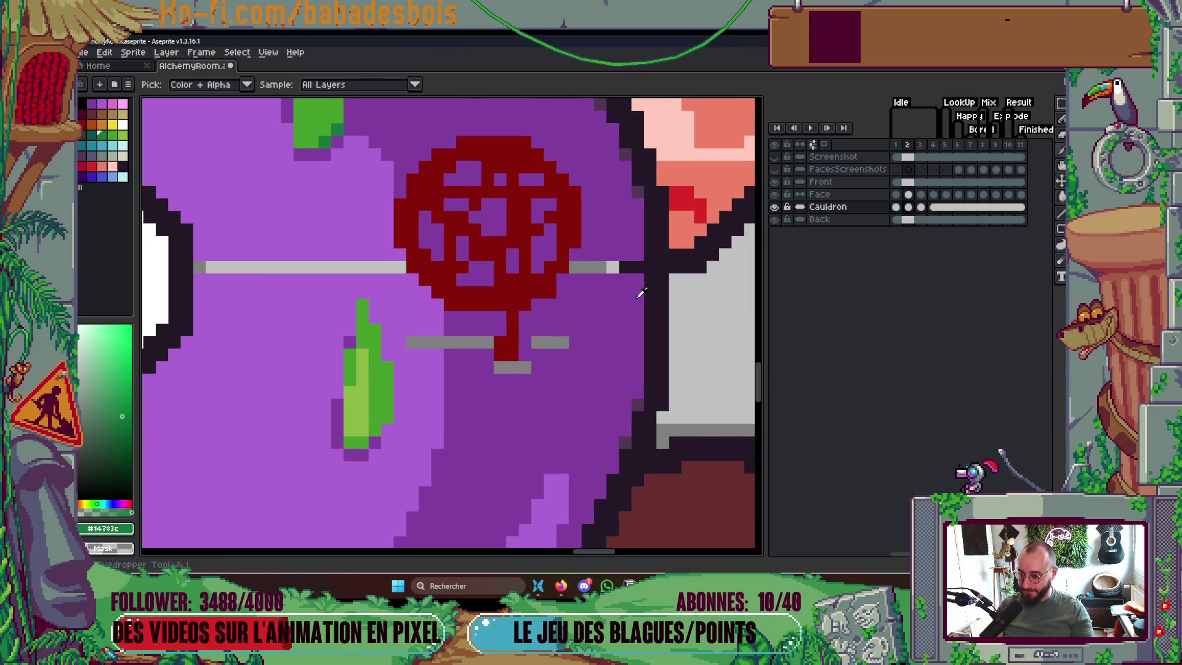
pyautogui.click(656, 288)
pyautogui.press('b')
pyautogui.keyDown('alt'); pyautogui.click(622, 240); pyautogui.keyUp('alt')
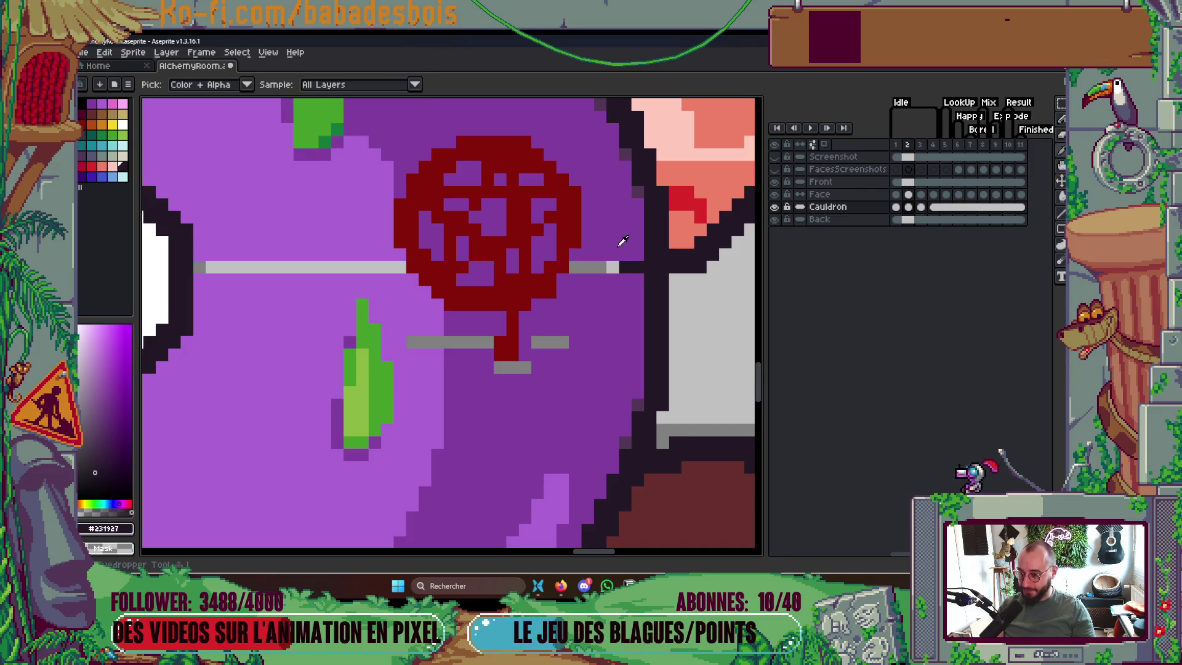
pyautogui.press('g')
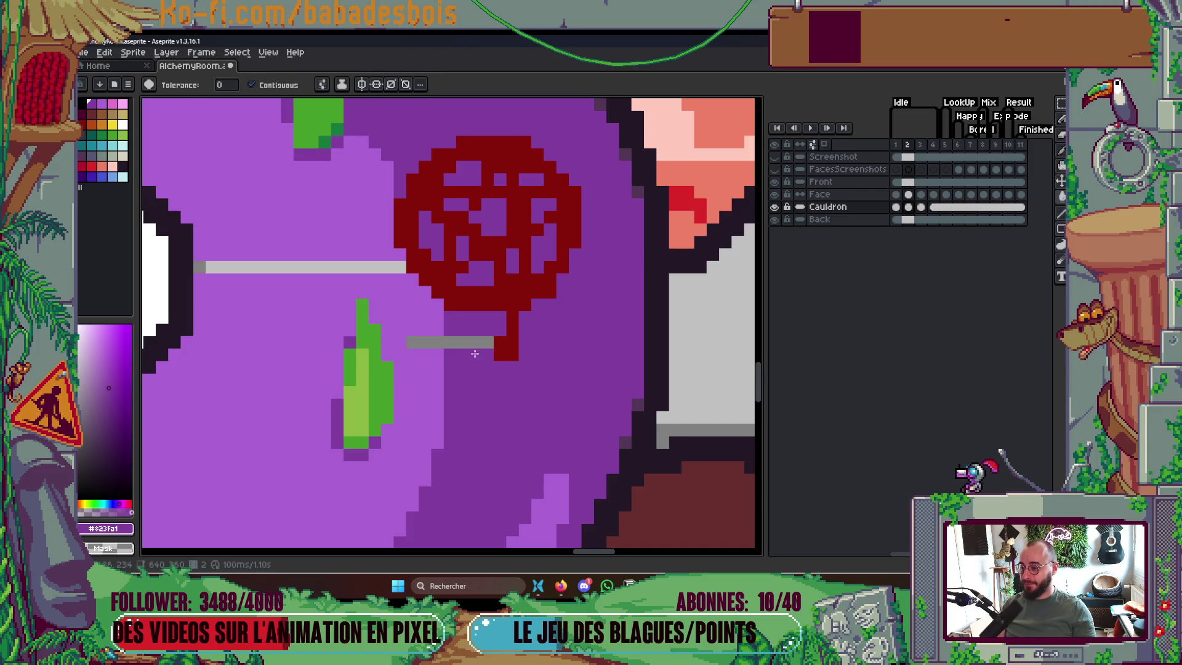
pyautogui.press('b')
pyautogui.keyDown('alt'); pyautogui.click(422, 308); pyautogui.keyUp('alt')
pyautogui.press('g')
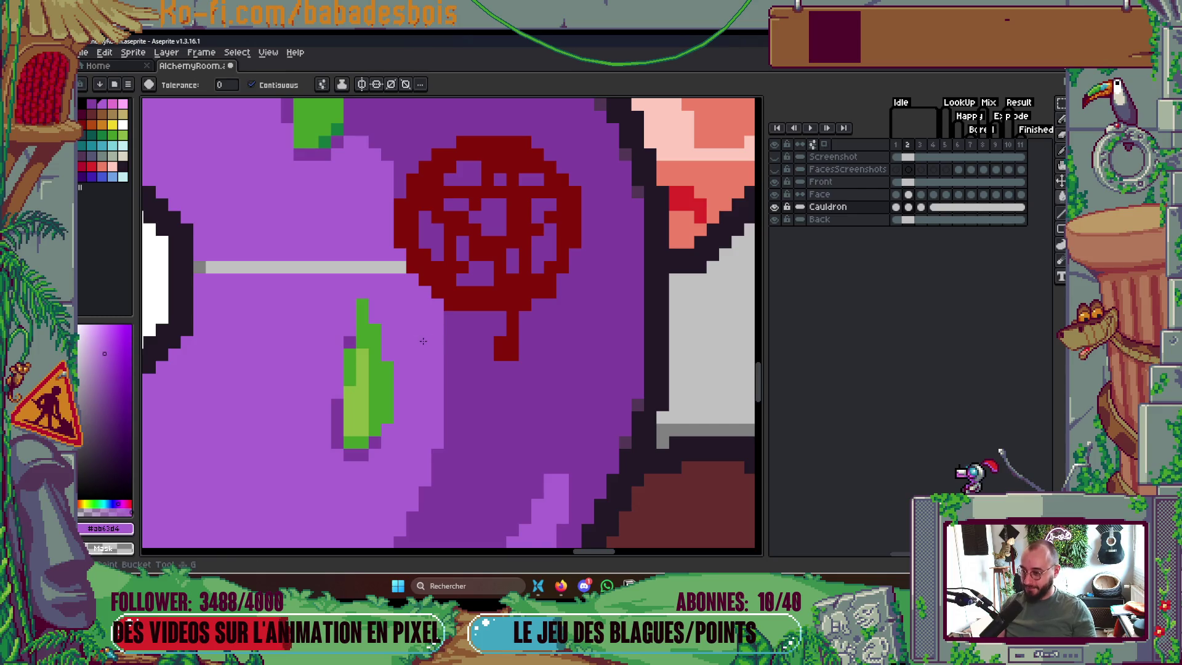
pyautogui.click(276, 271)
pyautogui.scroll(-3, 276, 276)
pyautogui.scroll(1, 501, 263)
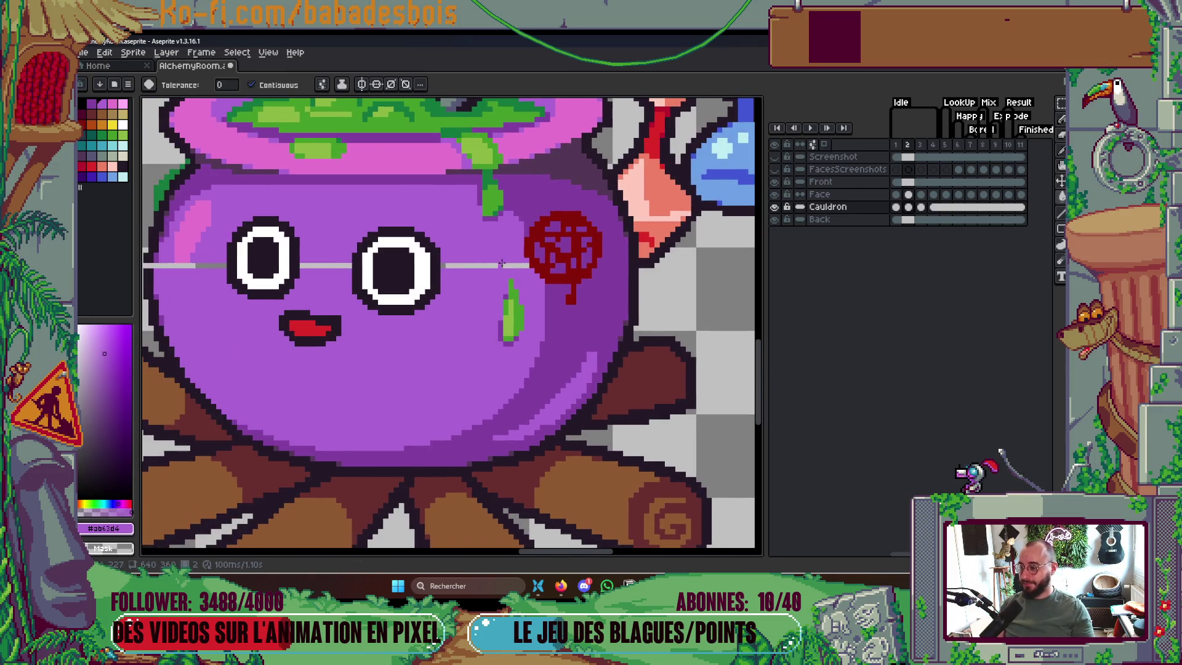
pyautogui.press('b')
# Pick the dark outline colour, go to frame 3, then switch to the YouTube Music tab
pyautogui.moveTo(176, 281); pyautogui.dragTo(398, 261)
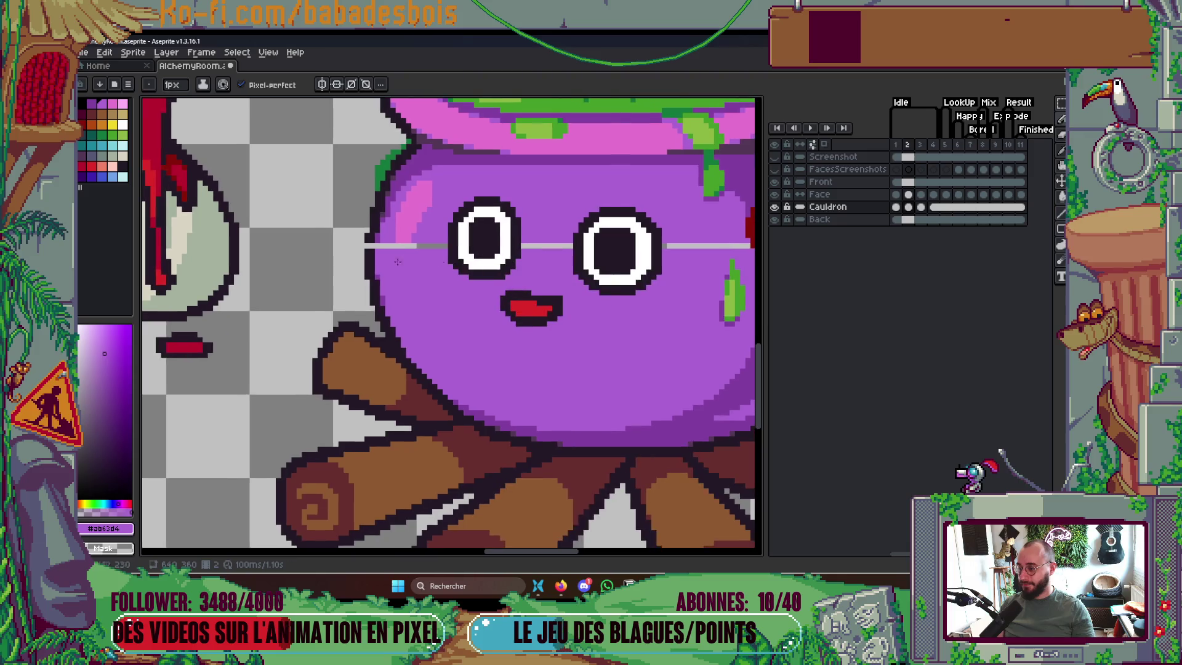
pyautogui.scroll(1, 374, 246)
pyautogui.keyDown('alt'); pyautogui.click(368, 244); pyautogui.keyUp('alt')
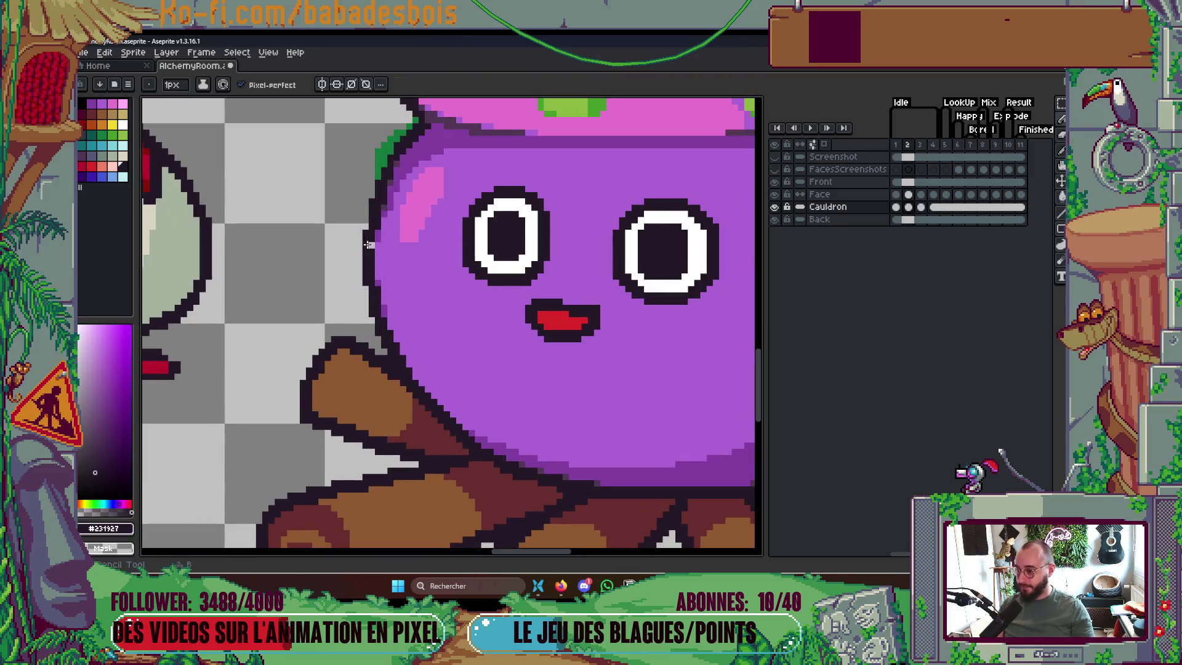
pyautogui.scroll(-4, 368, 245)
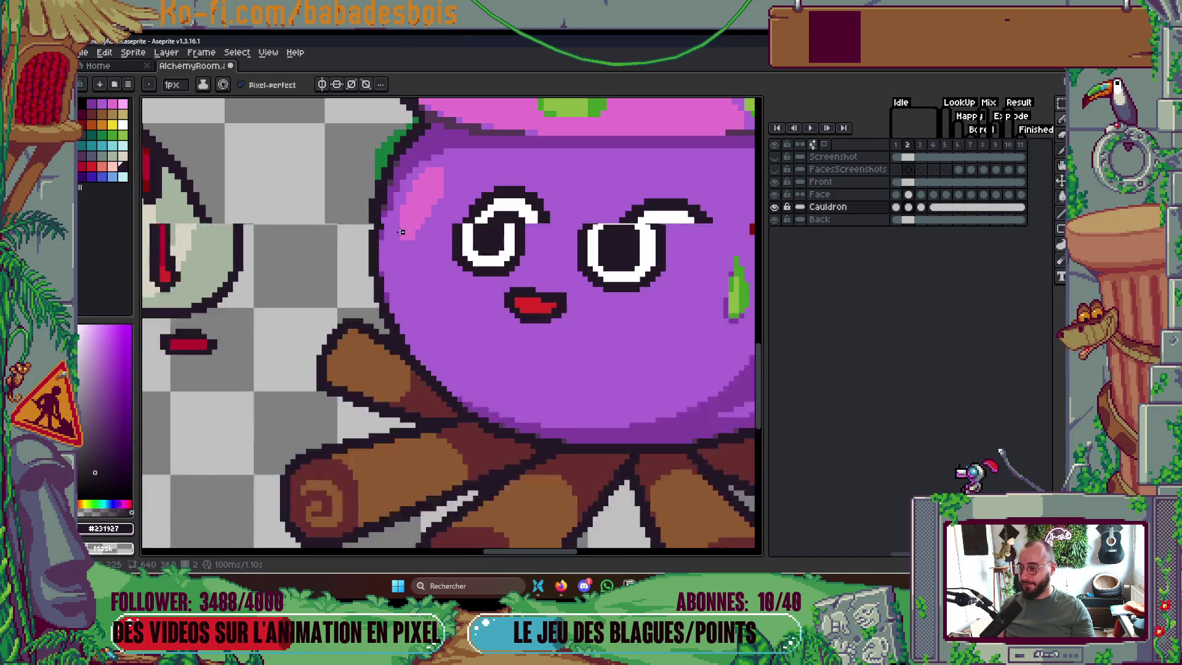
pyautogui.press('Right')
pyautogui.press('Right')
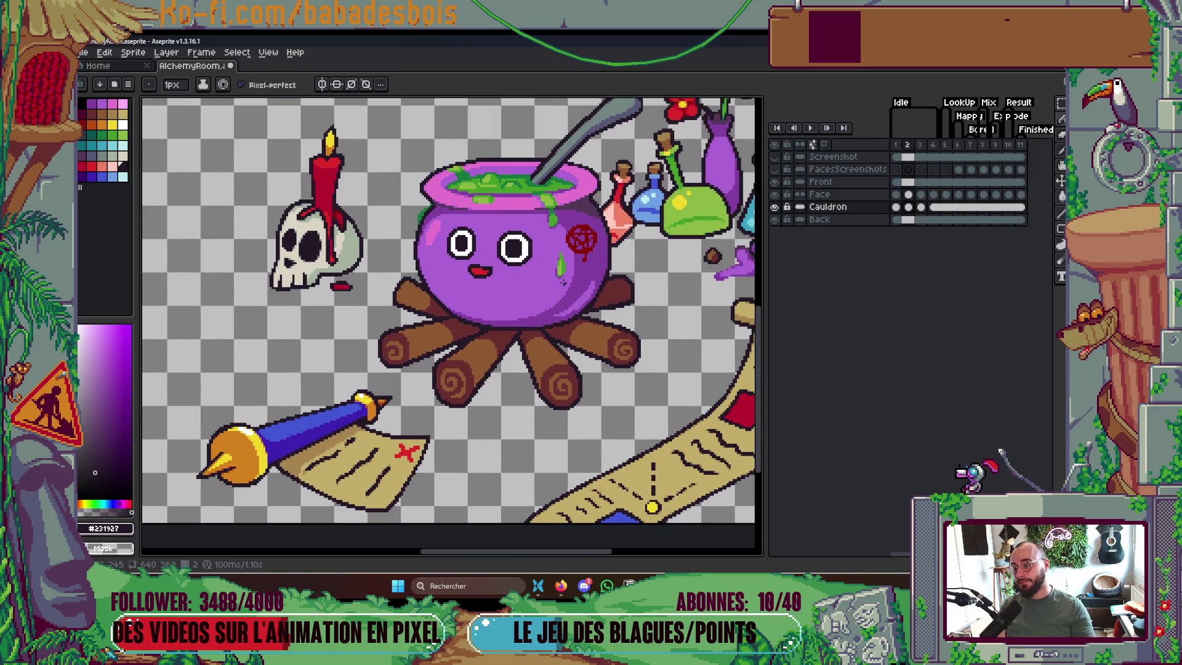
pyautogui.scroll(4, 589, 277)
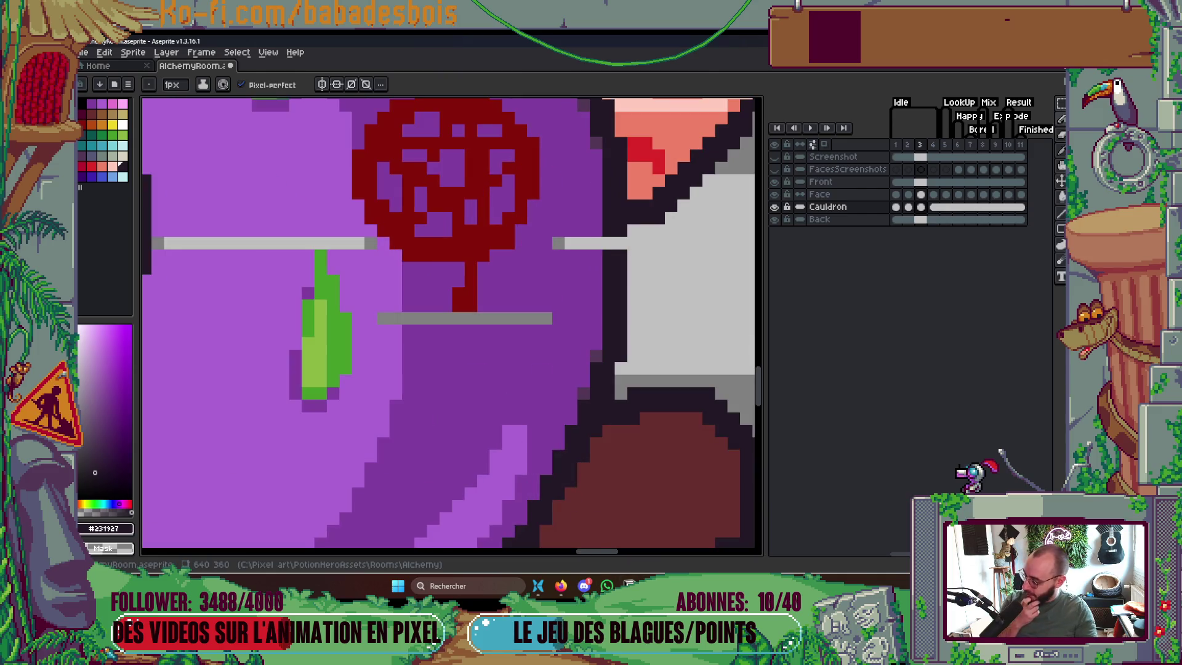
pyautogui.hotkey('alt', 'Tab')
pyautogui.click(399, 39)
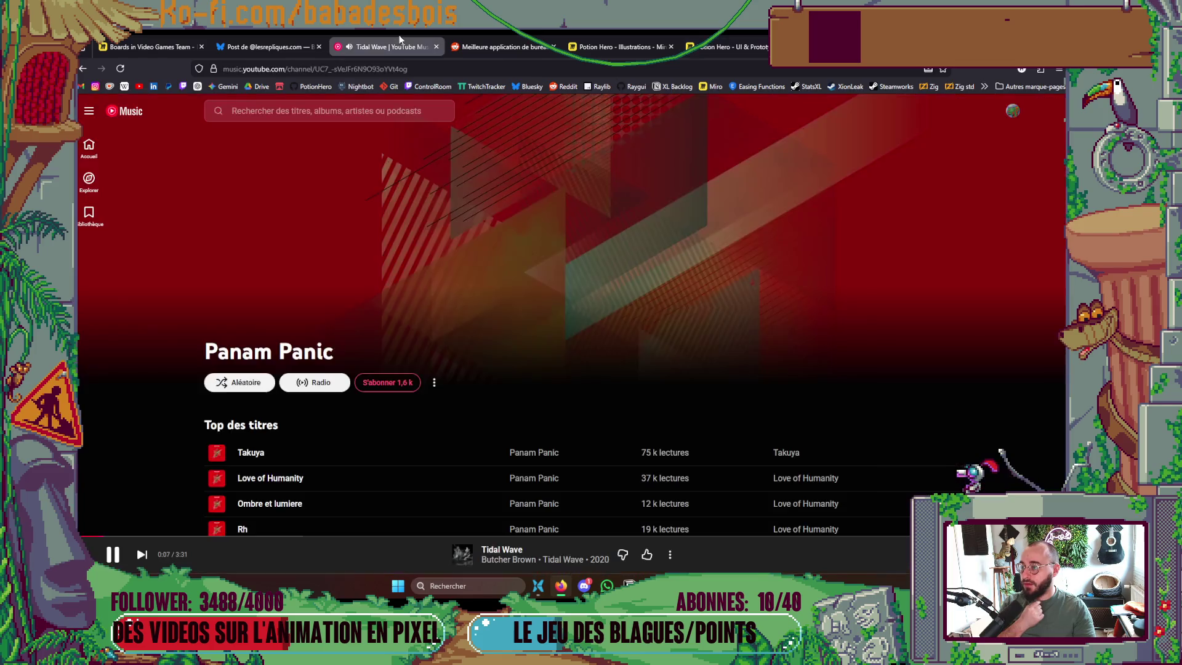
# Open the Library albums and play Com Truise's In Decay, then return to Aseprite
pyautogui.scroll(-10, 587, 157)
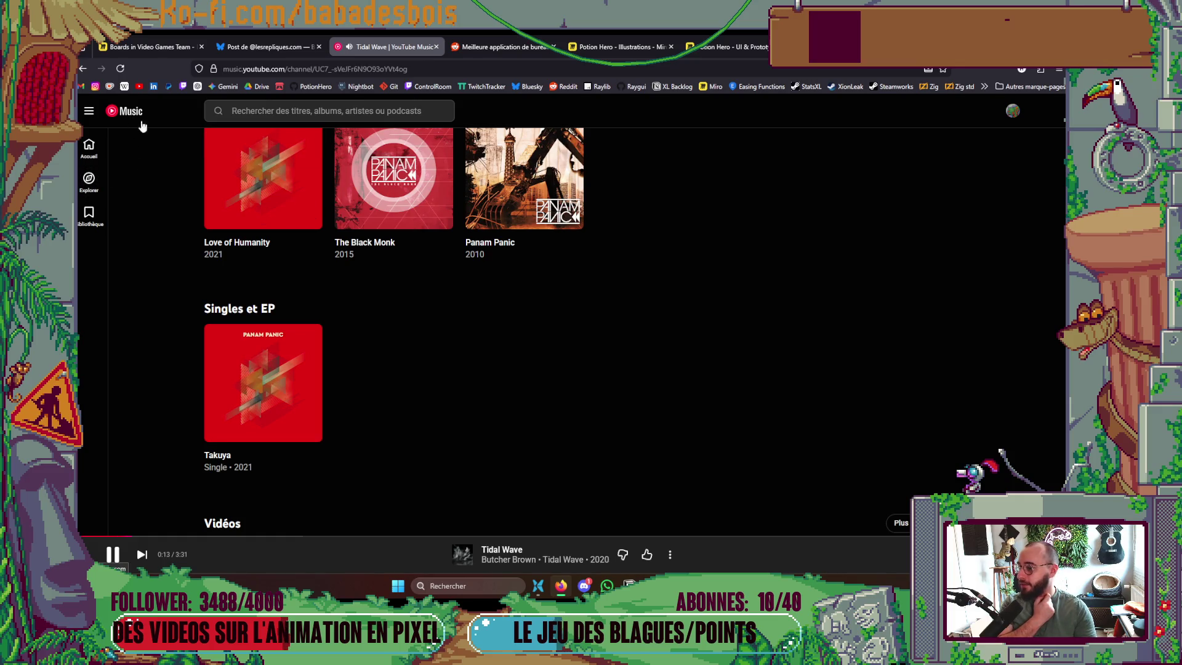
pyautogui.click(89, 216)
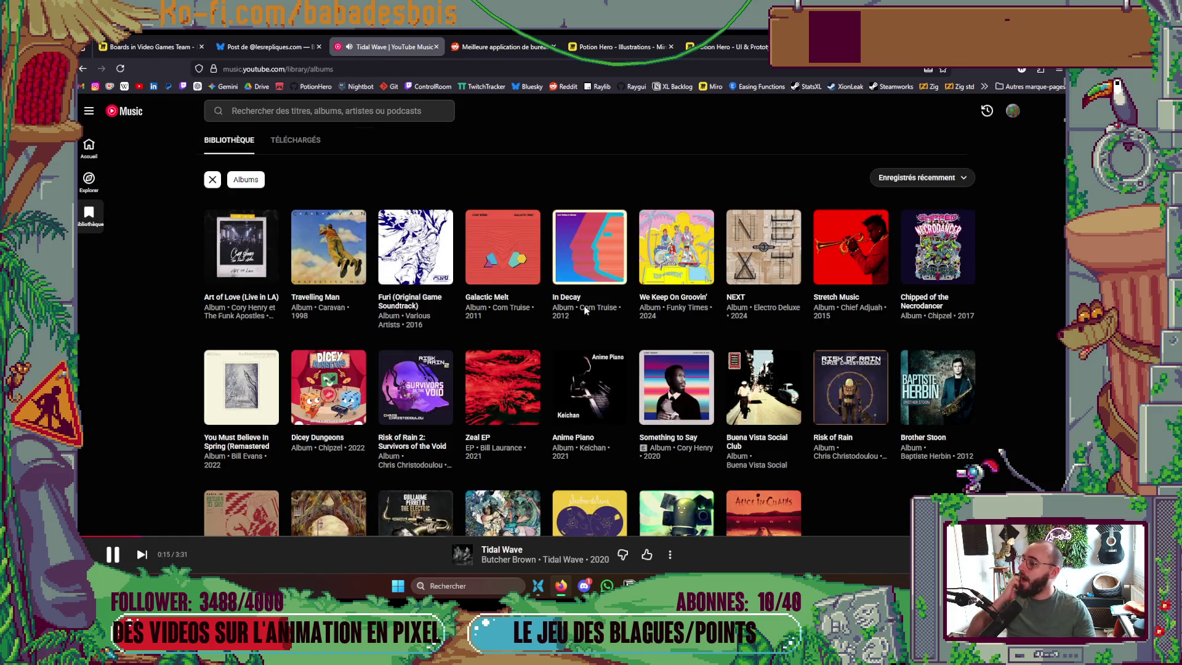
pyautogui.scroll(-1, 739, 352)
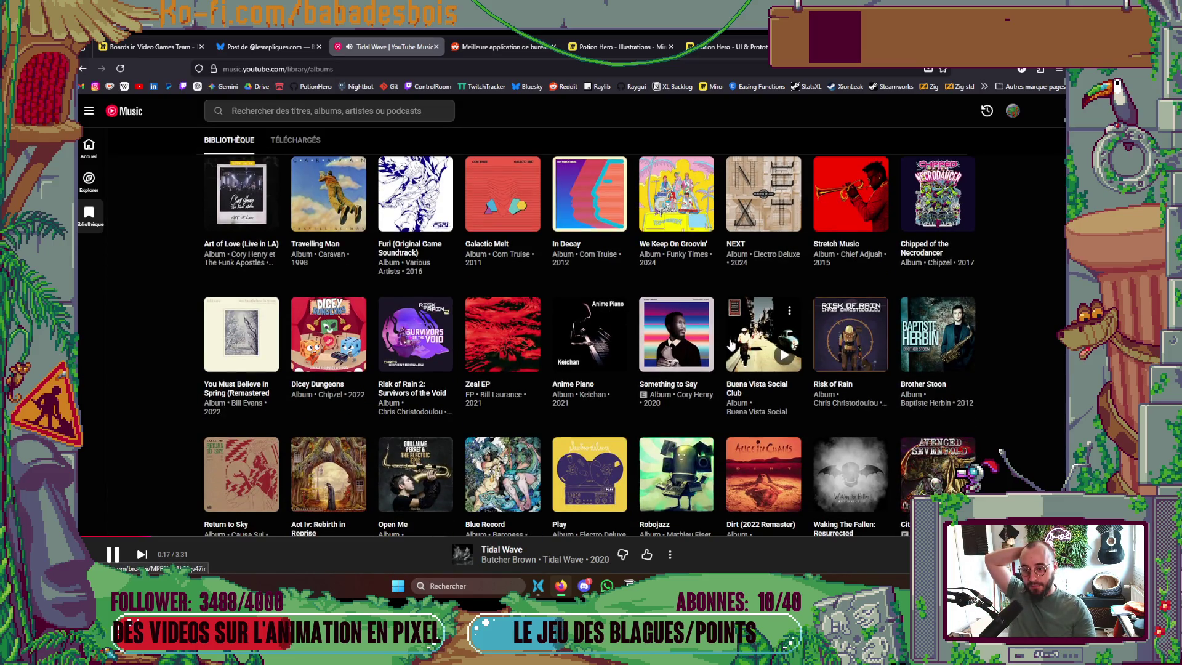
pyautogui.scroll(-3, 730, 342)
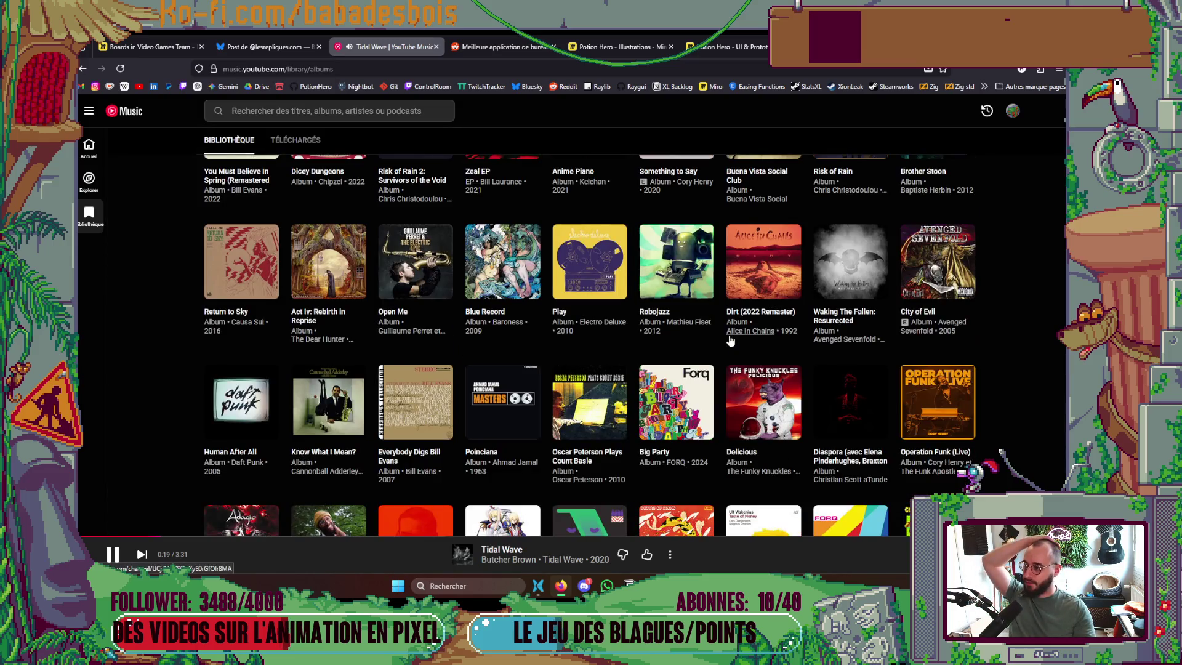
pyautogui.scroll(3, 726, 338)
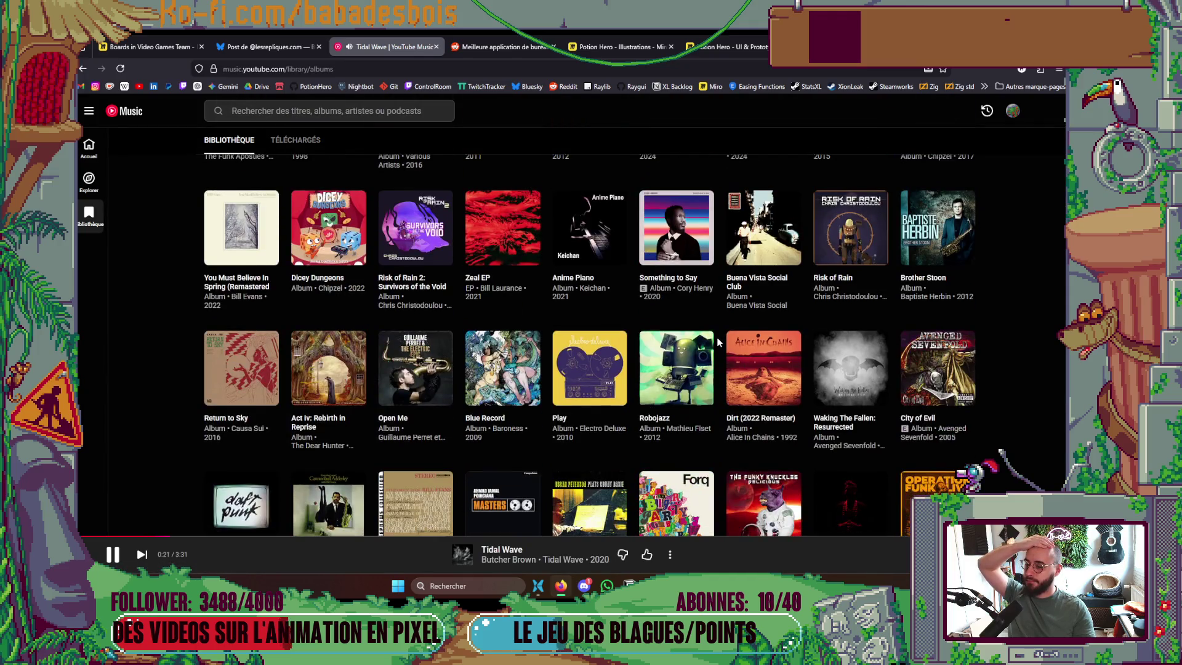
pyautogui.moveTo(713, 343)
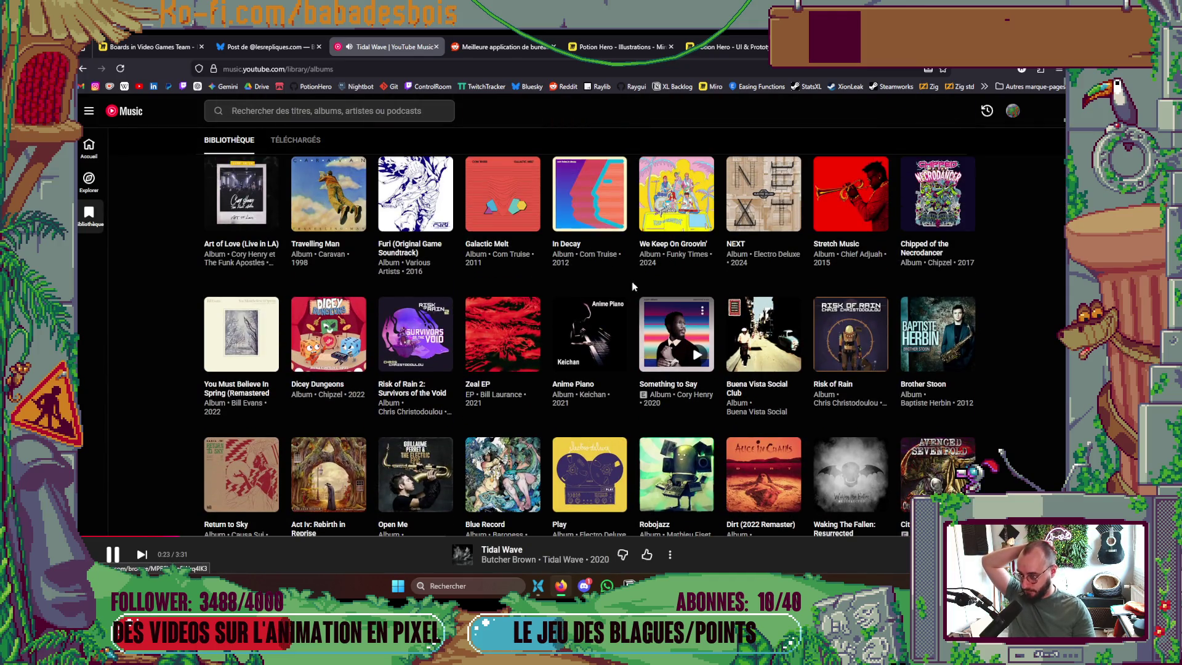
pyautogui.click(609, 214)
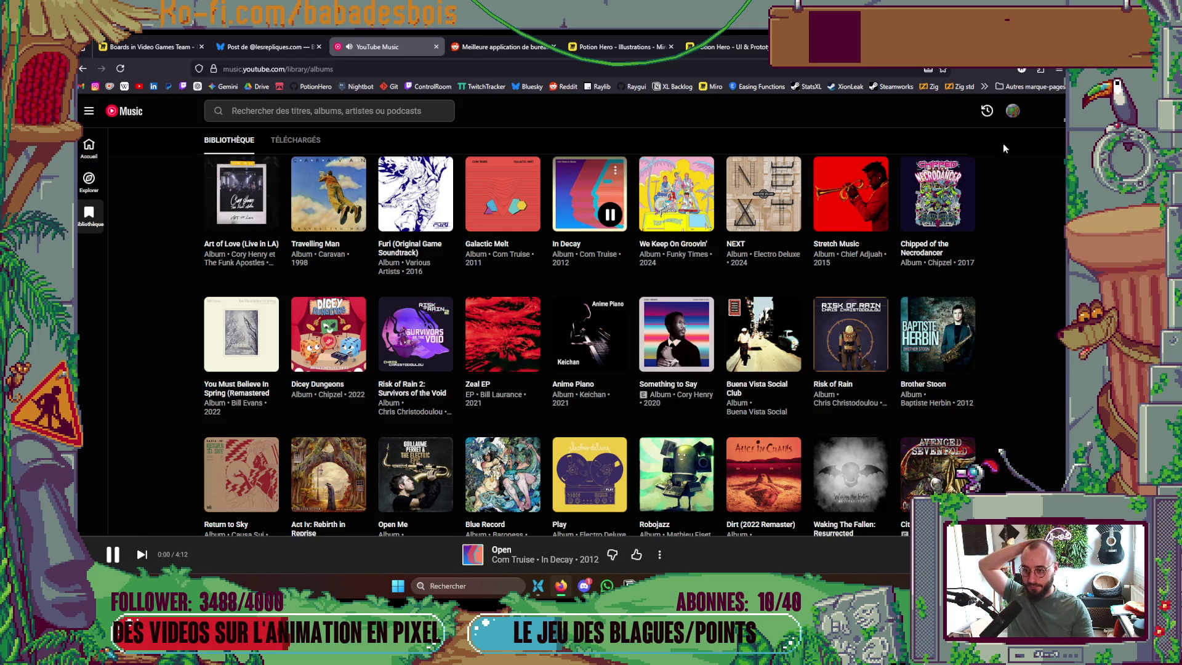
pyautogui.hotkey('alt', 'Tab')
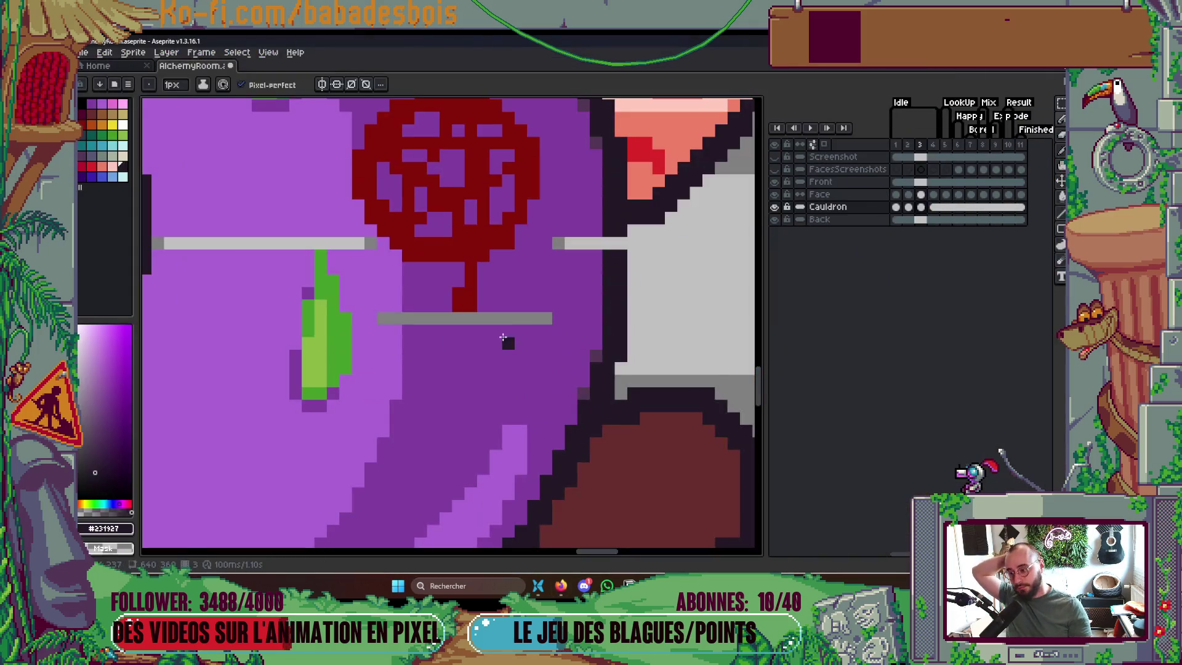
# Bucket-fill the lower grey guide line and block with the cauldron's purples
pyautogui.scroll(1, 483, 330)
pyautogui.press('g')
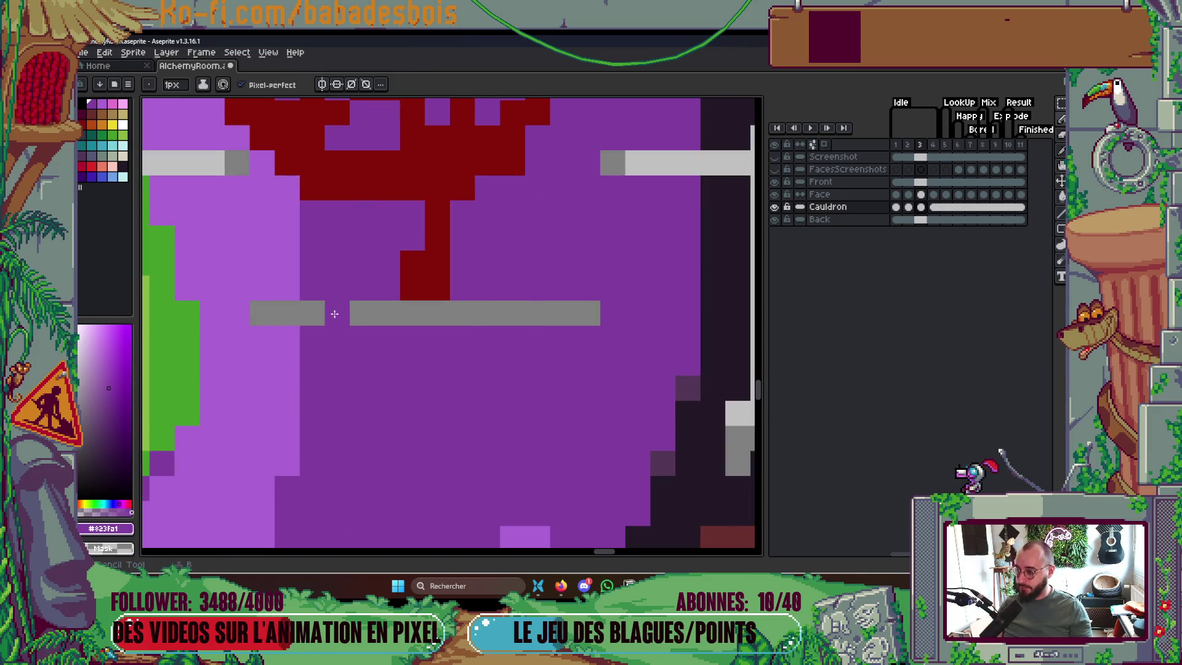
pyautogui.click(351, 309)
pyautogui.keyDown('alt'); pyautogui.click(283, 264); pyautogui.keyUp('alt')
pyautogui.click(285, 309)
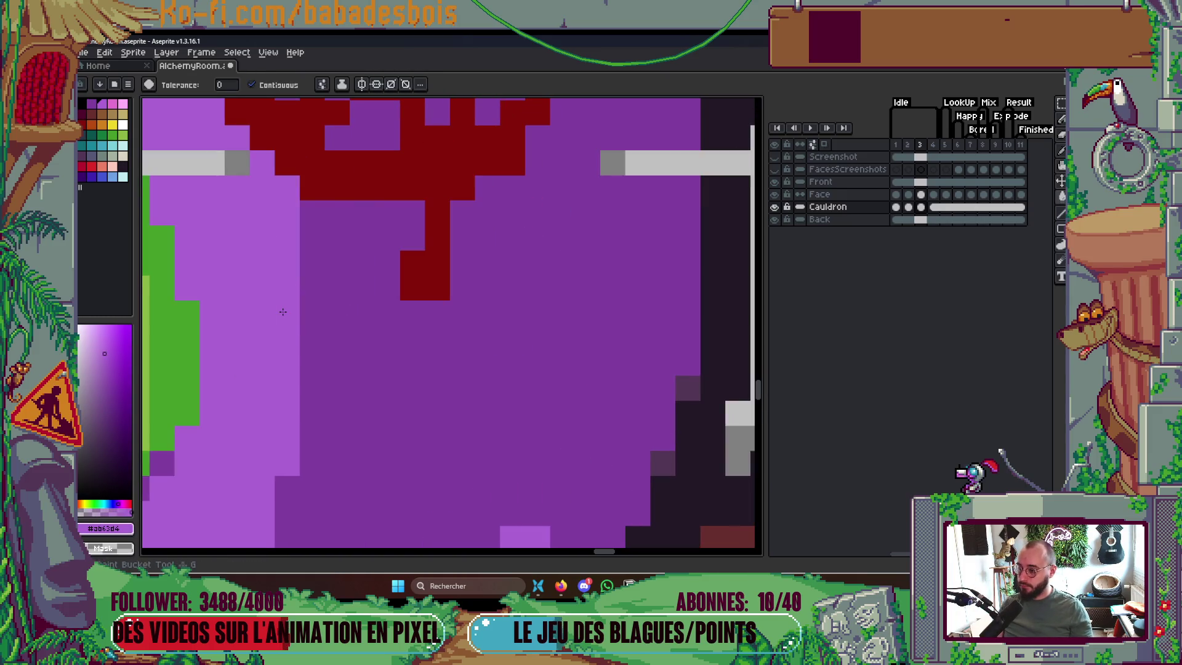
pyautogui.moveTo(574, 240); pyautogui.dragTo(498, 304)
# Paint the grey strip and blocks along the cauldron edge in dark purple and outline colour
pyautogui.press('b')
pyautogui.keyDown('alt'); pyautogui.click(603, 285); pyautogui.keyUp('alt')
pyautogui.click(487, 302)
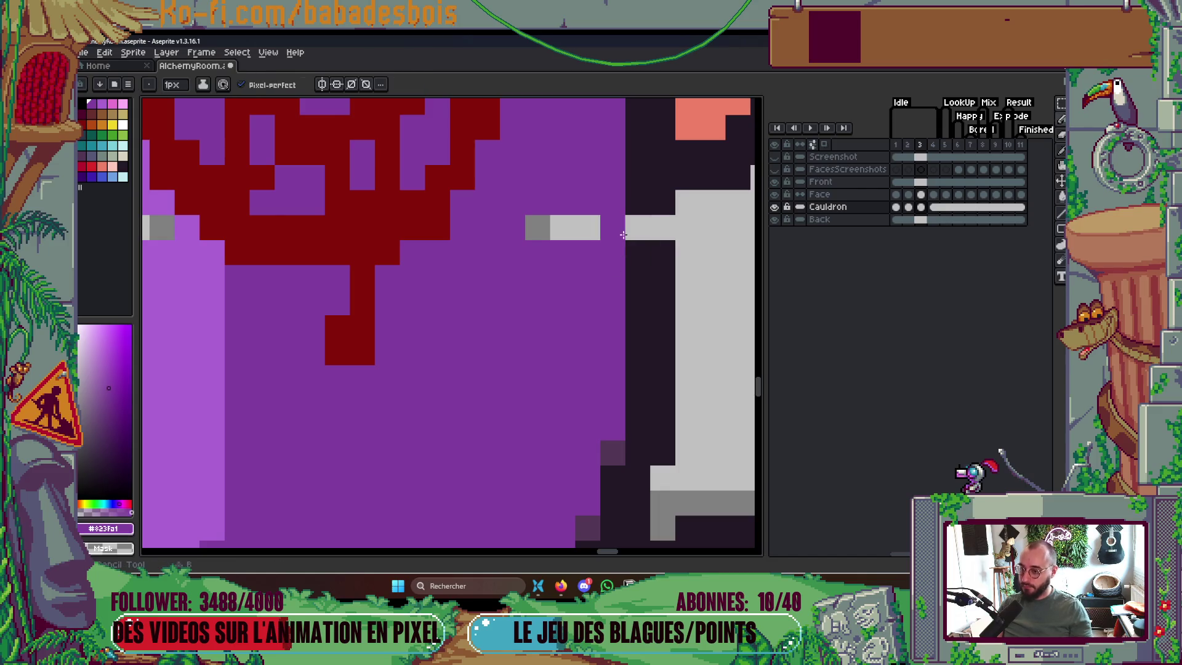
pyautogui.moveTo(616, 227)
pyautogui.mouseDown()
pyautogui.moveTo(528, 227)
pyautogui.moveTo(727, 254)
pyautogui.mouseUp()
pyautogui.keyDown('alt'); pyautogui.click(635, 258); pyautogui.keyUp('alt')
pyautogui.click(636, 232)
pyautogui.scroll(-2, 636, 232)
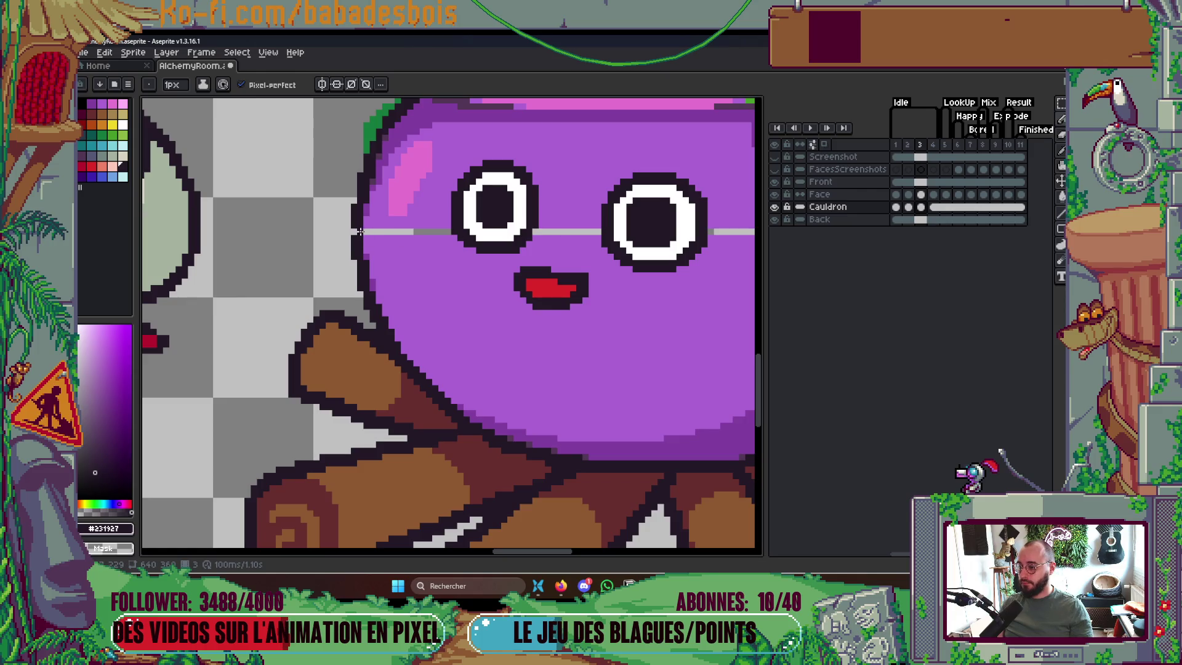
# Fill the remaining grey line across the face with light purple, then play and stop the animation
pyautogui.press('g')
pyautogui.keyDown('alt'); pyautogui.click(396, 256); pyautogui.keyUp('alt')
pyautogui.click(394, 232)
pyautogui.click(566, 232)
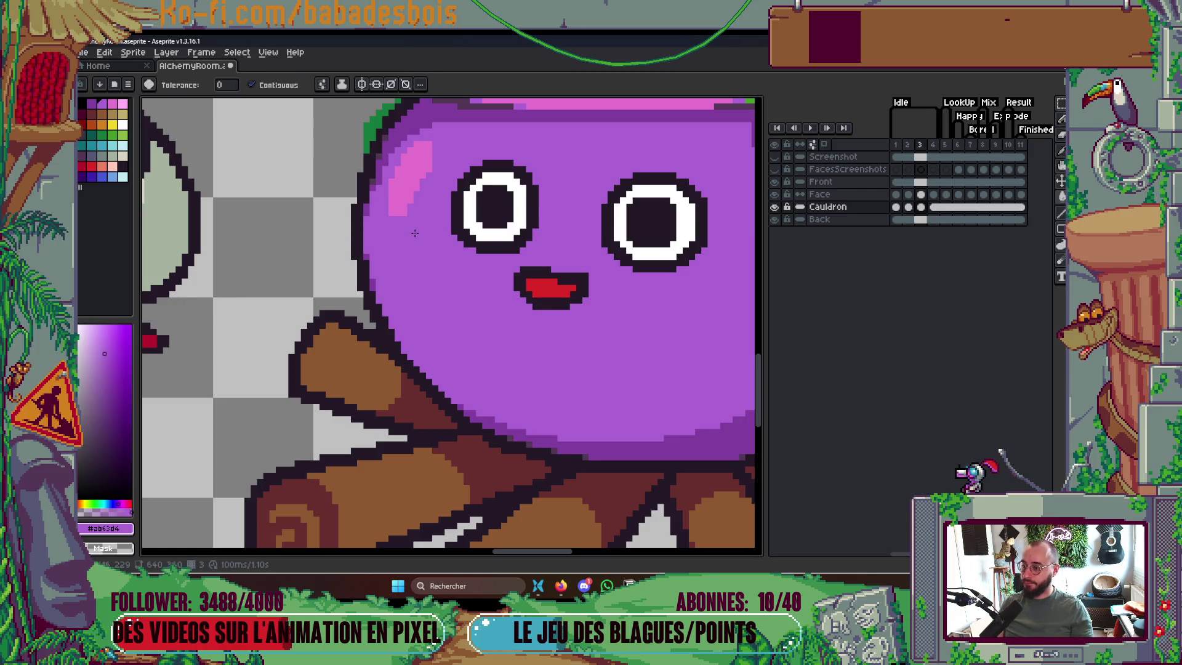
pyautogui.scroll(-4, 503, 275)
pyautogui.moveTo(503, 274); pyautogui.dragTo(505, 301)
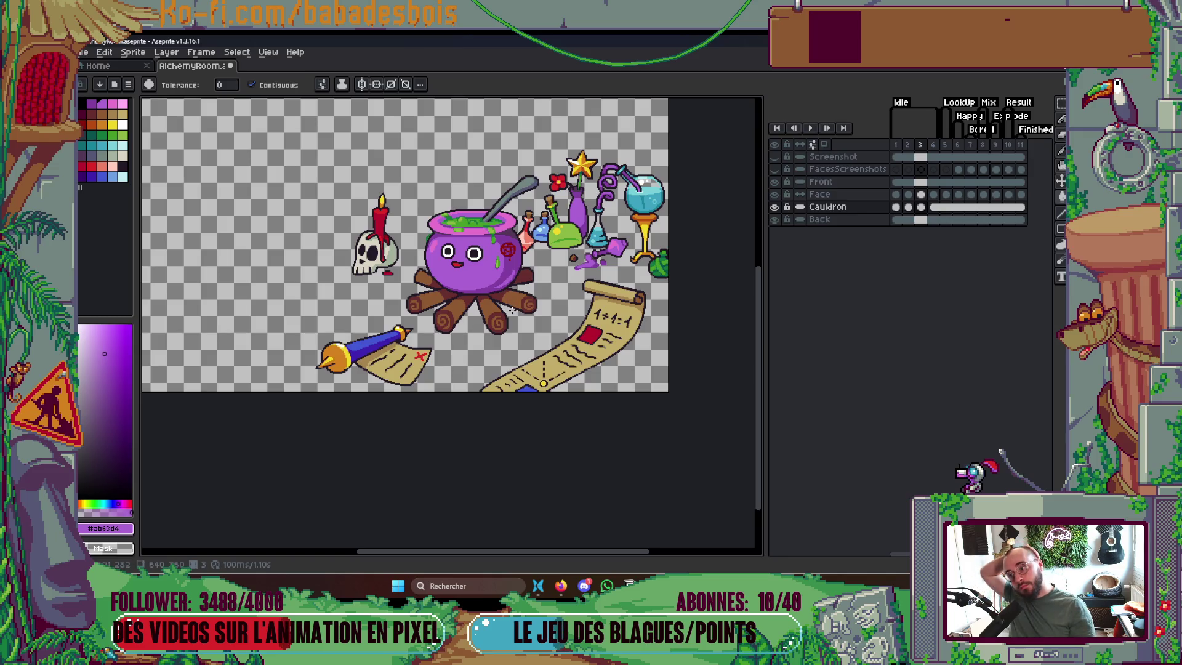
pyautogui.press('Return')
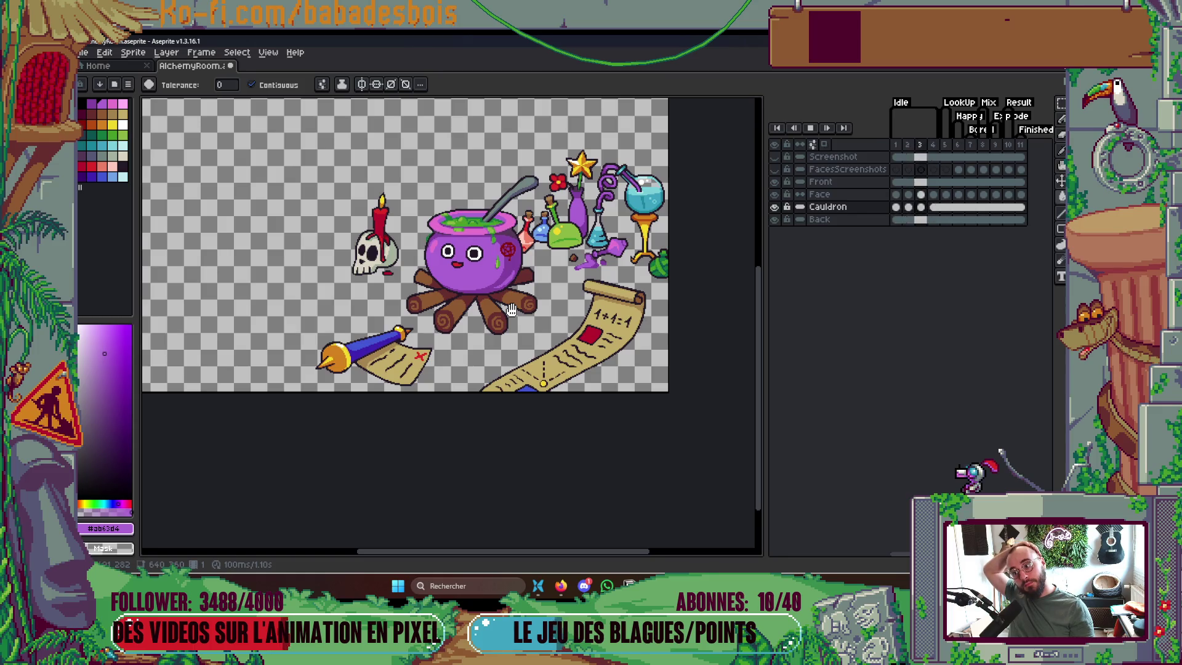
pyautogui.press('Return')
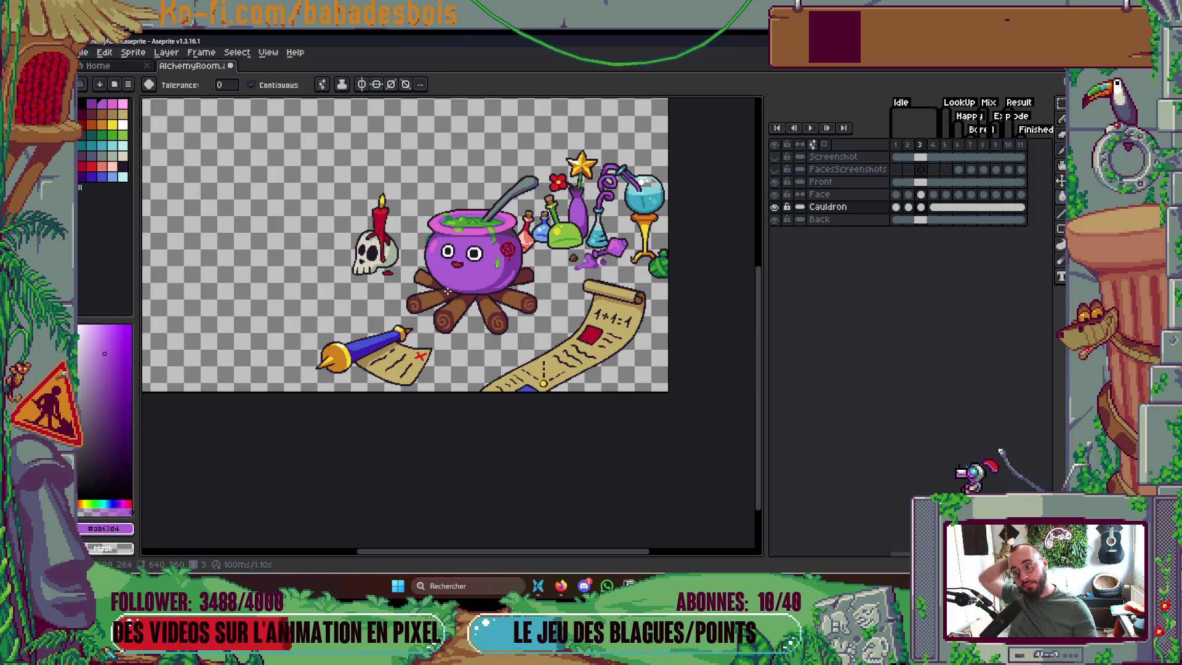
# Compare the soup on frames 2 and 3, then draw a light-green highlight across frame 3's soup
pyautogui.press('Left')
pyautogui.scroll(8, 508, 249)
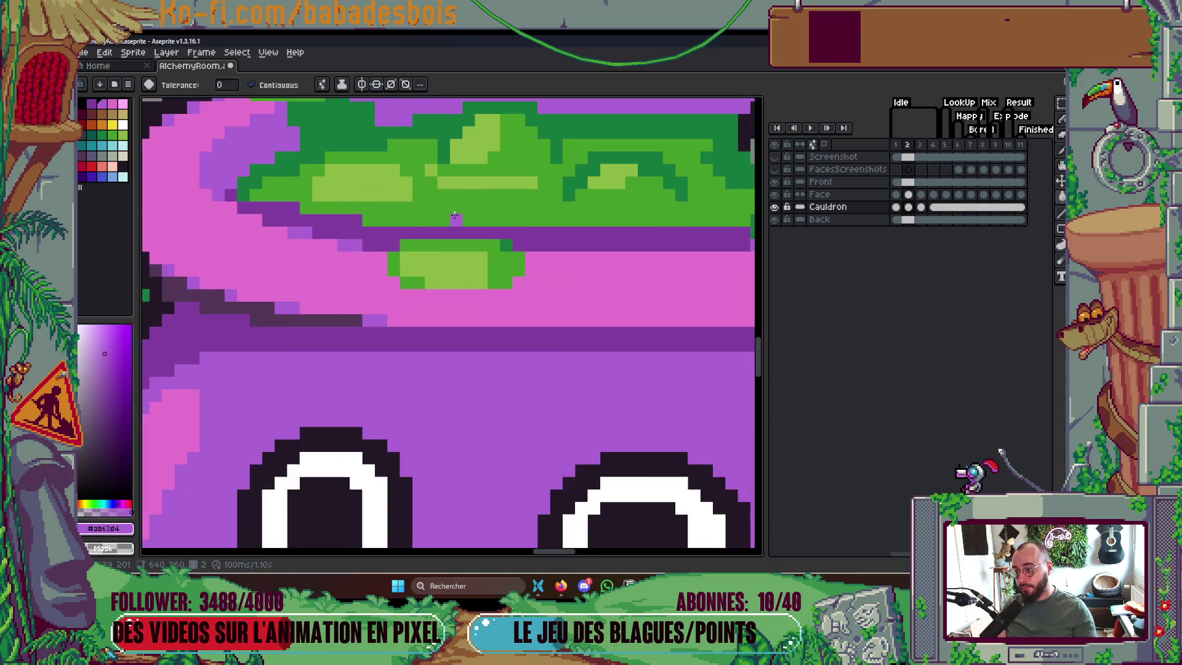
pyautogui.press('Right')
pyautogui.press('Left')
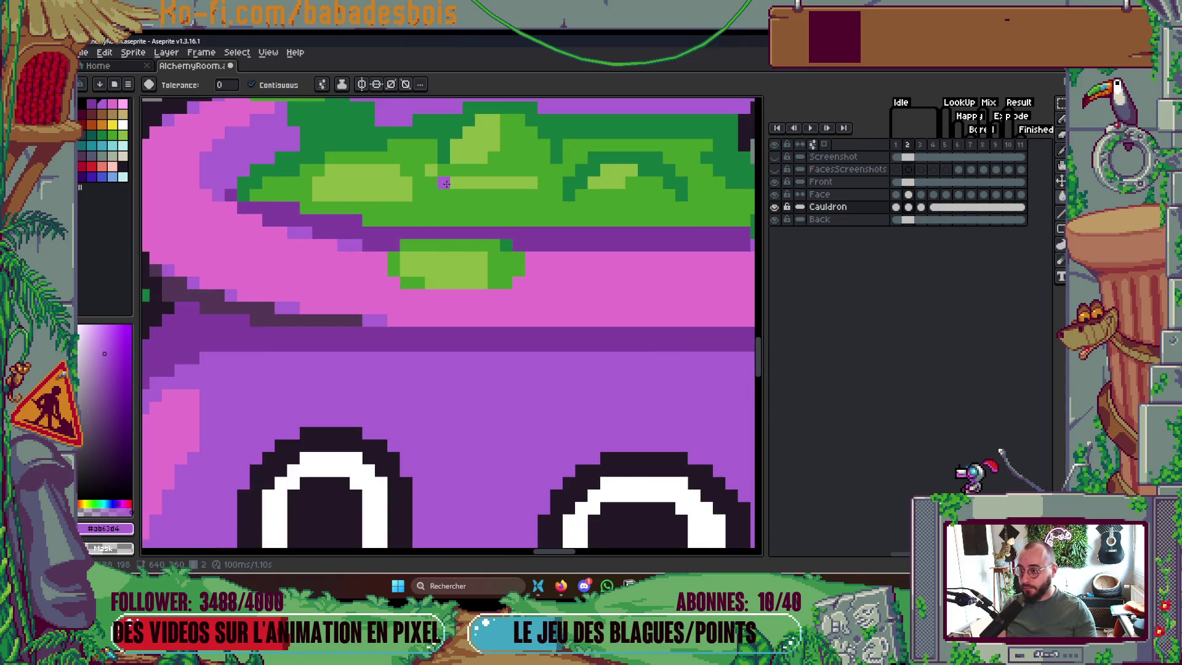
pyautogui.press('Right')
pyautogui.keyDown('alt'); pyautogui.click(431, 171); pyautogui.keyUp('alt')
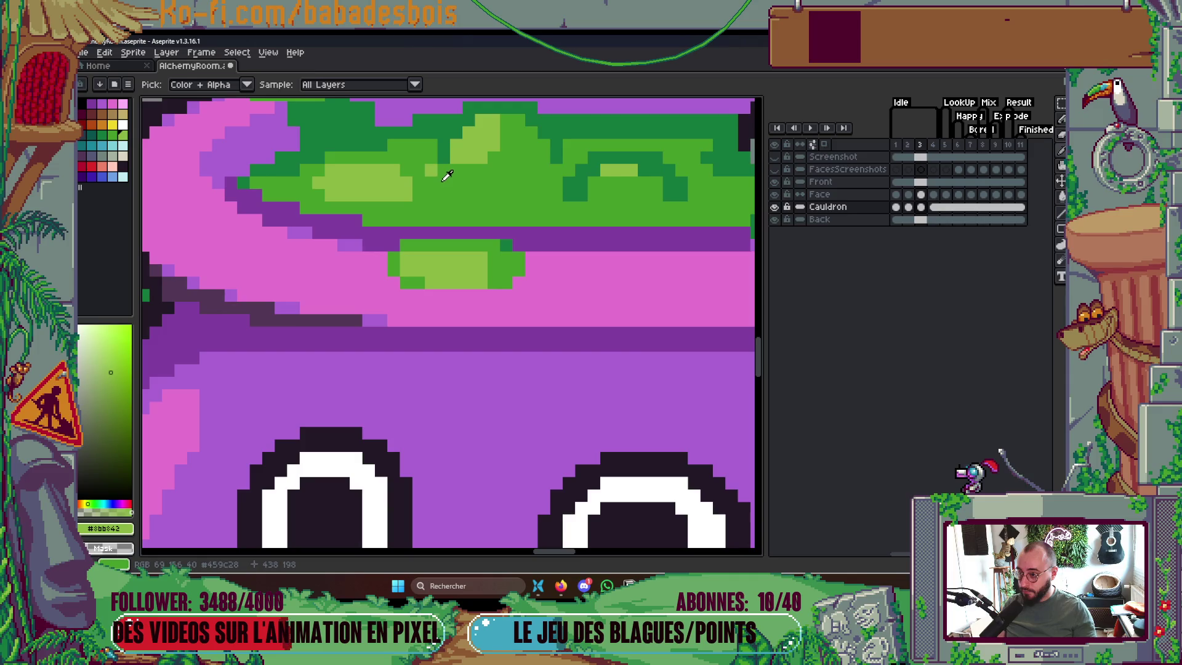
pyautogui.moveTo(443, 183); pyautogui.dragTo(532, 182)
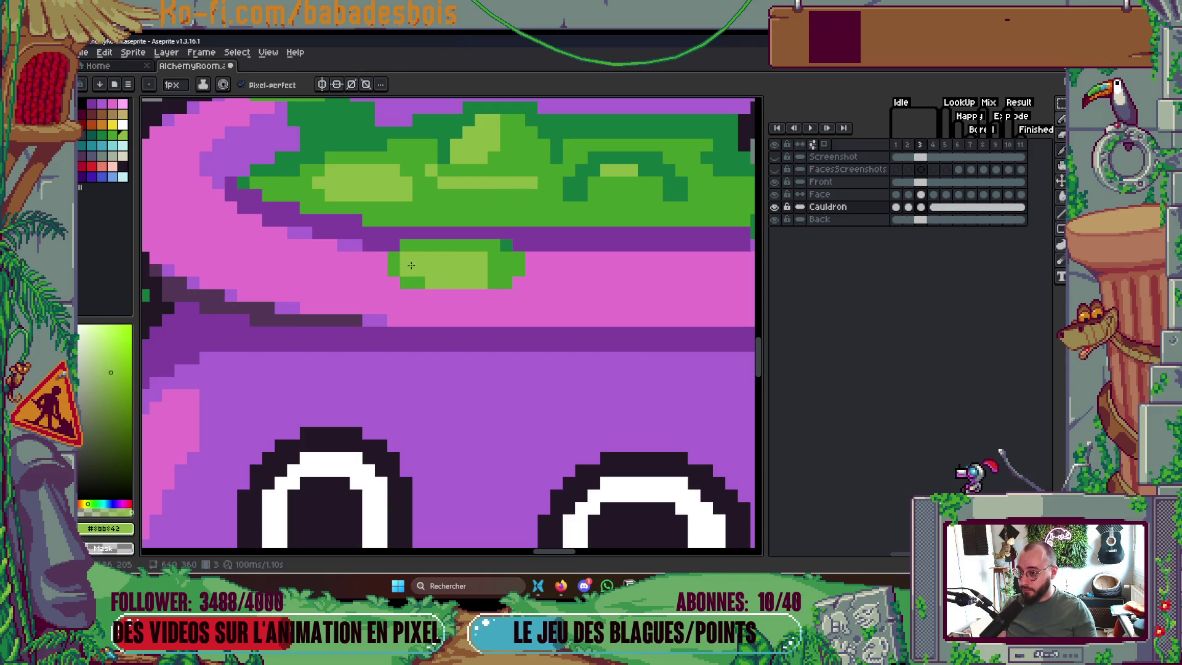
# Re-compare frames 2 and 3, sample the mid and dark soup greens, and play to check
pyautogui.press('Left')
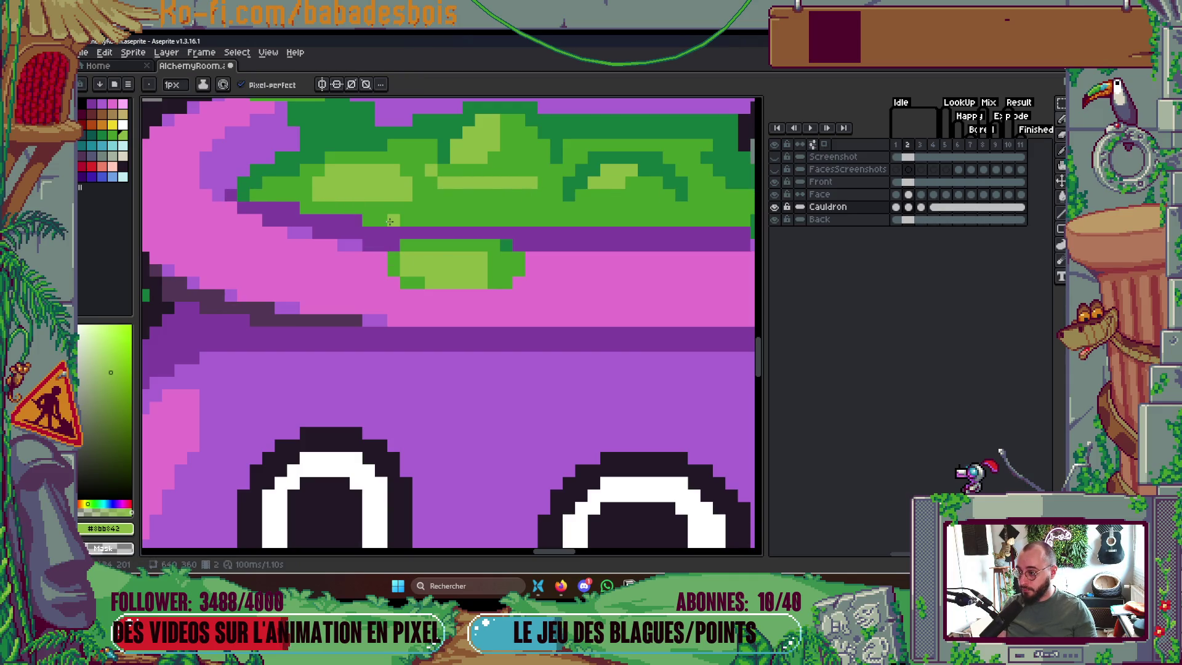
pyautogui.press('Right')
pyautogui.press('Left')
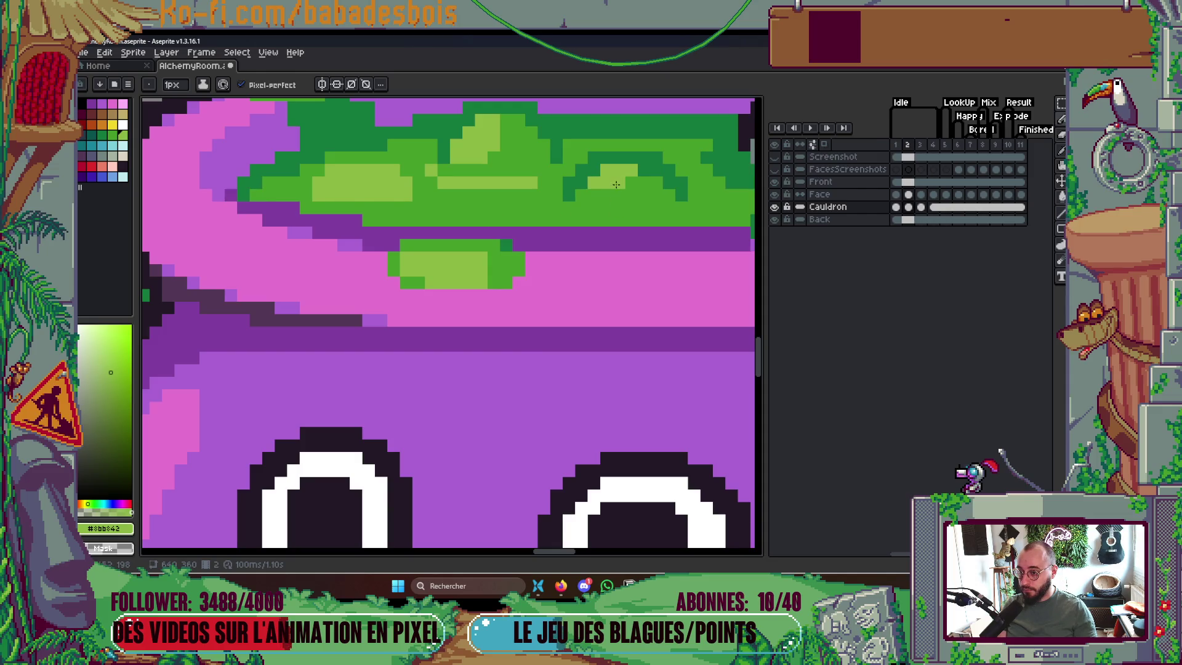
pyautogui.press('Right')
pyautogui.press('Left')
pyautogui.press('Right')
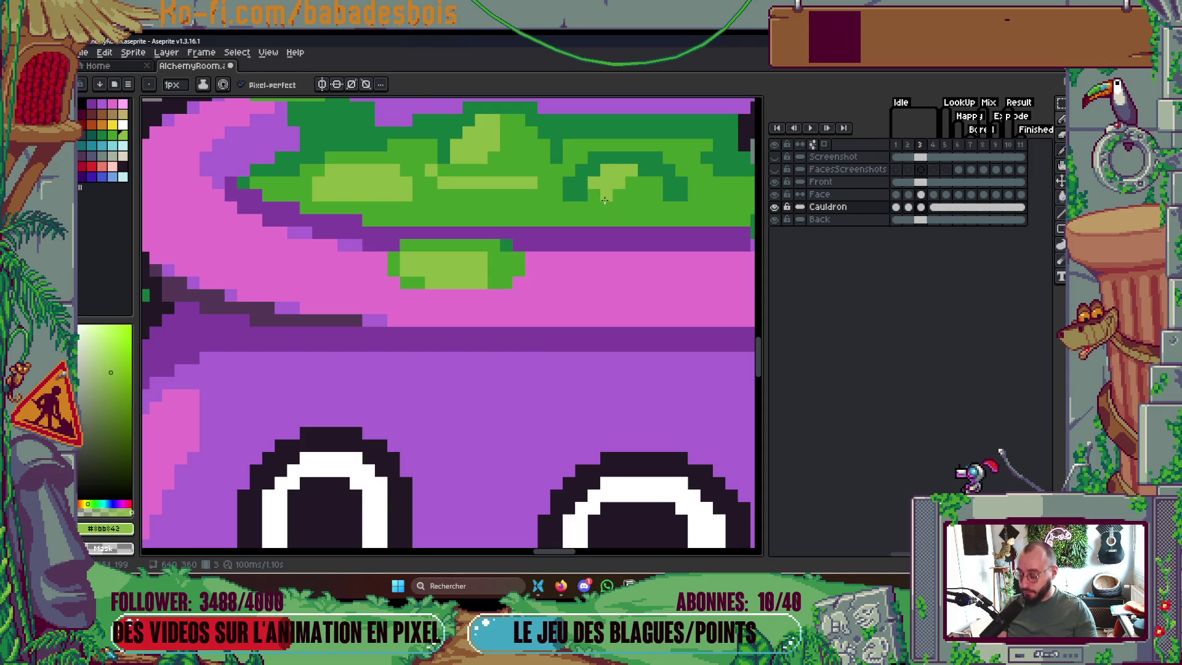
pyautogui.keyDown('alt'); pyautogui.click(606, 194); pyautogui.keyUp('alt')
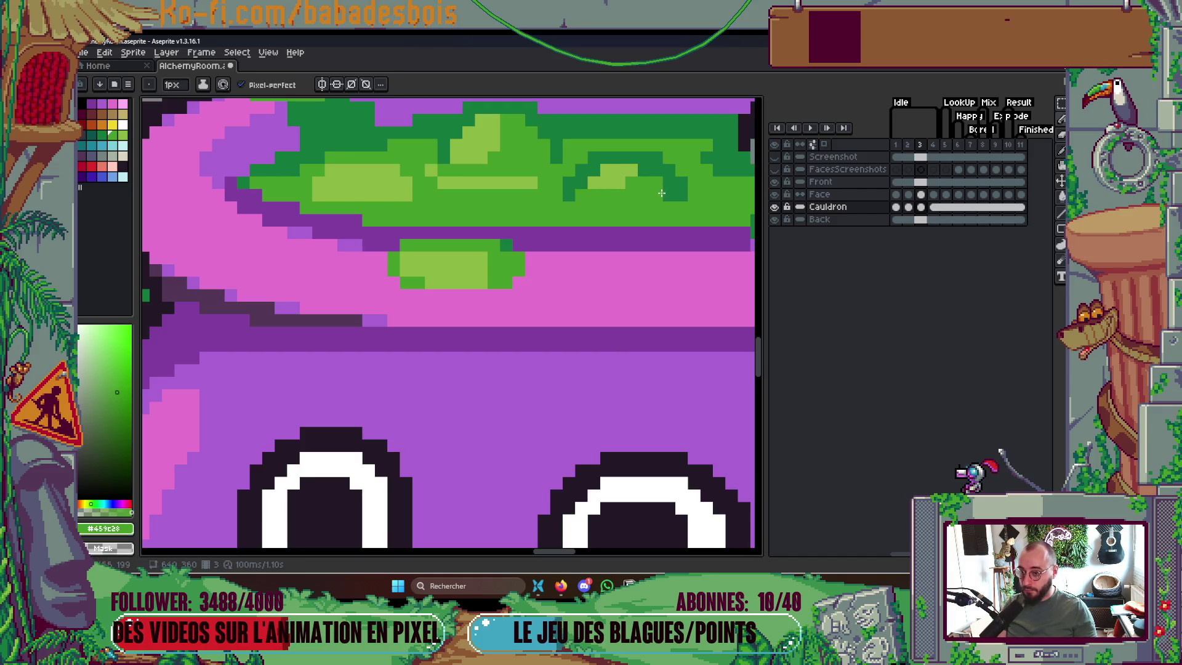
pyautogui.scroll(-3, 661, 193)
pyautogui.scroll(1, 653, 211)
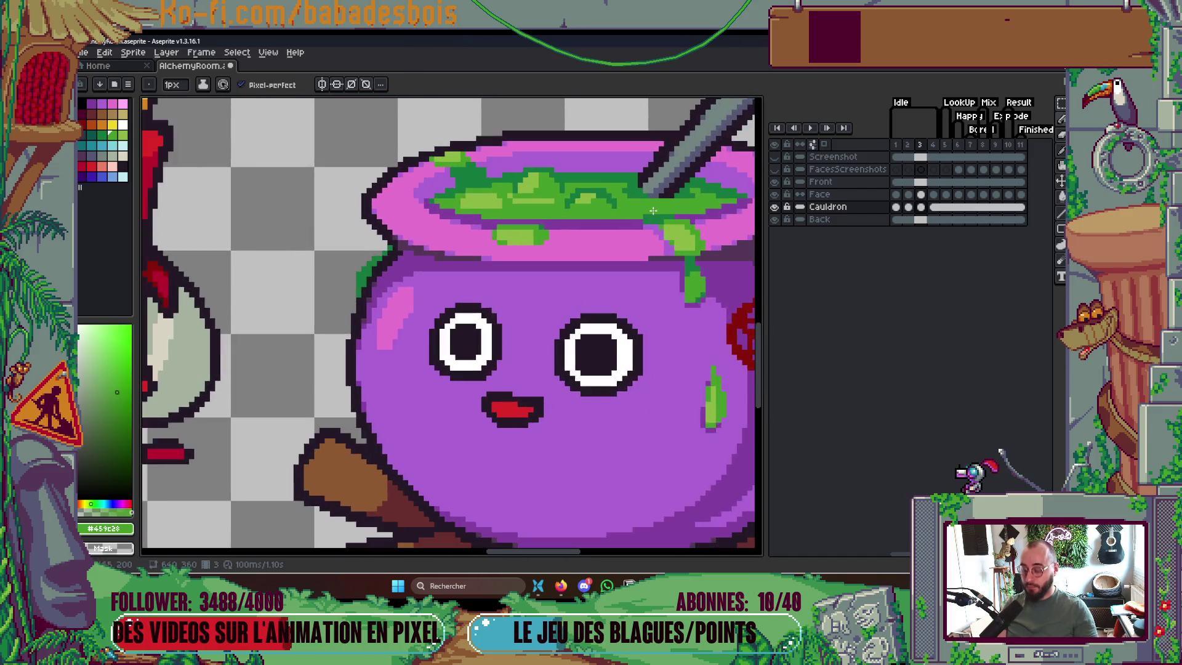
pyautogui.scroll(1, 653, 211)
pyautogui.keyDown('alt'); pyautogui.click(648, 200); pyautogui.keyUp('alt')
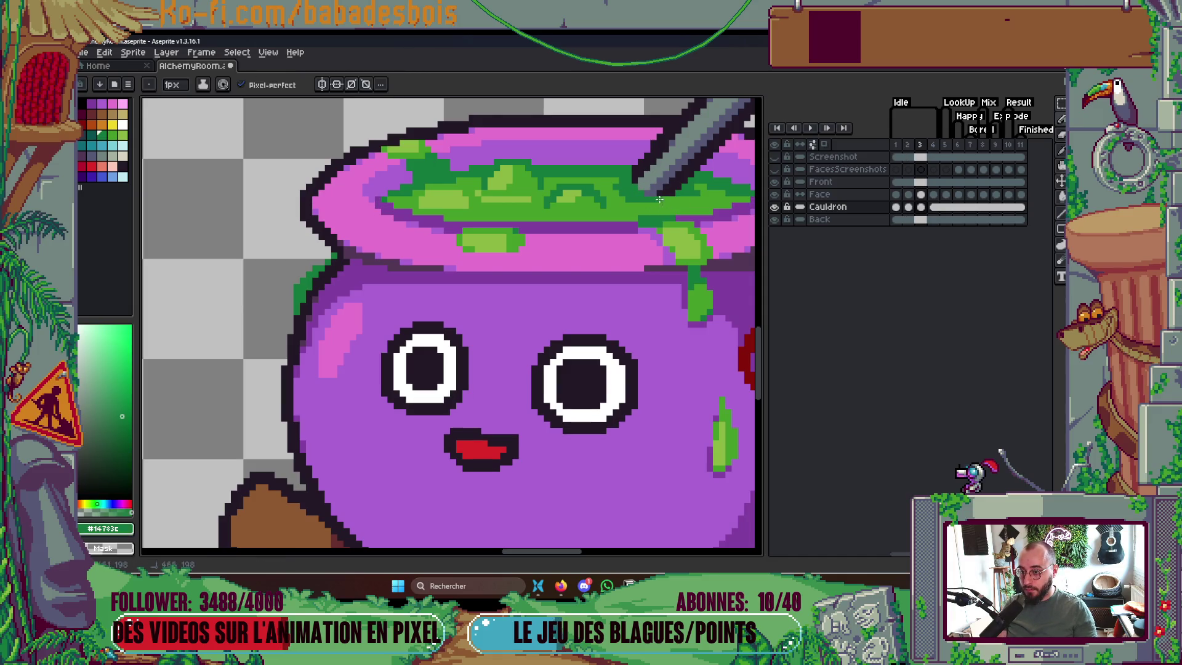
pyautogui.press('Return')
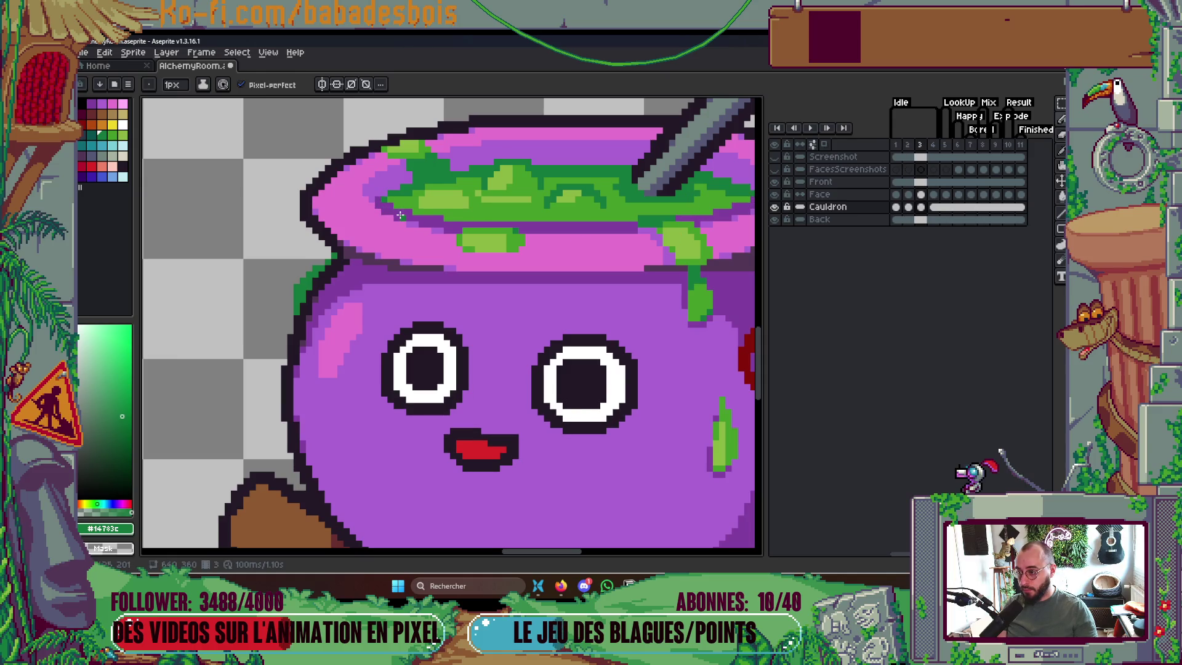
pyautogui.scroll(-1, 399, 211)
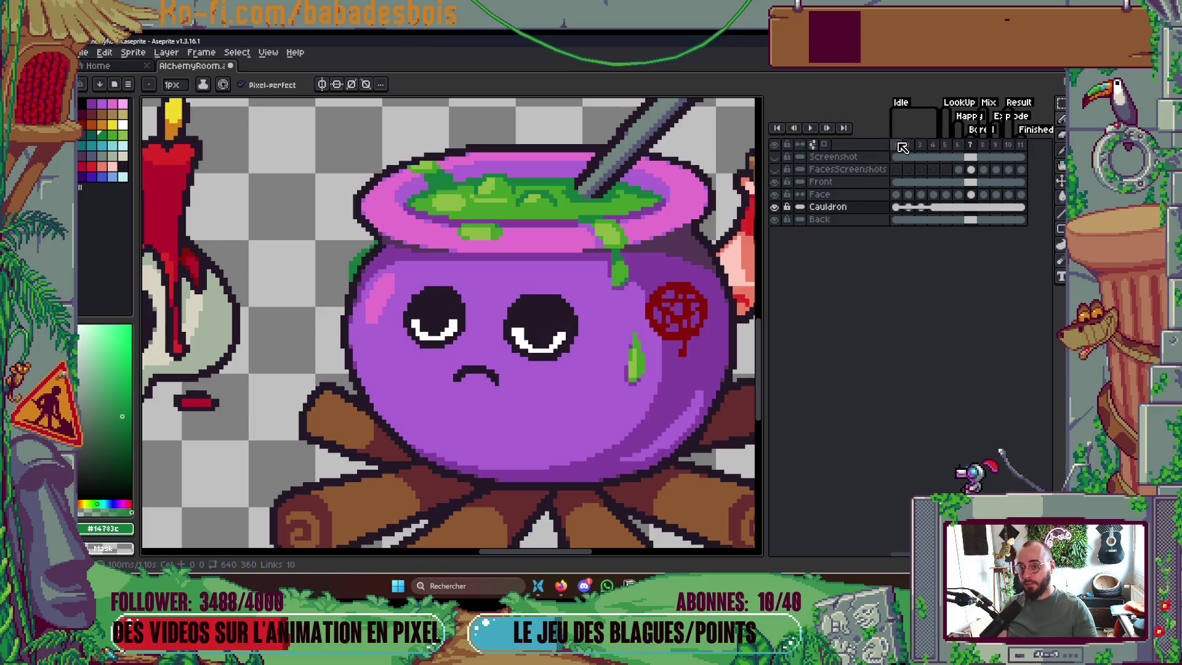
pyautogui.scroll(-2, 726, 264)
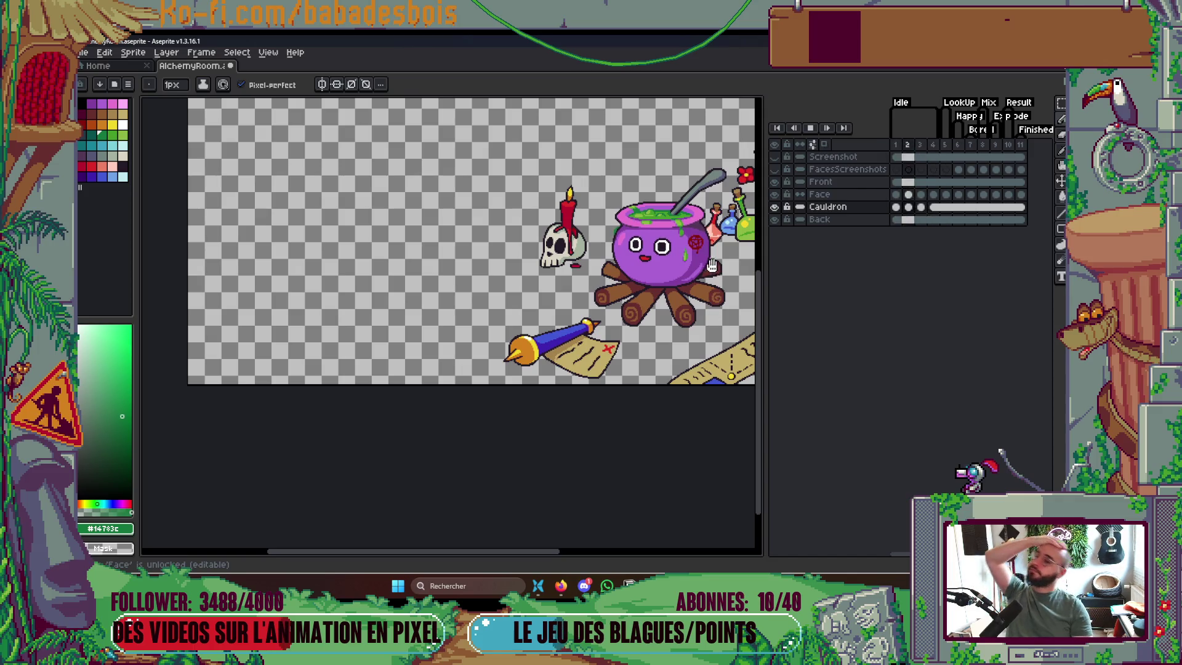
# Link the Face layer's cels on frames 1–4 together and return to frame 1
pyautogui.press('Return')
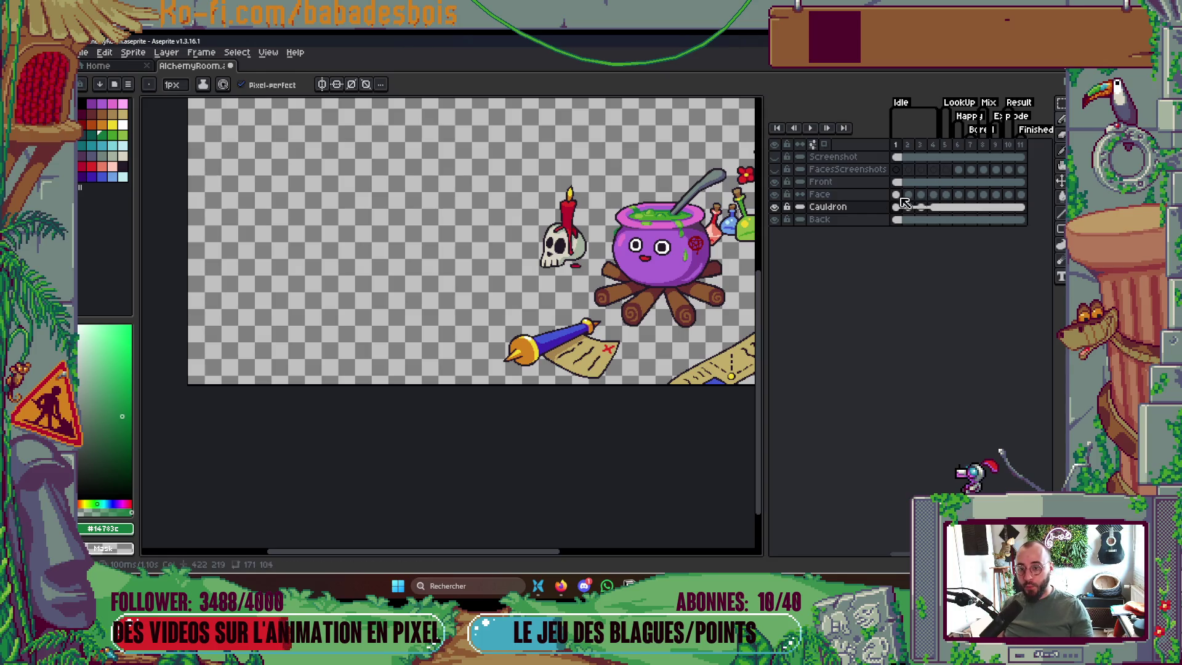
pyautogui.moveTo(933, 195); pyautogui.dragTo(899, 195)
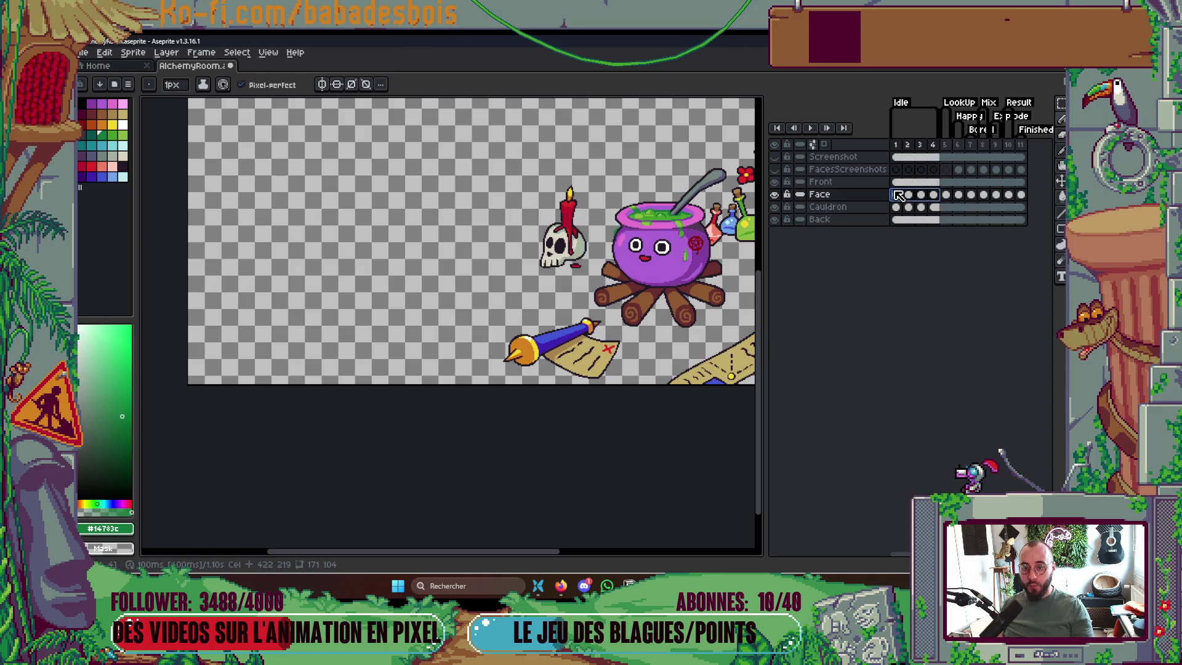
pyautogui.rightClick(899, 196)
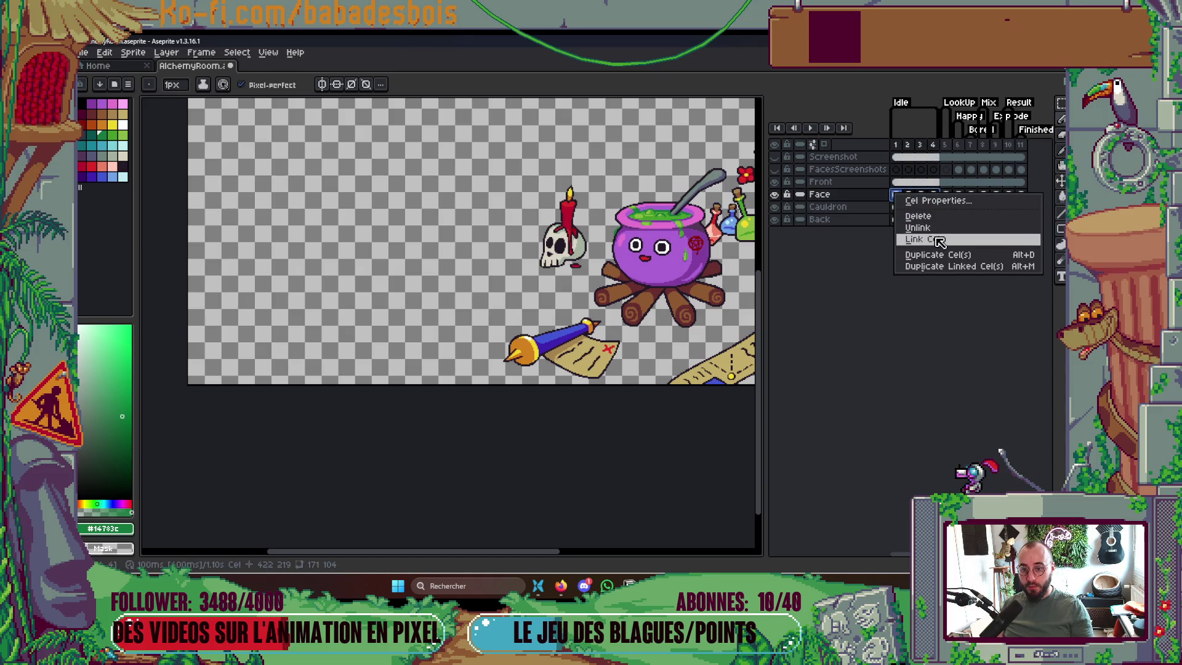
pyautogui.click(933, 239)
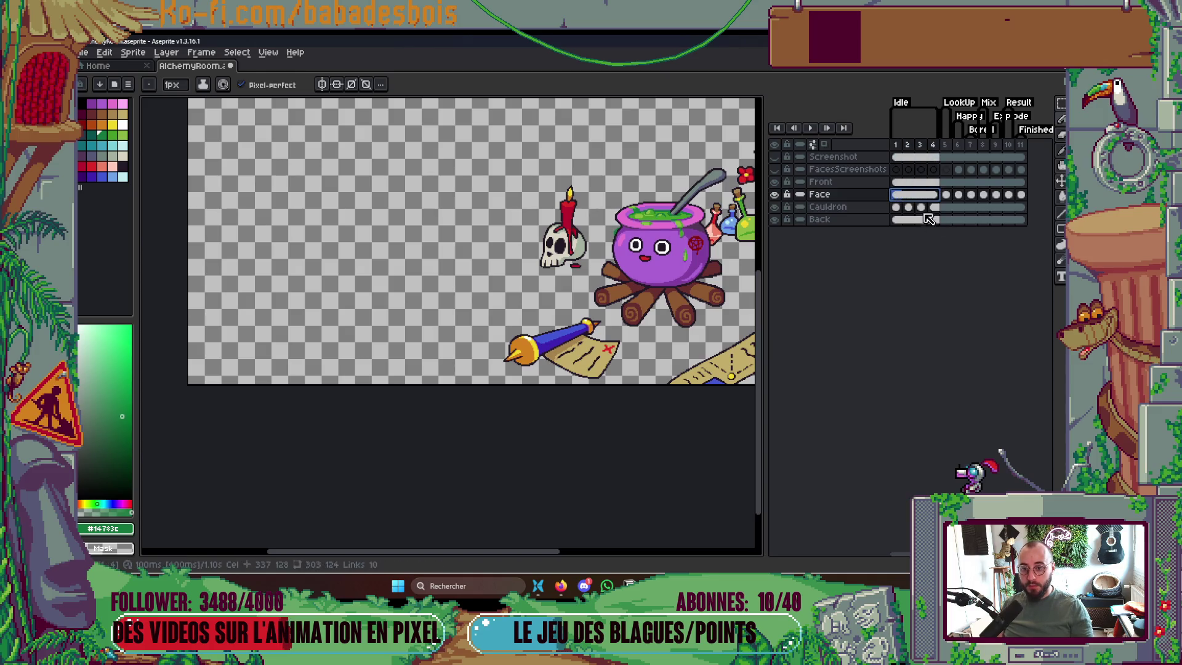
pyautogui.click(900, 146)
# Preview the face animation across the first four Face frames
pyautogui.press('Return')
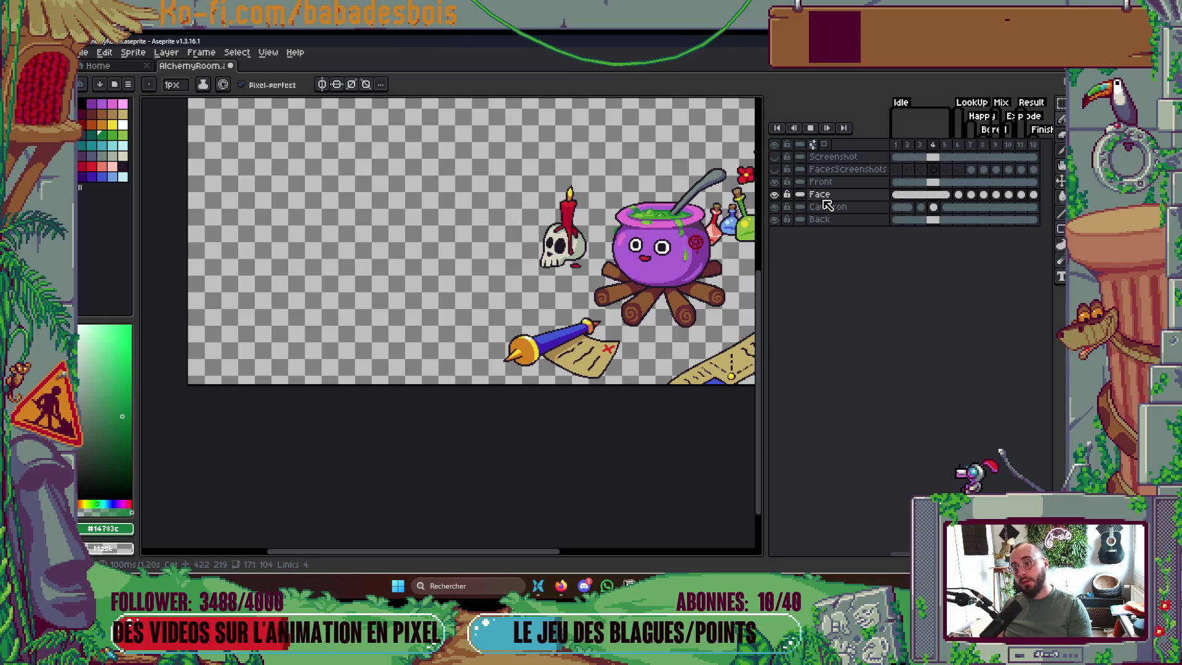
pyautogui.press('Return')
pyautogui.click(821, 196)
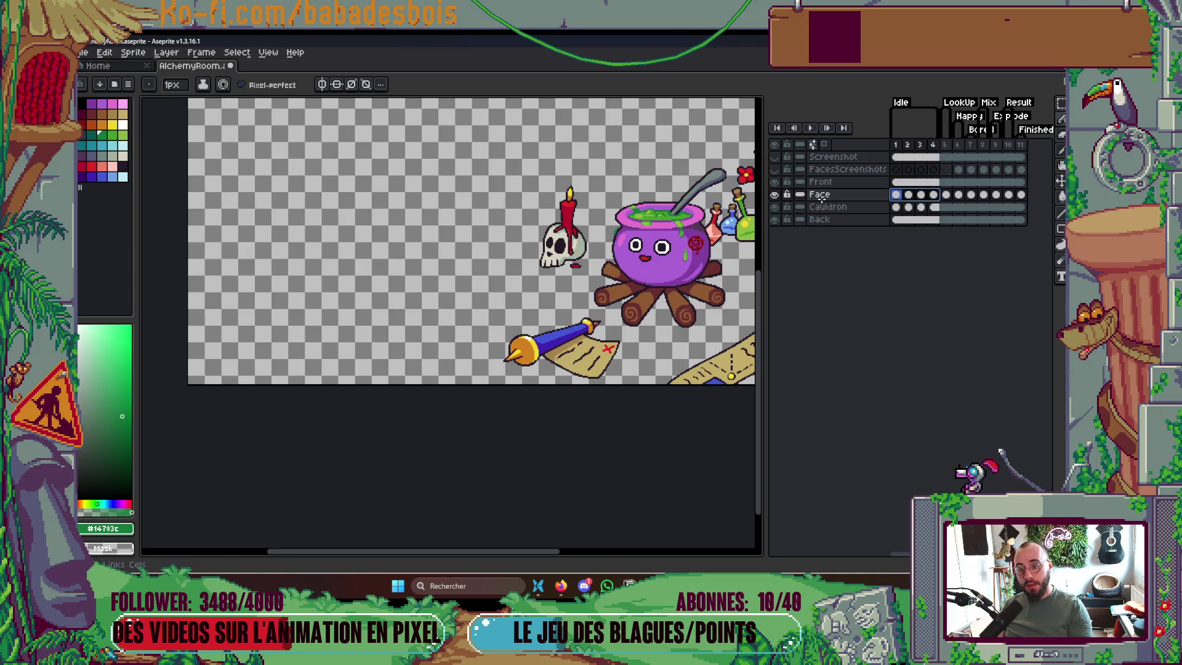
pyautogui.press('Return')
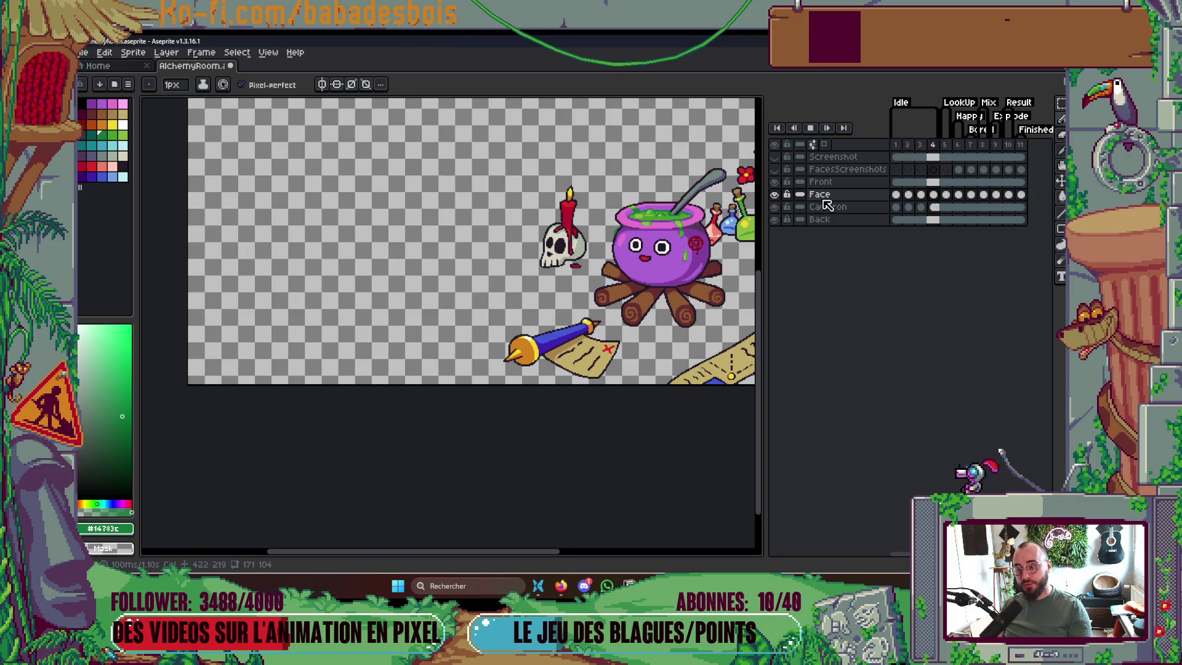
pyautogui.moveTo(722, 314); pyautogui.dragTo(700, 345)
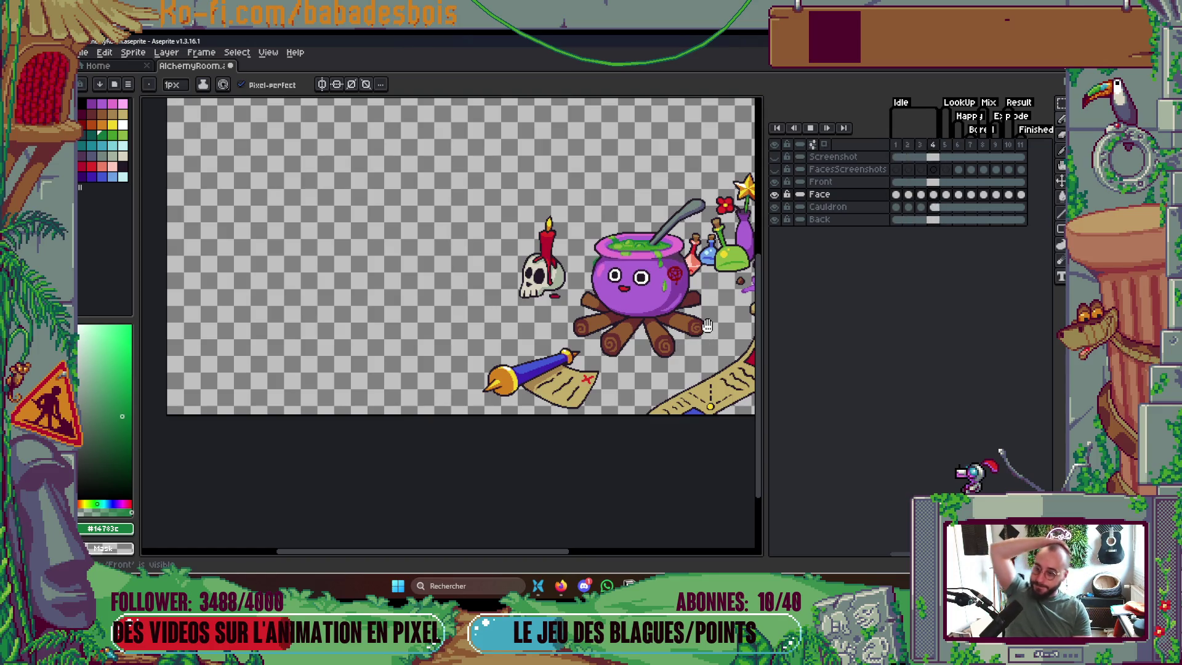
pyautogui.press('Return')
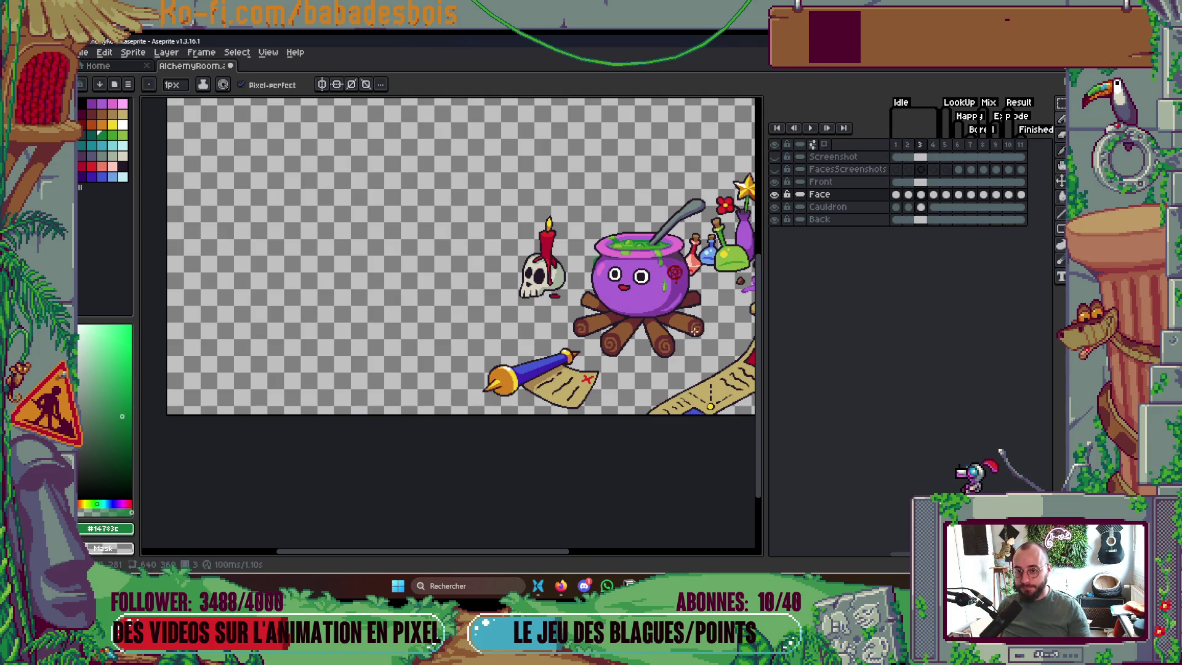
# Insert a new frame after frame 1 with Alt+N
pyautogui.press('Home')
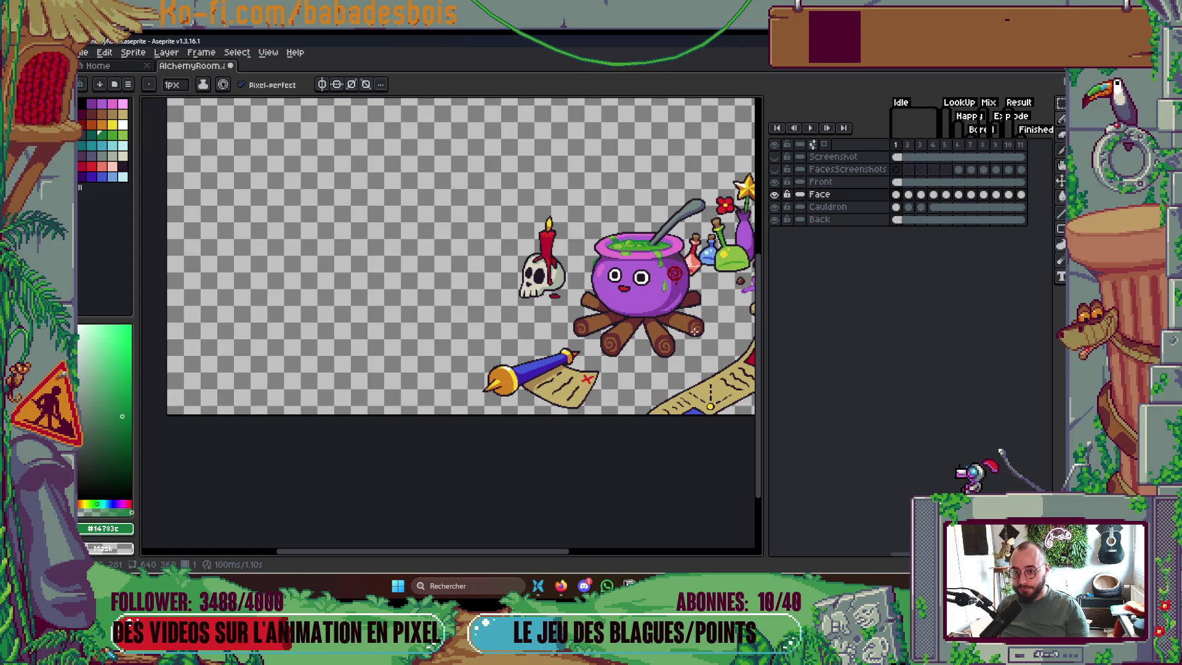
pyautogui.hotkey('alt', 'n')
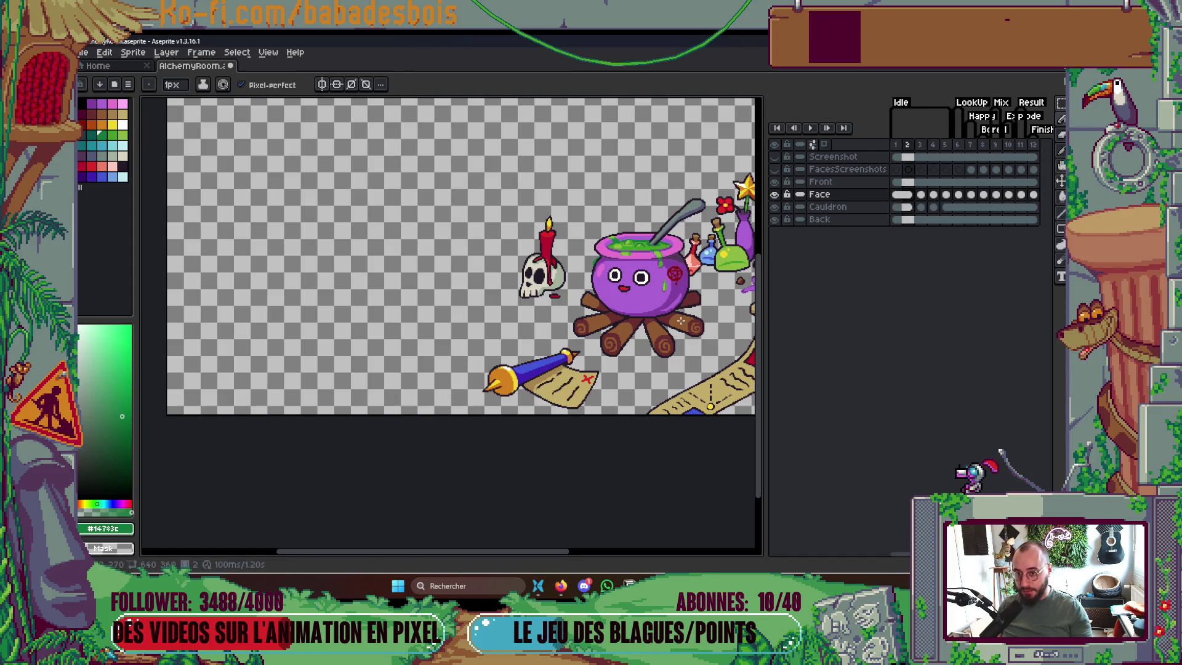
pyautogui.rightClick(909, 213)
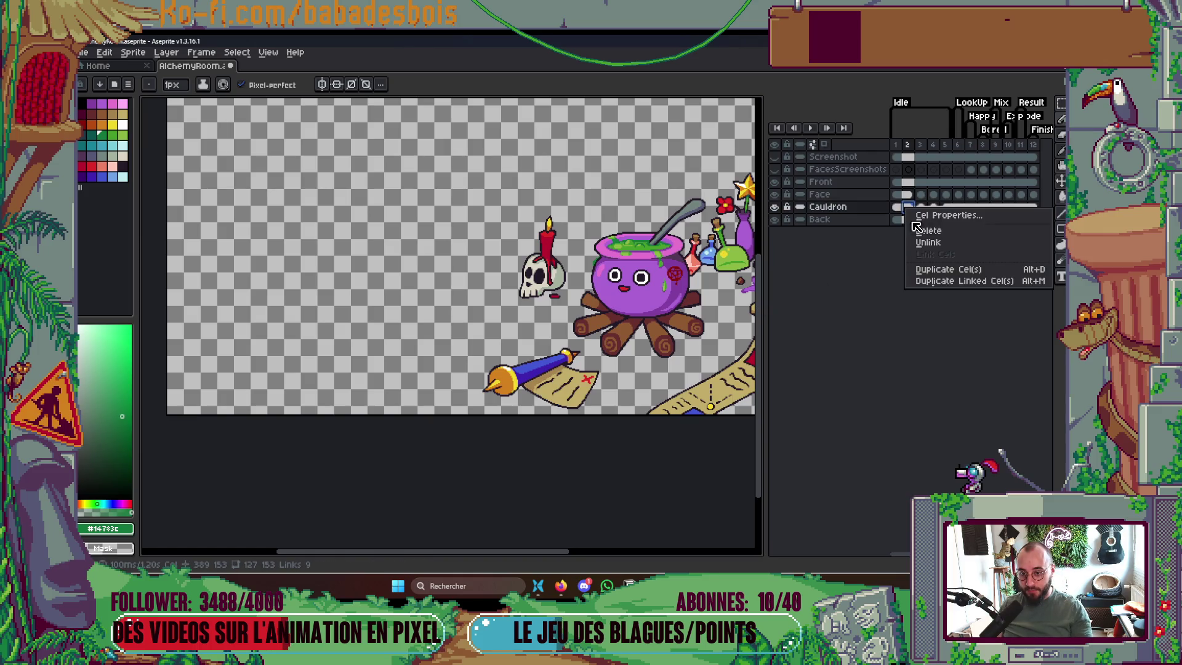
# Unlink frame 2's Cauldron cel, lift the rim with a rectangular selection, and play to check
pyautogui.click(926, 243)
pyautogui.scroll(3, 573, 258)
pyautogui.moveTo(634, 257); pyautogui.dragTo(507, 263)
pyautogui.press('m')
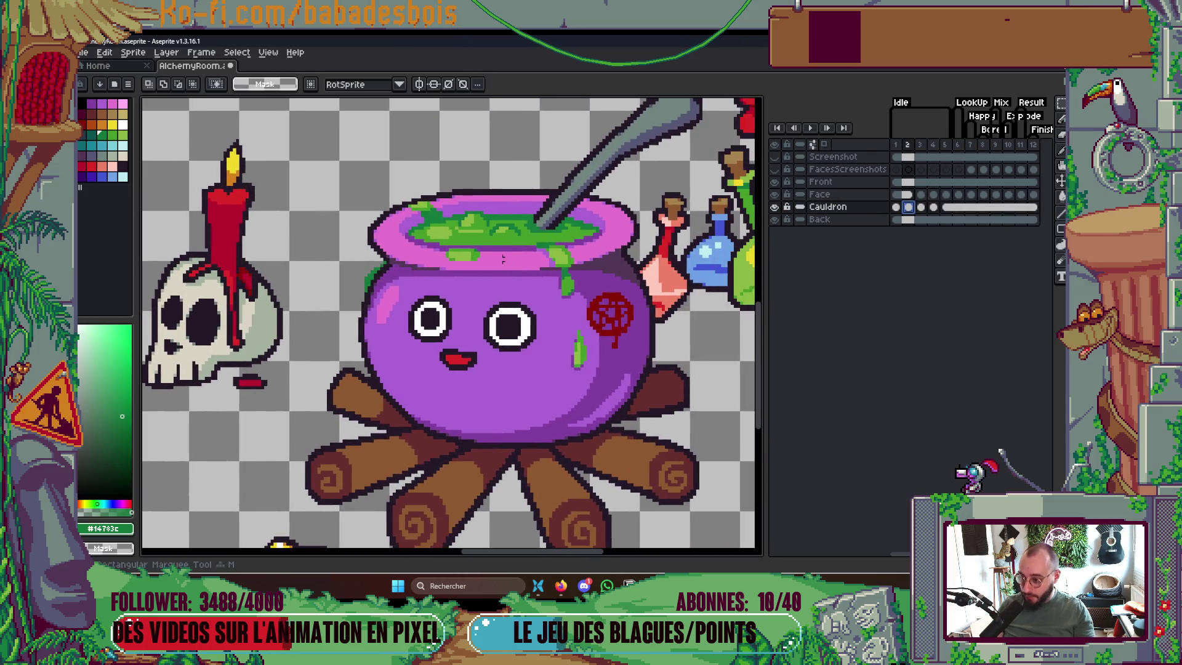
pyautogui.moveTo(437, 248); pyautogui.dragTo(567, 280)
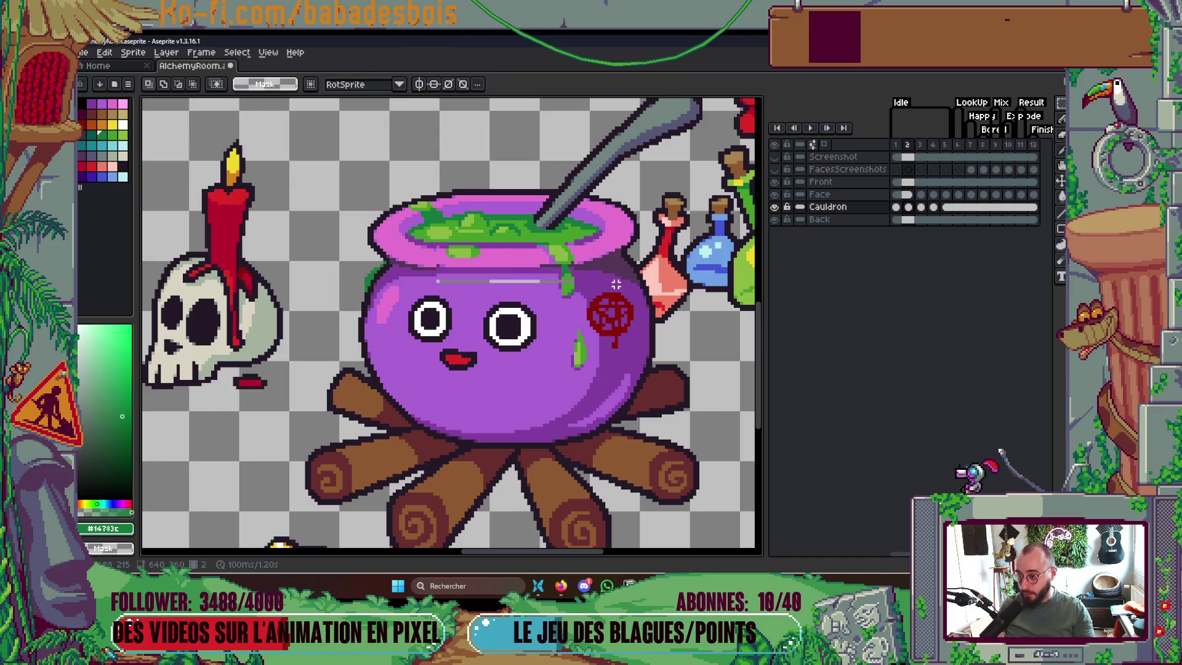
pyautogui.scroll(-3, 621, 280)
pyautogui.press('Return')
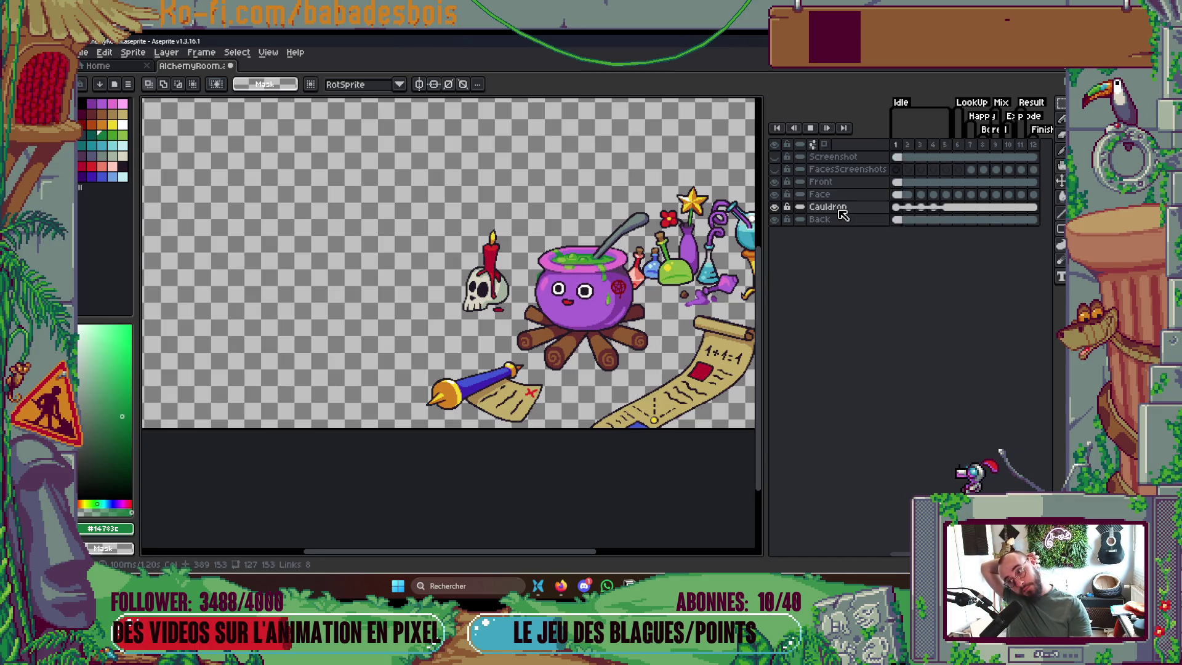
pyautogui.press('Return')
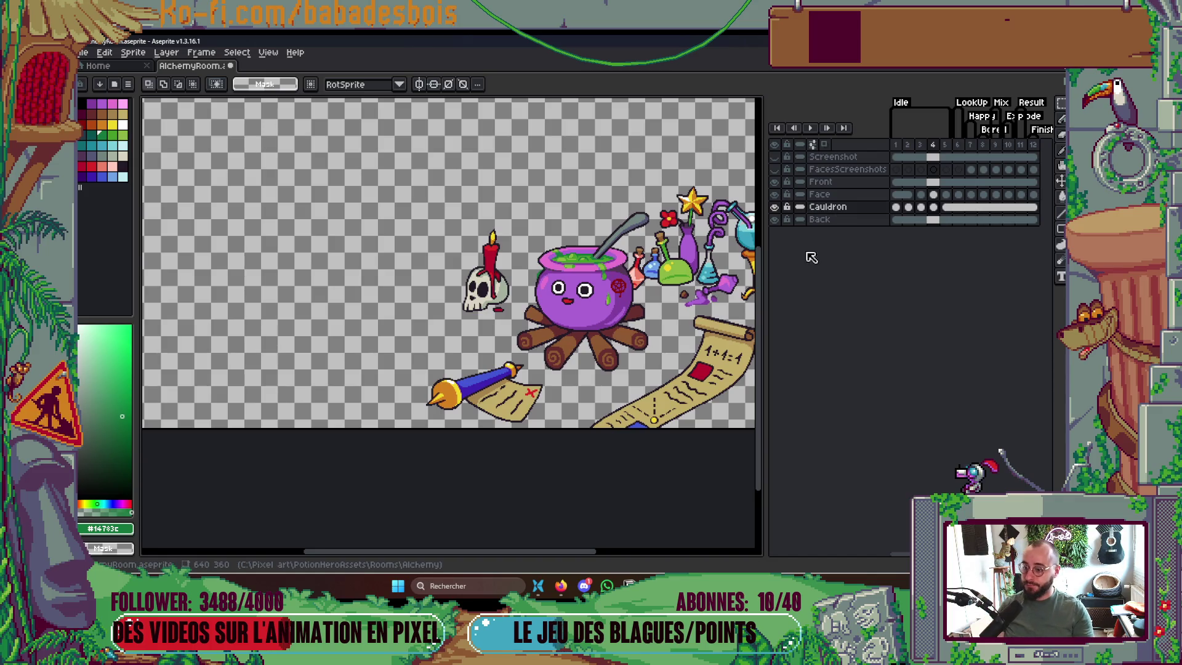
# Fill frame 2's grey gap row with the cauldron's purple, then pick the pink rim colour
pyautogui.press('Left')
pyautogui.press('Left')
pyautogui.scroll(3, 600, 265)
pyautogui.scroll(2, 600, 266)
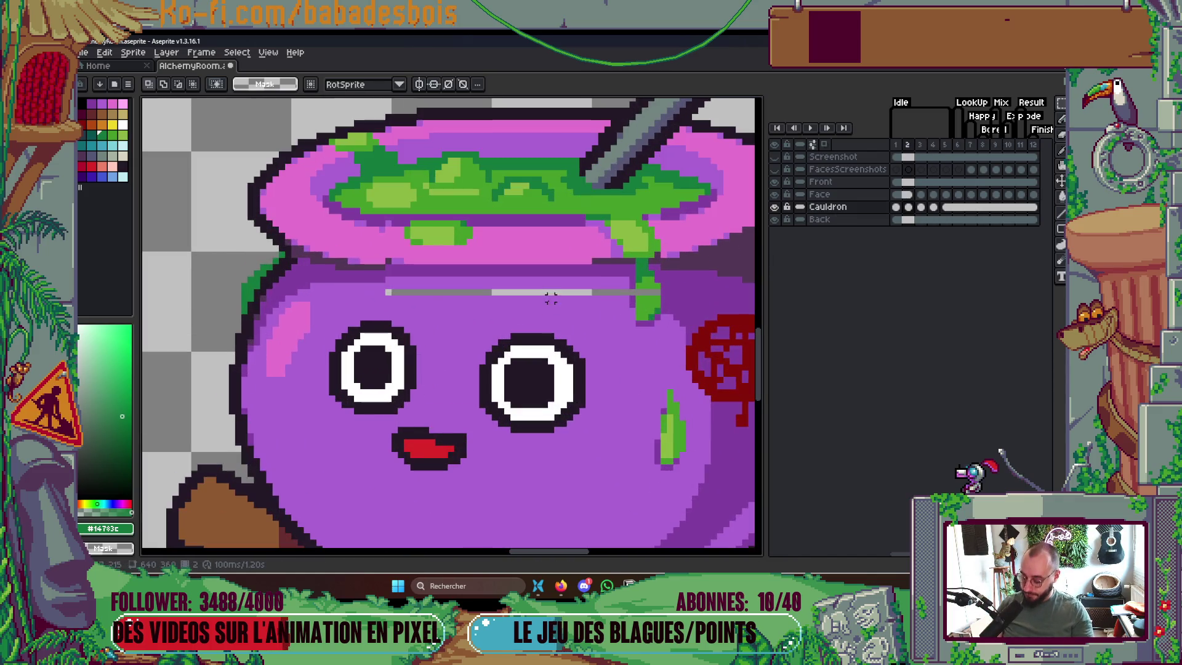
pyautogui.press('g')
pyautogui.keyDown('alt'); pyautogui.click(544, 291); pyautogui.keyUp('alt')
pyautogui.click(541, 291)
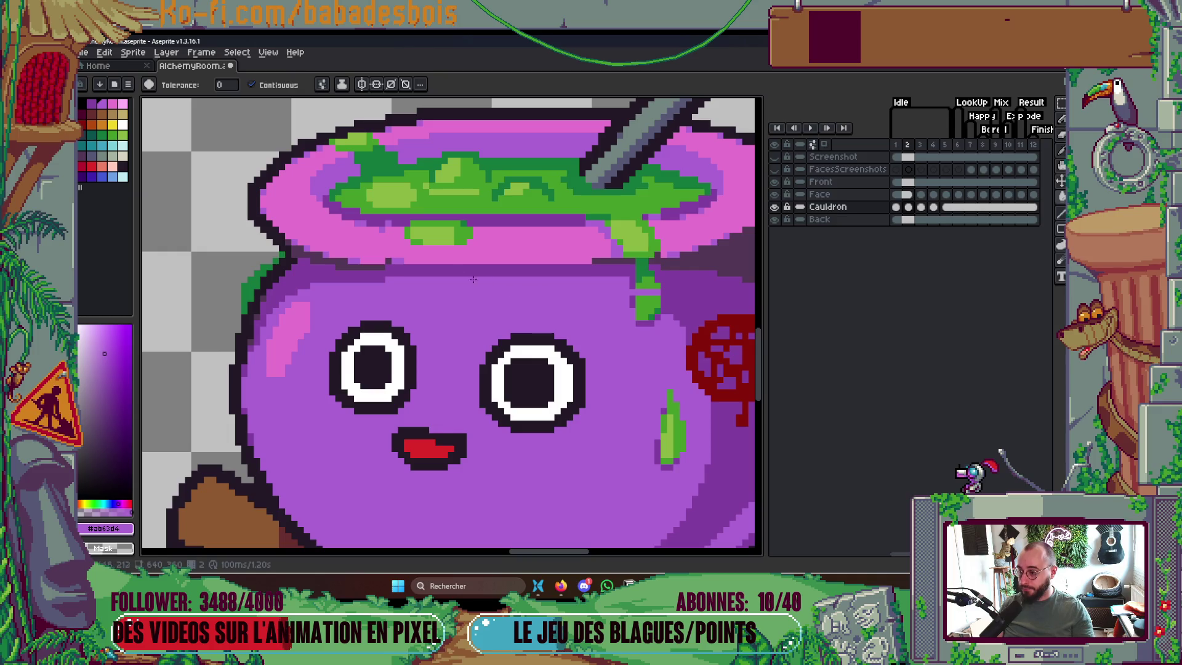
pyautogui.scroll(-1, 389, 263)
pyautogui.press('b')
pyautogui.keyDown('alt'); pyautogui.click(393, 258); pyautogui.keyUp('alt')
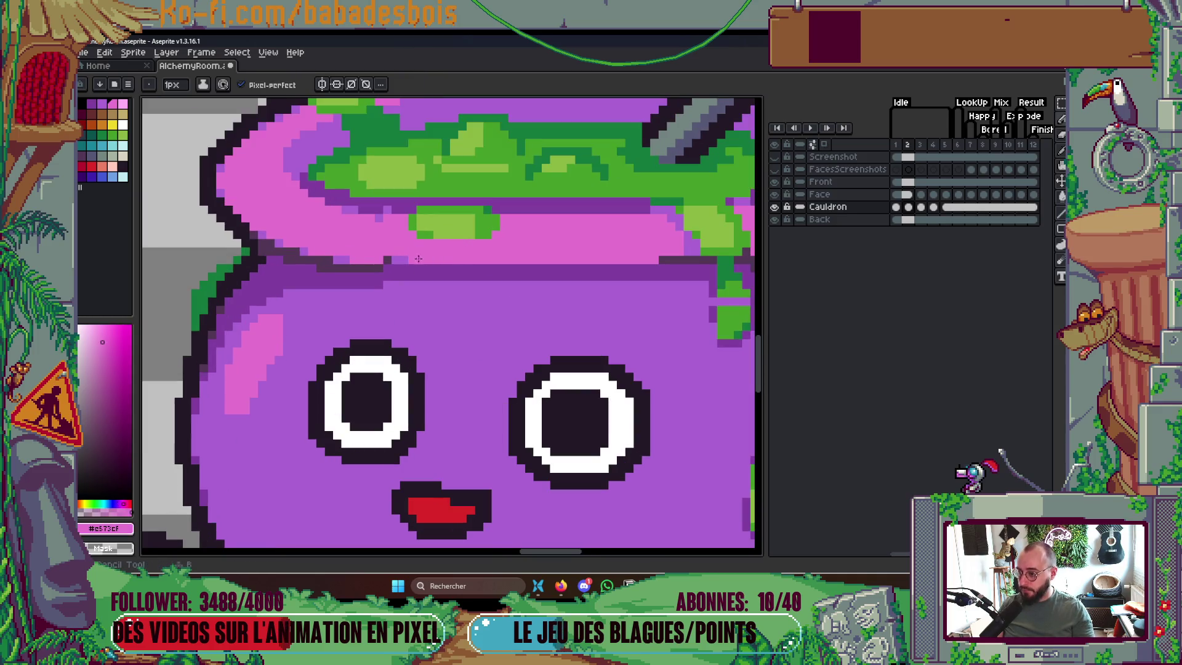
pyautogui.scroll(-2, 536, 220)
pyautogui.scroll(4, 536, 220)
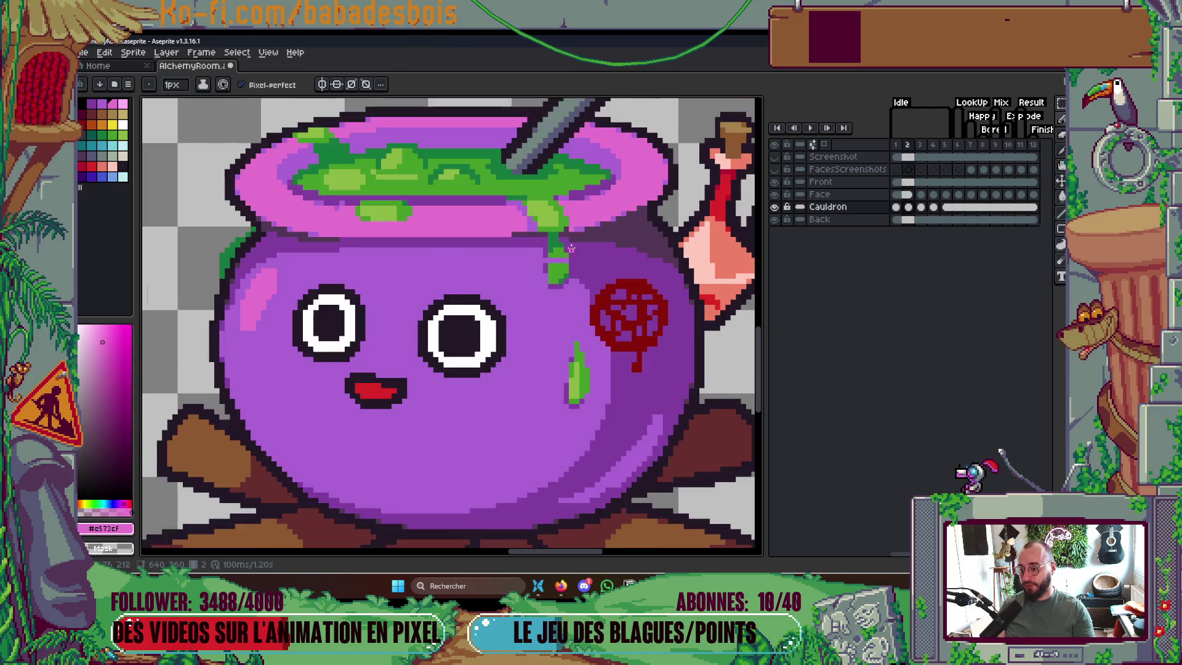
# Nudge the green drip's lower end upward and pick the cauldron purple again
pyautogui.press('m')
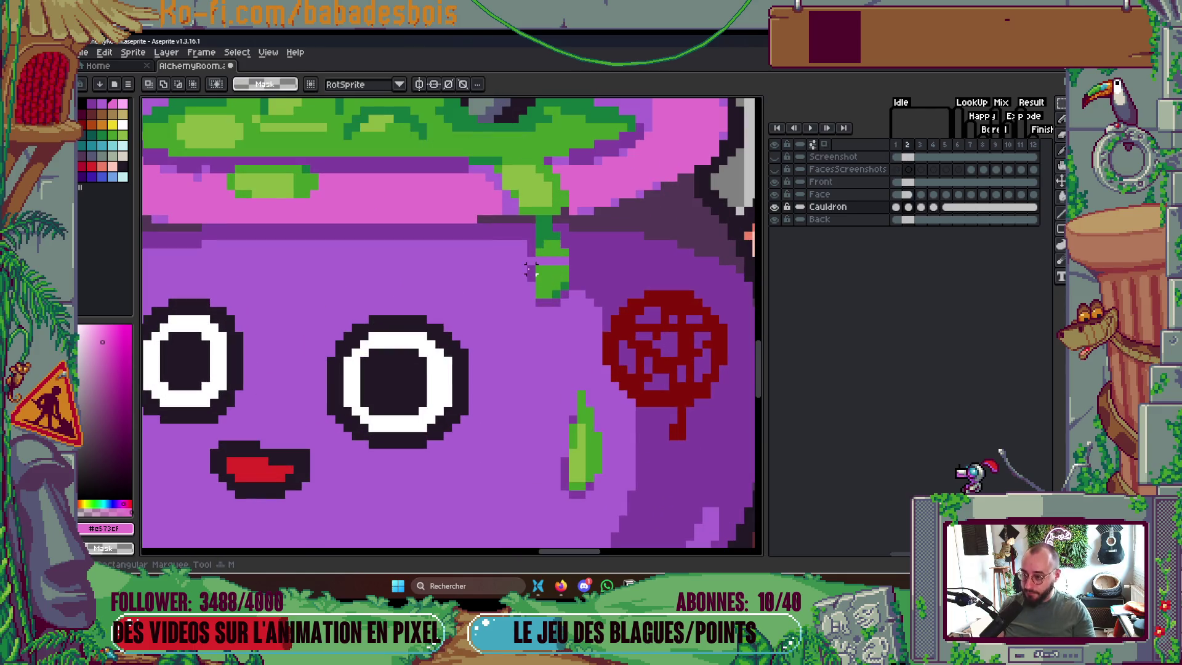
pyautogui.moveTo(529, 261); pyautogui.dragTo(572, 301)
pyautogui.press('Up')
pyautogui.press('g')
pyautogui.keyDown('alt'); pyautogui.click(581, 319); pyautogui.keyUp('alt')
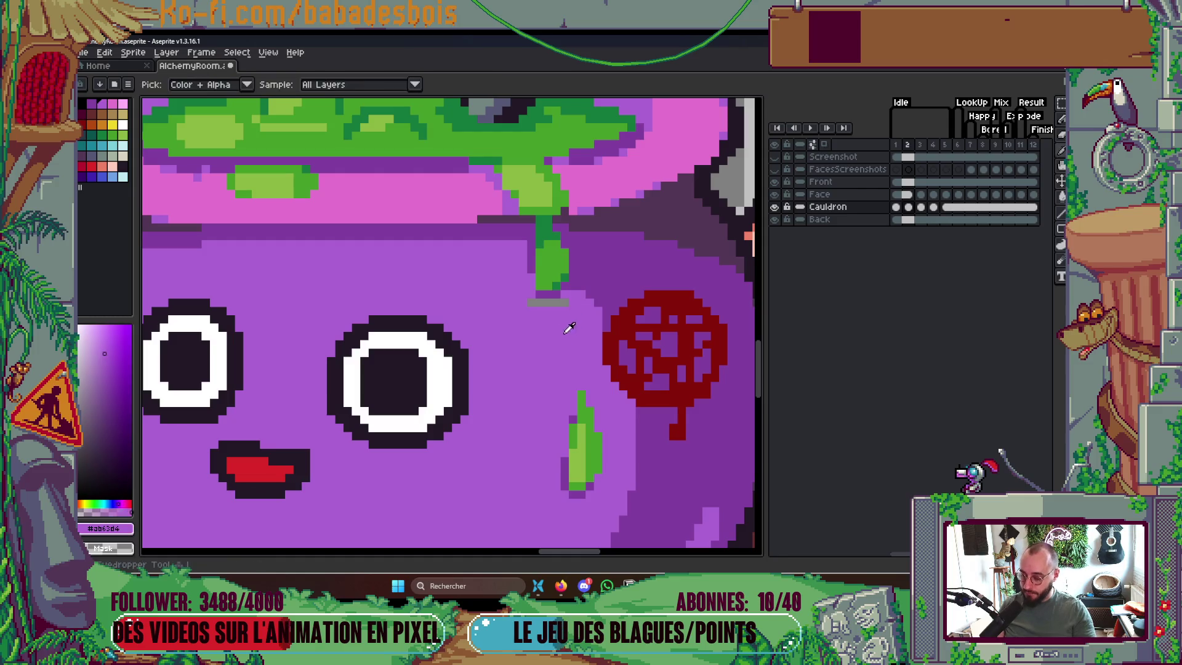
pyautogui.scroll(-5, 612, 265)
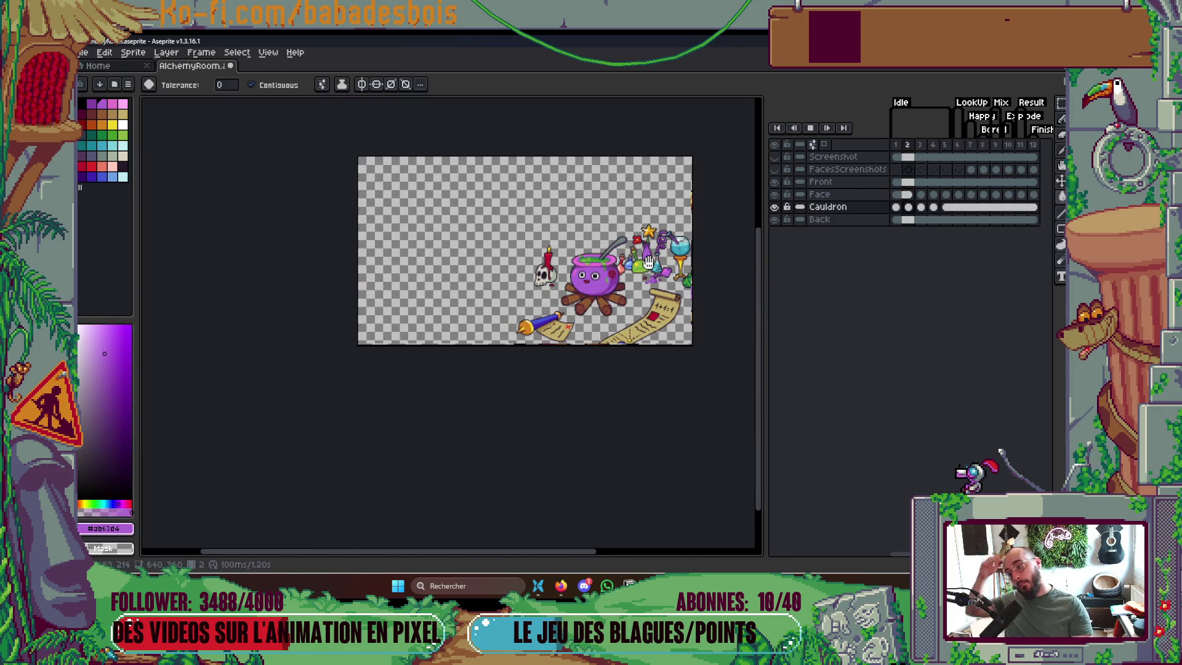
# Stop playback, add a second new frame after frame 1, and review the 1.30 s animation
pyautogui.scroll(2, 649, 261)
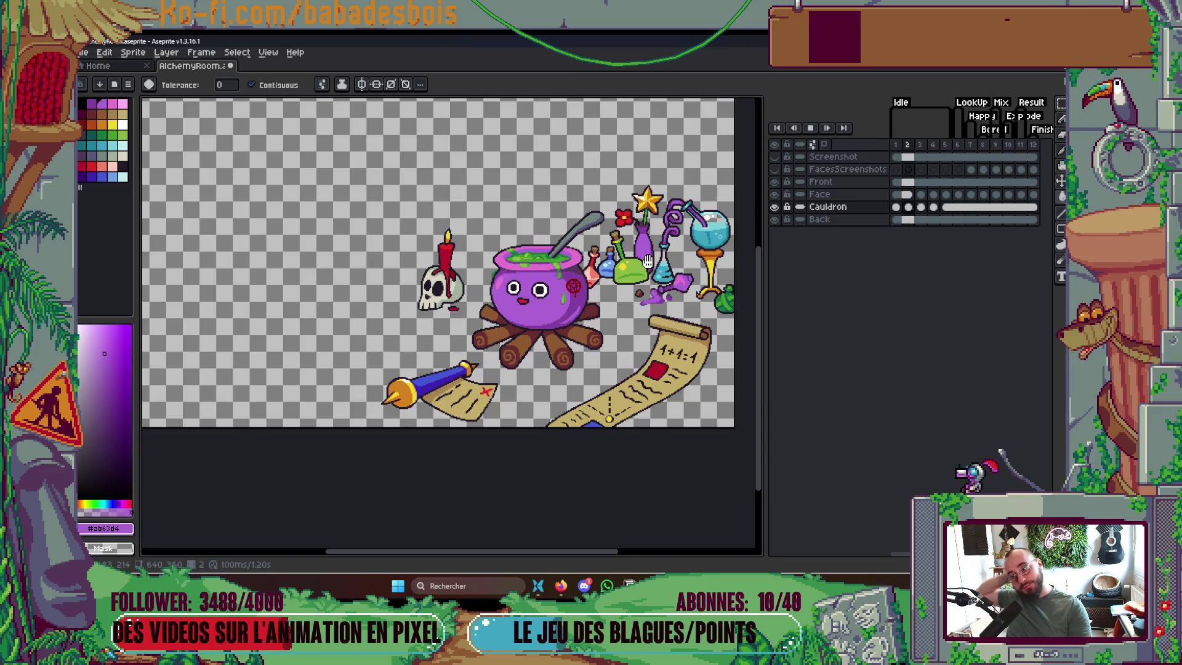
pyautogui.press('Return')
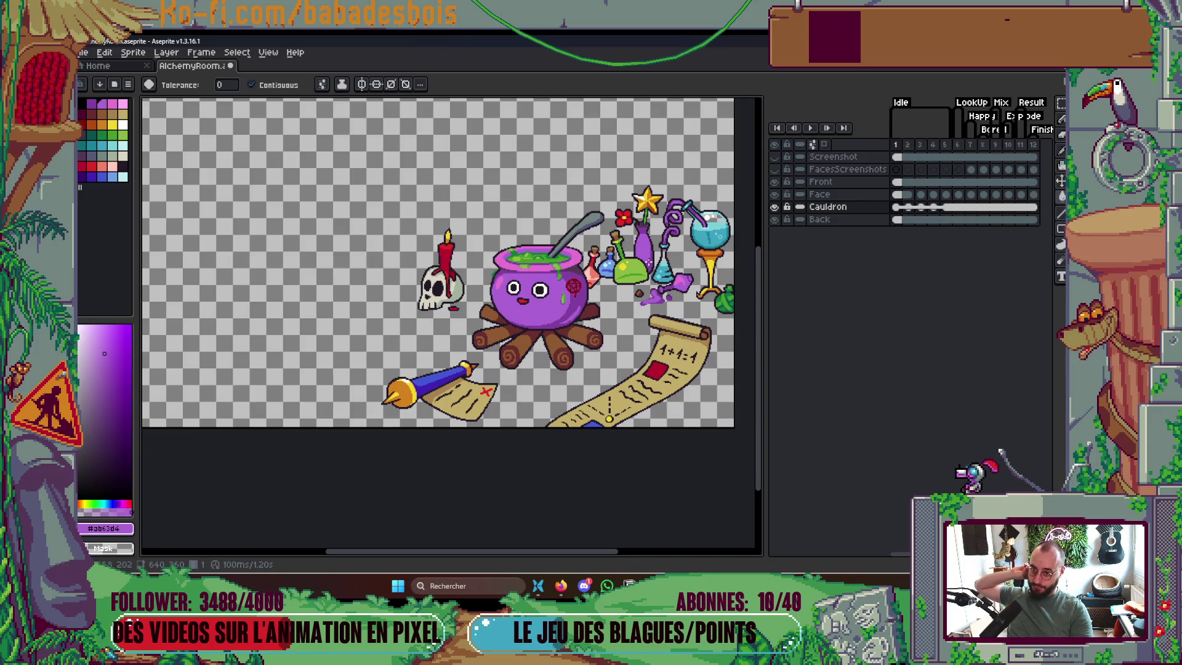
pyautogui.hotkey('alt', 'n')
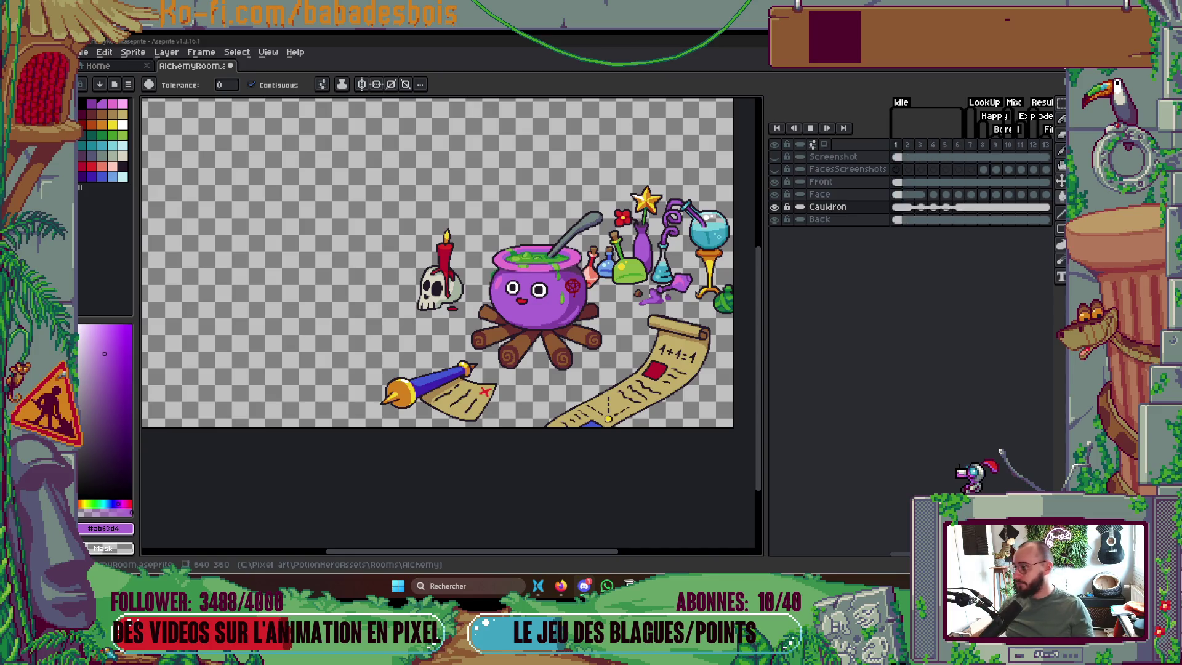
pyautogui.moveTo(681, 424); pyautogui.dragTo(642, 447)
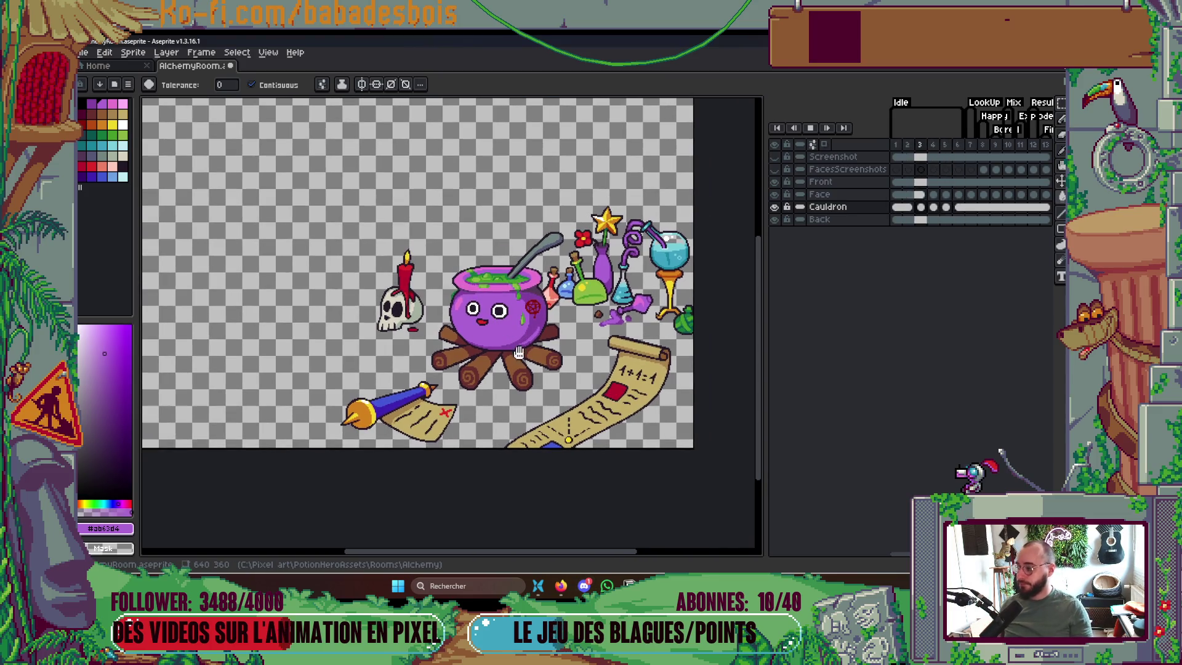
pyautogui.press('Return')
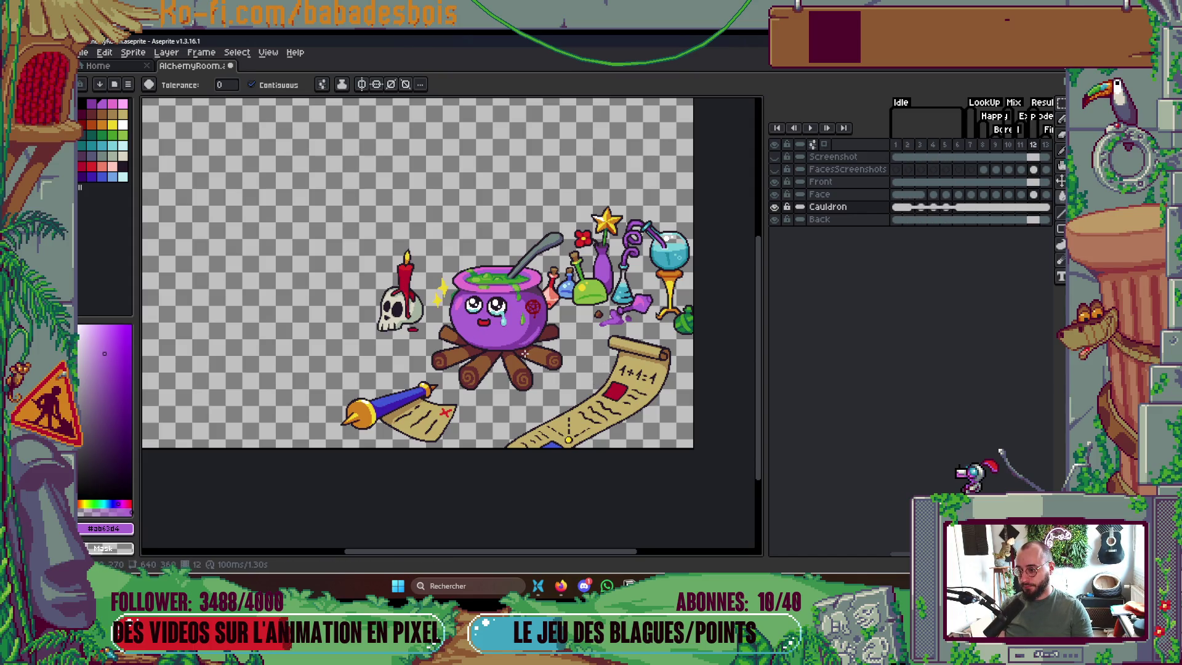
# Draw frame 12's crying face using the tear blue, dark outline and white highlight colours
pyautogui.scroll(3, 437, 279)
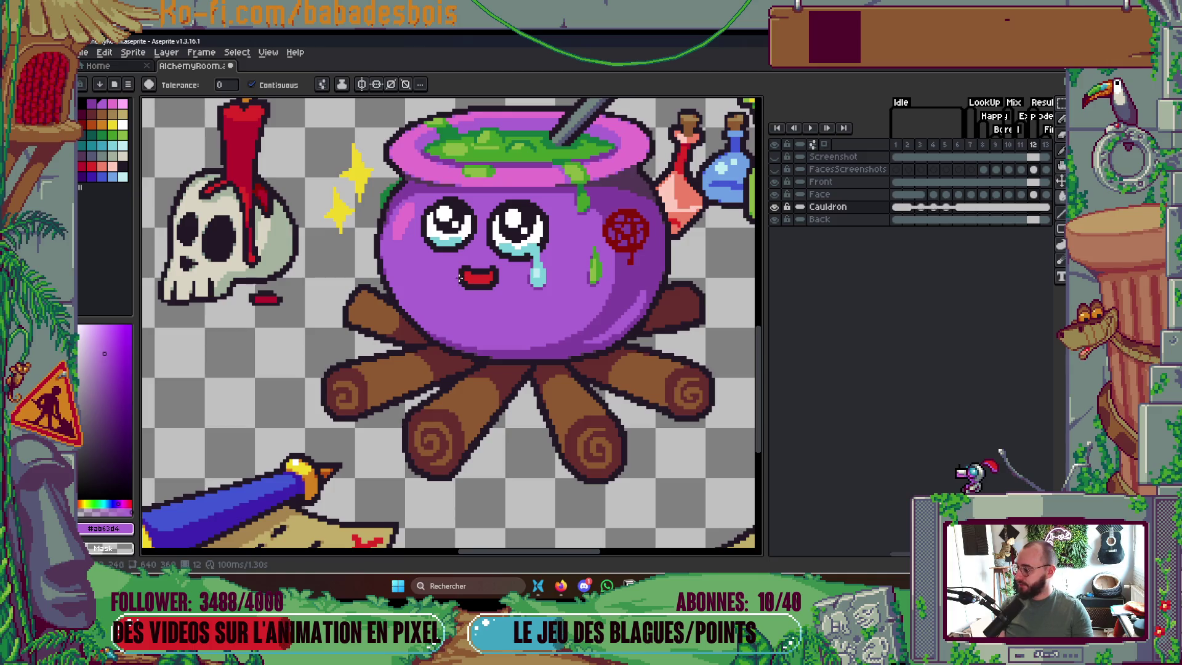
pyautogui.scroll(4, 493, 218)
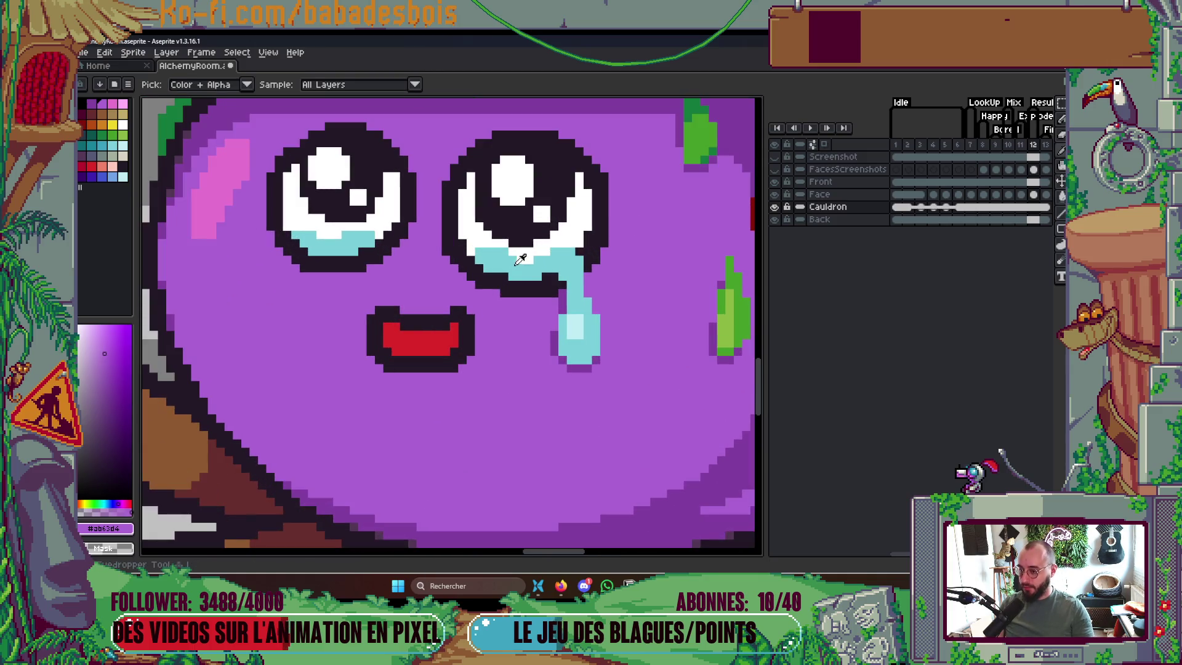
pyautogui.keyDown('alt'); pyautogui.click(517, 272); pyautogui.keyUp('alt')
pyautogui.keyDown('ctrl'); pyautogui.click(517, 272); pyautogui.keyUp('ctrl')
pyautogui.scroll(-5, 517, 273)
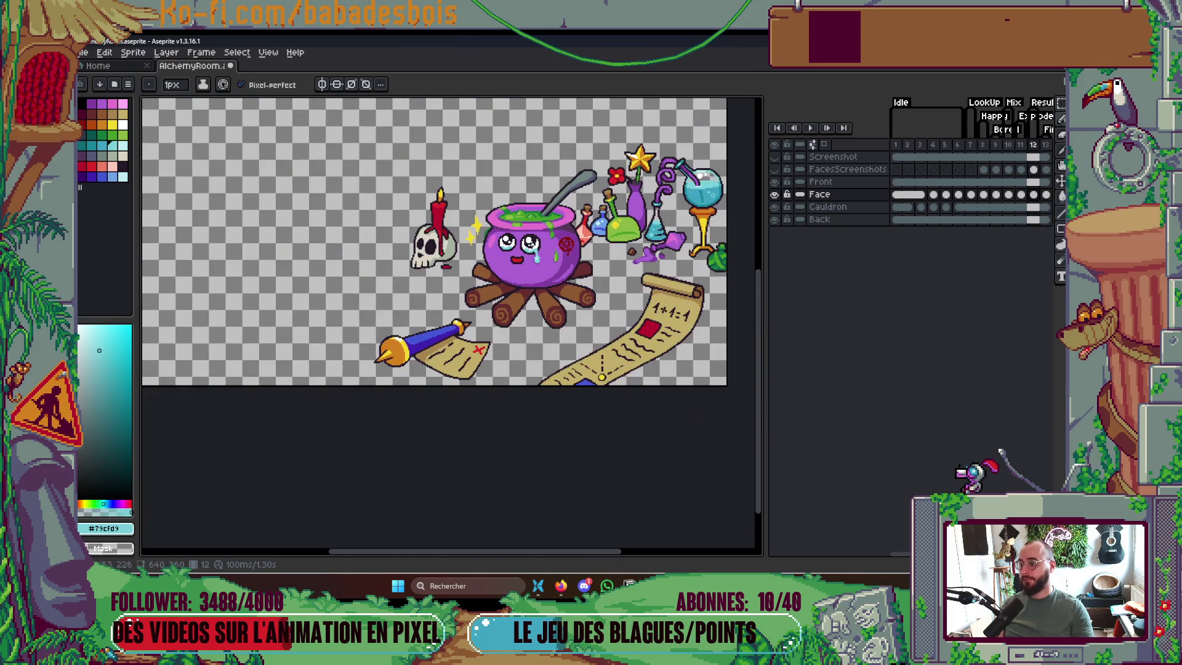
pyautogui.scroll(2, 504, 239)
pyautogui.scroll(3, 503, 240)
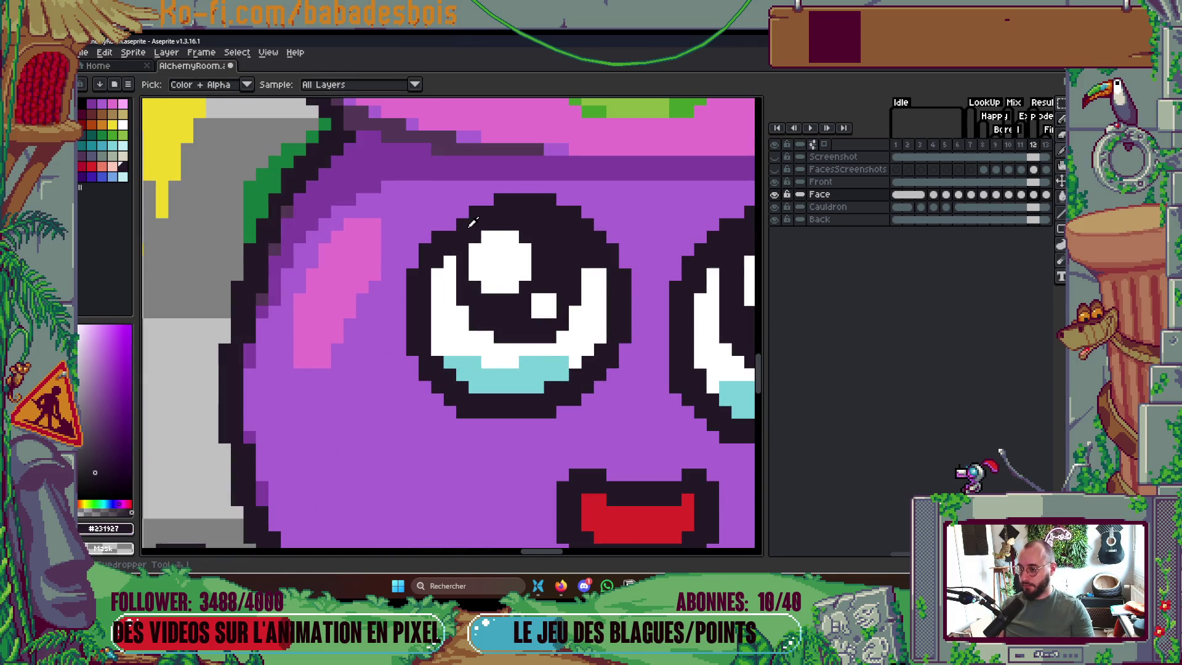
pyautogui.keyDown('alt'); pyautogui.click(476, 225); pyautogui.keyUp('alt')
pyautogui.scroll(-3, 471, 214)
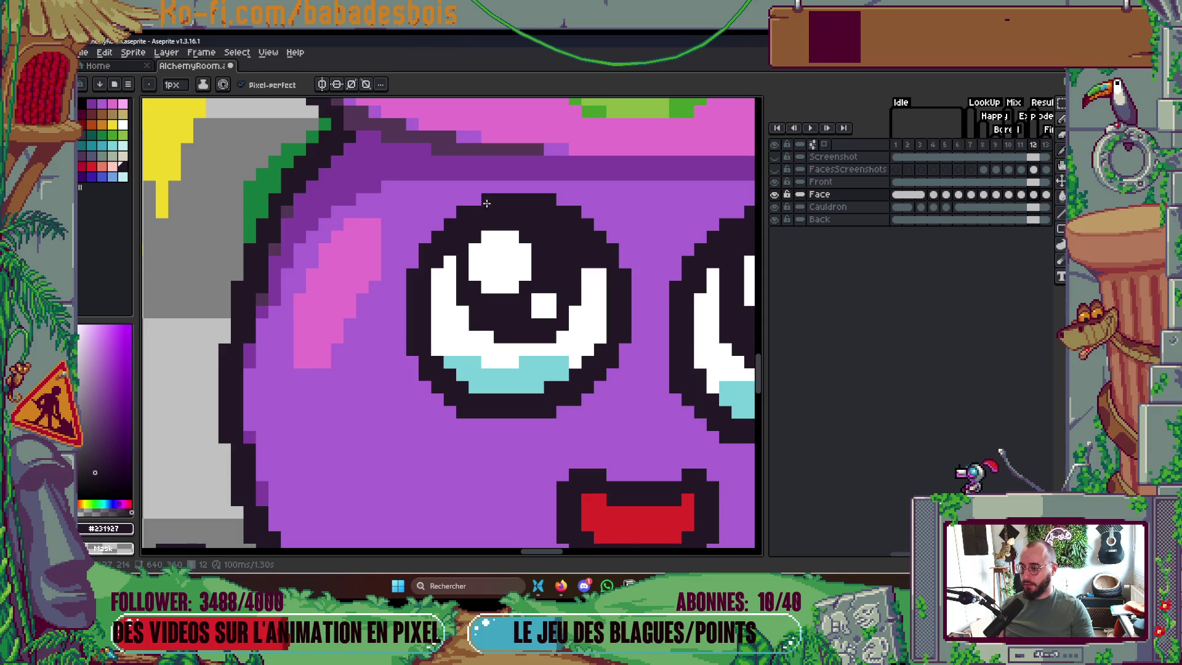
pyautogui.scroll(2, 508, 228)
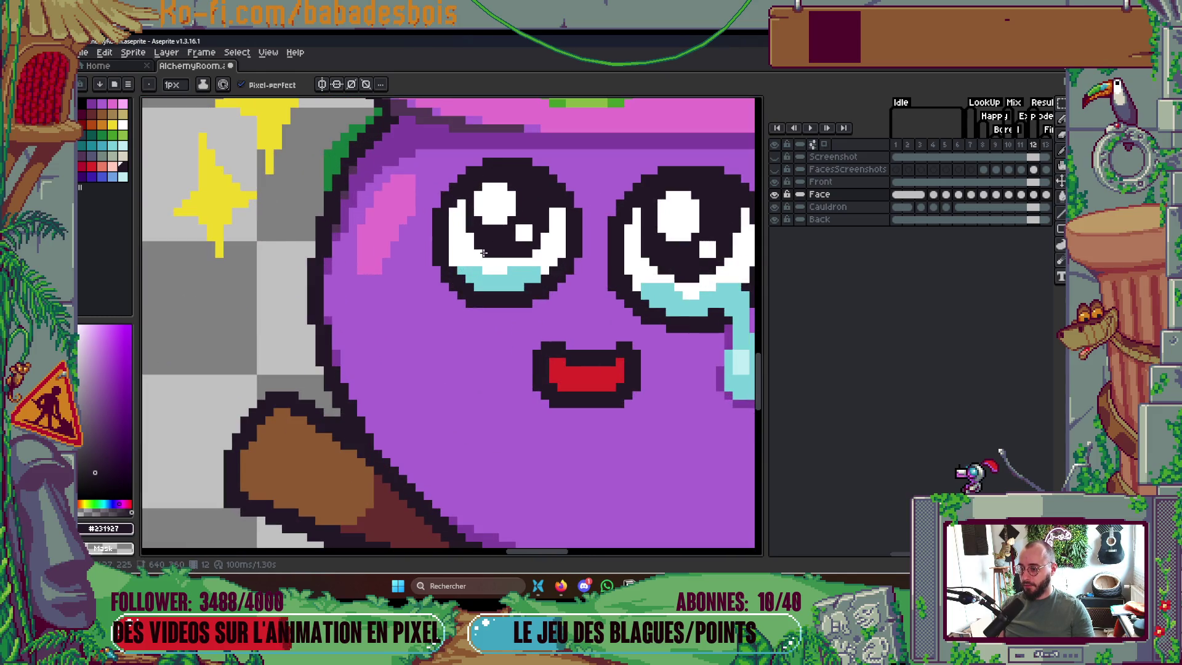
pyautogui.scroll(-3, 535, 274)
pyautogui.scroll(4, 583, 271)
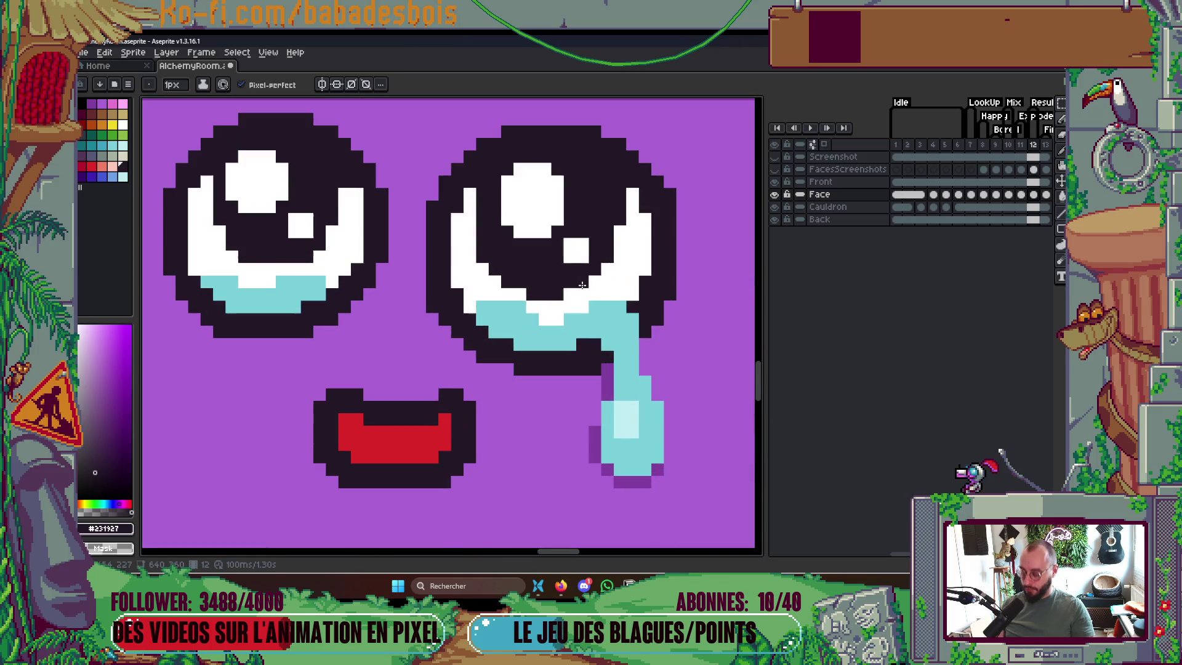
pyautogui.keyDown('alt'); pyautogui.click(577, 290); pyautogui.keyUp('alt')
pyautogui.scroll(-4, 591, 281)
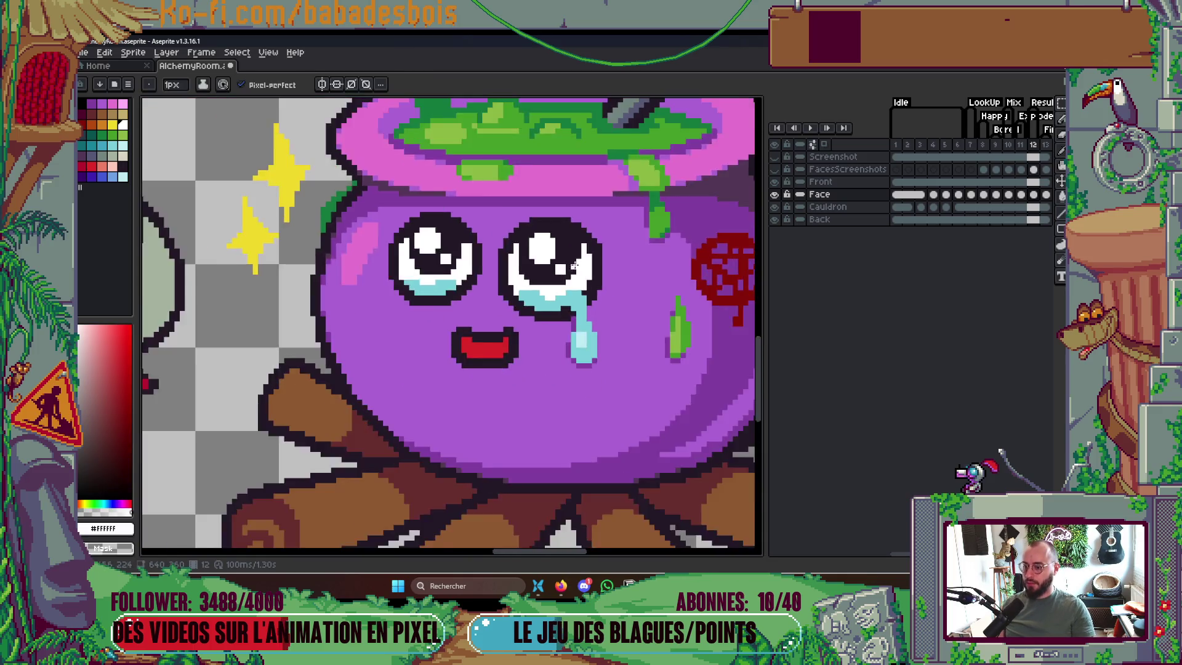
# Save the AlchemyRoom file
pyautogui.hotkey('ctrl', 's')
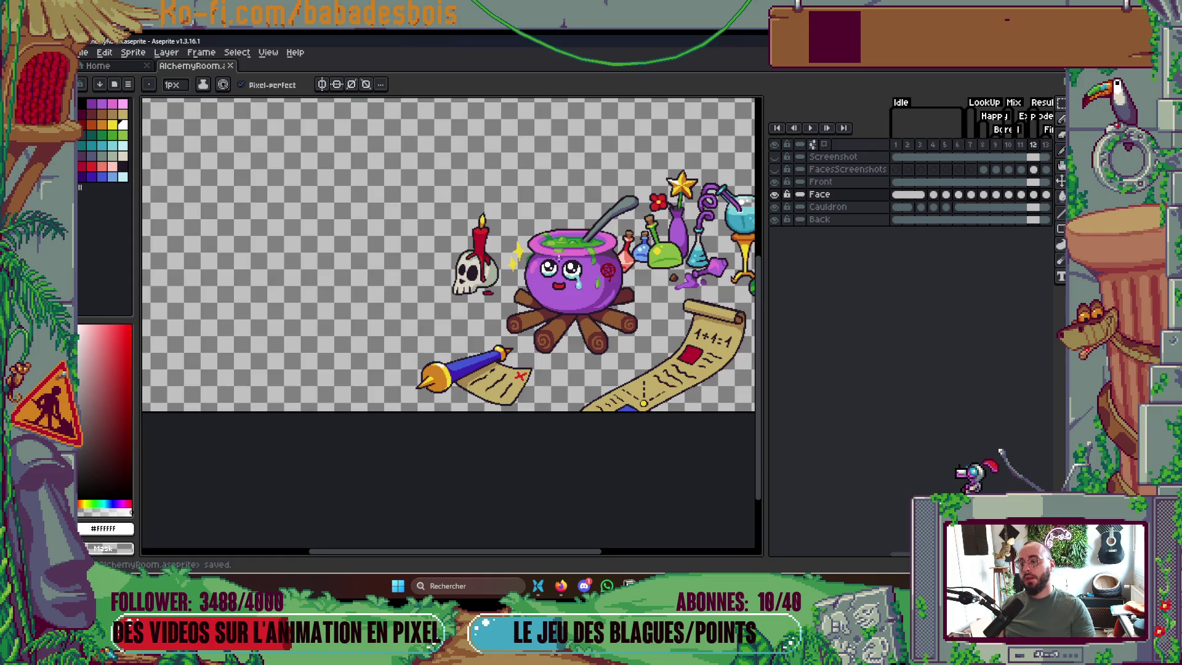
pyautogui.scroll(5, 559, 259)
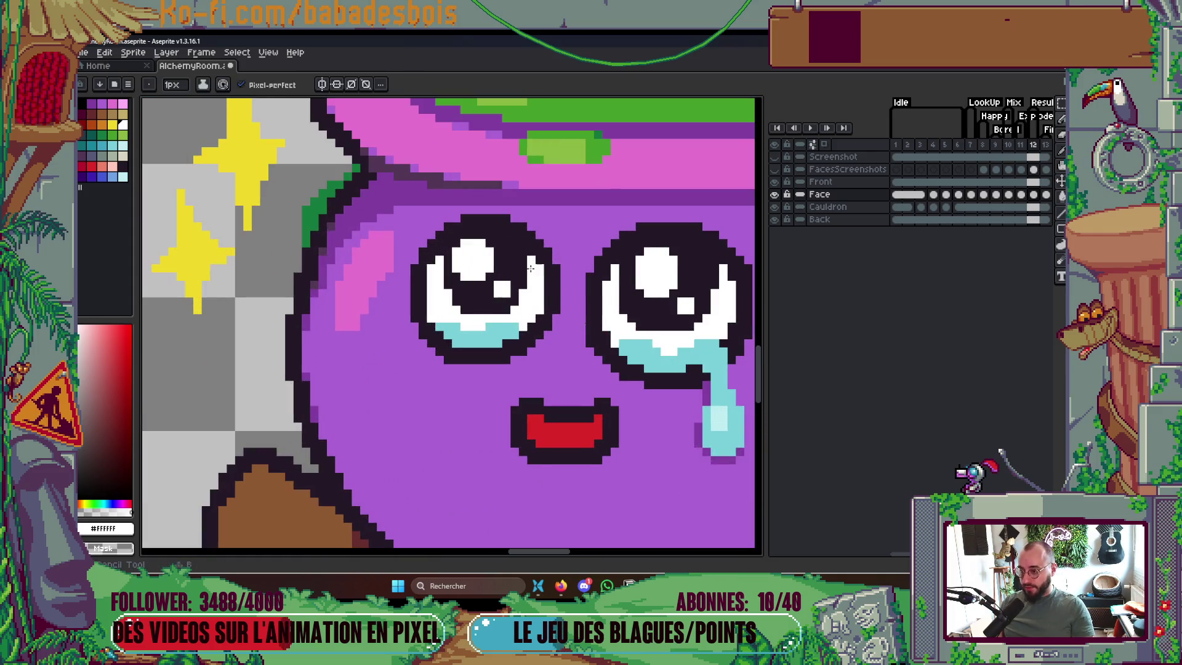
pyautogui.scroll(-5, 530, 269)
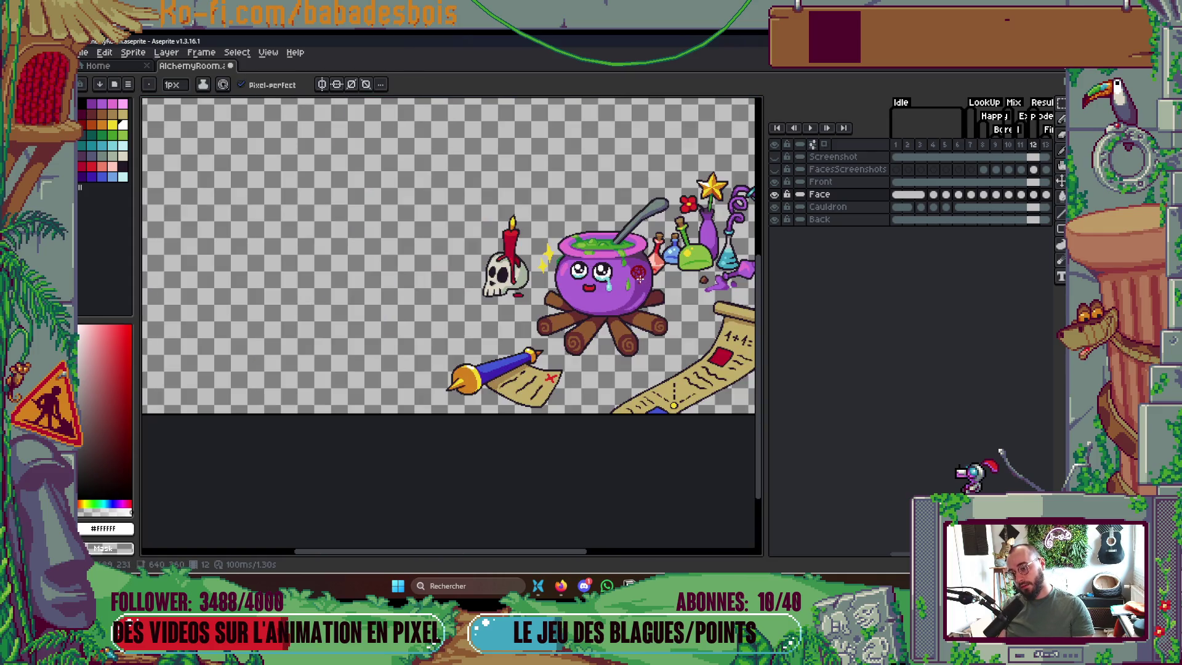
pyautogui.scroll(5, 639, 277)
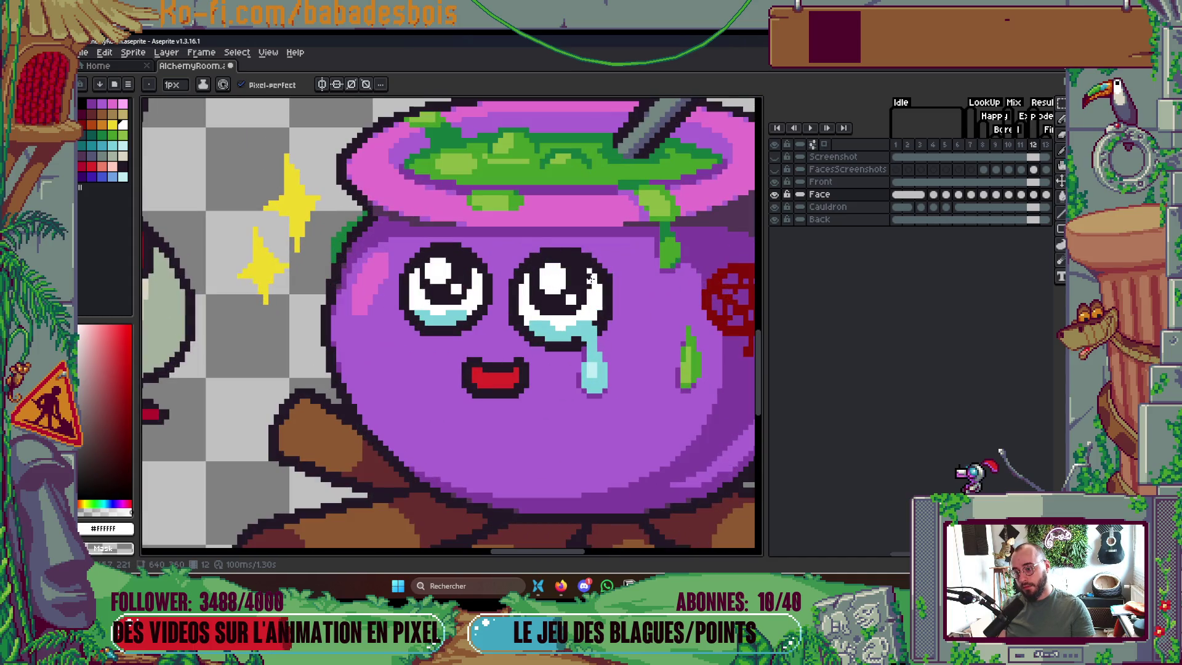
pyautogui.scroll(-5, 614, 280)
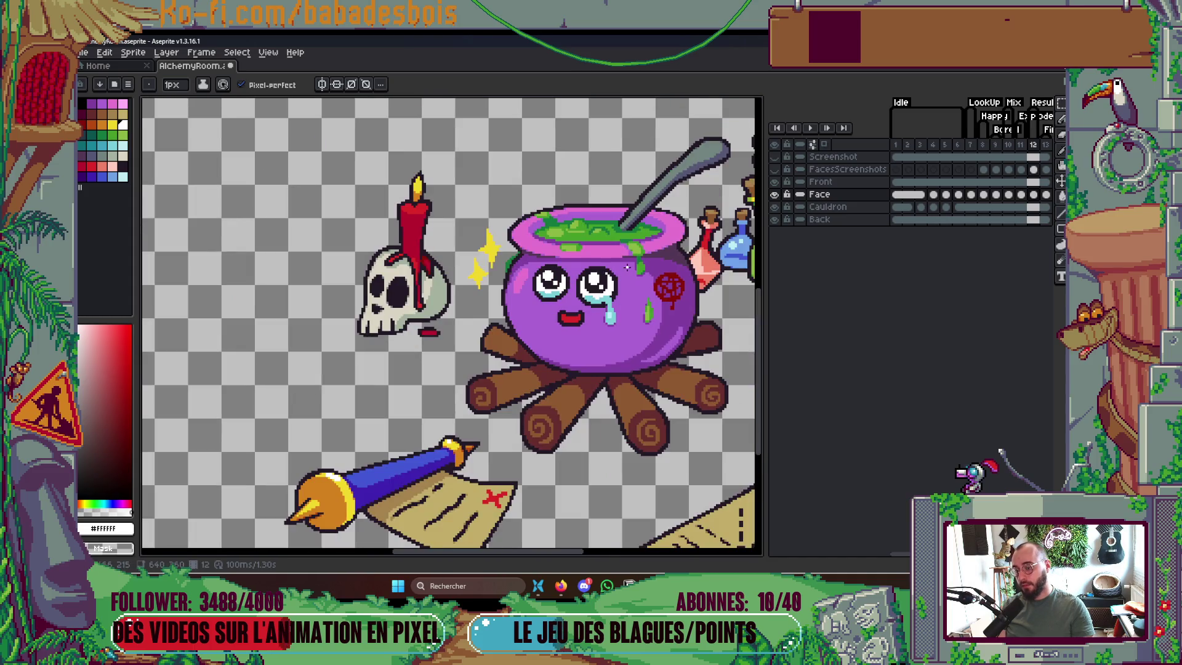
# Compare against the surprised-face frame, pick the dark eye outline, then play from frame 1
pyautogui.press('Left')
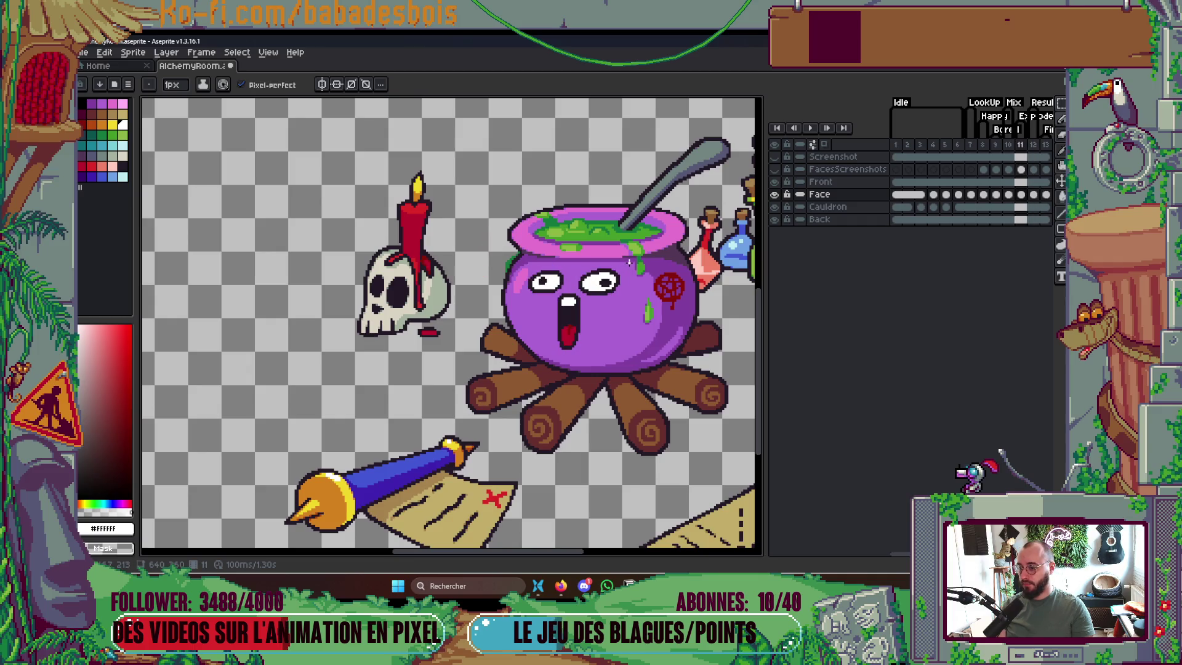
pyautogui.press('Right')
pyautogui.scroll(5, 551, 282)
pyautogui.press('i')
pyautogui.click(551, 273)
pyautogui.press('b')
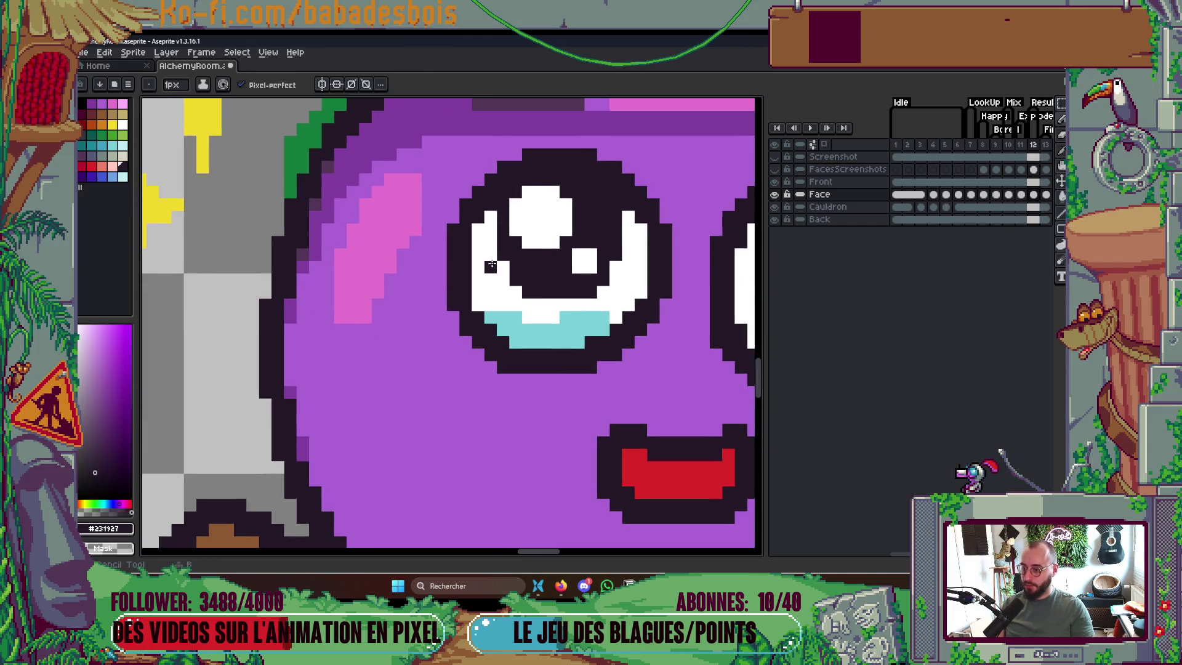
pyautogui.scroll(-5, 551, 272)
pyautogui.press('Left')
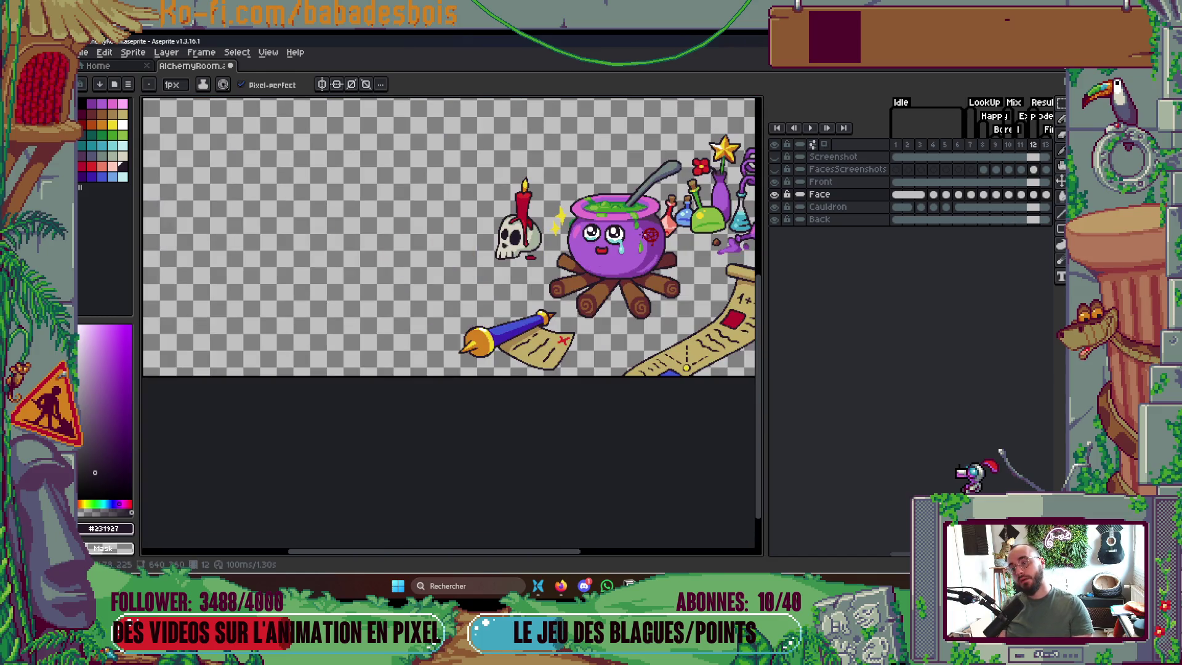
pyautogui.click(897, 146)
pyautogui.press('Return')
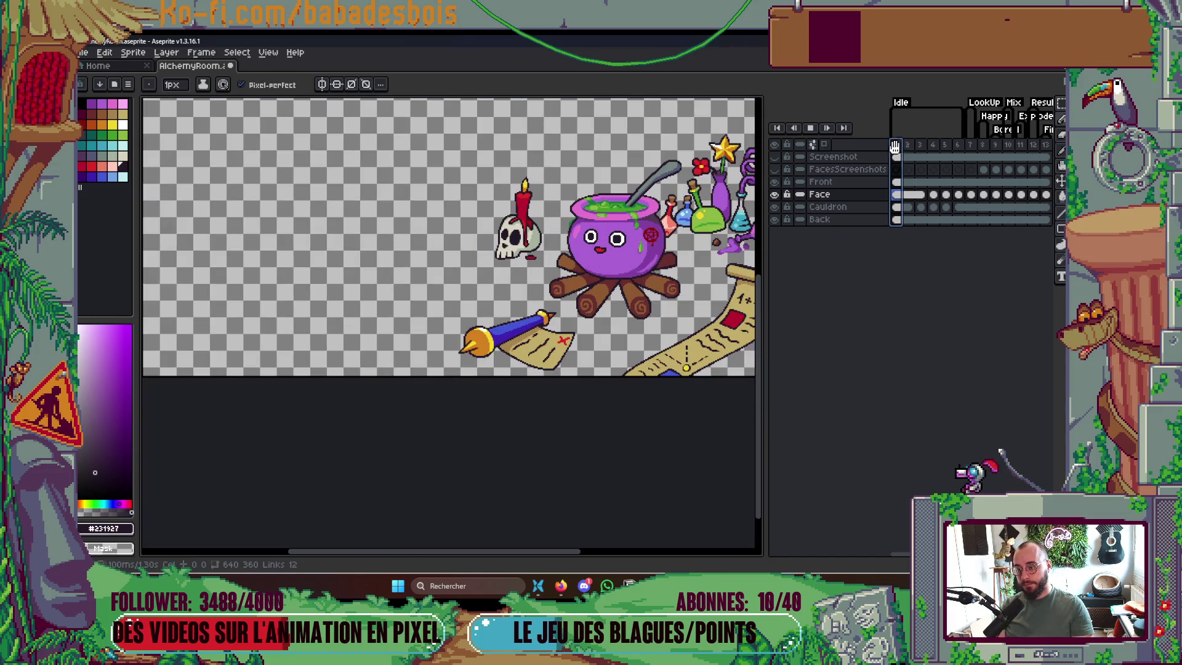
# Replay the face animation from frame 1 and step back to the first frame
pyautogui.moveTo(674, 280); pyautogui.dragTo(648, 303)
pyautogui.scroll(-3, 648, 303)
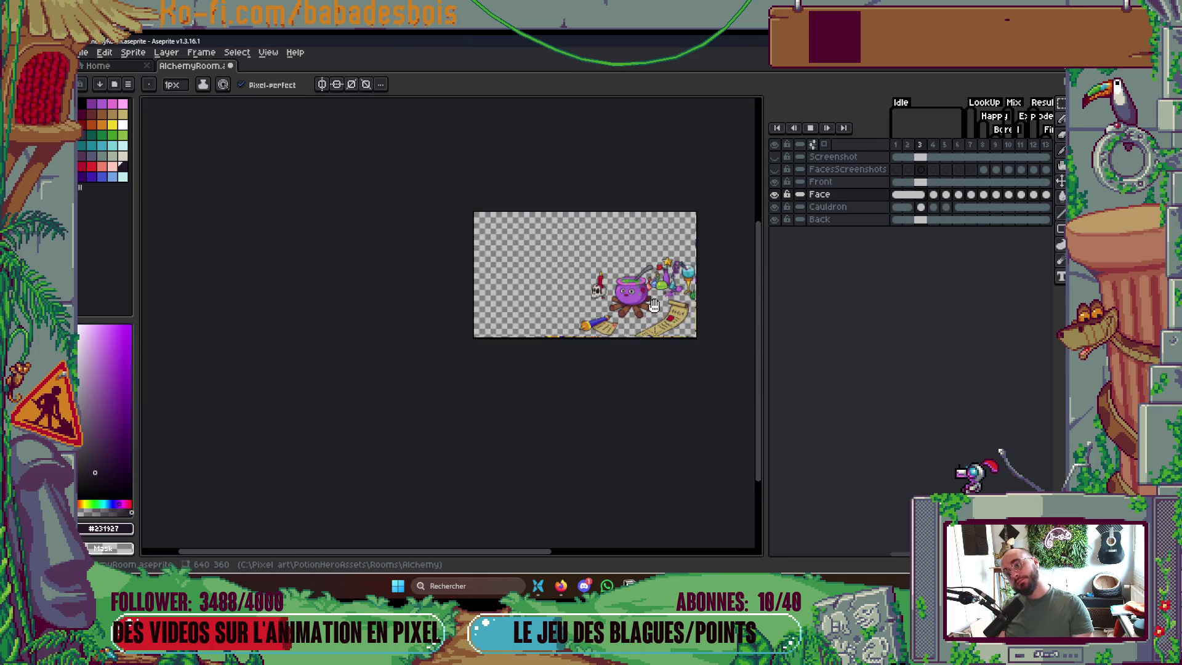
pyautogui.scroll(1, 652, 298)
pyautogui.press('Return')
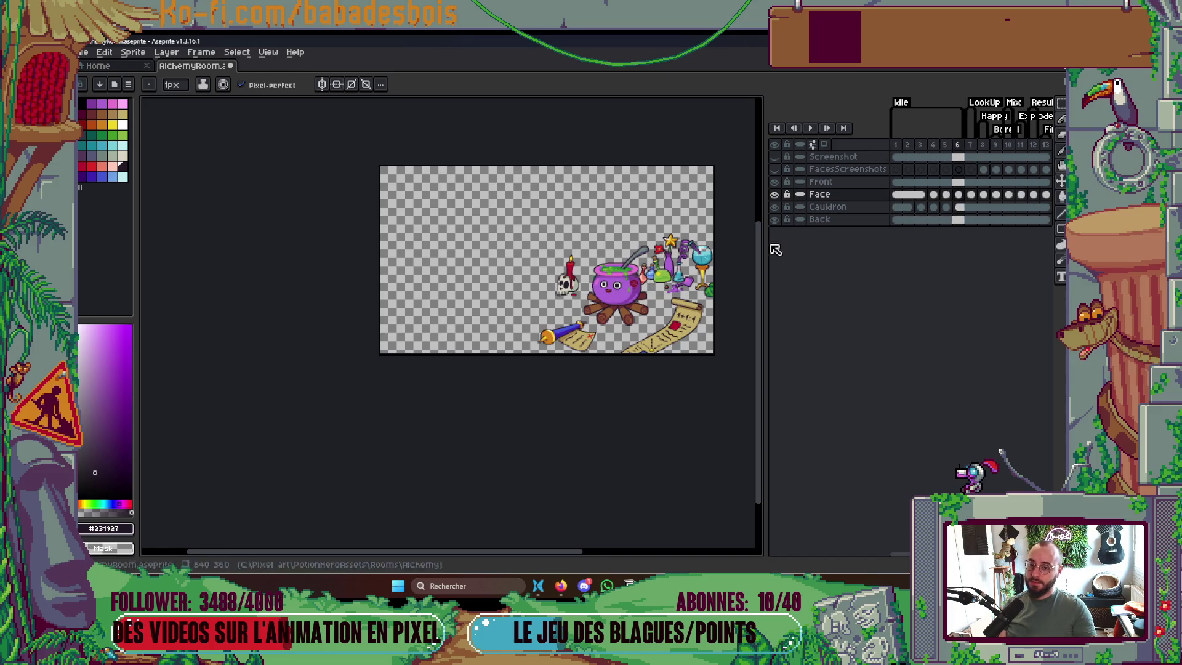
pyautogui.click(898, 154)
pyautogui.press('Return')
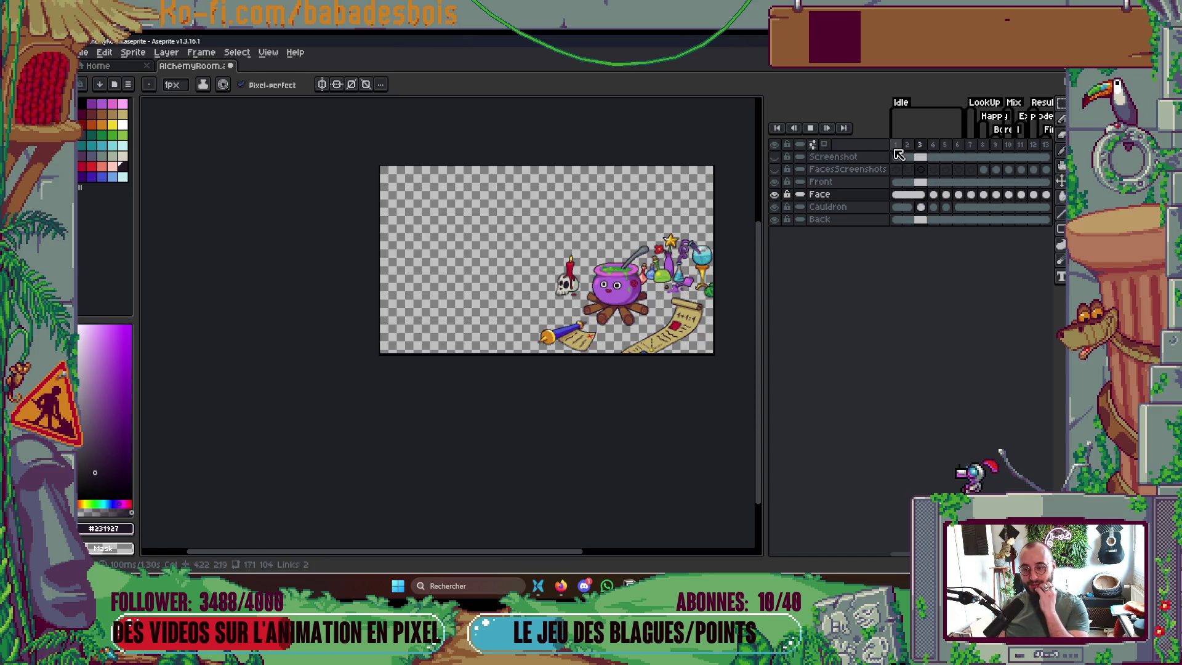
pyautogui.press('Return')
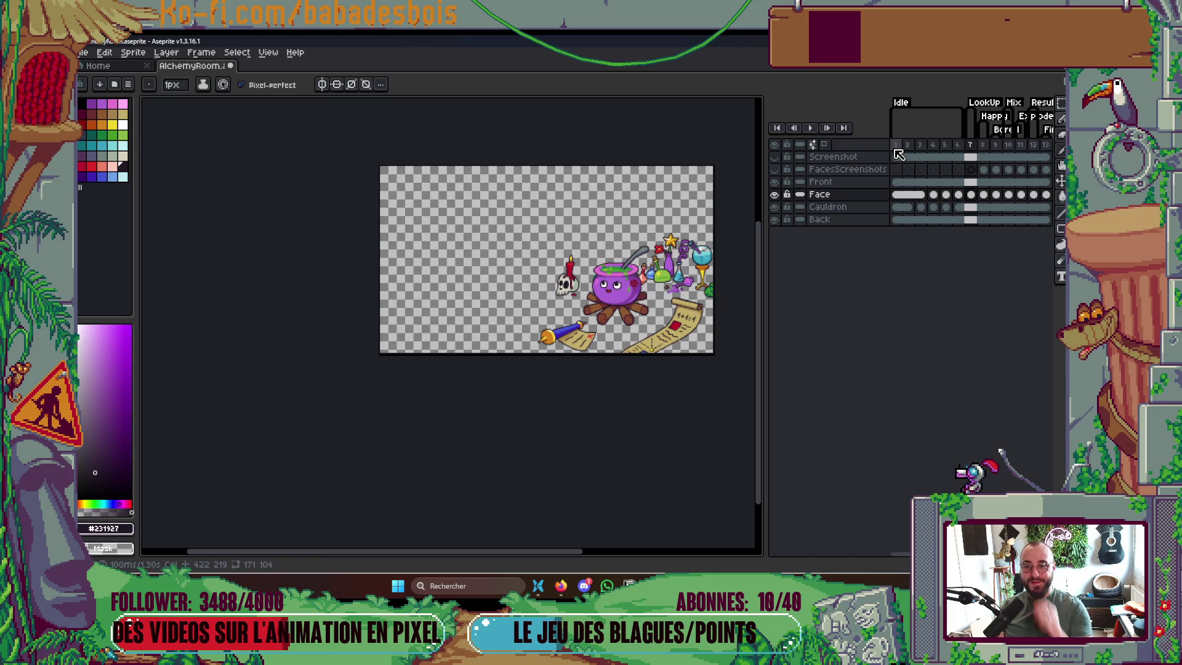
pyautogui.press('Left')
pyautogui.press('Left')
pyautogui.press('Left')
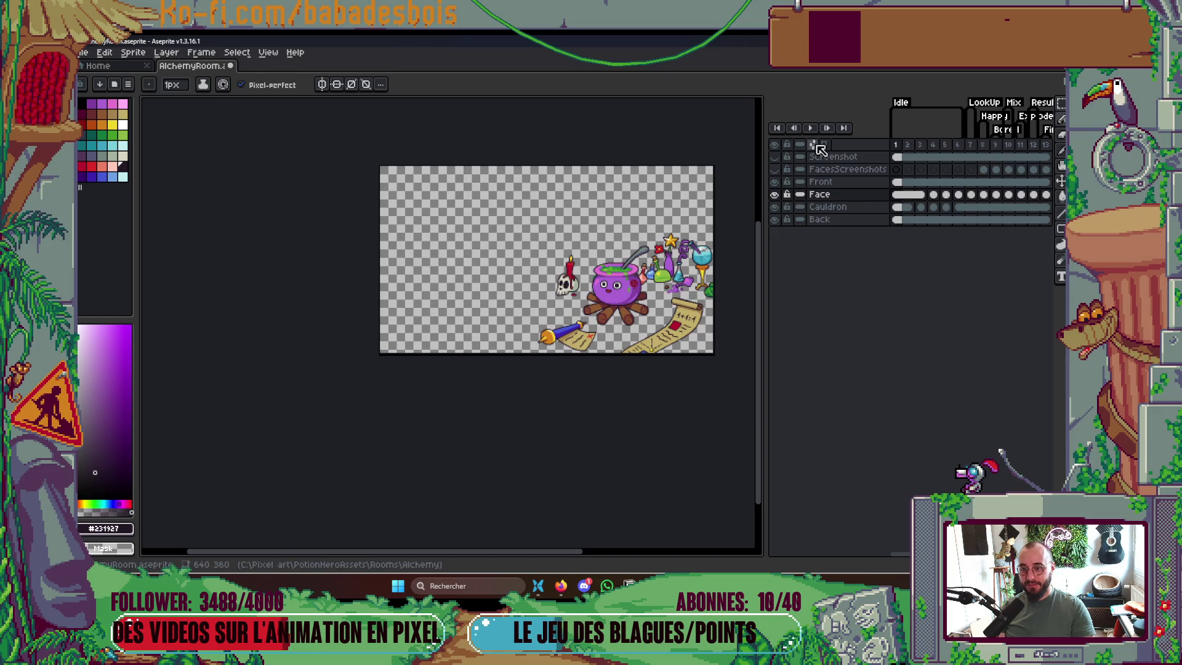
# Widen the timeline panel by dragging the canvas/timeline splitter left
pyautogui.scroll(2, 680, 238)
pyautogui.moveTo(591, 228)
pyautogui.mouseDown()
pyautogui.moveTo(616, 186)
pyautogui.moveTo(582, 196)
pyautogui.mouseUp()
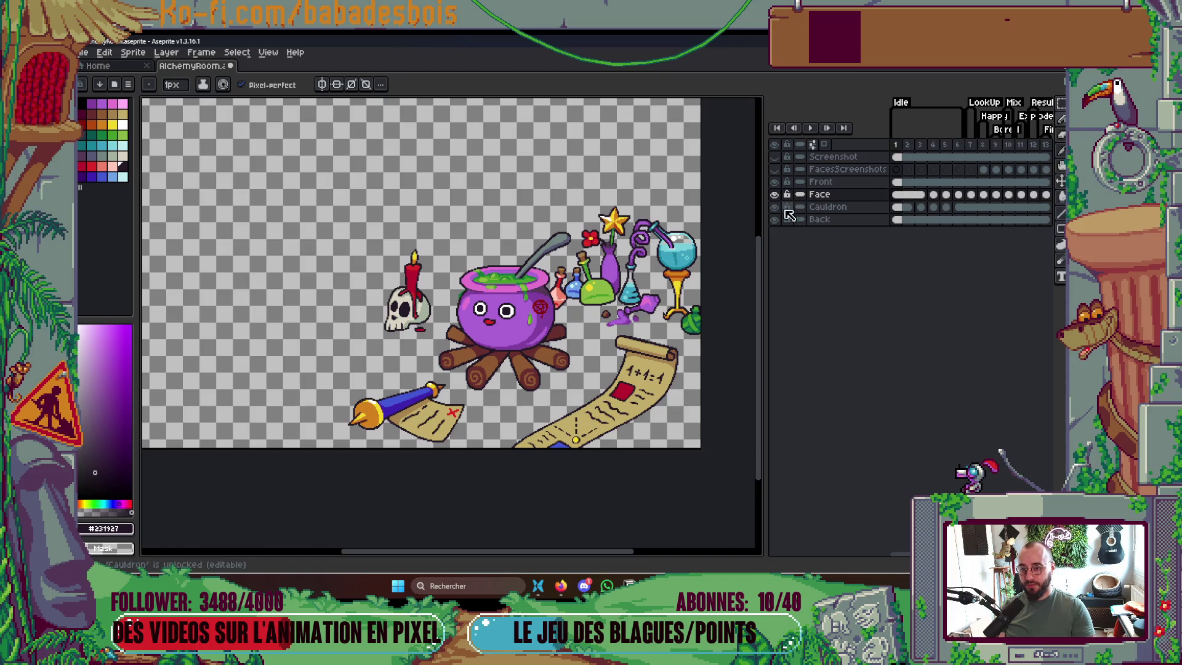
pyautogui.moveTo(763, 225)
pyautogui.mouseDown()
pyautogui.moveTo(709, 225)
pyautogui.moveTo(728, 226)
pyautogui.mouseUp()
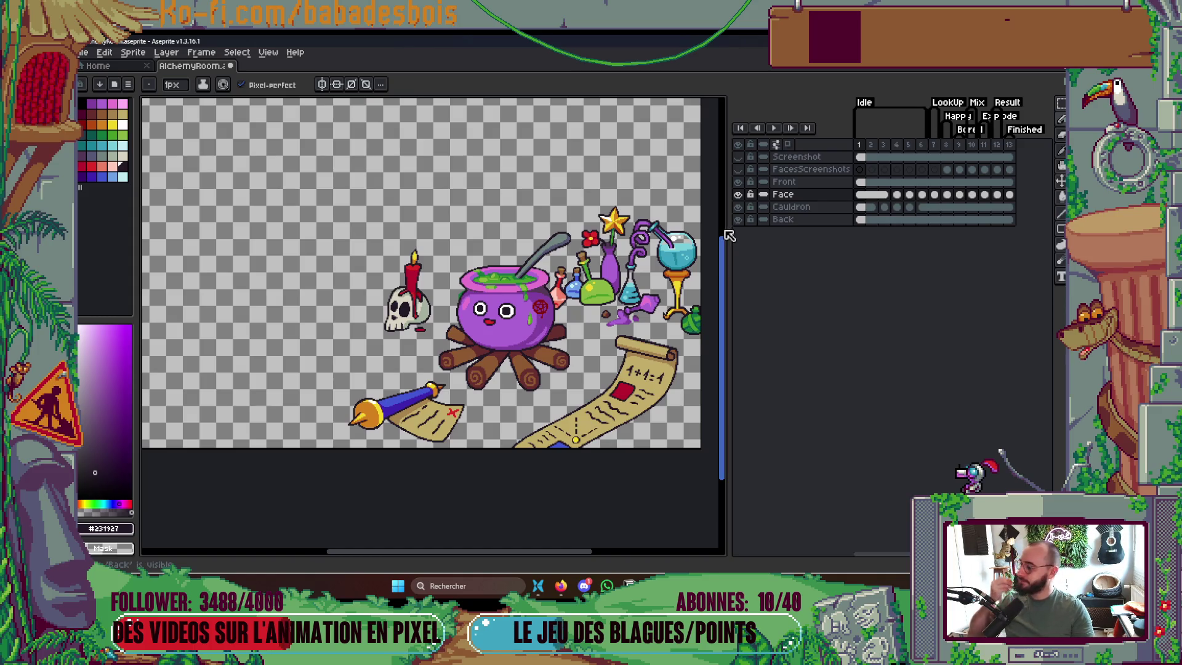
# Dock the timeline below the canvas using the onion-skin settings Position option
pyautogui.click(788, 148)
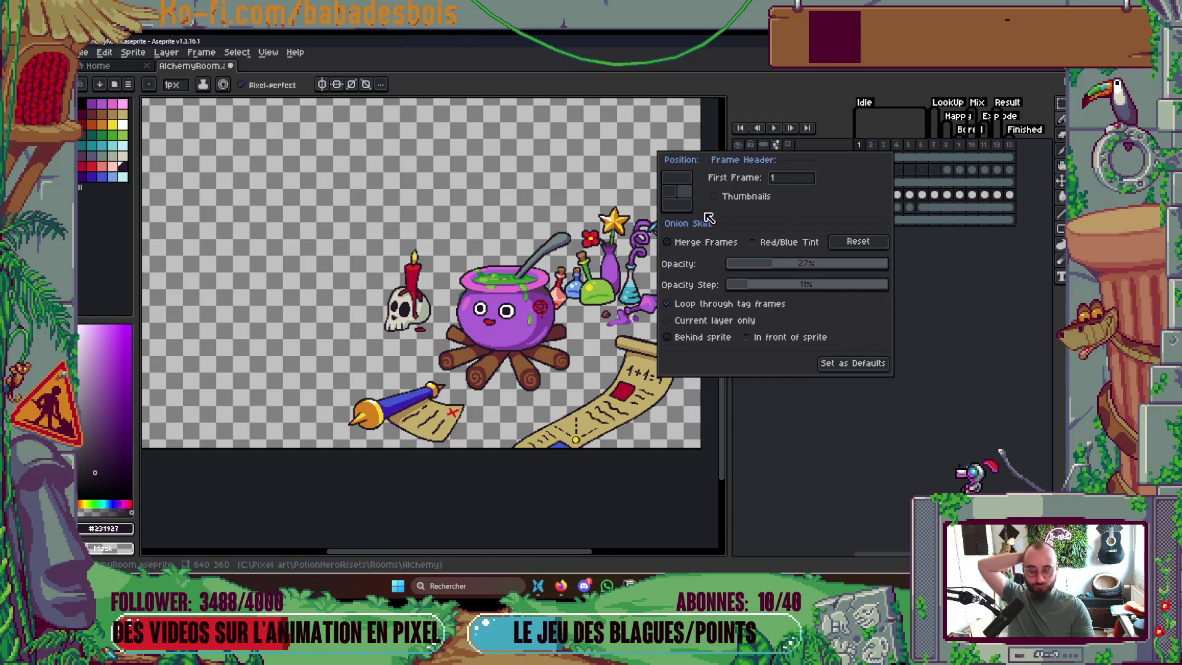
pyautogui.click(676, 205)
pyautogui.moveTo(572, 260)
pyautogui.mouseDown()
pyautogui.moveTo(576, 227)
pyautogui.moveTo(624, 220)
pyautogui.mouseUp()
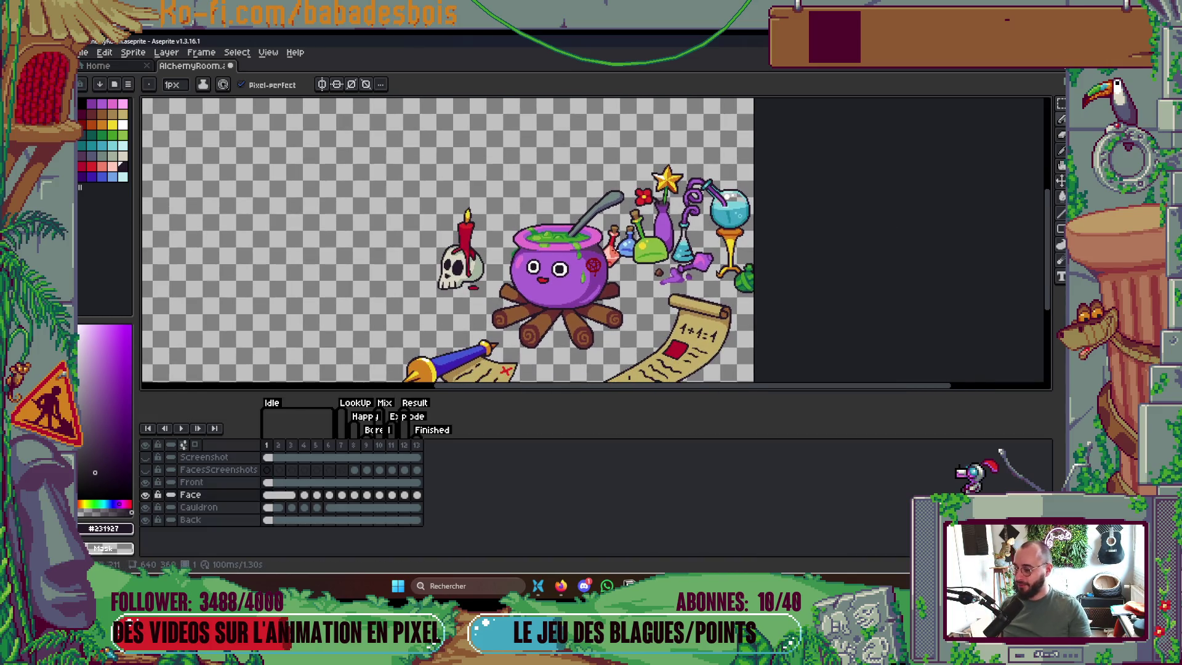
# Play the animation, compare the eyes on frames 6 and 7, then hide the timeline
pyautogui.press('Return')
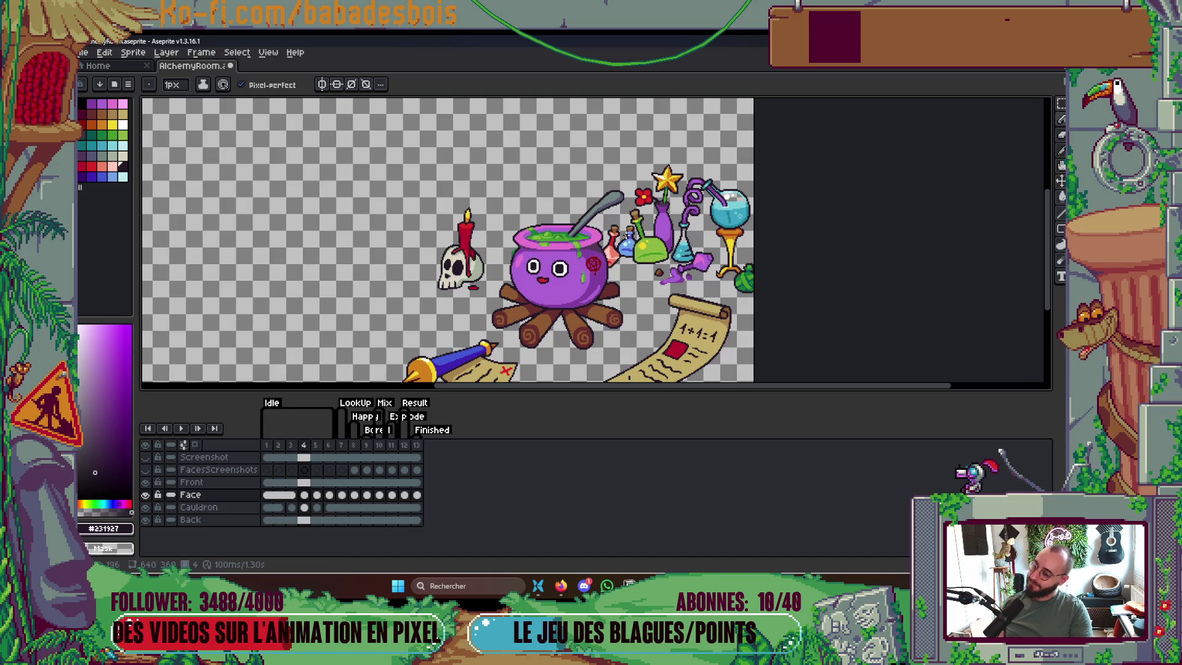
pyautogui.press('Return')
pyautogui.press('Right')
pyautogui.press('Right')
pyautogui.press('Left')
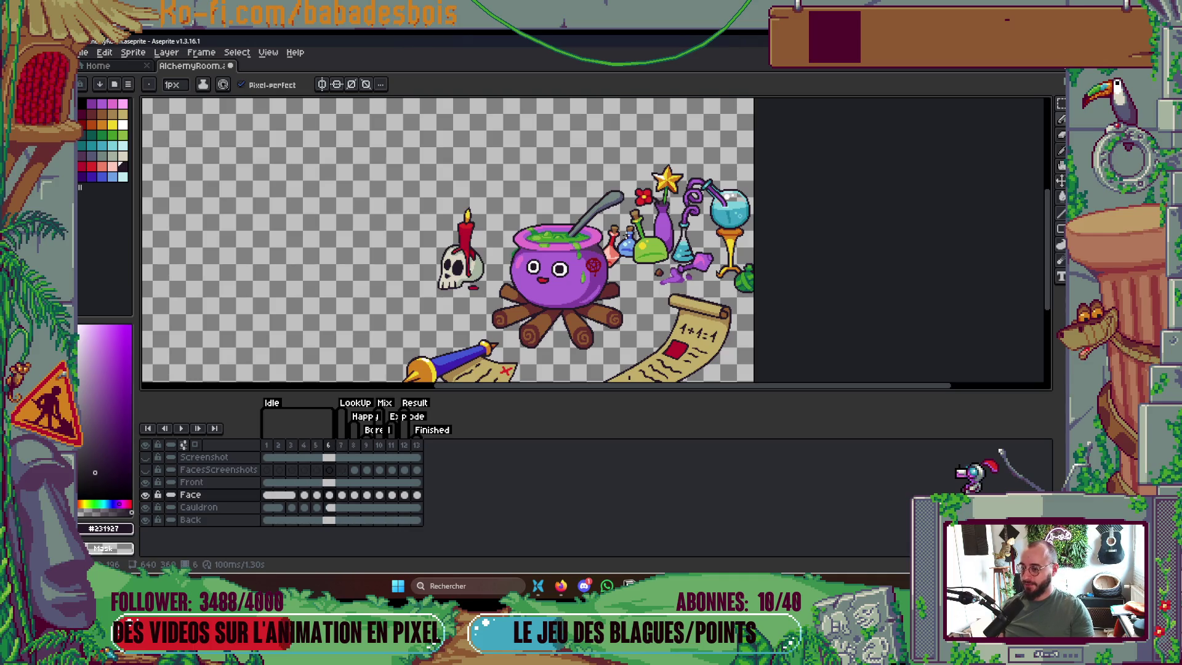
pyautogui.press('Right')
pyautogui.press('Left')
pyautogui.press('Right')
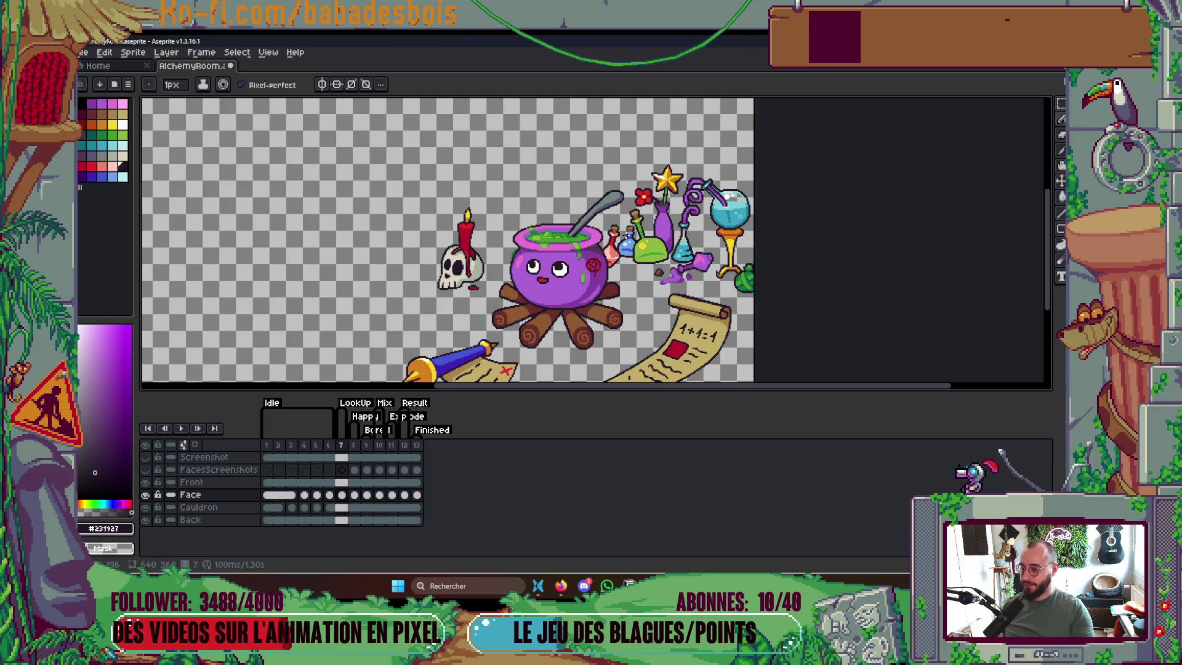
pyautogui.press('Left')
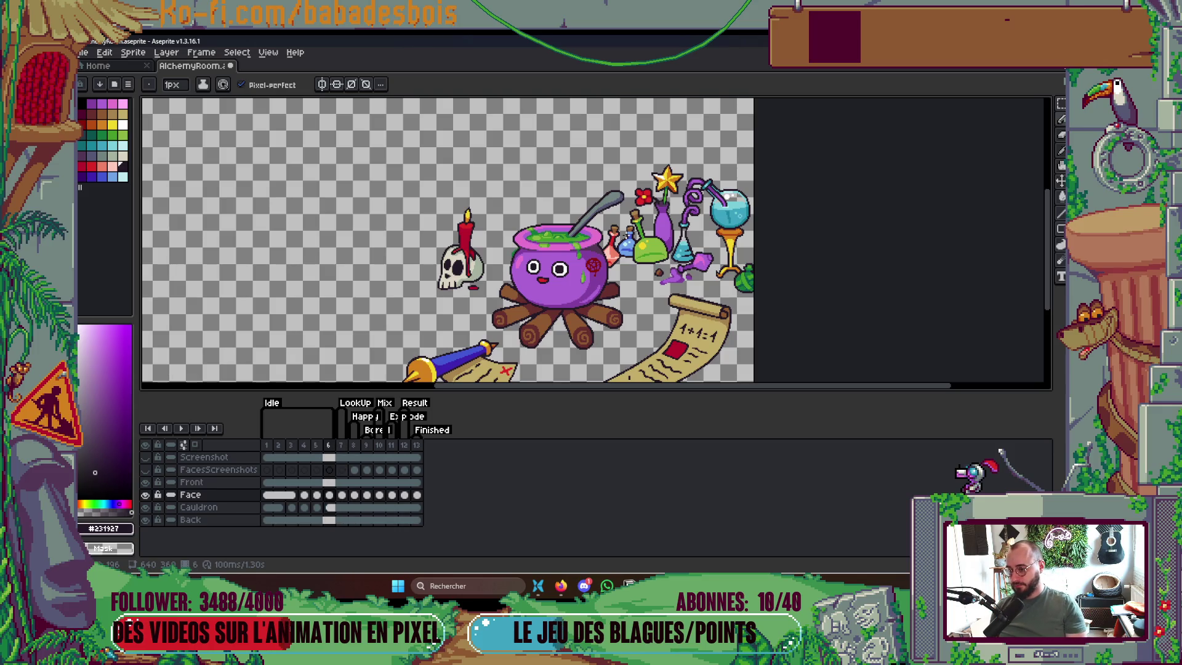
pyautogui.press('Tab')
pyautogui.scroll(5, 576, 276)
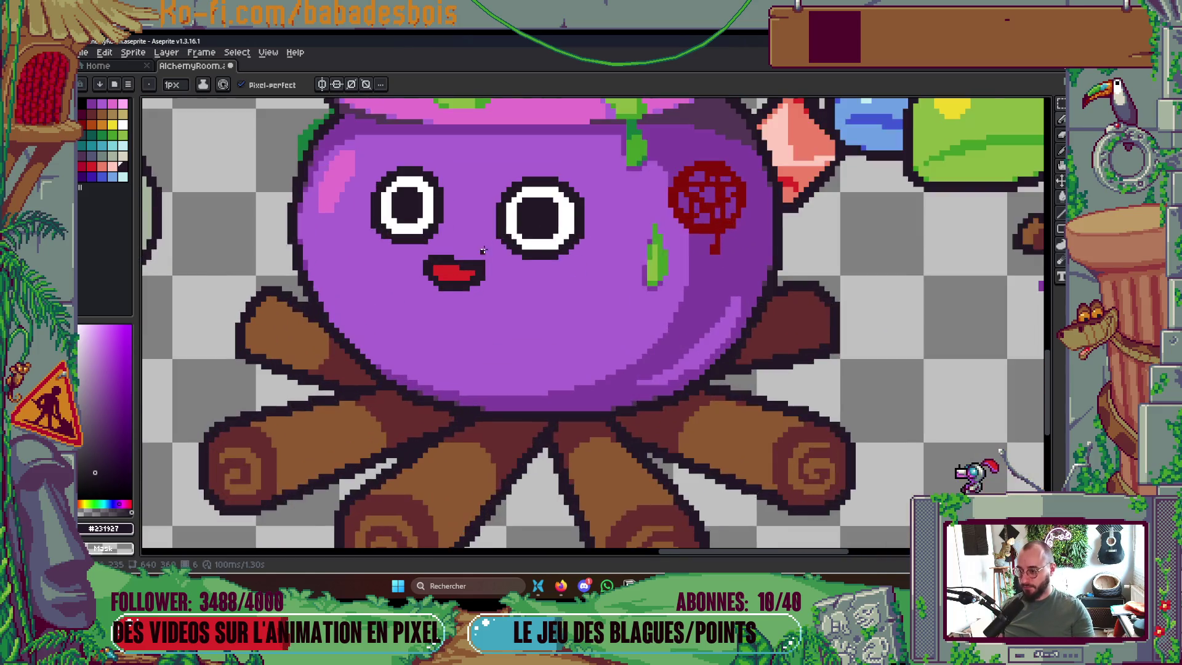
# Pick red Idx-10, then pale cyan Idx-24 from the palette, returning to the Pencil
pyautogui.press('i')
pyautogui.click(84, 125)
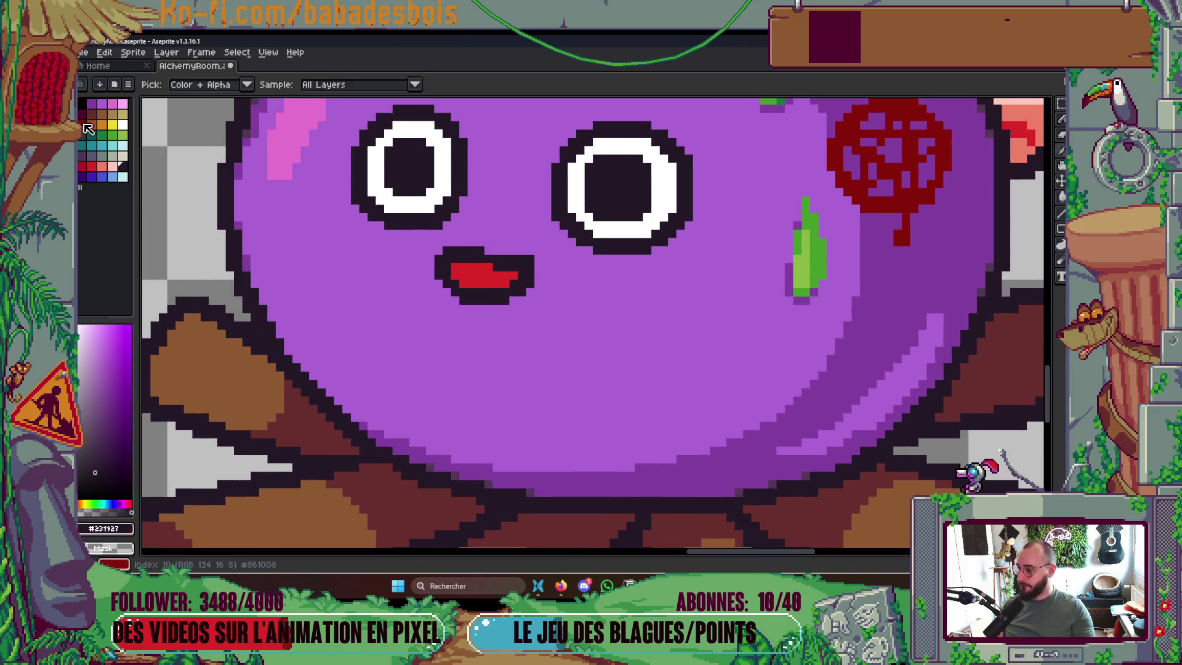
pyautogui.press('b')
pyautogui.scroll(-5, 515, 280)
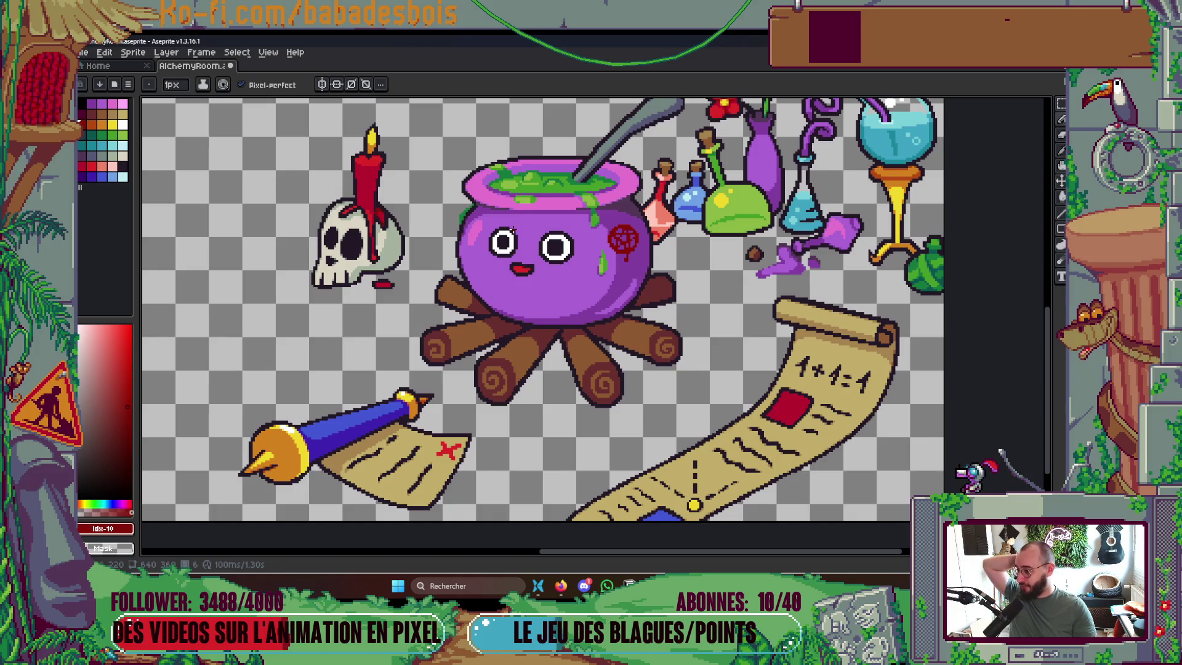
pyautogui.scroll(3, 517, 244)
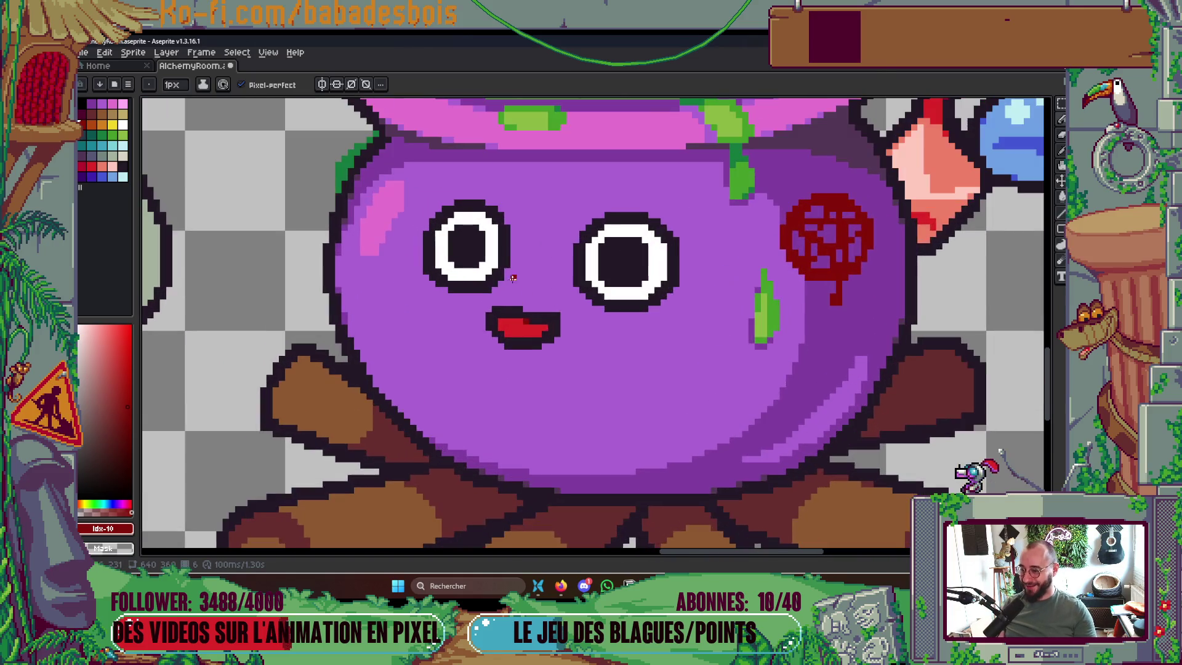
pyautogui.press('i')
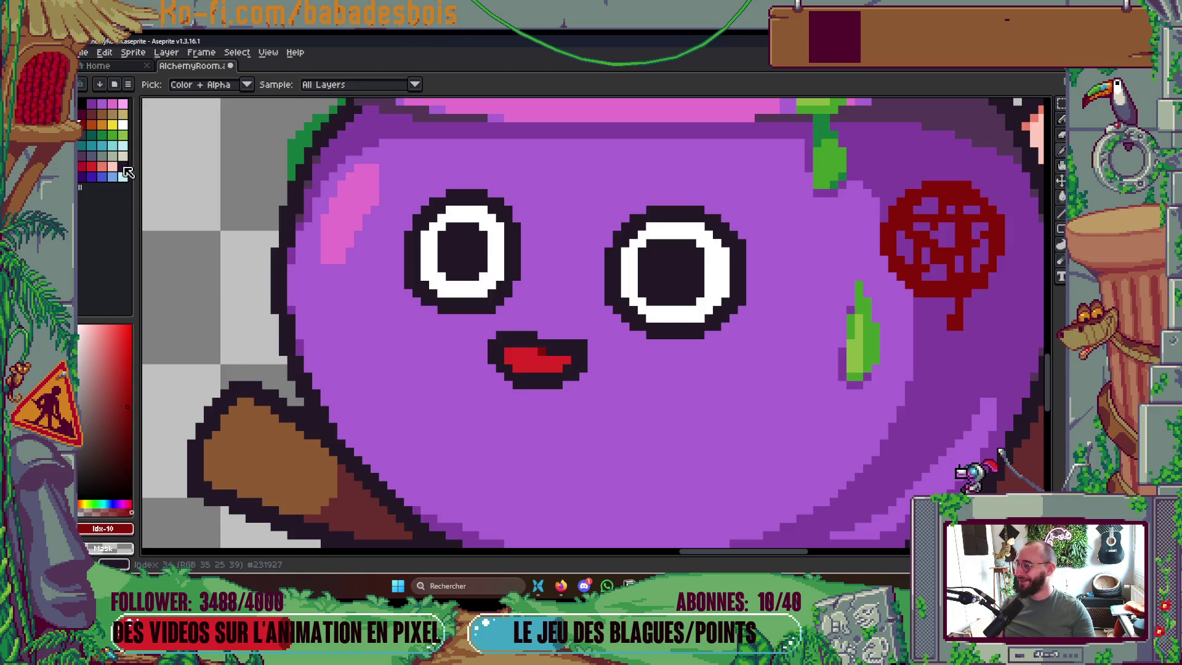
pyautogui.click(558, 311)
pyautogui.press('b')
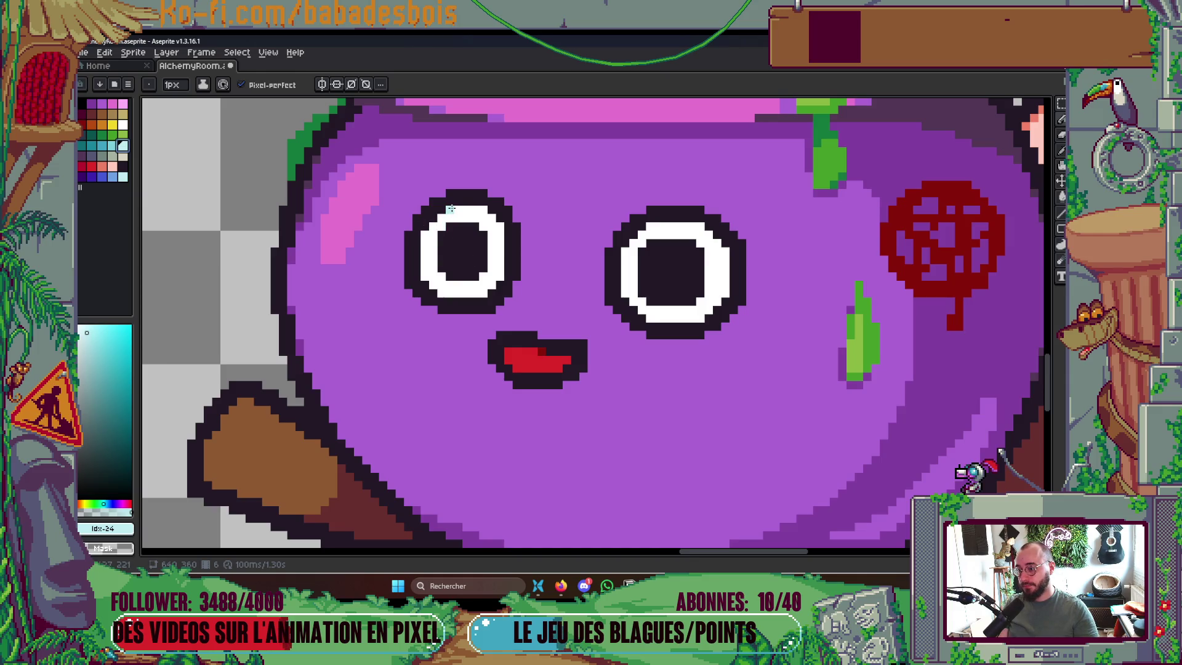
# Pick the cauldron's purple body colour from the palette
pyautogui.scroll(-3, 556, 232)
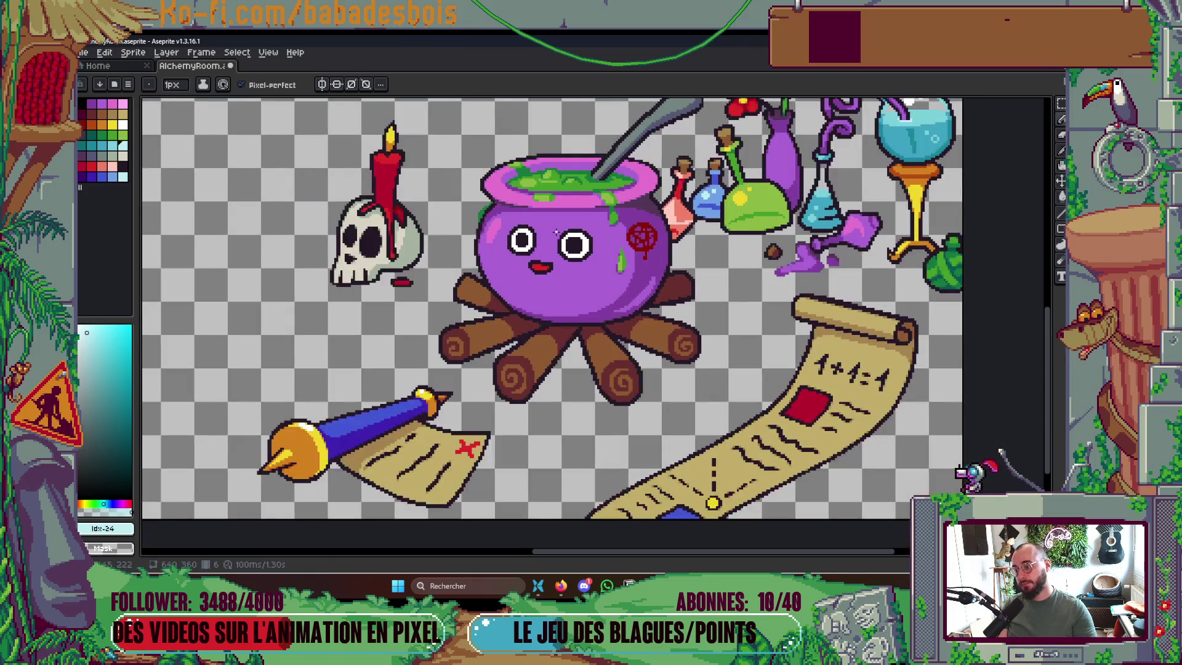
pyautogui.scroll(-2, 556, 232)
pyautogui.scroll(1, 544, 239)
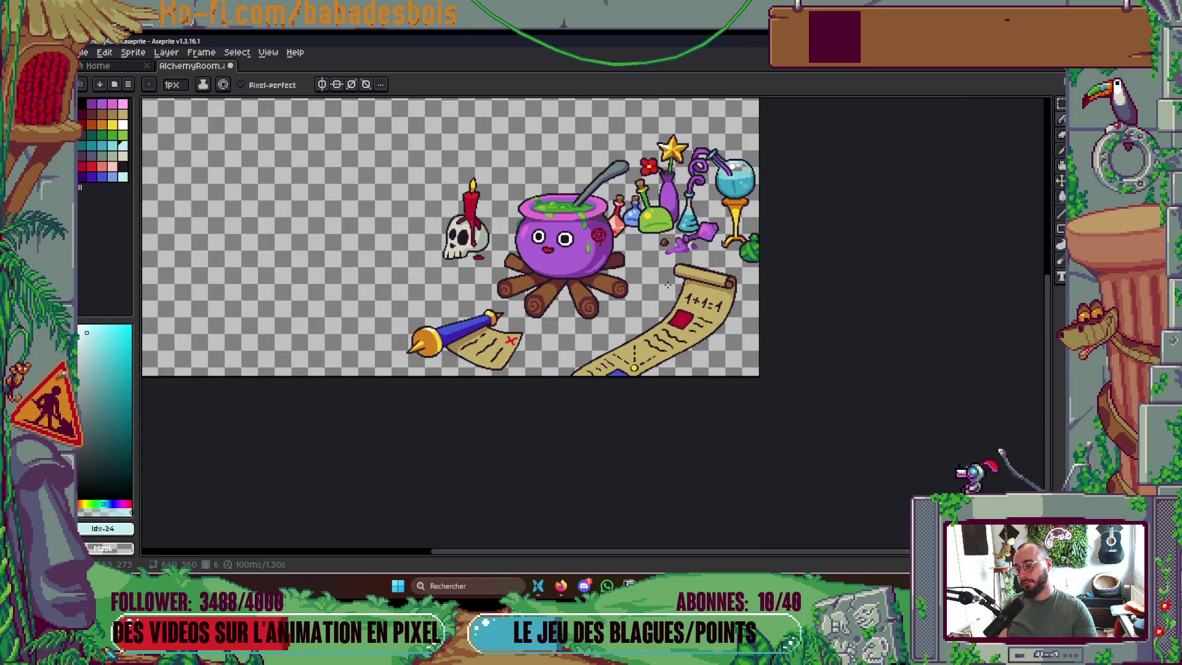
pyautogui.scroll(2, 596, 239)
pyautogui.scroll(3, 474, 228)
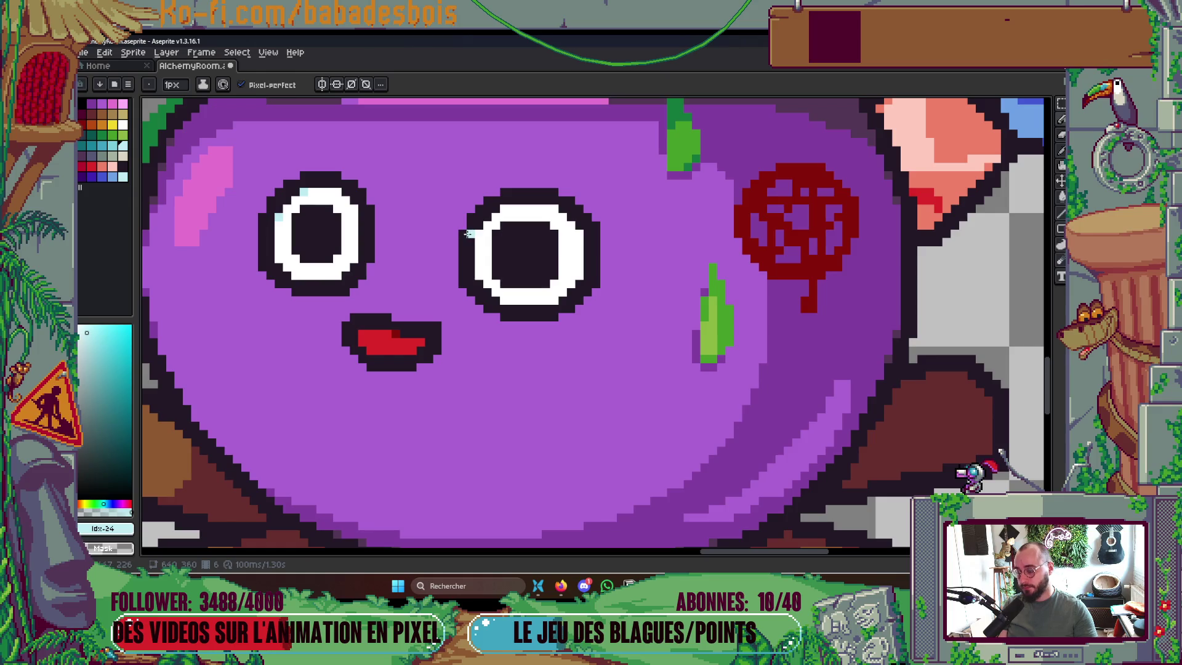
pyautogui.keyDown('alt'); pyautogui.click(737, 315); pyautogui.keyUp('alt')
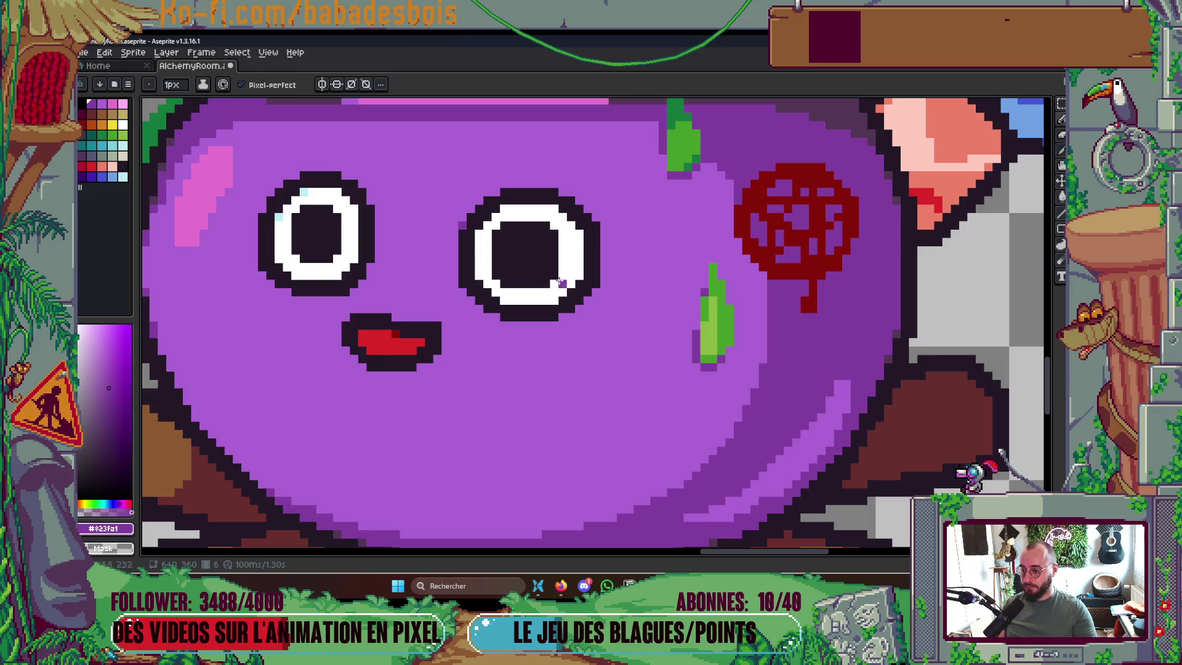
# Show the timeline, go to the eyes-up frame and play the animation to preview the faces
pyautogui.scroll(-5, 593, 277)
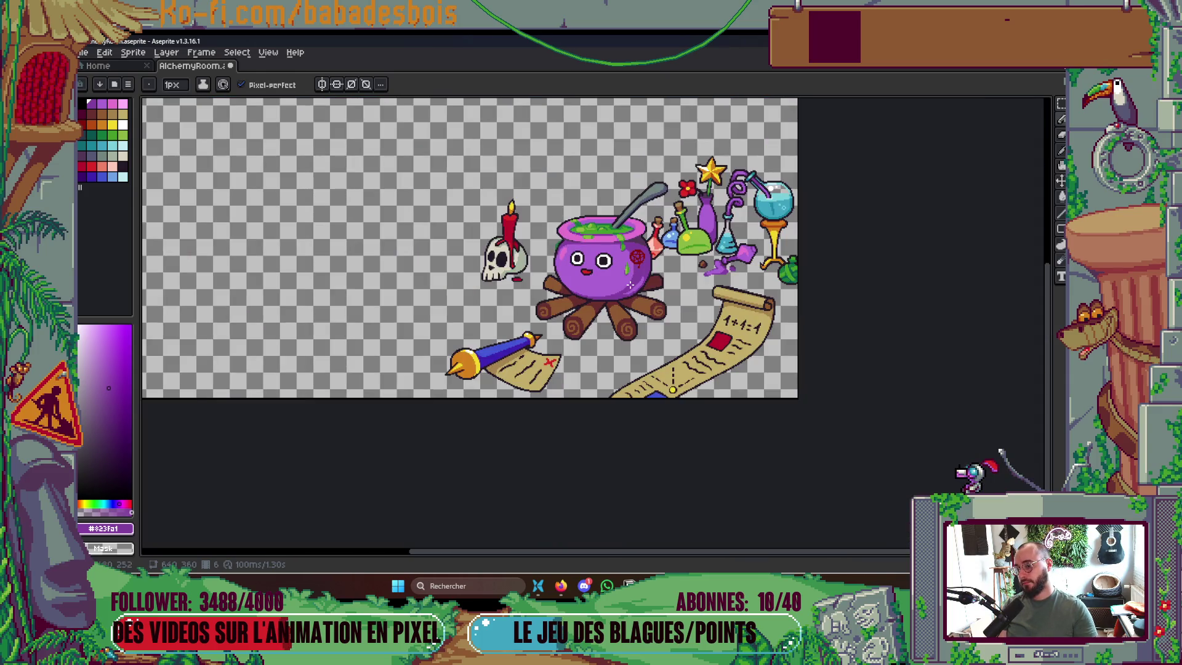
pyautogui.scroll(4, 593, 260)
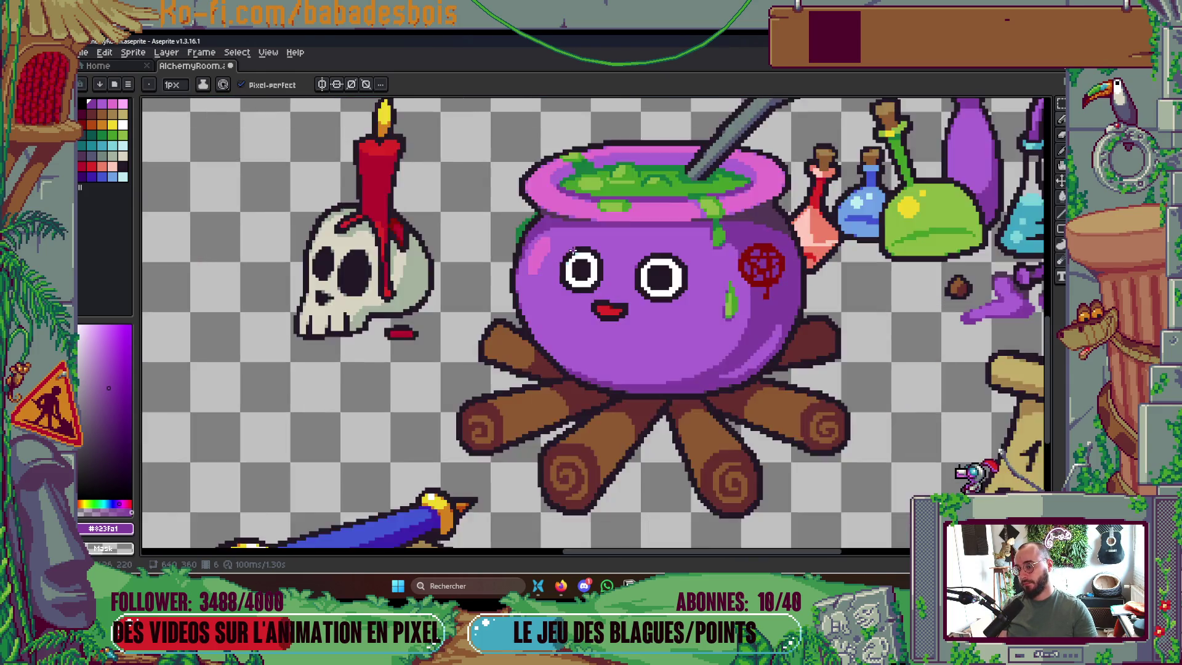
pyautogui.scroll(-4, 600, 260)
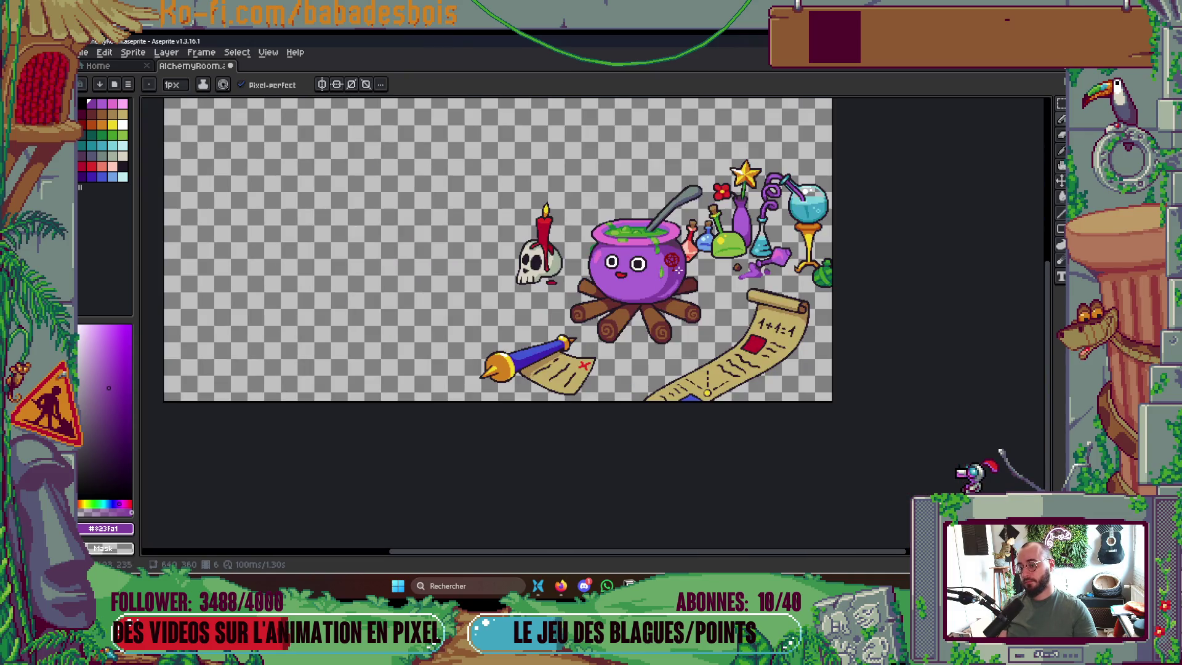
pyautogui.scroll(3, 678, 269)
pyautogui.scroll(-3, 657, 253)
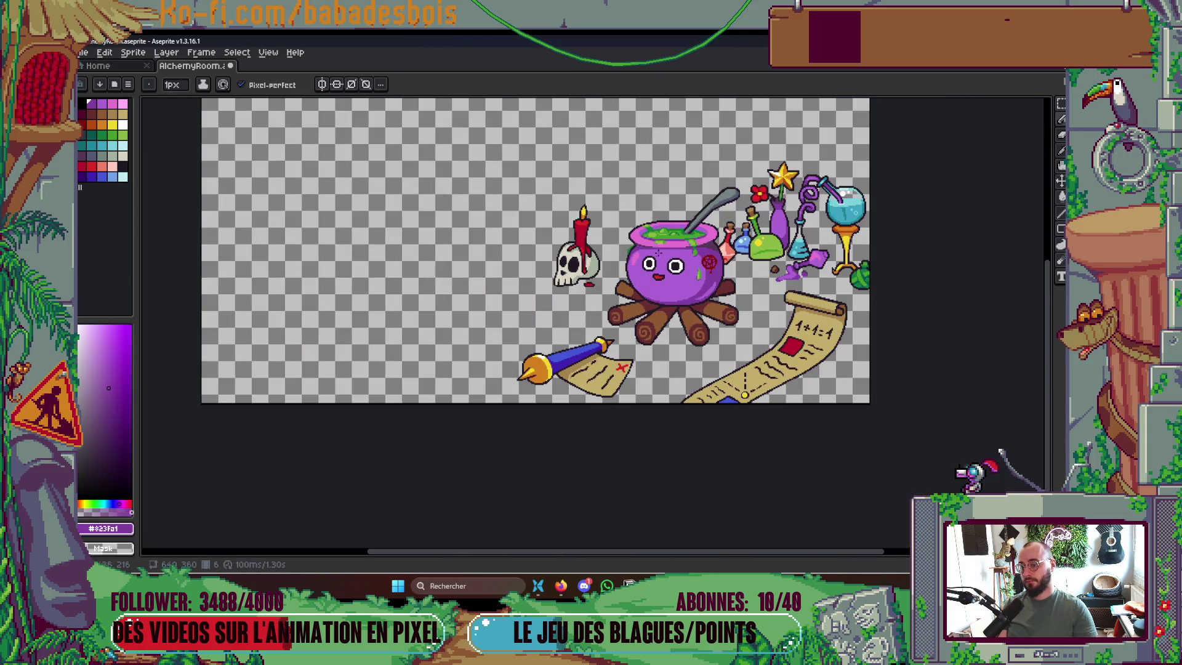
pyautogui.scroll(3, 674, 254)
pyautogui.scroll(1, 654, 266)
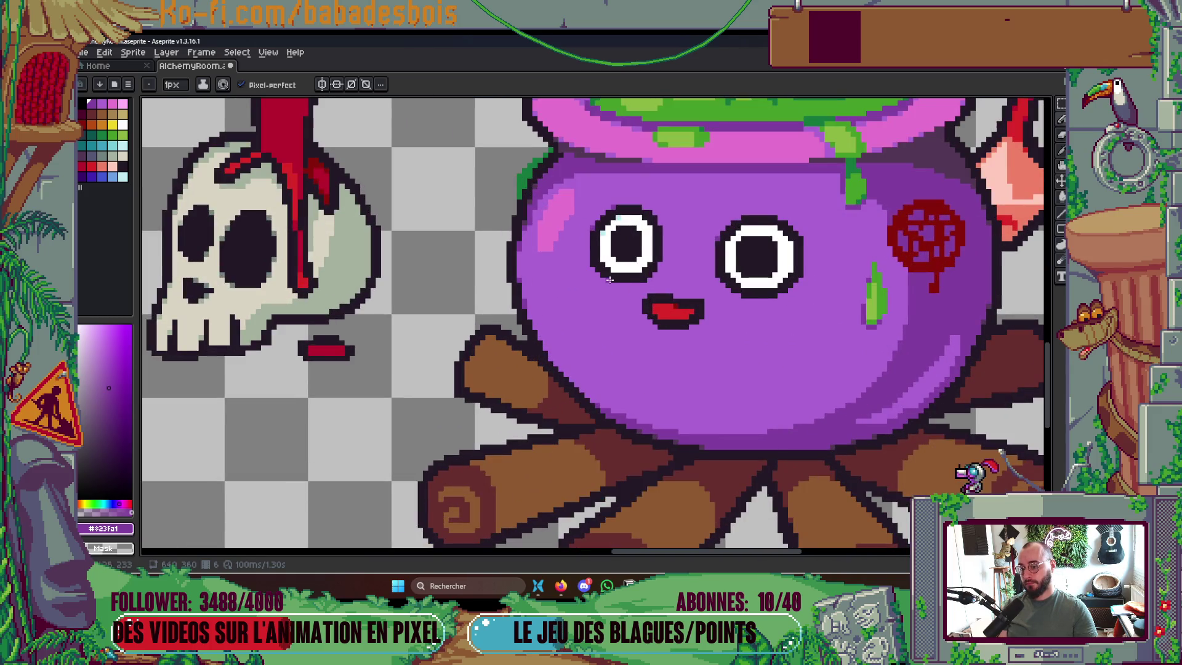
pyautogui.scroll(-3, 655, 258)
pyautogui.scroll(-2, 657, 252)
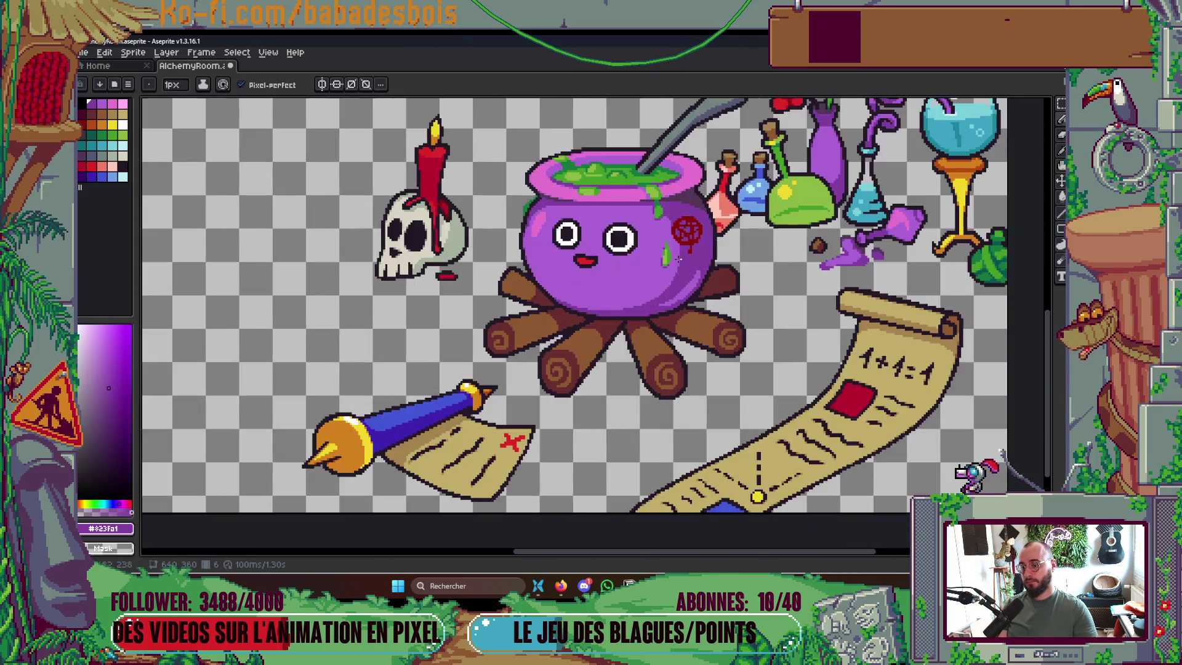
pyautogui.scroll(-1, 694, 274)
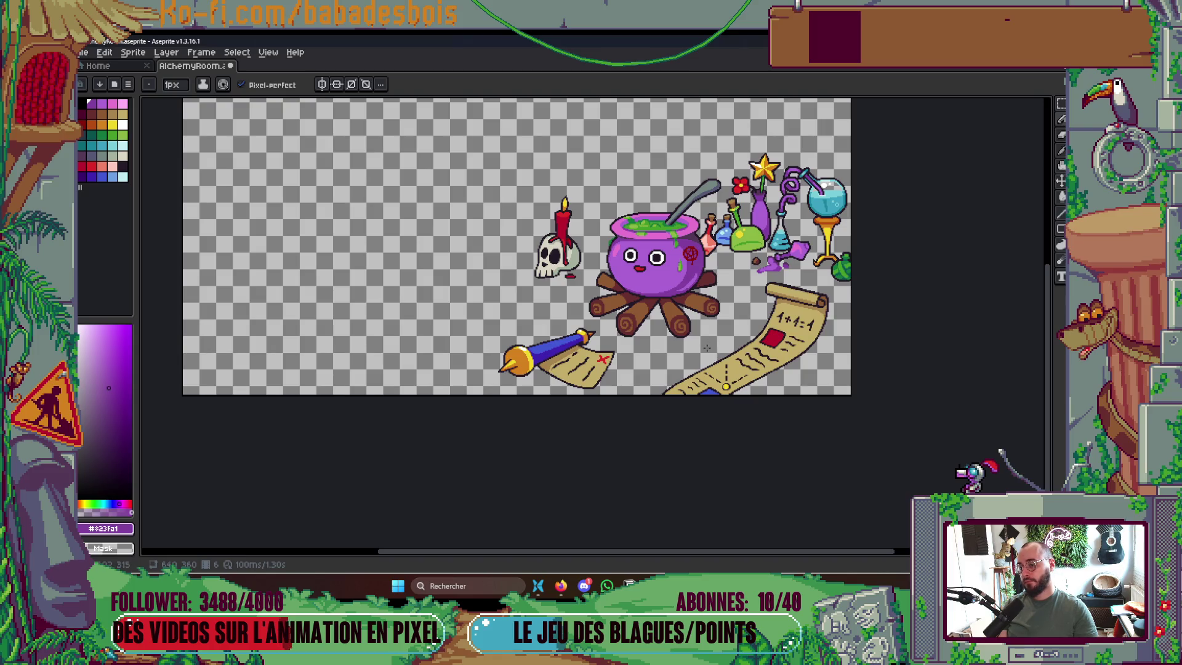
pyautogui.scroll(3, 603, 248)
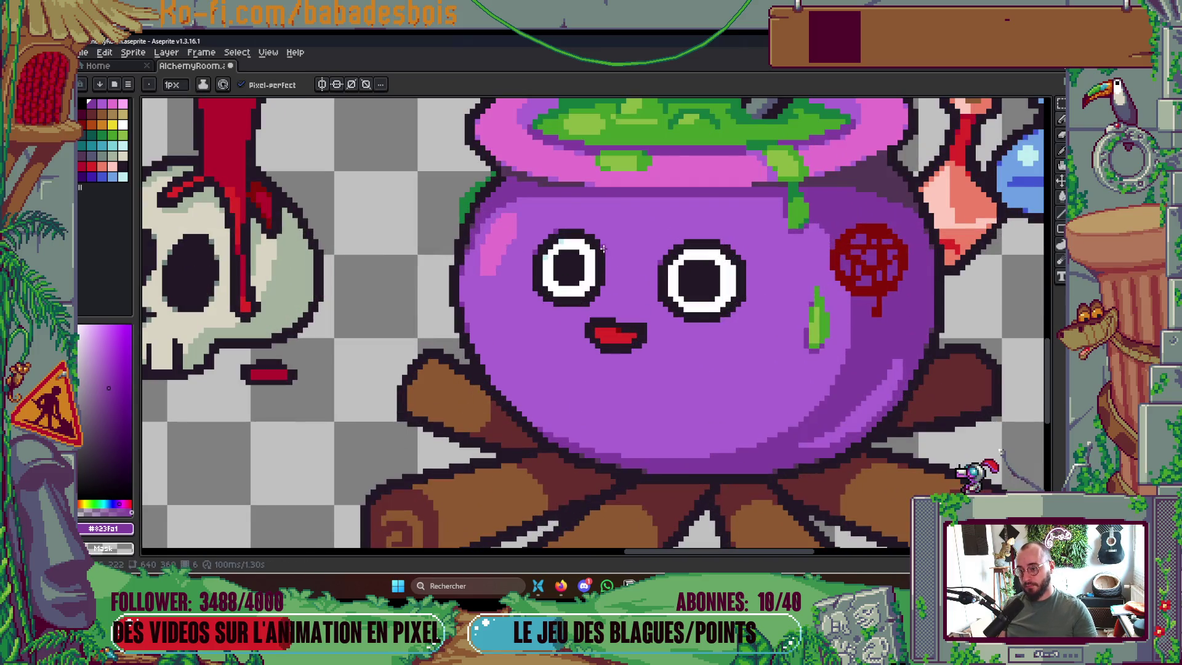
pyautogui.scroll(-4, 603, 248)
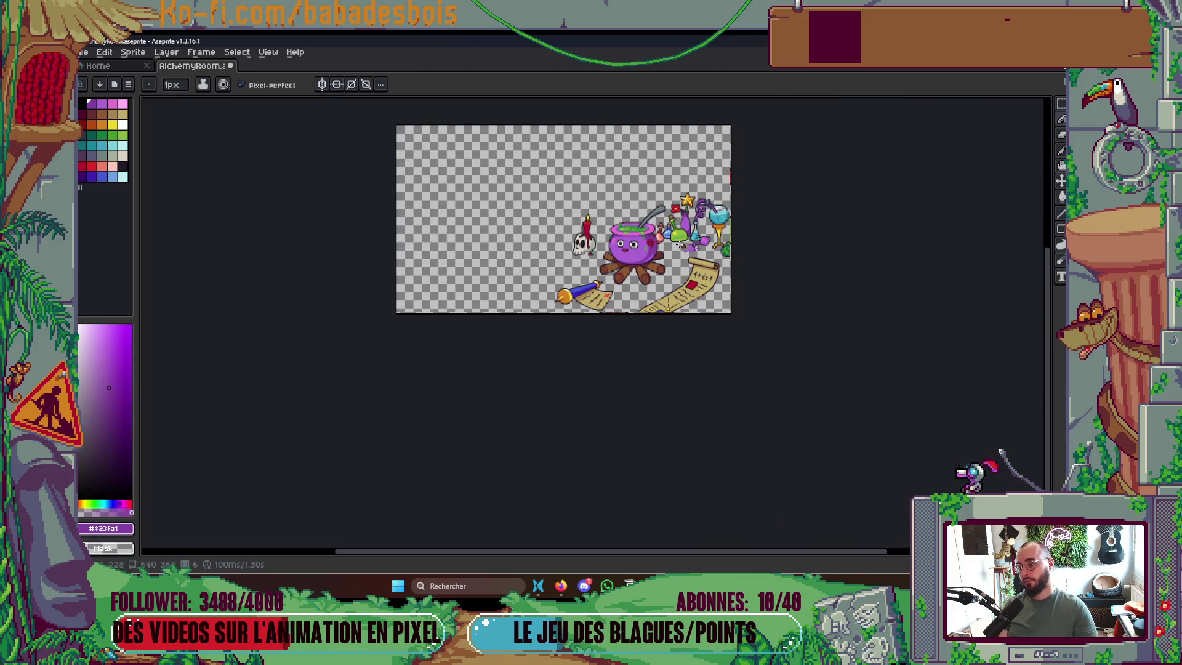
pyautogui.scroll(1, 680, 244)
pyautogui.press('Tab')
pyautogui.press('Tab')
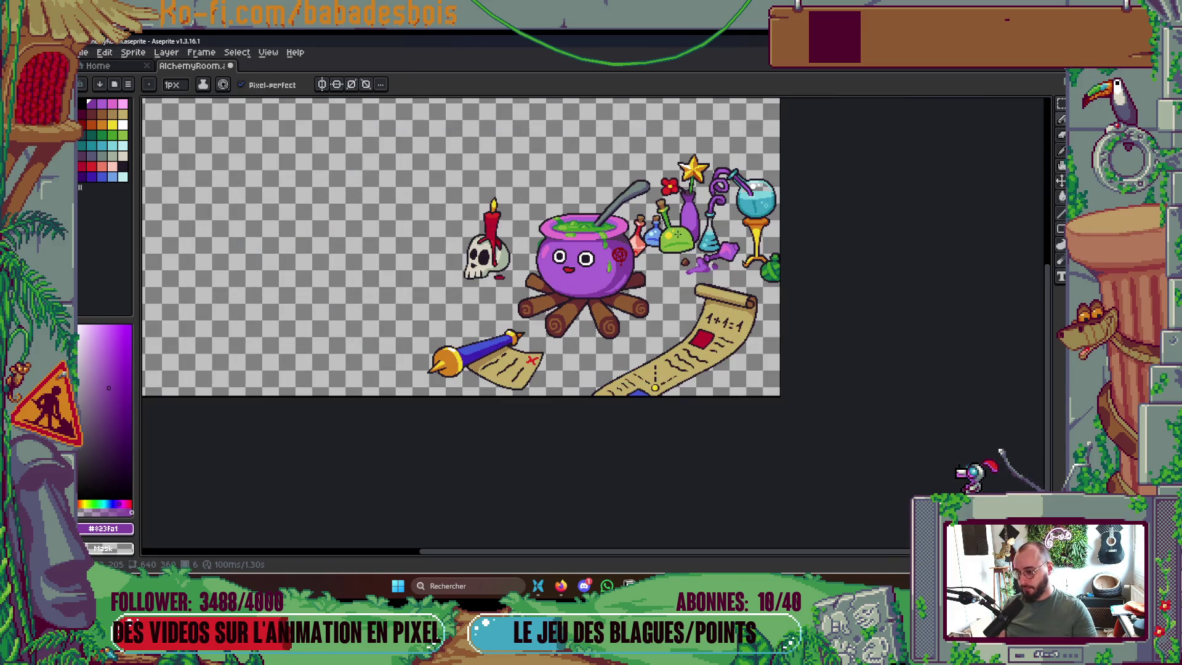
pyautogui.scroll(-1, 617, 267)
pyautogui.scroll(2, 618, 268)
pyautogui.scroll(1, 494, 248)
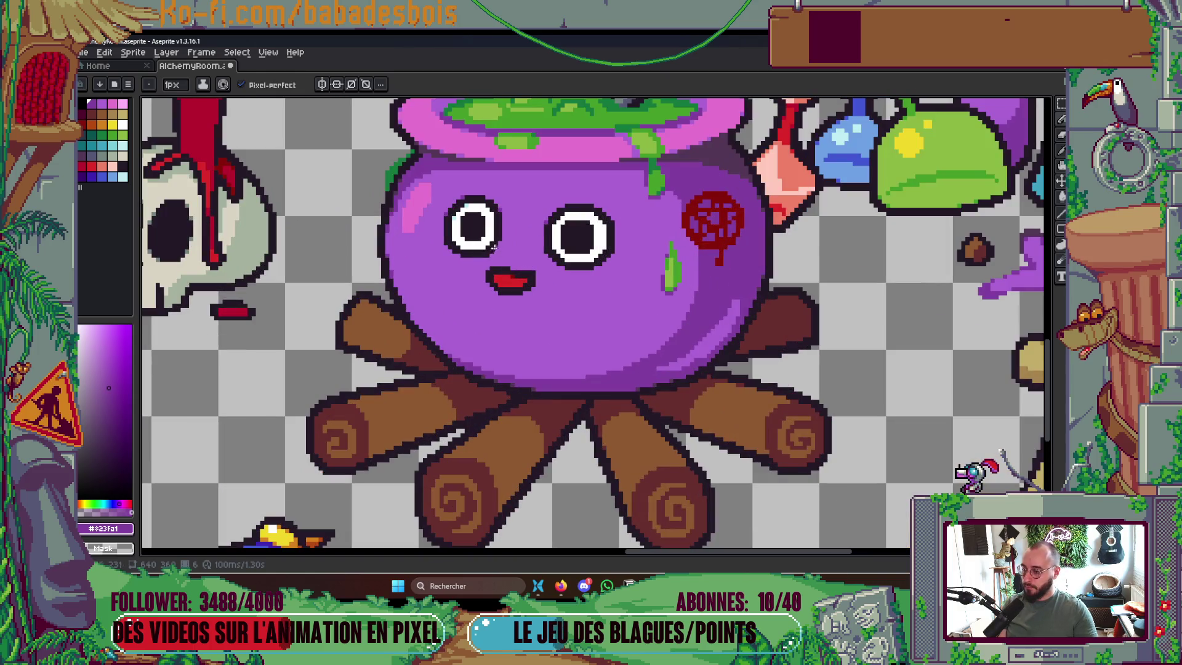
pyautogui.scroll(1, 489, 238)
pyautogui.press('Right')
pyautogui.scroll(1, 501, 204)
pyautogui.press('Return')
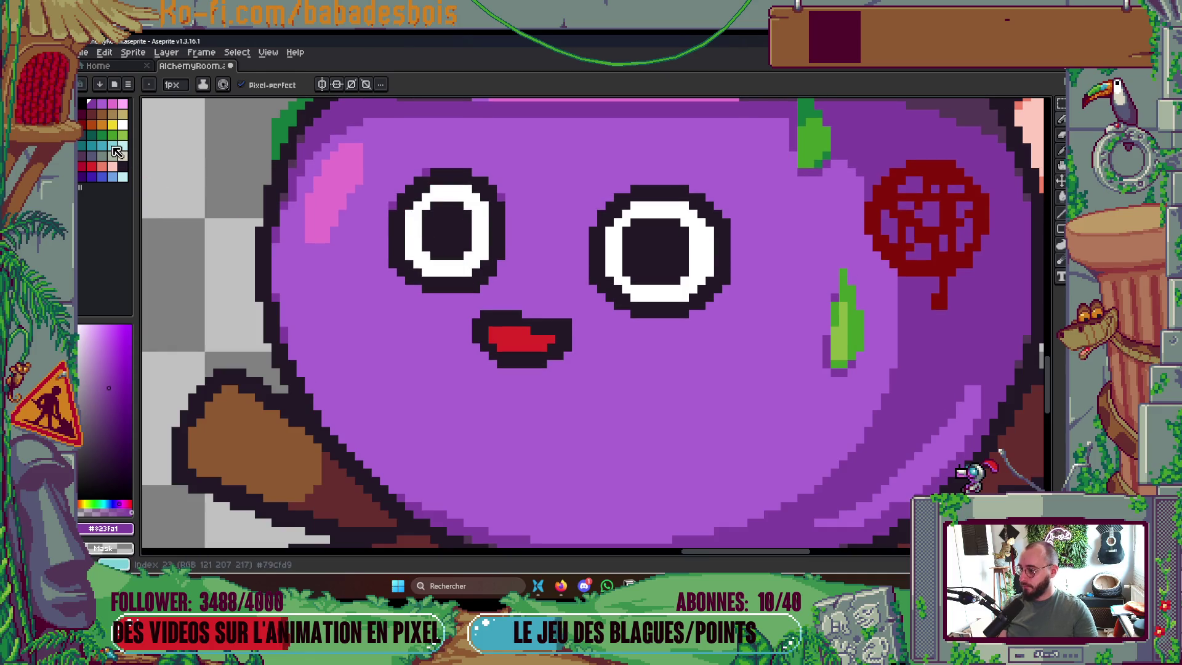
# Add a light-cyan highlight pixel in the left eye and touch up its top-left outline in purple
pyautogui.click(123, 145)
pyautogui.click(408, 213)
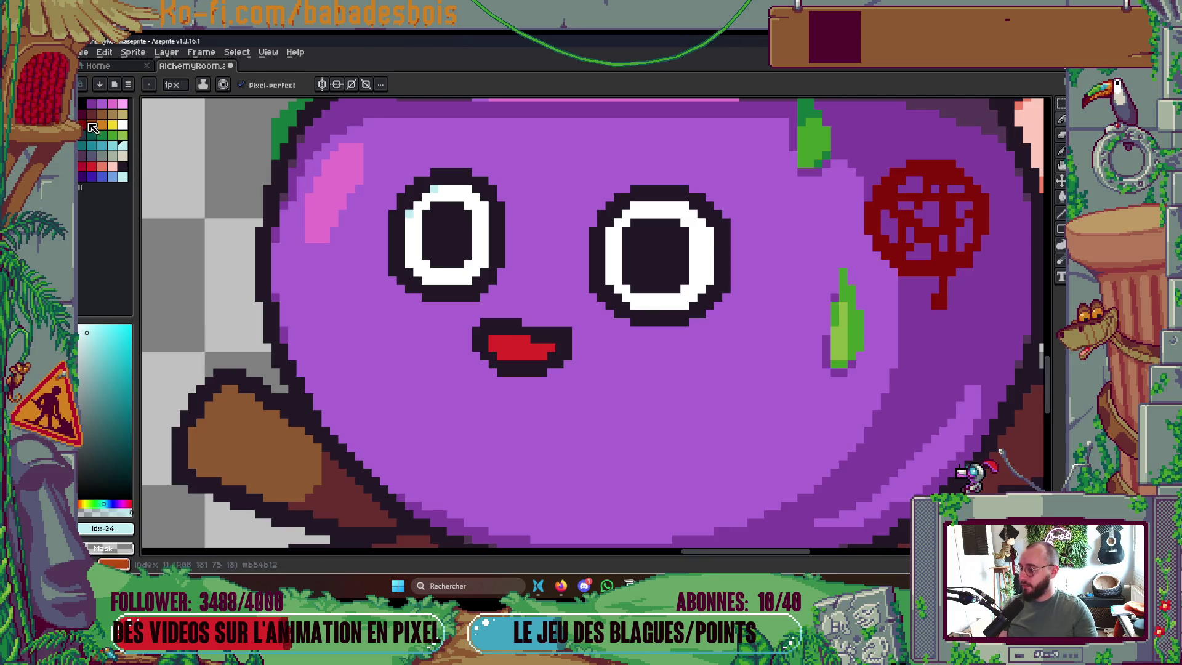
pyautogui.click(98, 106)
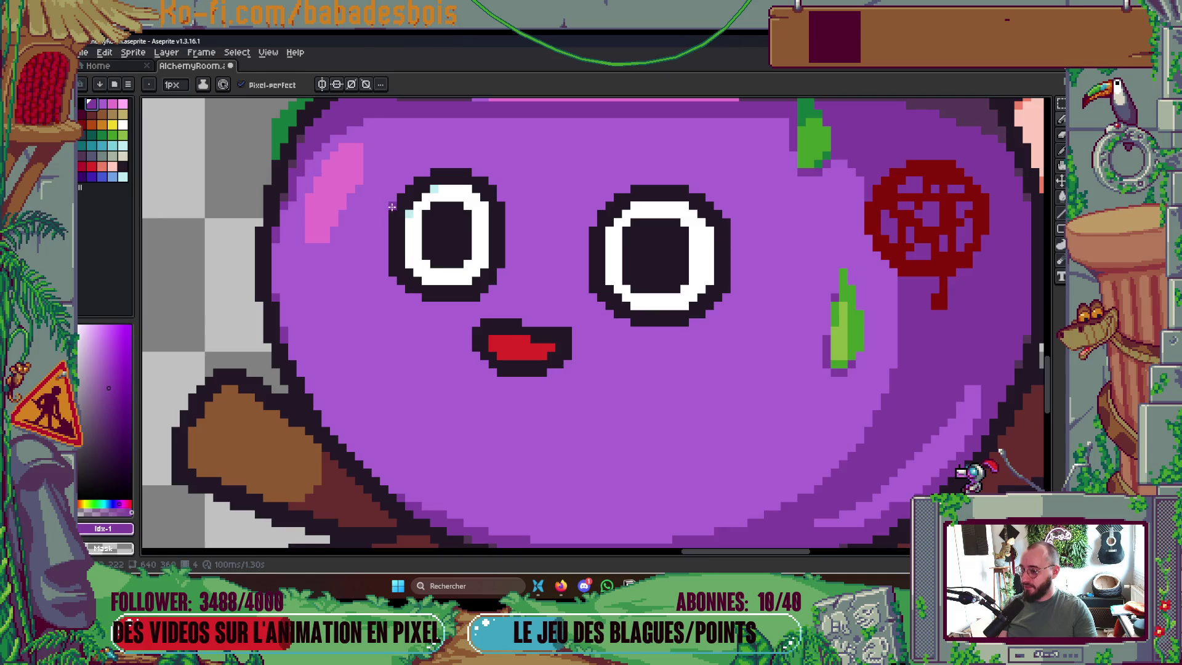
pyautogui.click(426, 172)
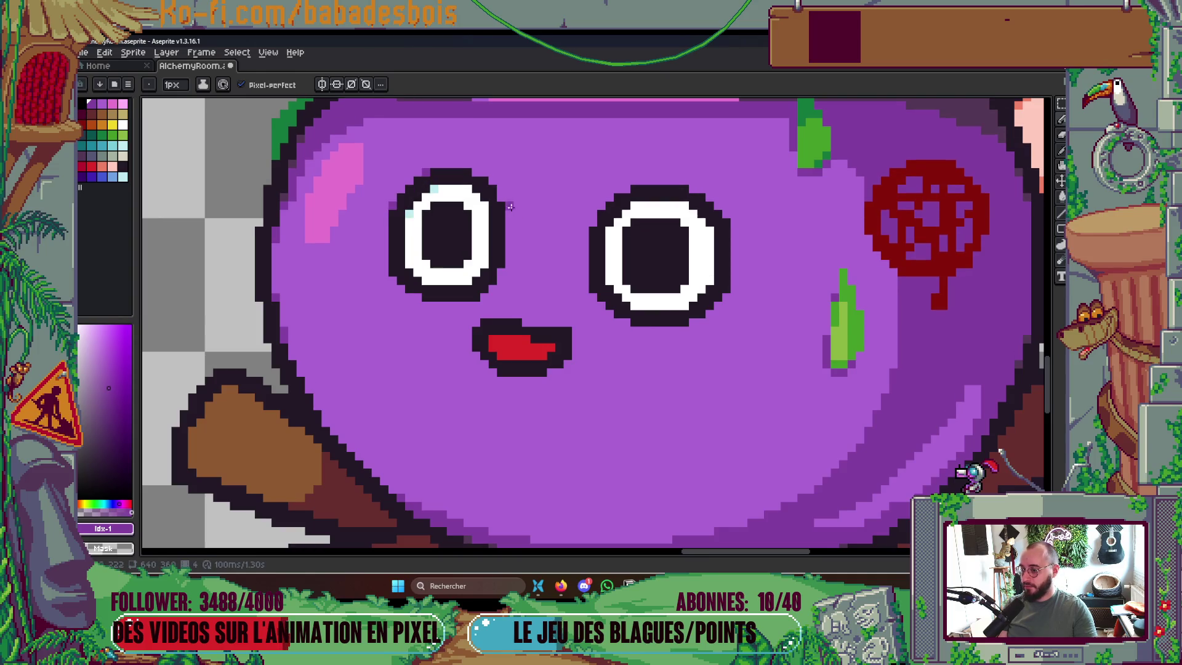
# On the previous frame, touch up the left eye's purple outline while comparing neighbouring frames
pyautogui.press('Left')
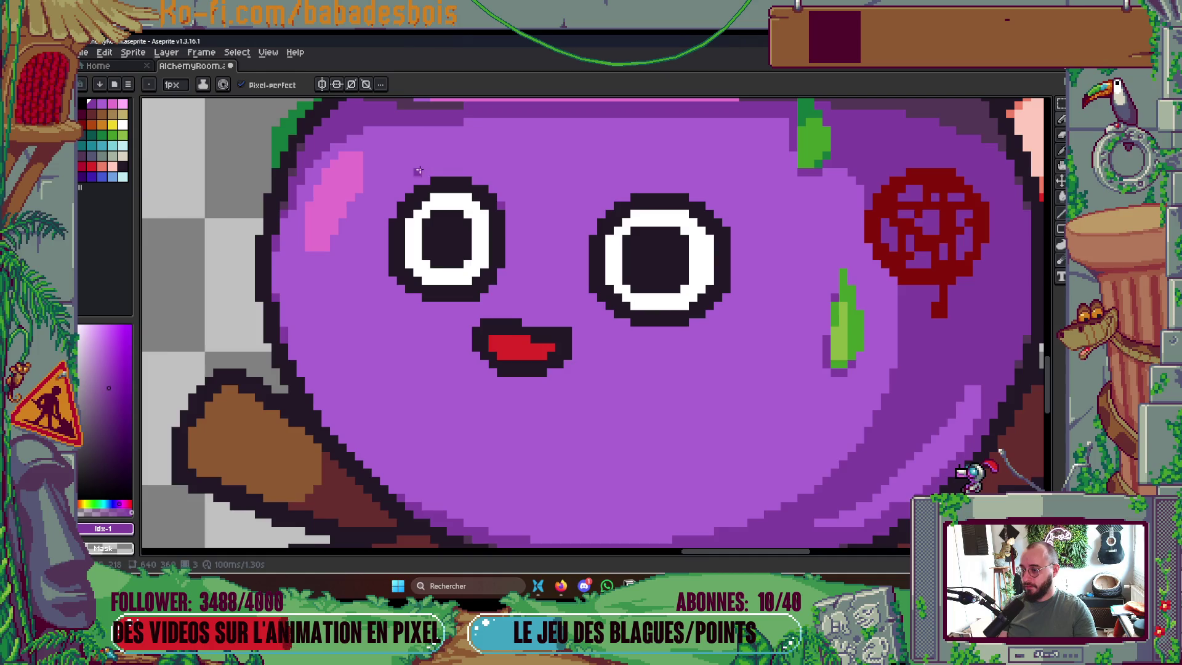
pyautogui.click(426, 181)
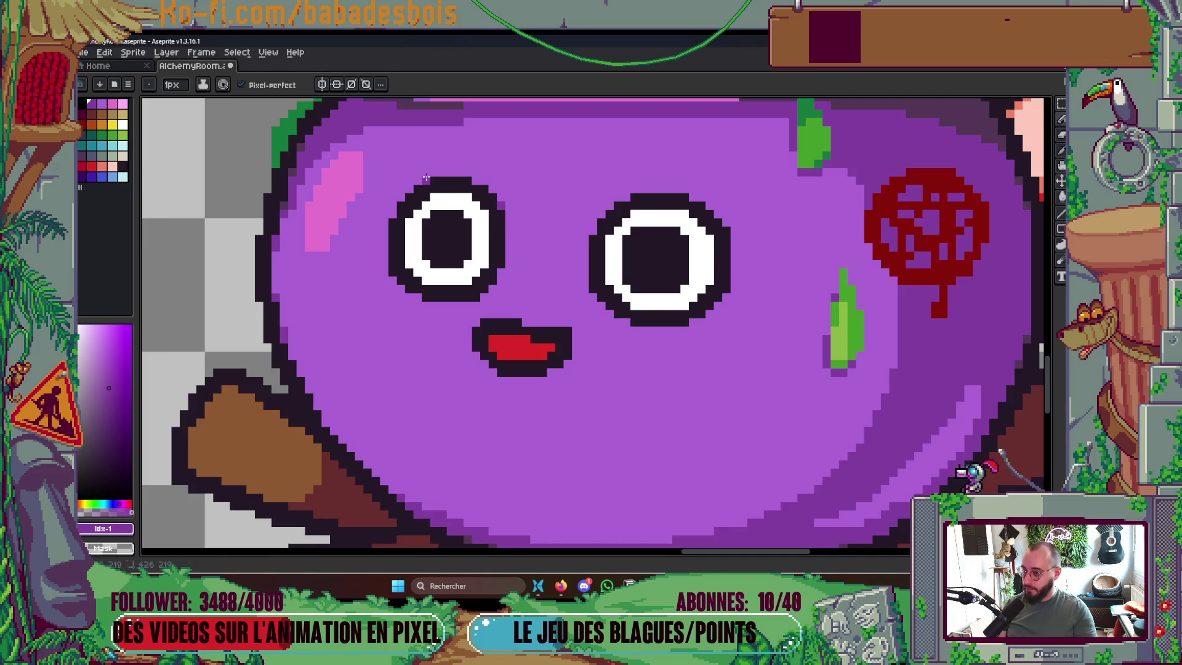
pyautogui.press('Left')
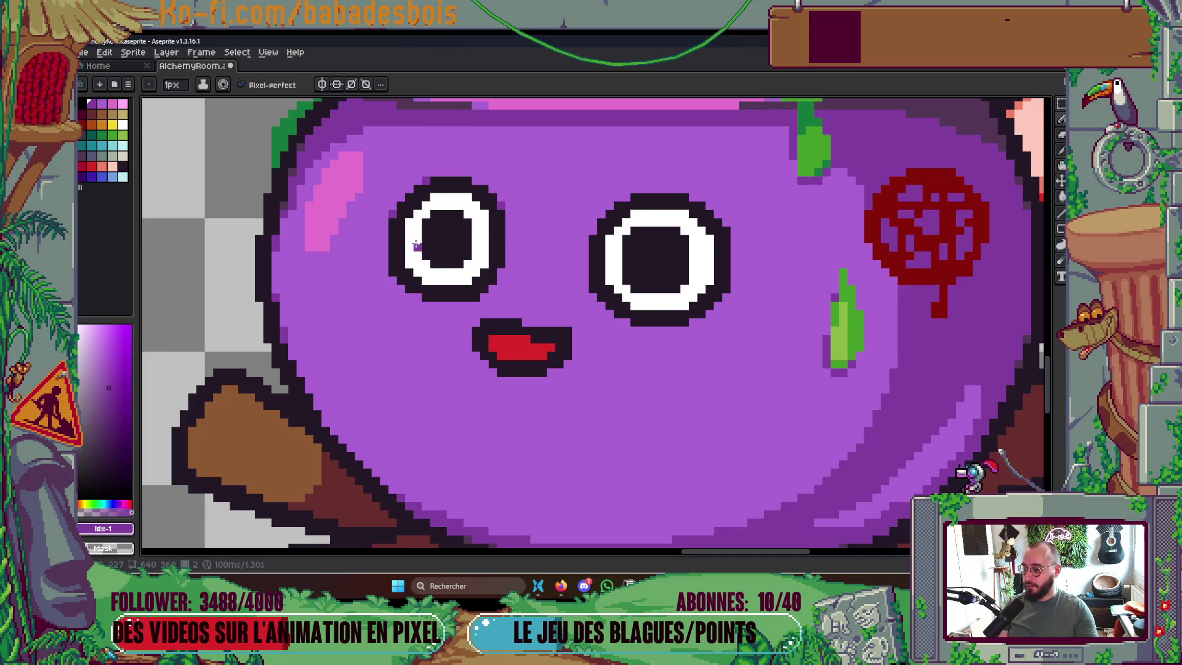
pyautogui.press('Left')
pyautogui.press('Left')
pyautogui.press('Right')
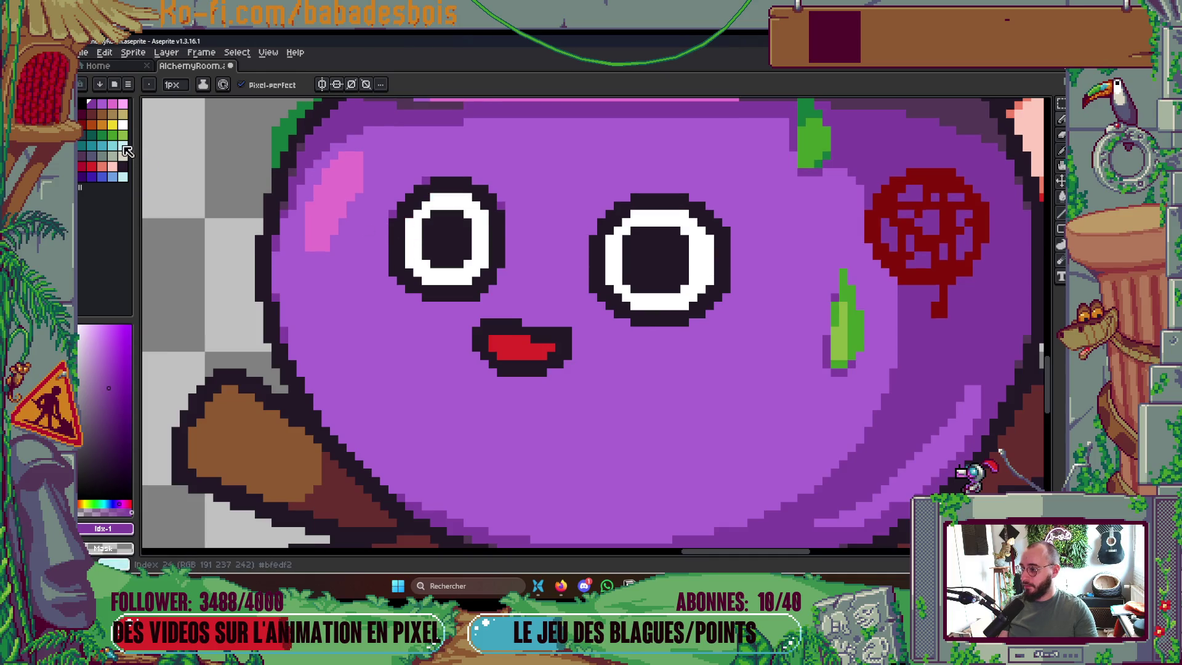
# Add a light-blue highlight pixel to the left eye on this frame, then reselect purple
pyautogui.click(124, 147)
pyautogui.press('Left')
pyautogui.press('Right')
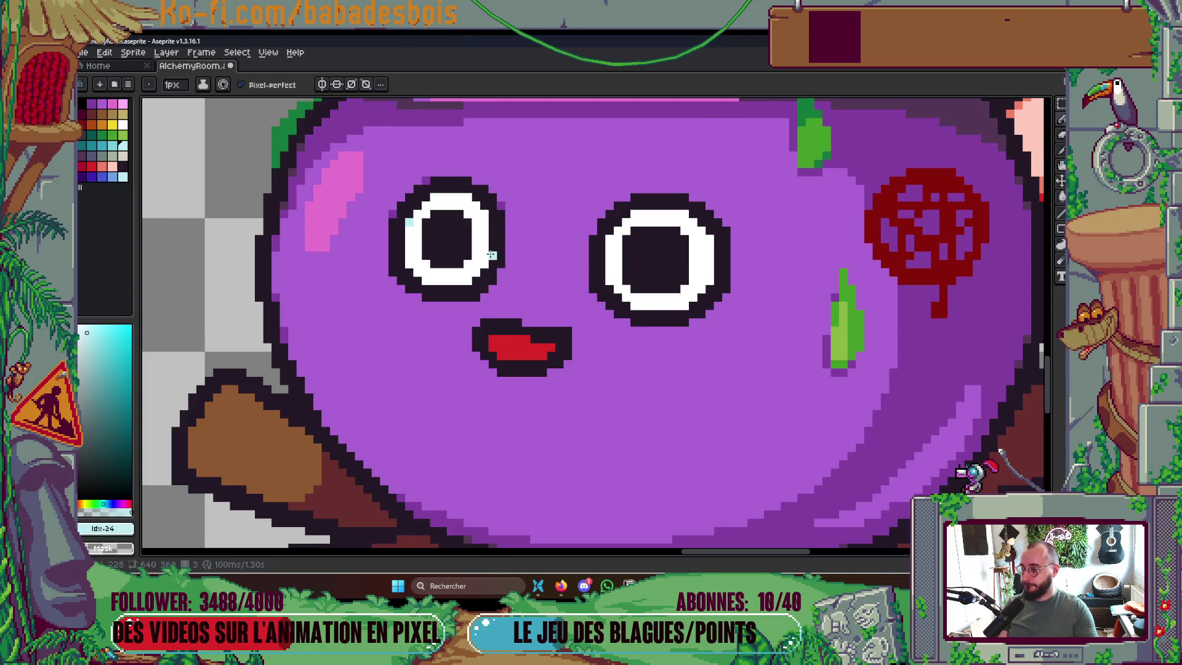
pyautogui.press('Right')
pyautogui.press('Left')
pyautogui.click(434, 196)
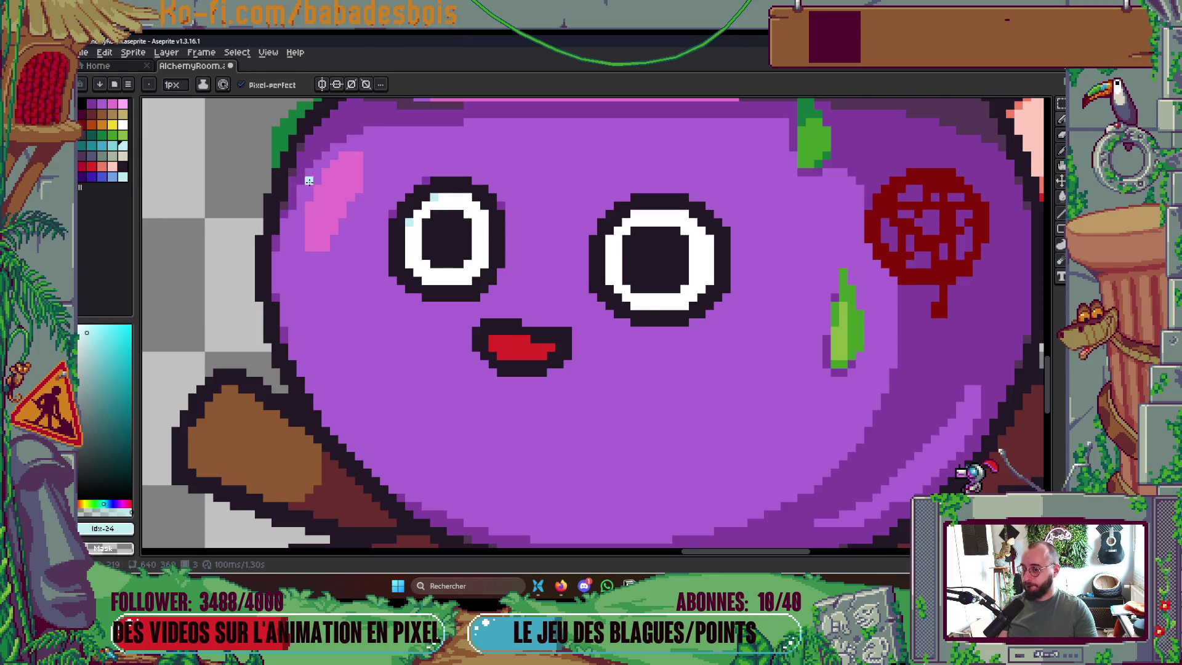
pyautogui.click(91, 104)
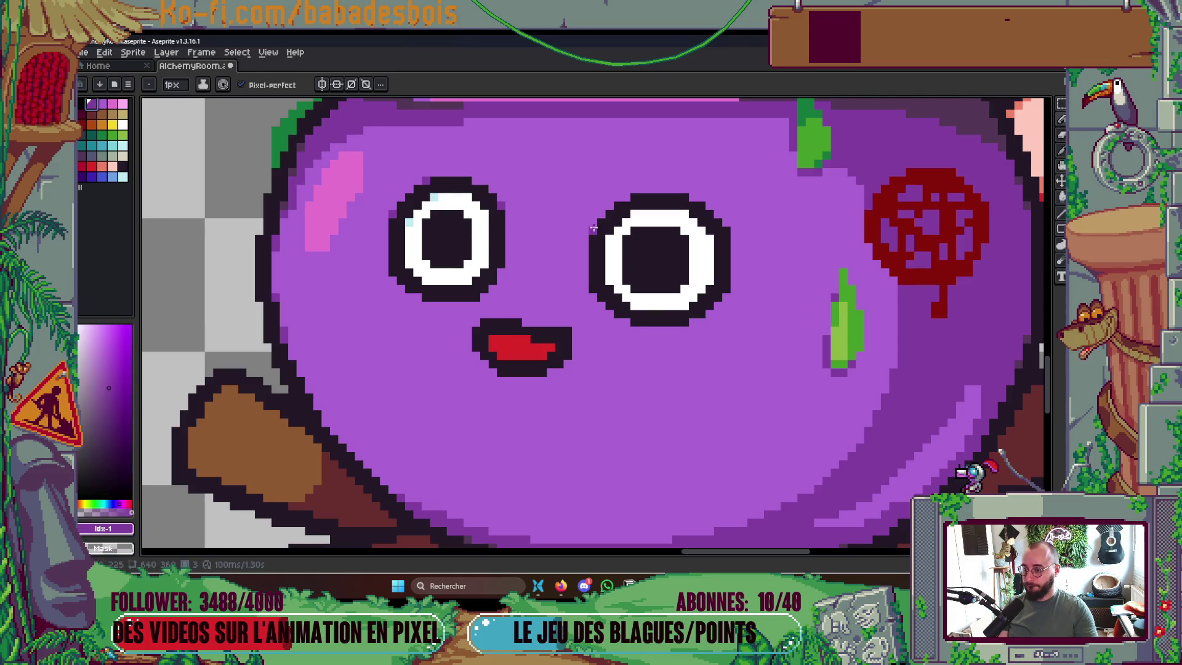
# Make the mouth's red the current drawing colour
pyautogui.scroll(-3, 707, 284)
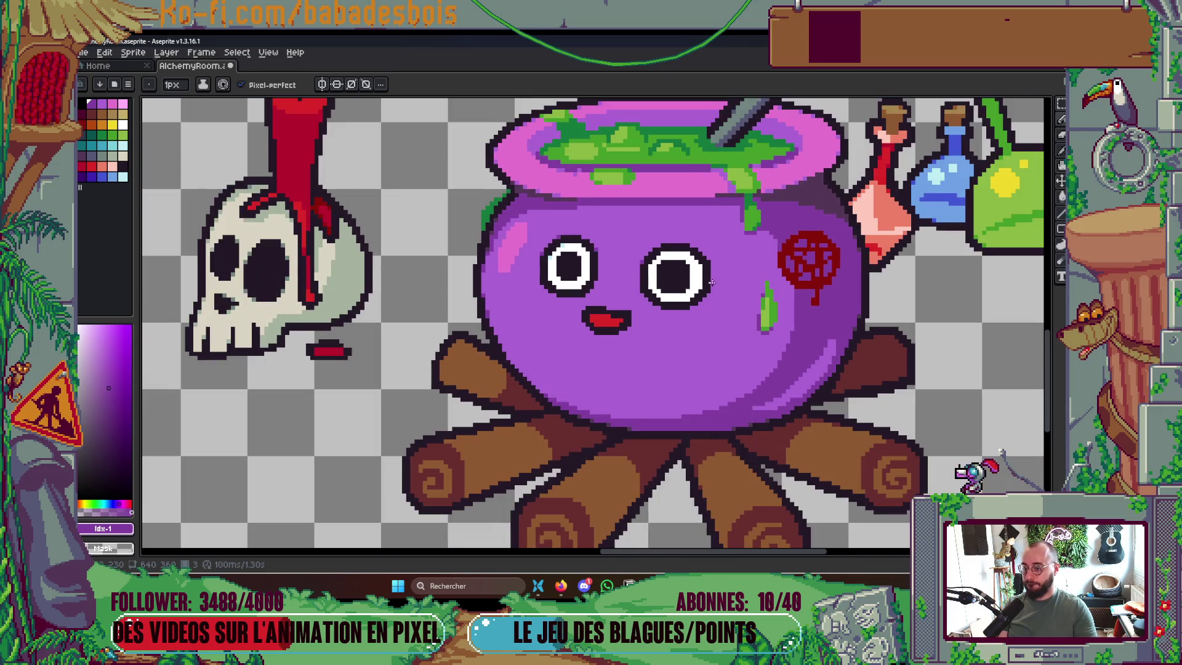
pyautogui.scroll(2, 711, 283)
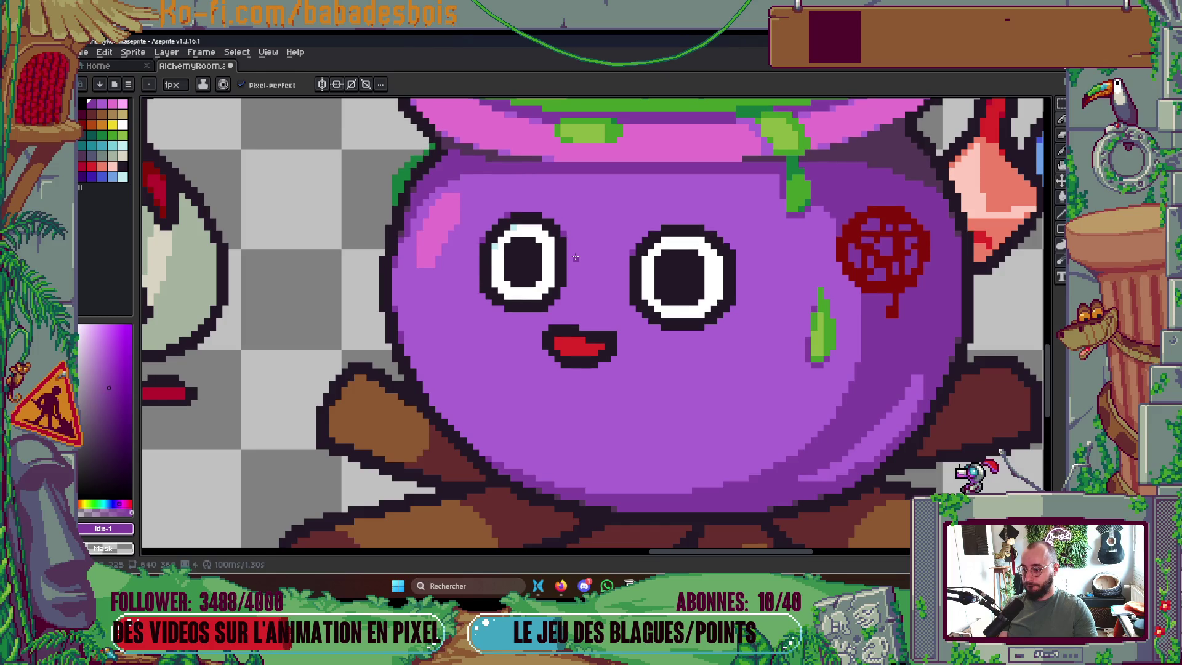
pyautogui.scroll(-2, 777, 279)
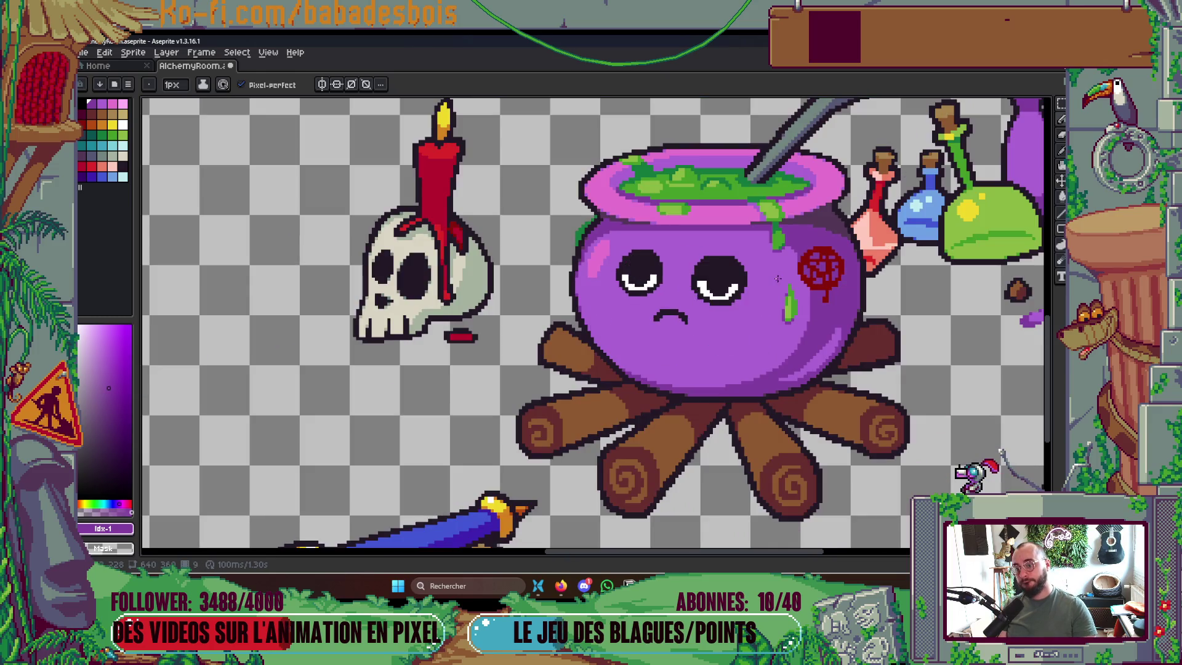
pyautogui.scroll(-3, 880, 329)
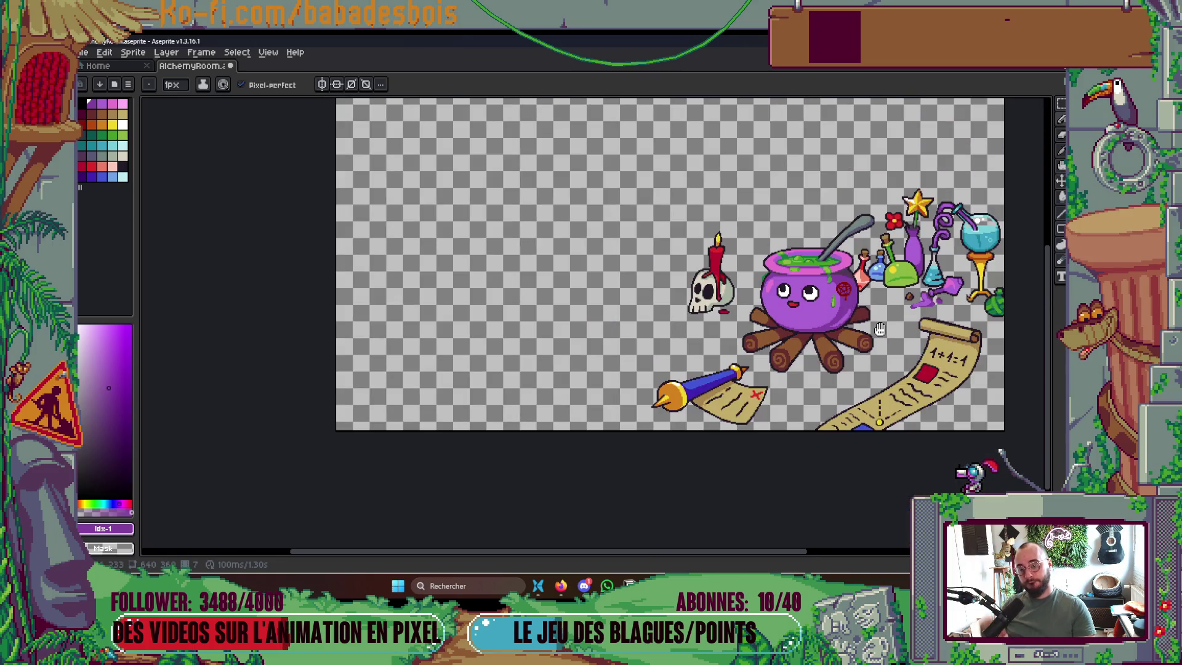
pyautogui.scroll(4, 812, 315)
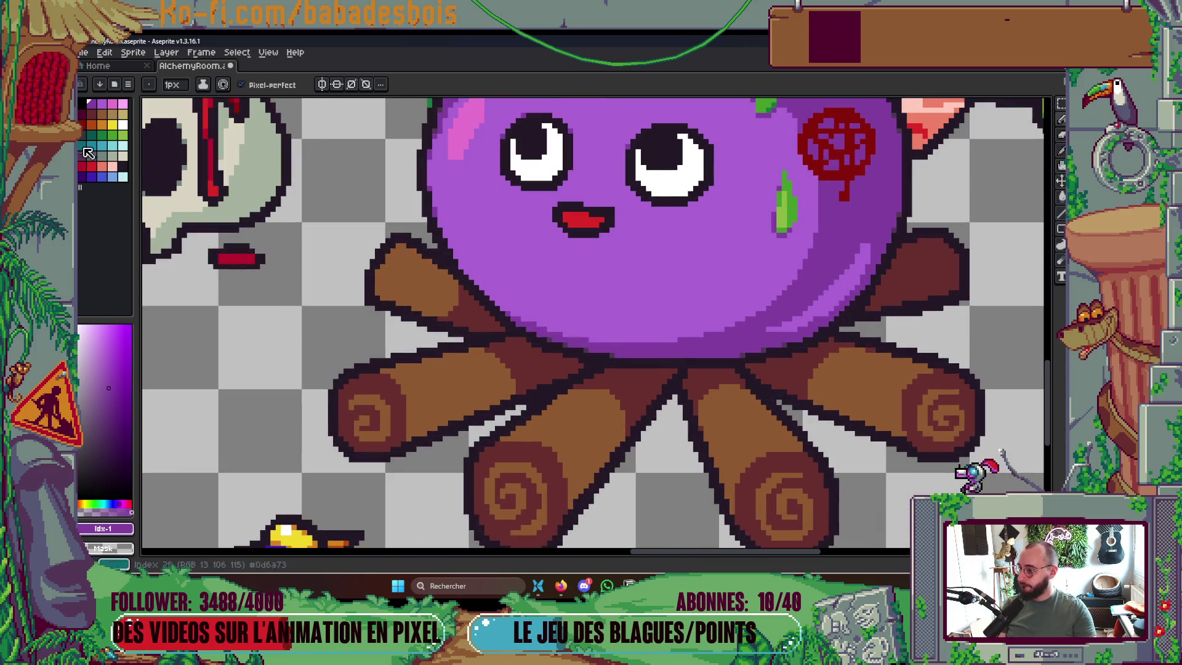
pyautogui.keyDown('alt'); pyautogui.click(585, 218); pyautogui.keyUp('alt')
# Step through the animation frames back to frame 3 and pan the scene lower in view
pyautogui.scroll(2, 591, 215)
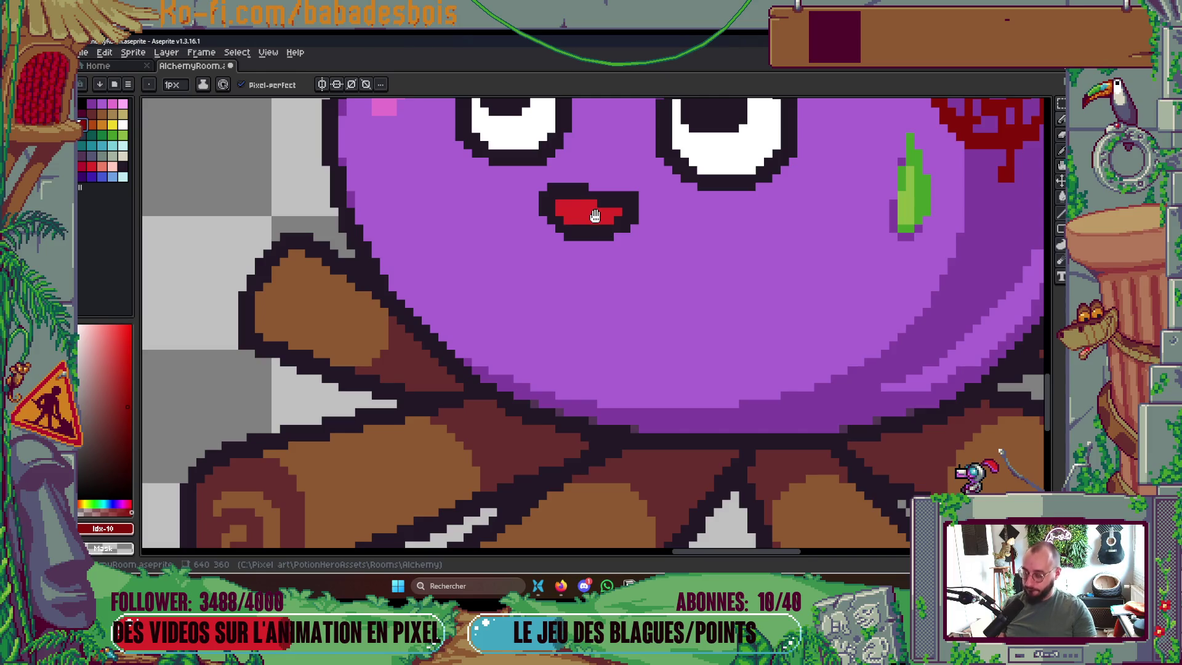
pyautogui.scroll(-2, 594, 201)
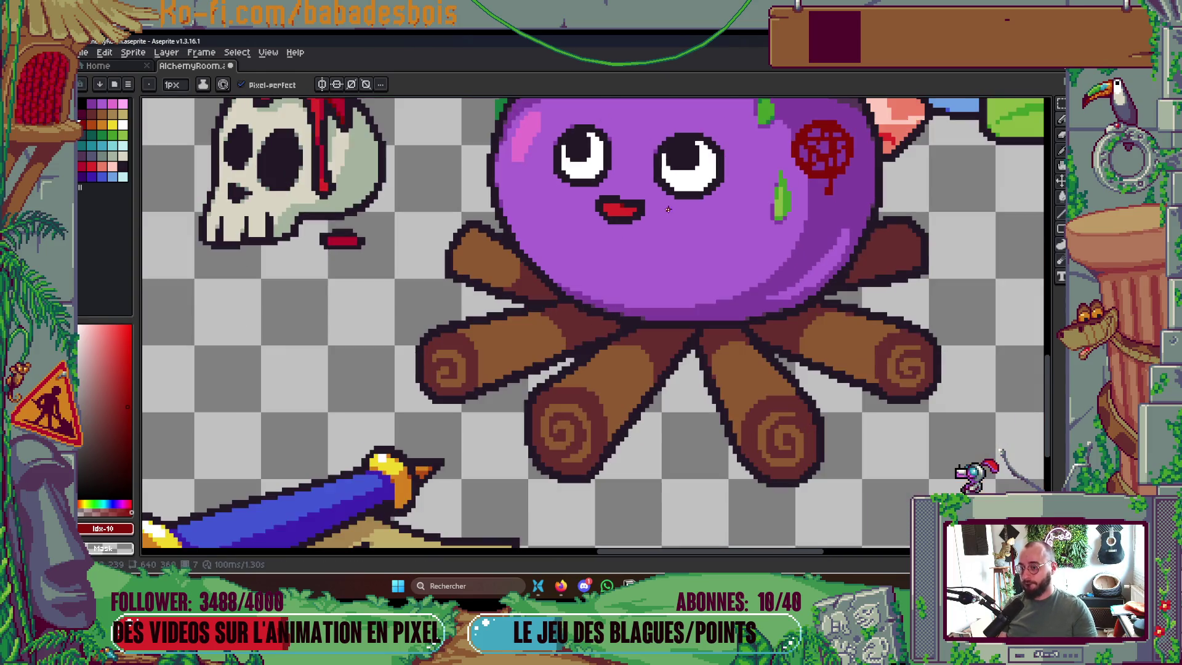
pyautogui.press('Left')
pyautogui.scroll(1, 603, 202)
pyautogui.press('Right')
pyautogui.press('Right')
pyautogui.press('Left')
pyautogui.press('Left')
pyautogui.press('Left')
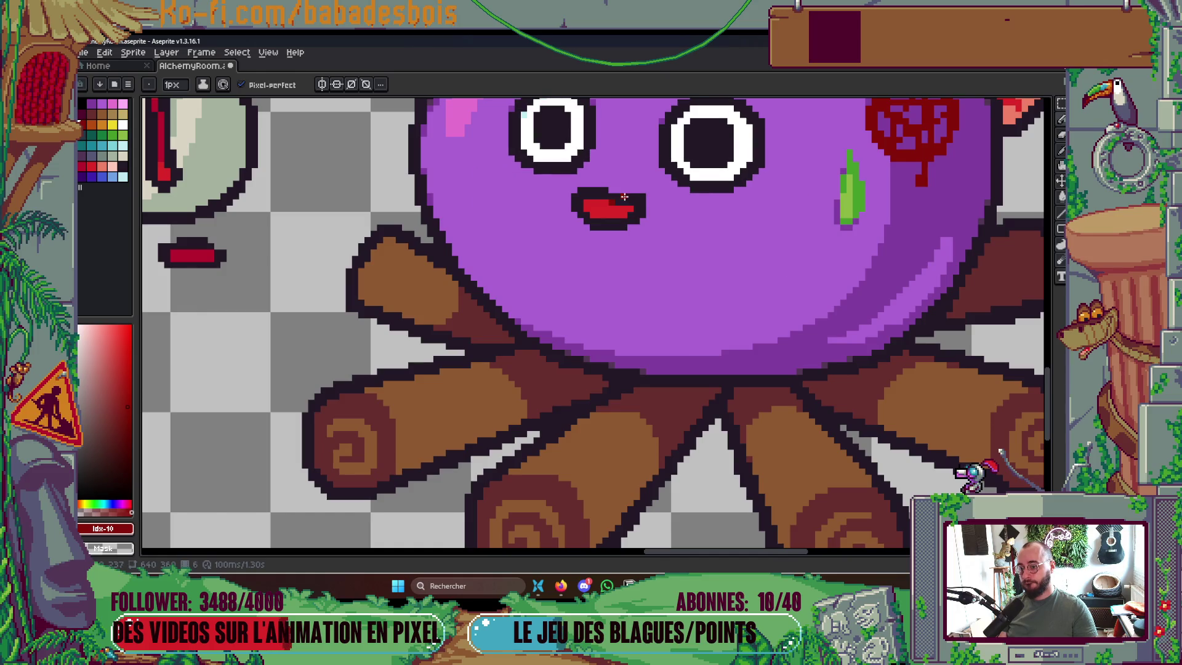
pyautogui.press('Left')
pyautogui.press('Left')
pyautogui.scroll(-3, 648, 239)
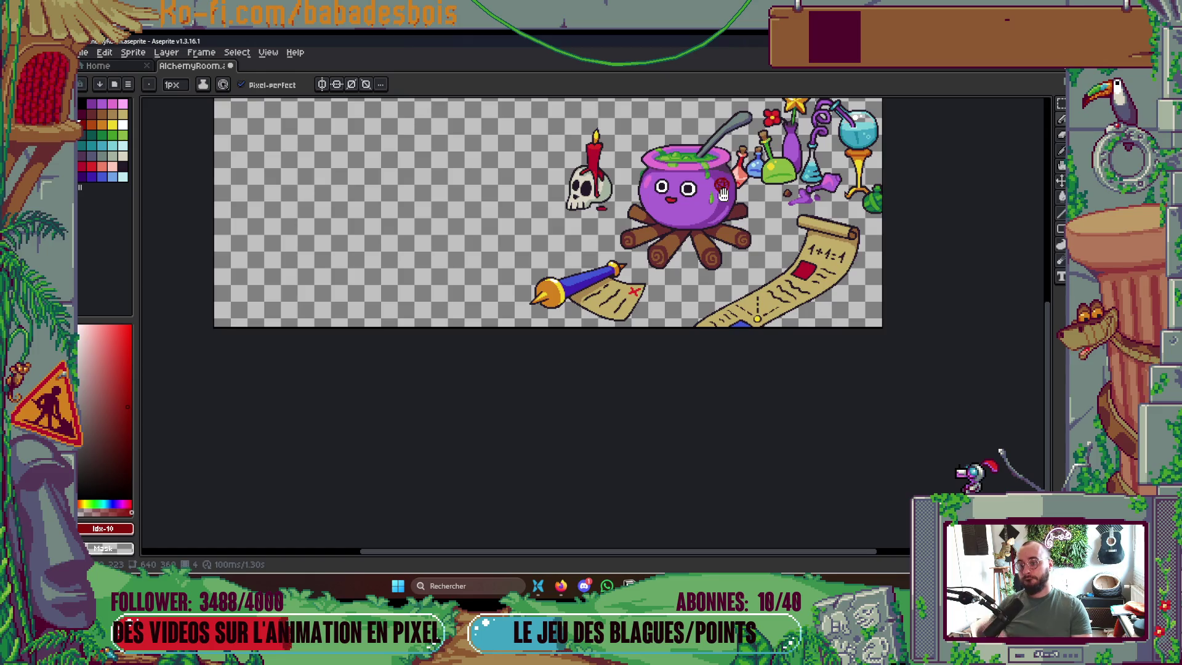
pyautogui.moveTo(717, 183); pyautogui.dragTo(711, 220)
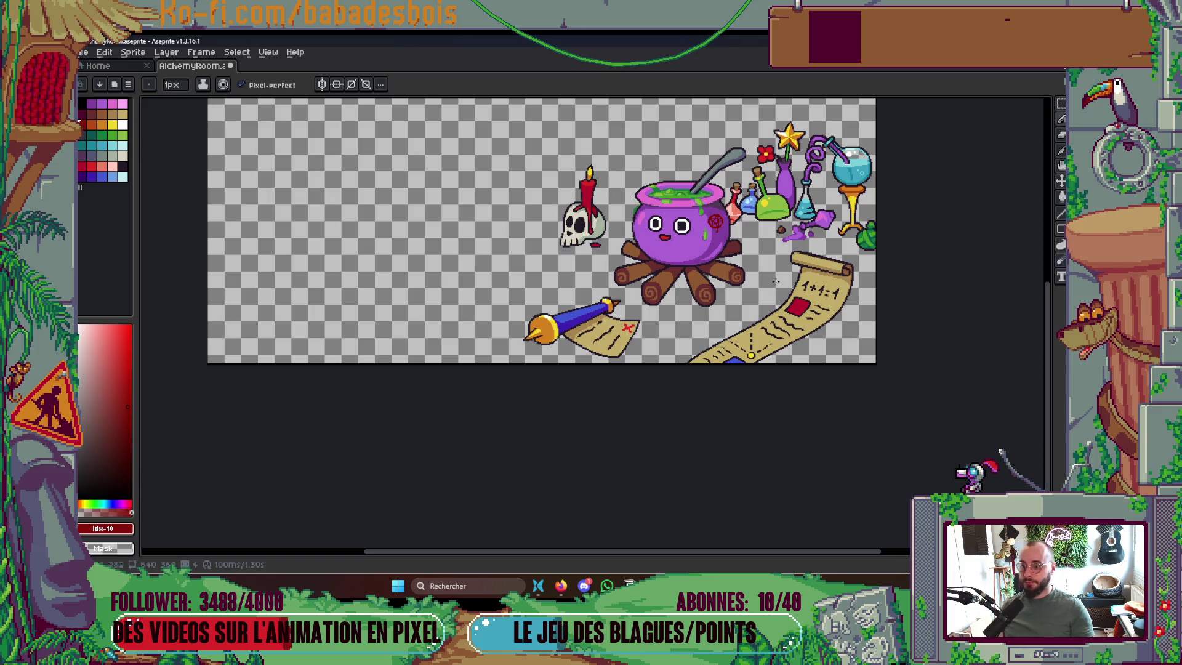
# Sample the eye's pale cyan and draw highlights along the bottoms of both pupils
pyautogui.scroll(7, 670, 227)
pyautogui.press('i')
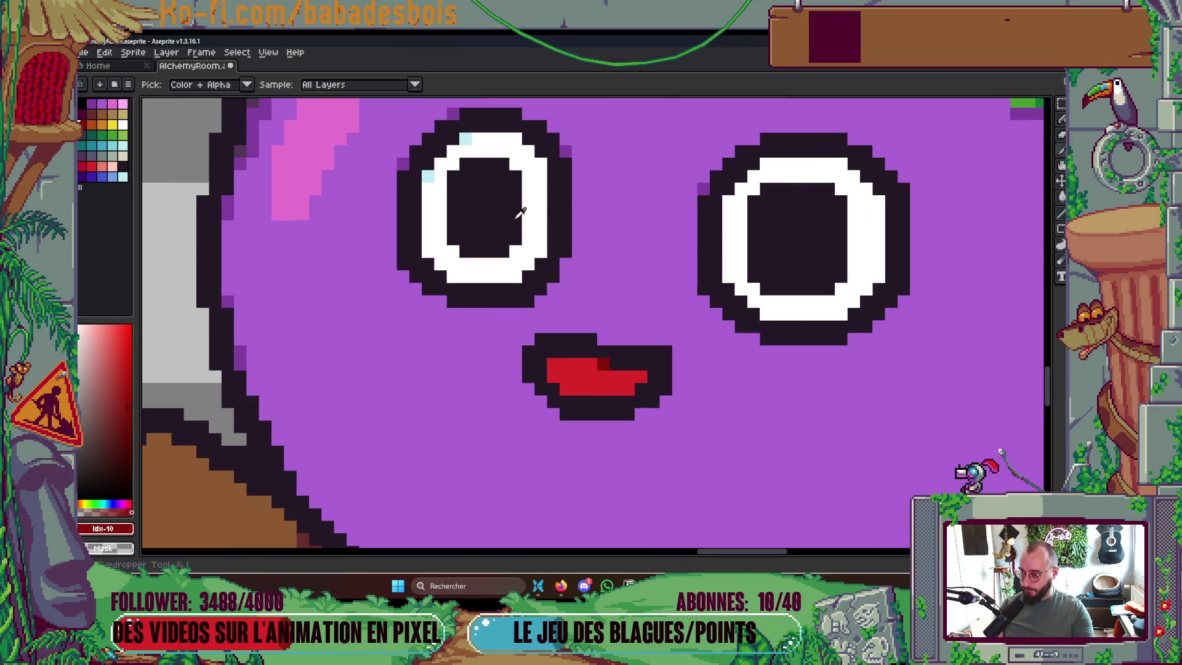
pyautogui.keyDown('alt'); pyautogui.click(428, 176); pyautogui.keyUp('alt')
pyautogui.moveTo(453, 239); pyautogui.dragTo(501, 248)
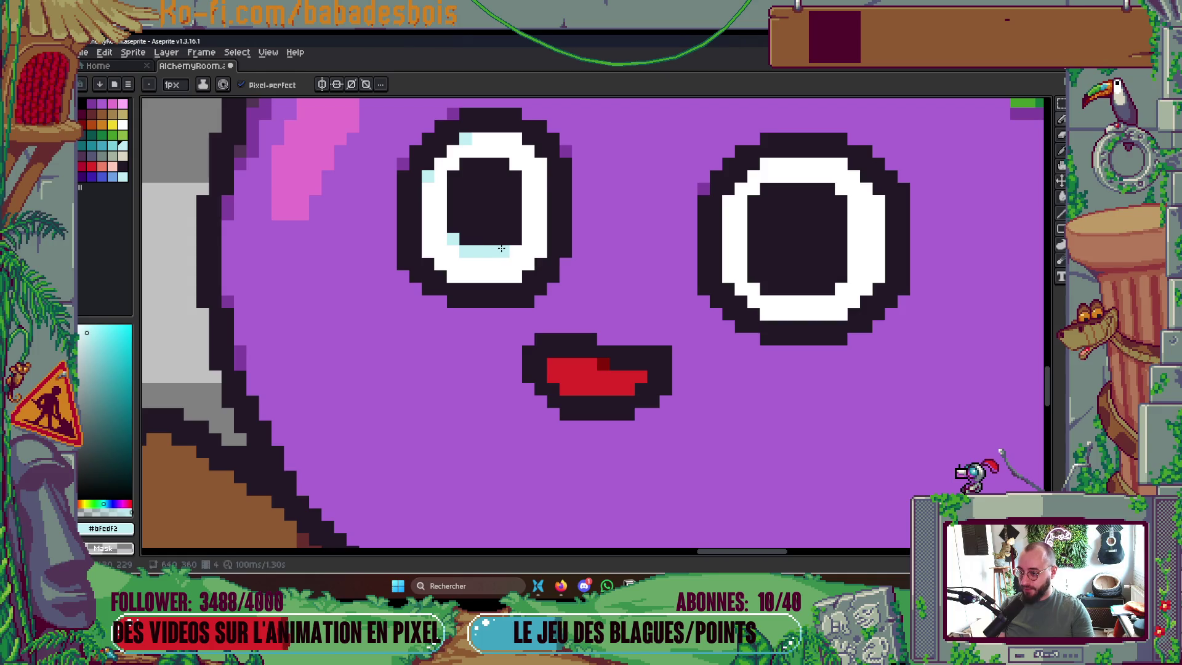
pyautogui.moveTo(753, 276); pyautogui.dragTo(825, 285)
pyautogui.click(839, 276)
# On the Front layer, sample the dark purple and draw a line across the right eye's top
pyautogui.scroll(-4, 858, 271)
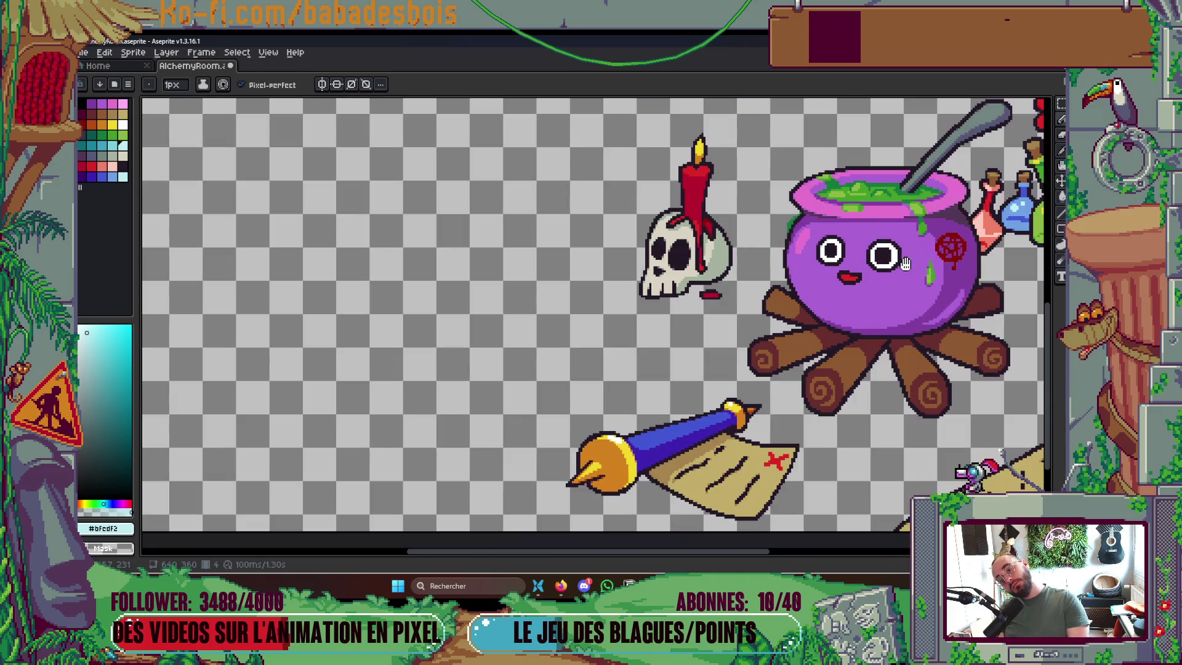
pyautogui.moveTo(924, 320); pyautogui.dragTo(867, 320)
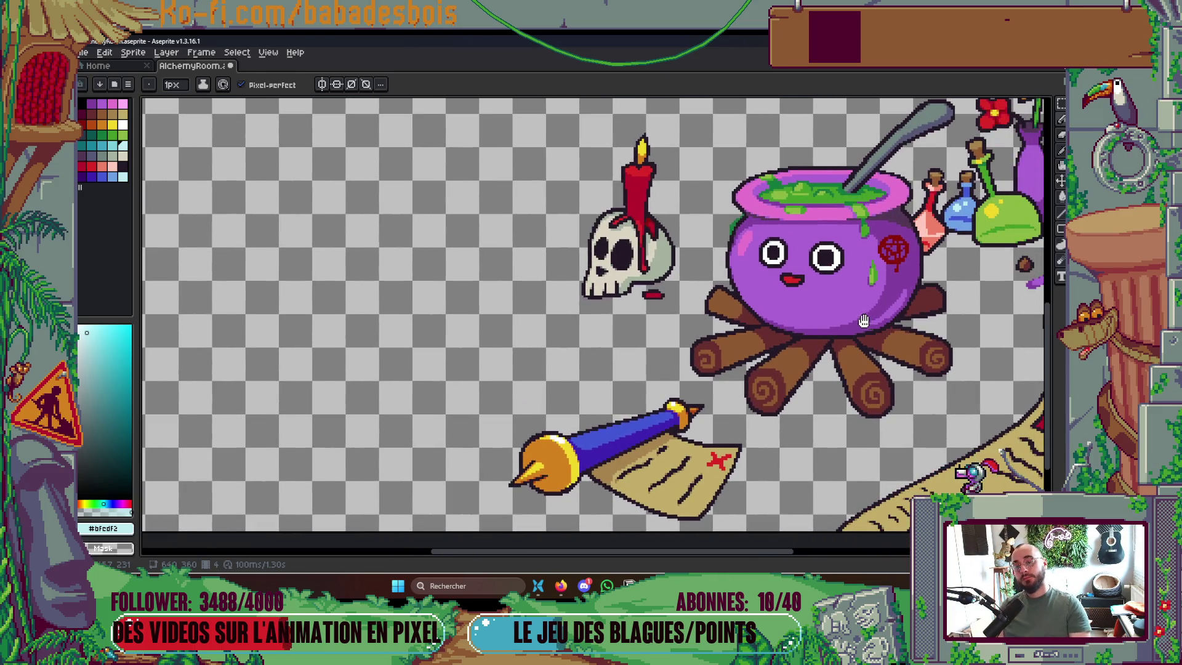
pyautogui.keyDown('ctrl'); pyautogui.click(864, 320); pyautogui.keyUp('ctrl')
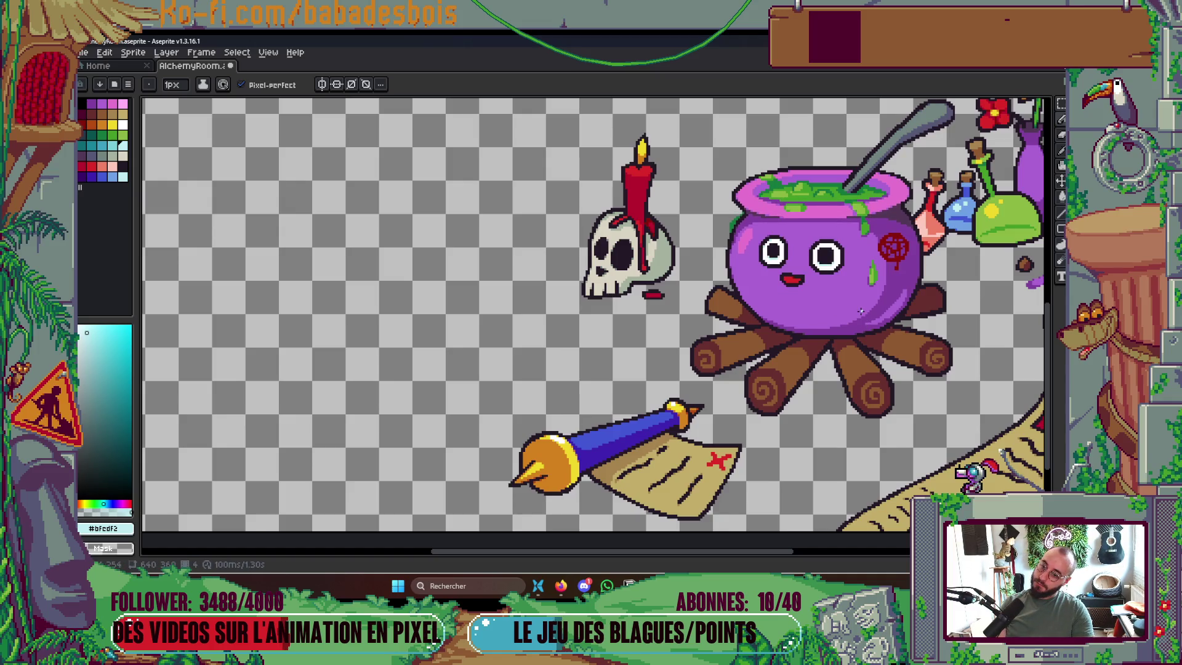
pyautogui.scroll(5, 860, 278)
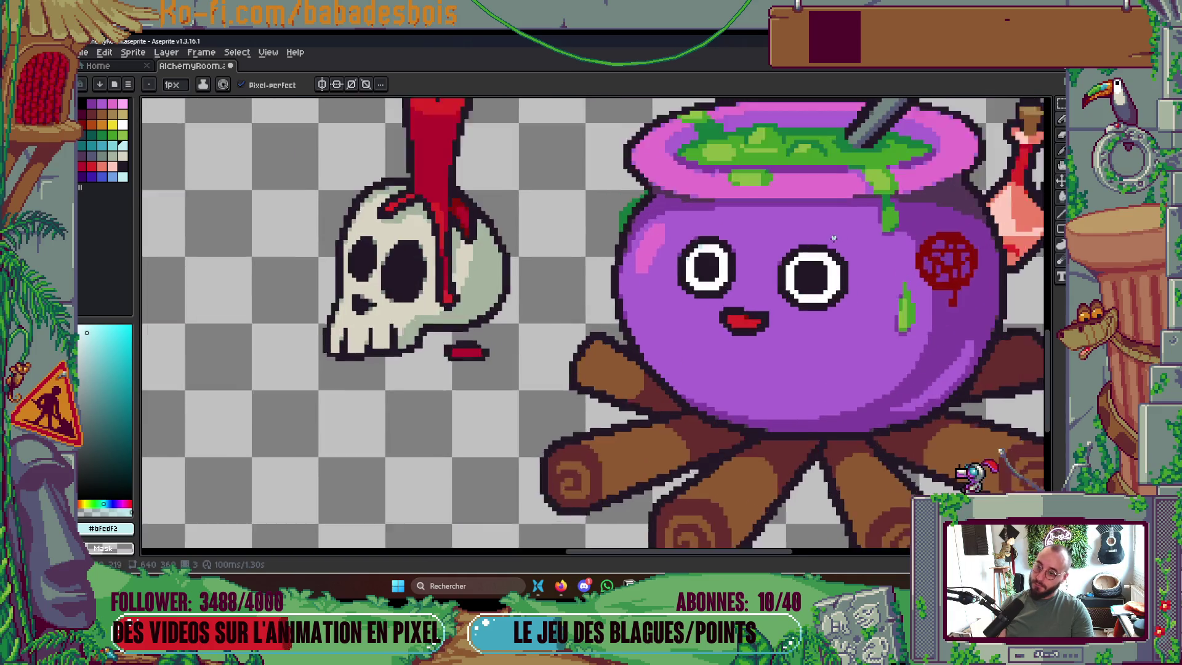
pyautogui.scroll(1, 827, 249)
pyautogui.press('i')
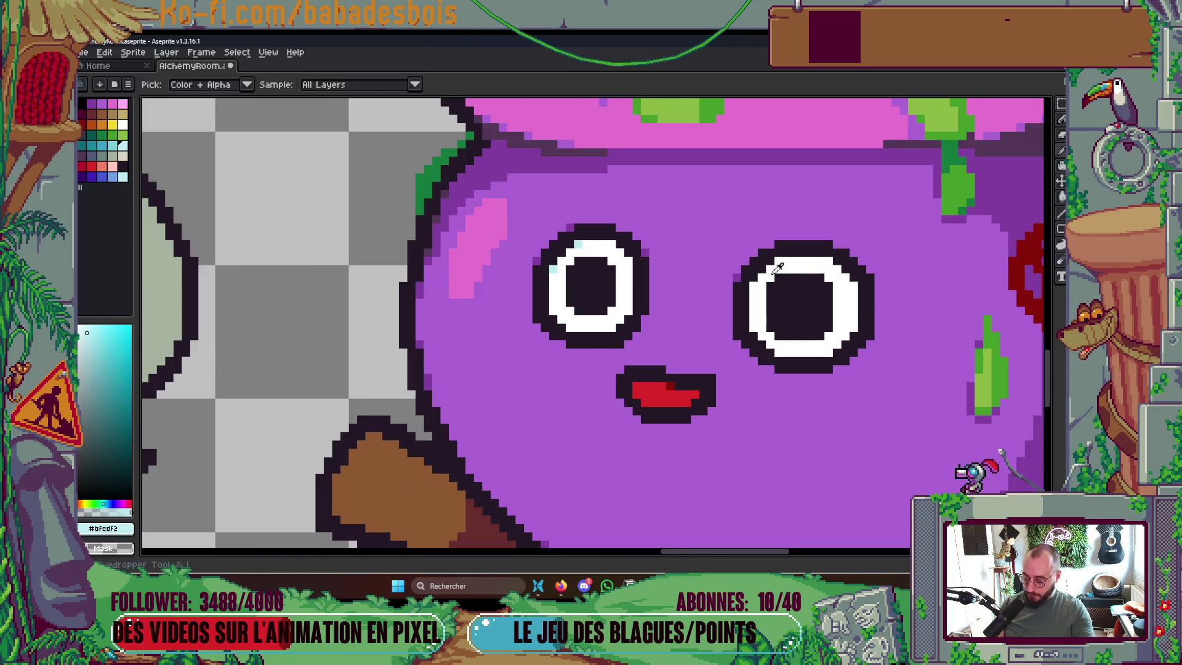
pyautogui.click(729, 278)
pyautogui.press('b')
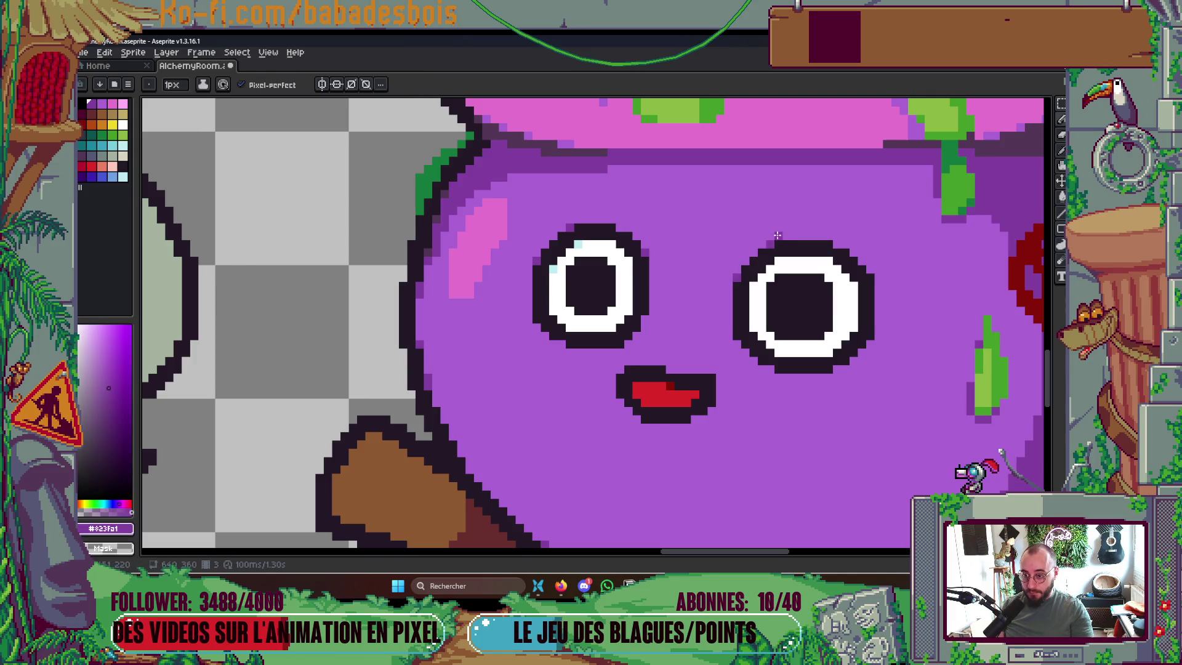
pyautogui.moveTo(777, 235); pyautogui.dragTo(825, 237)
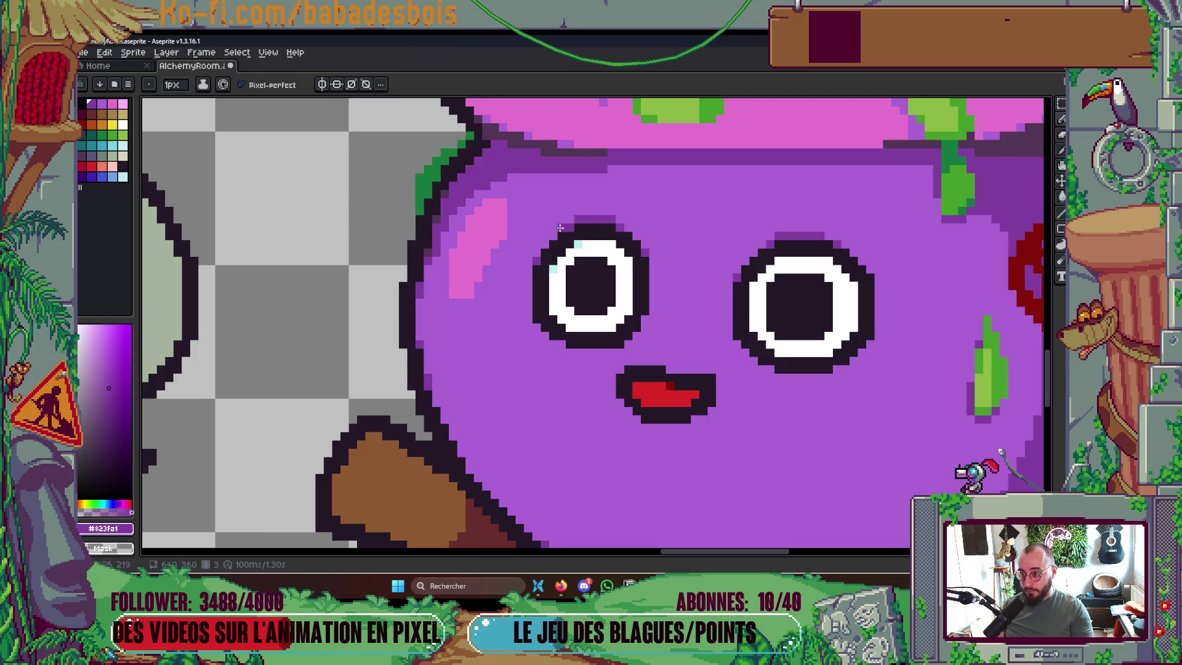
pyautogui.scroll(-1, 640, 226)
pyautogui.scroll(-1, 799, 233)
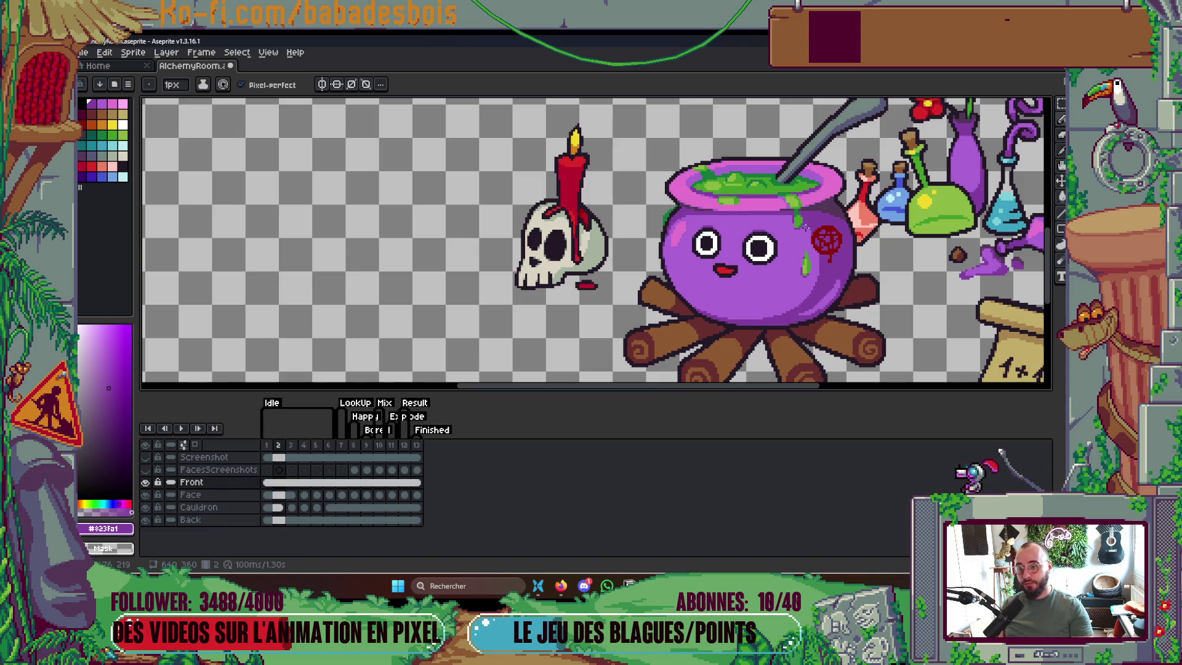
# Show the timeline and compare the faces on frames 3 to 5, ending on frame 3
pyautogui.press('Tab')
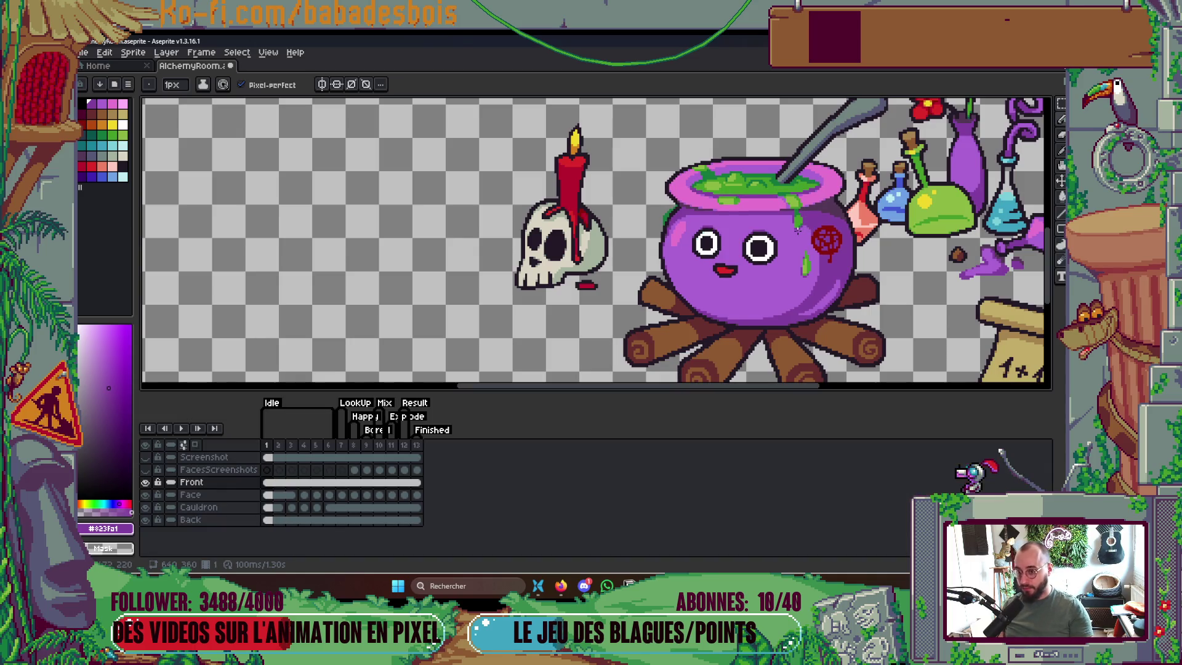
pyautogui.press('Right')
pyautogui.press('ctrl')
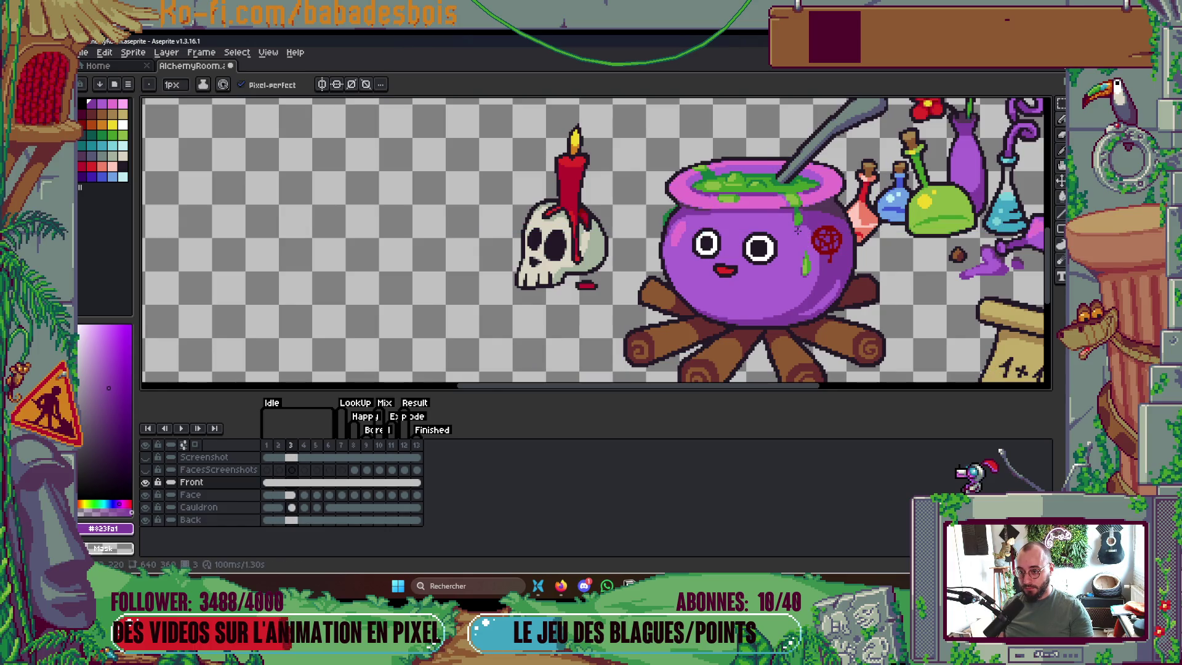
pyautogui.press('Right')
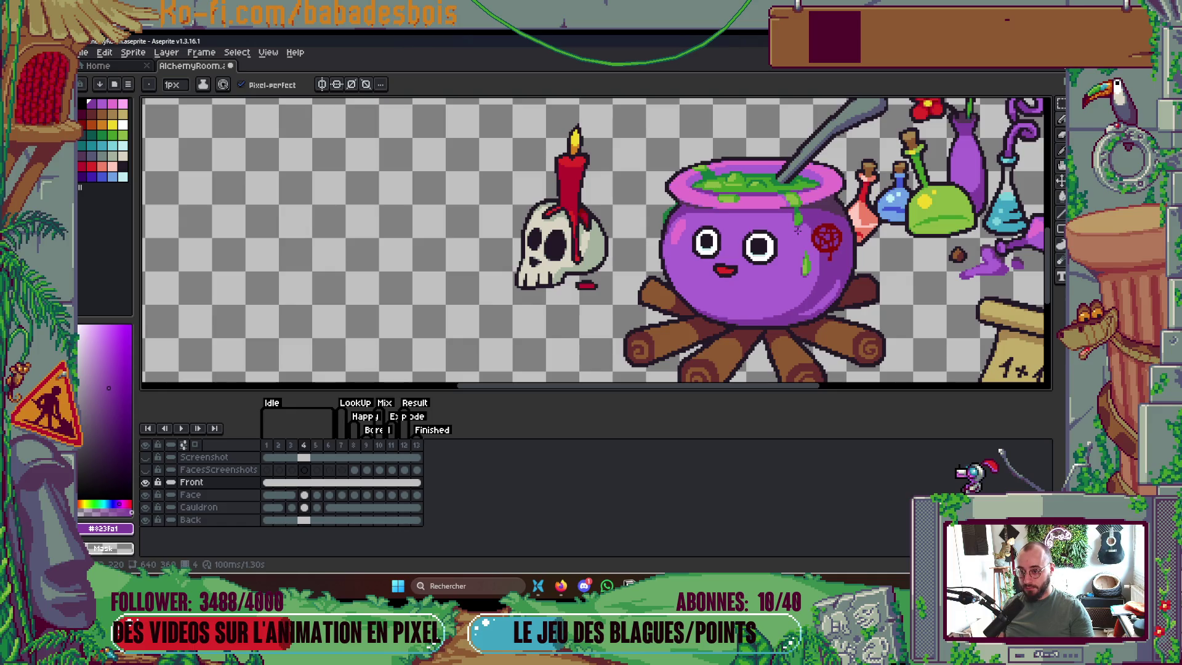
pyautogui.press('Left')
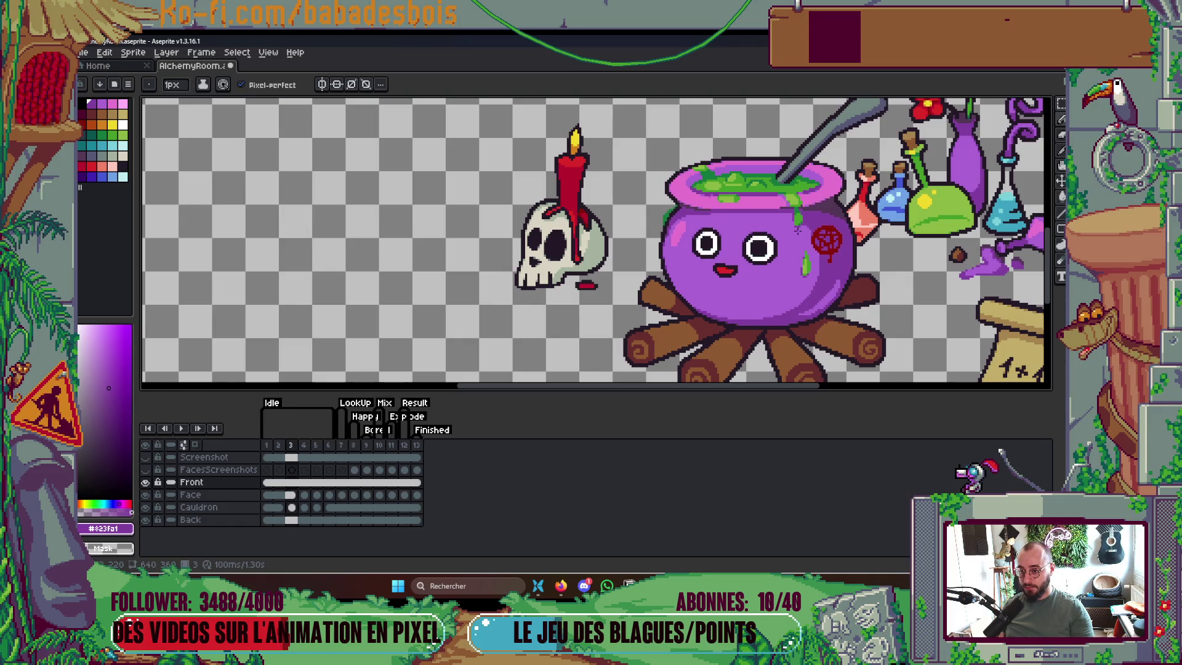
pyautogui.press('Right')
pyautogui.scroll(3, 748, 252)
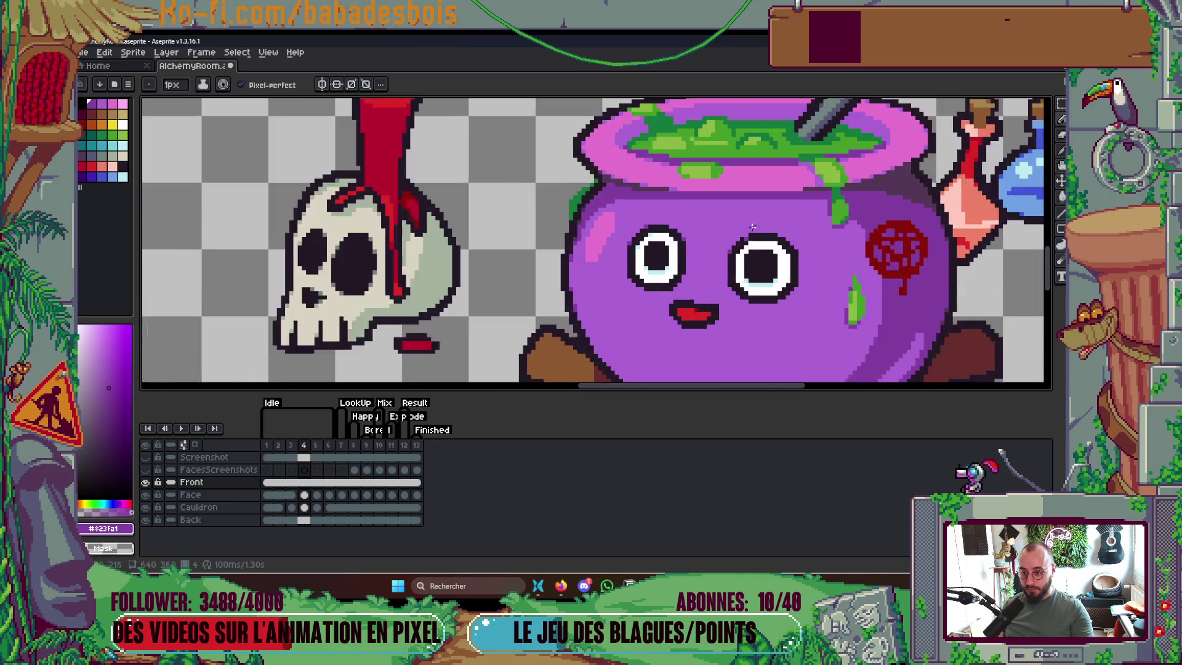
pyautogui.scroll(-1, 748, 252)
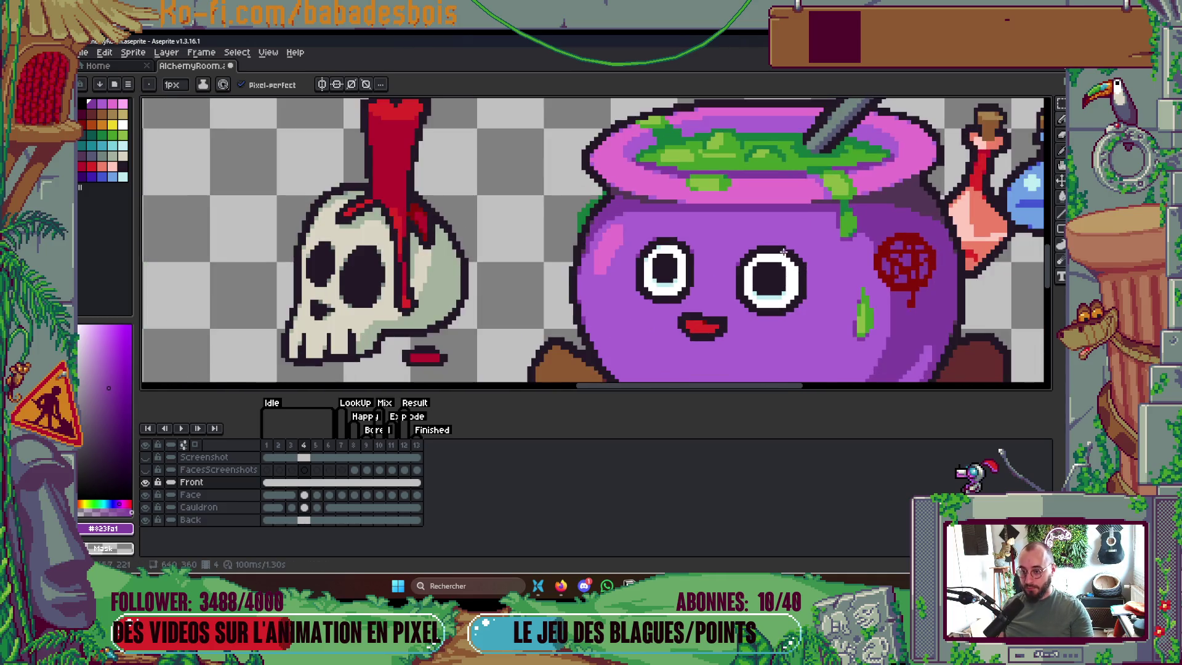
pyautogui.scroll(-2, 770, 249)
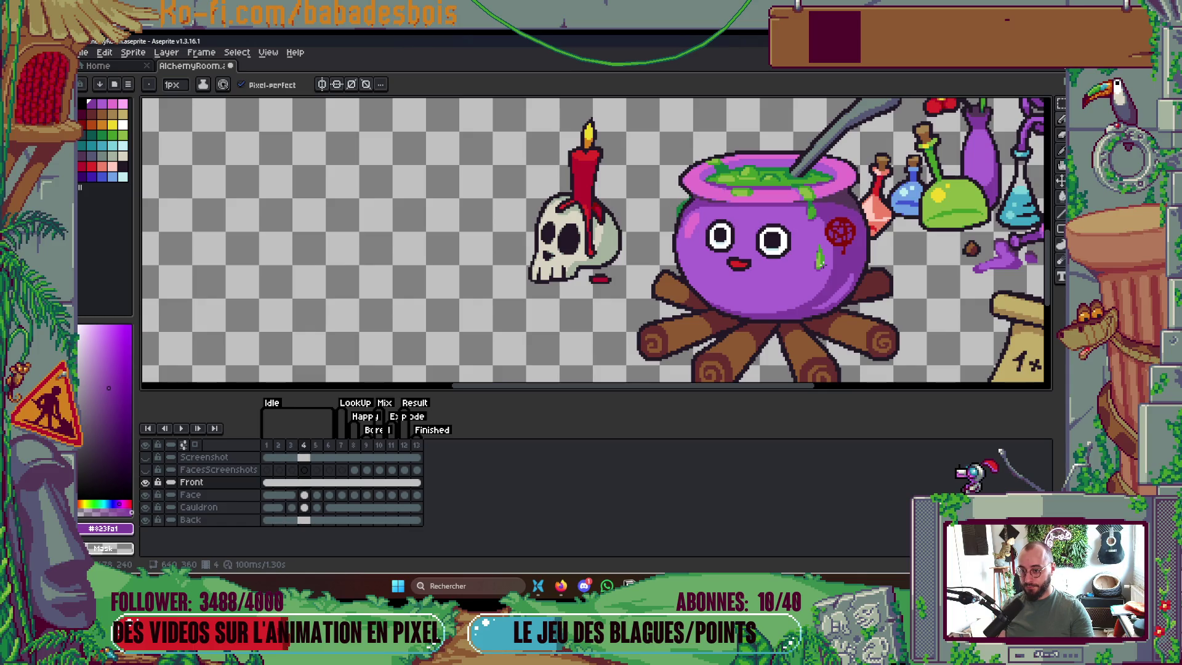
pyautogui.press('Right')
pyautogui.scroll(3, 783, 250)
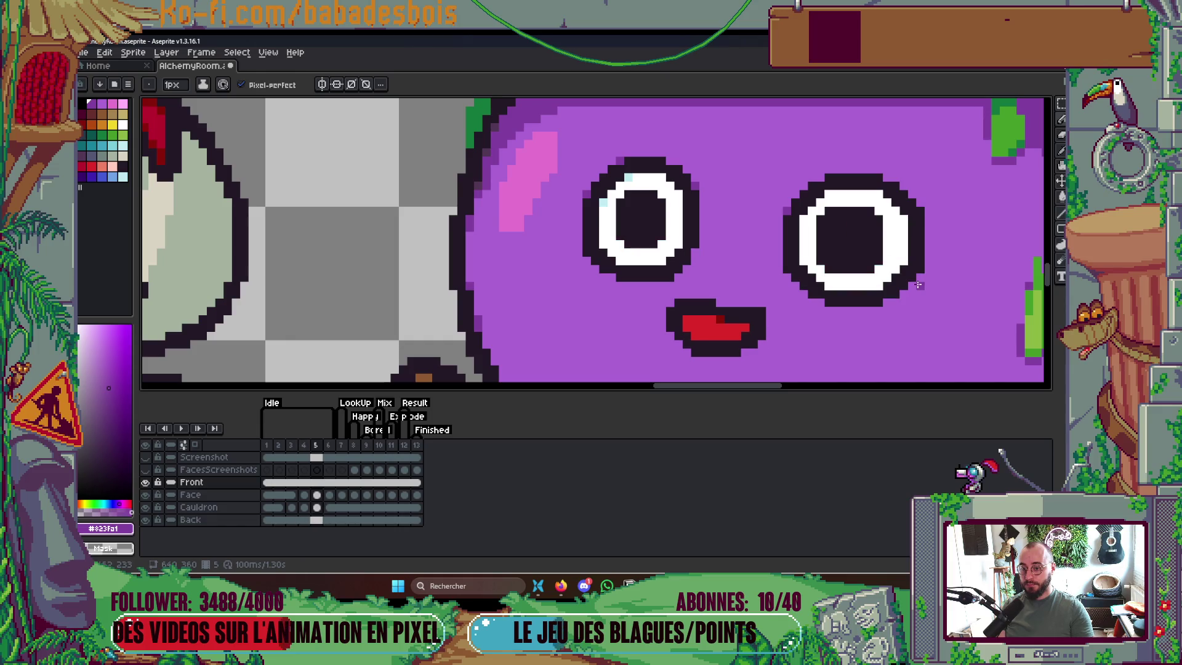
pyautogui.press('Left')
pyautogui.press('Right')
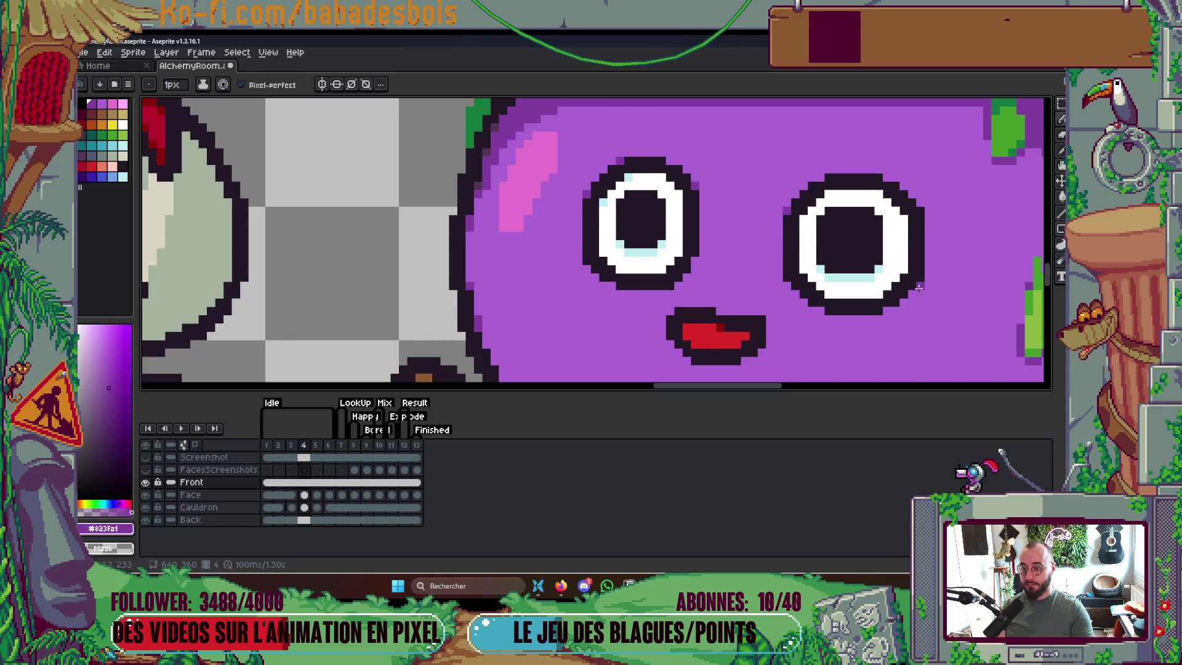
pyautogui.press('Left')
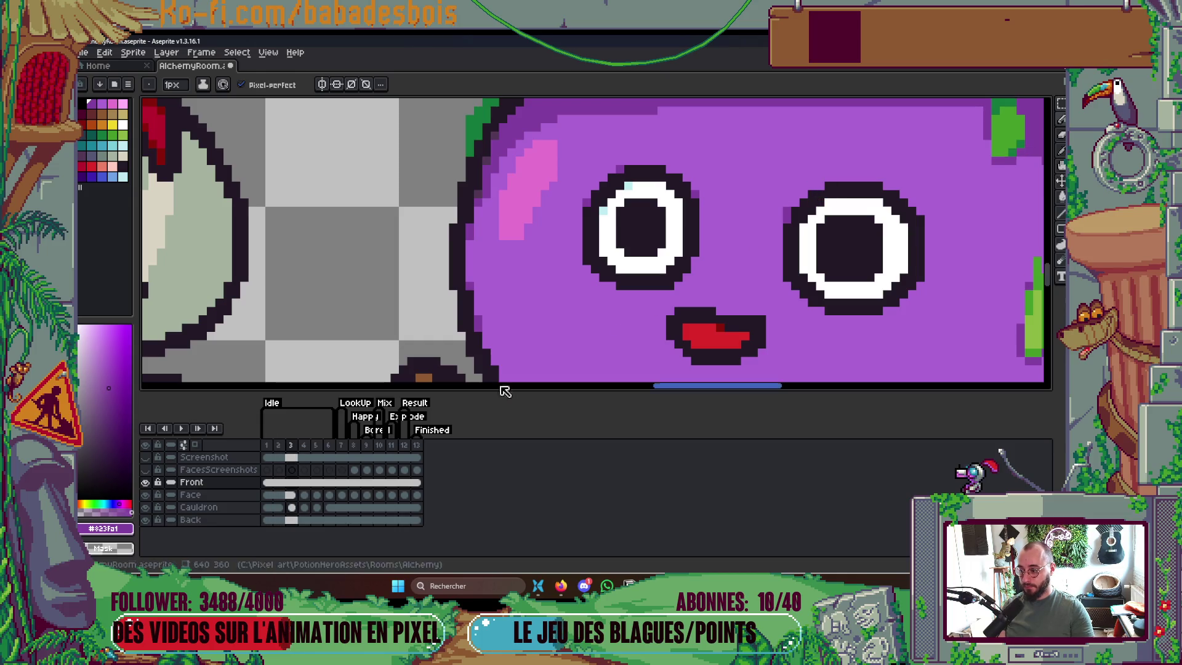
# On frame 3's Face cel, draw a dark outline along the right eye's top, then preview the animation
pyautogui.rightClick(294, 502)
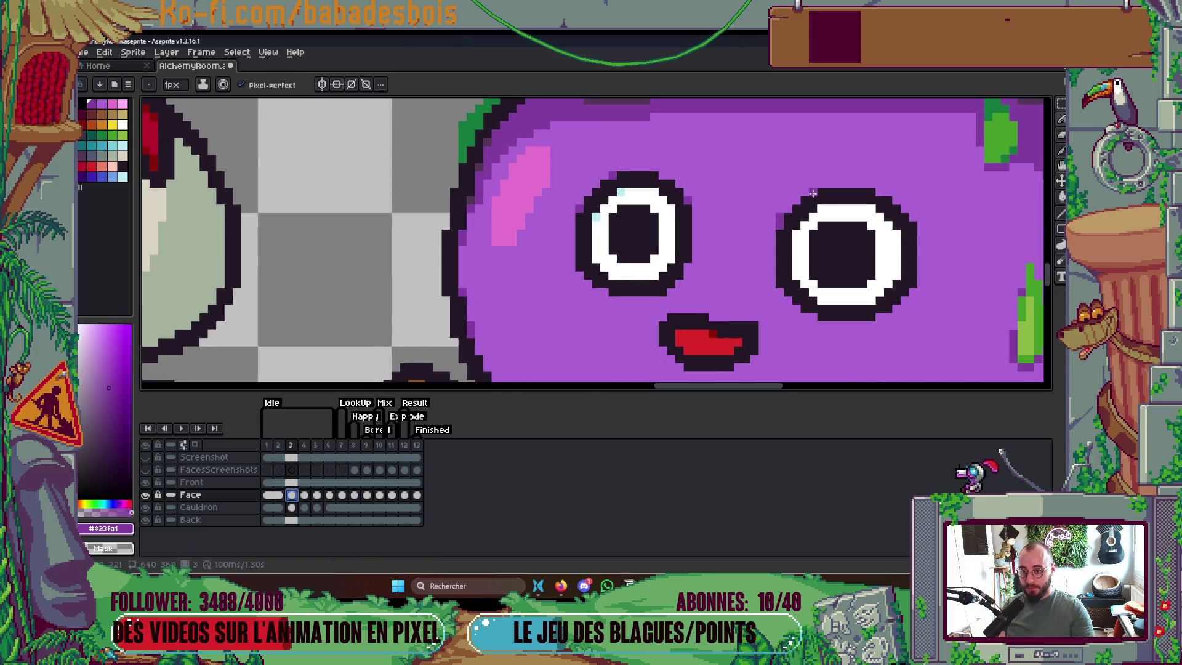
pyautogui.click(862, 193)
pyautogui.moveTo(872, 185)
pyautogui.mouseDown()
pyautogui.moveTo(821, 184)
pyautogui.moveTo(862, 181)
pyautogui.mouseUp()
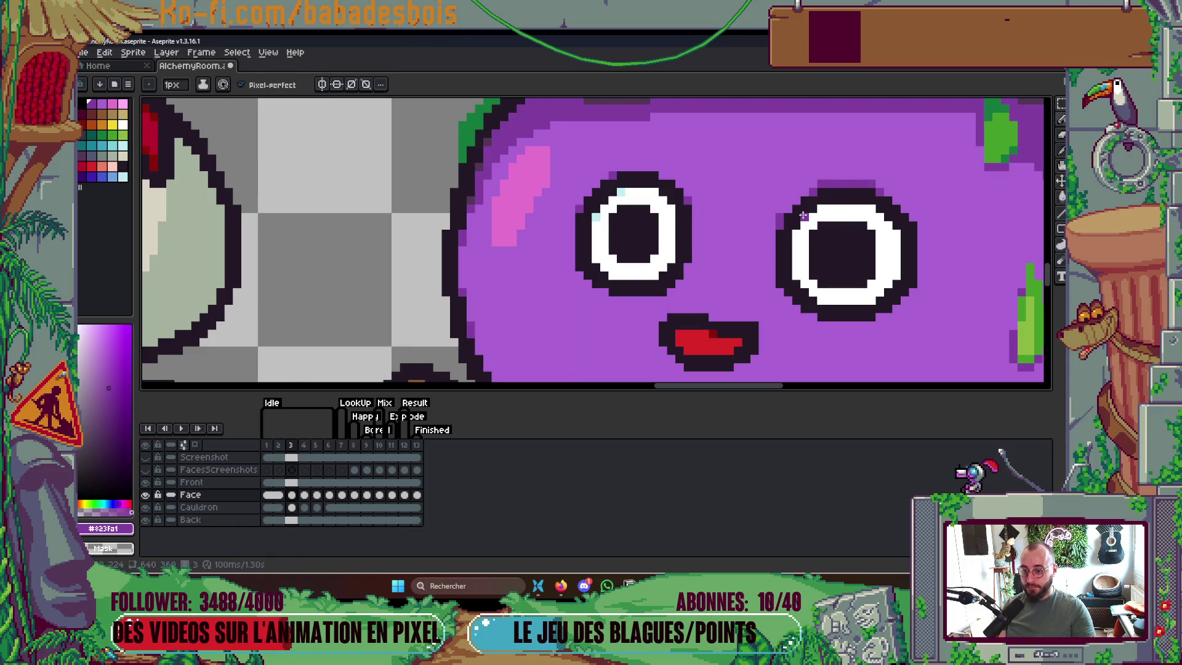
pyautogui.keyDown('alt'); pyautogui.click(783, 207); pyautogui.keyUp('alt')
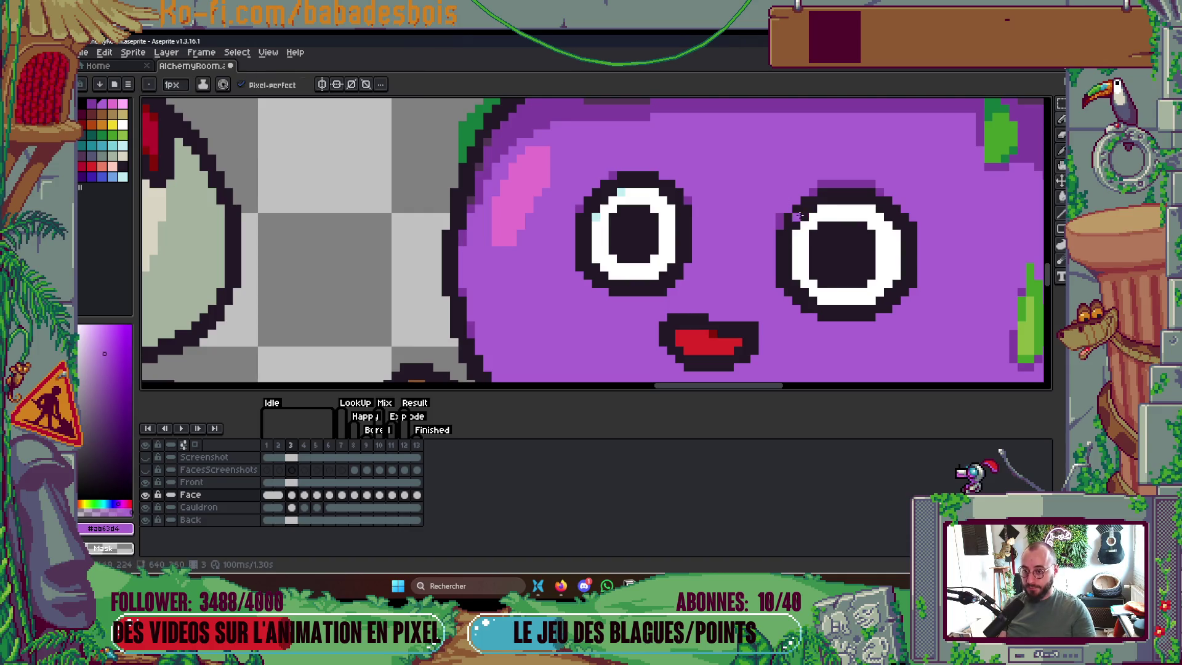
pyautogui.press('Up')
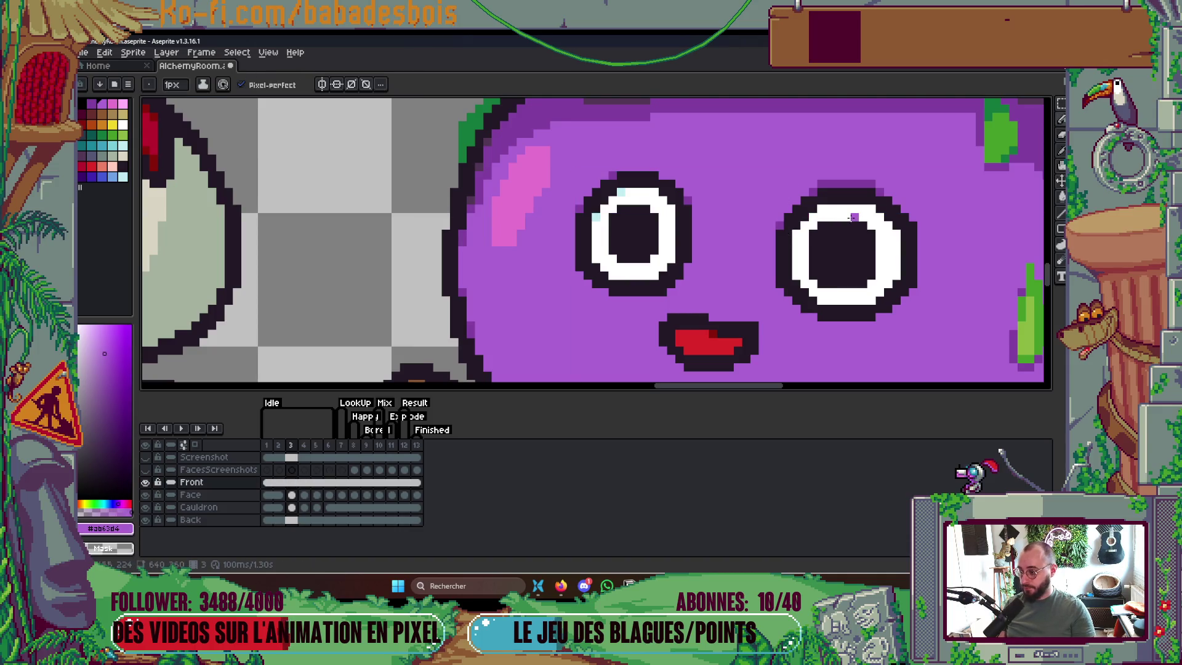
pyautogui.scroll(-2, 852, 214)
pyautogui.press('Return')
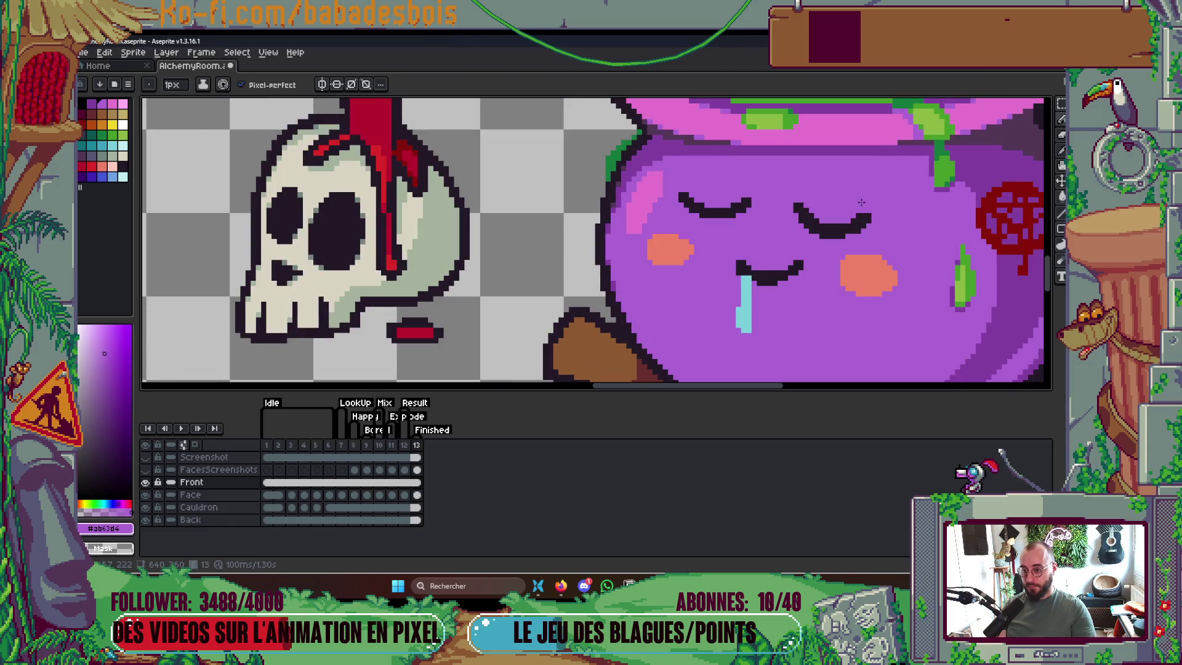
# Unhide the Front layer and add light-purple pixels along the right eye's lower-left edge
pyautogui.click(146, 482)
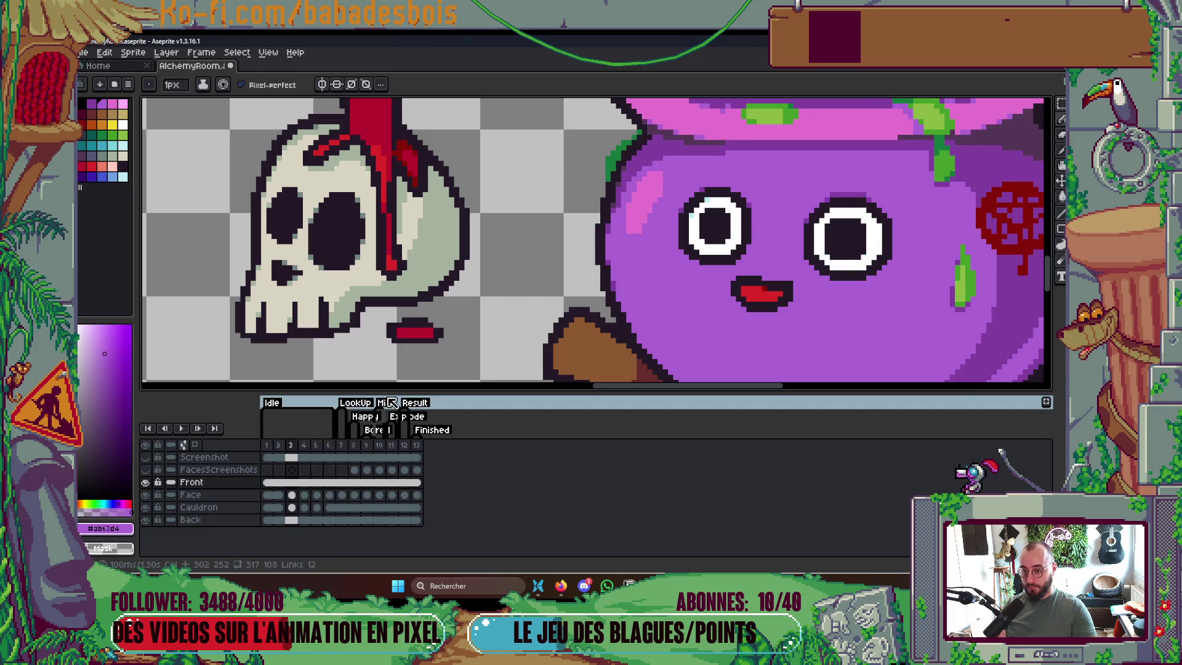
pyautogui.scroll(1, 871, 283)
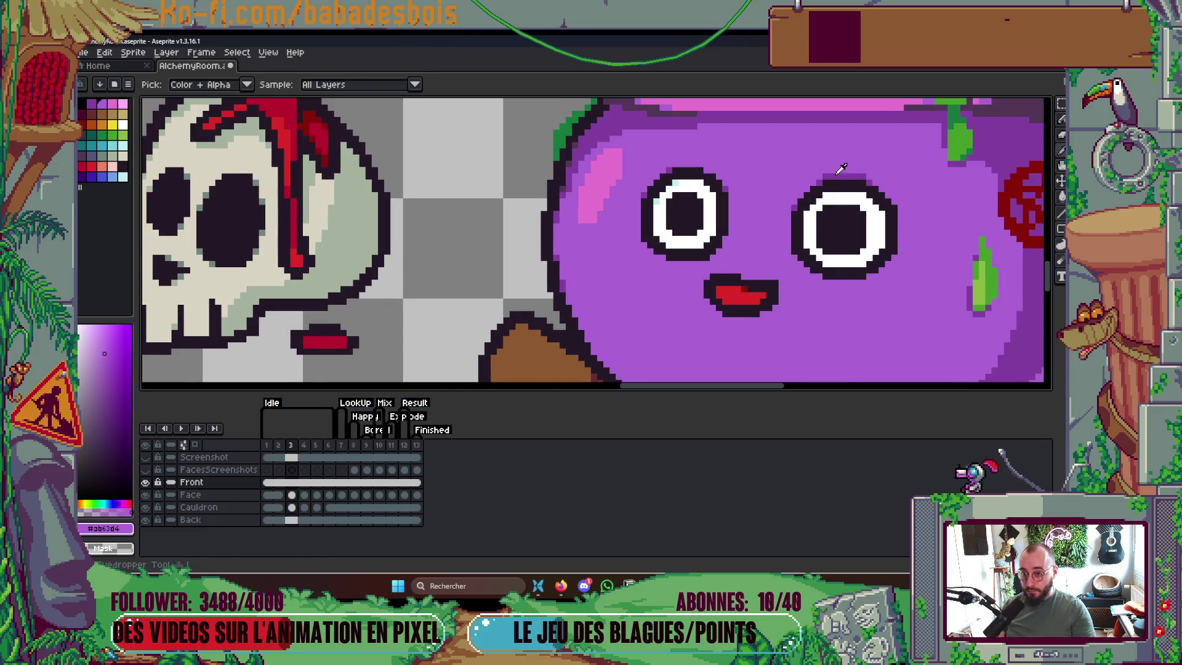
pyautogui.scroll(2, 774, 263)
pyautogui.moveTo(774, 262)
pyautogui.mouseDown()
pyautogui.moveTo(834, 317)
pyautogui.moveTo(898, 314)
pyautogui.moveTo(958, 280)
pyautogui.mouseUp()
pyautogui.scroll(-3, 958, 280)
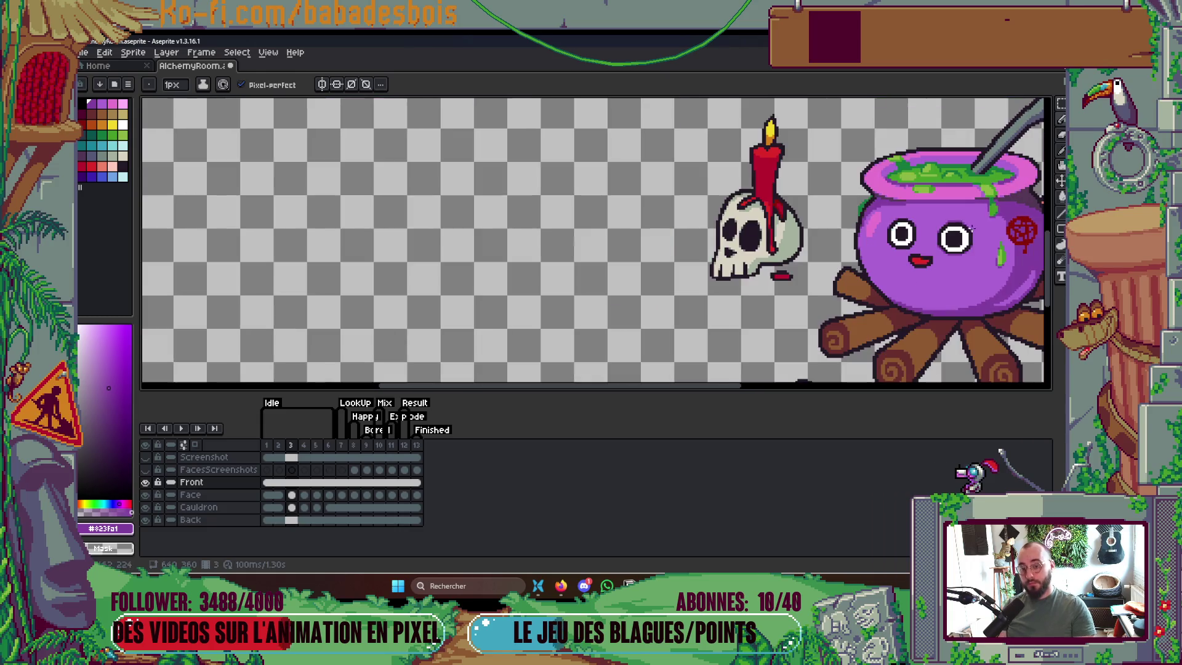
# Step from frame 1 to frame 3, select its Face cel, then advance to the next frame
pyautogui.press('Left')
pyautogui.press('Left')
pyautogui.press('Right')
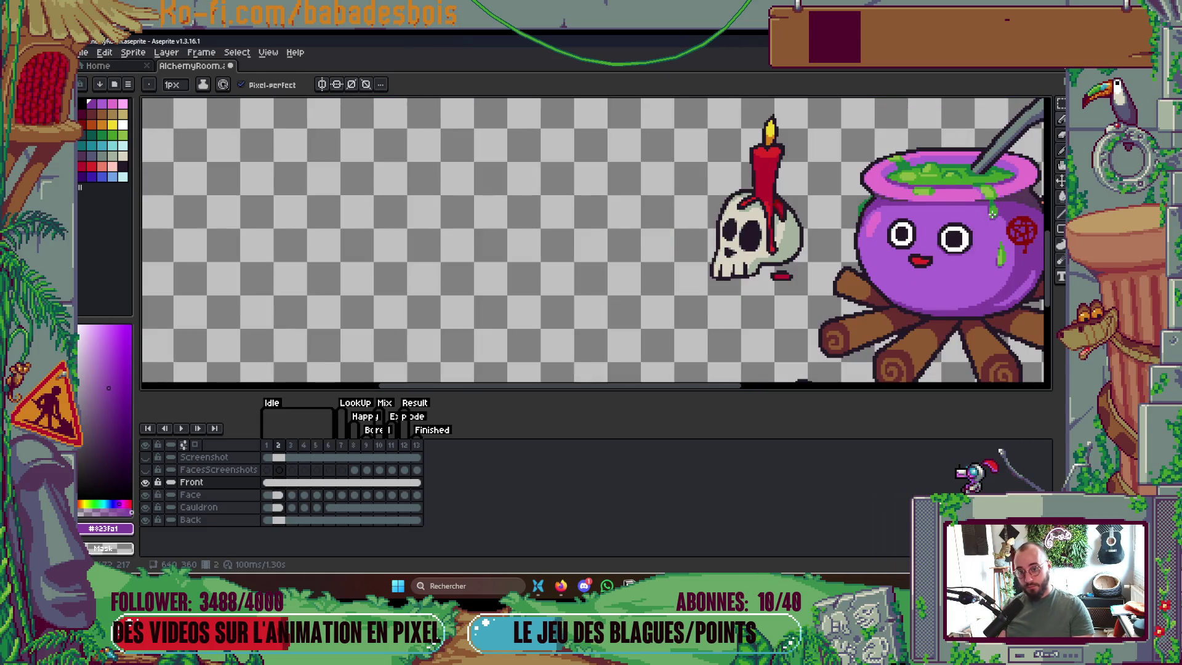
pyautogui.scroll(2, 992, 212)
pyautogui.press('v')
pyautogui.press('Right')
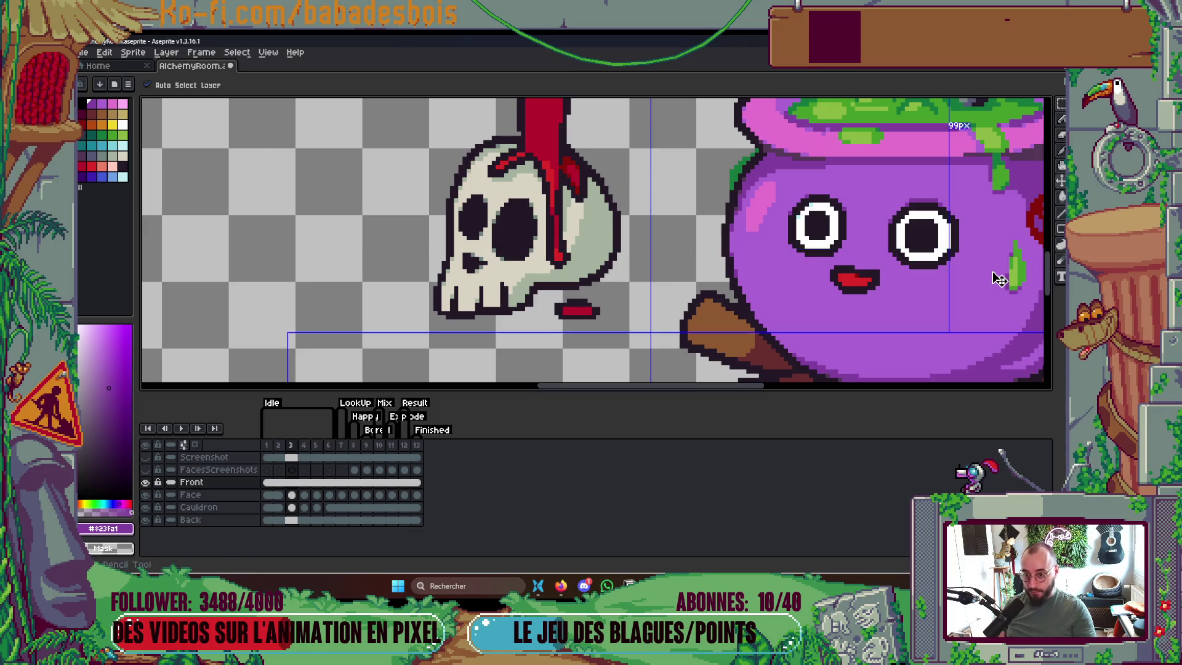
pyautogui.press('b')
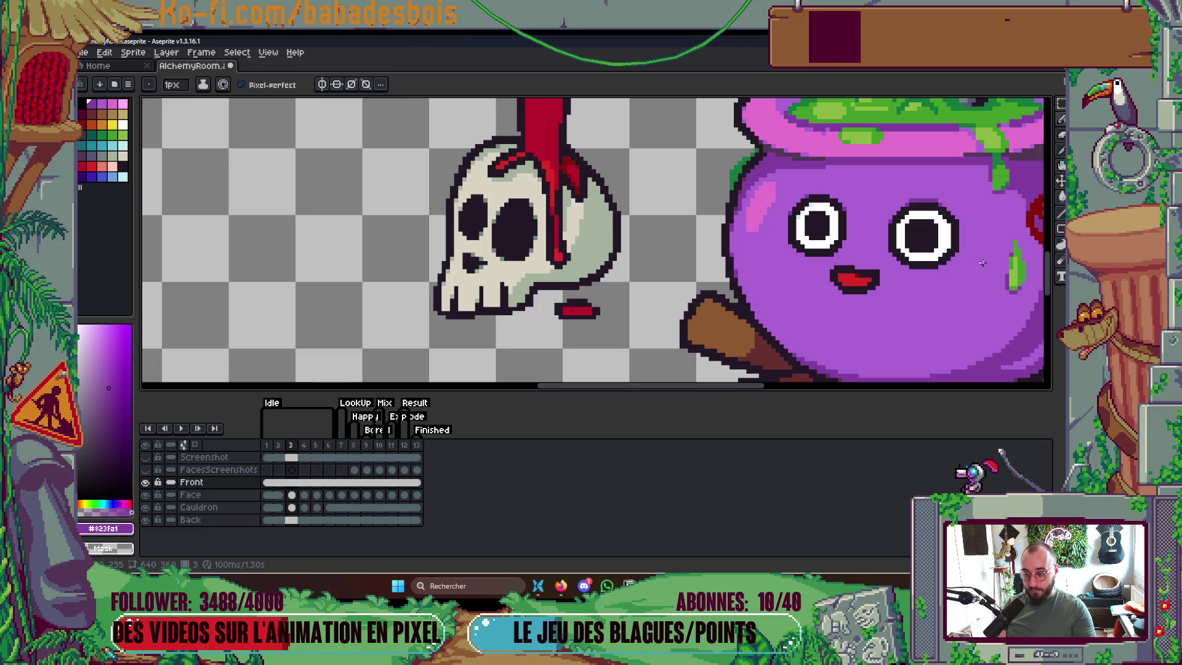
pyautogui.scroll(2, 982, 263)
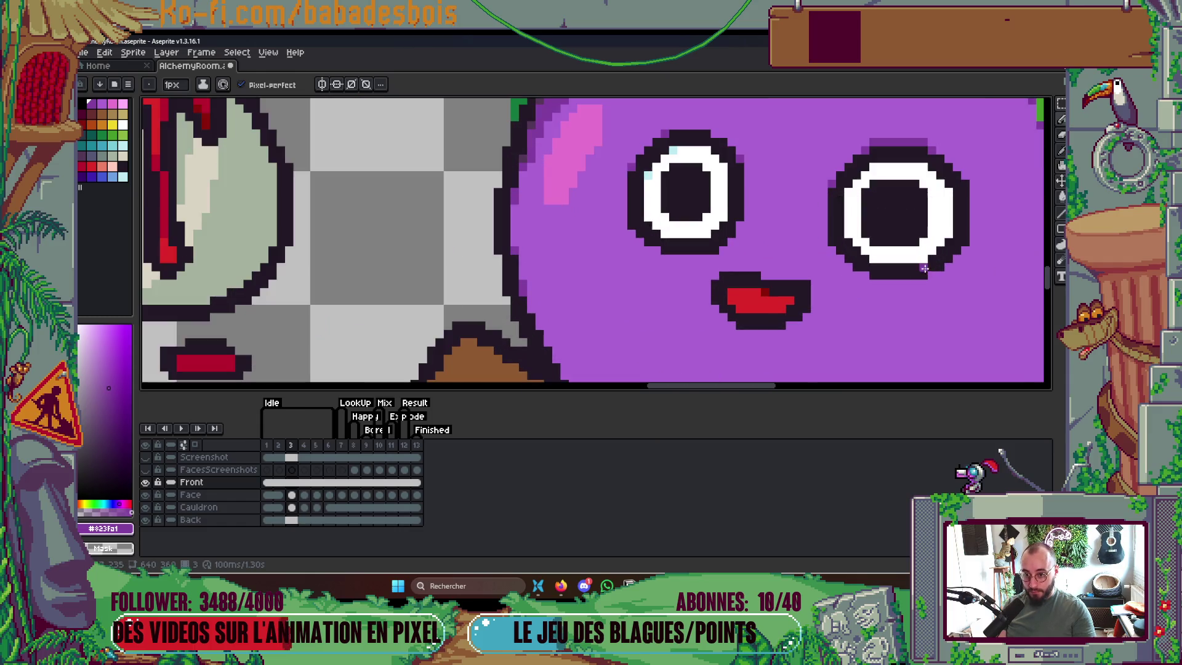
pyautogui.scroll(1, 915, 261)
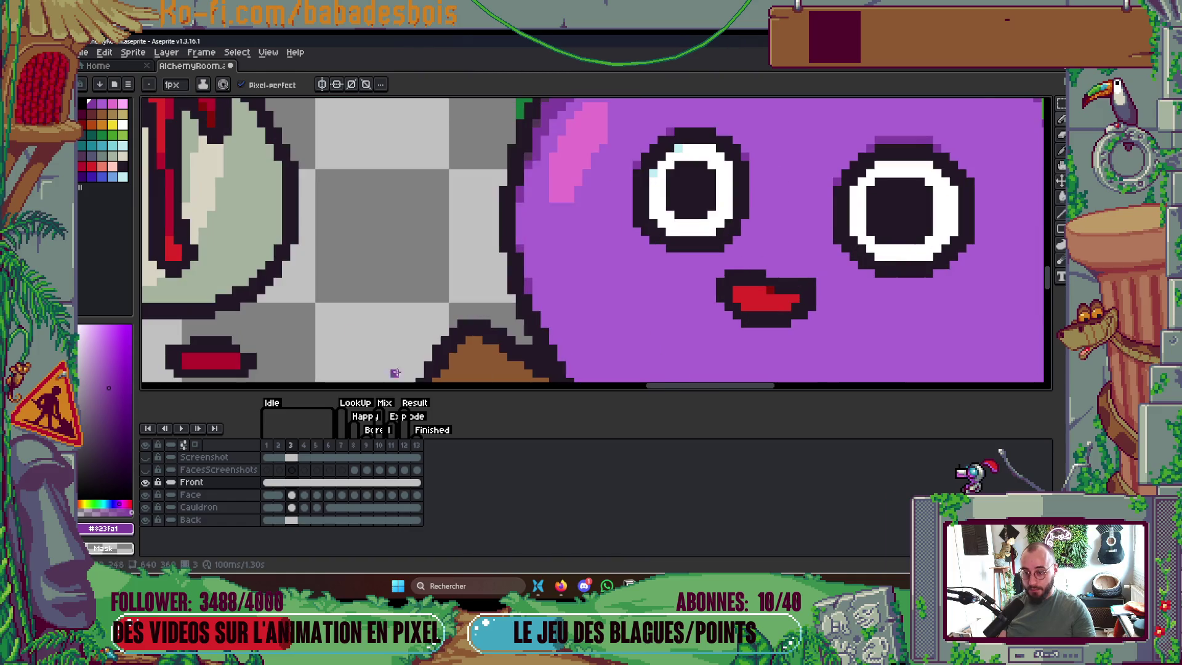
pyautogui.click(291, 494)
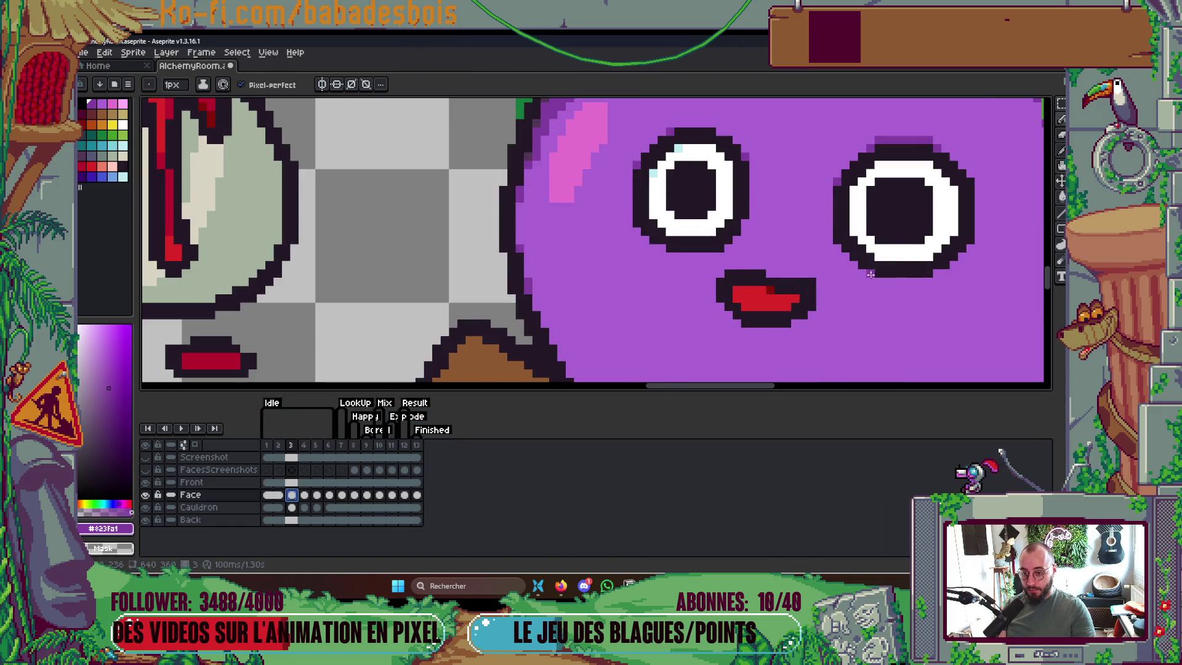
pyautogui.click(925, 275)
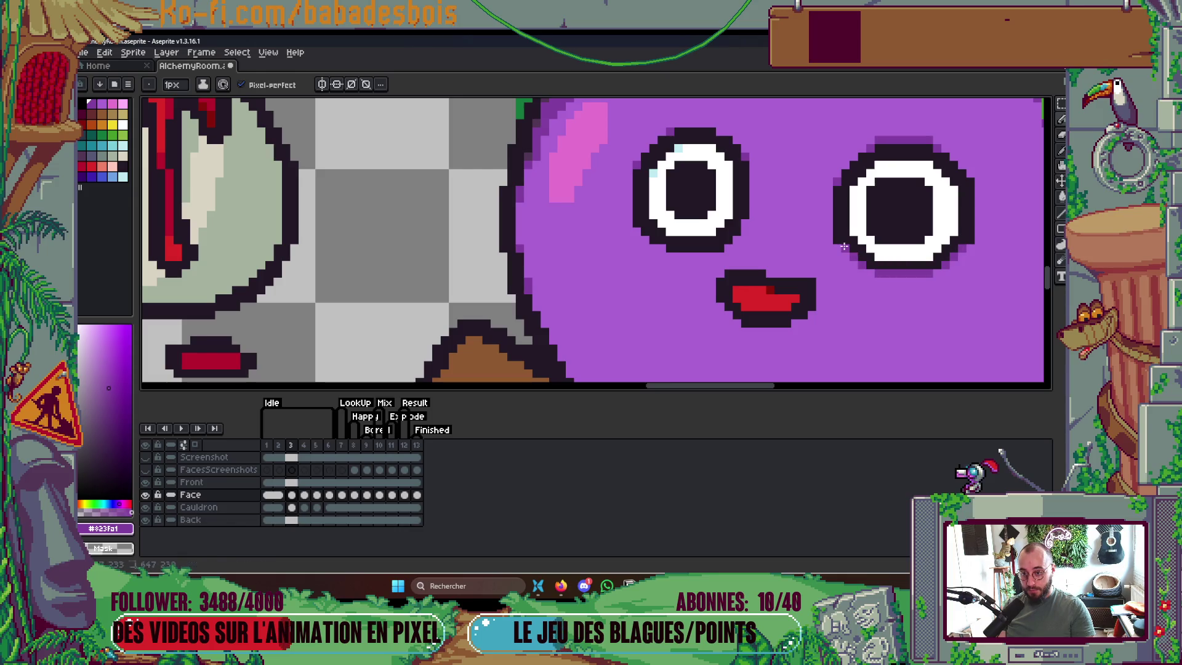
pyautogui.scroll(-3, 837, 233)
pyautogui.press('Right')
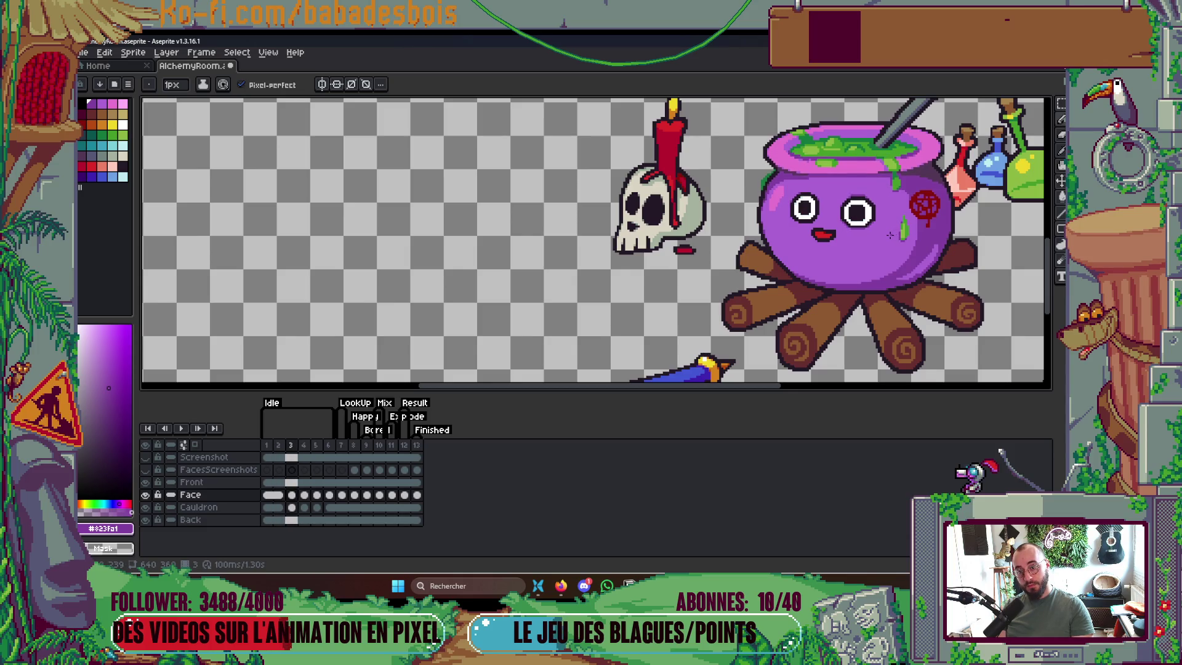
# After comparing frames, repaint the lower edge of the right eye on frame 4
pyautogui.scroll(2, 880, 227)
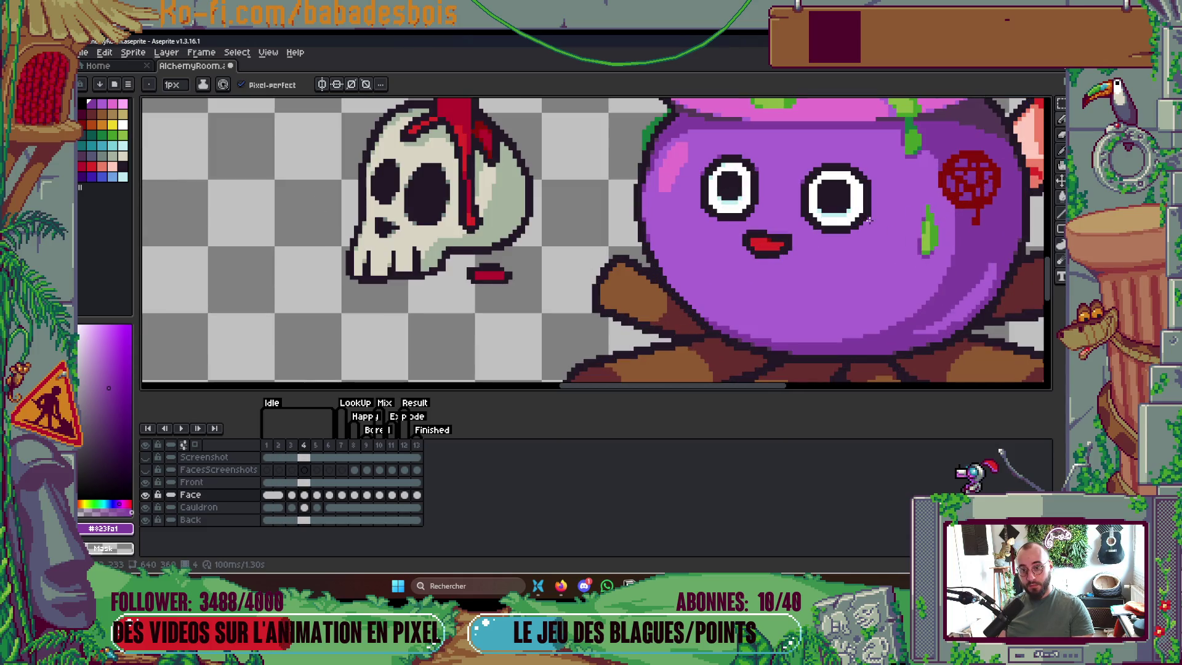
pyautogui.press('Left')
pyautogui.press('Right')
pyautogui.press('Left')
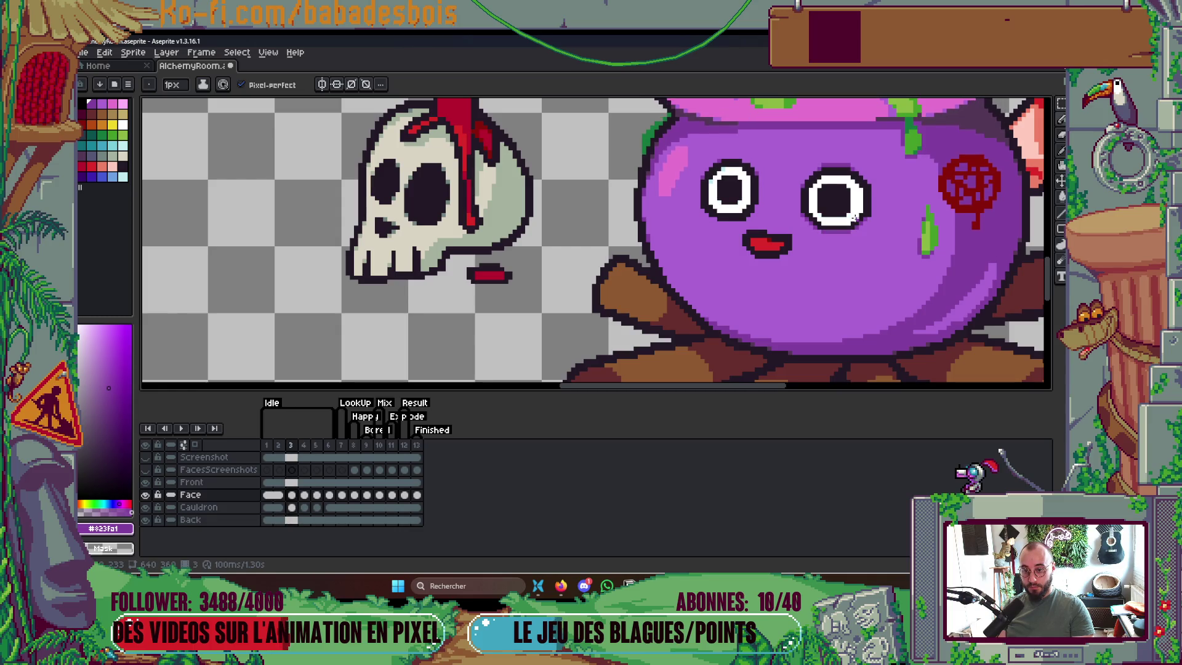
pyautogui.press('ctrl')
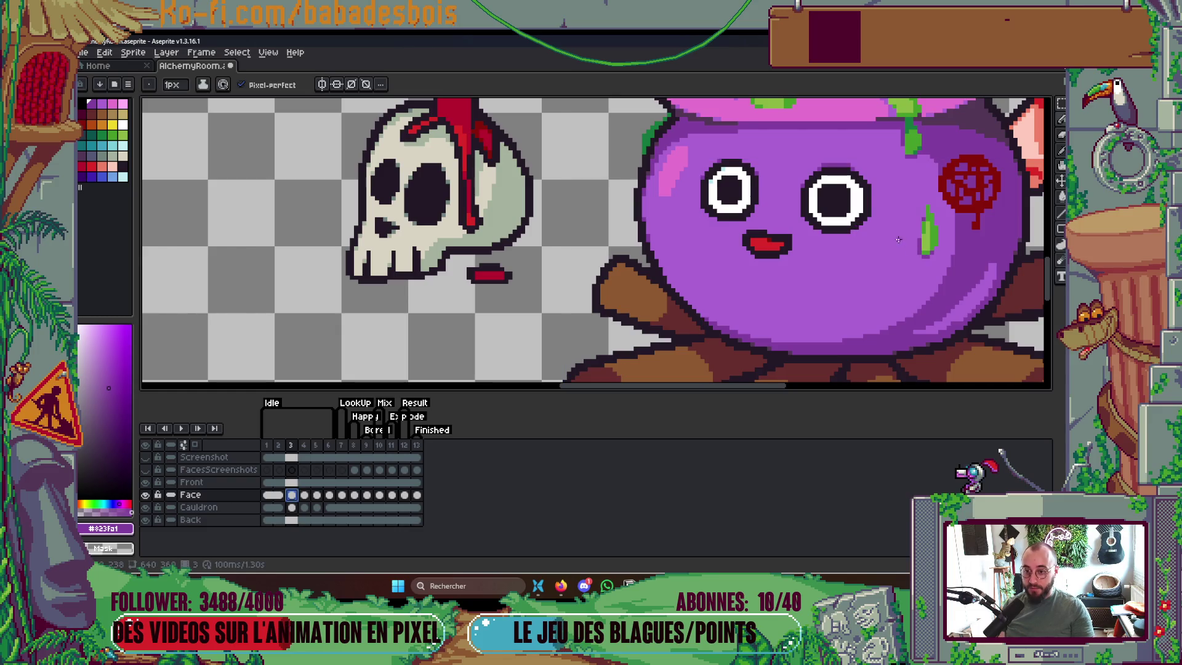
pyautogui.press('Right')
pyautogui.scroll(2, 812, 226)
pyautogui.moveTo(811, 226)
pyautogui.mouseDown()
pyautogui.moveTo(803, 232)
pyautogui.moveTo(849, 231)
pyautogui.moveTo(895, 198)
pyautogui.mouseUp()
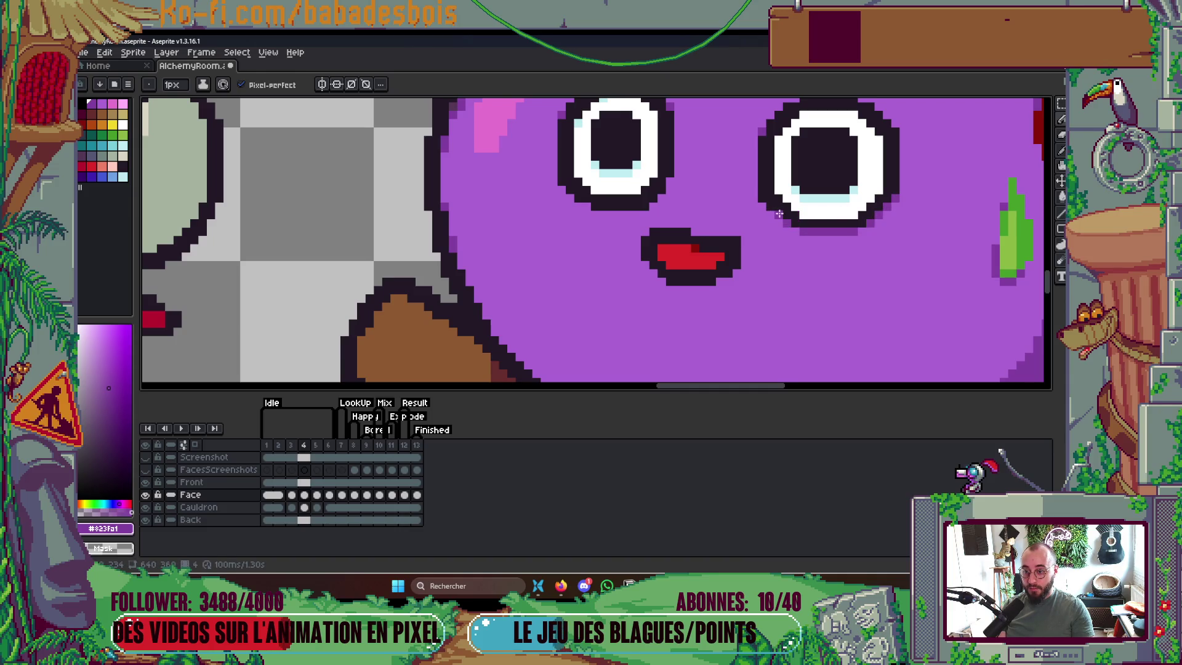
# Sample the eye's light blue and play the animation
pyautogui.keyDown('alt'); pyautogui.click(810, 196); pyautogui.keyUp('alt')
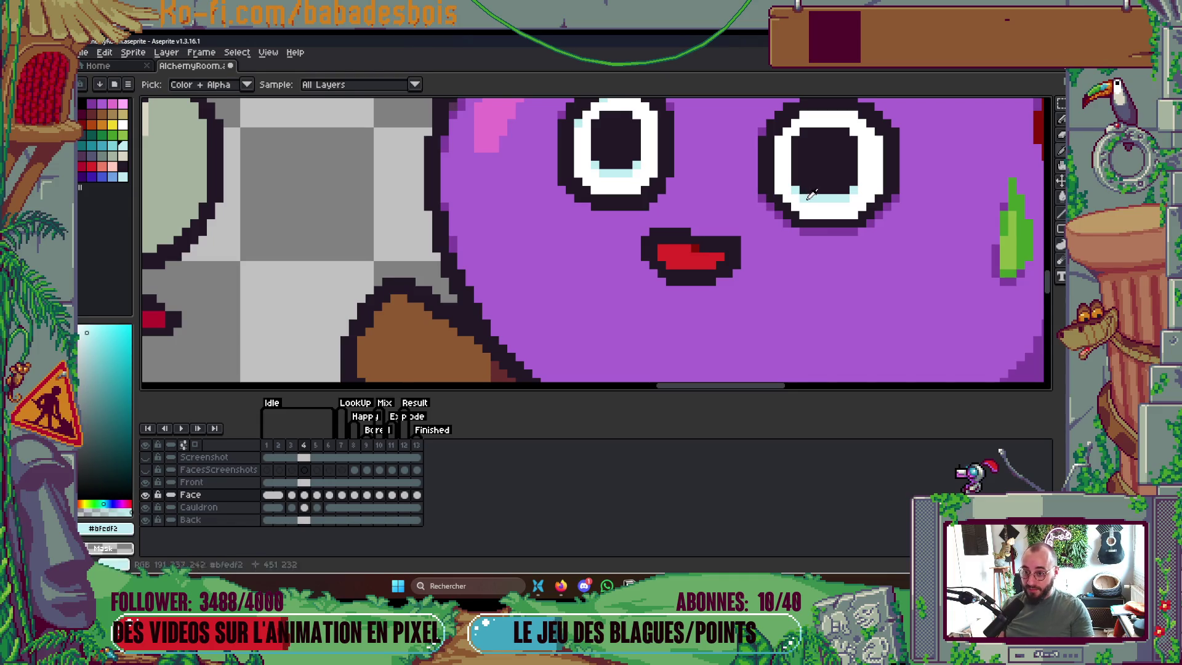
pyautogui.press('Return')
pyautogui.scroll(-5, 819, 214)
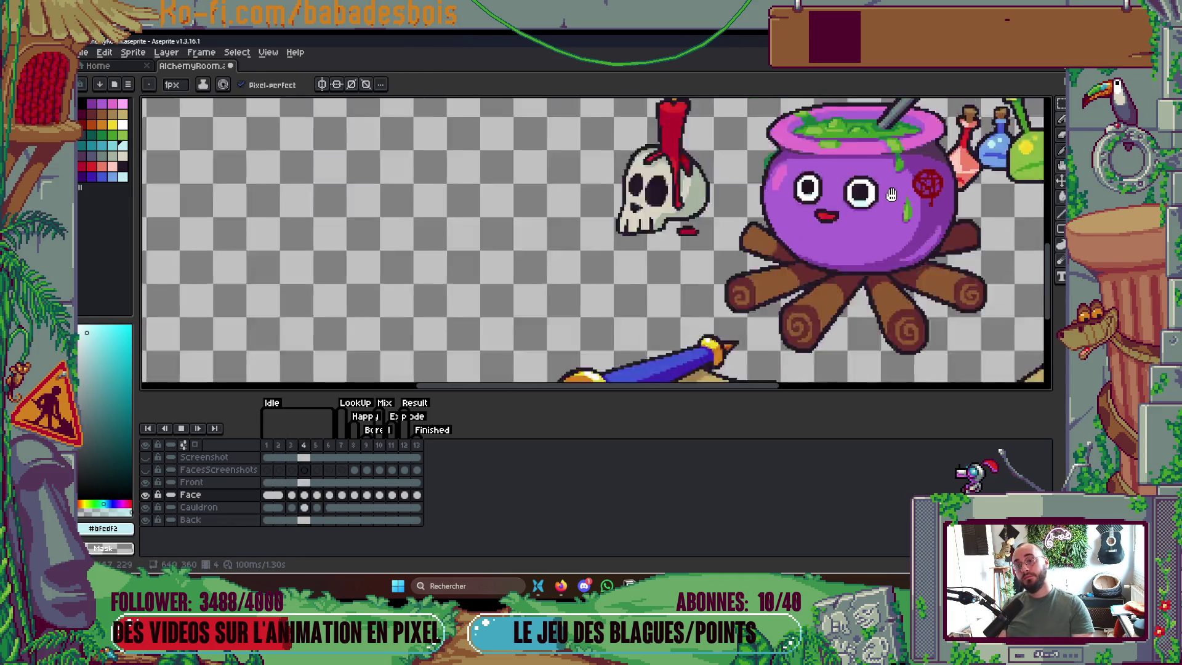
pyautogui.scroll(3, 923, 198)
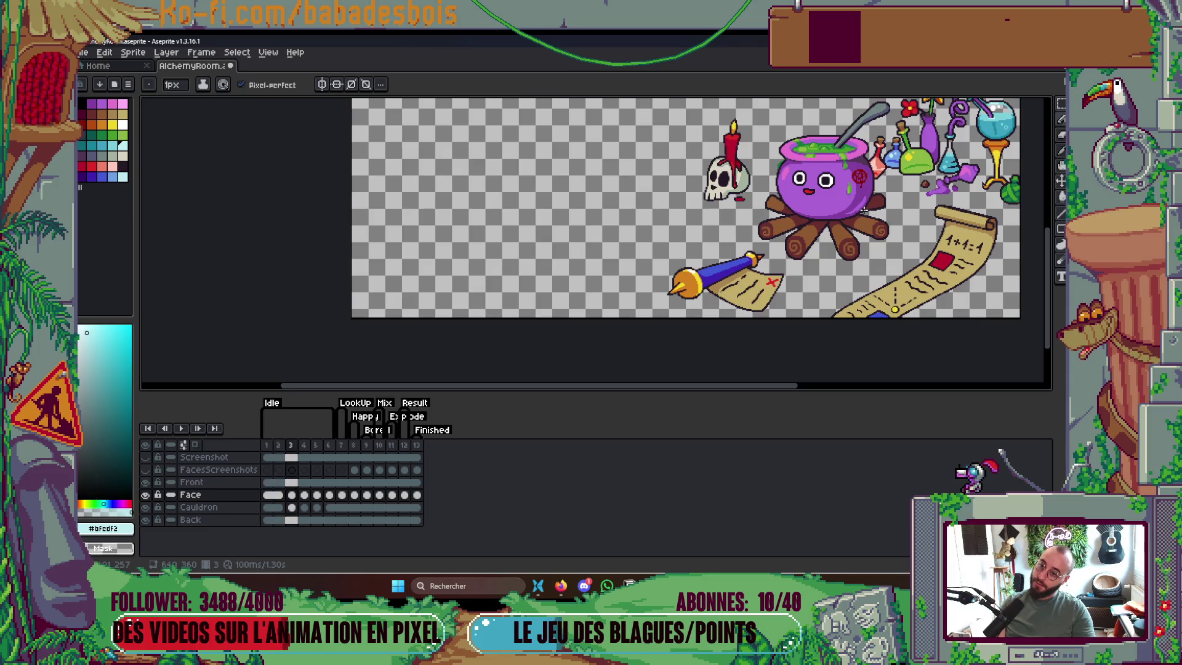
# Stop playback, repaint the light-blue rim under the right eye with dark outline #231927, then replay
pyautogui.press('Return')
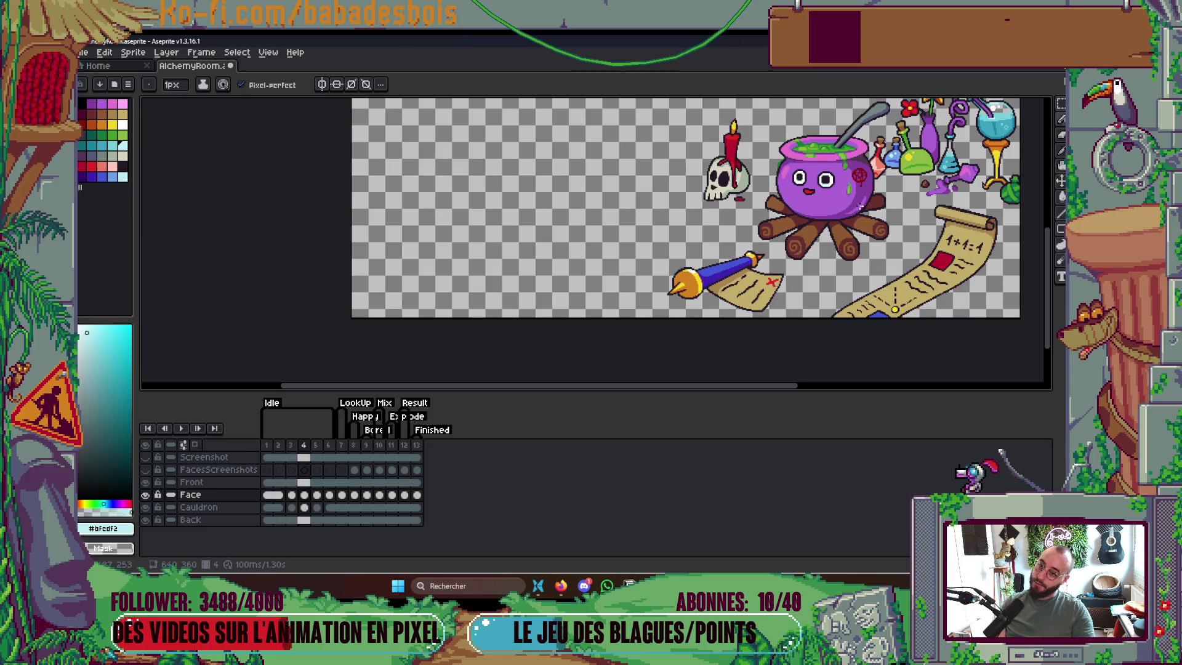
pyautogui.scroll(8, 854, 200)
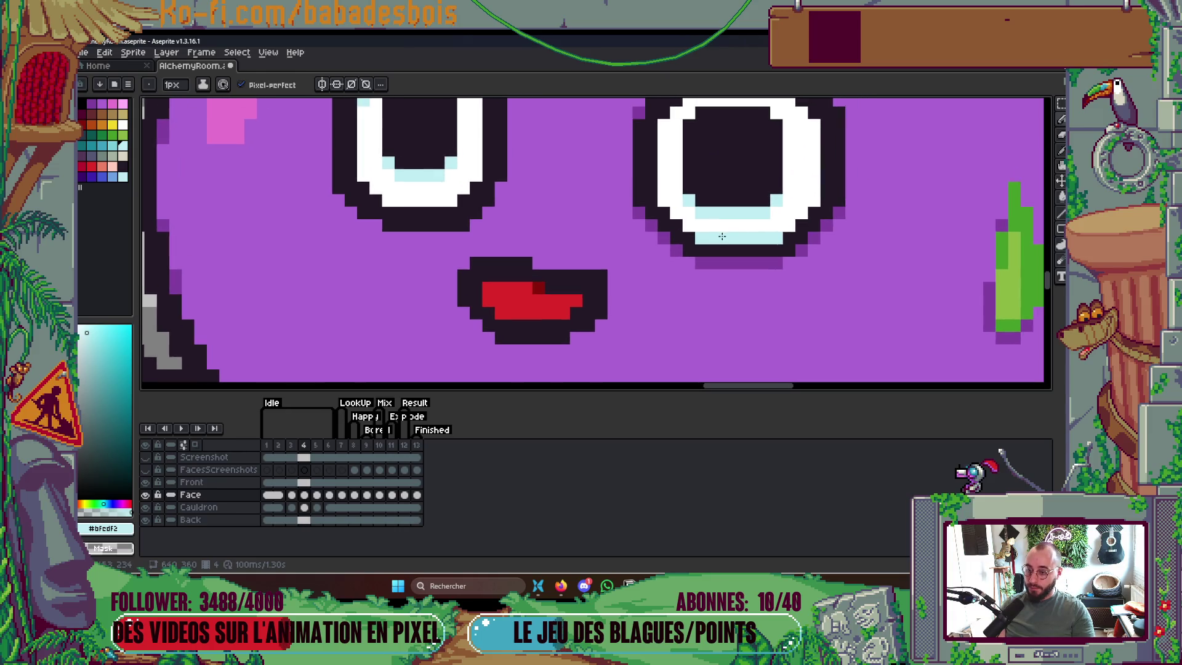
pyautogui.keyDown('alt'); pyautogui.click(705, 249); pyautogui.keyUp('alt')
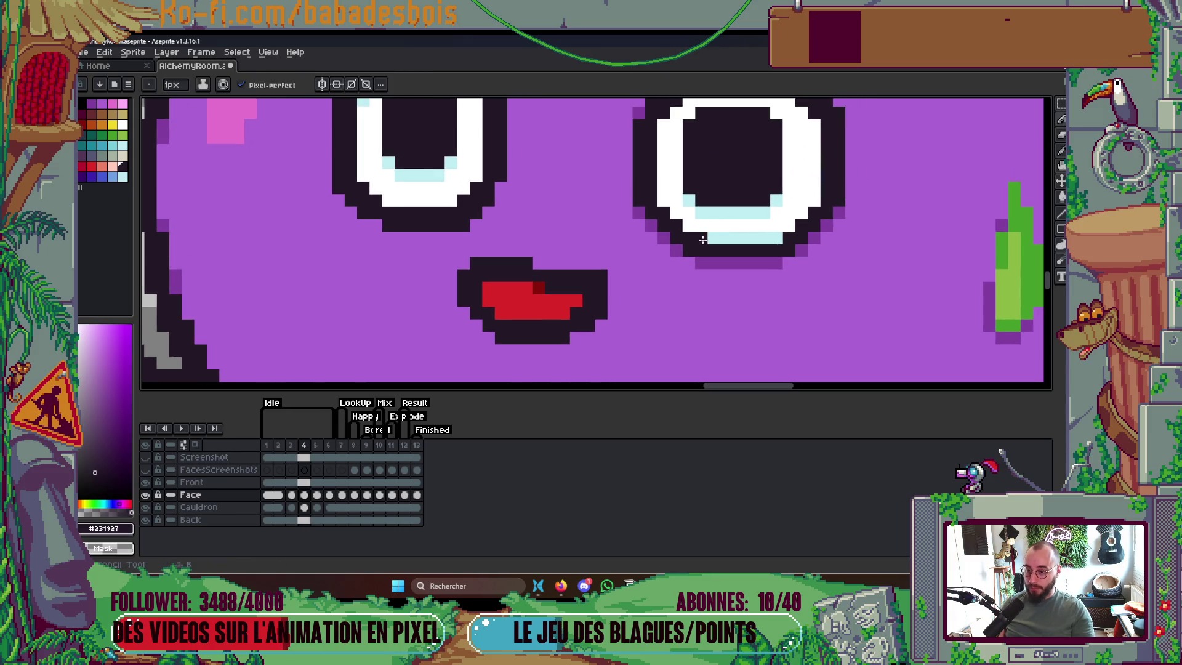
pyautogui.moveTo(701, 238); pyautogui.dragTo(723, 241)
pyautogui.hotkey('ctrl', 'z')
pyautogui.hotkey('ctrl', 'z')
pyautogui.hotkey('ctrl', 'z')
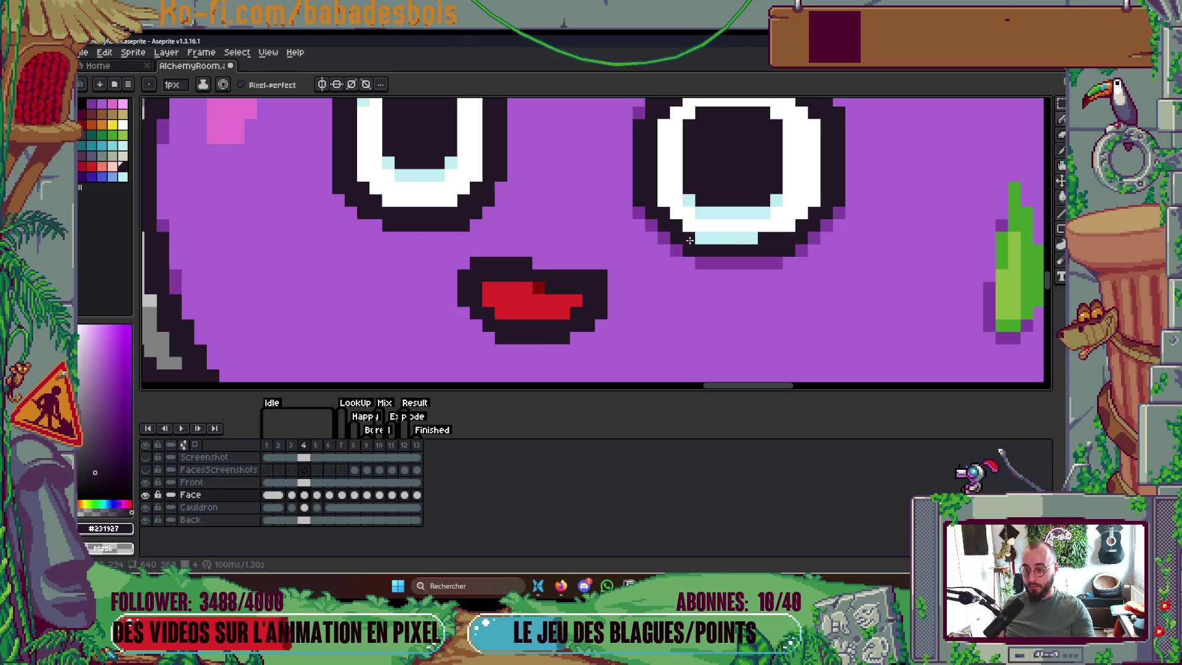
pyautogui.scroll(-3, 708, 237)
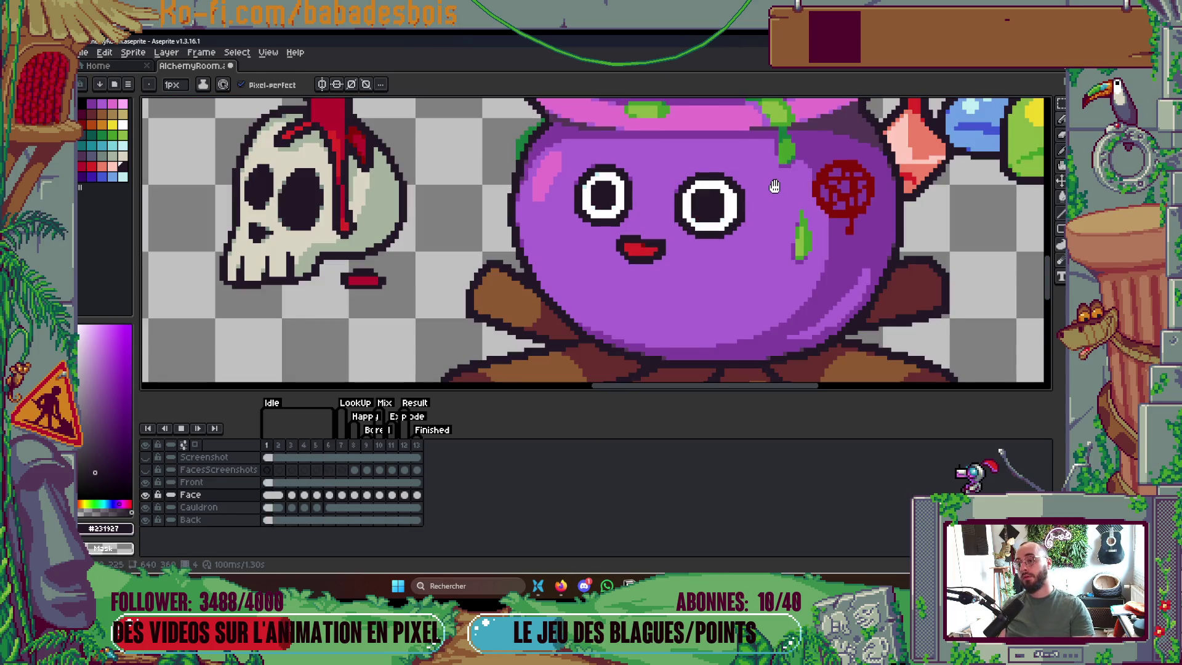
pyautogui.scroll(-3, 778, 183)
pyautogui.press('Return')
pyautogui.scroll(2, 786, 178)
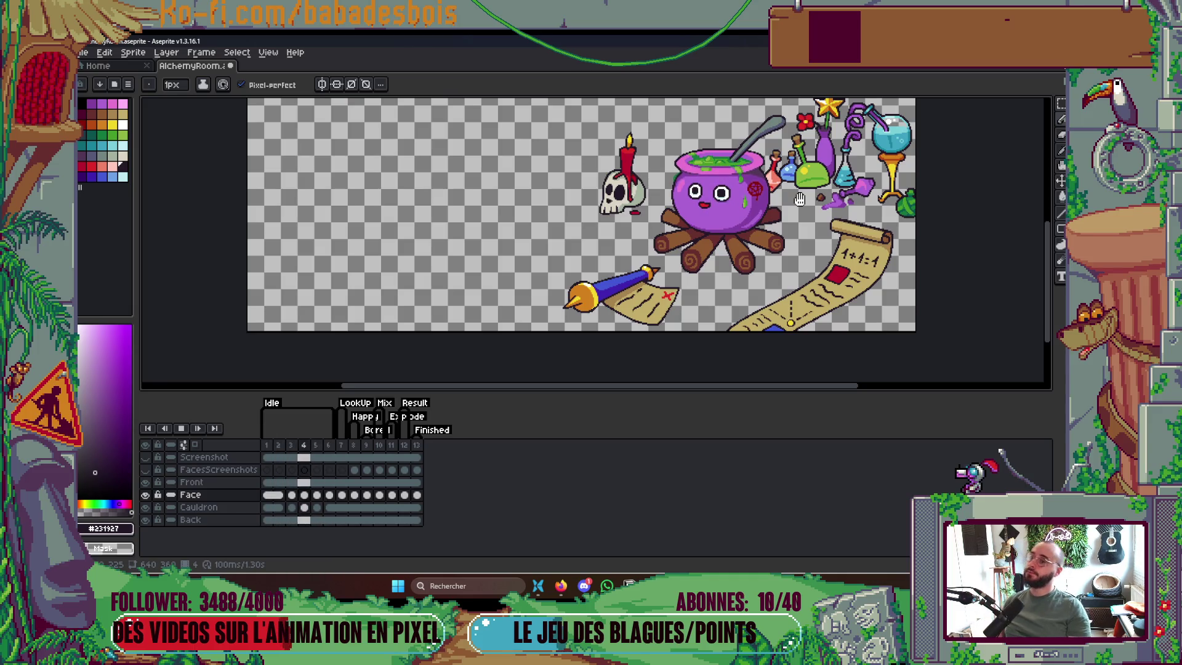
# Restart the face animation playback to review it and select the Cauldron layer
pyautogui.press('Return')
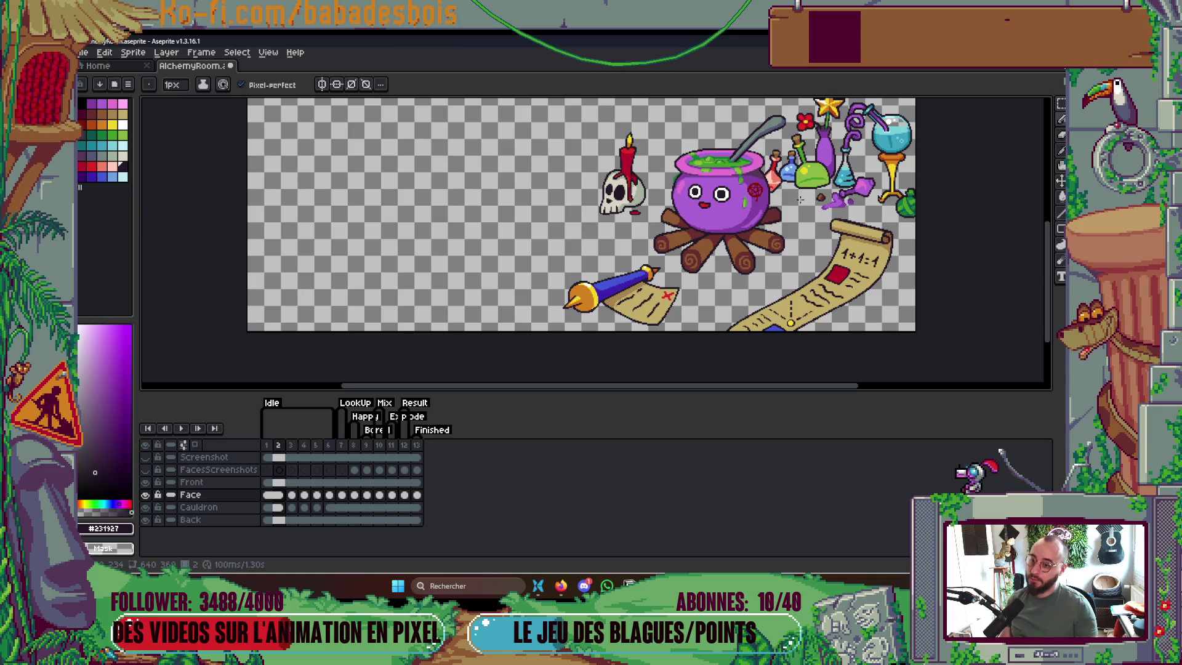
pyautogui.press('Return')
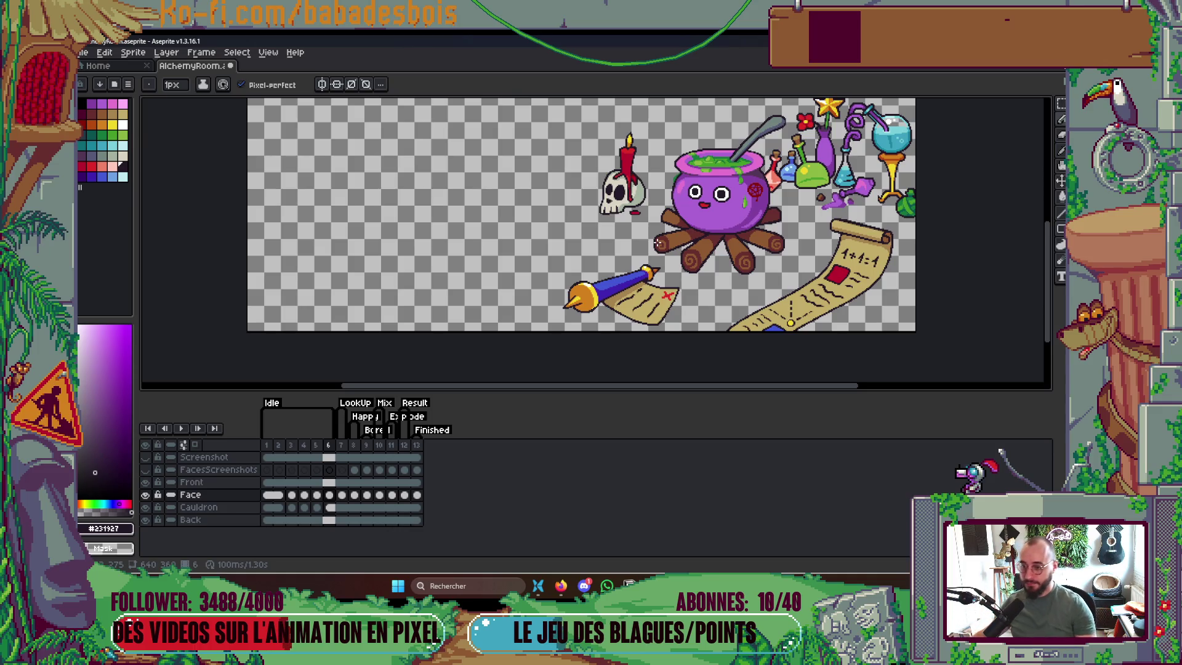
pyautogui.scroll(3, 735, 243)
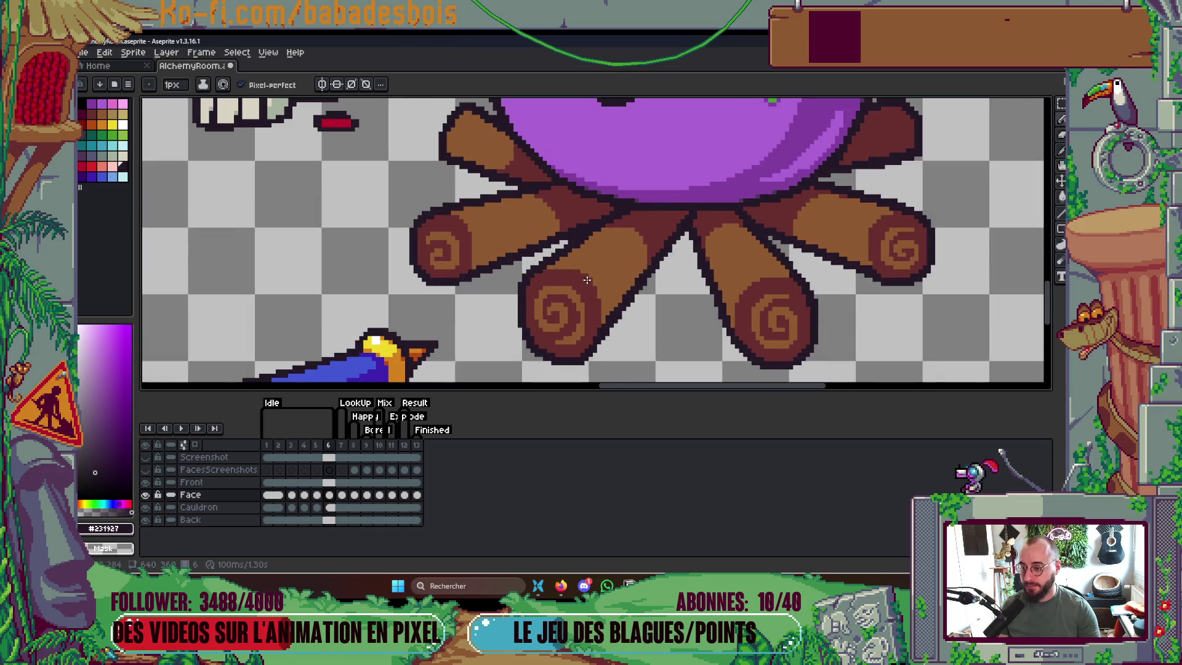
pyautogui.scroll(1, 597, 283)
pyautogui.keyDown('ctrl'); pyautogui.click(608, 290); pyautogui.keyUp('ctrl')
pyautogui.scroll(-2, 603, 282)
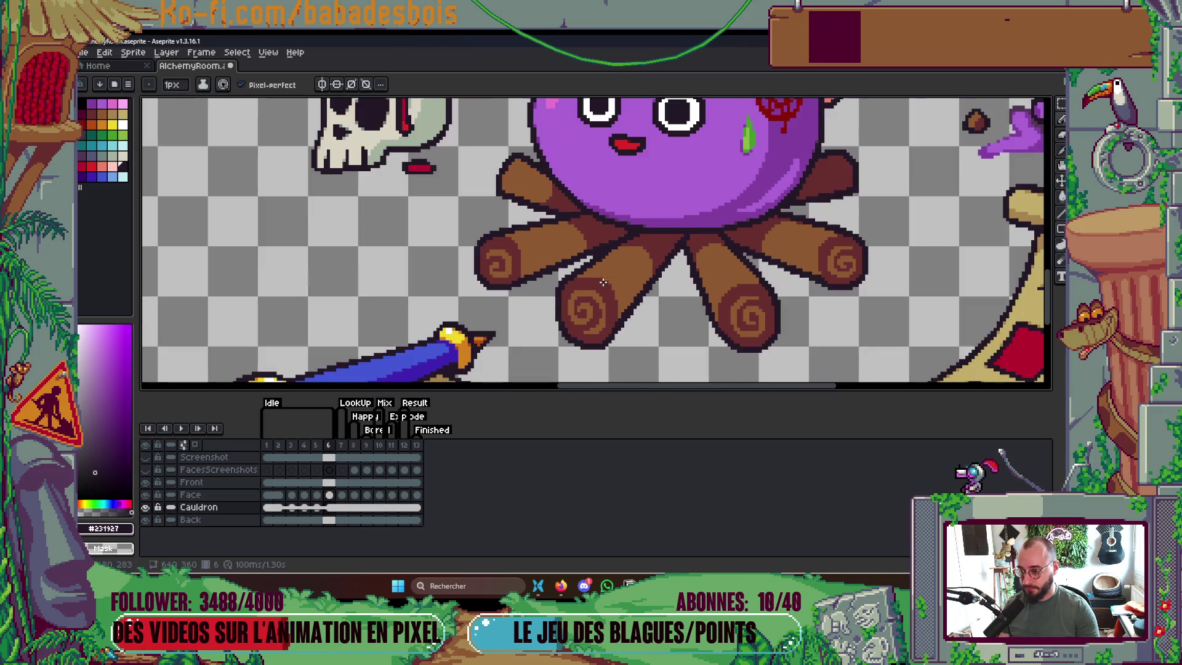
pyautogui.scroll(-3, 607, 269)
# Save AlchemyRoom.aseprite with the updated face animation
pyautogui.hotkey('ctrl', 's')
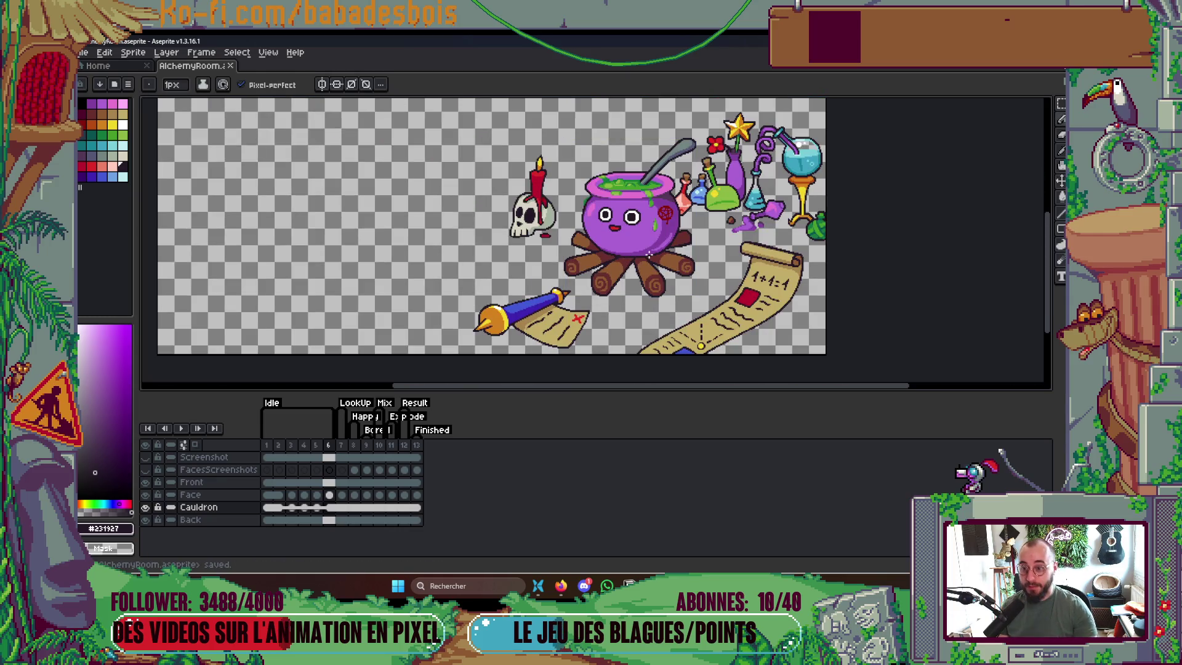
pyautogui.scroll(5, 735, 184)
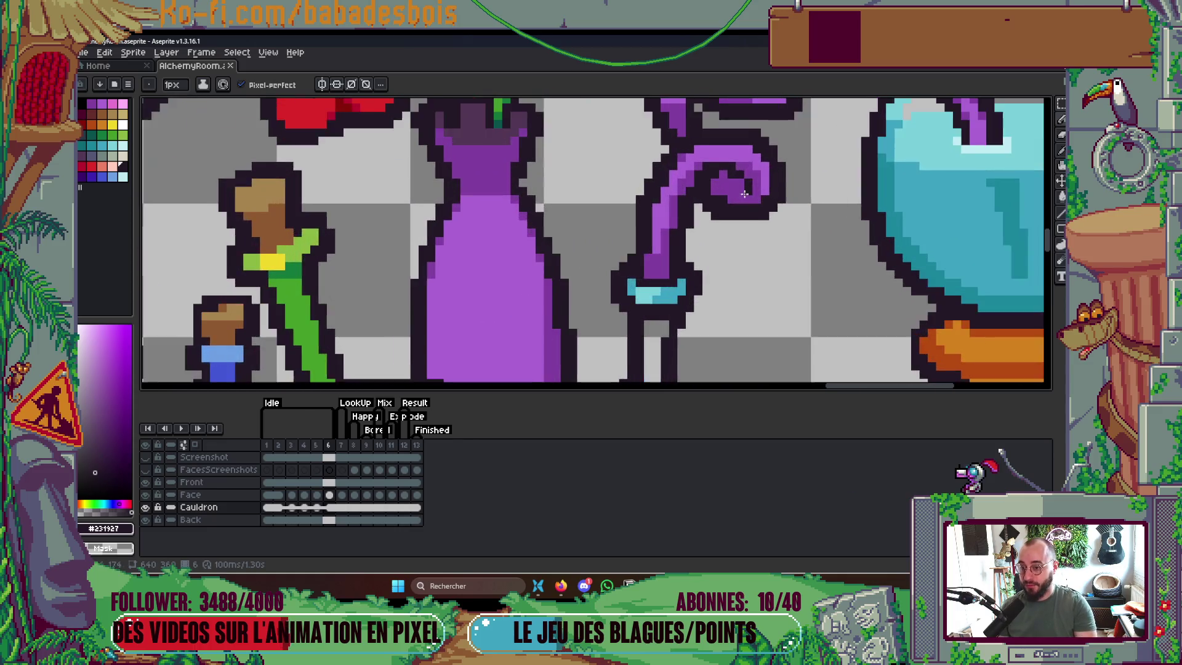
pyautogui.press('alt')
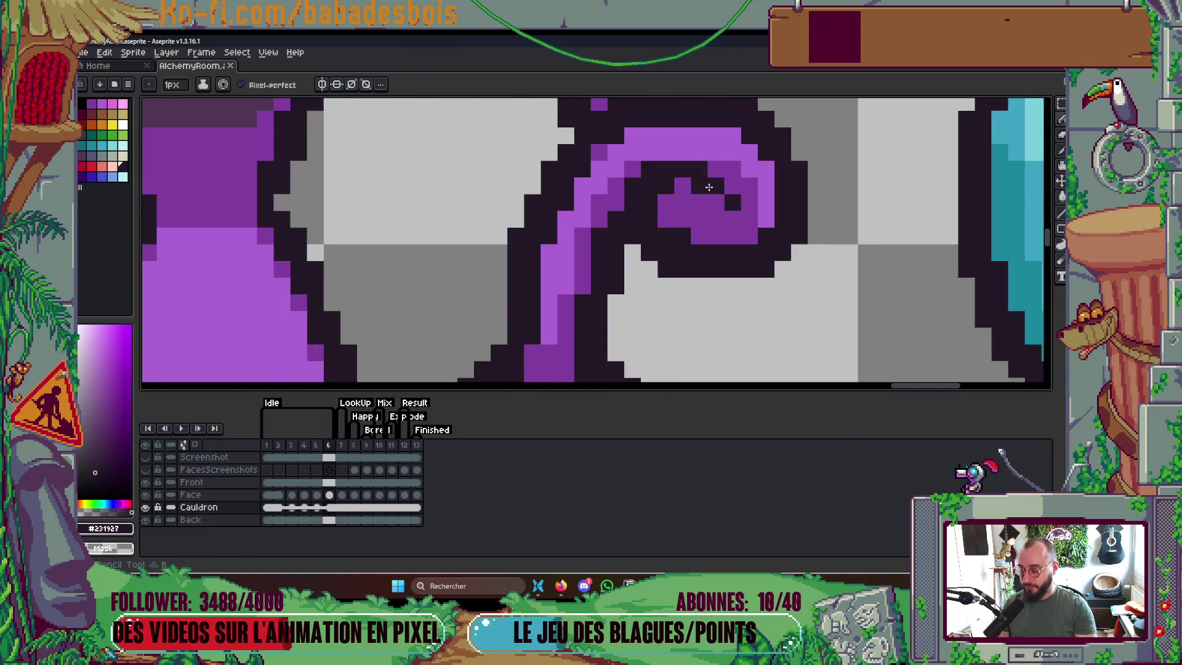
pyautogui.hotkey('alt', 'Down')
pyautogui.scroll(-3, 671, 180)
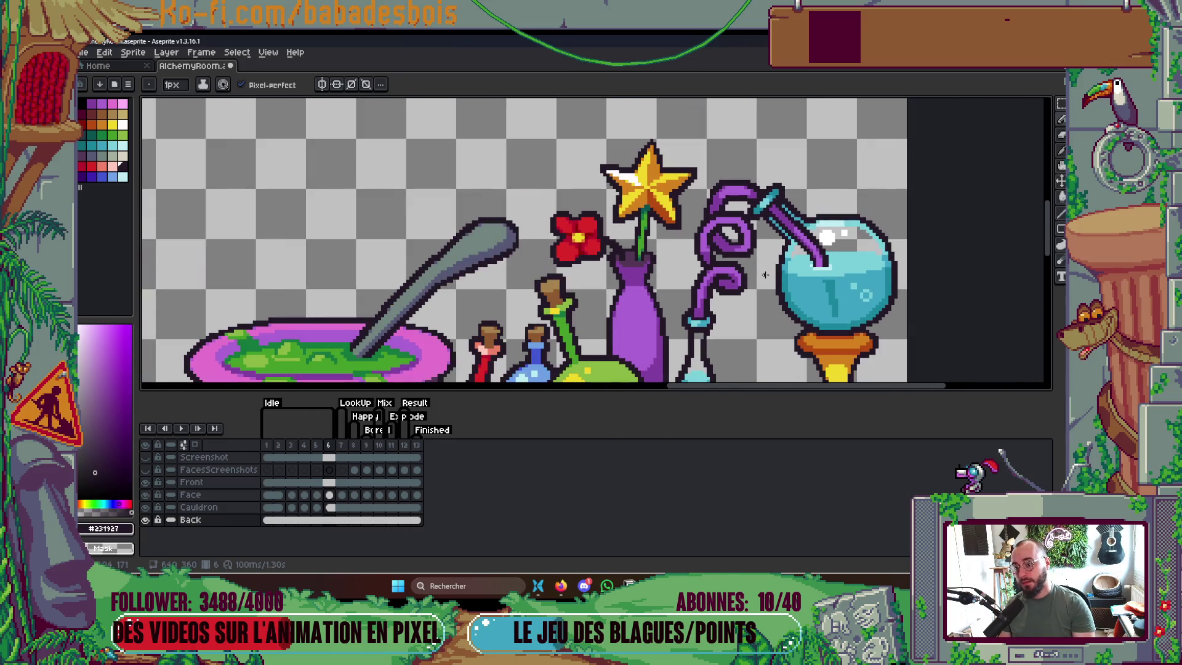
pyautogui.scroll(-2, 781, 294)
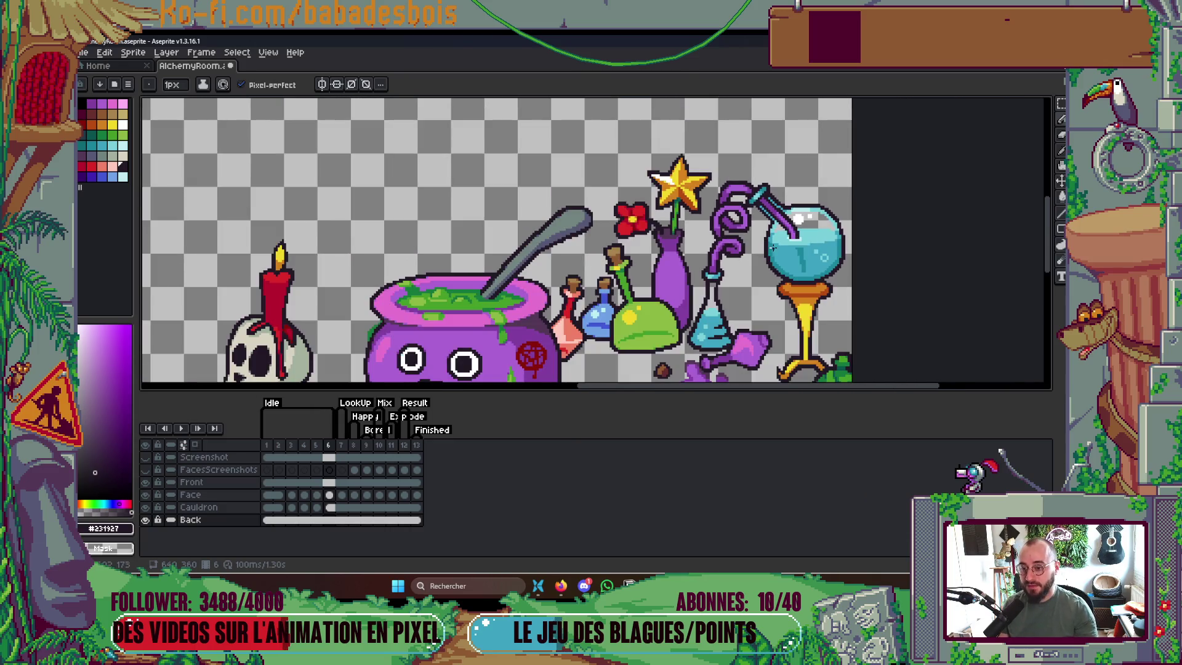
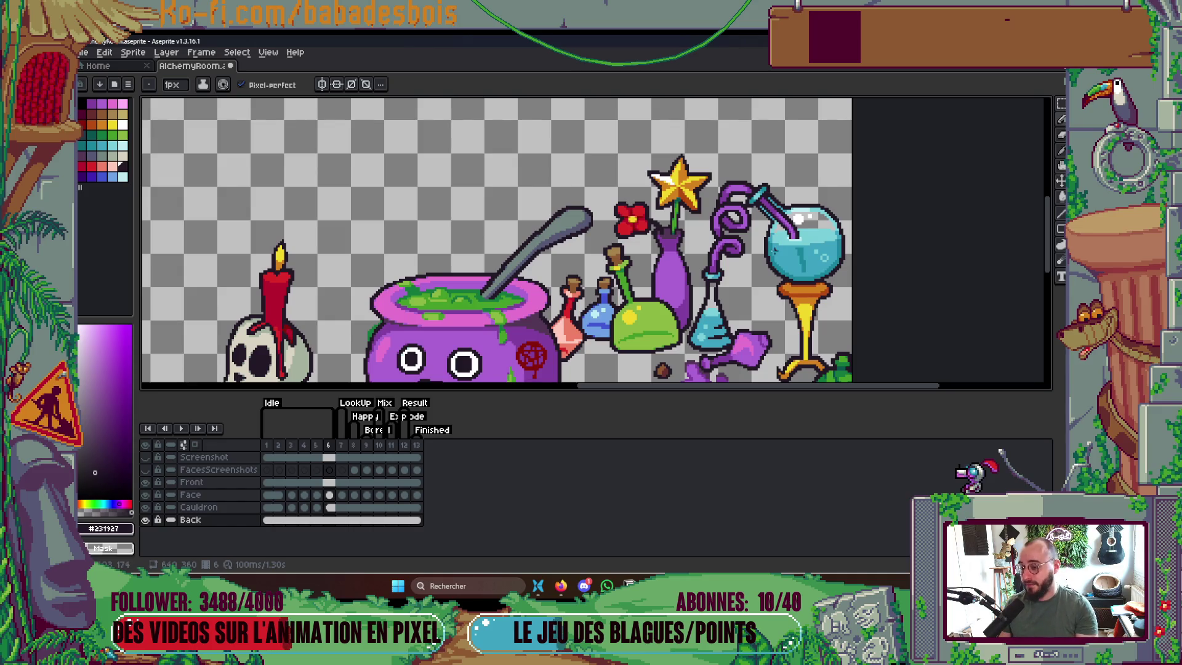
# Hide the timeline and save the alchemy room sprite
pyautogui.press('Tab')
pyautogui.press('Tab')
pyautogui.press('Tab')
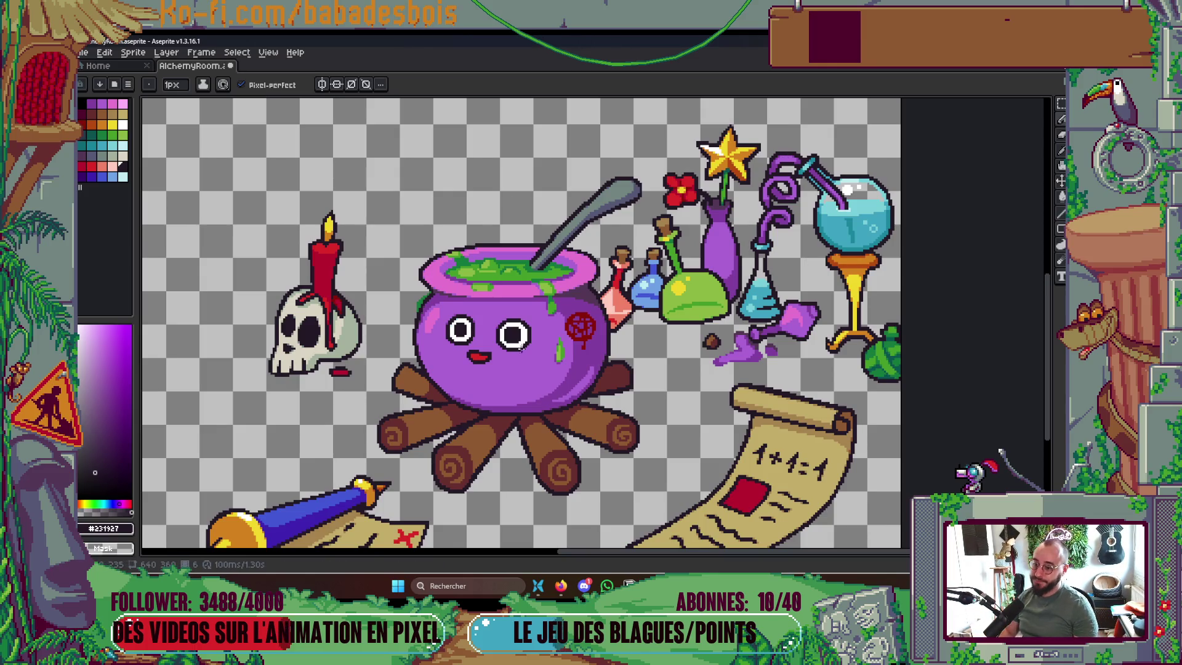
pyautogui.scroll(-2, 659, 431)
pyautogui.hotkey('ctrl', 's')
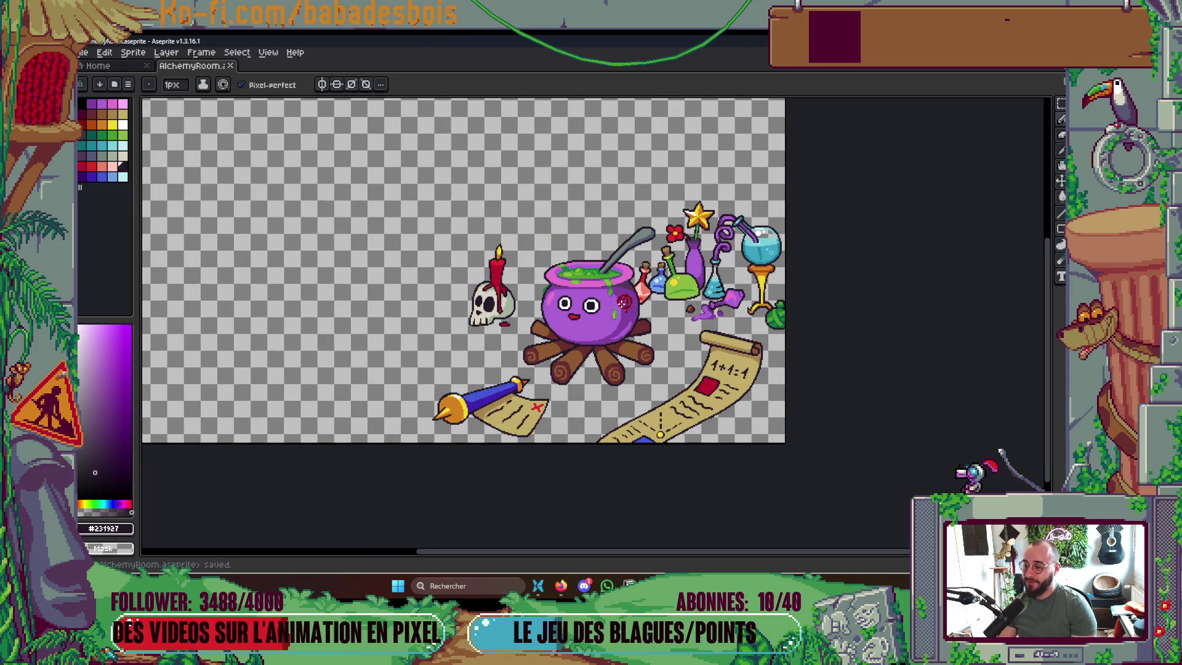
pyautogui.scroll(5, 573, 245)
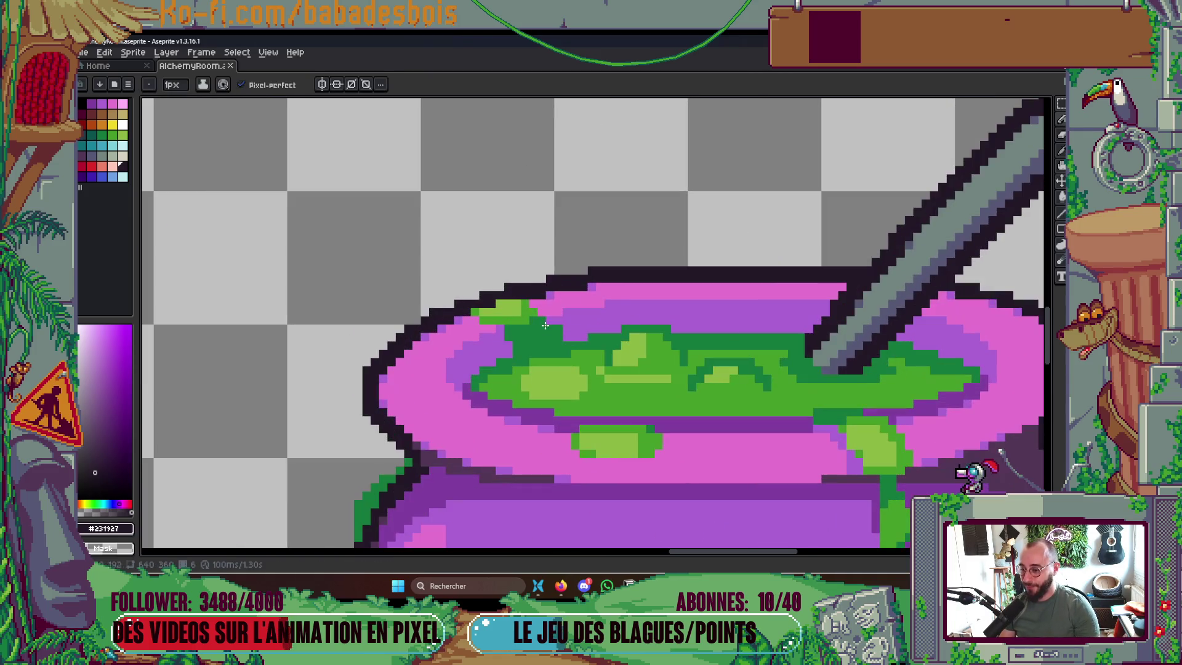
pyautogui.press('v')
pyautogui.press('b')
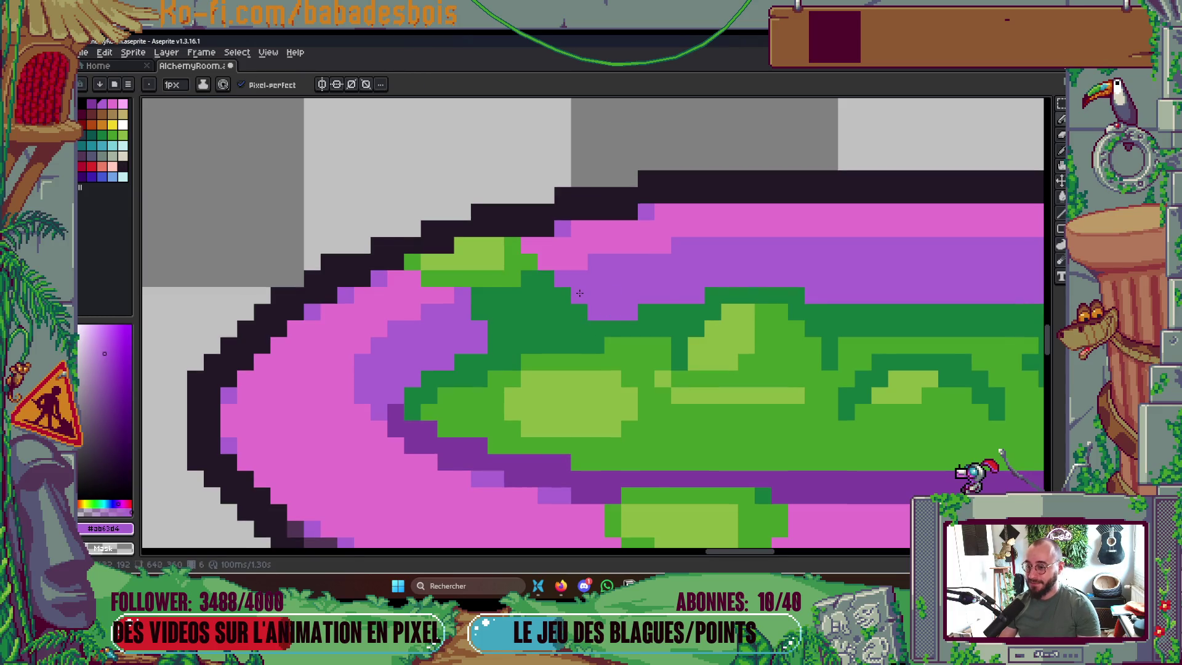
pyautogui.scroll(-1, 625, 302)
pyautogui.scroll(-5, 677, 314)
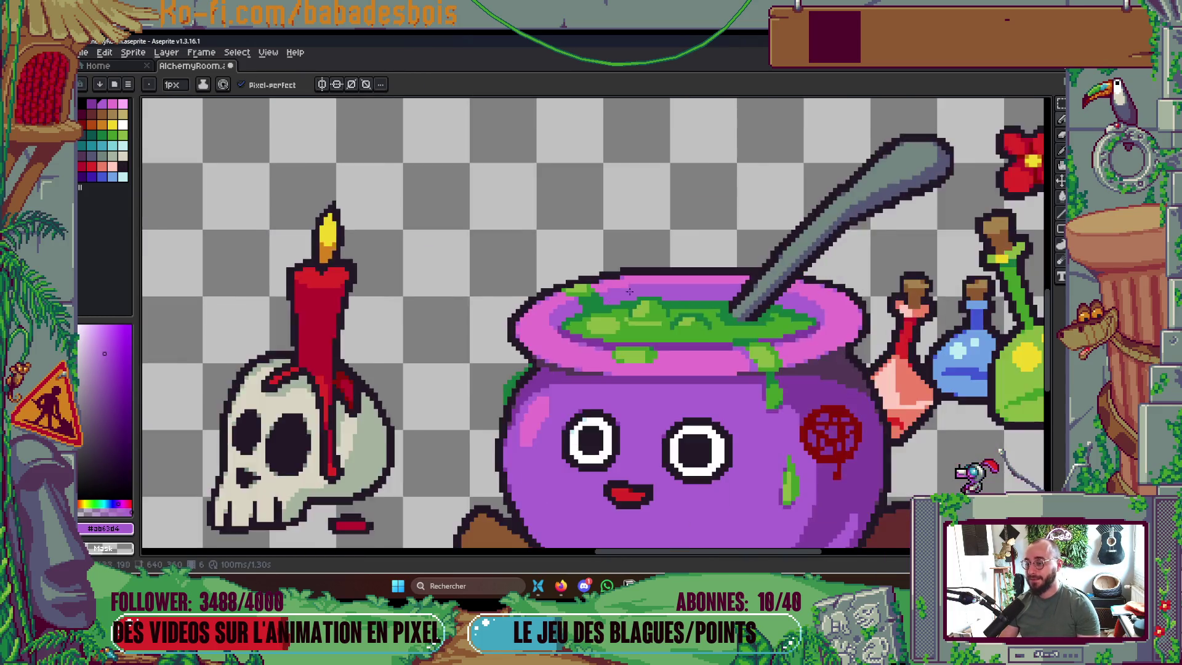
pyautogui.press('v')
pyautogui.hotkey('ctrl', 's')
pyautogui.press('b')
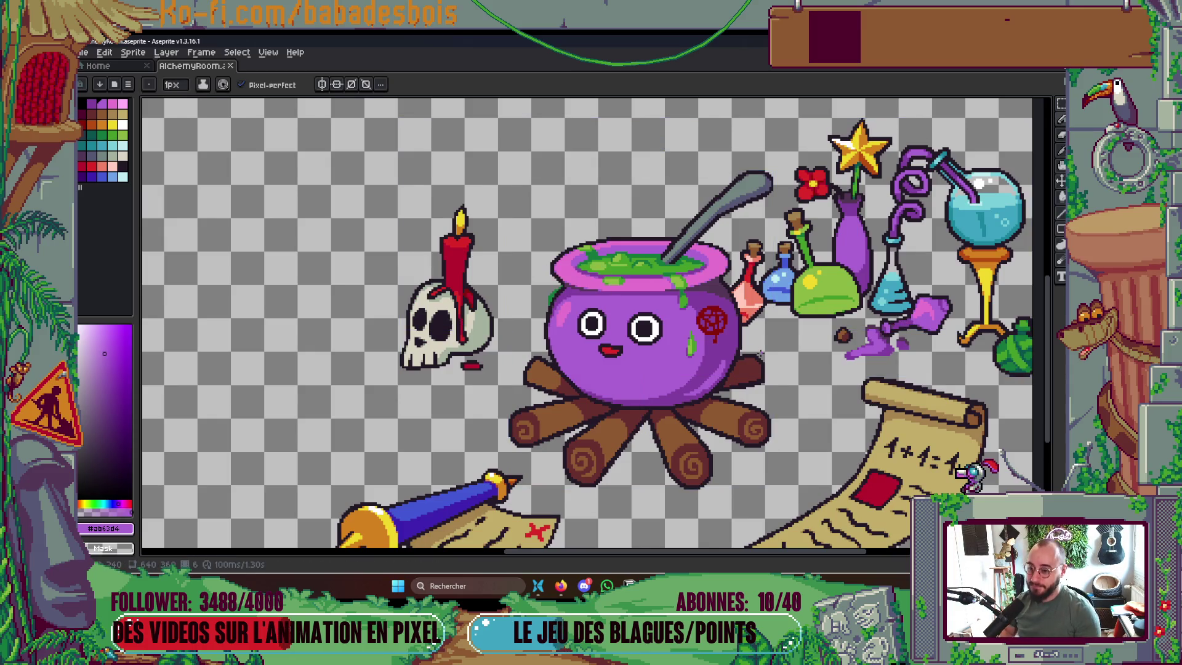
# Step forward to frame 8, where the cauldron shows its toothy grin
pyautogui.press('Right')
pyautogui.press('Right')
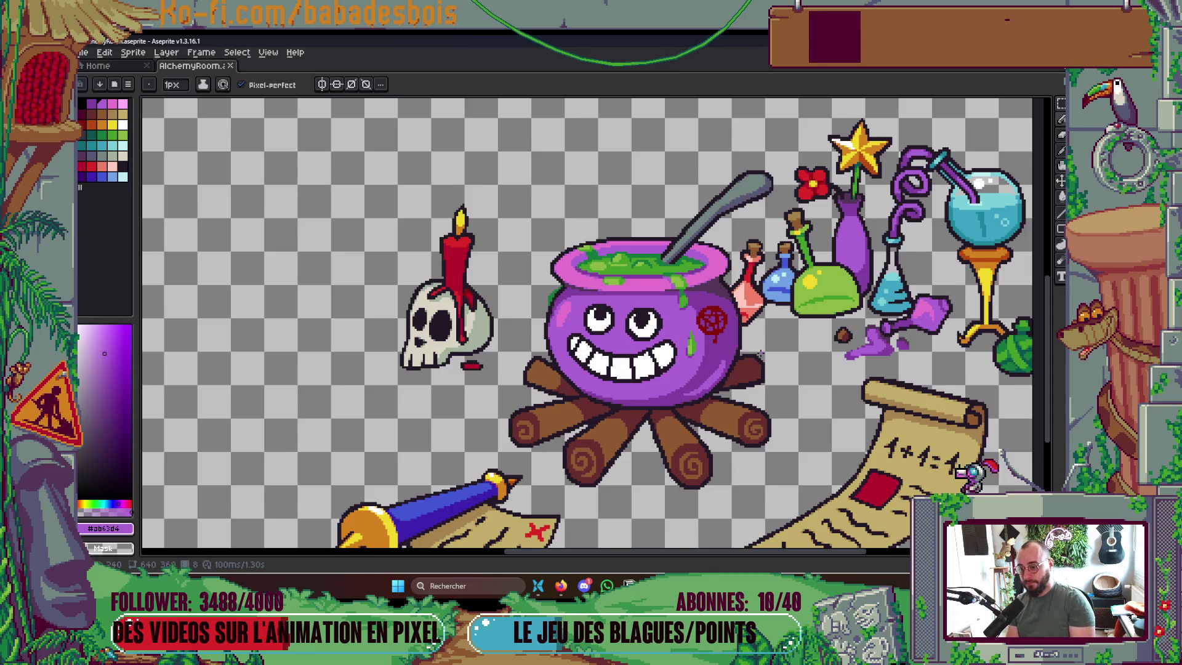
pyautogui.press('Left')
pyautogui.press('Left')
pyautogui.press('Right')
pyautogui.press('Right')
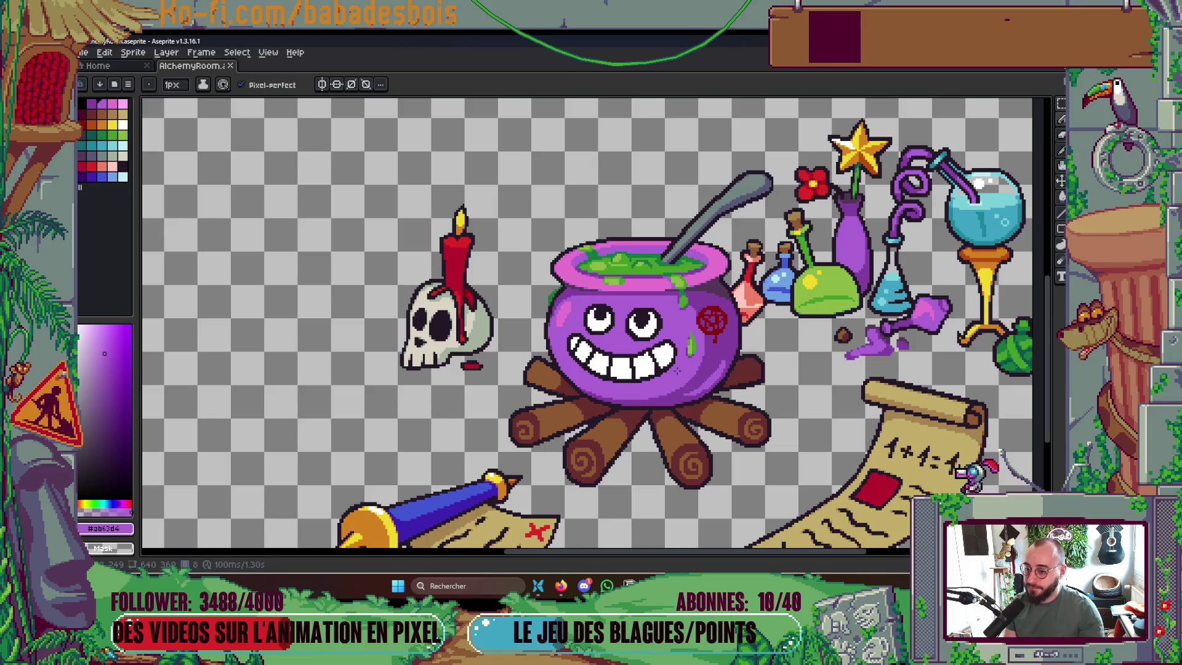
pyautogui.scroll(4, 674, 363)
# Eyedrop white and repaint the stray dark pixels around the right eye on frame 8
pyautogui.keyDown('alt'); pyautogui.click(664, 317); pyautogui.keyUp('alt')
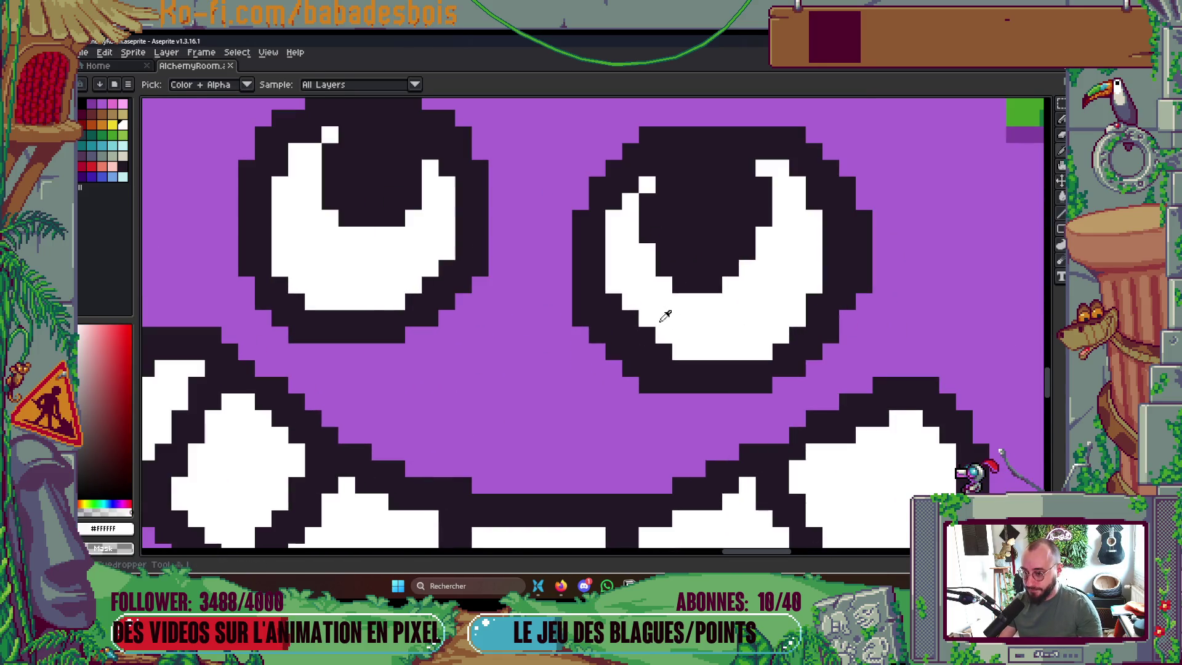
pyautogui.moveTo(647, 335); pyautogui.dragTo(635, 321)
pyautogui.click(664, 343)
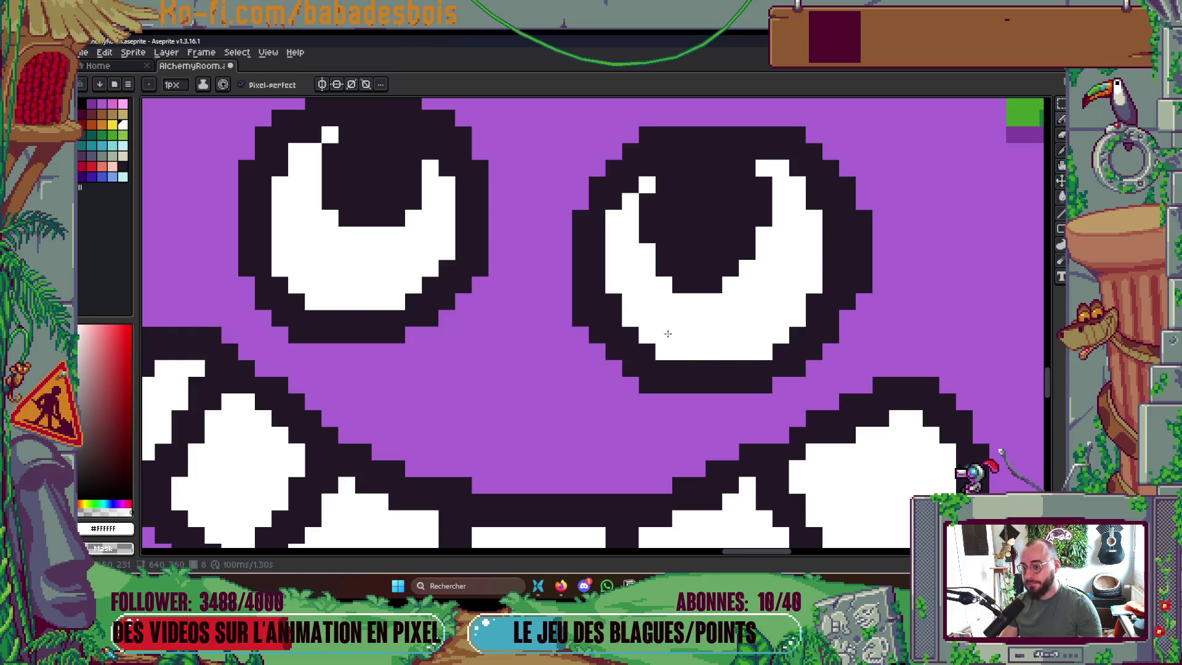
pyautogui.click(620, 301)
pyautogui.scroll(-4, 809, 258)
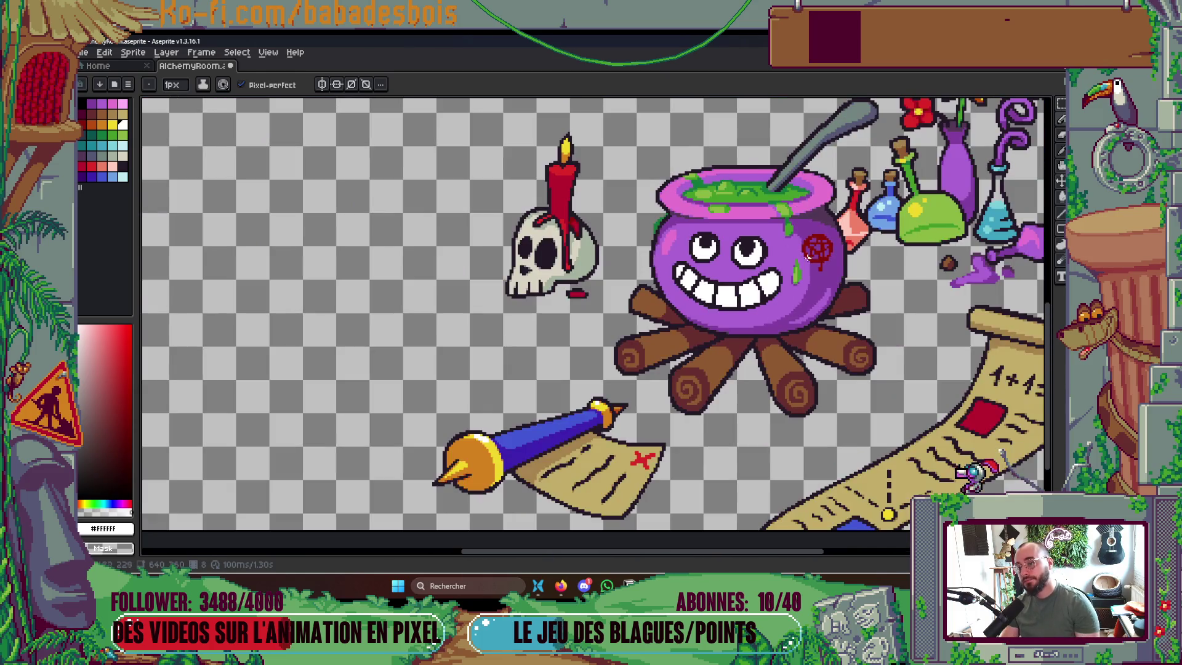
pyautogui.scroll(-2, 809, 258)
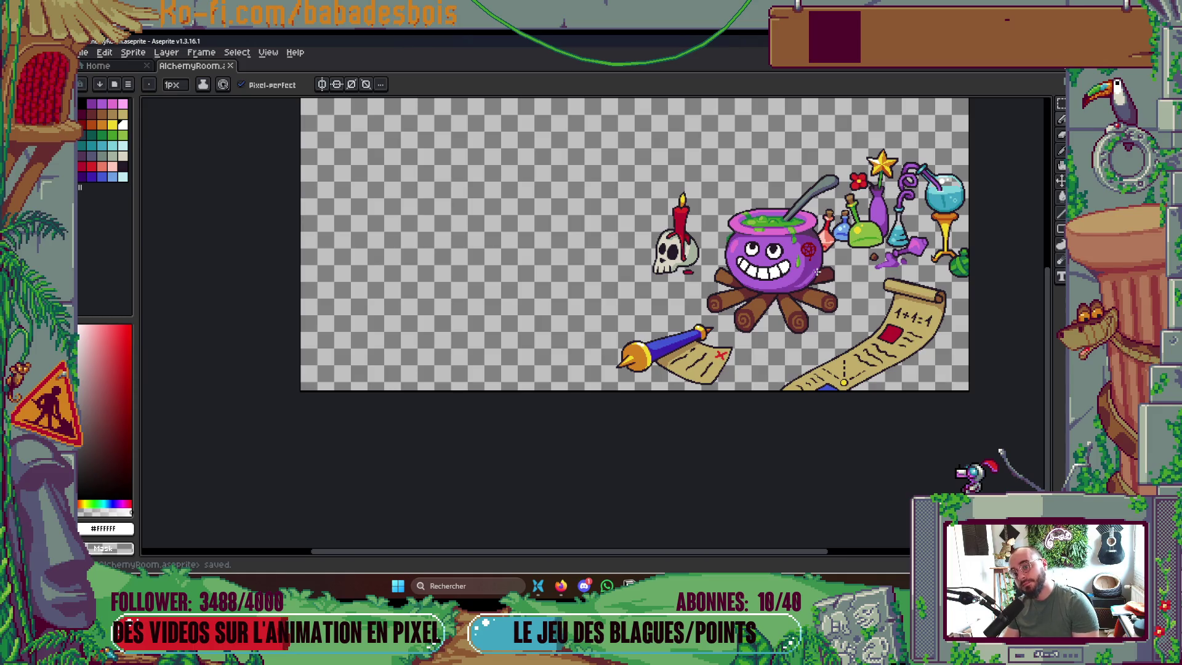
# Compare the small-smile, toothy-grin and sleepy-frown frames
pyautogui.press('Right')
pyautogui.press('Left')
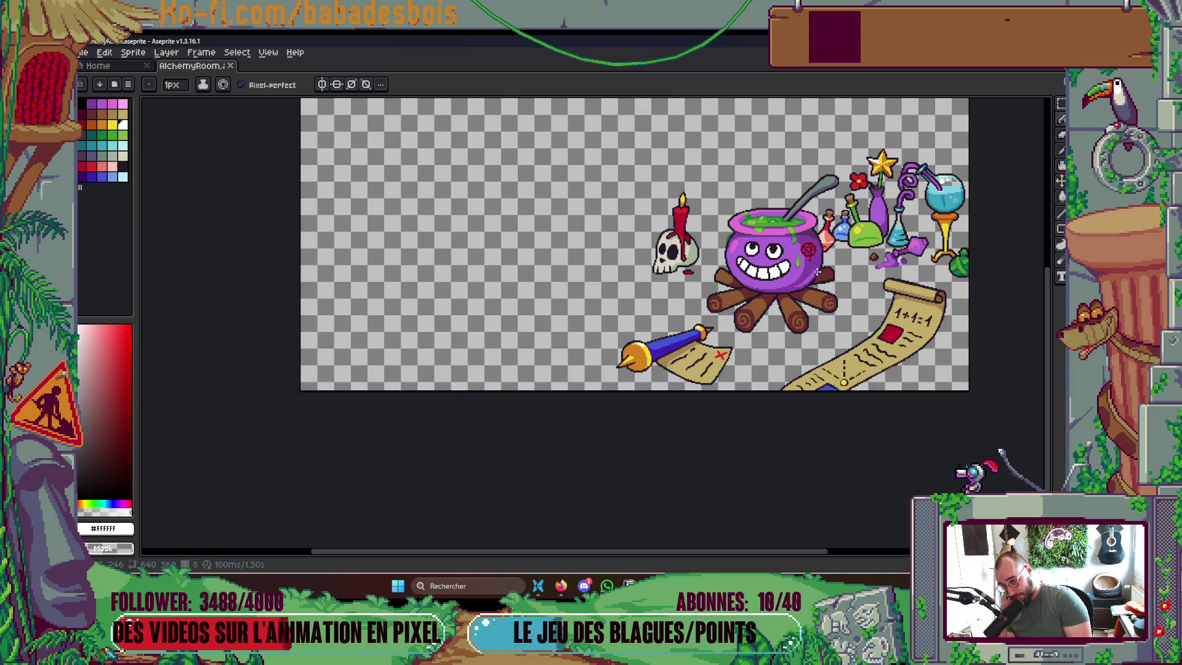
pyautogui.press('Right')
pyautogui.press('Left')
pyautogui.press('Right')
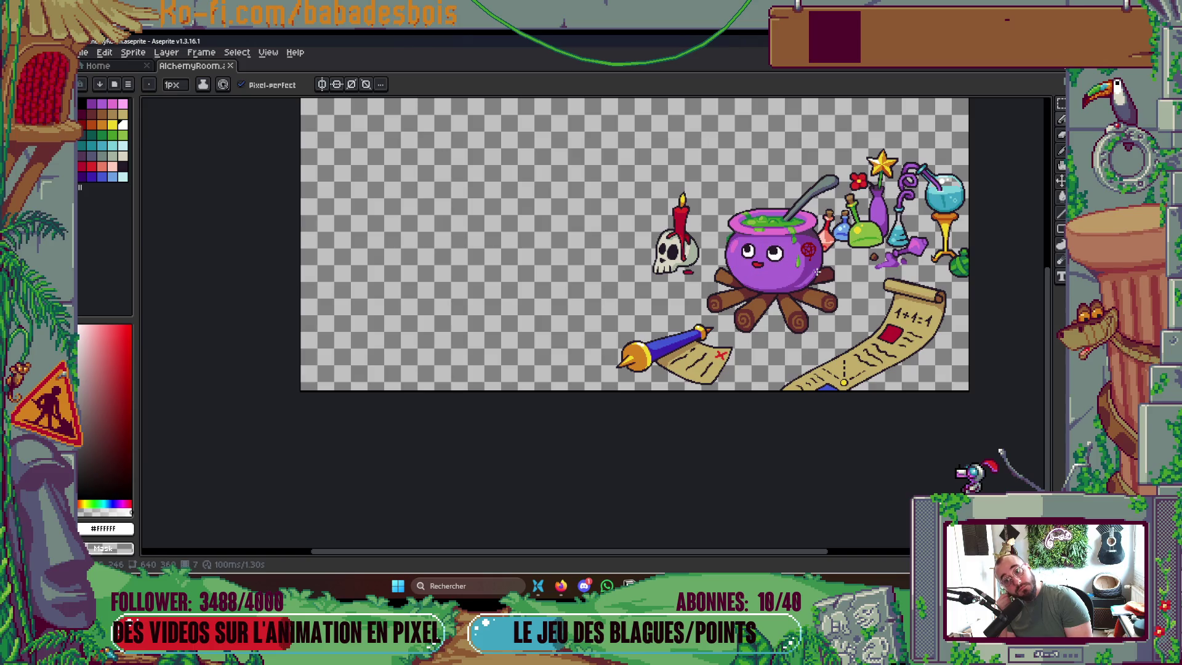
pyautogui.press('Left')
pyautogui.press('Right')
pyautogui.press('Left')
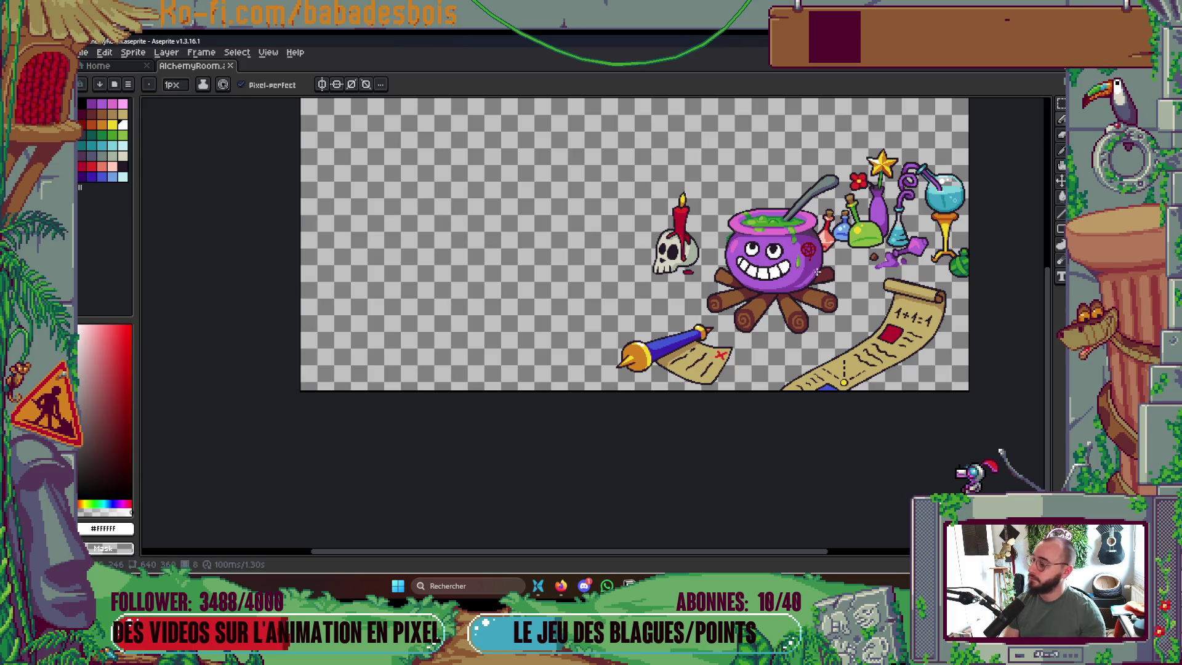
pyautogui.scroll(5, 748, 240)
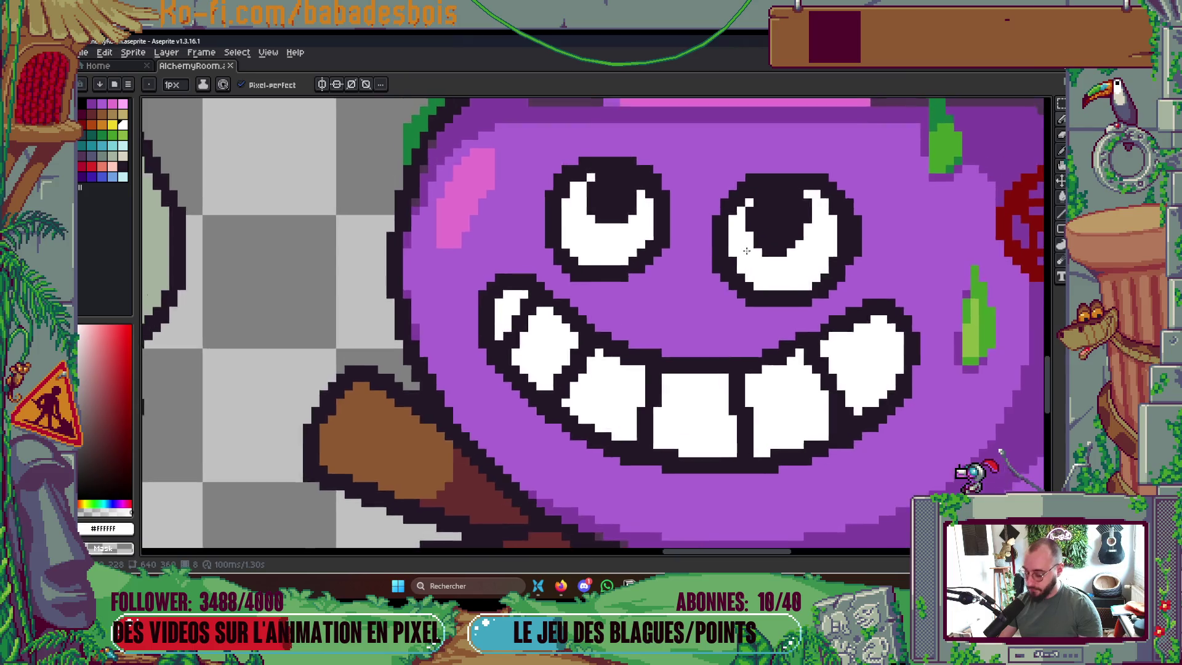
# On frame 9, eyedrop the dark outline #231927 and round the left eye's top-left corner
pyautogui.press('i')
pyautogui.scroll(-4, 748, 240)
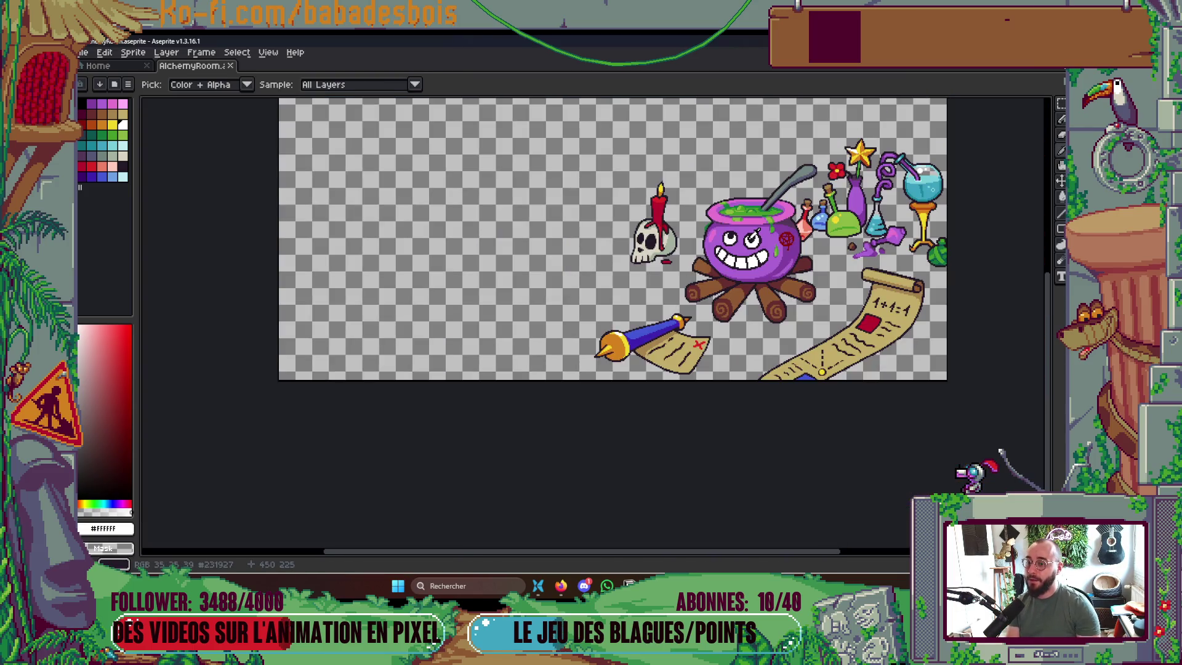
pyautogui.press('Right')
pyautogui.press('Left')
pyautogui.press('Right')
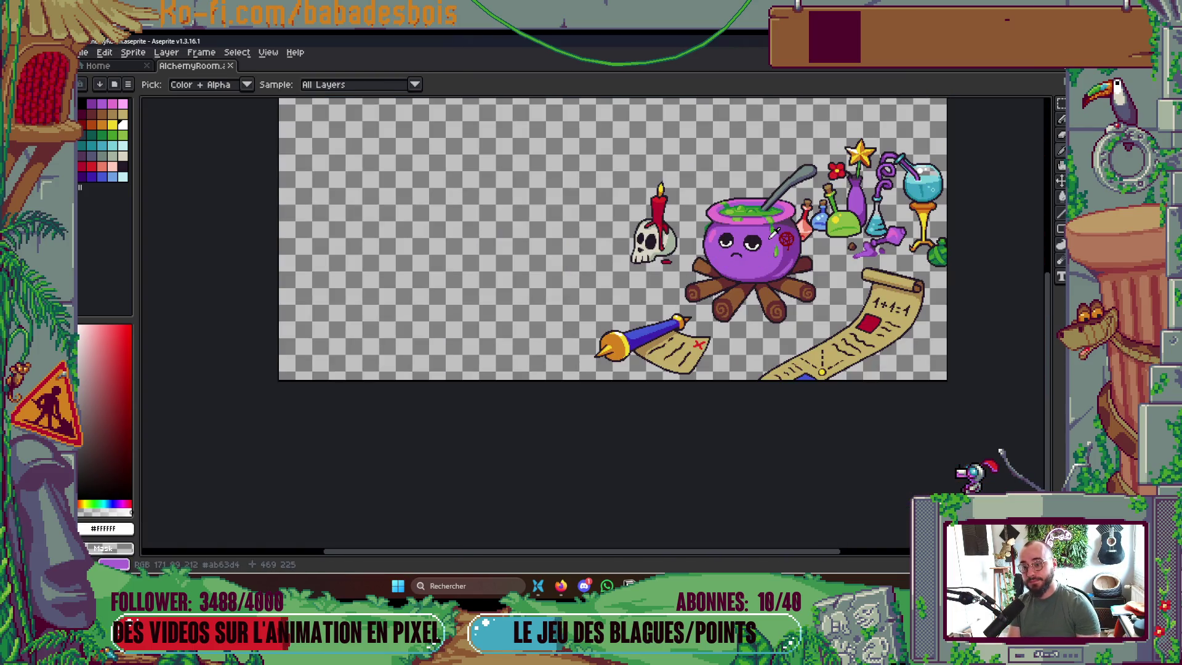
pyautogui.scroll(5, 769, 233)
pyautogui.click(559, 213)
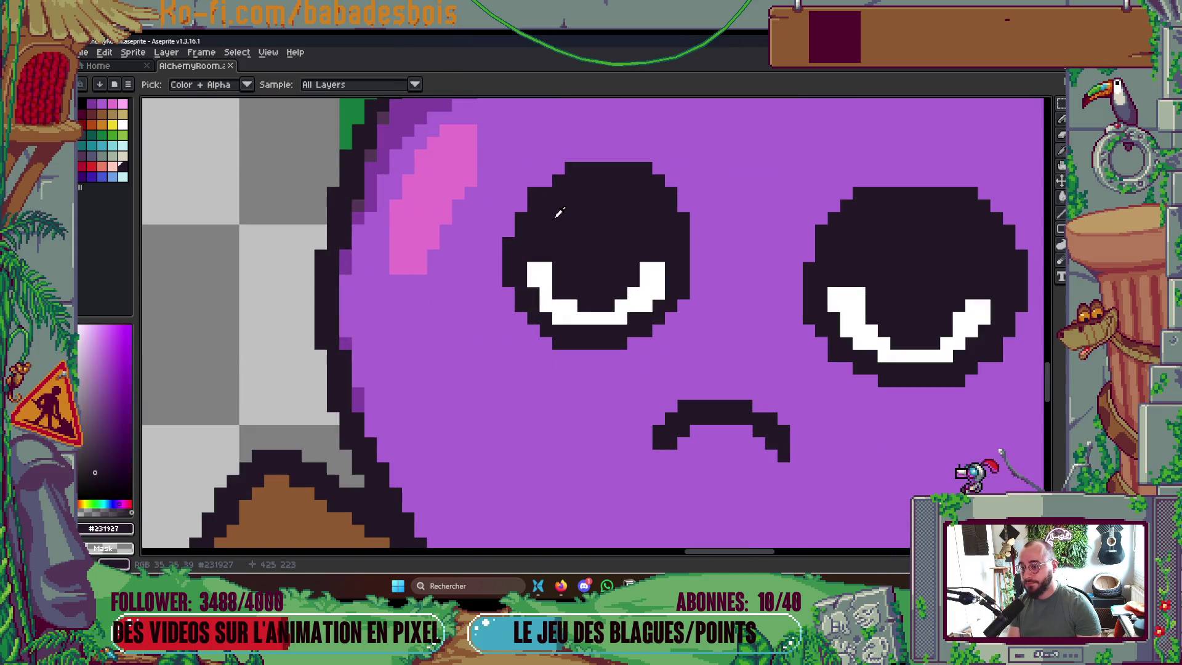
pyautogui.click(546, 180)
pyautogui.click(558, 168)
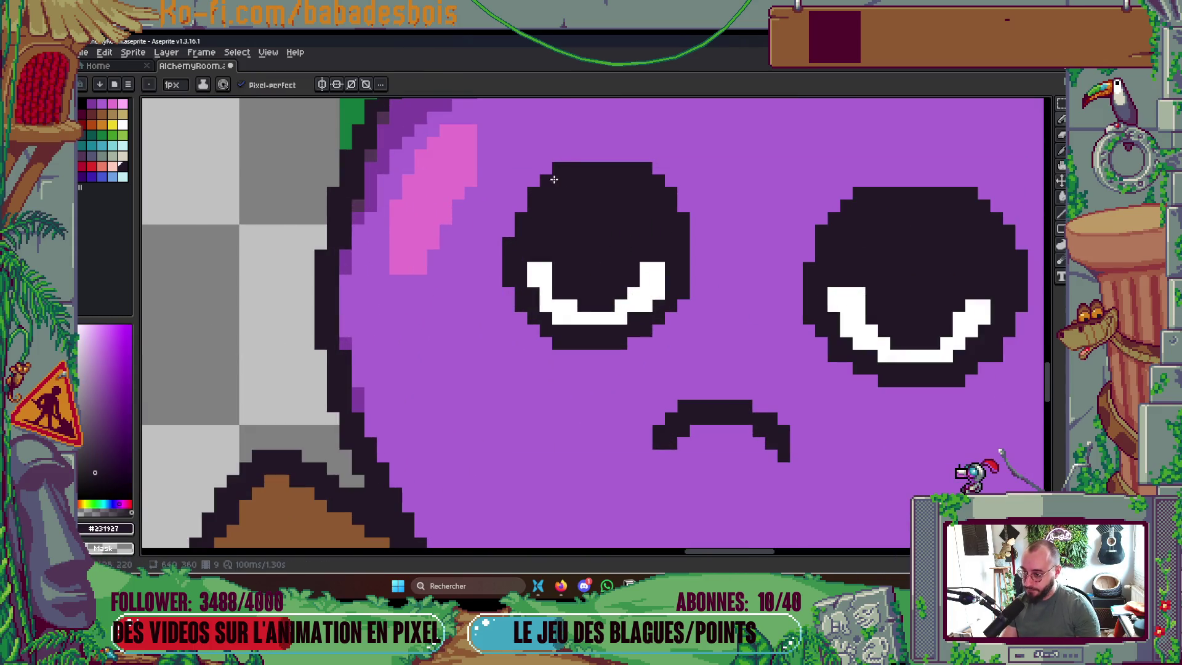
# Save the sprite and bring back the timeline with layers and frame tags
pyautogui.scroll(-4, 509, 226)
pyautogui.hotkey('ctrl', 's')
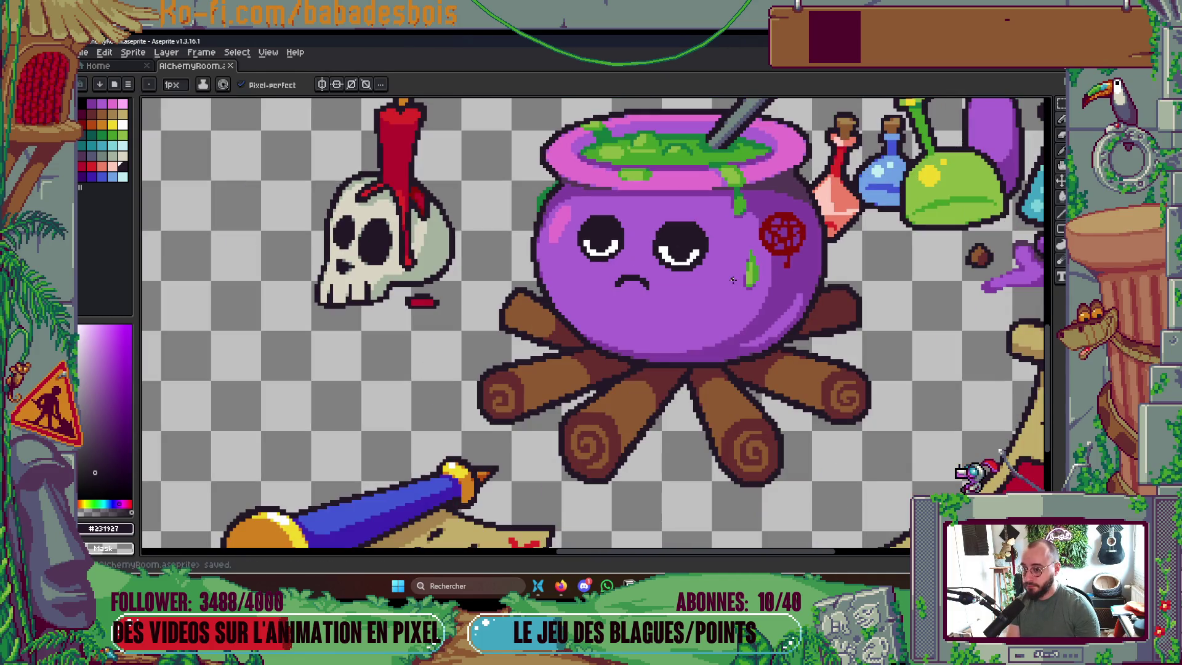
pyautogui.scroll(3, 680, 257)
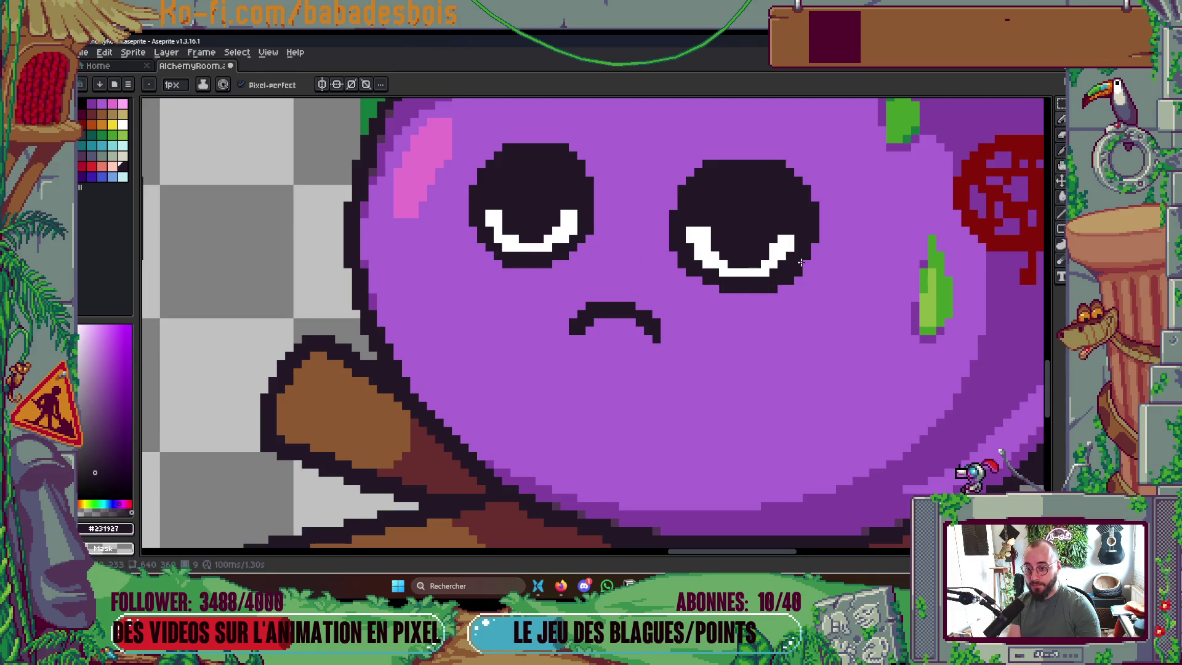
pyautogui.scroll(-3, 816, 245)
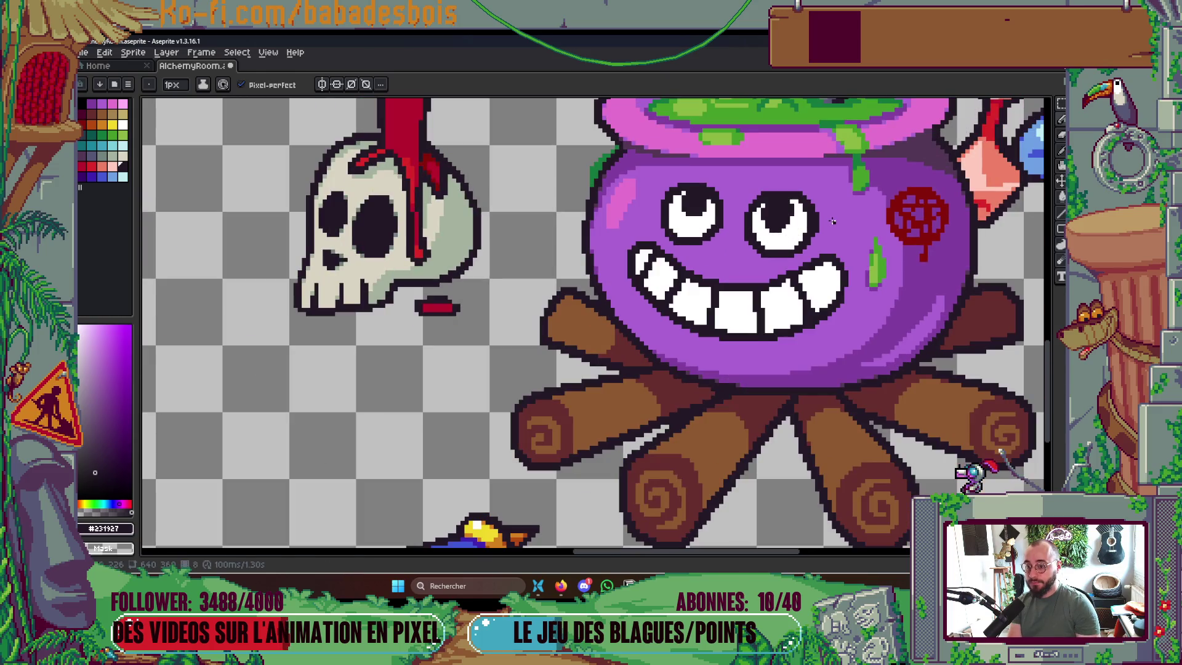
pyautogui.scroll(3, 750, 220)
pyautogui.scroll(-3, 737, 219)
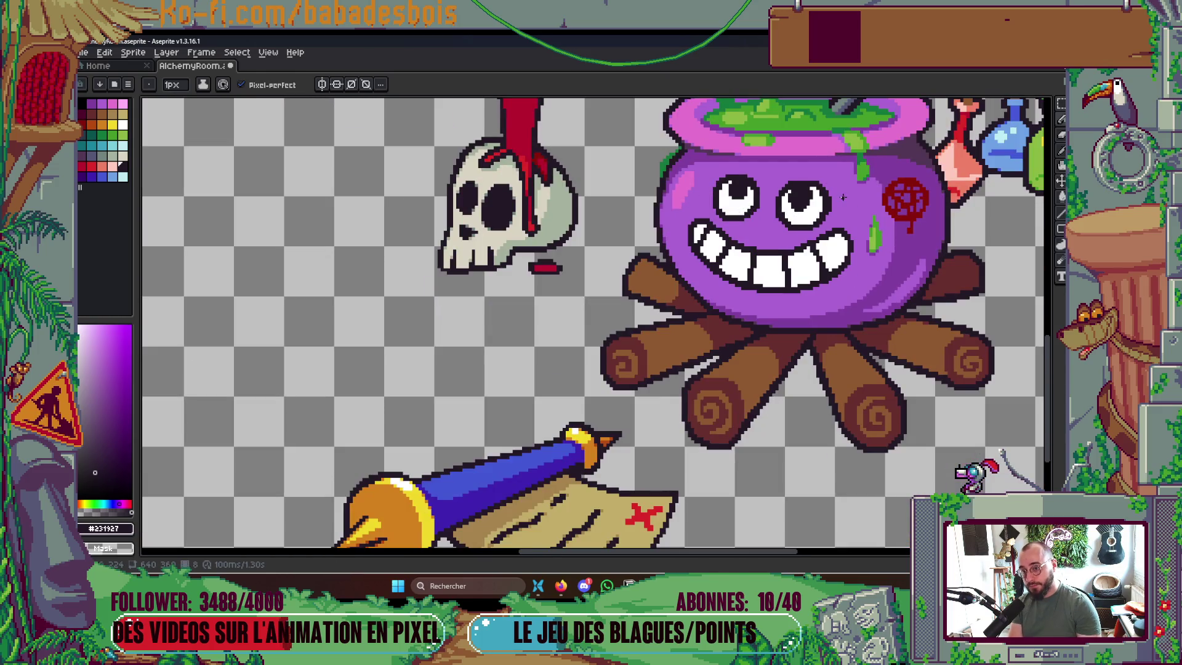
pyautogui.scroll(3, 776, 232)
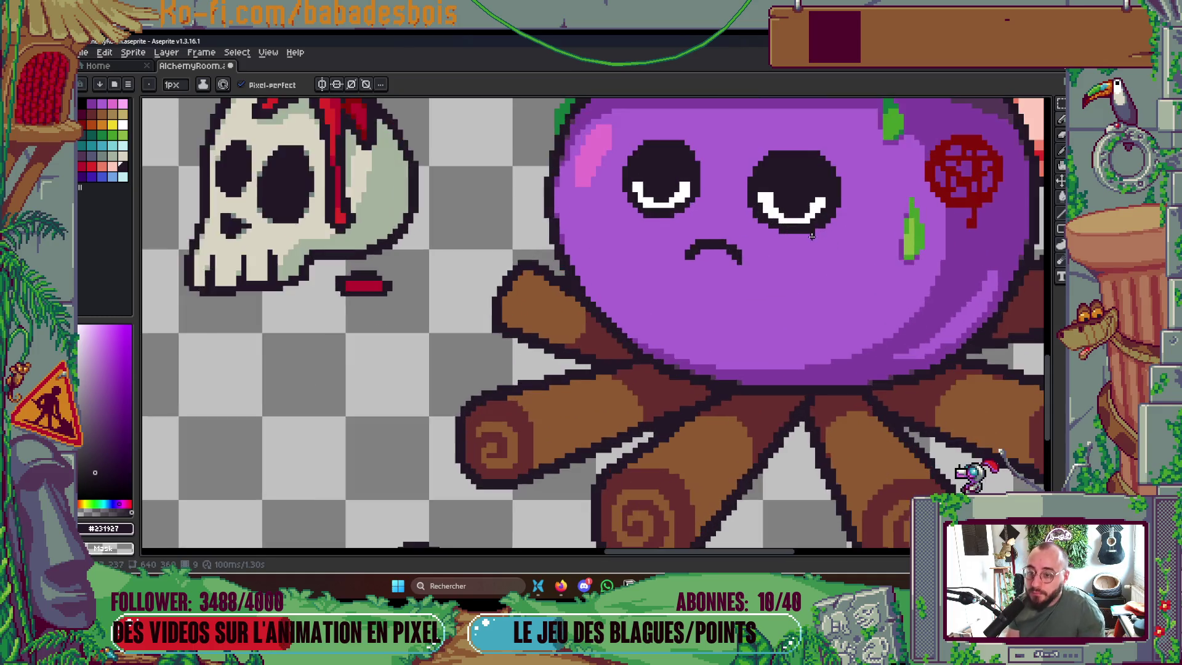
pyautogui.scroll(-3, 769, 212)
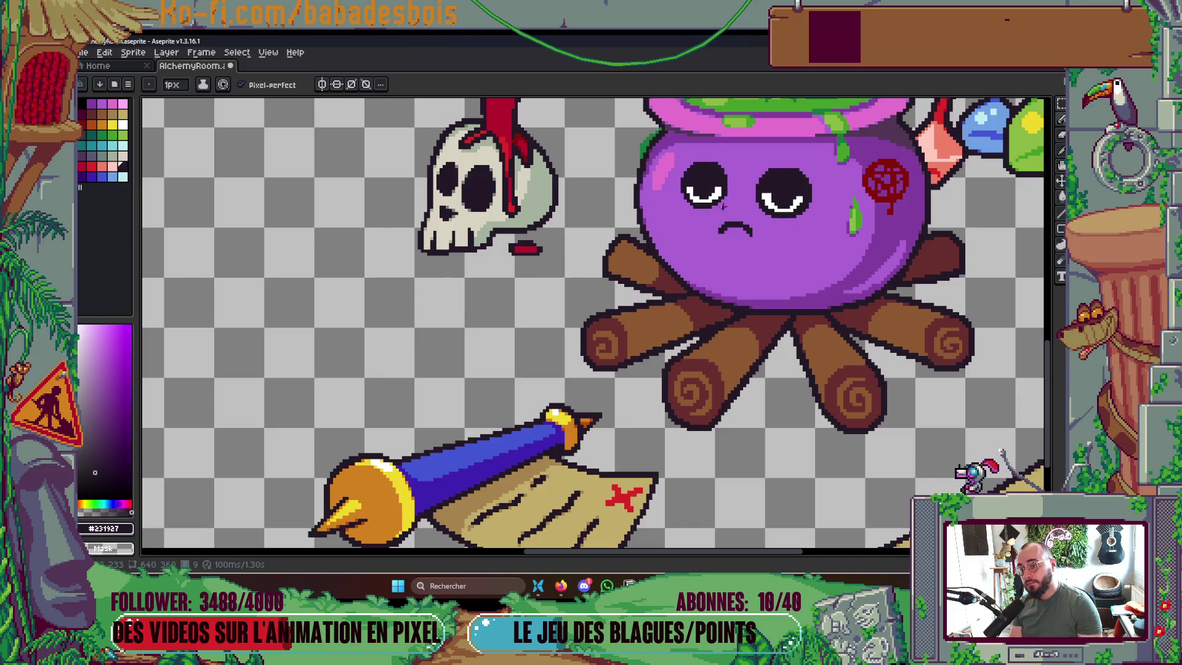
pyautogui.scroll(3, 722, 206)
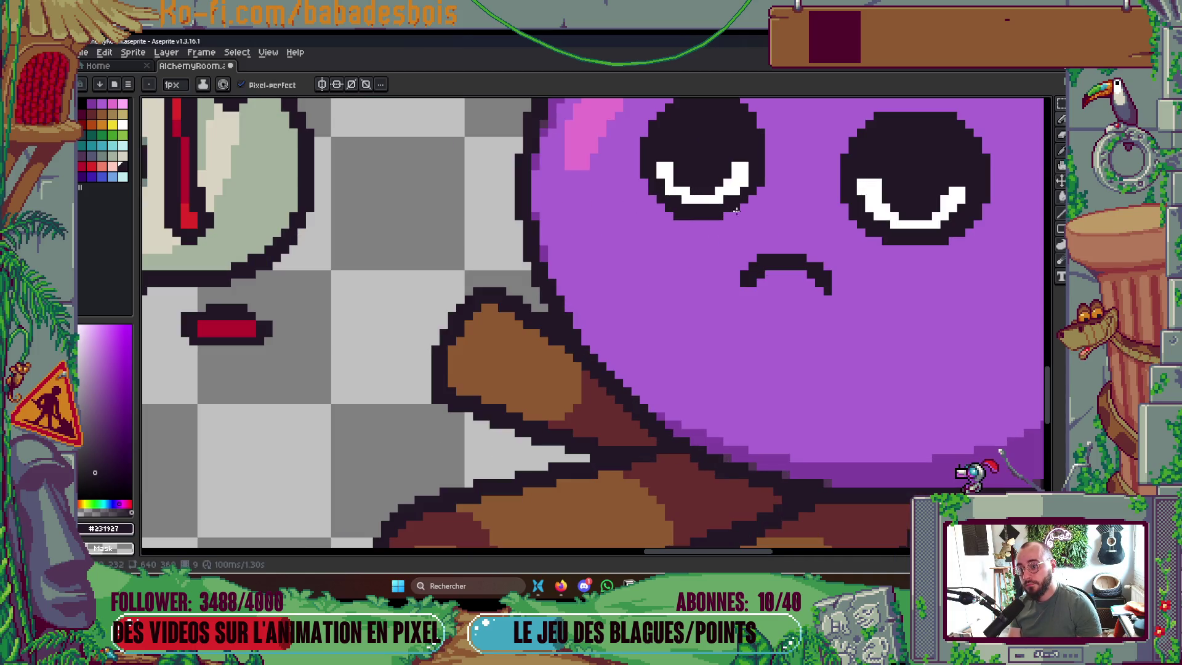
pyautogui.scroll(-4, 736, 210)
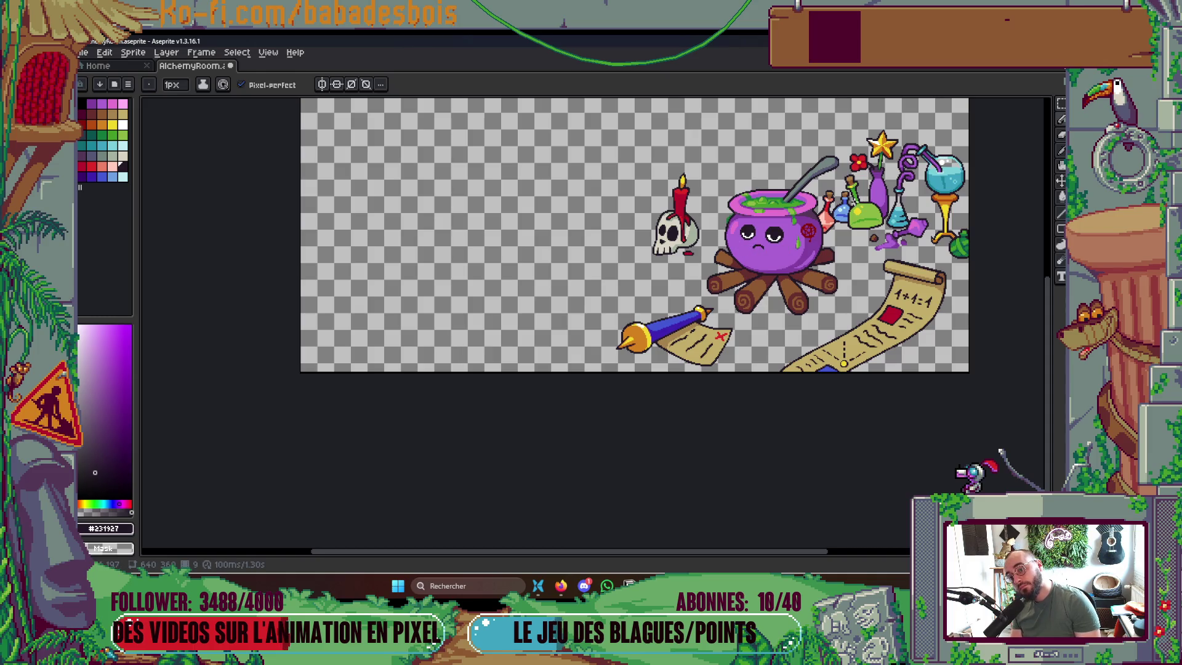
pyautogui.press('Tab')
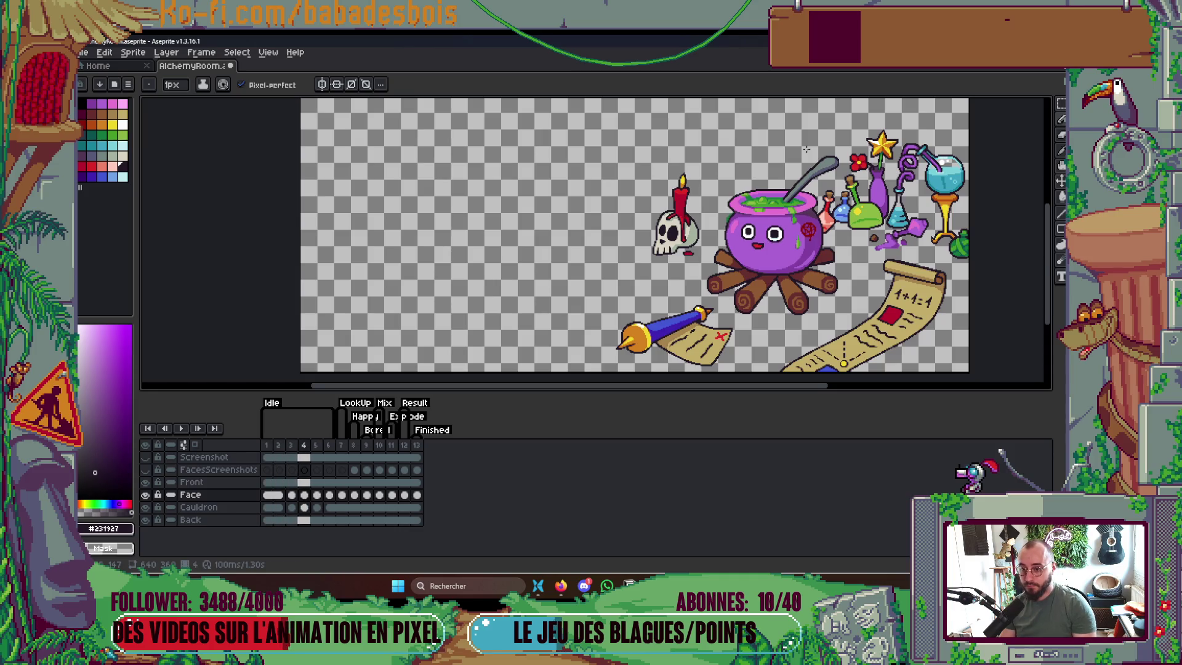
# Hide the timeline and choose a light cyan palette colour for eye highlights
pyautogui.press('Tab')
pyautogui.scroll(4, 795, 250)
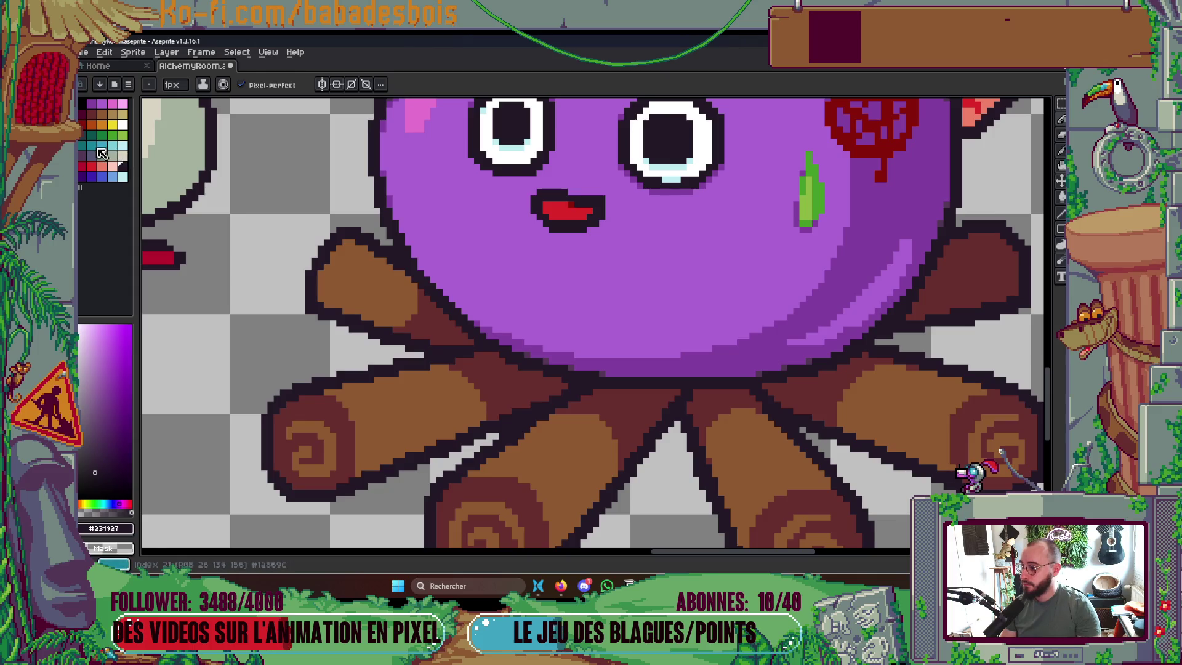
pyautogui.click(100, 147)
pyautogui.scroll(-2, 671, 179)
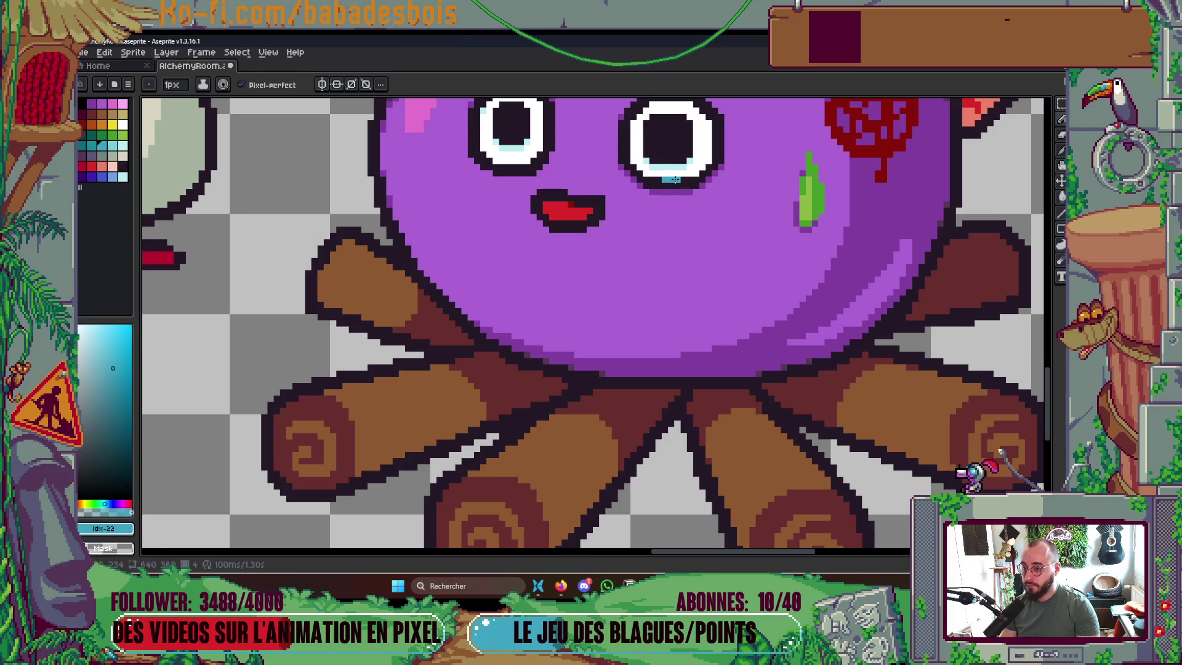
pyautogui.scroll(-2, 712, 170)
pyautogui.scroll(-2, 720, 173)
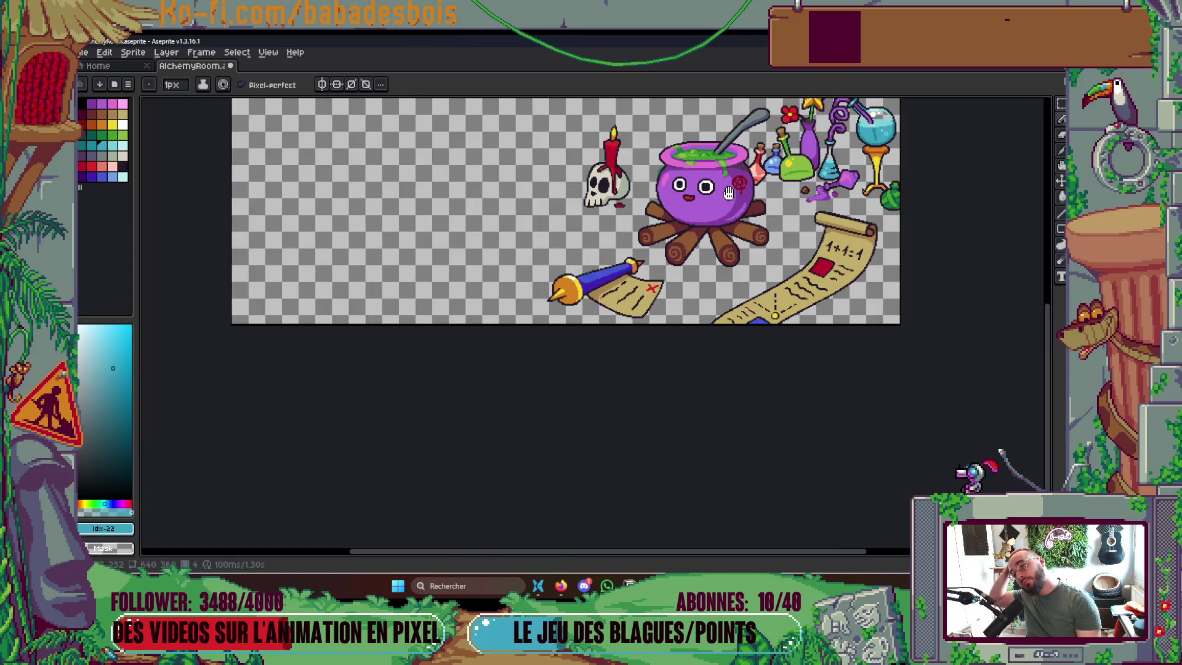
pyautogui.scroll(3, 722, 192)
pyautogui.press('Right')
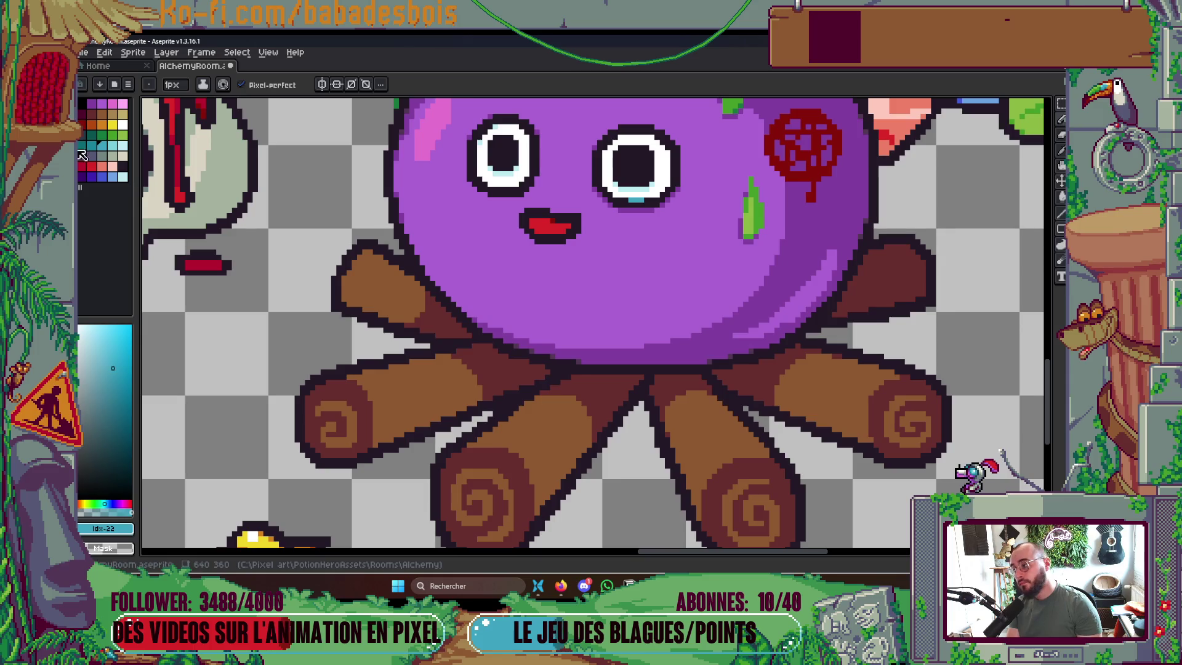
pyautogui.press('[')
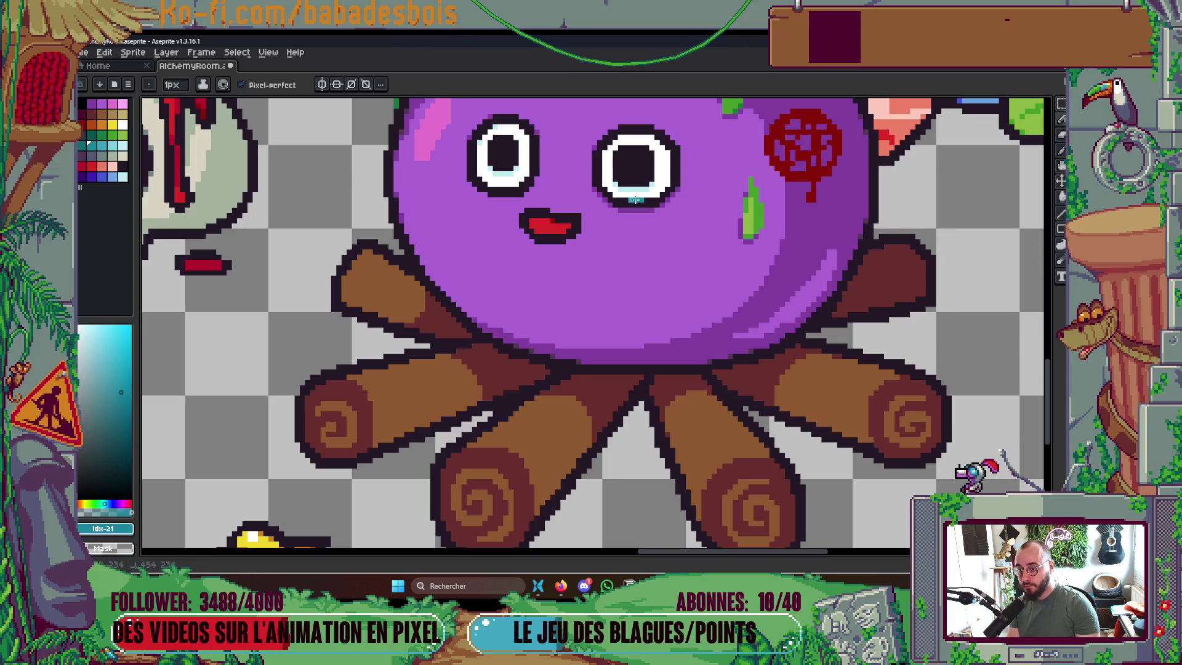
pyautogui.scroll(-2, 717, 180)
pyautogui.scroll(-2, 717, 180)
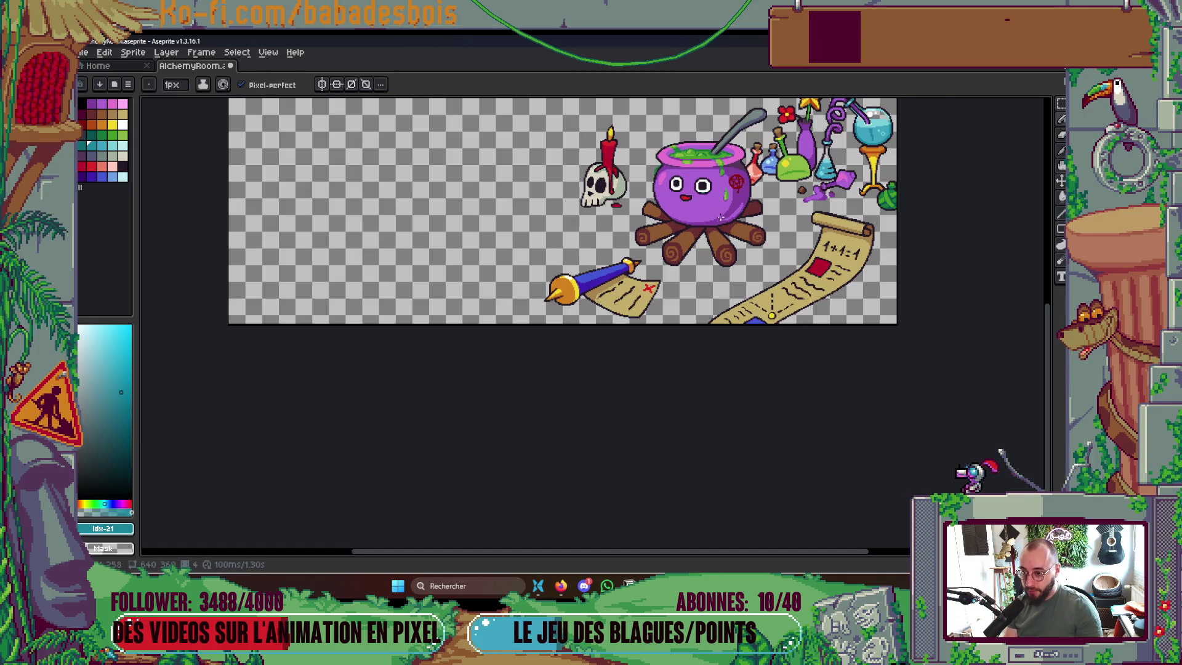
pyautogui.scroll(3, 720, 217)
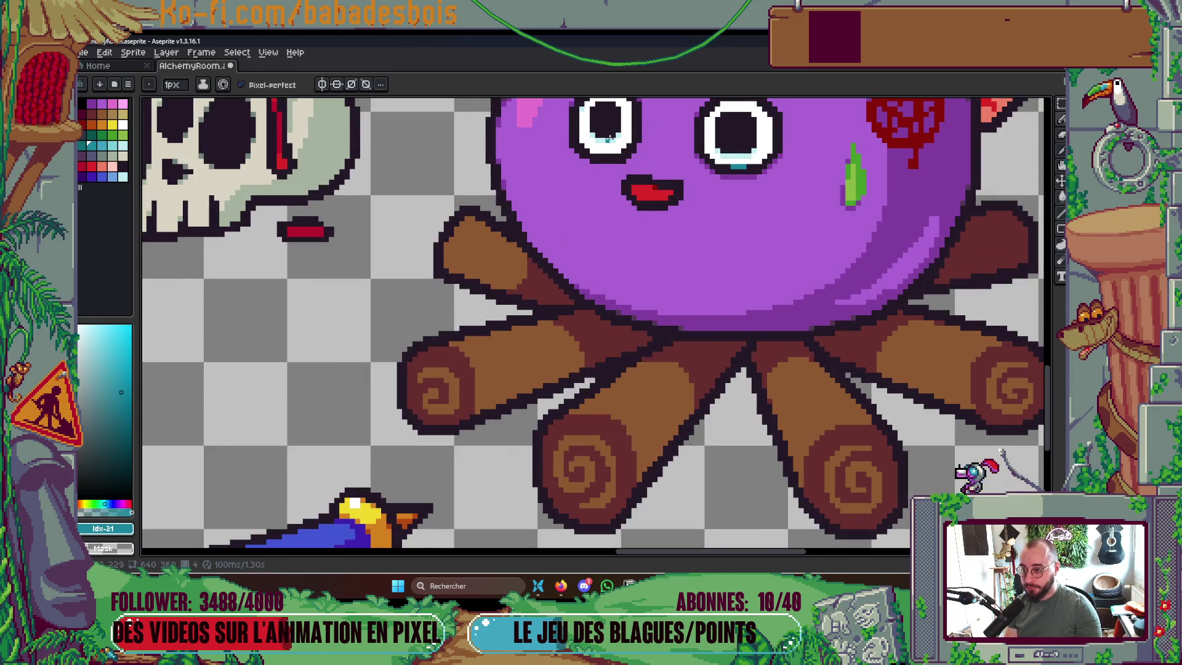
pyautogui.scroll(-1, 608, 137)
pyautogui.scroll(4, 584, 185)
# Paint a light cyan highlight along the bottom row of the left eye
pyautogui.keyDown('alt'); pyautogui.click(562, 223); pyautogui.keyUp('alt')
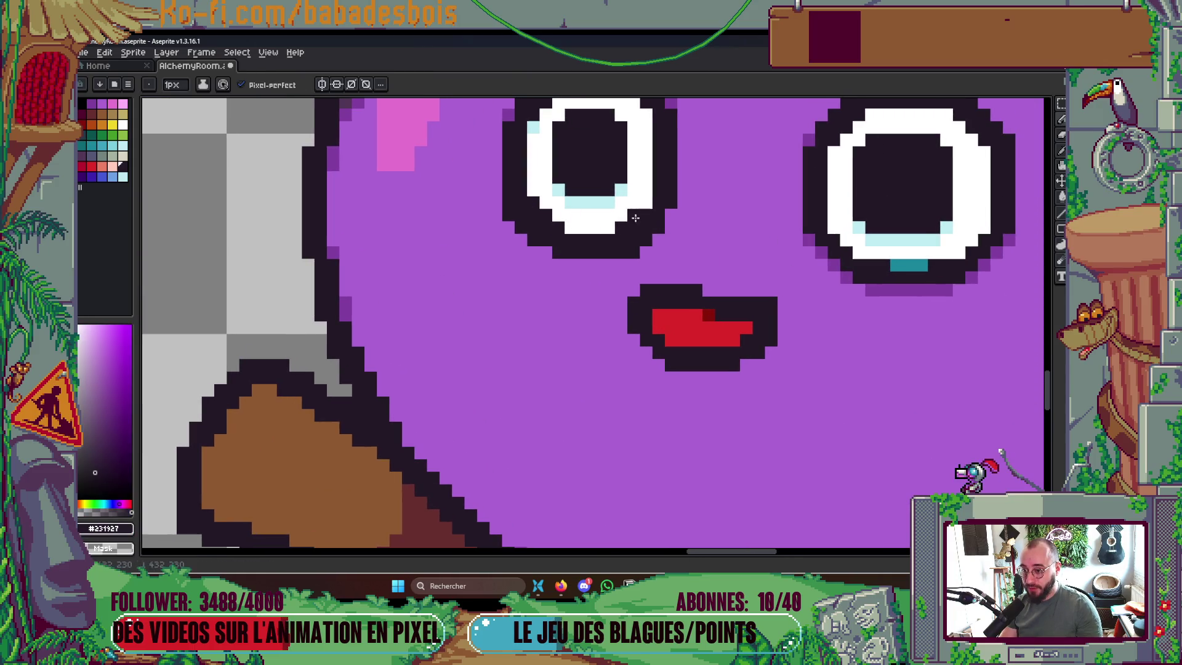
pyautogui.moveTo(645, 208); pyautogui.dragTo(641, 232)
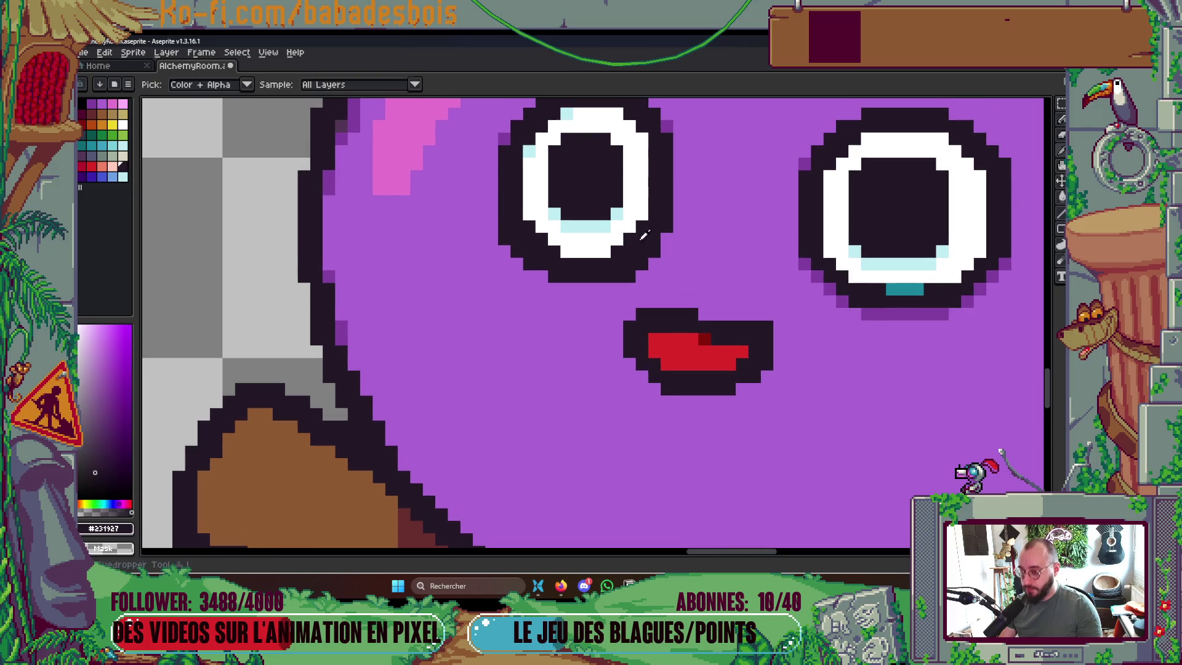
pyautogui.click(91, 145)
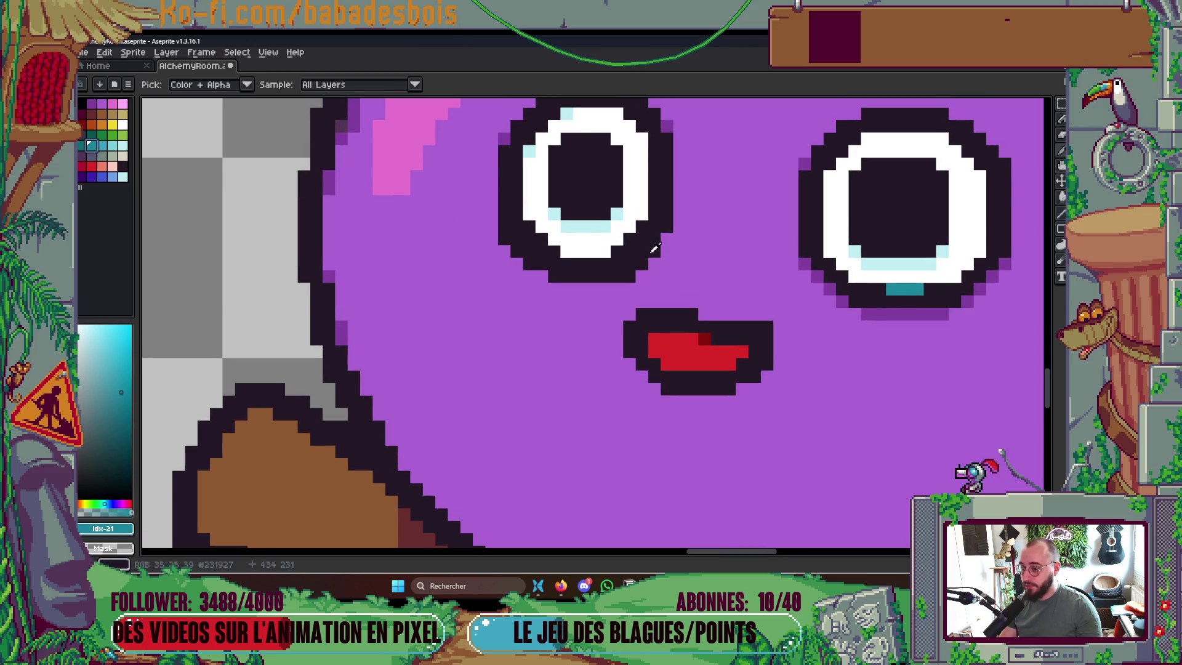
pyautogui.moveTo(608, 251); pyautogui.dragTo(561, 252)
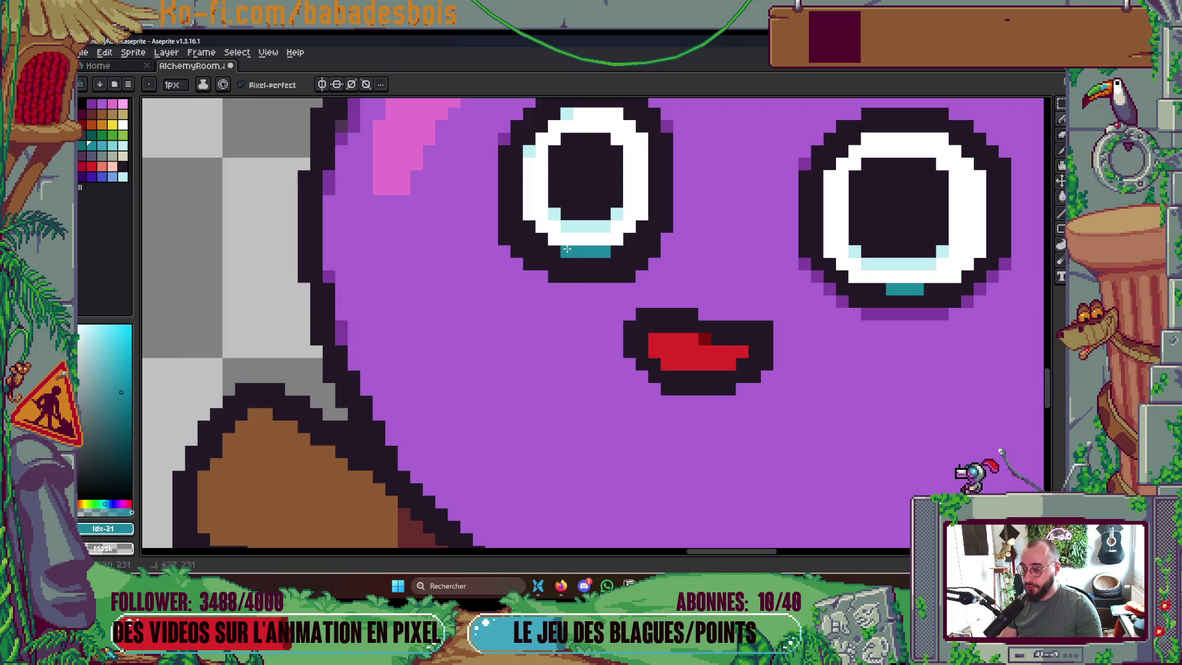
# Shade purple pixels under the left eye's outline and around its lower corners
pyautogui.keyDown('alt'); pyautogui.click(637, 273); pyautogui.keyUp('alt')
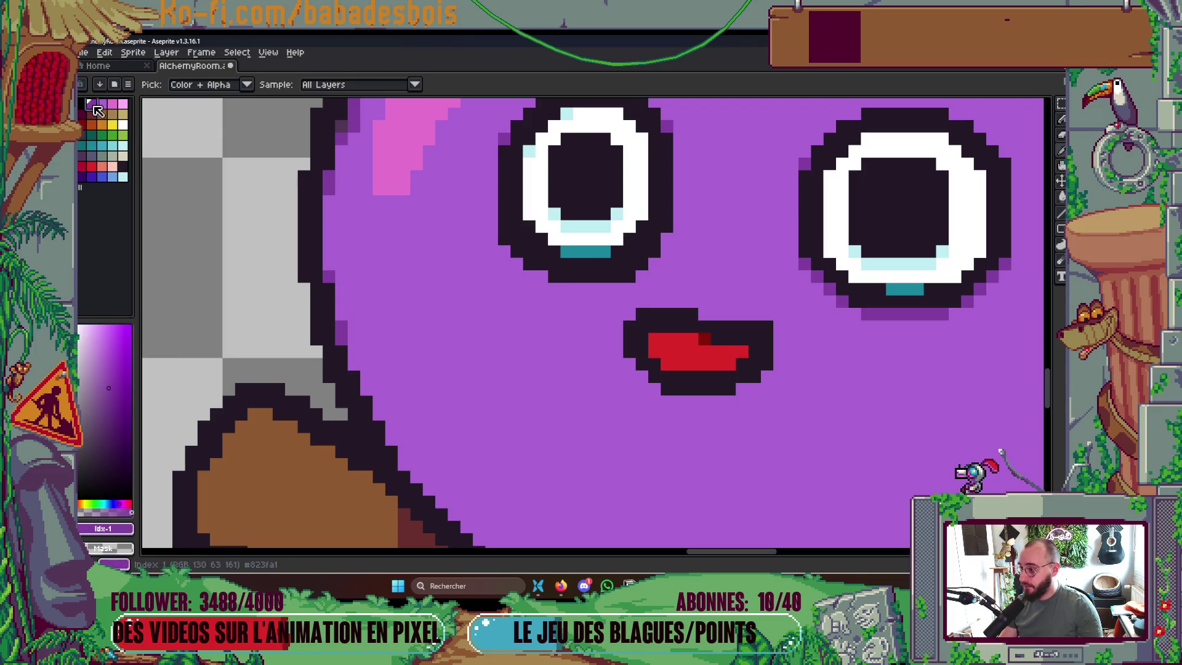
pyautogui.moveTo(629, 276); pyautogui.dragTo(553, 276)
pyautogui.click(642, 263)
pyautogui.click(530, 263)
pyautogui.click(517, 251)
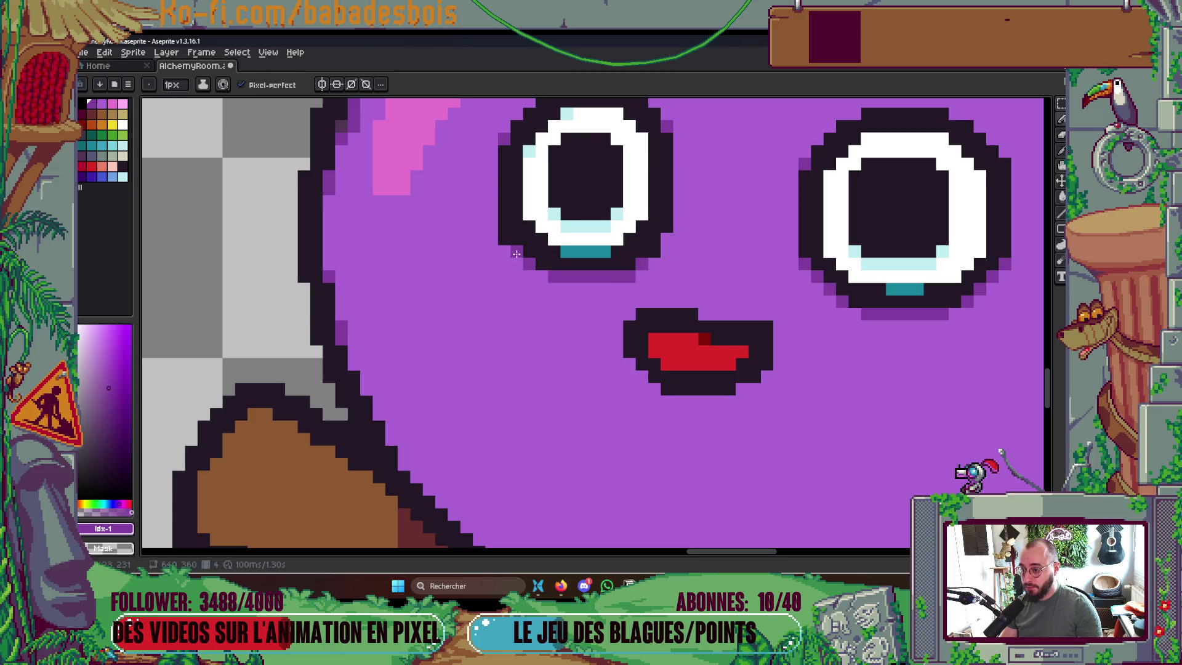
pyautogui.moveTo(505, 239); pyautogui.dragTo(505, 250)
# Preview the animation, then shade the mouth's top and lower edges in dark purple
pyautogui.scroll(-3, 718, 227)
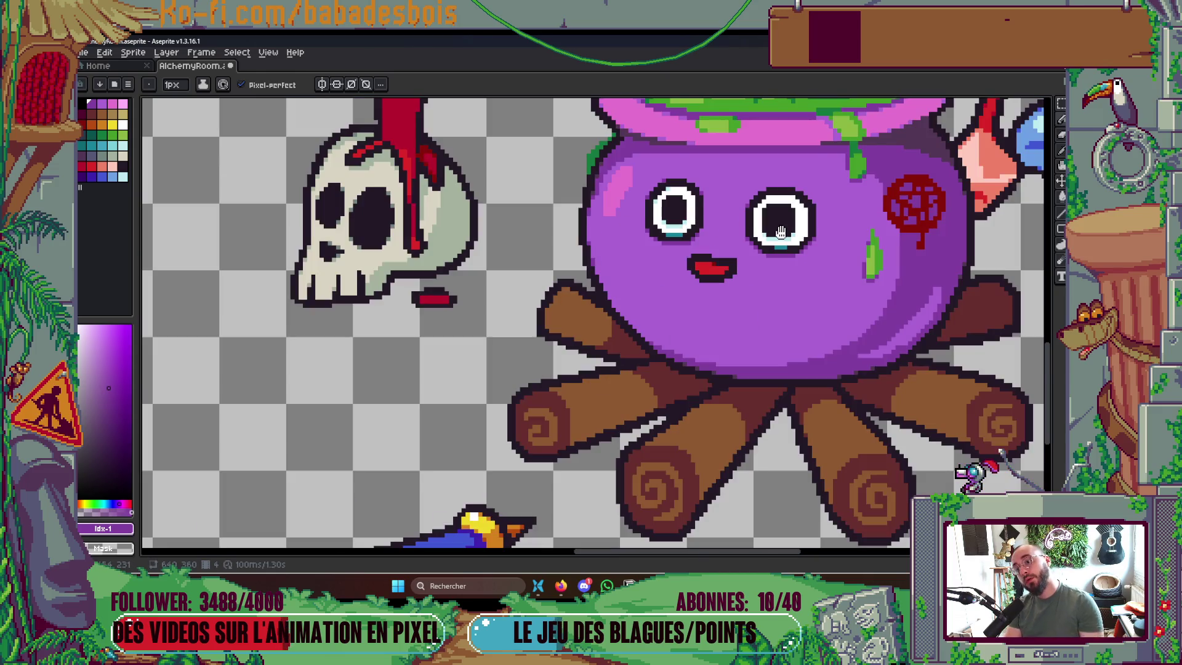
pyautogui.scroll(-2, 780, 231)
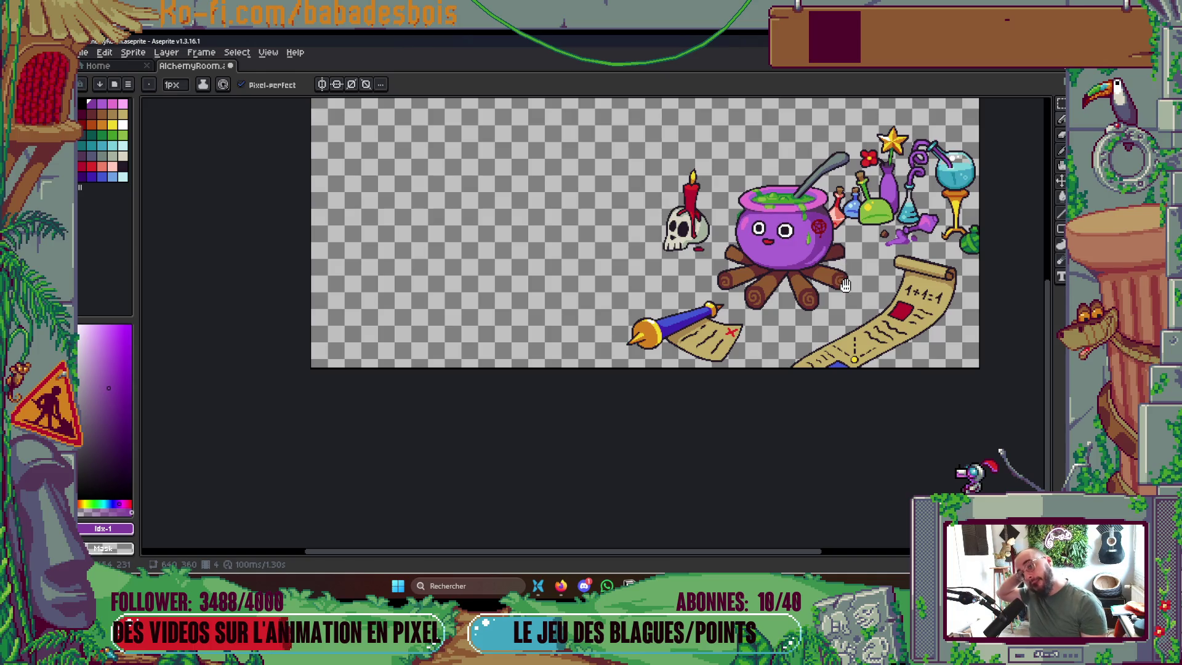
pyautogui.press('Return')
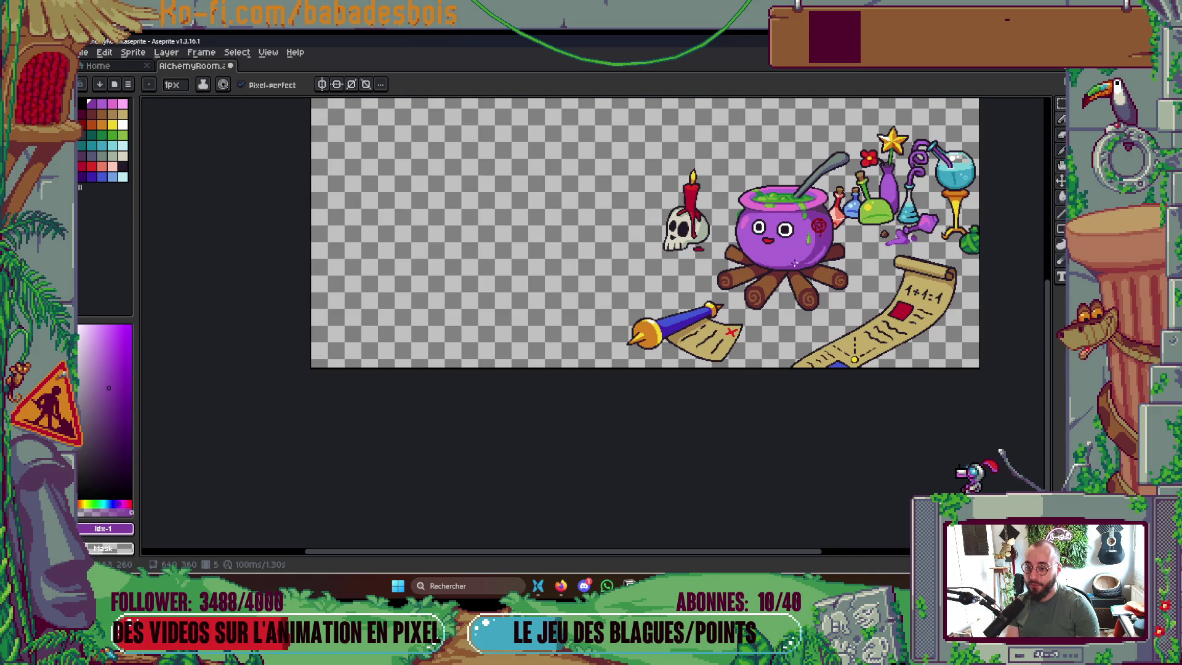
pyautogui.scroll(6, 794, 263)
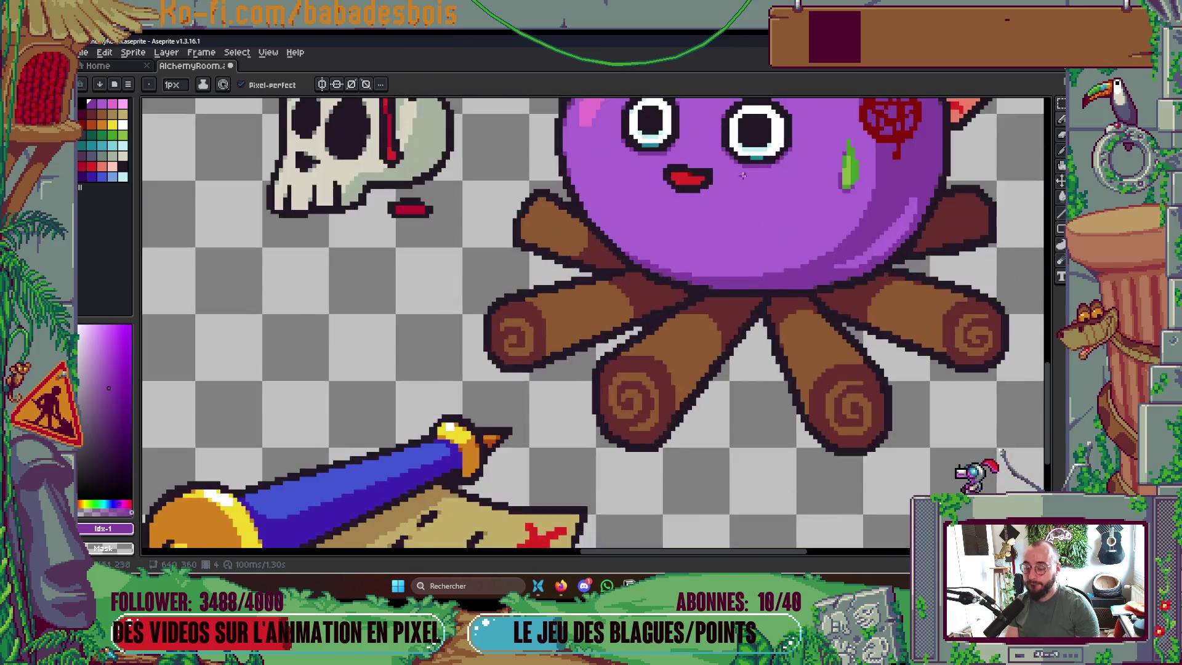
pyautogui.moveTo(672, 176); pyautogui.dragTo(658, 177)
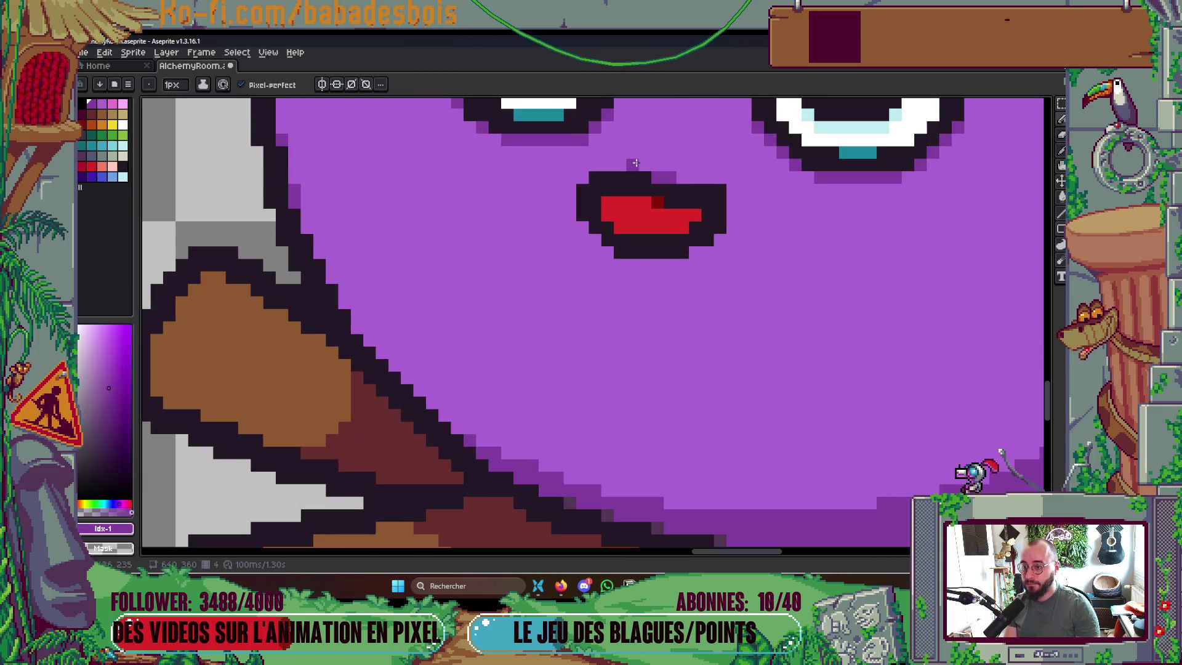
pyautogui.rightClick(632, 240)
pyautogui.moveTo(644, 252); pyautogui.dragTo(620, 252)
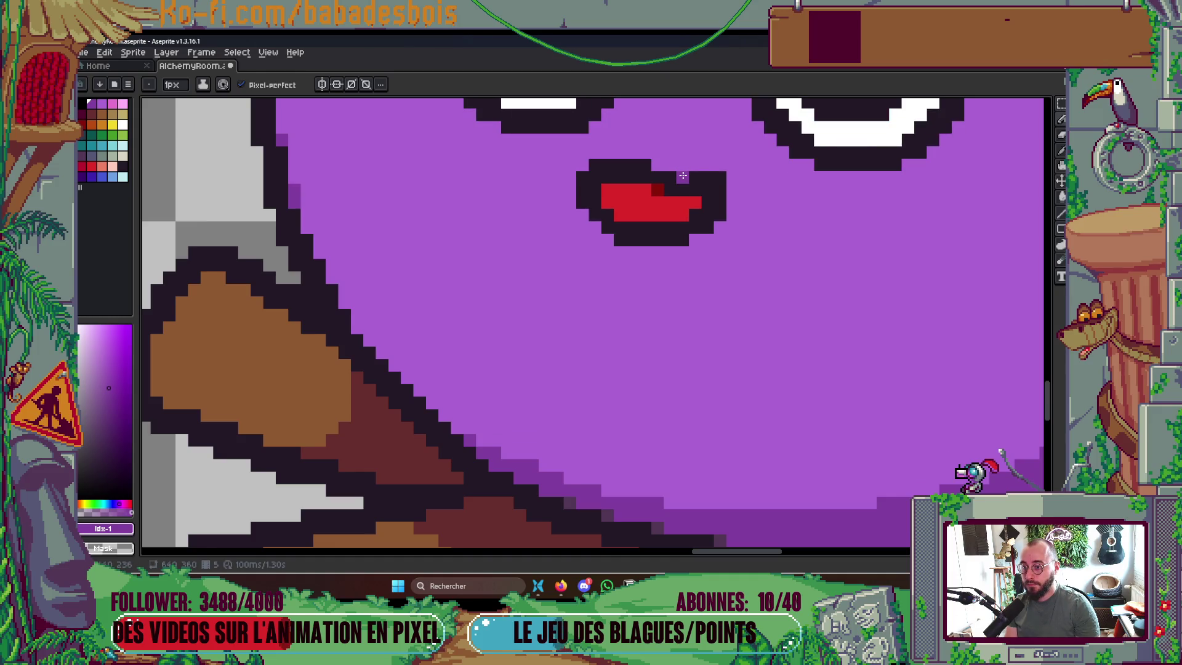
# Add a dark purple row above the mouth and dark red shading inside it
pyautogui.moveTo(640, 163); pyautogui.dragTo(607, 165)
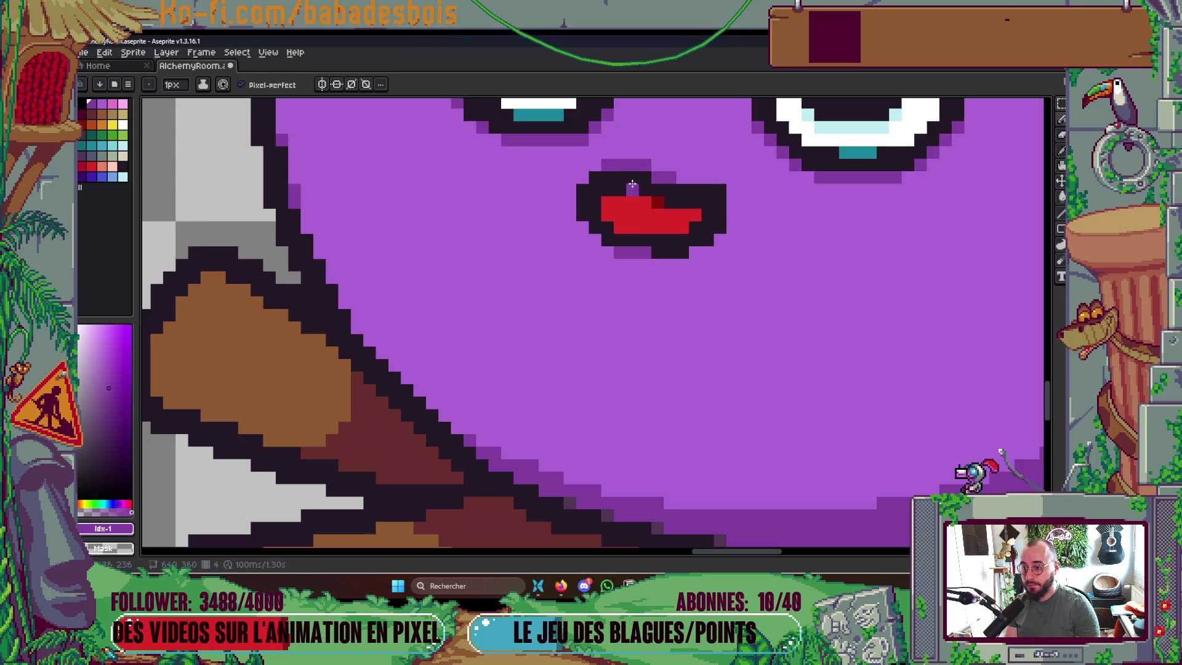
pyautogui.keyDown('alt'); pyautogui.click(659, 200); pyautogui.keyUp('alt')
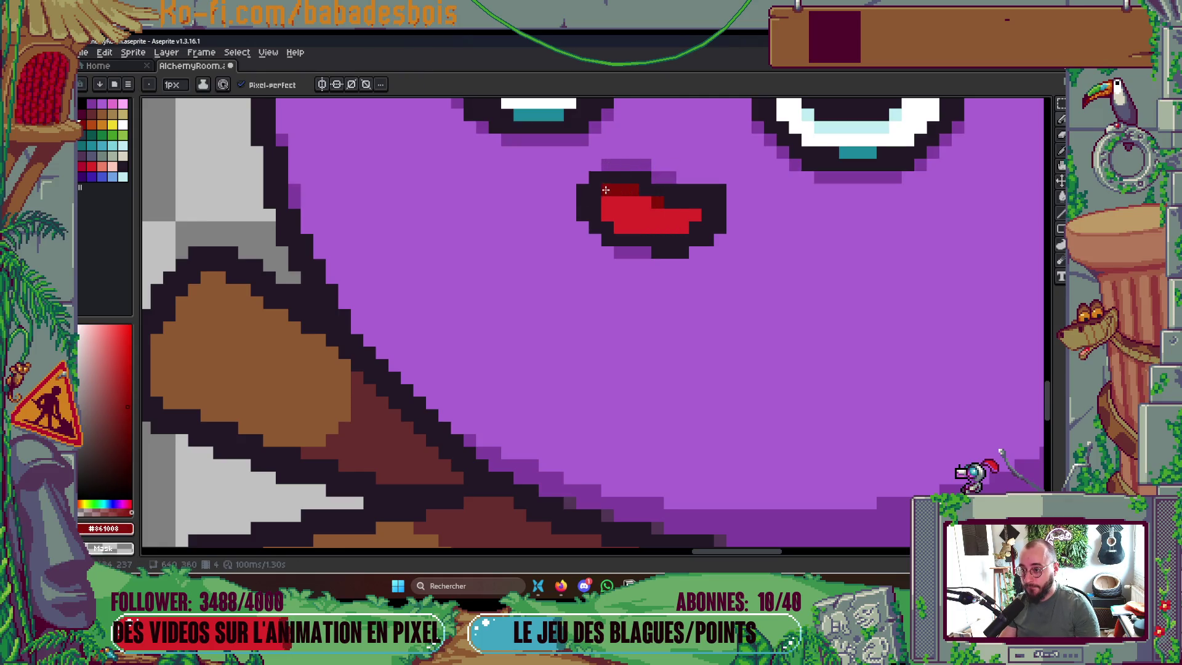
pyautogui.scroll(-3, 748, 196)
pyautogui.scroll(-3, 748, 197)
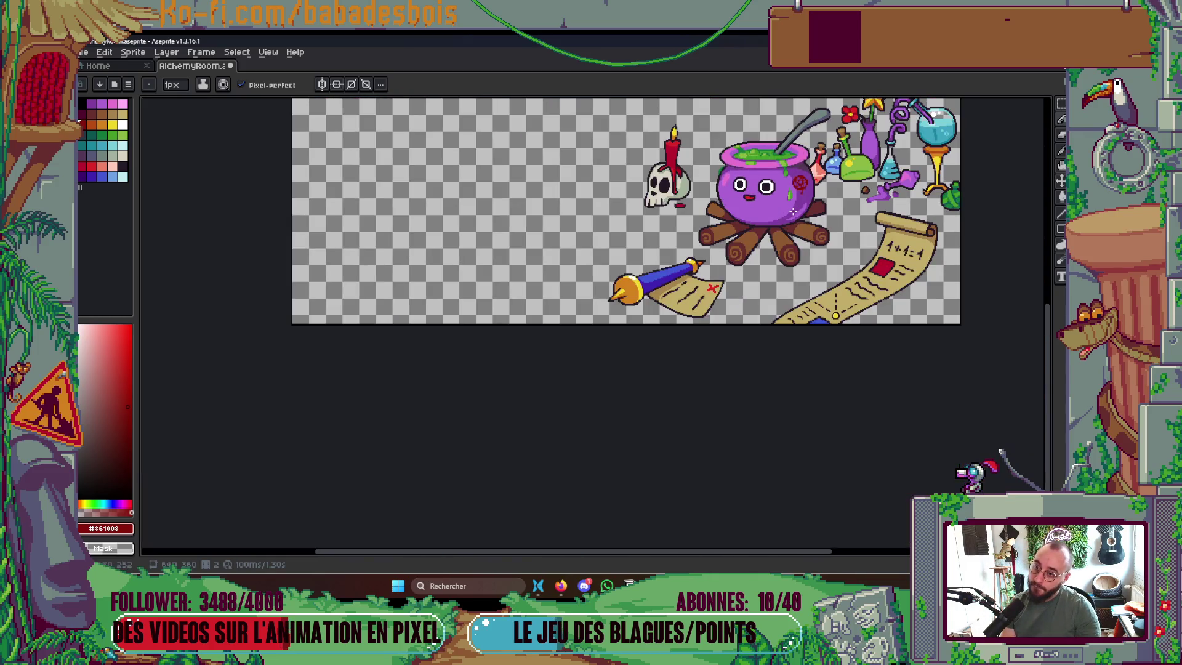
pyautogui.scroll(5, 799, 183)
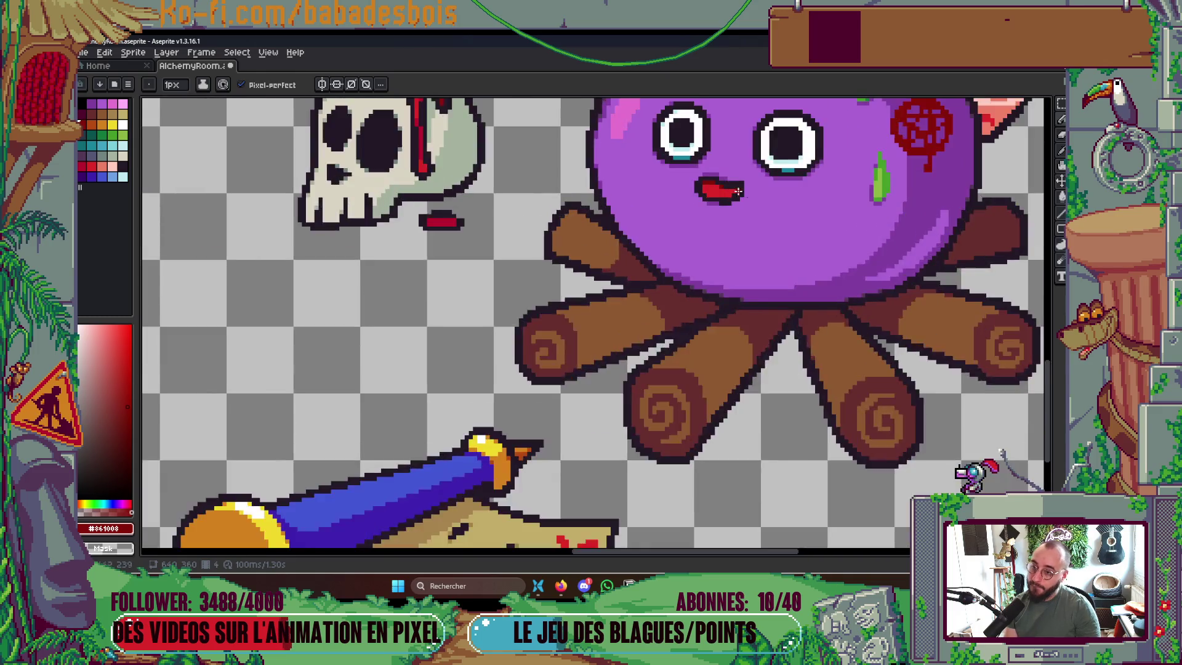
pyautogui.hotkey('ctrl', 'z')
pyautogui.click(688, 216)
pyautogui.click(667, 211)
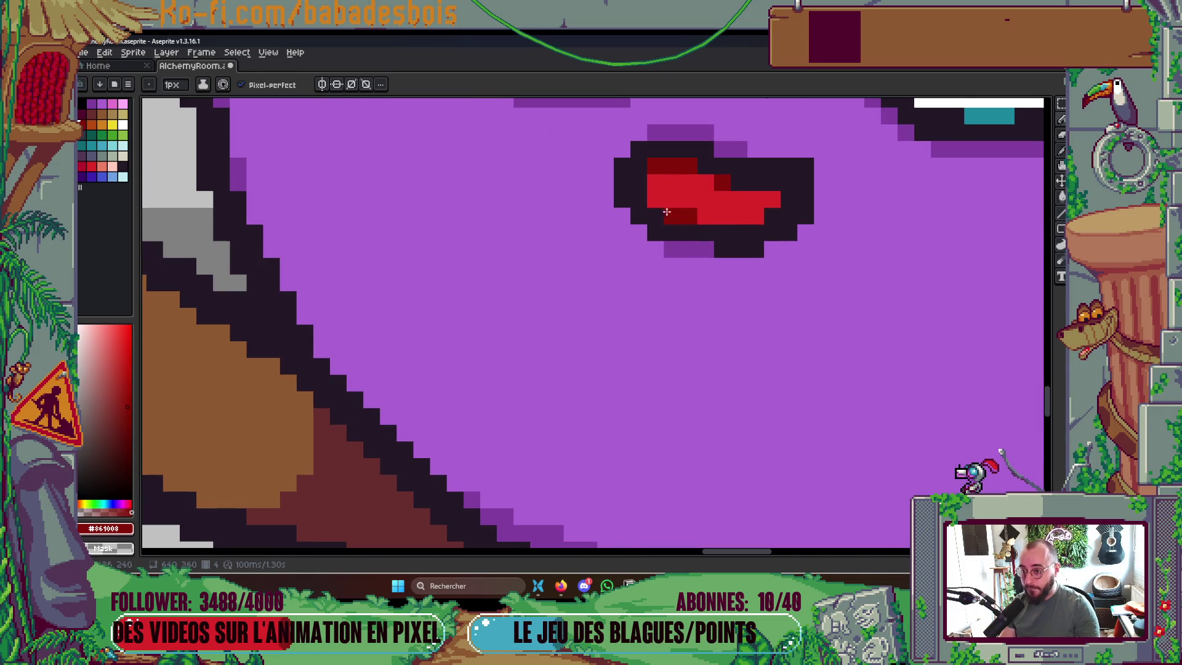
pyautogui.scroll(-5, 855, 184)
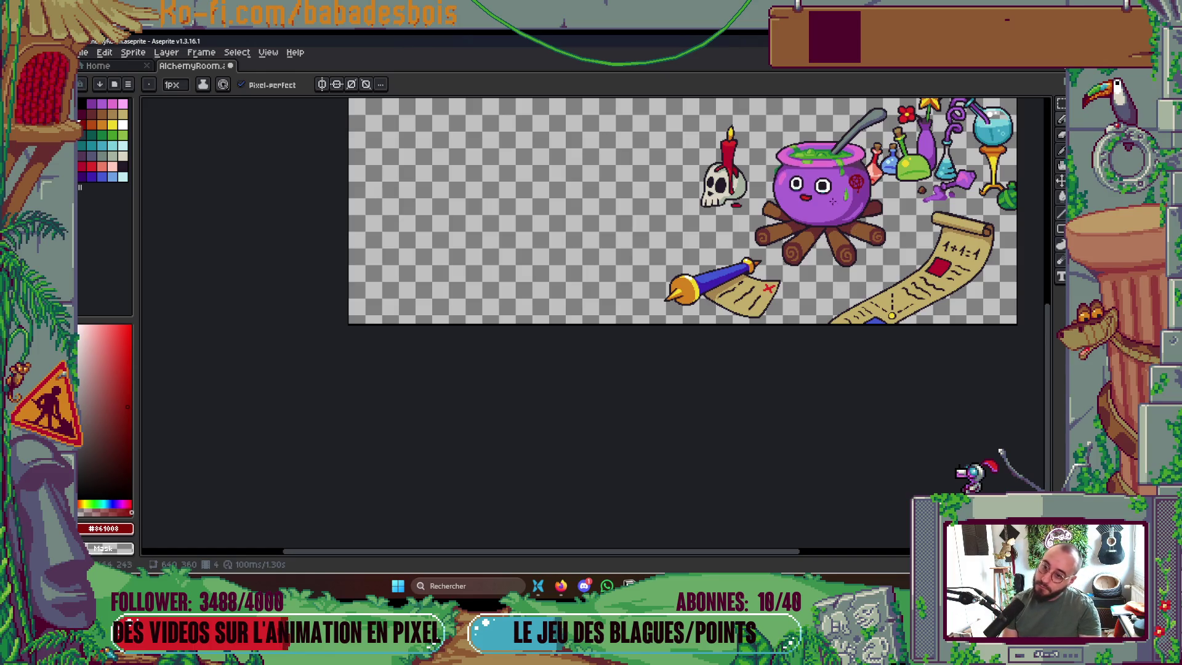
pyautogui.scroll(6, 711, 219)
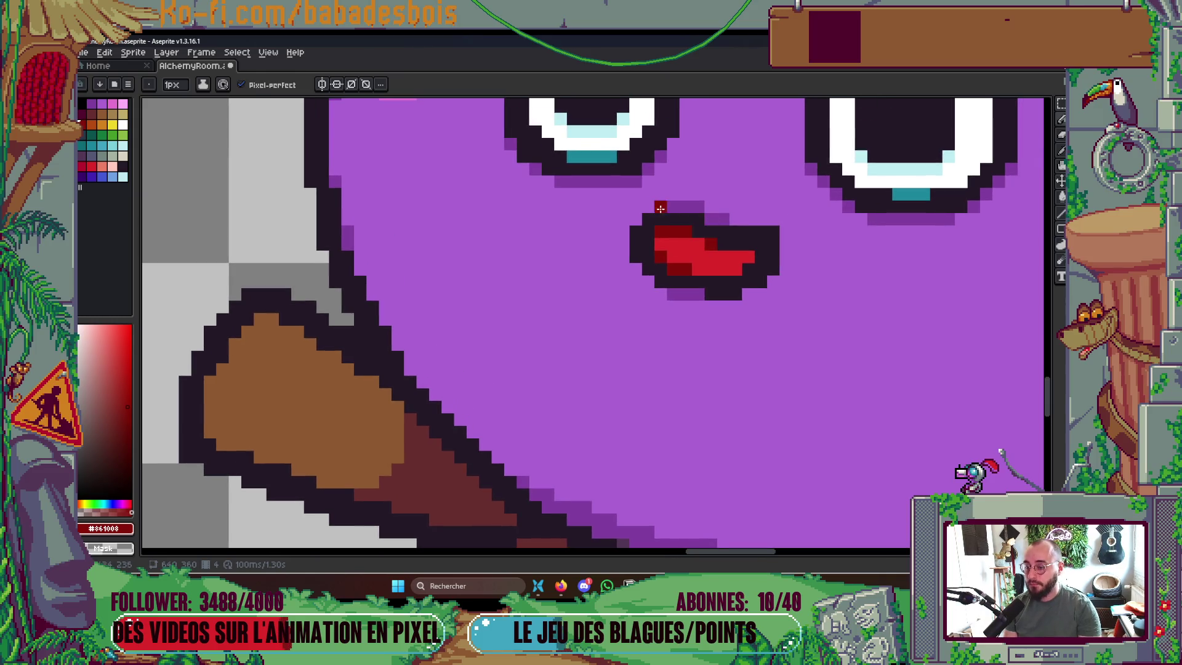
# Paint the mouth's top row in the dark outline colour, then sample the cauldron purple
pyautogui.keyDown('alt'); pyautogui.click(664, 213); pyautogui.keyUp('alt')
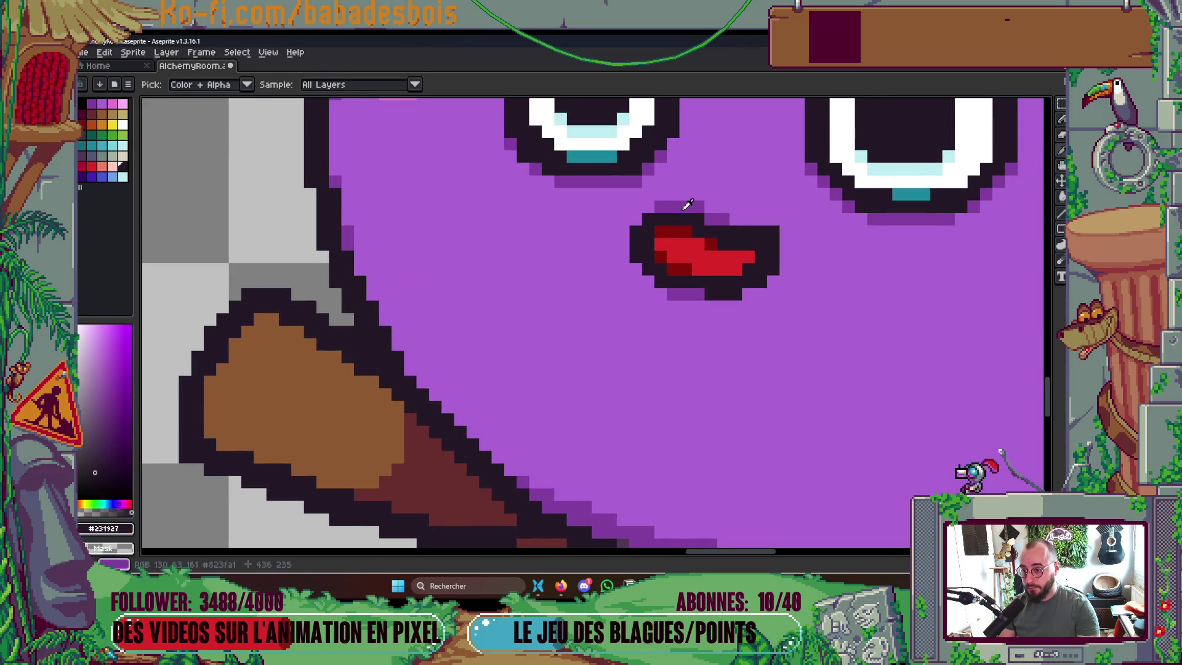
pyautogui.moveTo(691, 206); pyautogui.dragTo(662, 210)
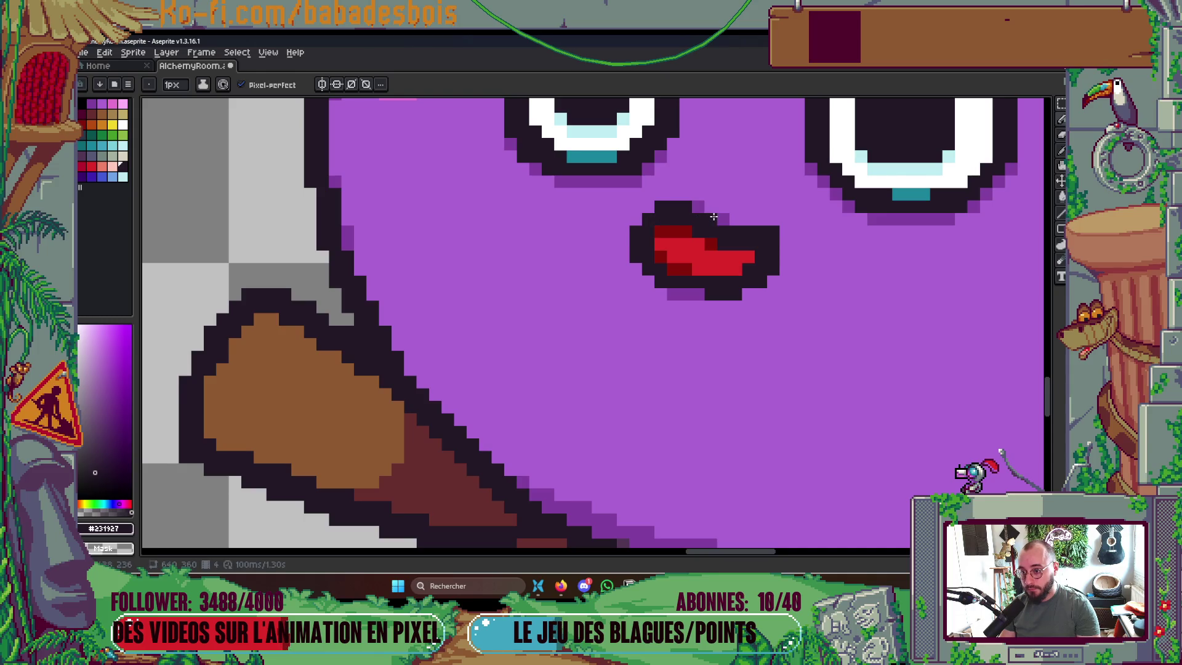
pyautogui.keyDown('alt'); pyautogui.click(646, 204); pyautogui.keyUp('alt')
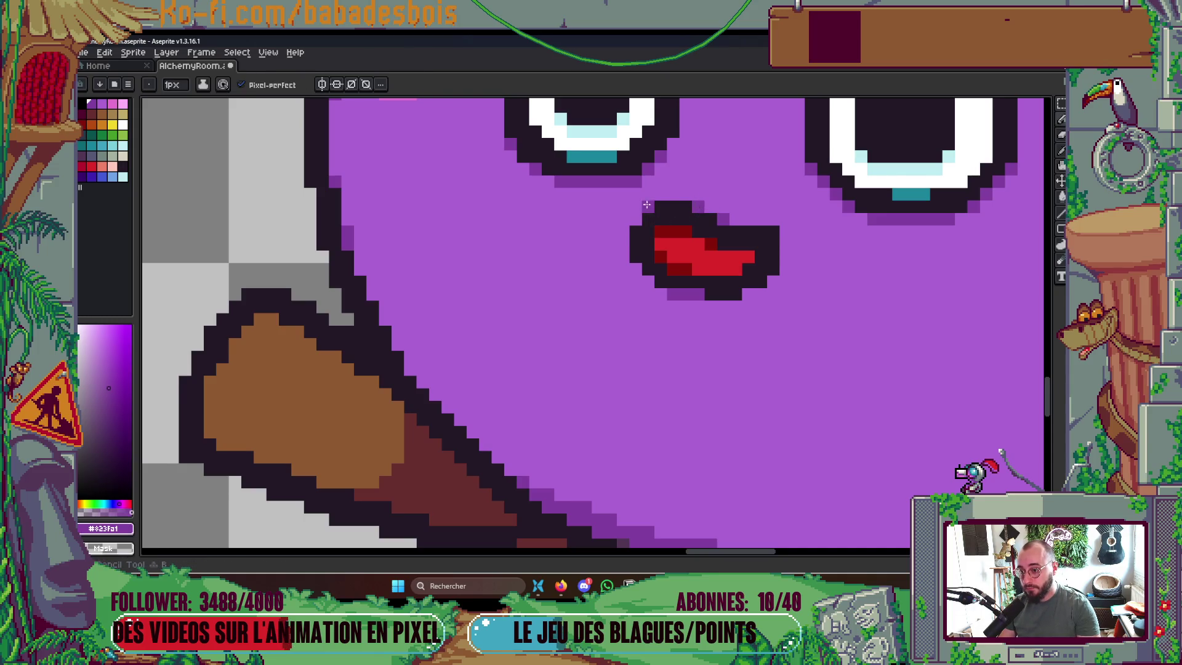
pyautogui.scroll(-3, 638, 217)
pyautogui.scroll(2, 738, 234)
pyautogui.scroll(-3, 804, 242)
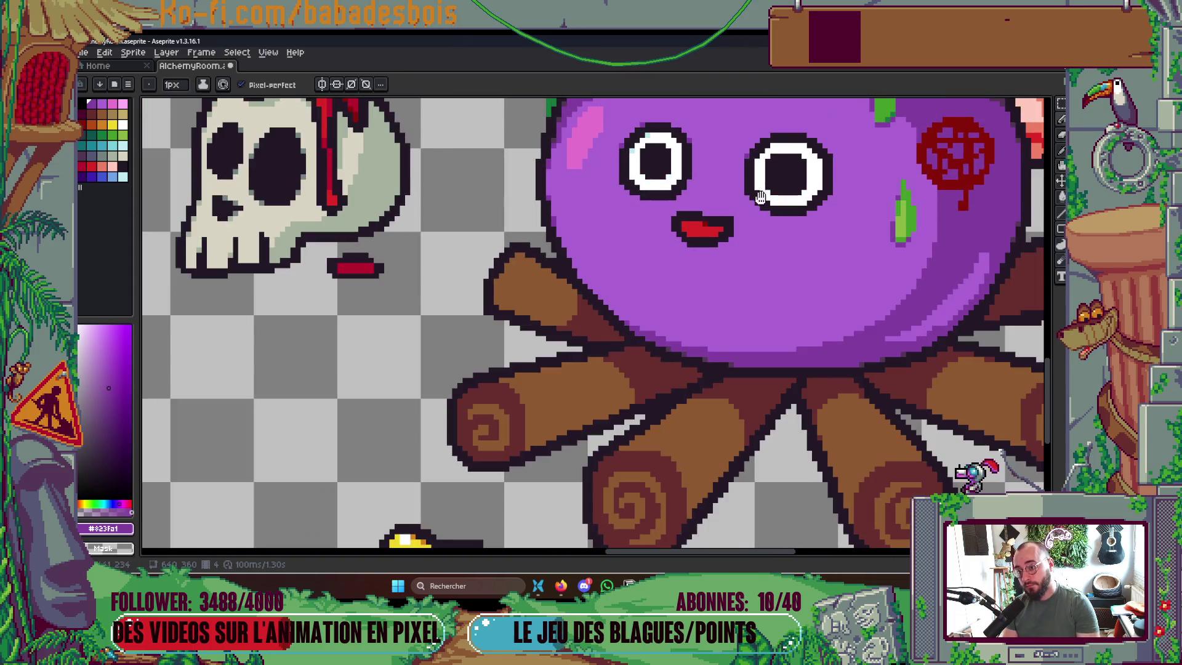
pyautogui.scroll(-4, 804, 242)
pyautogui.scroll(2, 806, 258)
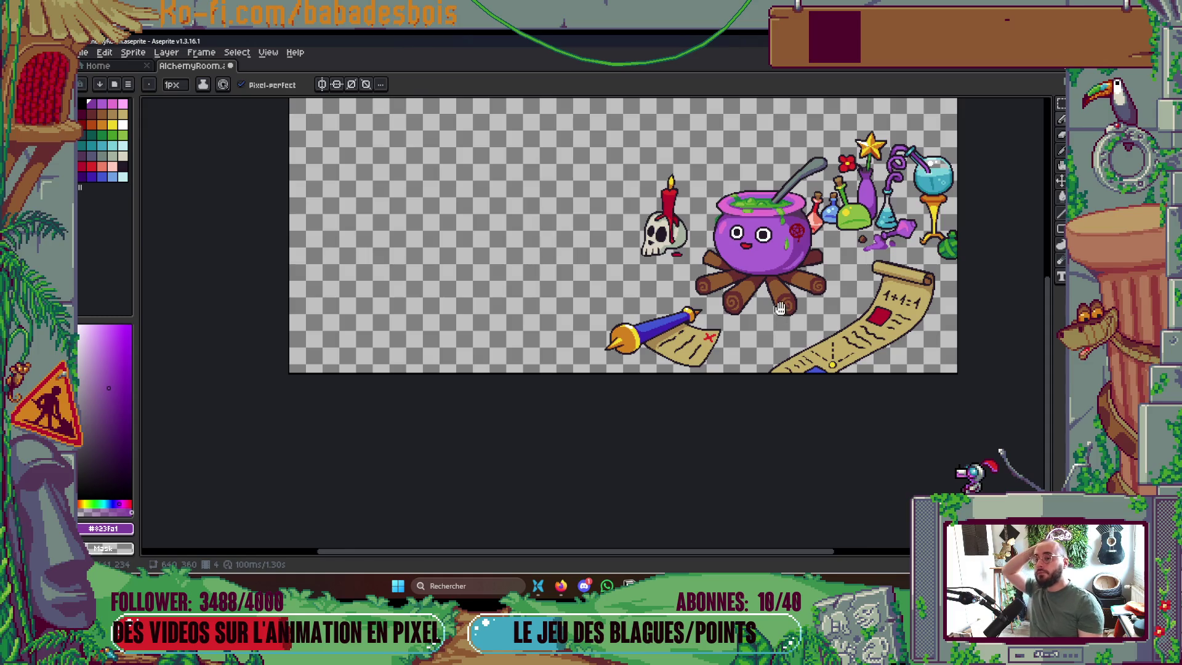
pyautogui.scroll(1, 756, 271)
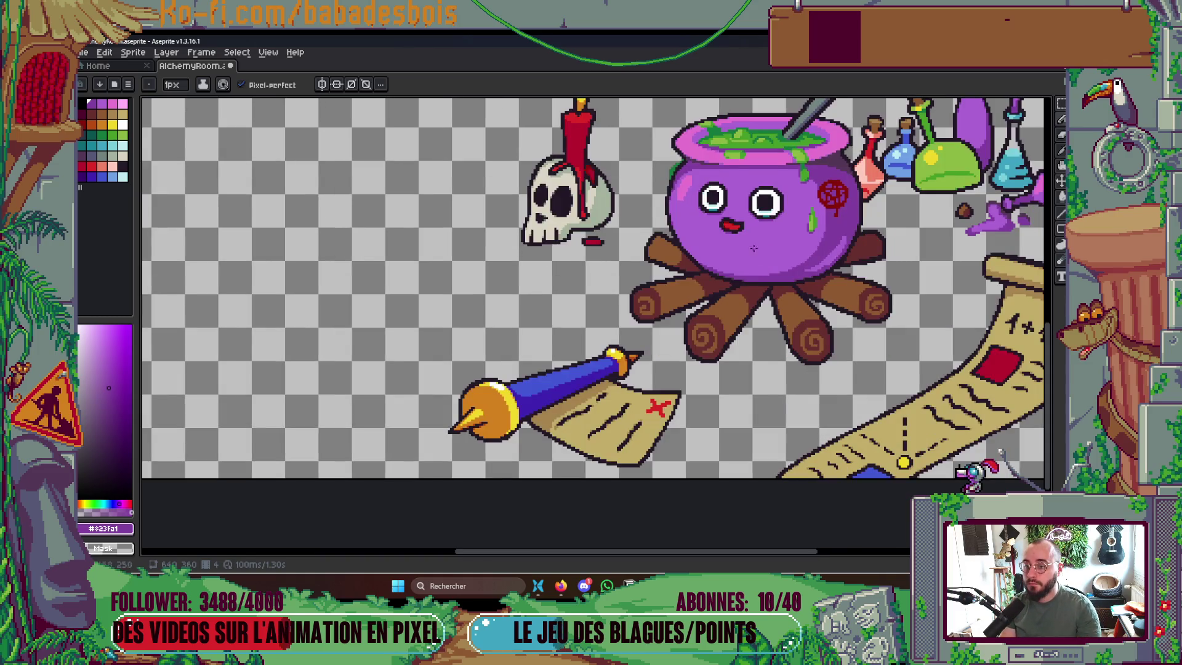
pyautogui.scroll(3, 711, 239)
pyautogui.scroll(-1, 711, 238)
pyautogui.scroll(2, 683, 252)
# Add a dark outline pixel beside the mouth and pick up the purple body colour
pyautogui.keyDown('alt'); pyautogui.click(681, 254); pyautogui.keyUp('alt')
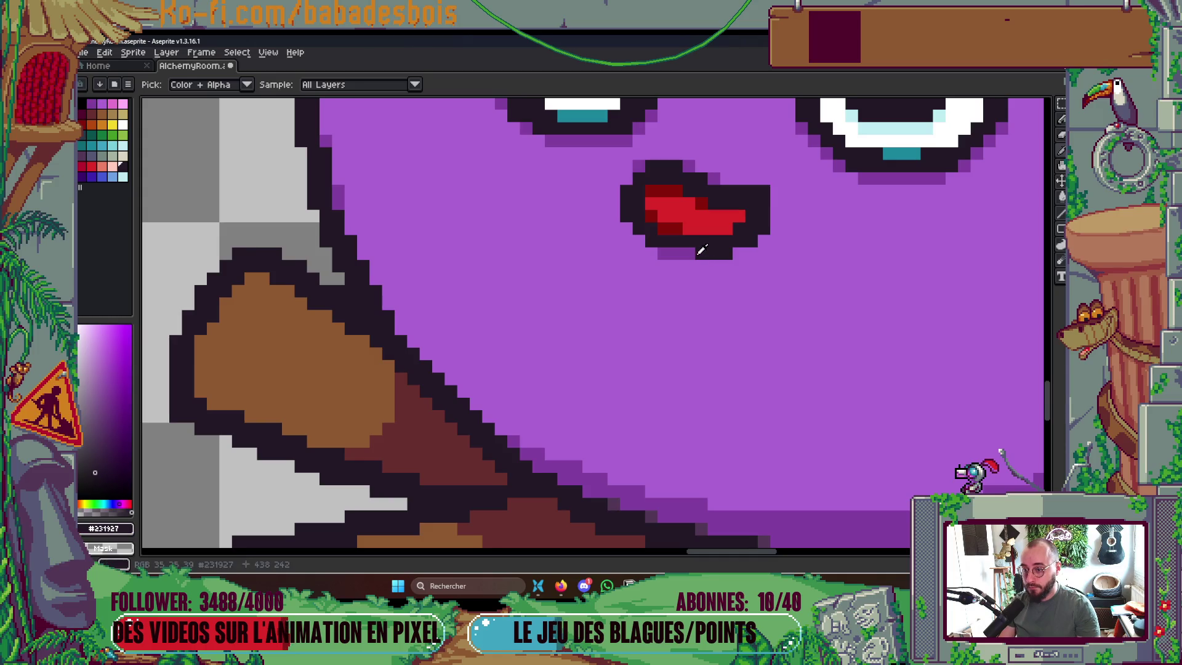
pyautogui.click(683, 254)
pyautogui.scroll(-4, 680, 254)
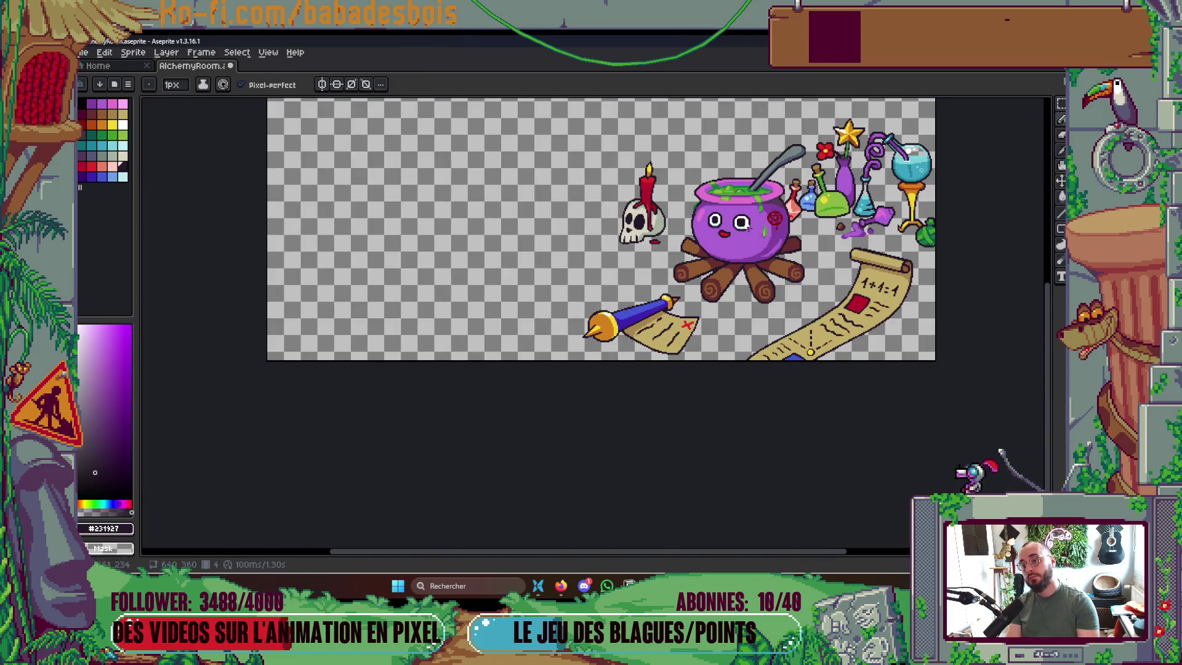
pyautogui.scroll(5, 749, 227)
pyautogui.keyDown('alt'); pyautogui.click(661, 277); pyautogui.keyUp('alt')
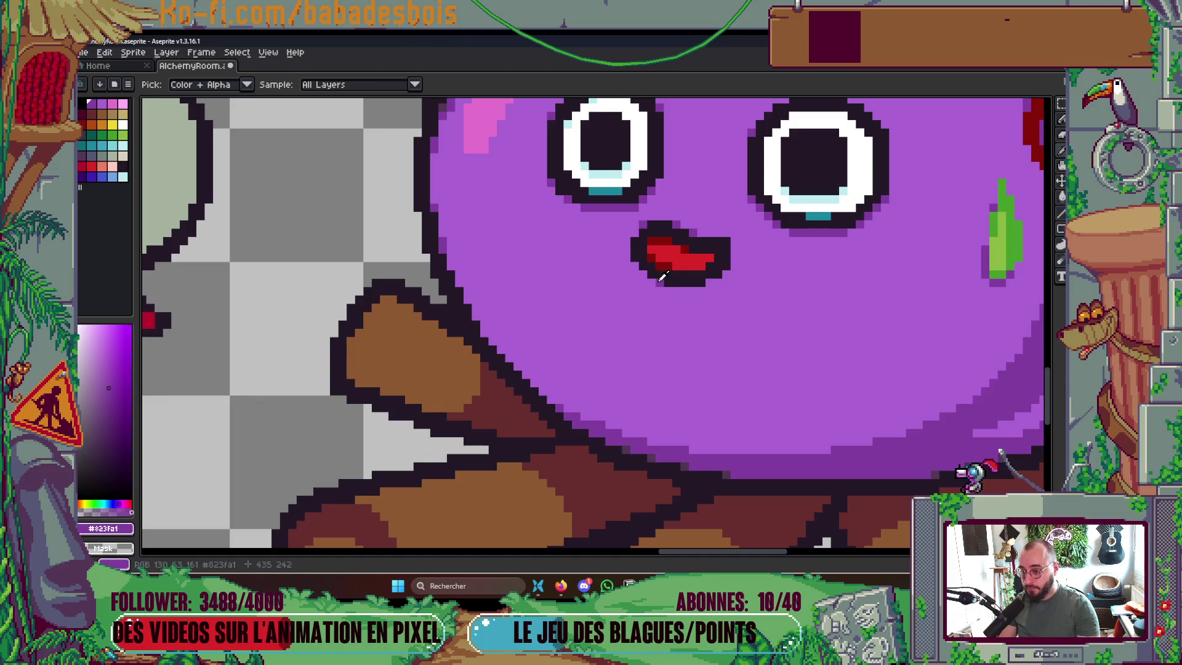
pyautogui.scroll(-3, 677, 357)
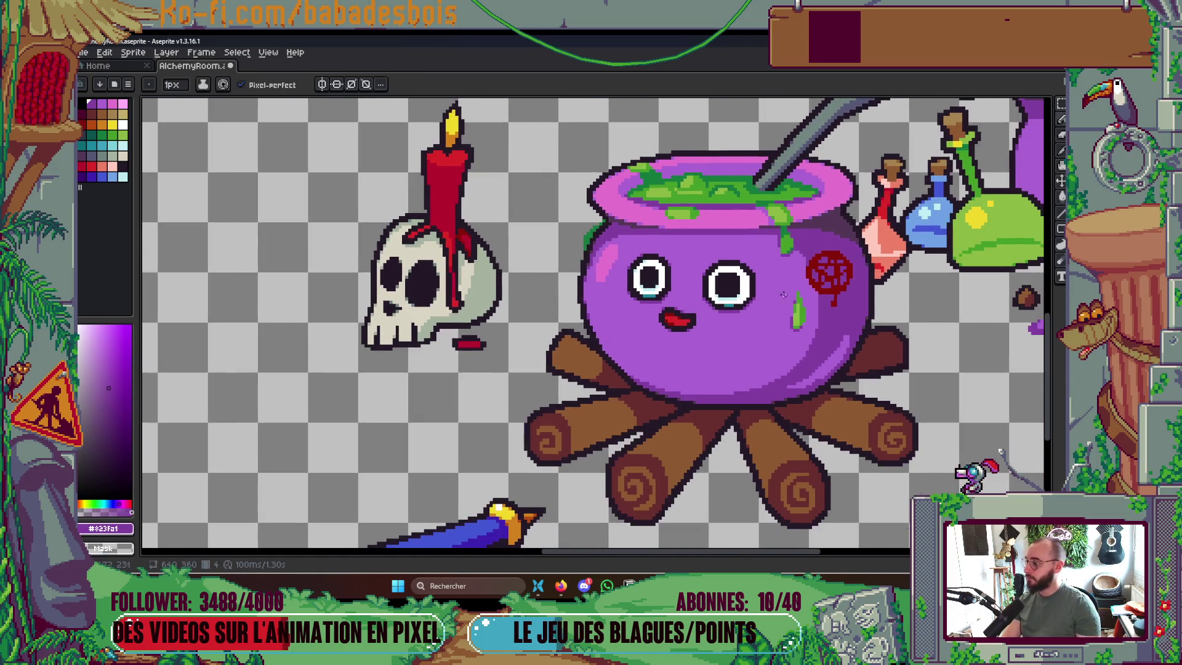
# Save AlchemyRoom.aseprite and move to frame 2, toggling eyedropper and pencil
pyautogui.hotkey('ctrl', 's')
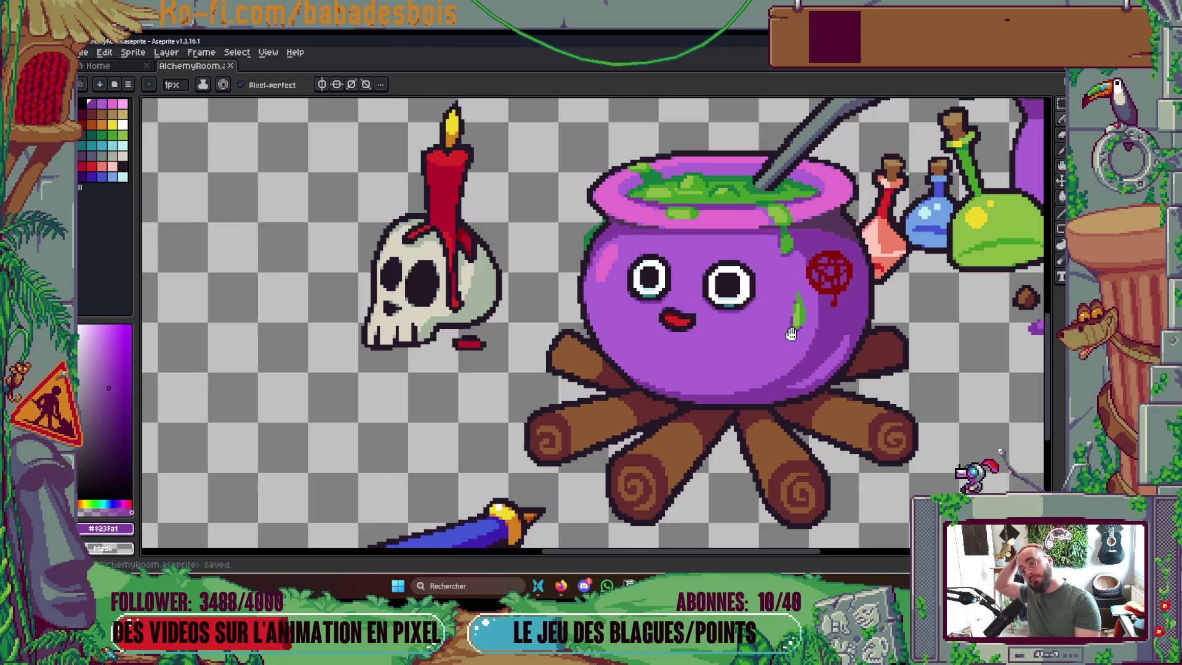
pyautogui.press('Return')
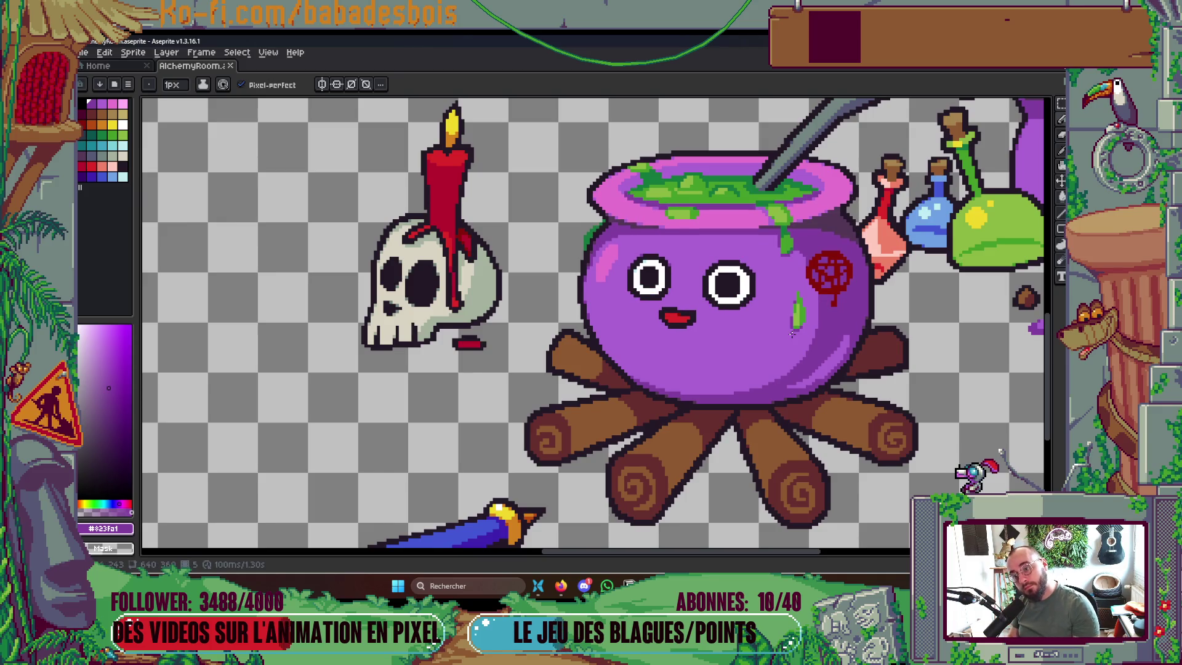
pyautogui.scroll(3, 726, 264)
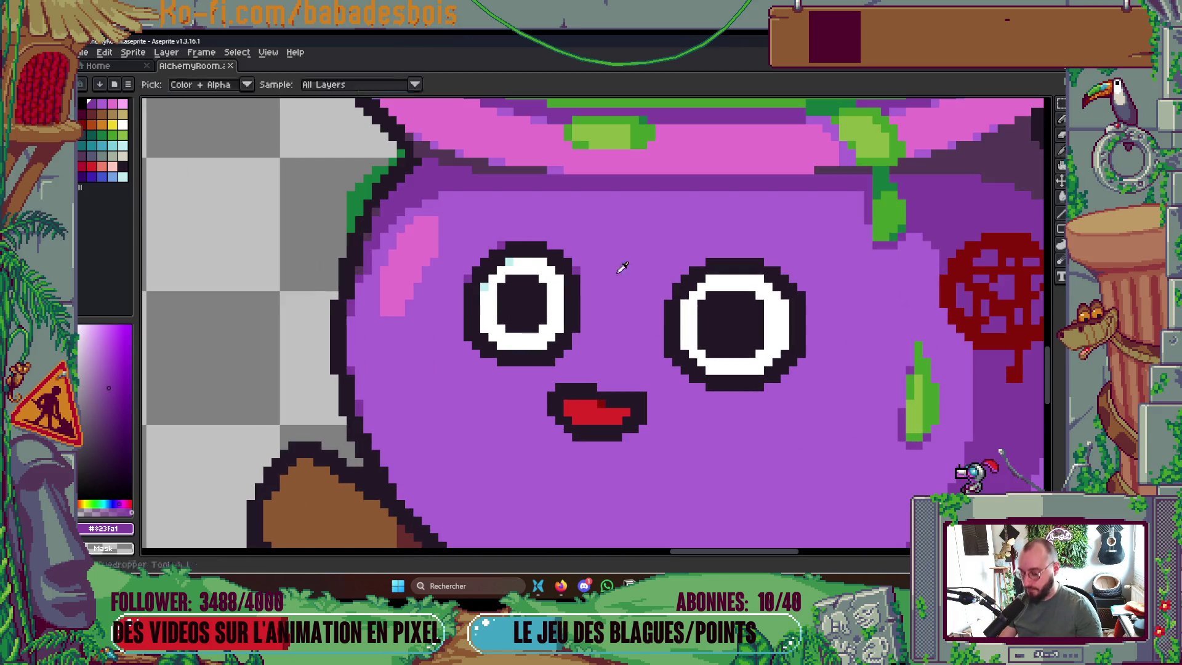
pyautogui.press('i')
pyautogui.scroll(-2, 753, 274)
pyautogui.press('b')
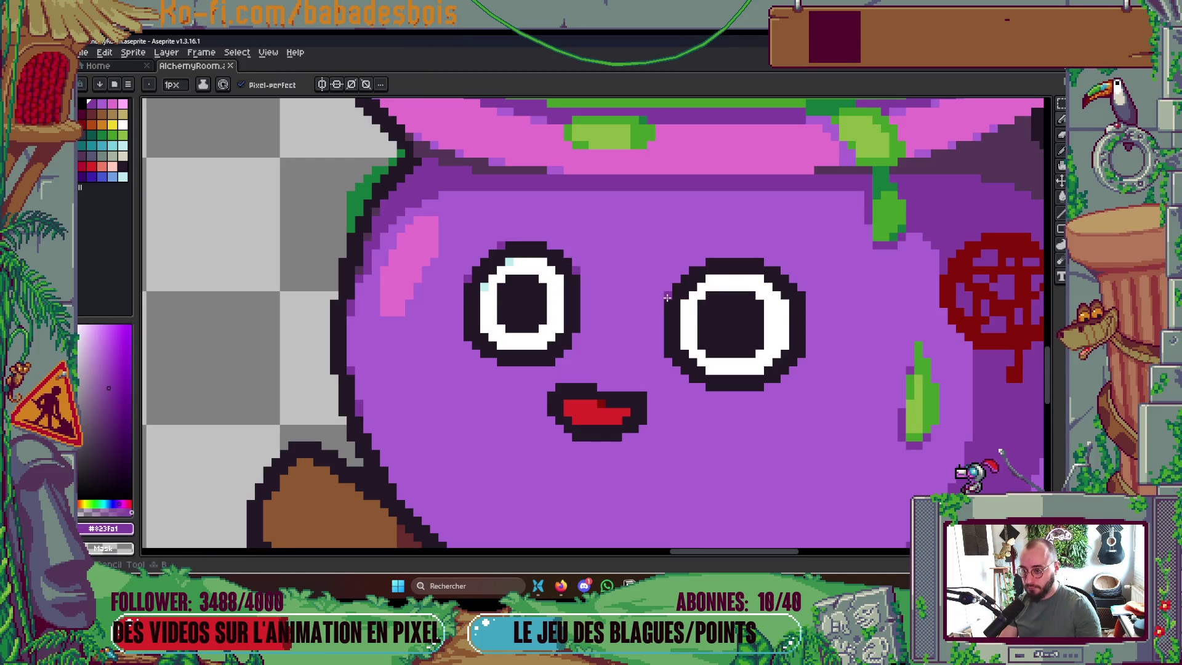
pyautogui.scroll(-1, 752, 269)
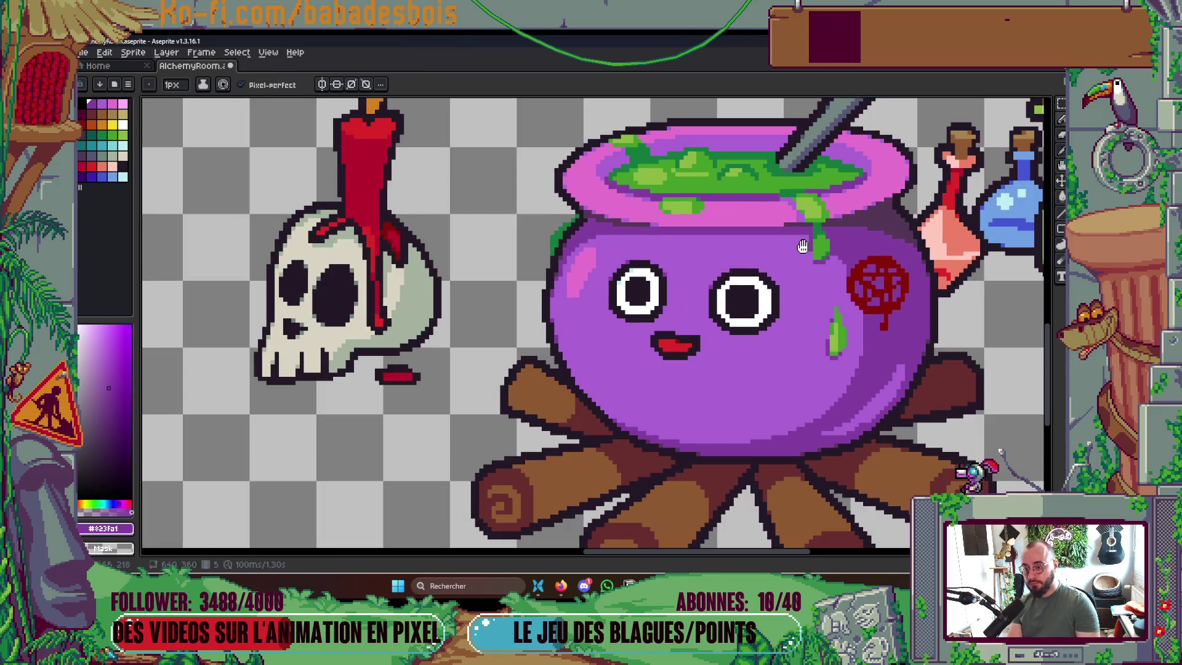
pyautogui.scroll(-4, 794, 249)
pyautogui.scroll(3, 796, 246)
pyautogui.scroll(-1, 800, 235)
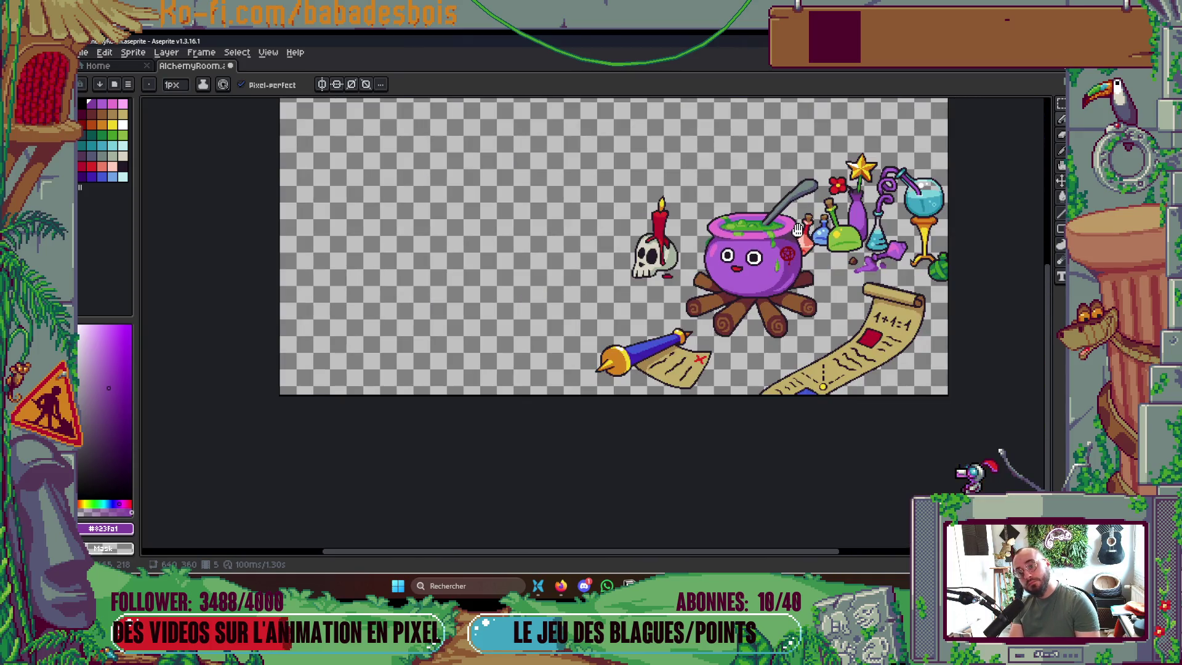
pyautogui.scroll(2, 730, 215)
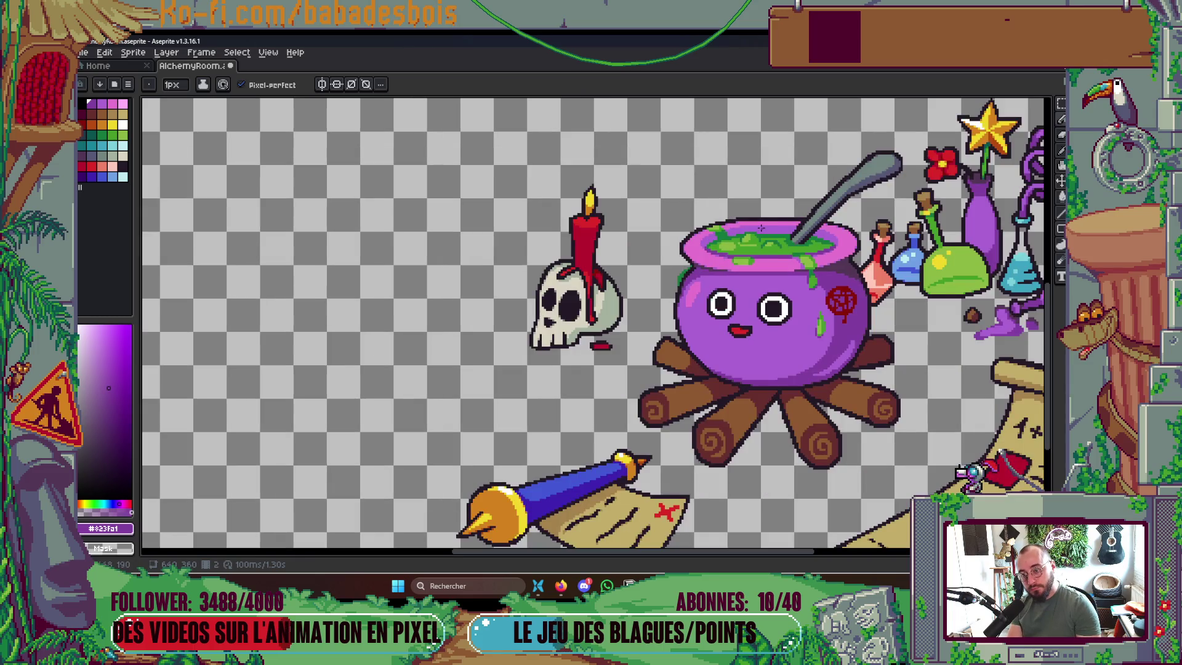
pyautogui.scroll(3, 760, 228)
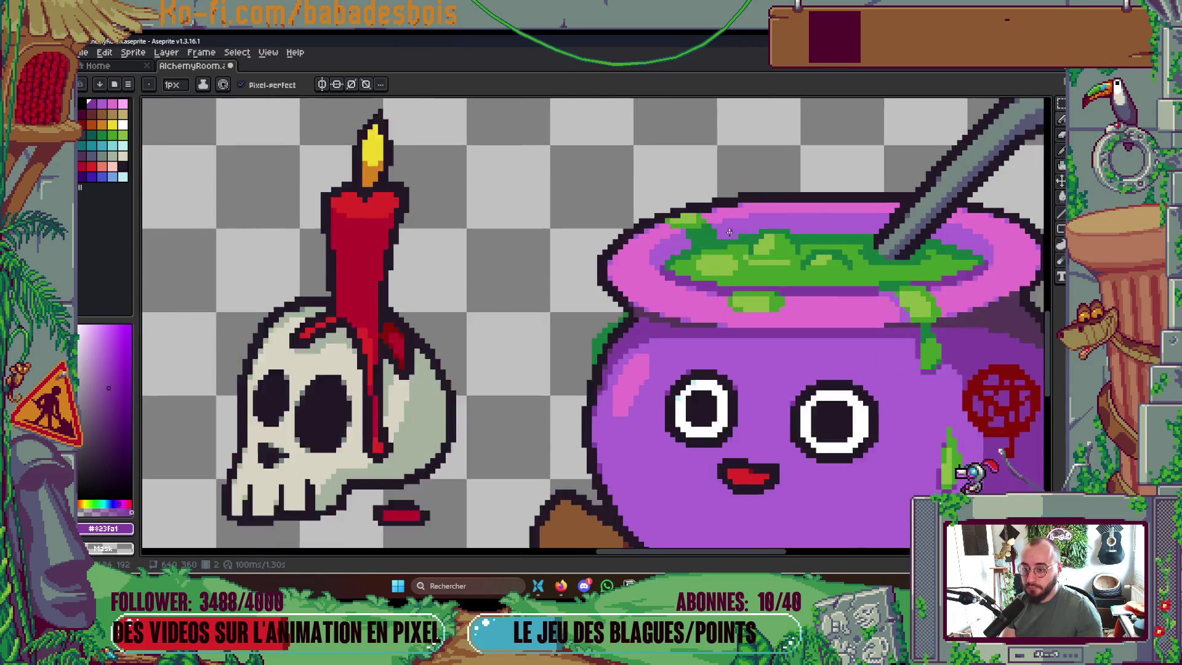
# Zoom in and eyedrop the rim pink, body purple and the brew's dark green #14783c
pyautogui.scroll(1, 729, 231)
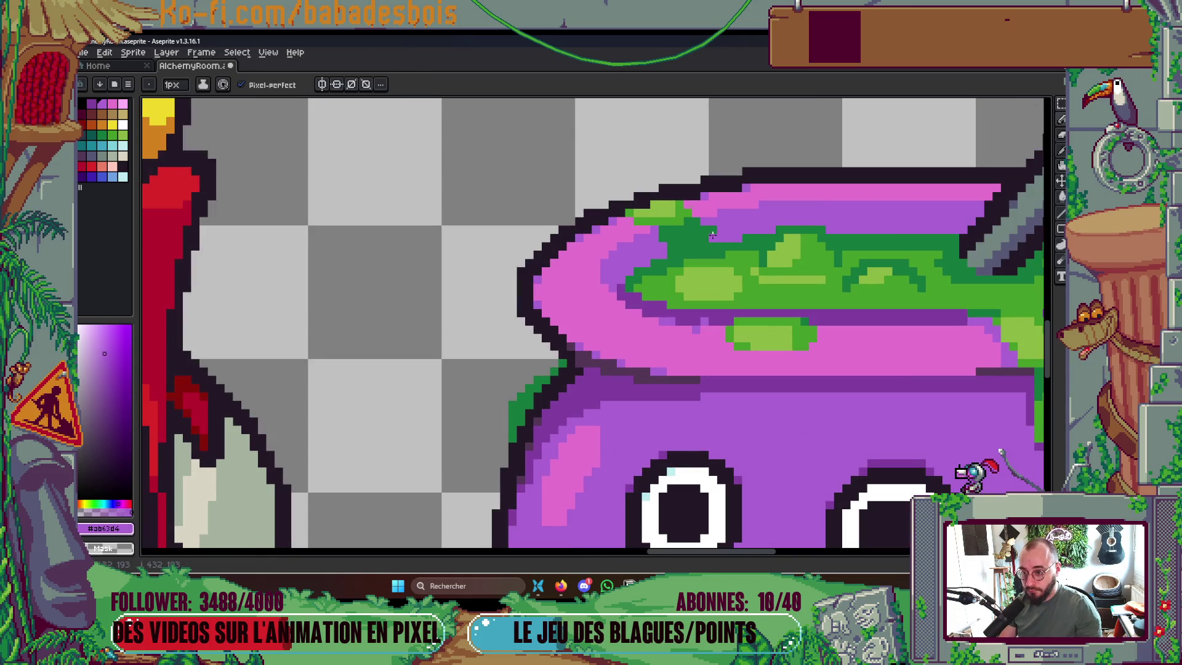
pyautogui.keyDown('alt'); pyautogui.click(701, 332); pyautogui.keyUp('alt')
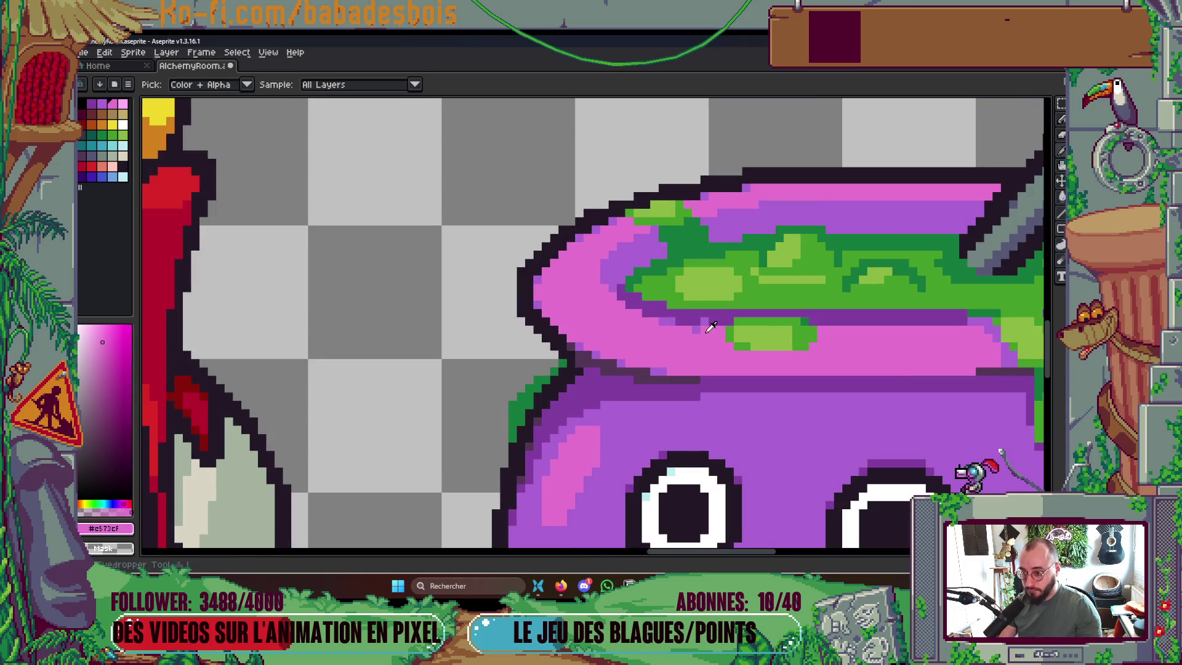
pyautogui.scroll(-1, 698, 327)
pyautogui.keyDown('alt'); pyautogui.click(706, 307); pyautogui.keyUp('alt')
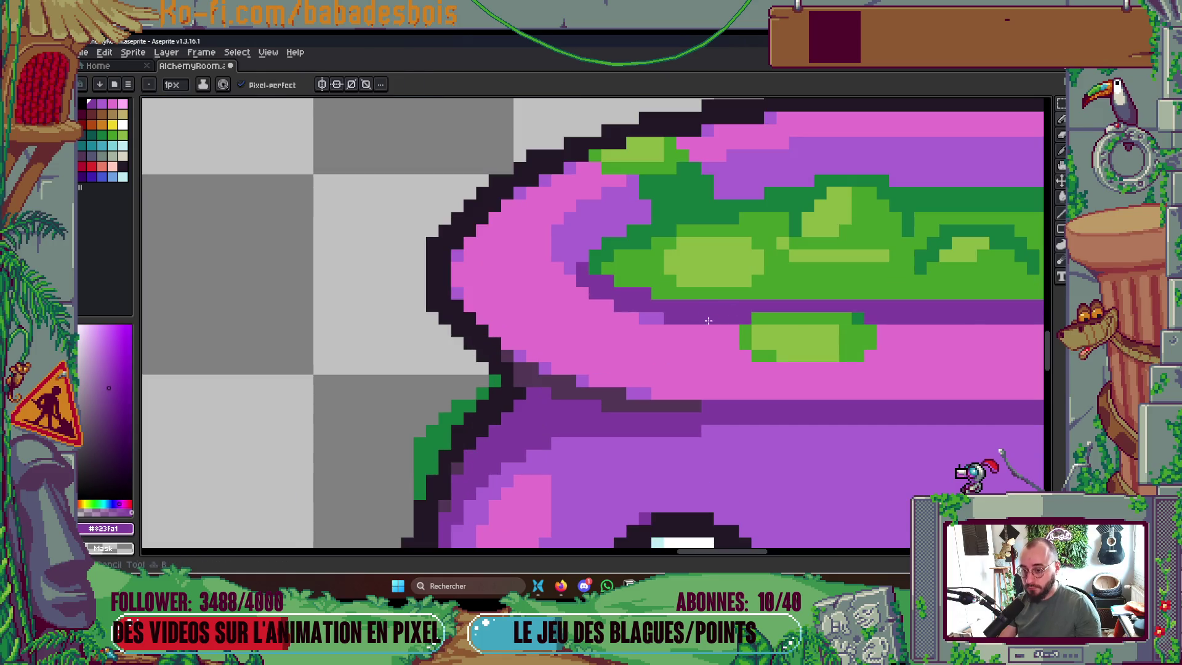
pyautogui.scroll(-2, 829, 252)
pyautogui.scroll(-5, 829, 252)
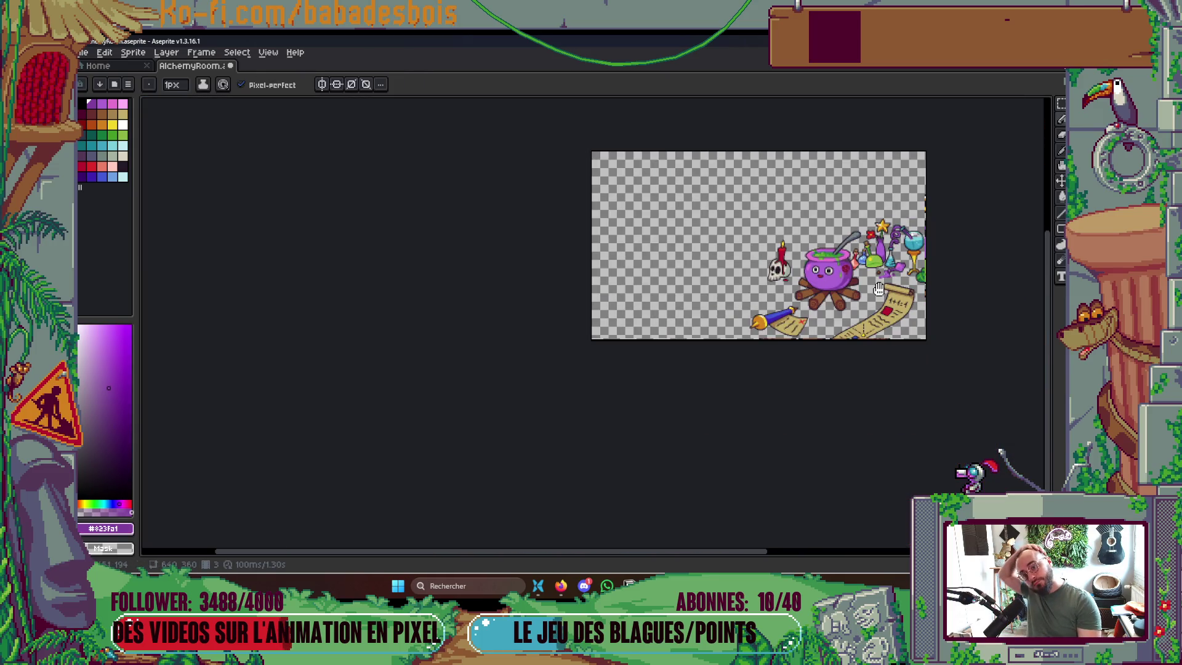
pyautogui.scroll(2, 878, 288)
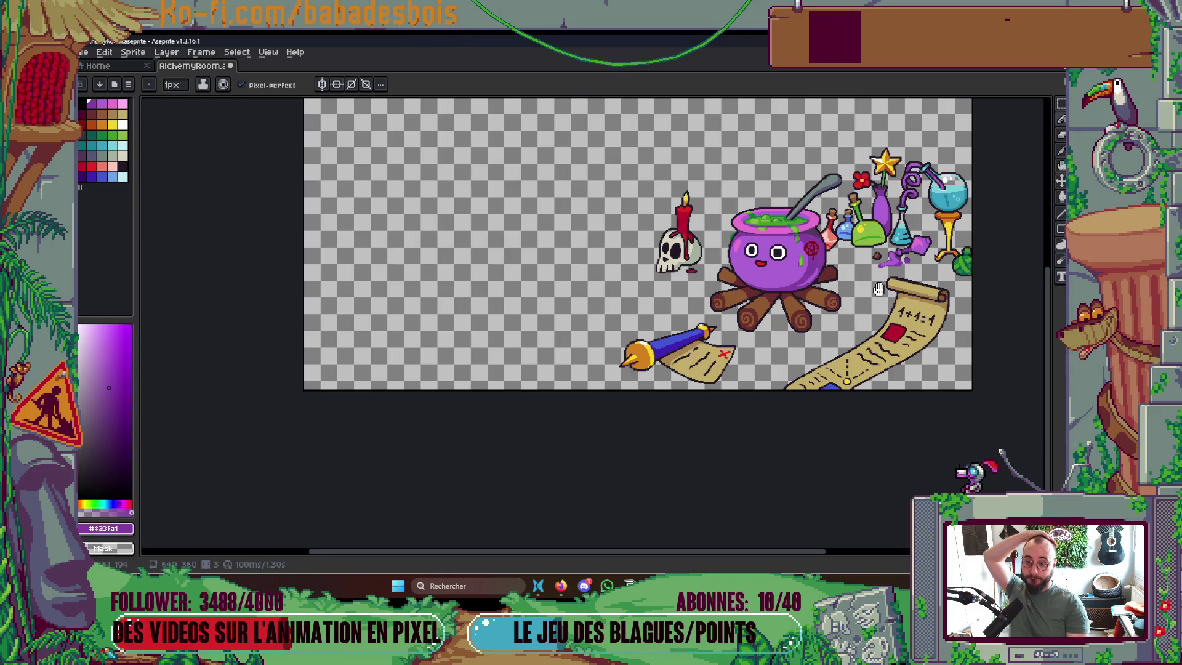
pyautogui.scroll(4, 842, 159)
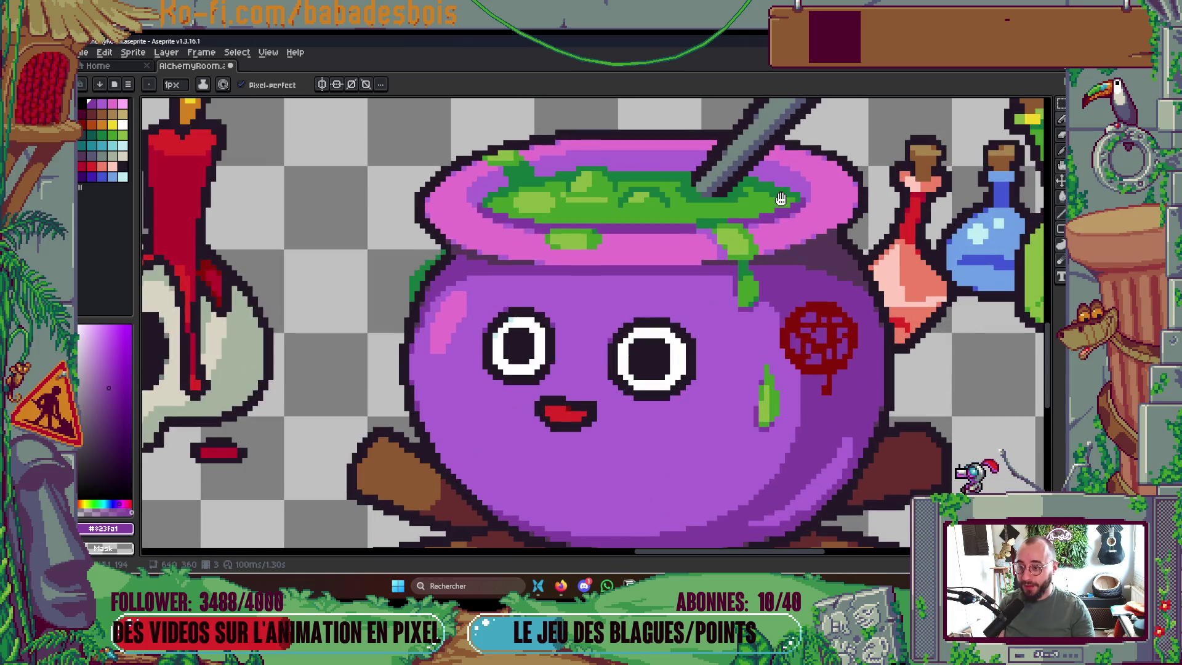
pyautogui.scroll(1, 760, 198)
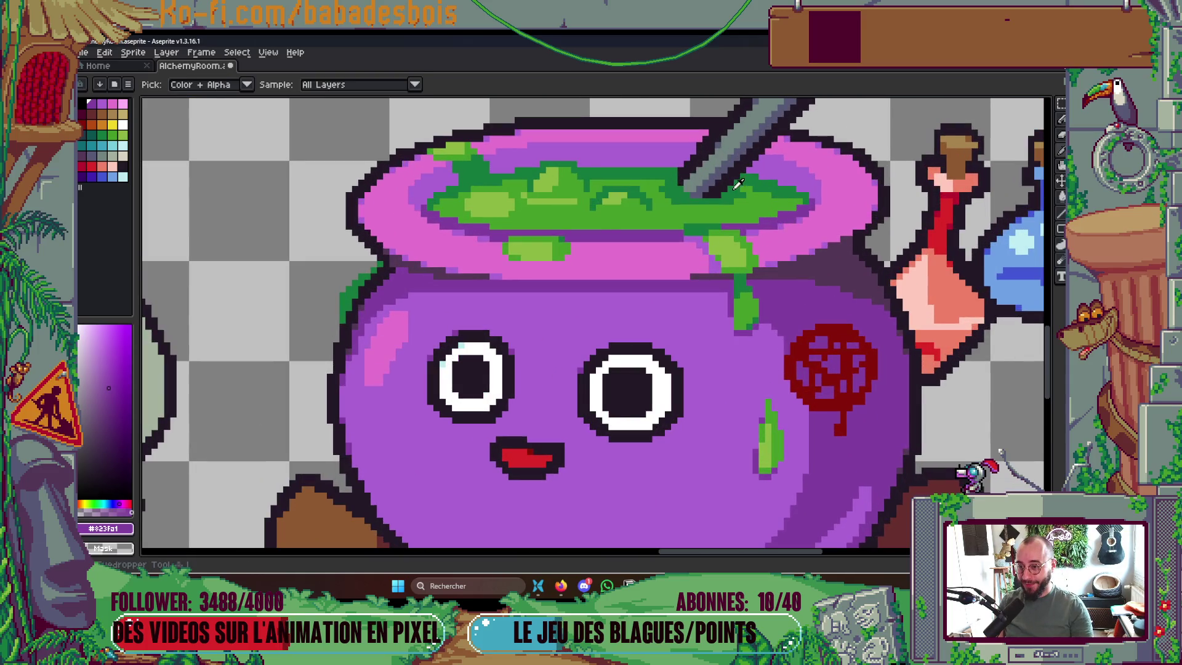
pyautogui.keyDown('alt'); pyautogui.click(746, 206); pyautogui.keyUp('alt')
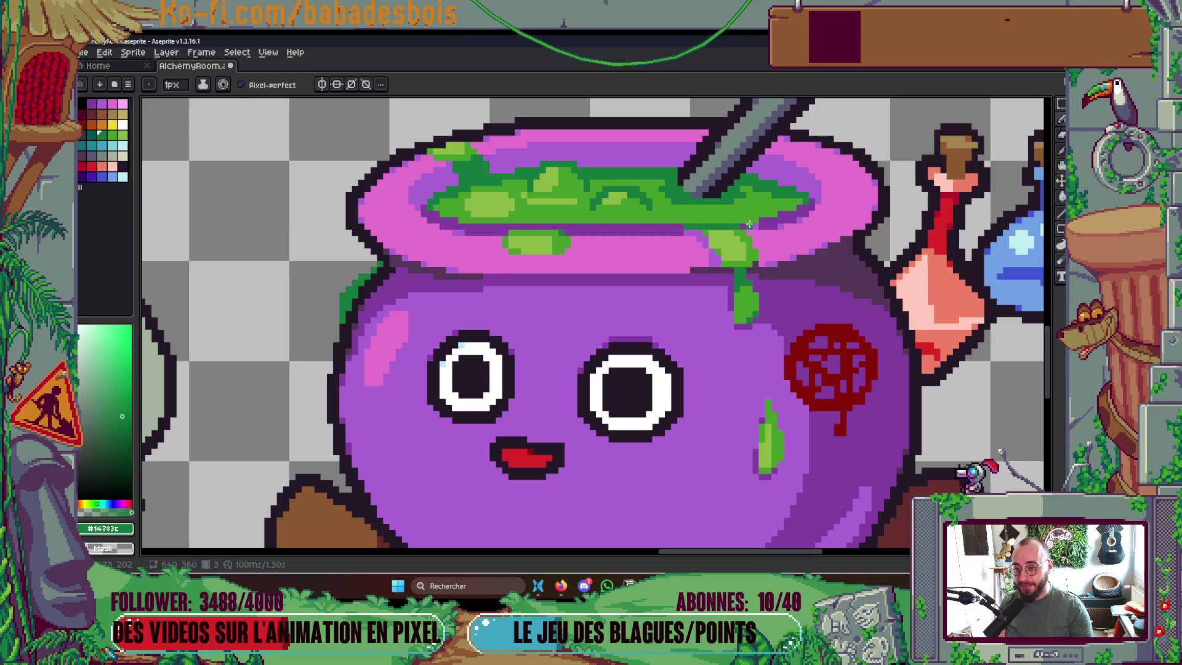
pyautogui.scroll(1, 684, 231)
pyautogui.keyDown('alt'); pyautogui.click(682, 229); pyautogui.keyUp('alt')
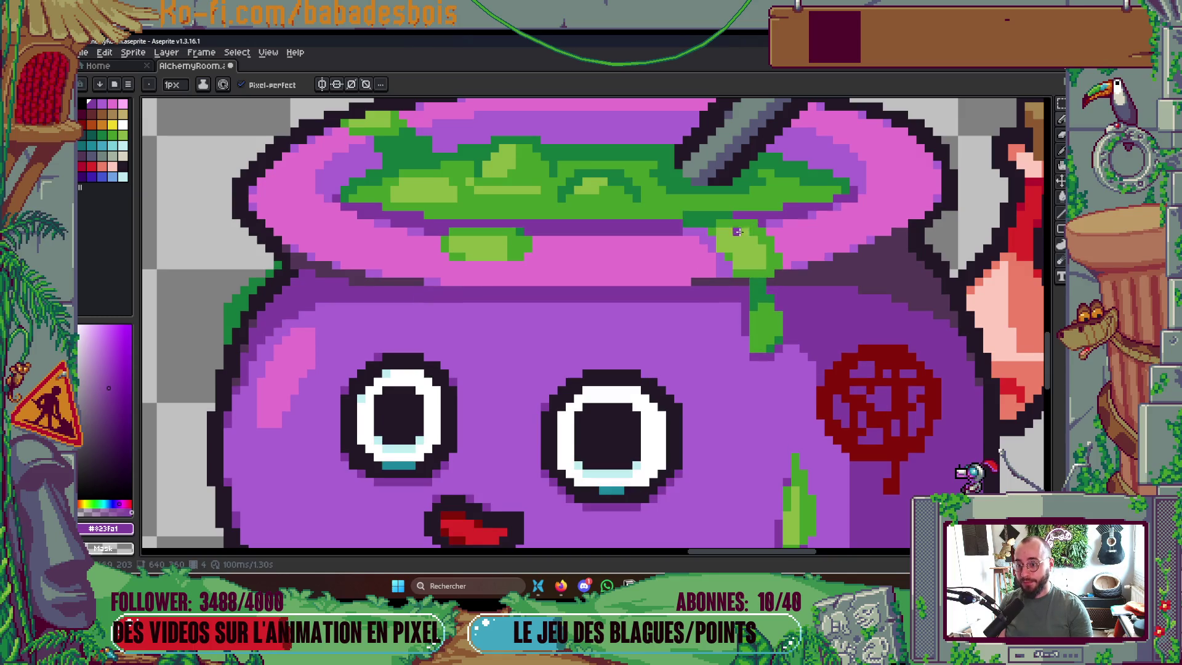
# Alternate eyedropping goo green, body purple and rim pink to repaint the dripping goo
pyautogui.keyDown('alt'); pyautogui.click(703, 232); pyautogui.keyUp('alt')
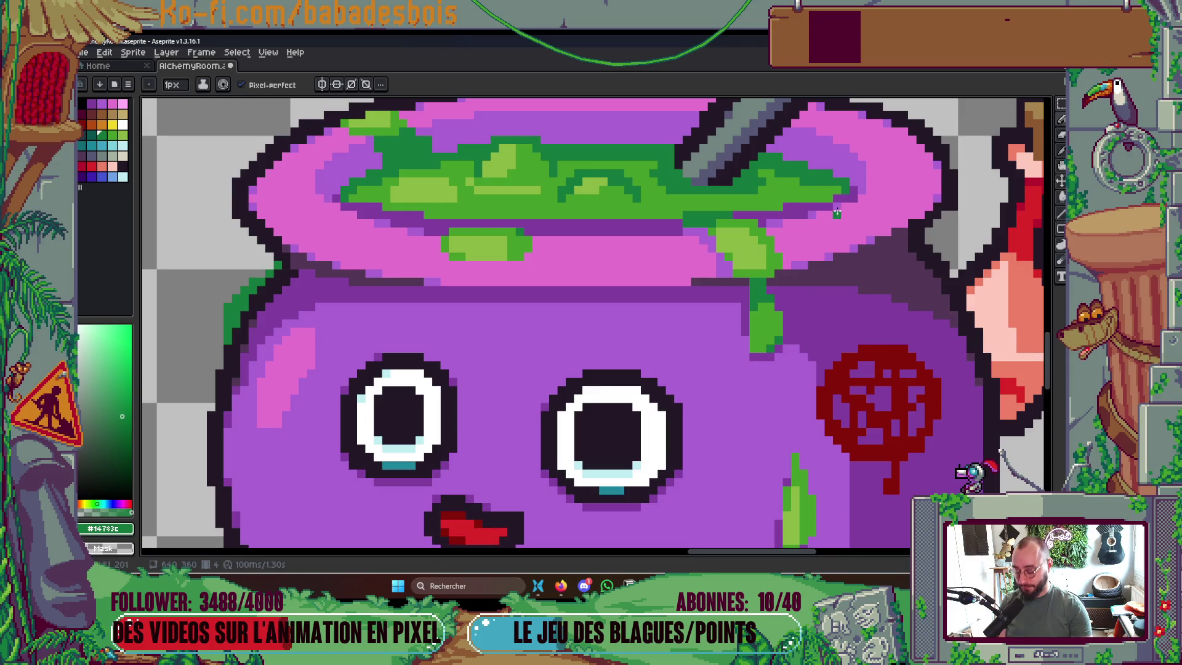
pyautogui.keyDown('alt'); pyautogui.click(818, 199); pyautogui.keyUp('alt')
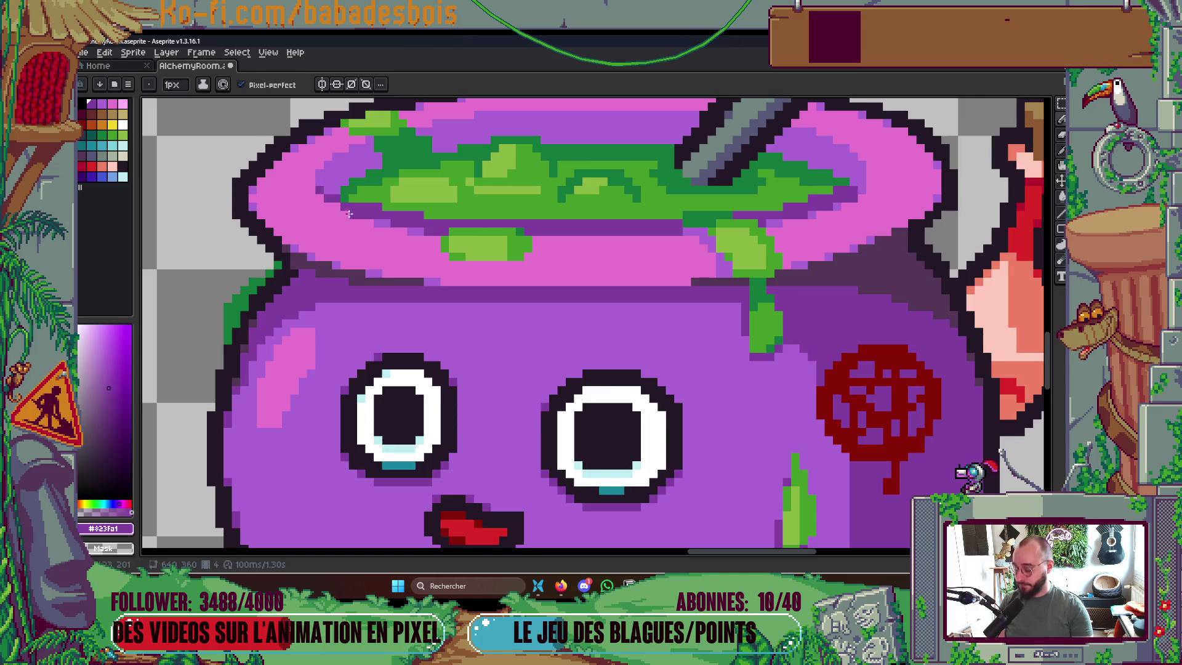
pyautogui.keyDown('alt'); pyautogui.click(363, 230); pyautogui.keyUp('alt')
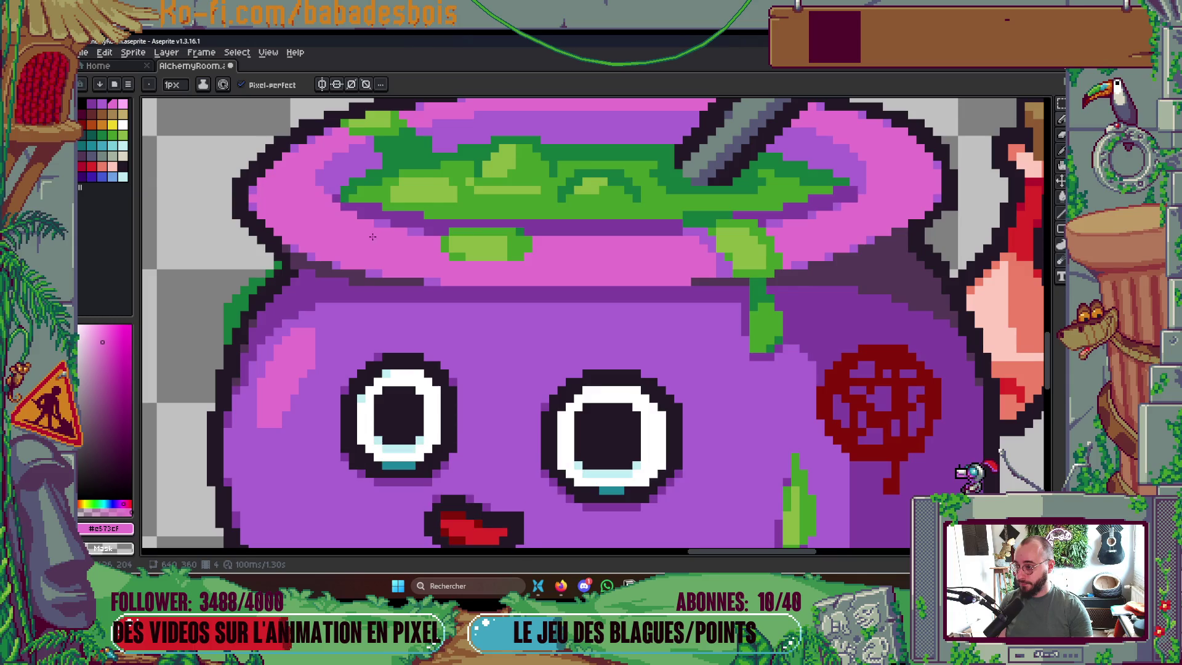
pyautogui.scroll(2, 373, 236)
pyautogui.keyDown('alt'); pyautogui.click(338, 178); pyautogui.keyUp('alt')
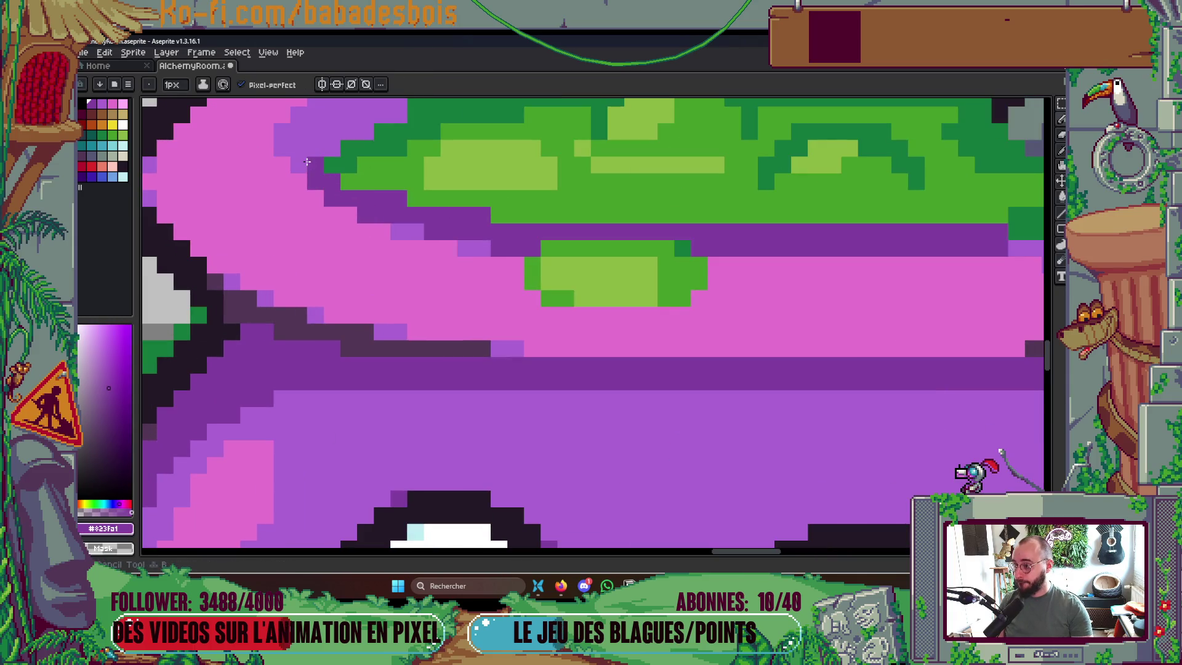
# Zoom into the cauldron face and sample the body's mid purple #ab63d4 as the drawing colour
pyautogui.scroll(-3, 307, 161)
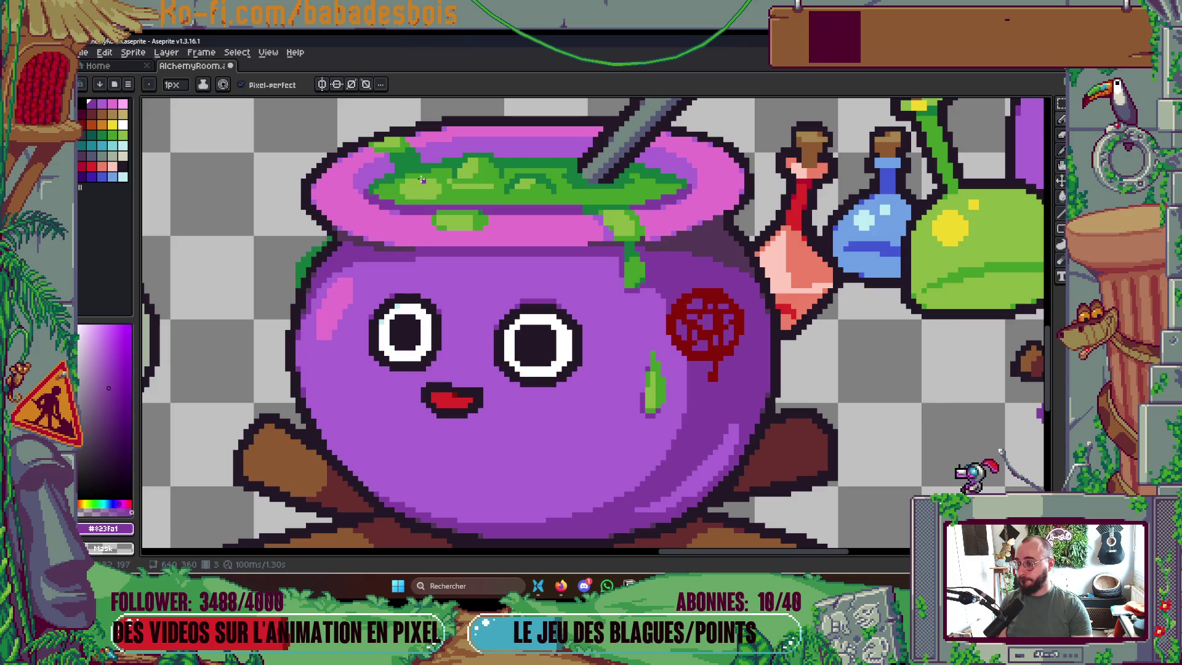
pyautogui.scroll(2, 422, 179)
pyautogui.keyDown('alt'); pyautogui.click(426, 171); pyautogui.keyUp('alt')
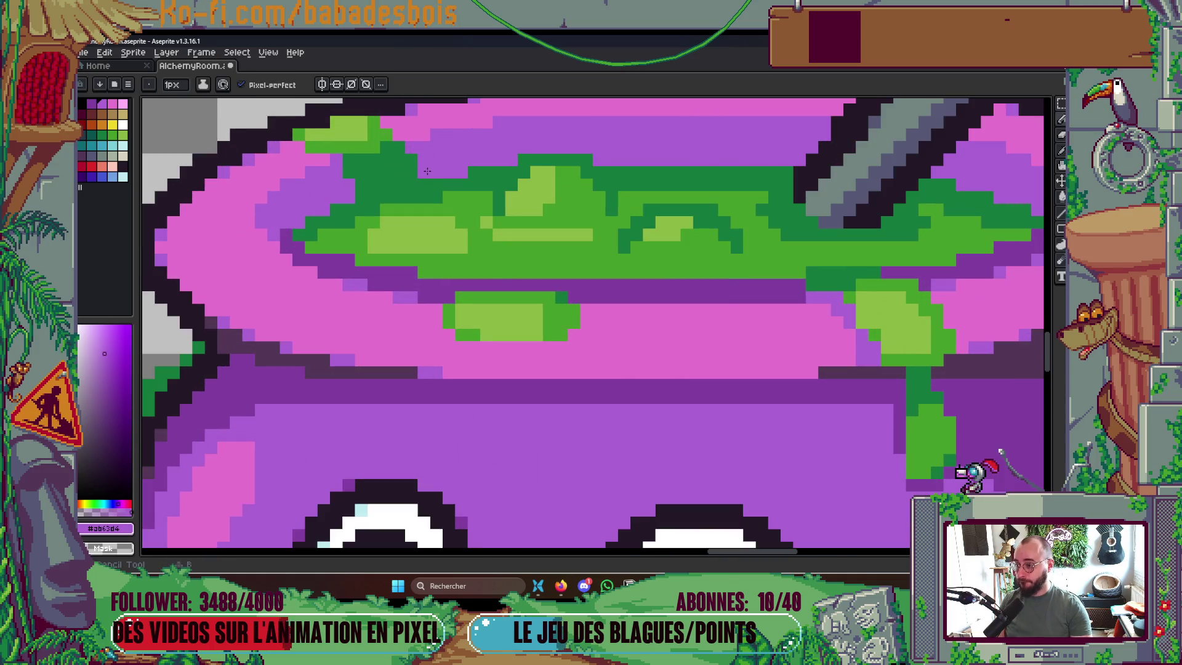
pyautogui.scroll(-2, 426, 171)
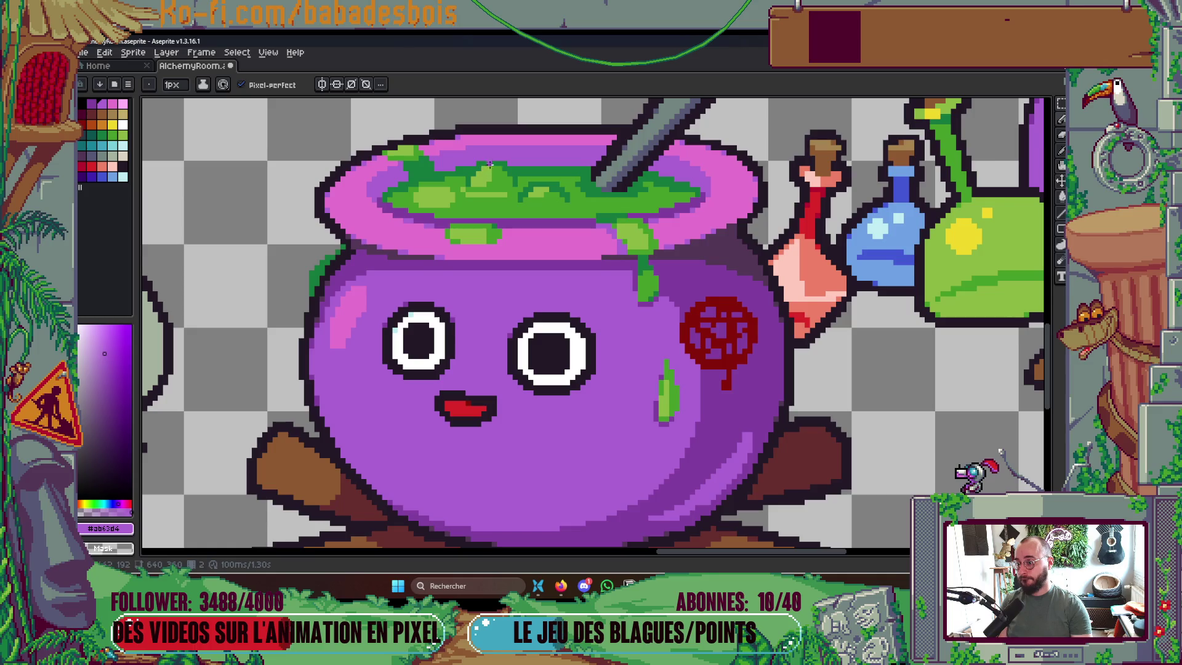
pyautogui.scroll(1, 435, 161)
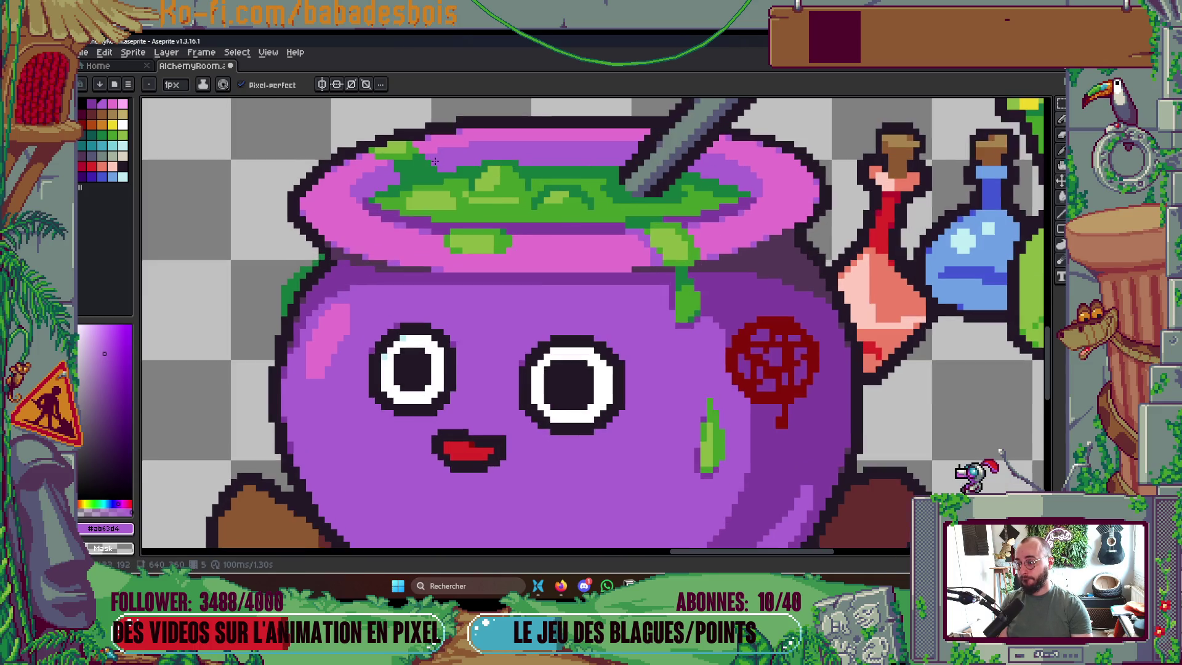
pyautogui.scroll(1, 434, 160)
pyautogui.scroll(-2, 479, 172)
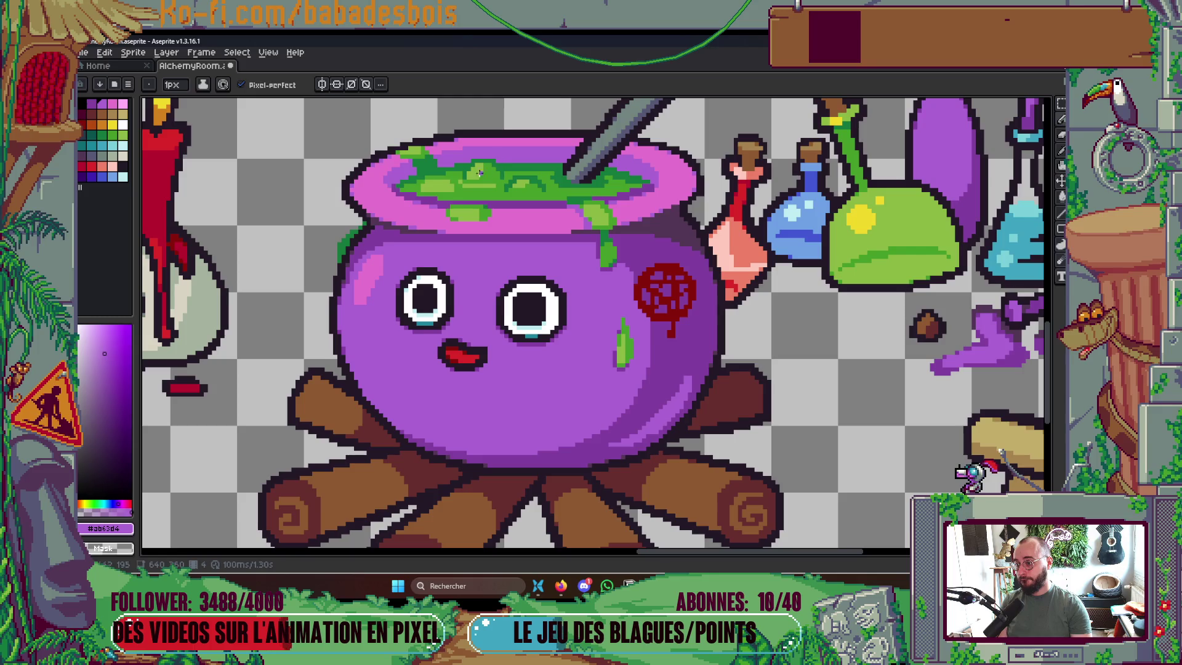
pyautogui.scroll(2, 479, 173)
pyautogui.scroll(3, 407, 185)
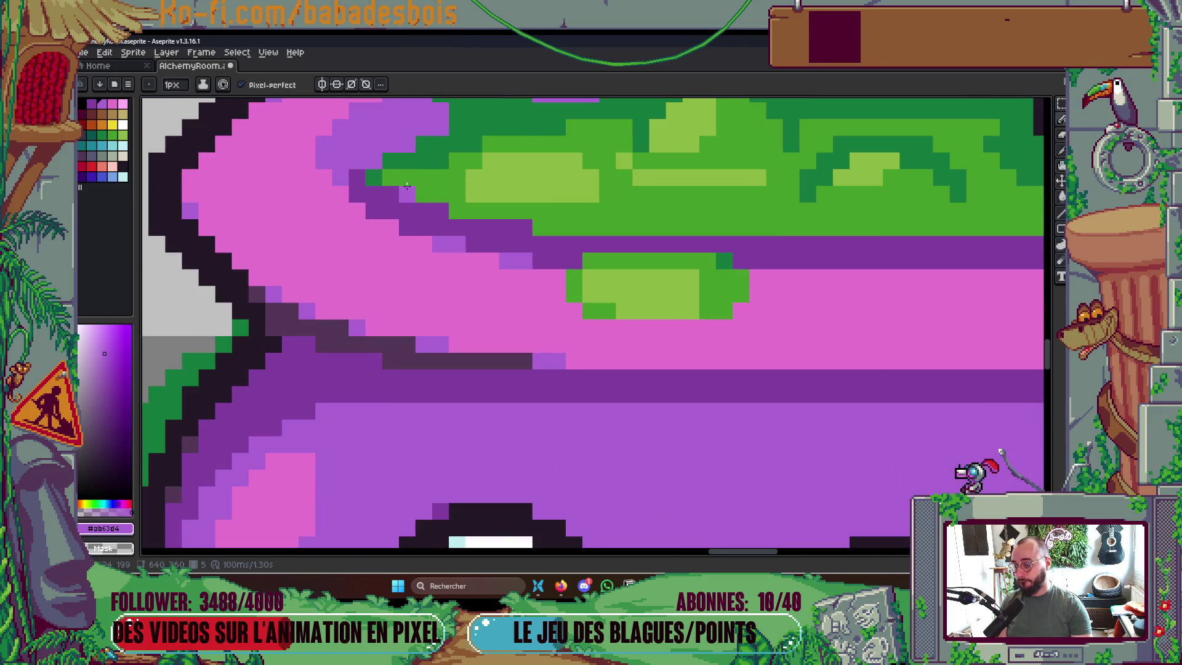
pyautogui.scroll(-5, 865, 269)
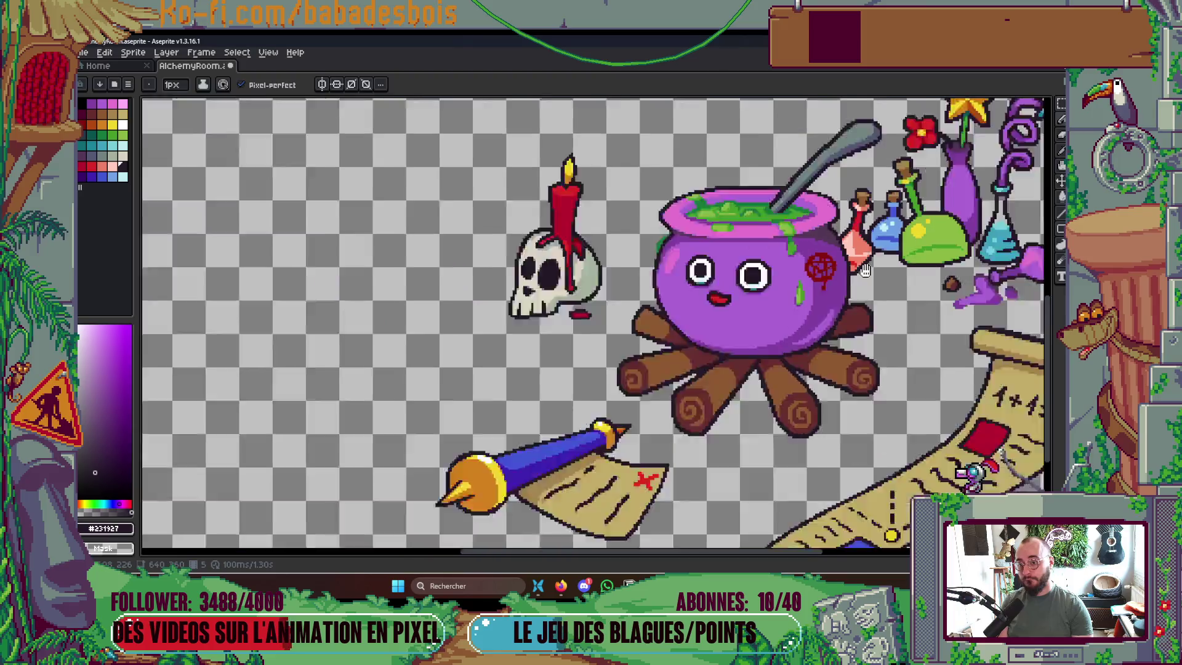
pyautogui.scroll(-2, 864, 270)
pyautogui.moveTo(877, 317); pyautogui.dragTo(845, 313)
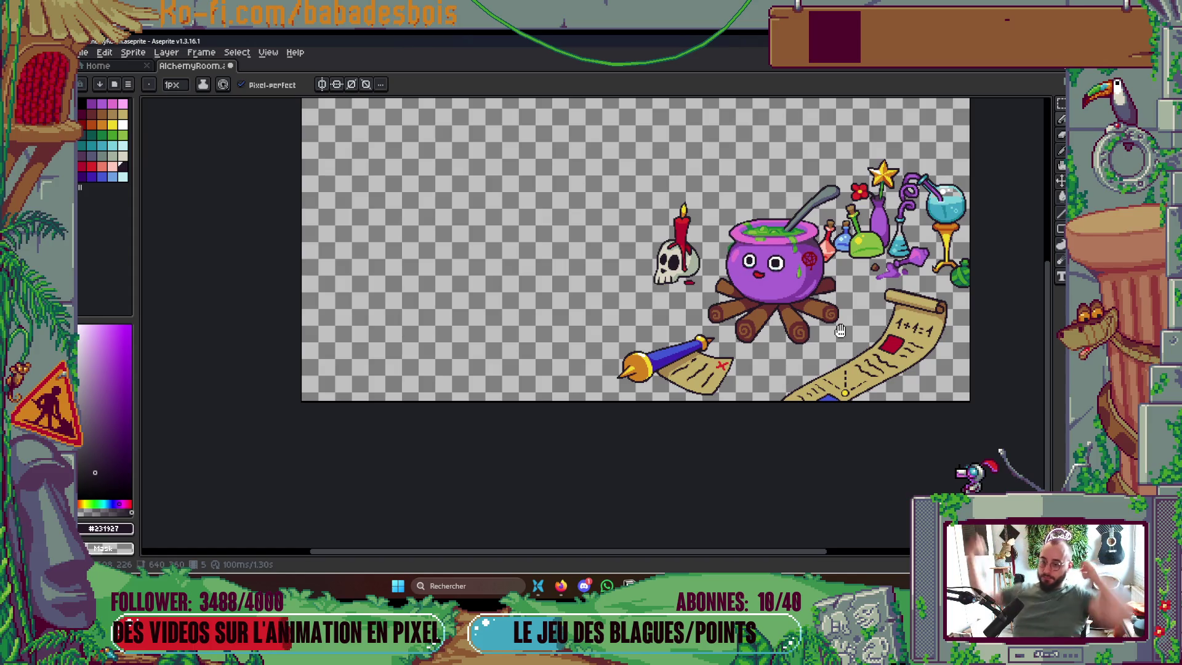
pyautogui.scroll(4, 793, 246)
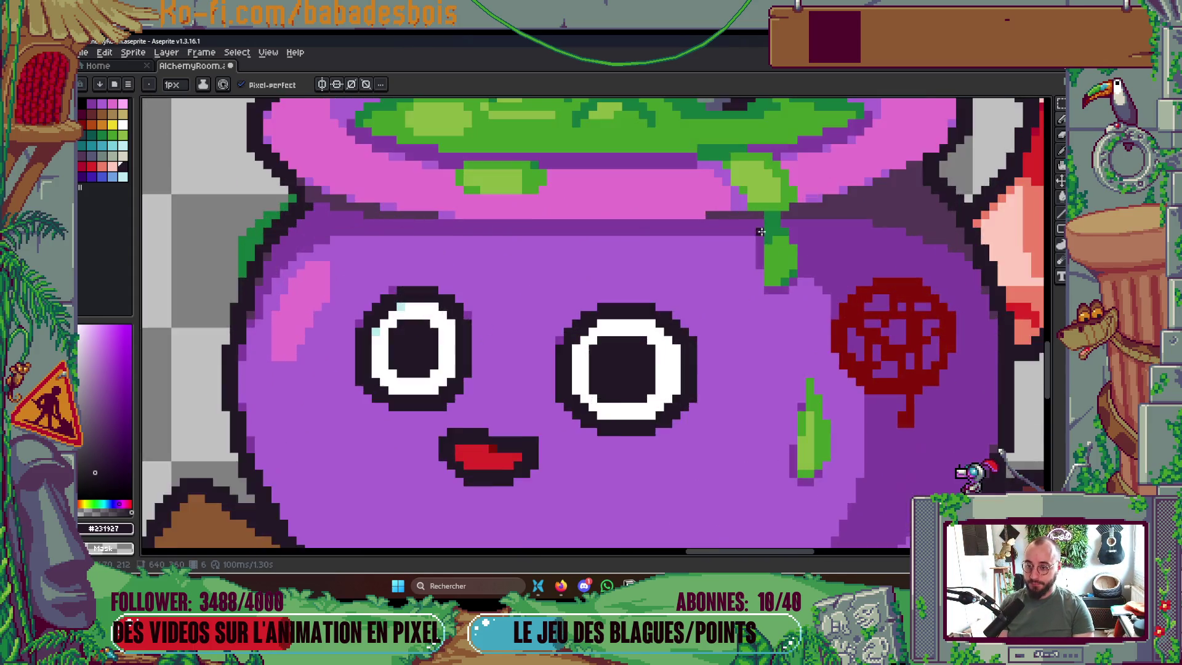
pyautogui.scroll(2, 761, 232)
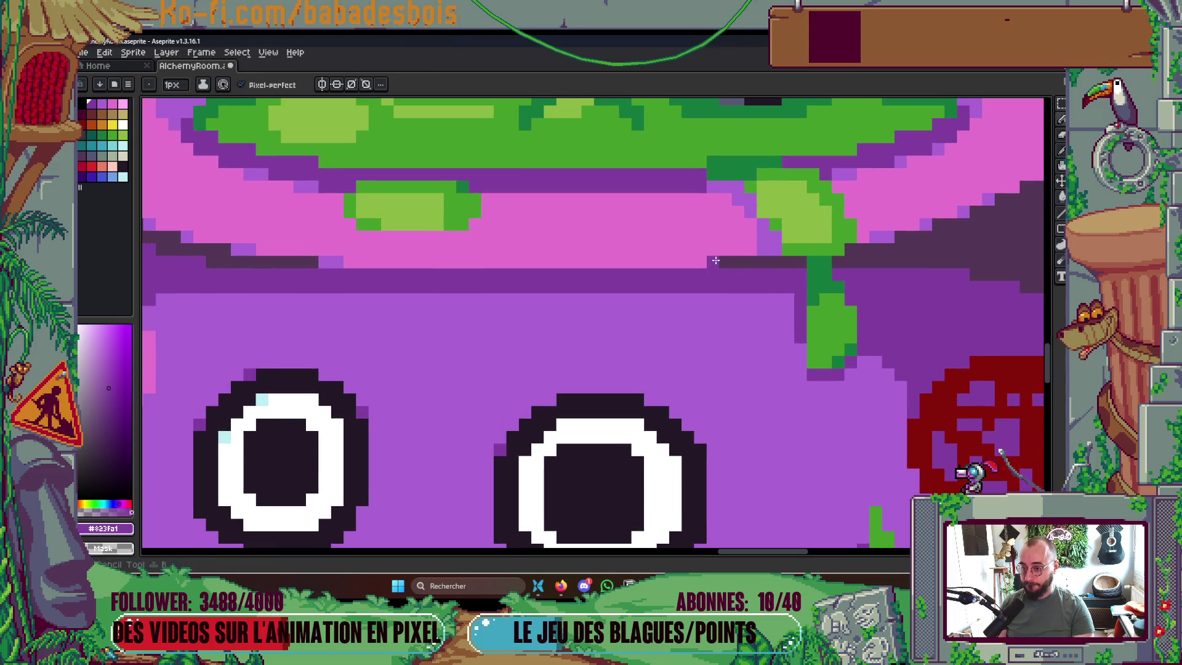
pyautogui.keyDown('alt'); pyautogui.click(339, 260); pyautogui.keyUp('alt')
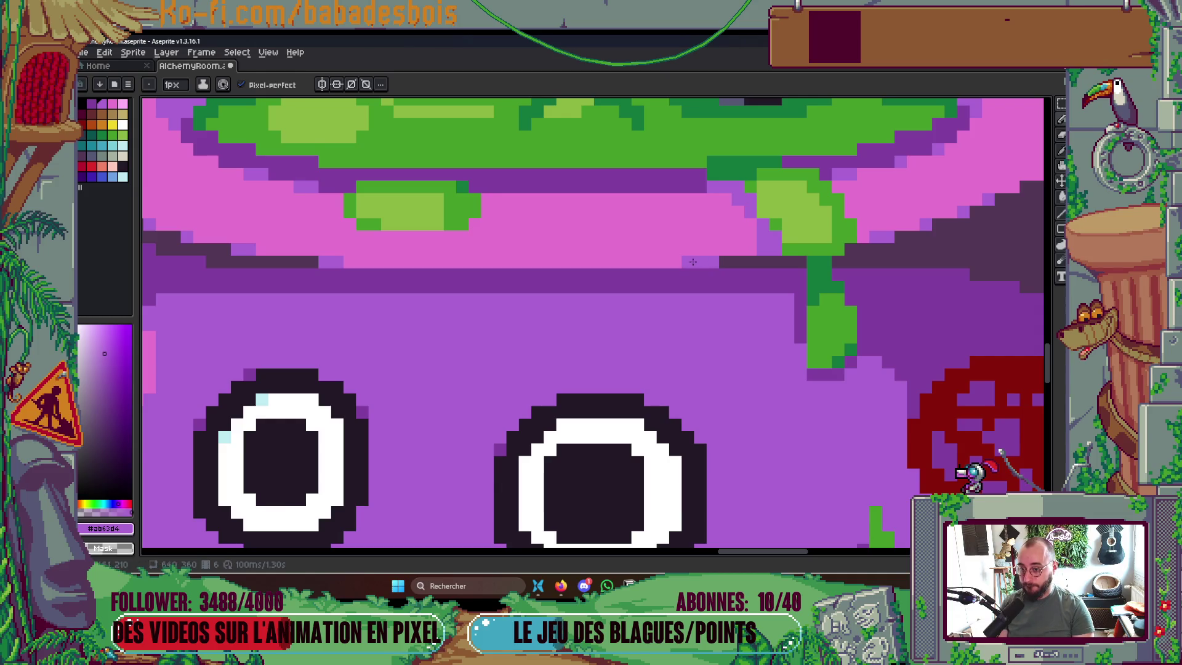
# Step to another animation frame to check the cauldron's face
pyautogui.scroll(-3, 712, 261)
pyautogui.scroll(2, 761, 251)
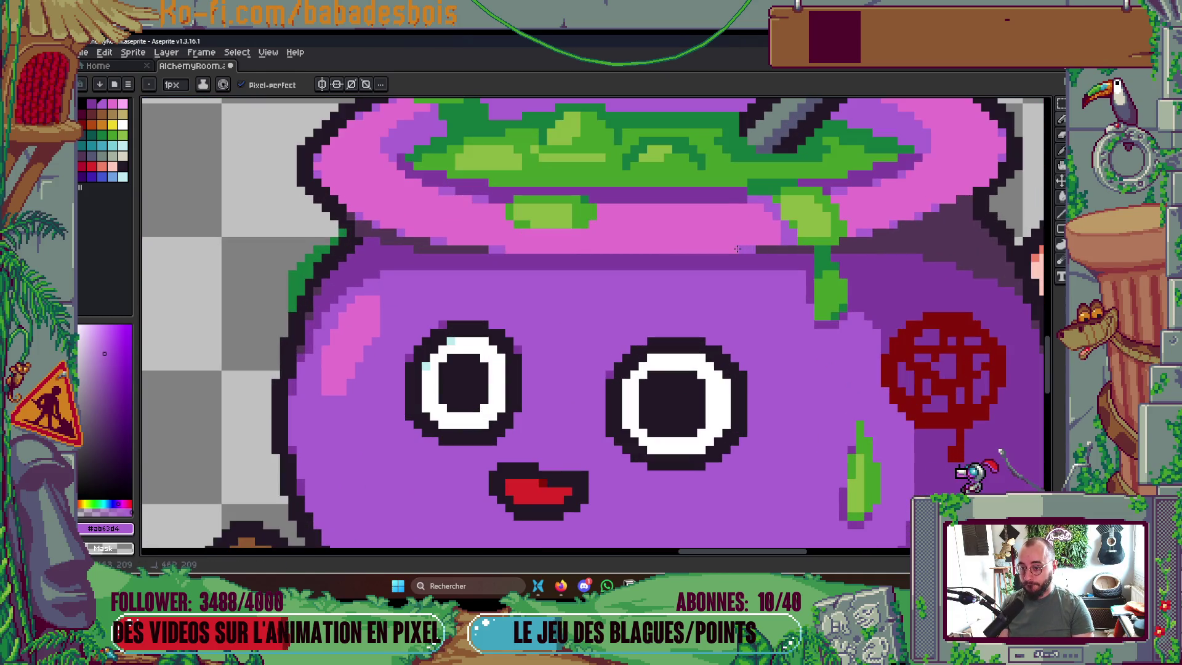
pyautogui.press('Return')
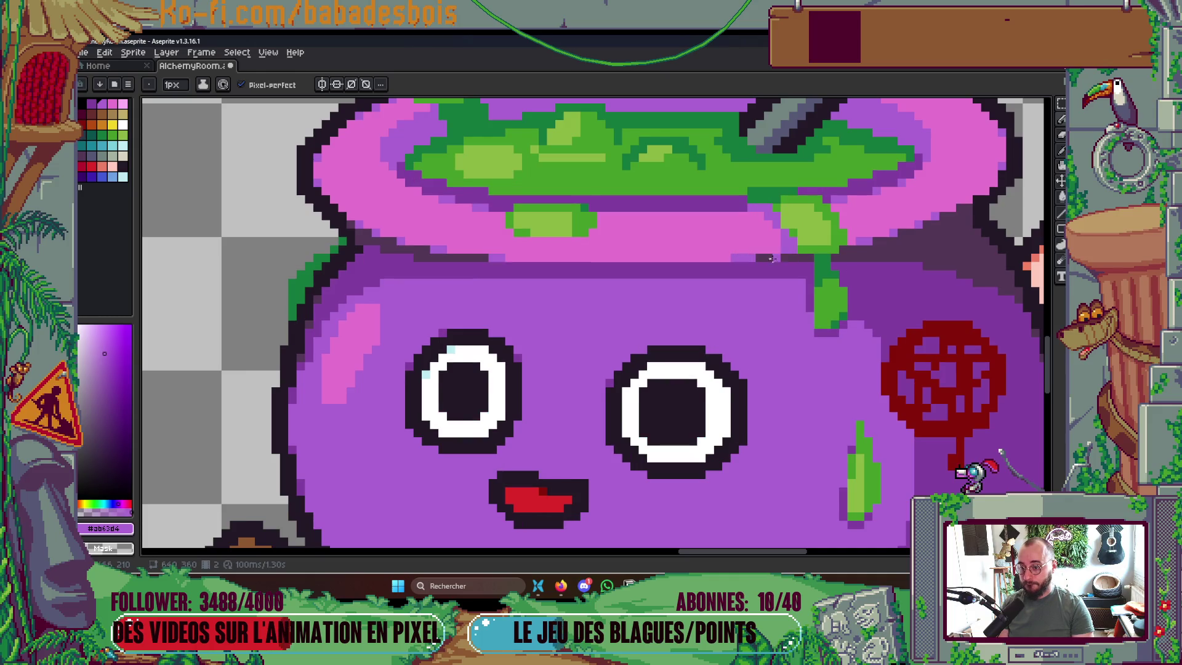
pyautogui.scroll(-3, 777, 258)
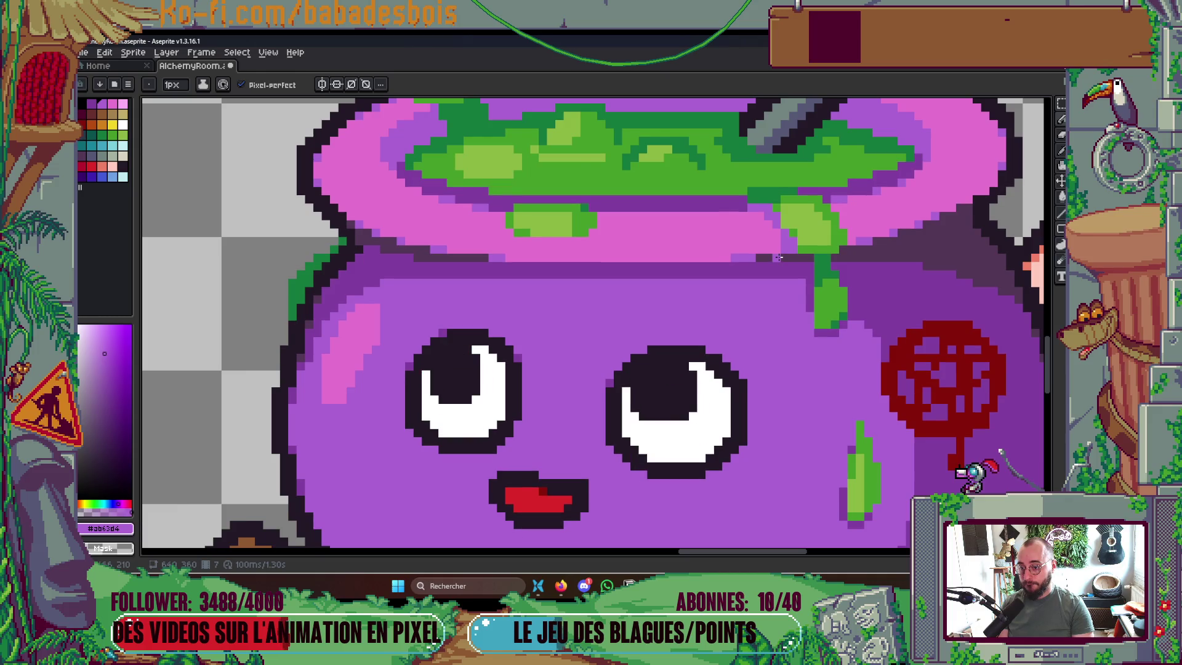
pyautogui.scroll(-2, 864, 251)
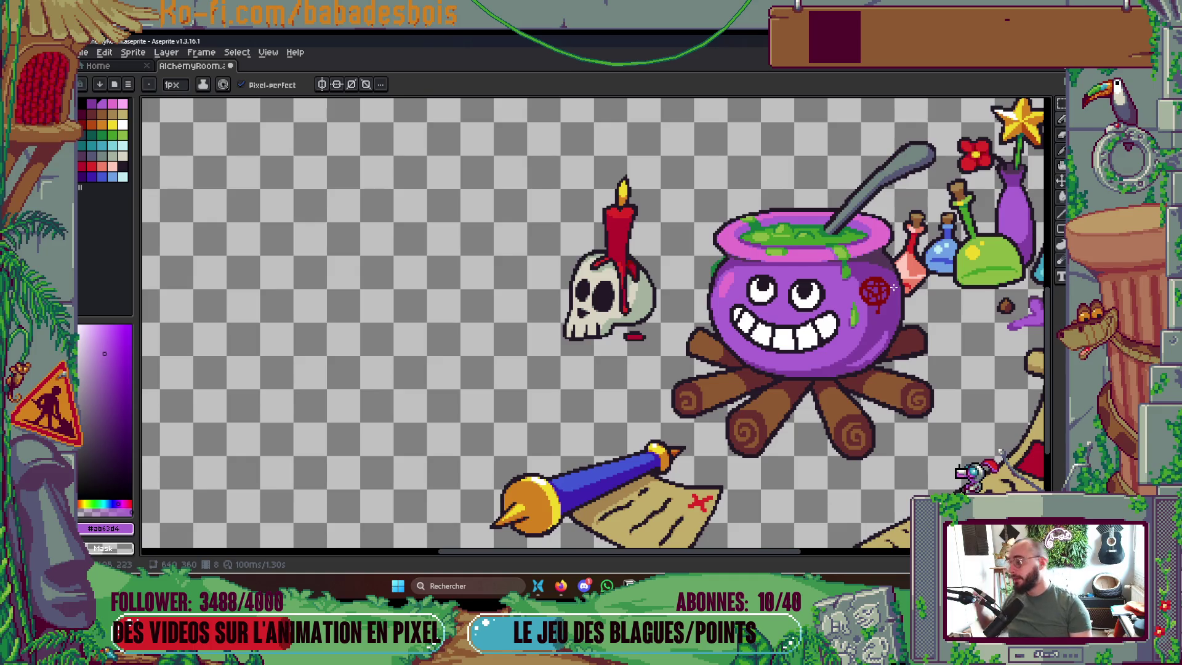
# Save AlchemyRoom.aseprite and briefly show and hide the timeline
pyautogui.hotkey('ctrl', 's')
pyautogui.press('Tab')
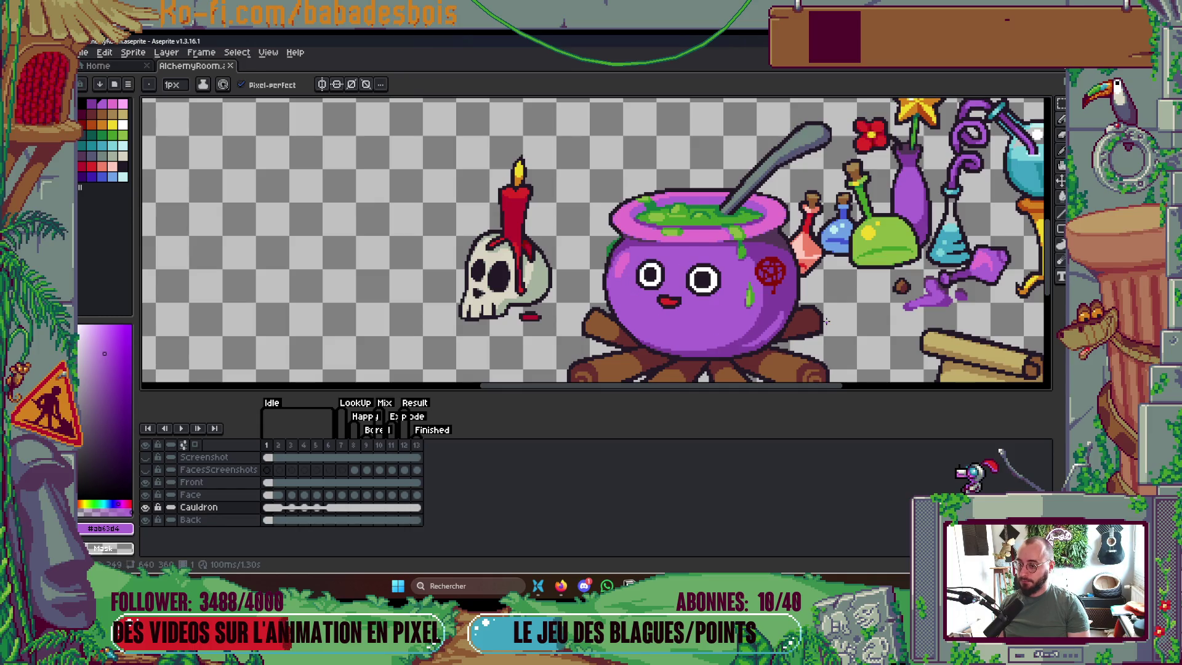
pyautogui.press('Tab')
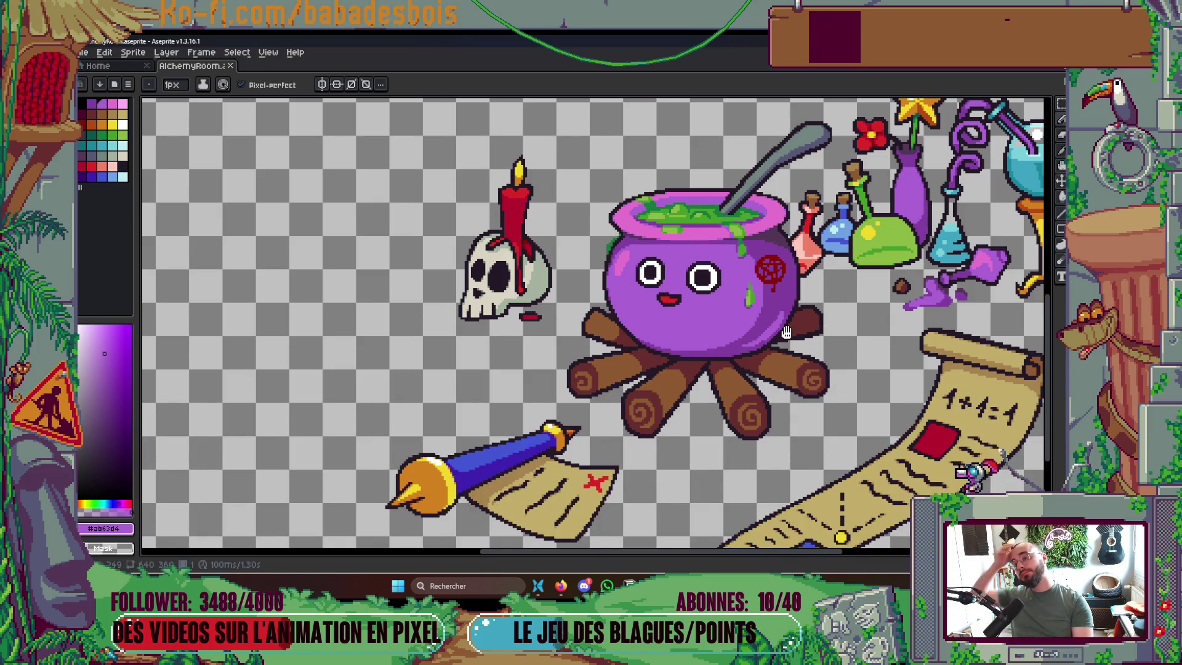
pyautogui.scroll(-2, 791, 326)
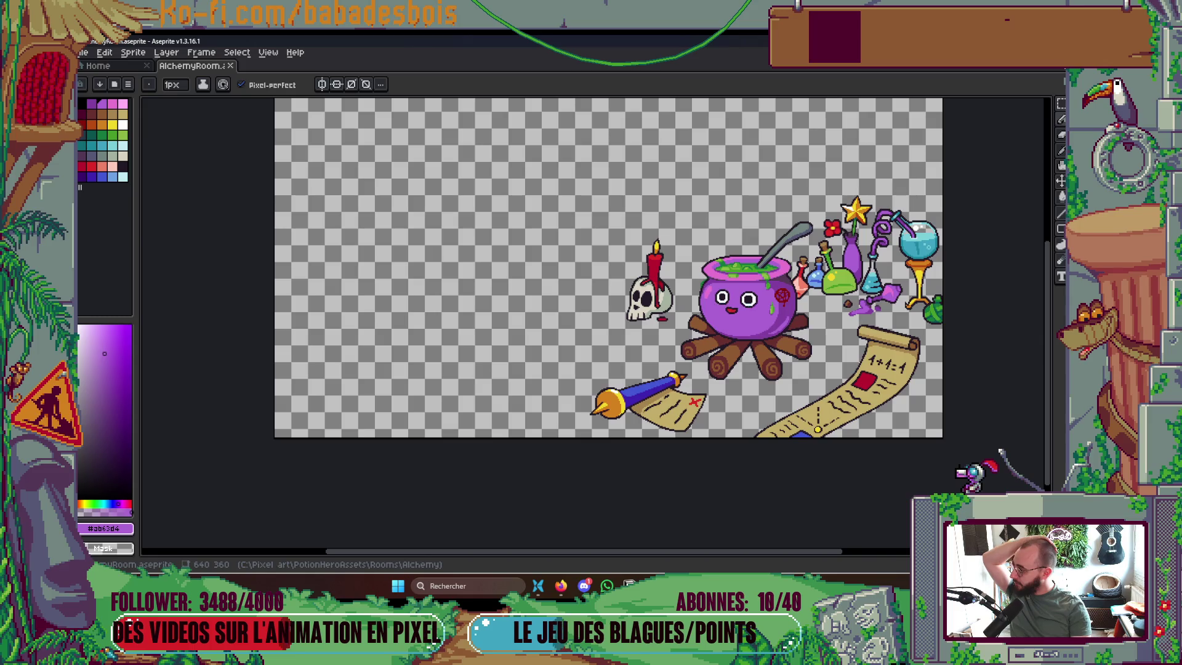
pyautogui.scroll(1, 851, 302)
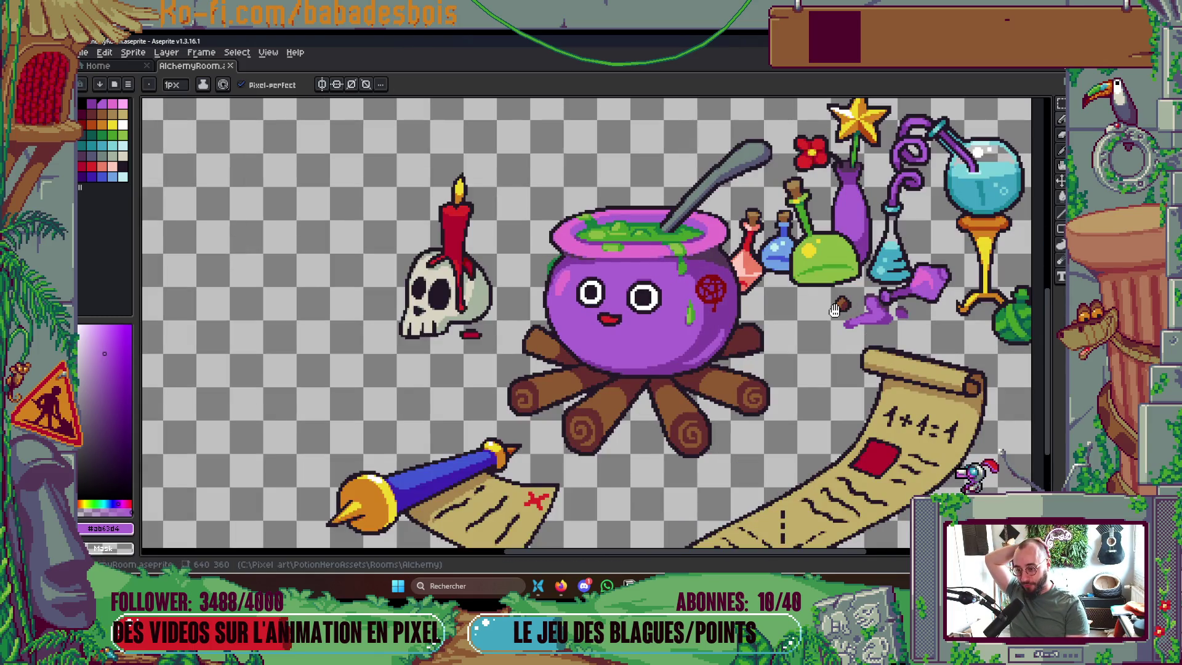
pyautogui.scroll(-4, 859, 318)
pyautogui.scroll(2, 860, 318)
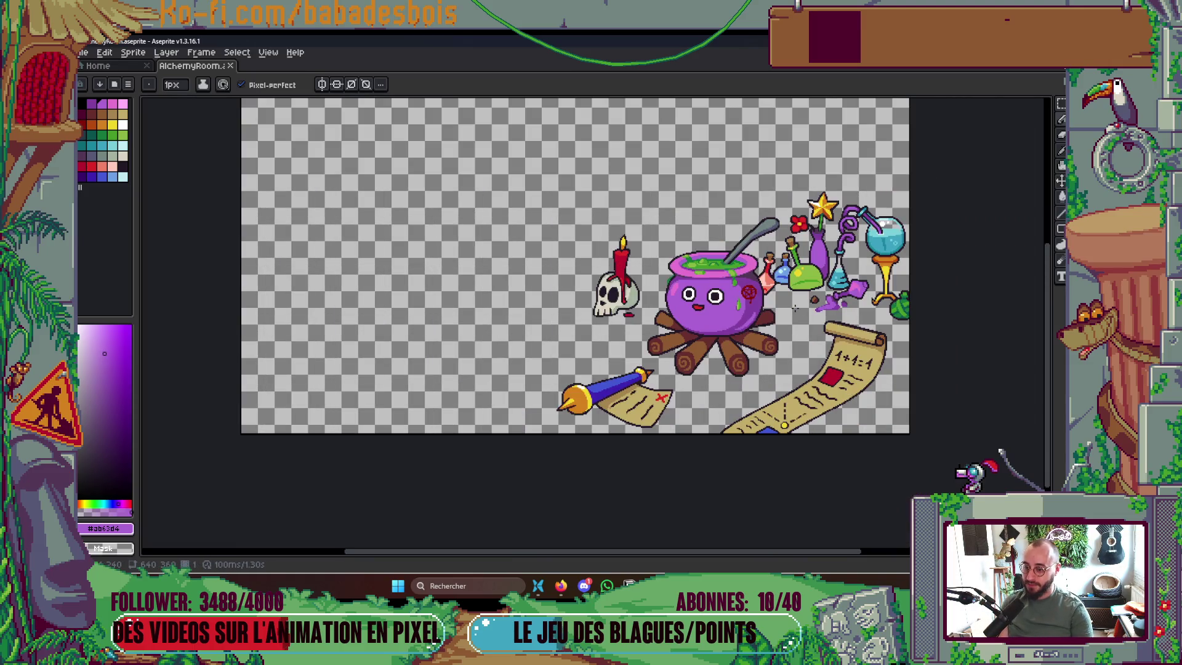
# Toggle the animation timeline until it stays visible below the canvas
pyautogui.press('Tab')
pyautogui.press('Tab')
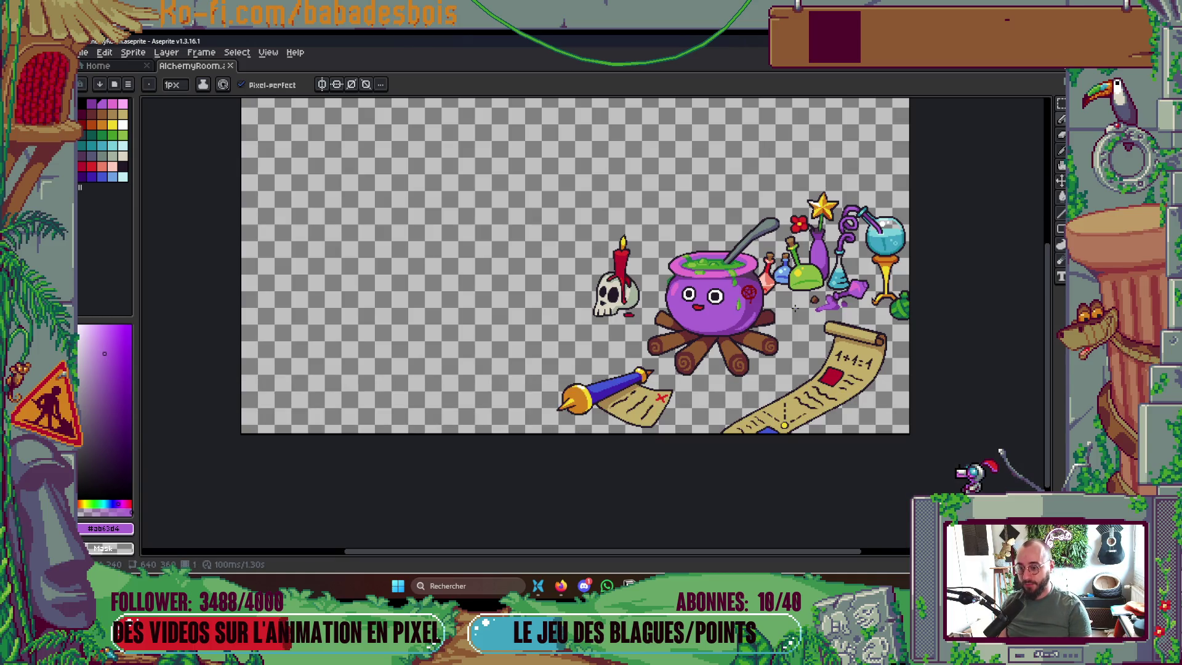
pyautogui.press('Tab')
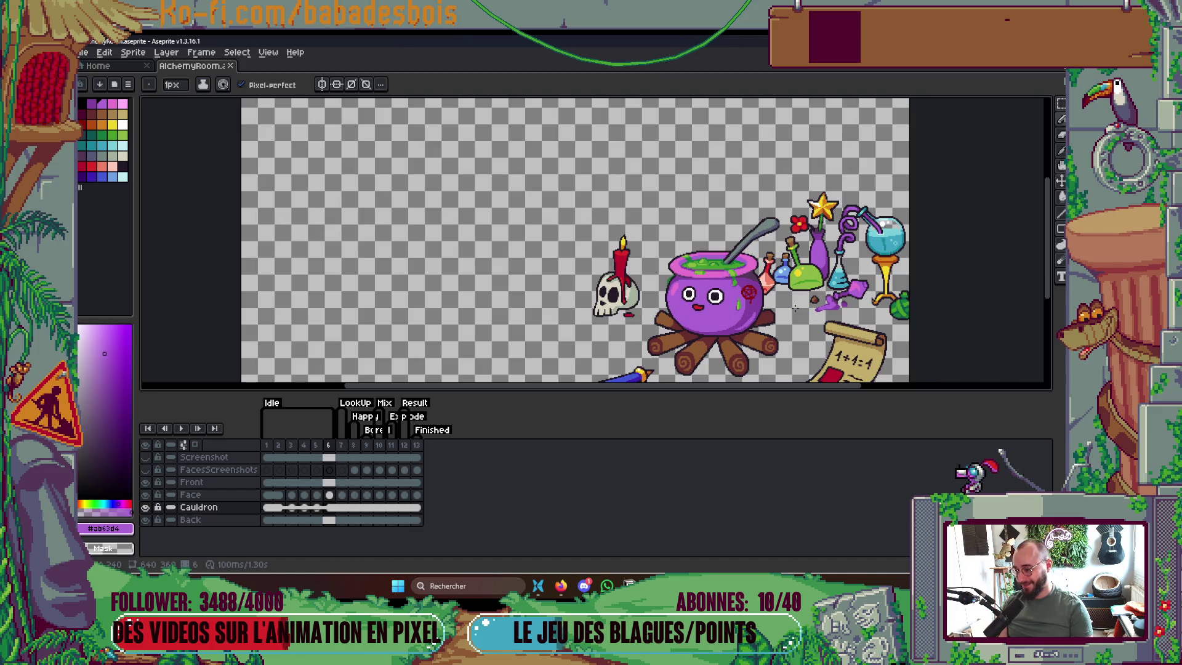
pyautogui.press('Tab')
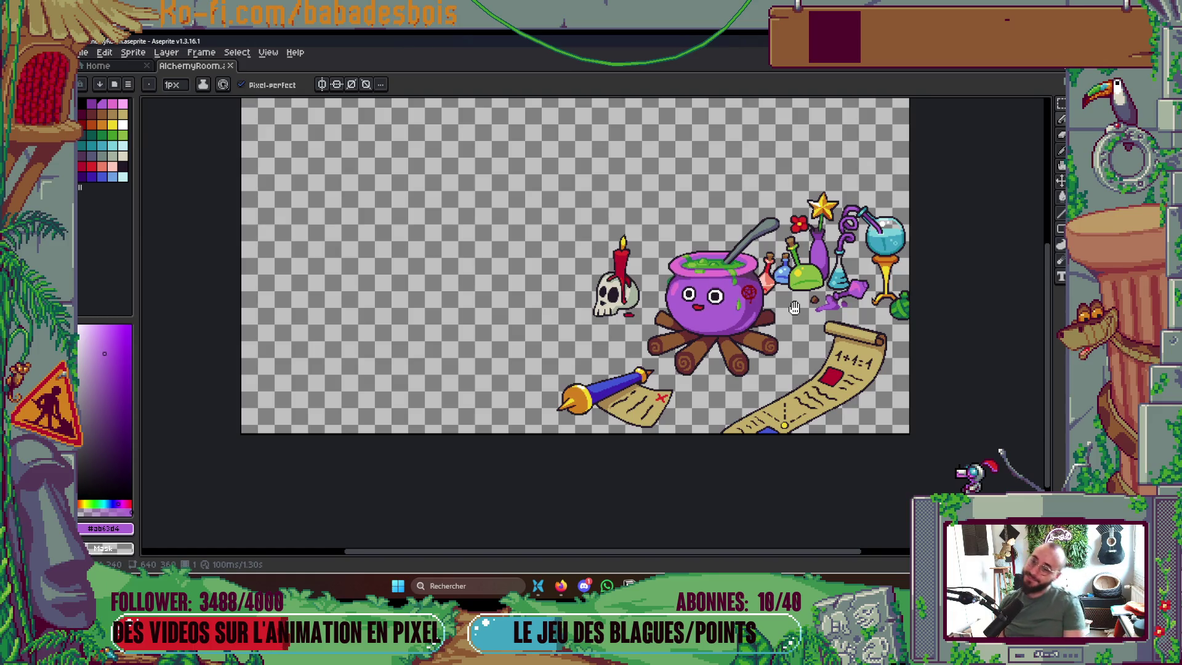
pyautogui.press('Tab')
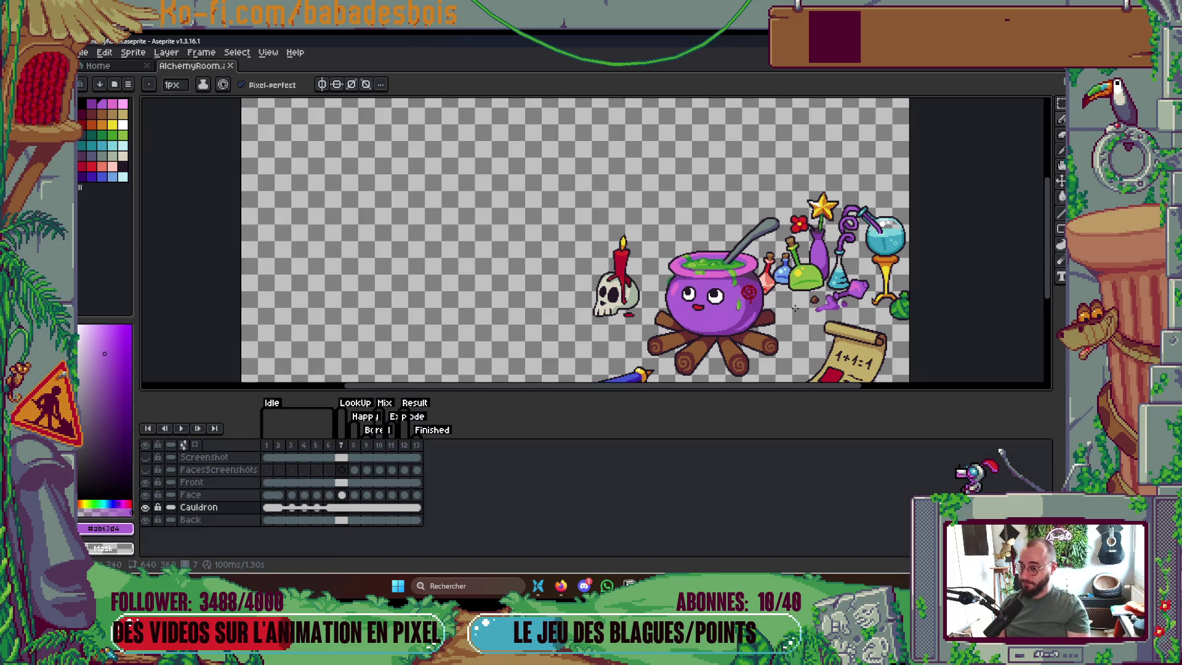
pyautogui.press('Tab')
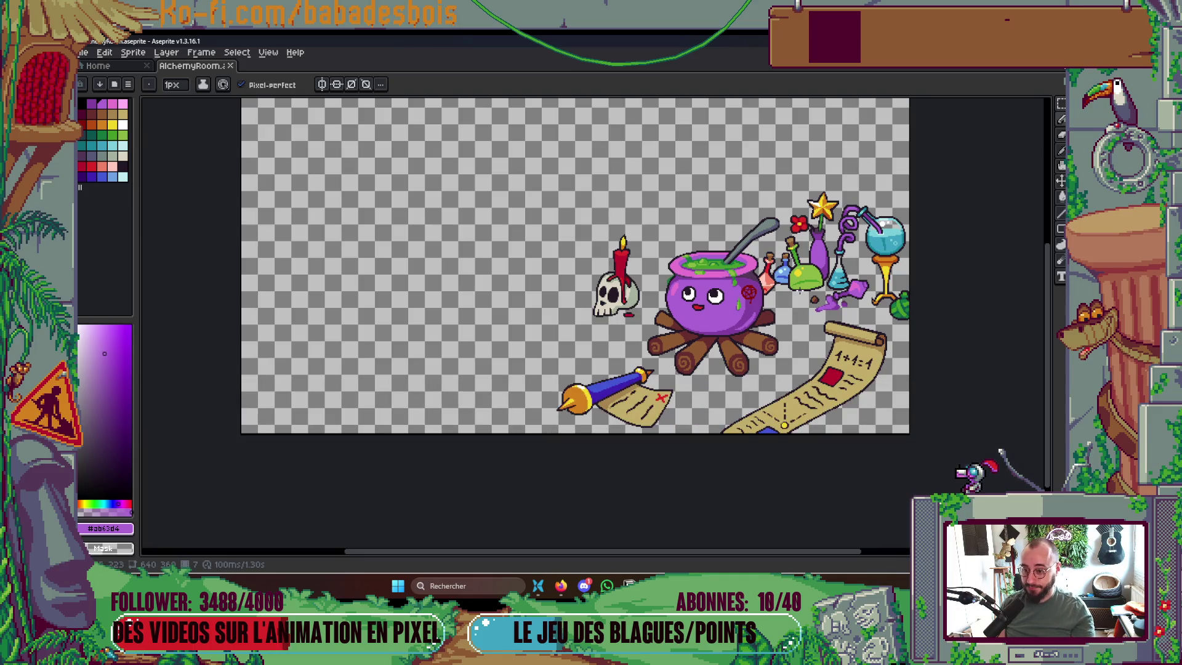
pyautogui.press('Tab')
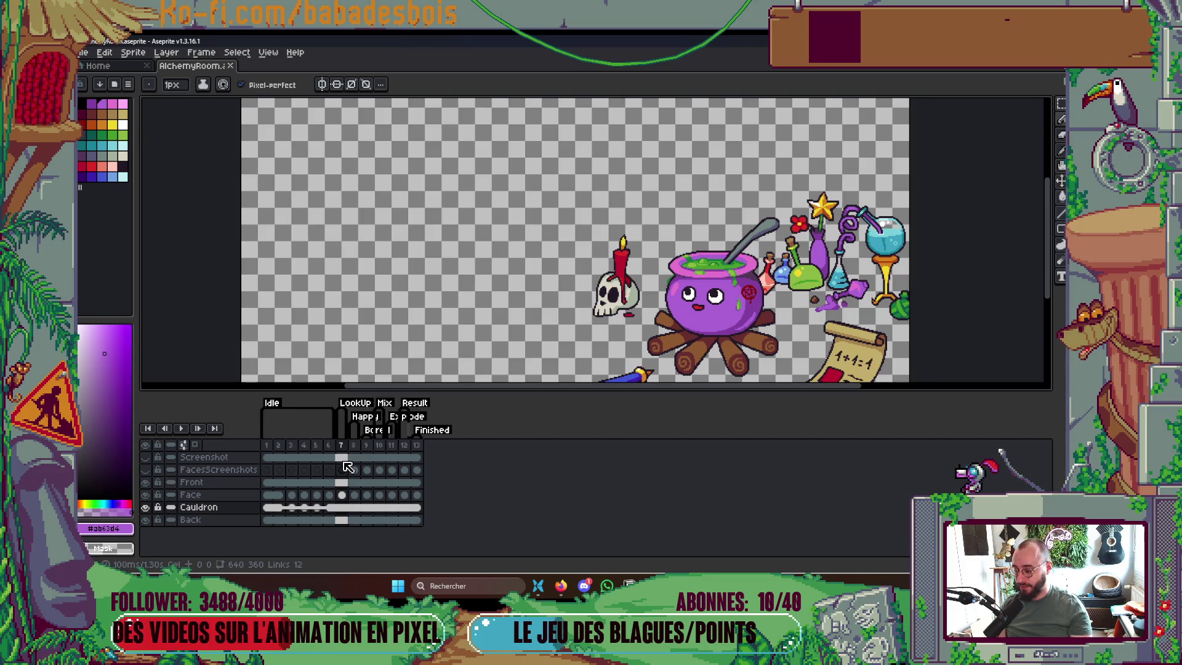
# Add two new frames and paste the Cauldron cels from frames 1–6 into frames 7–12
pyautogui.hotkey('alt', 'n')
pyautogui.hotkey('alt', 'n')
pyautogui.hotkey('alt', 'n')
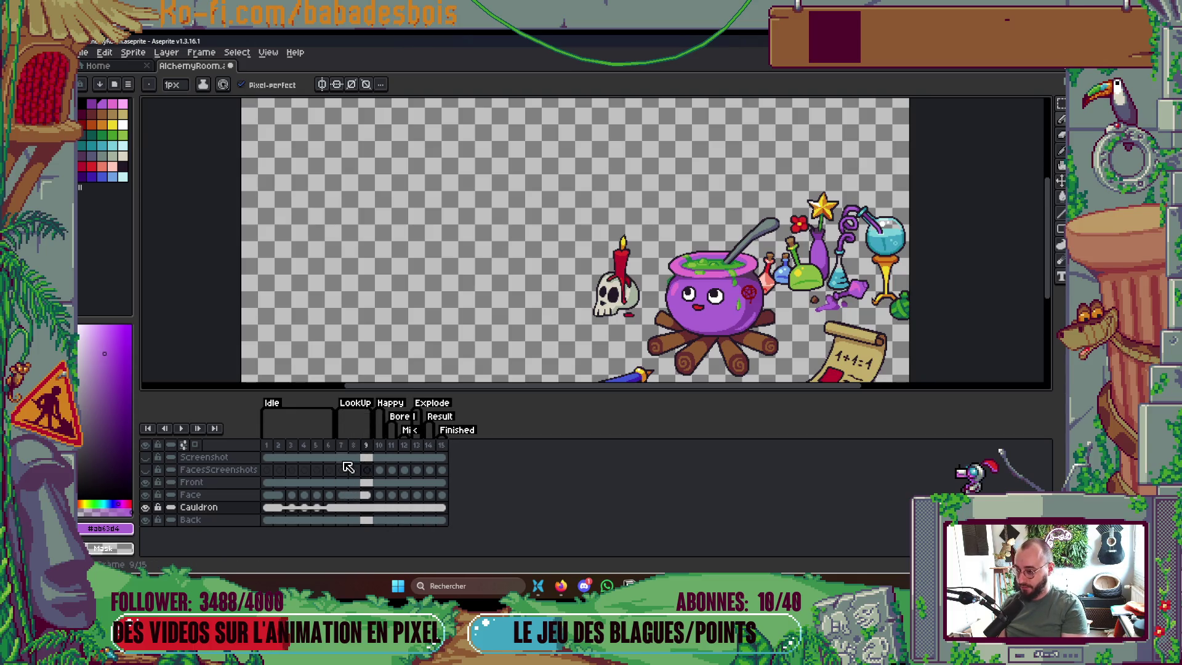
pyautogui.hotkey('alt', 'n')
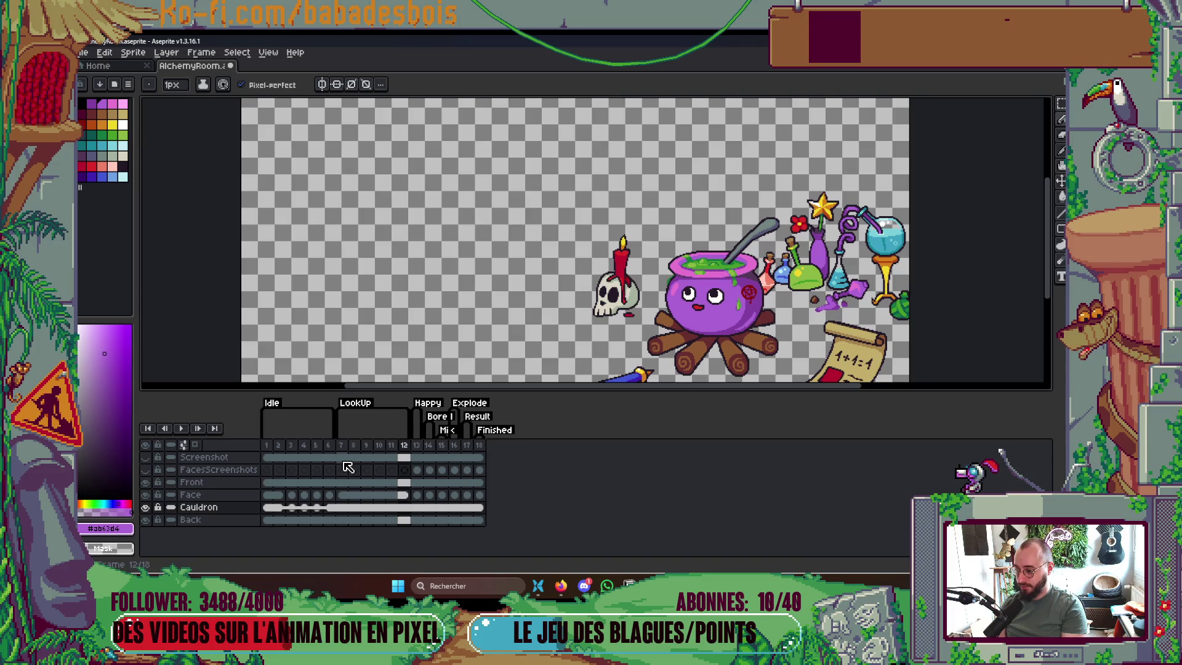
pyautogui.moveTo(329, 508); pyautogui.dragTo(270, 514)
pyautogui.hotkey('ctrl', 'c')
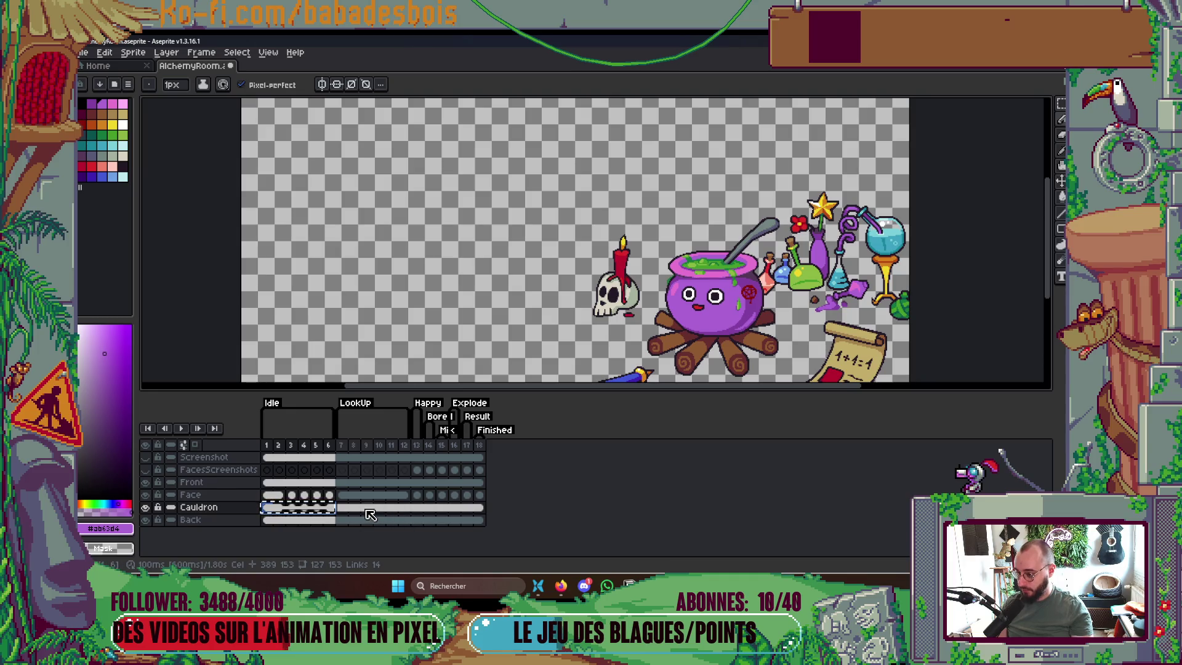
pyautogui.click(342, 508)
pyautogui.hotkey('ctrl', 'v')
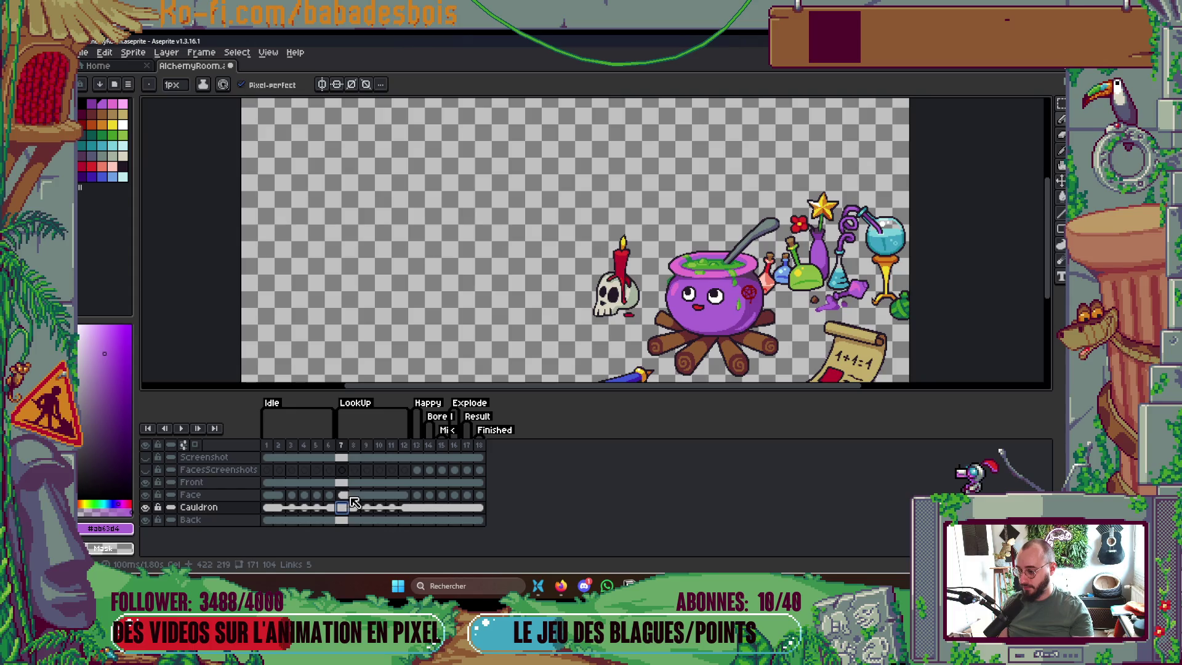
# Play the animation to preview the new frames, then stop playback
pyautogui.press('Return')
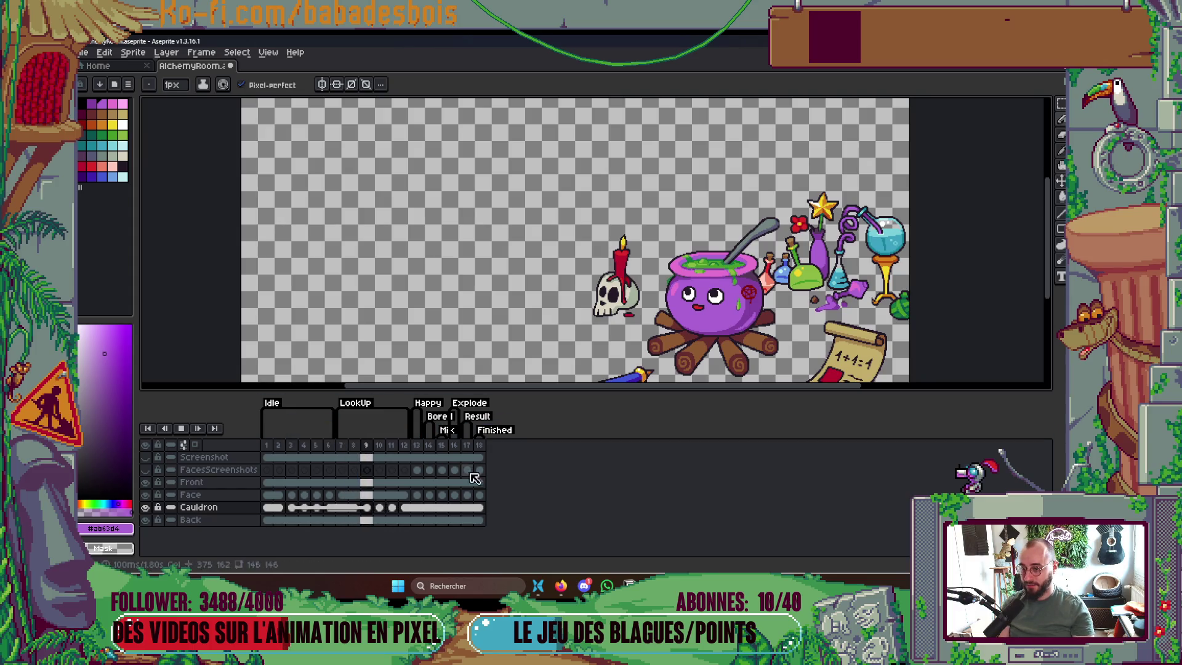
pyautogui.scroll(-2, 882, 237)
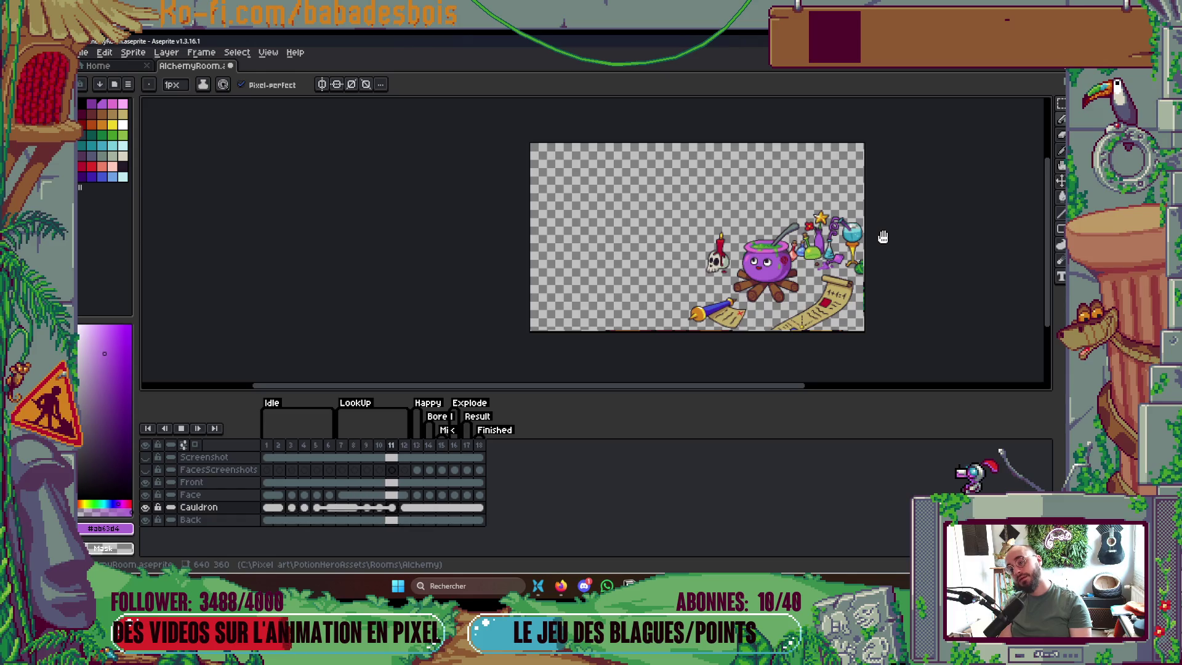
pyautogui.scroll(1, 883, 237)
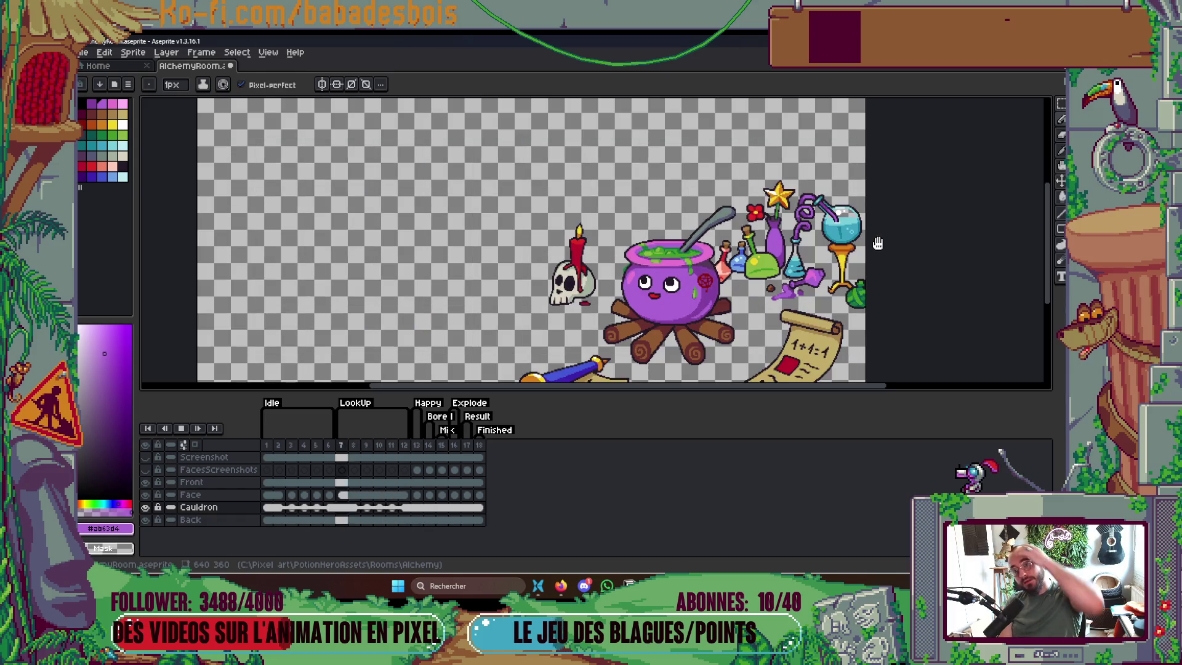
pyautogui.press('Return')
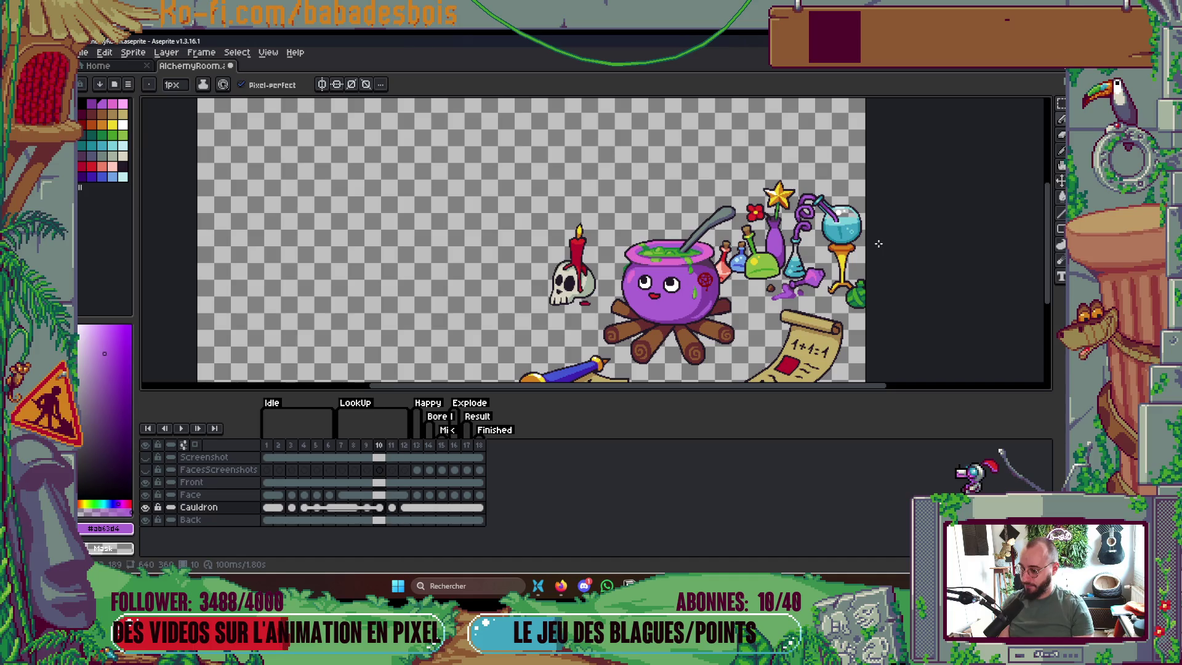
# Copy the Face cels of frames 3–6 and paste them starting at frame 7
pyautogui.click(329, 508)
pyautogui.moveTo(291, 495); pyautogui.dragTo(328, 496)
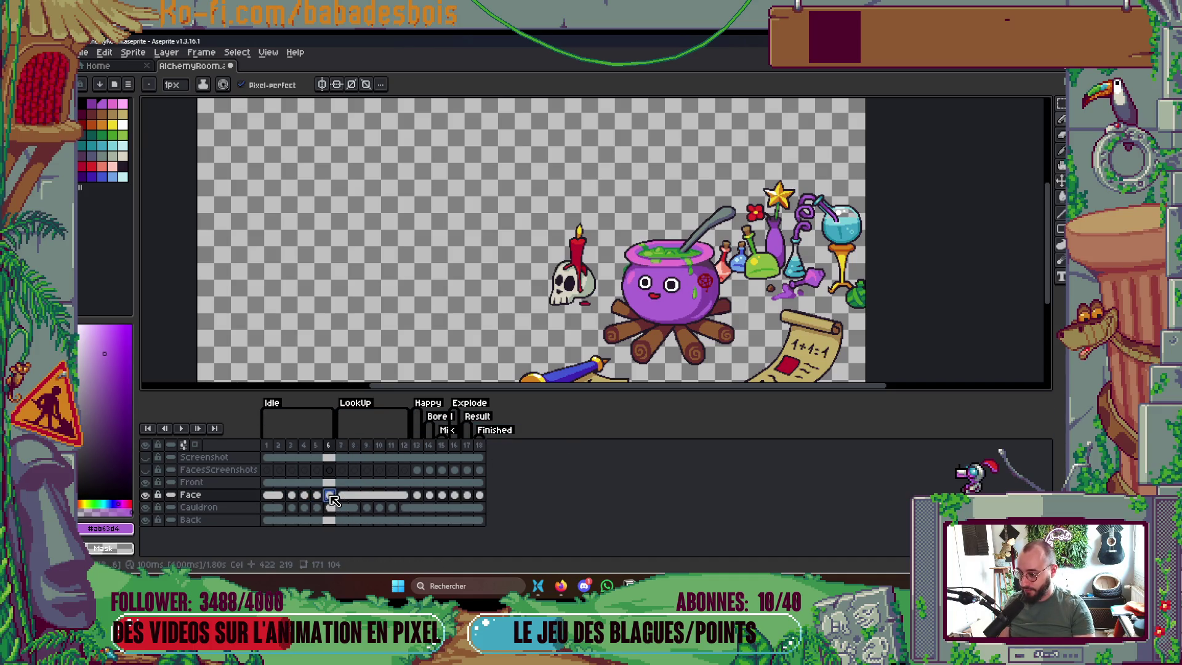
pyautogui.hotkey('ctrl', 'c')
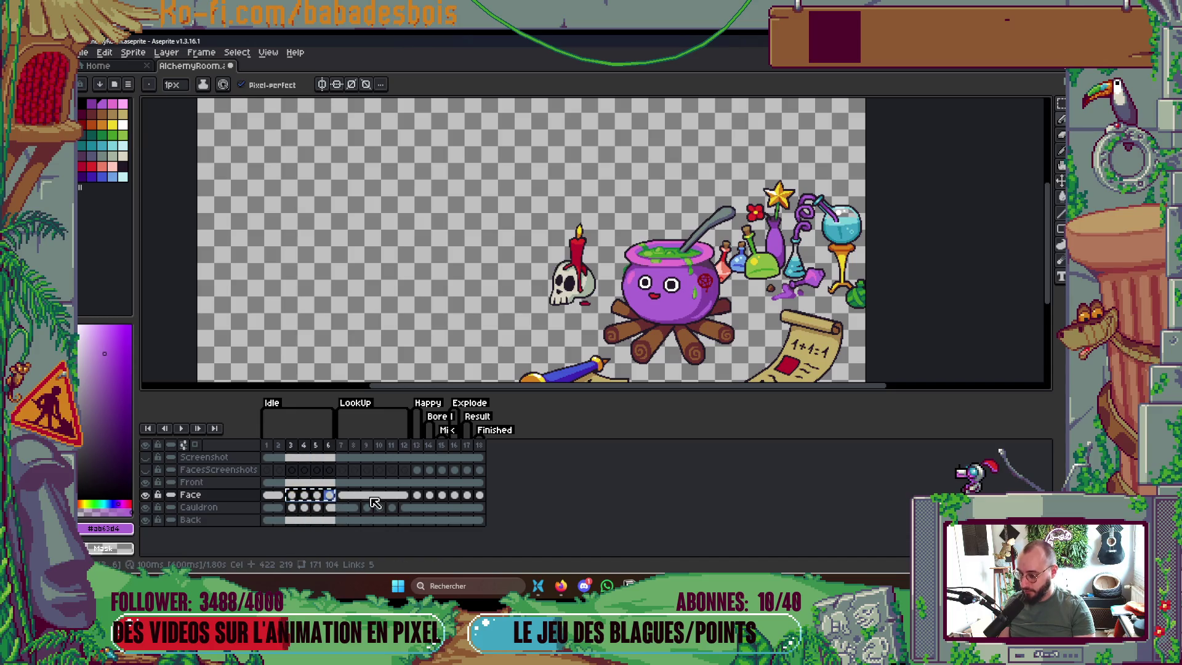
pyautogui.click(342, 495)
pyautogui.hotkey('ctrl', 'v')
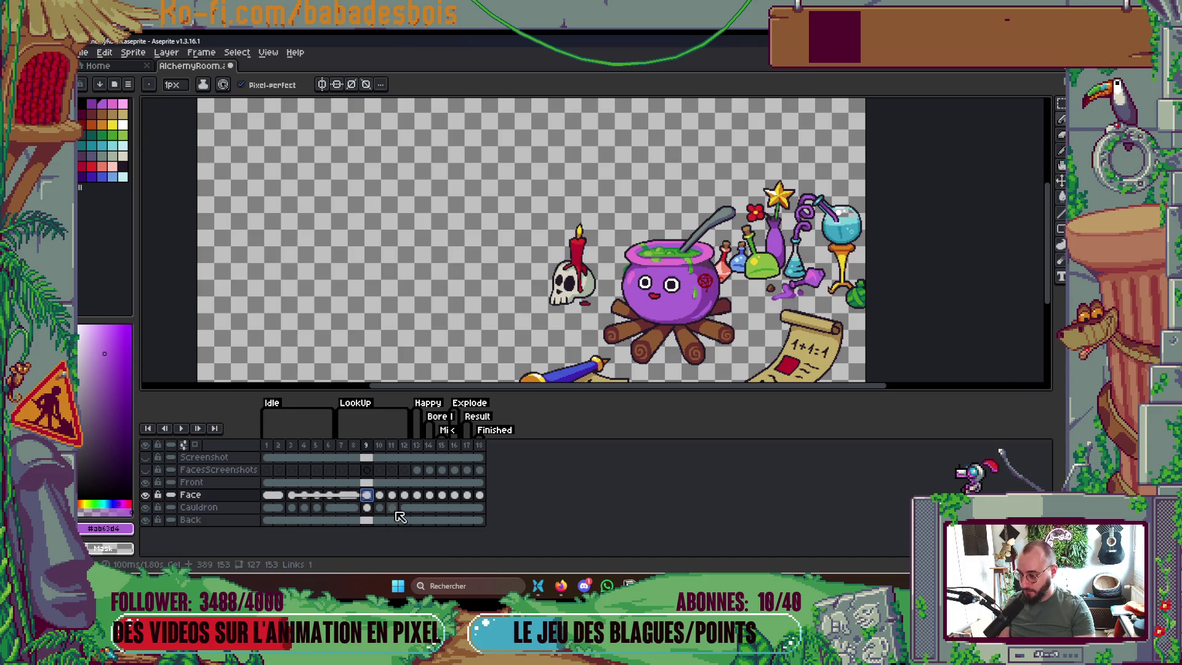
pyautogui.click(355, 495)
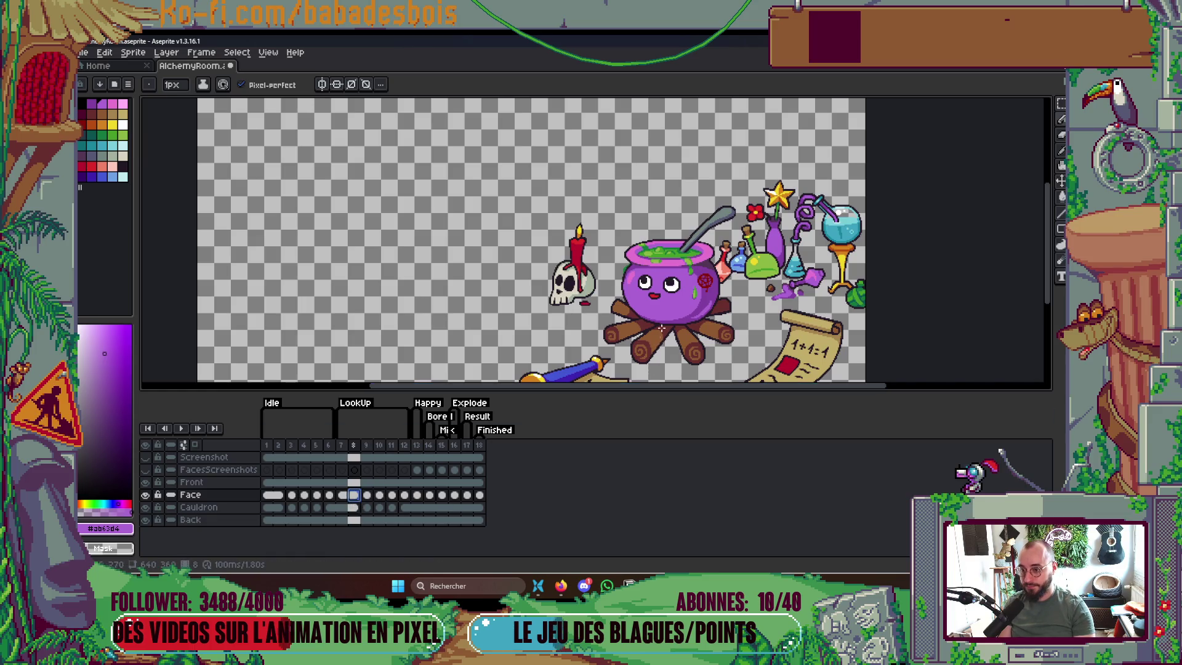
pyautogui.scroll(4, 656, 314)
pyautogui.scroll(1, 655, 314)
# Pick white for the Paint Bucket and unlink the Face cels on frames 9–12
pyautogui.press('.')
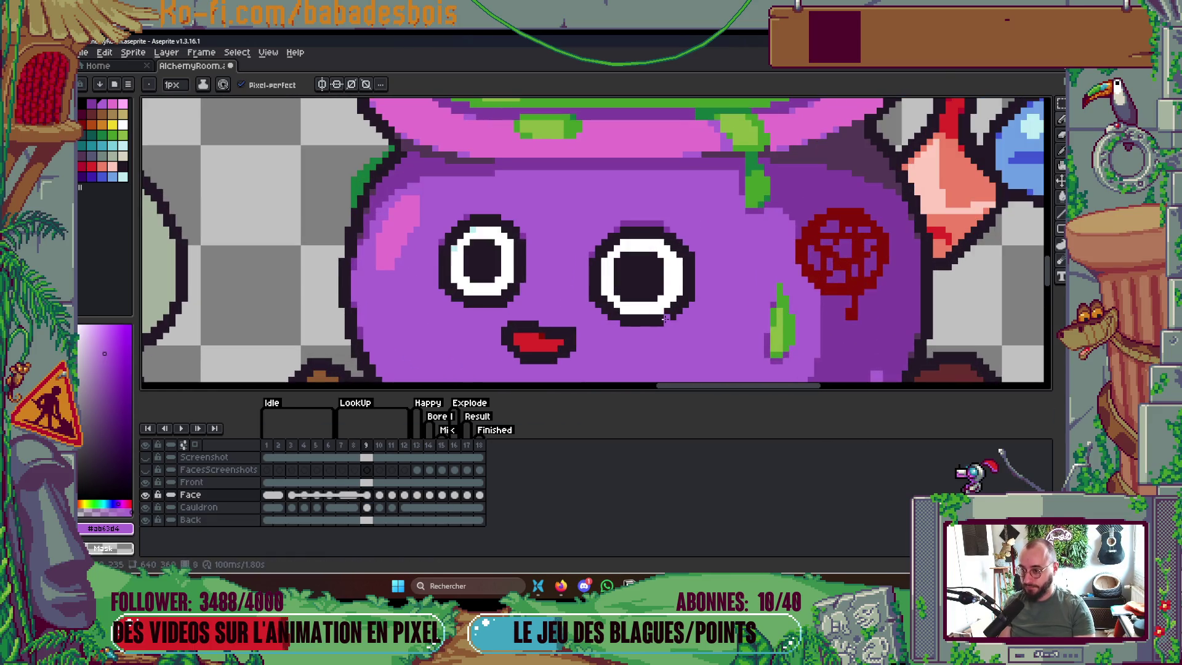
pyautogui.press('g')
pyautogui.keyDown('alt'); pyautogui.click(665, 299); pyautogui.keyUp('alt')
pyautogui.click(640, 264)
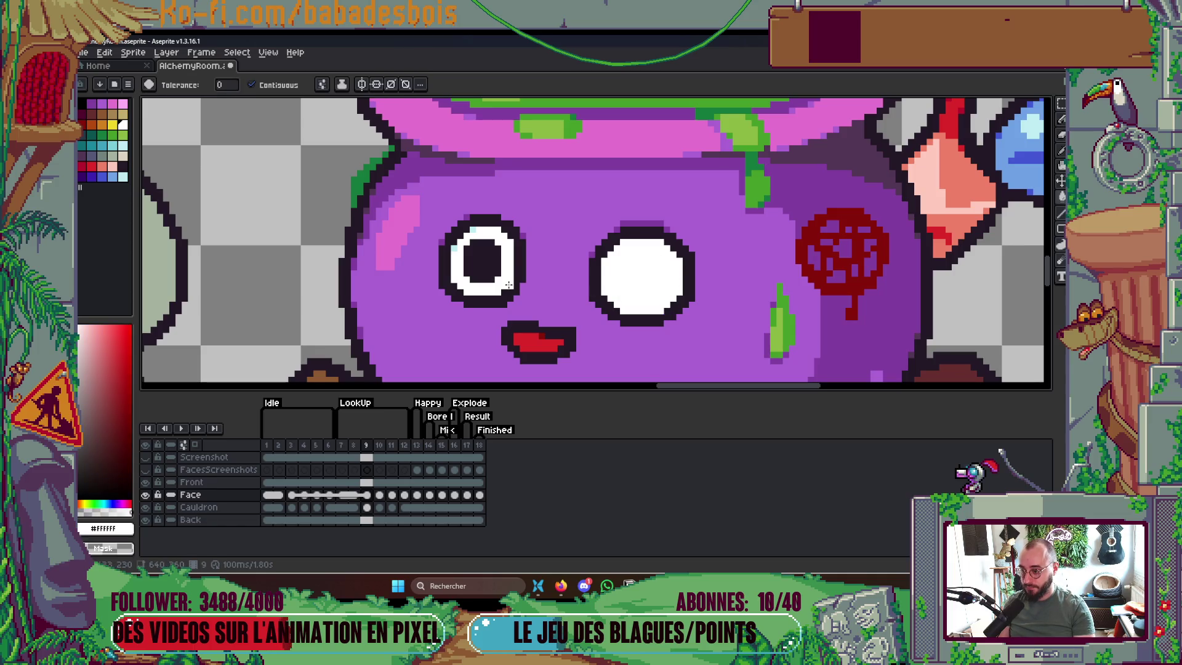
pyautogui.hotkey('ctrl', 'z')
pyautogui.moveTo(366, 495); pyautogui.dragTo(411, 497)
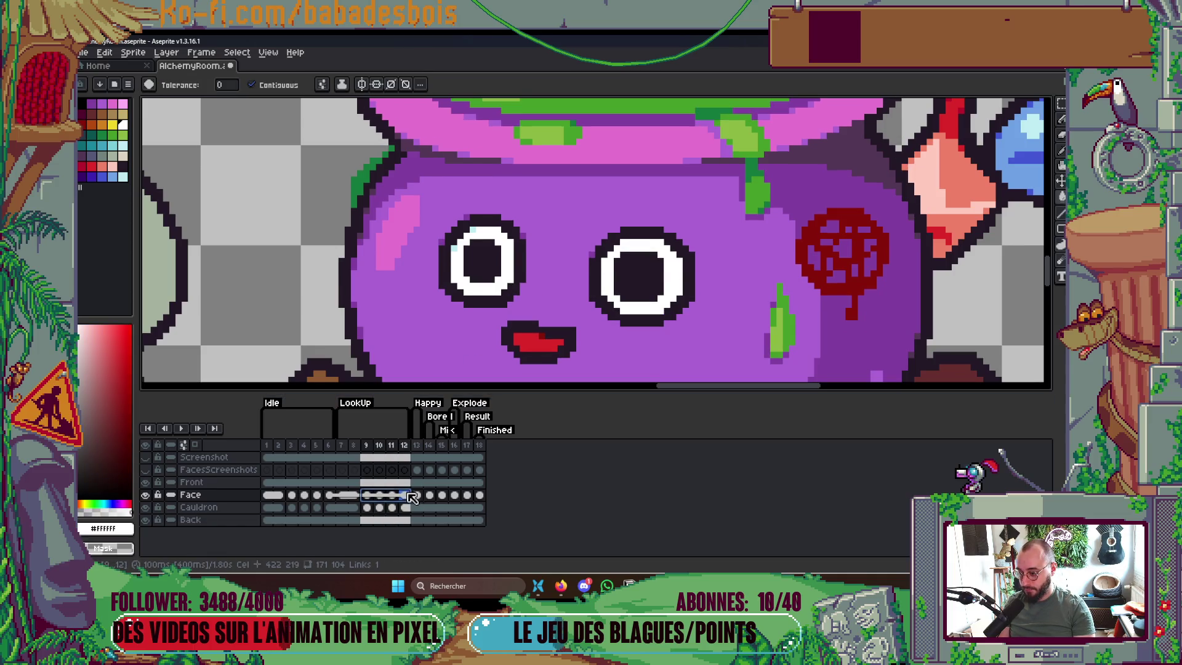
pyautogui.rightClick(411, 497)
pyautogui.click(430, 533)
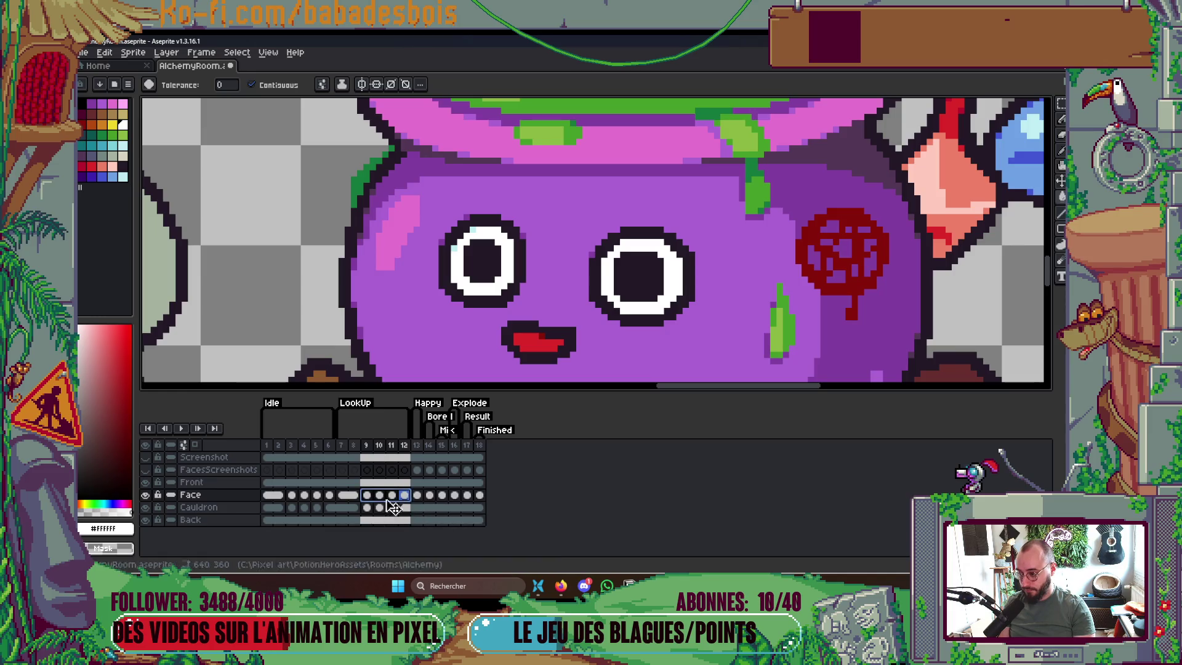
# Fill both pupils white on frame 12
pyautogui.click(490, 266)
pyautogui.click(634, 280)
pyautogui.press('.')
pyautogui.click(637, 253)
pyautogui.hotkey('ctrl', 'z')
pyautogui.press(',')
# Fill the pupils white on frames 11, 10 and 9, ending on frame 8
pyautogui.press(',')
pyautogui.click(647, 275)
pyautogui.press(',')
pyautogui.press('.')
pyautogui.press(',')
pyautogui.click(478, 260)
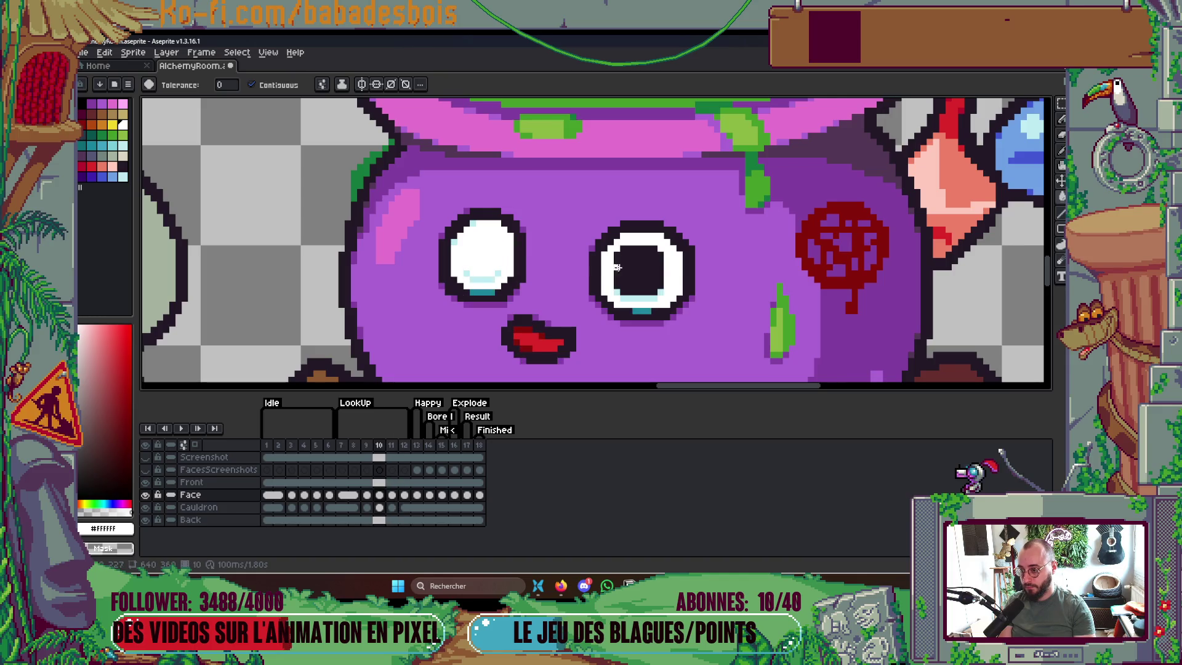
pyautogui.click(634, 267)
pyautogui.press(',')
pyautogui.click(651, 275)
pyautogui.click(483, 261)
pyautogui.press(',')
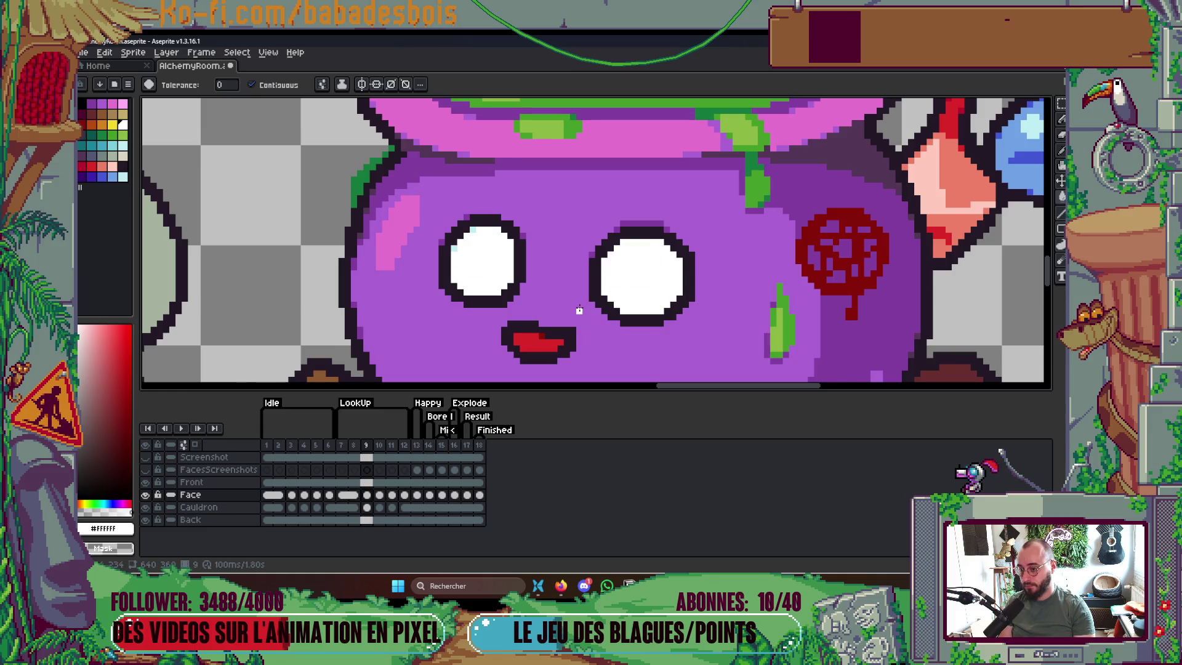
pyautogui.scroll(1, 502, 255)
# Select both upward-looking pupils with the rectangular marquee and stretch them larger
pyautogui.press('m')
pyautogui.moveTo(439, 228)
pyautogui.mouseDown()
pyautogui.moveTo(471, 249)
pyautogui.moveTo(468, 275)
pyautogui.mouseUp()
pyautogui.moveTo(468, 227); pyautogui.dragTo(468, 211)
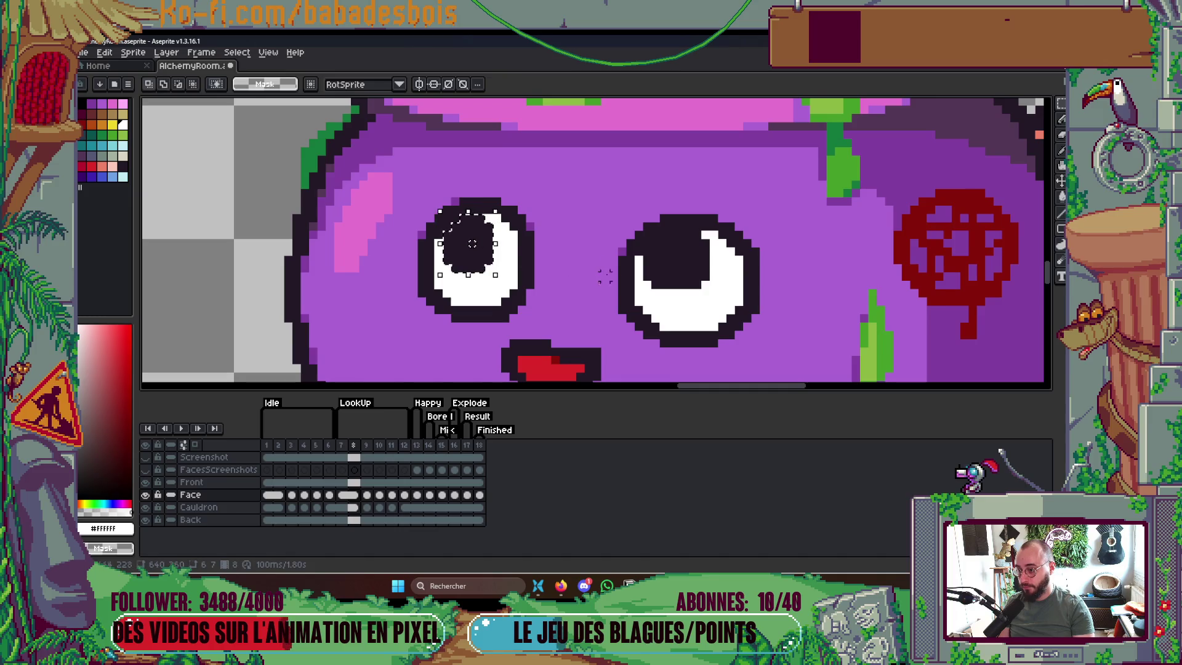
pyautogui.moveTo(663, 234)
pyautogui.mouseDown()
pyautogui.moveTo(696, 261)
pyautogui.moveTo(703, 291)
pyautogui.mouseUp()
pyautogui.moveTo(708, 274); pyautogui.dragTo(716, 274)
pyautogui.moveTo(645, 251); pyautogui.dragTo(654, 242)
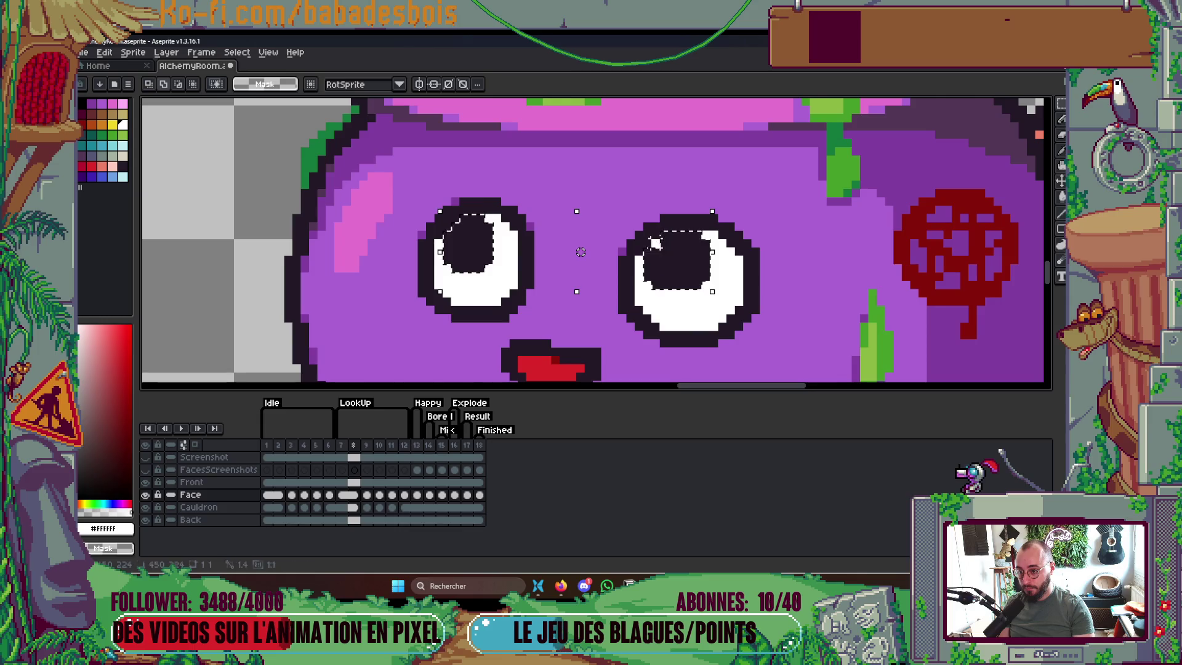
pyautogui.hotkey('ctrl', 'd')
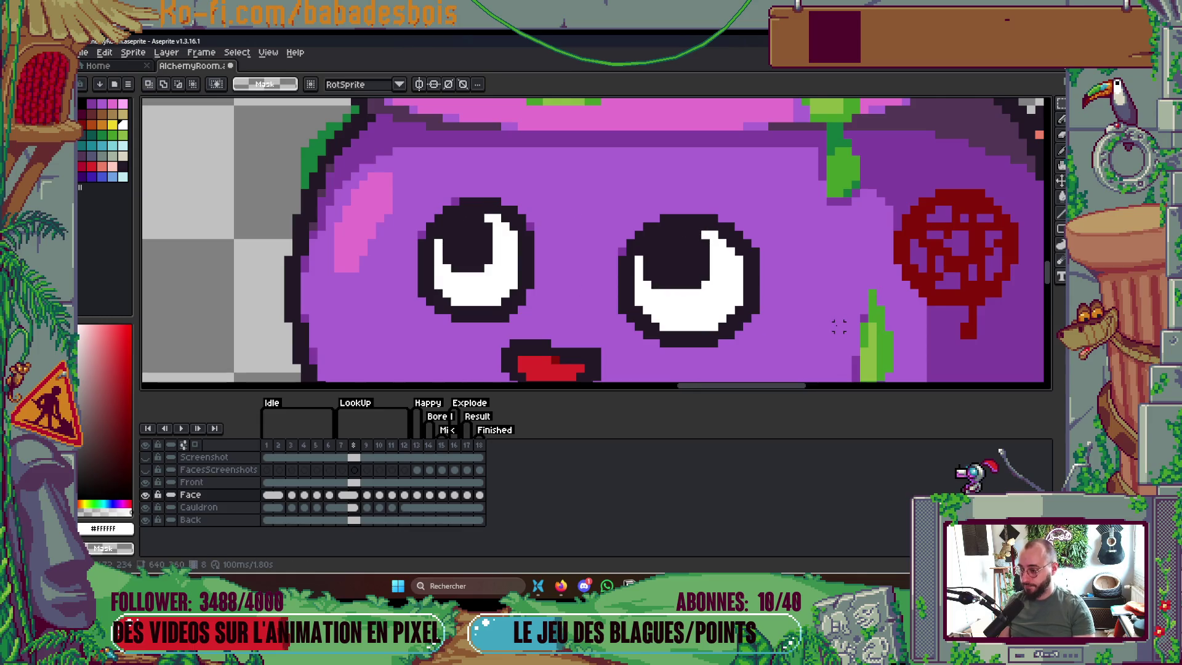
# Paste the enlarged pupils onto frames 9, 10 and 11, nudging them up one pixel on 11
pyautogui.press('Right')
pyautogui.hotkey('ctrl', 'v')
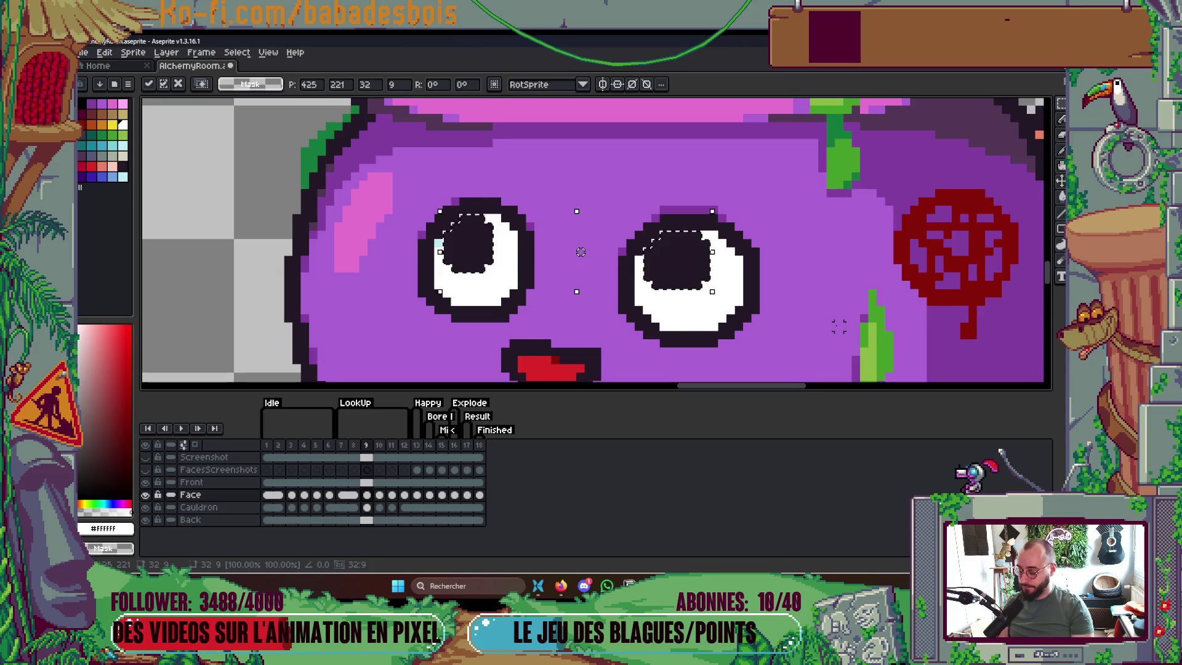
pyautogui.press('Right')
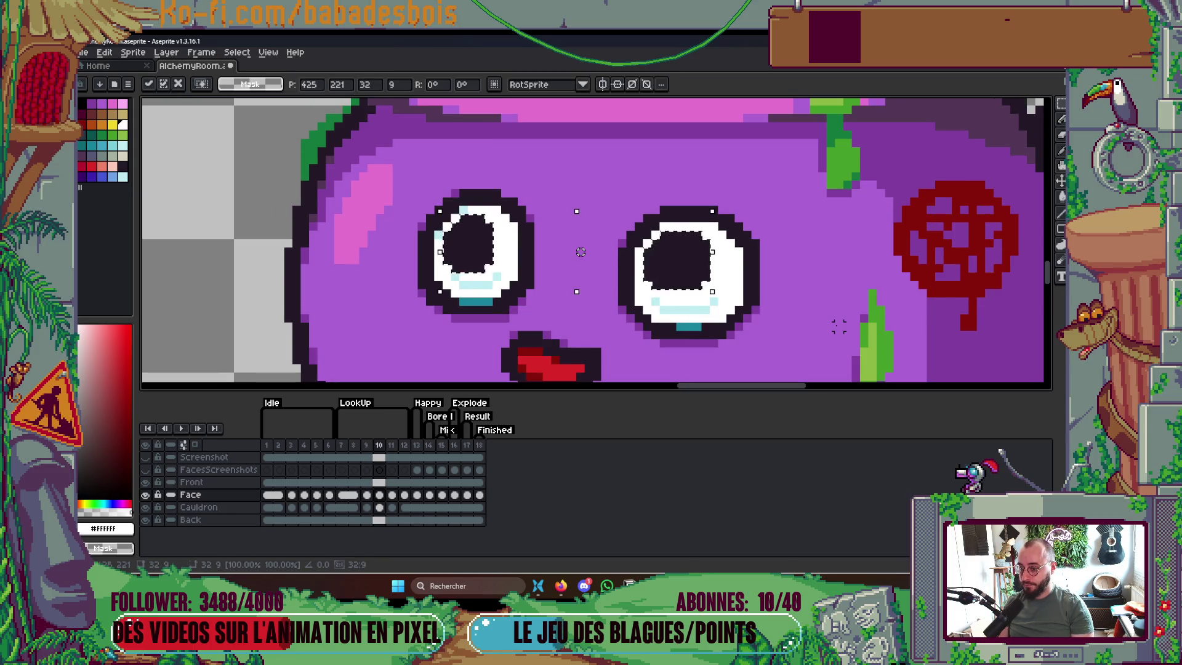
pyautogui.press('Return')
pyautogui.press('Right')
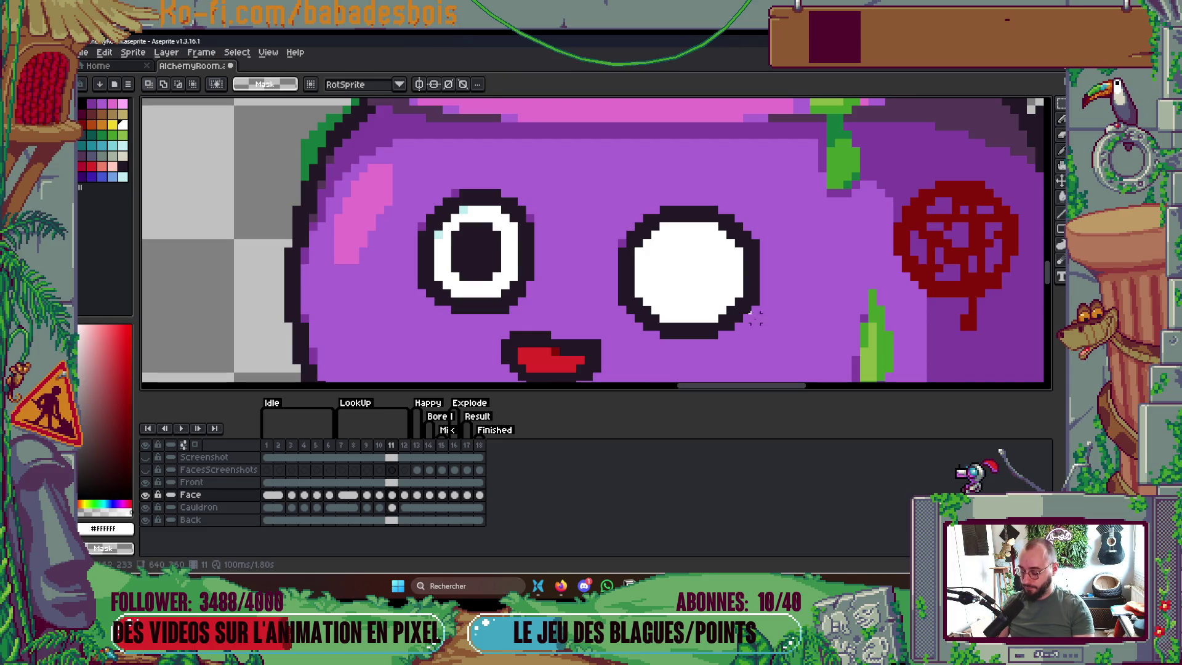
pyautogui.press('Delete')
pyautogui.hotkey('ctrl', 'v')
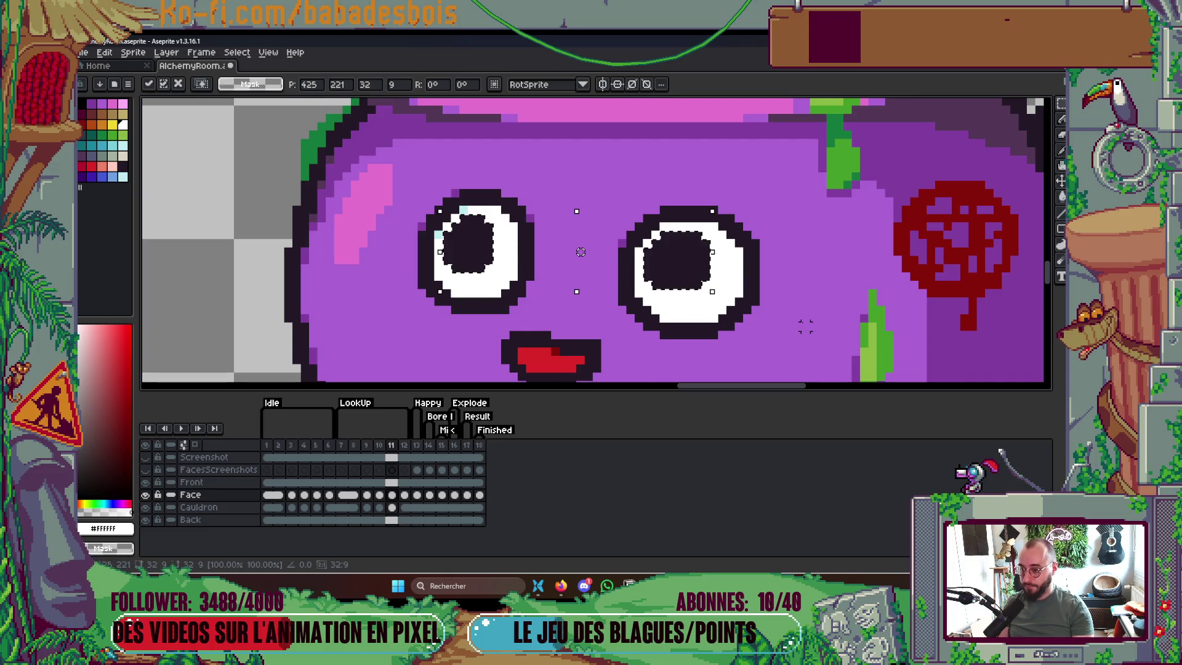
pyautogui.moveTo(580, 252); pyautogui.dragTo(580, 244)
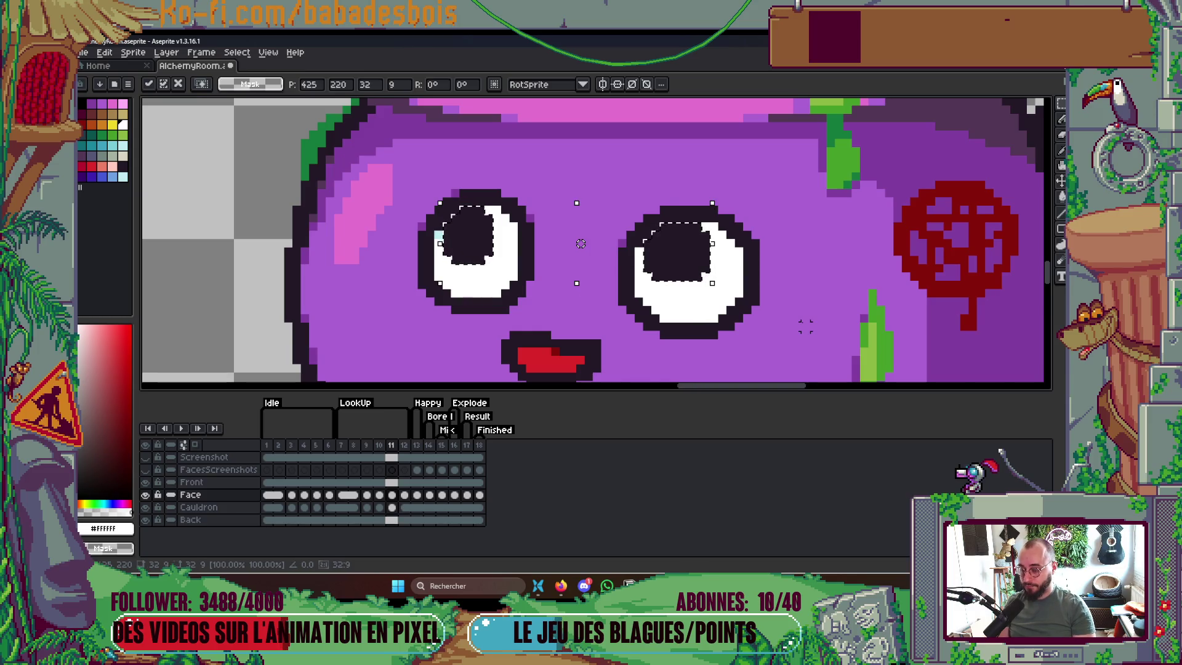
pyautogui.press('Return')
# Paste the pupils onto frame 12 and play the animation
pyautogui.press('Right')
pyautogui.hotkey('ctrl', 'v')
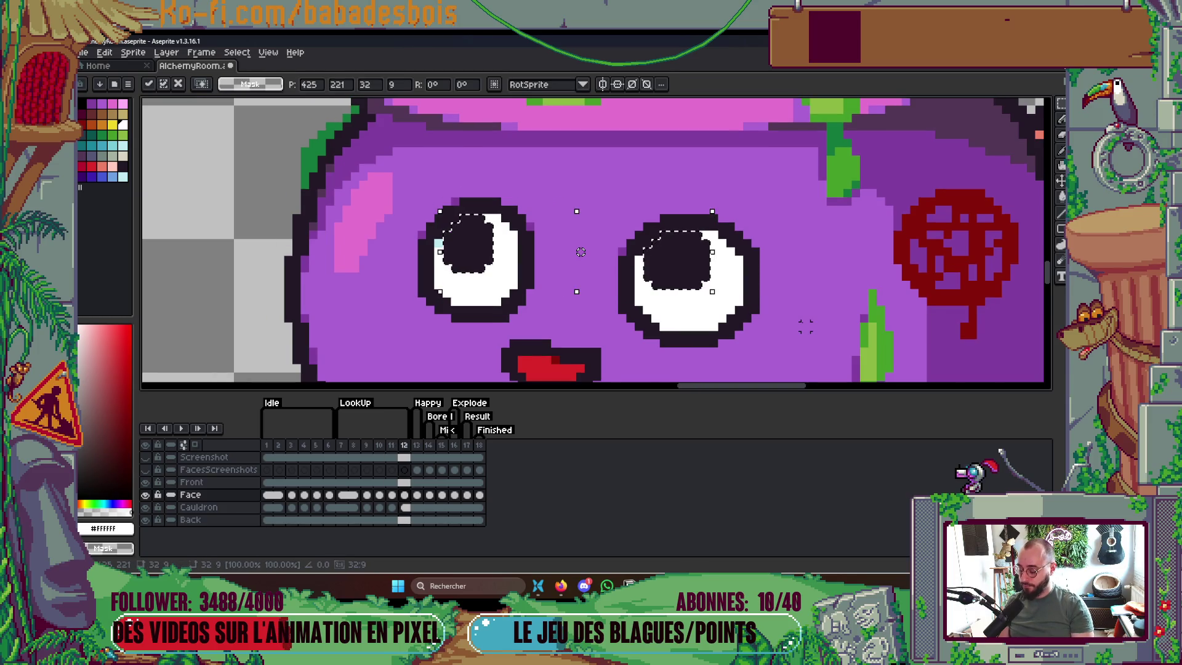
pyautogui.press('Return')
pyautogui.press('Return')
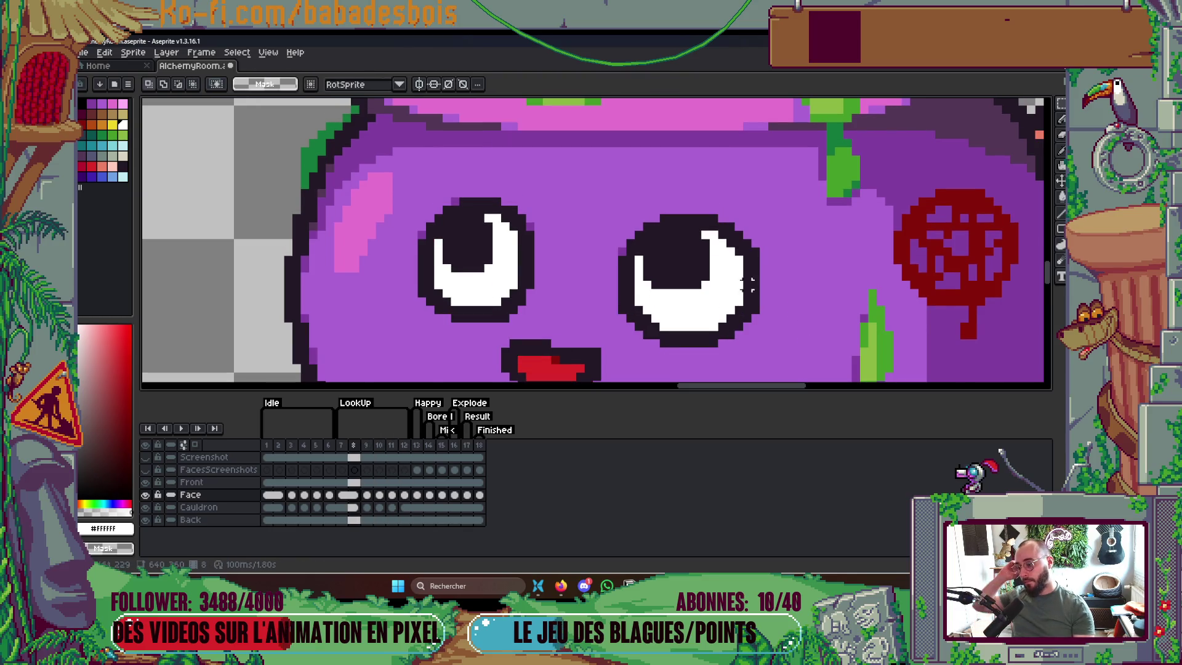
pyautogui.scroll(-4, 749, 283)
pyautogui.press('Return')
pyautogui.scroll(-4, 683, 241)
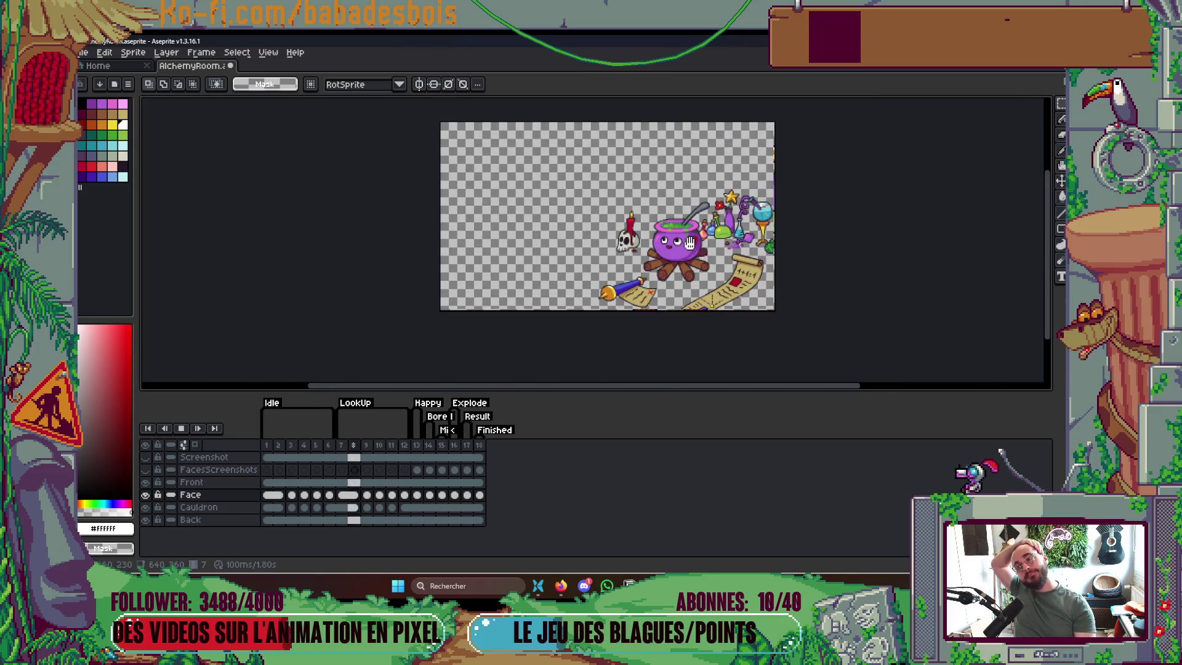
# On frame 10, raise the light-cyan highlight strips under both pupils
pyautogui.scroll(2, 689, 242)
pyautogui.press('Return')
pyautogui.press('Left')
pyautogui.press('Left')
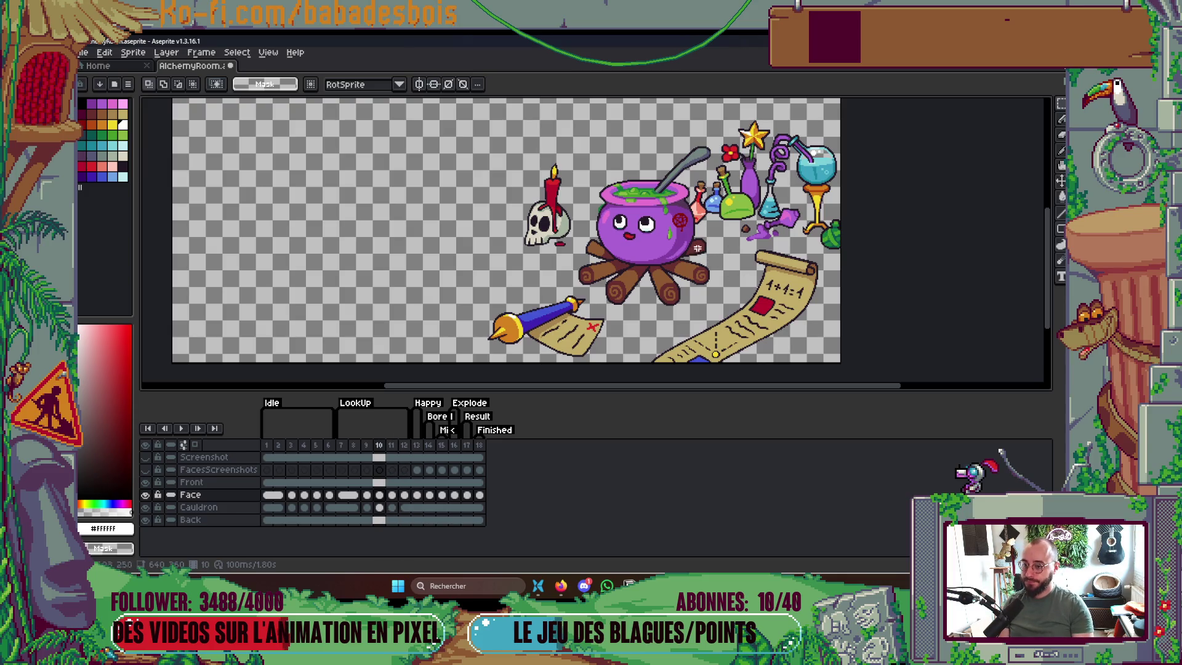
pyautogui.scroll(4, 701, 243)
pyautogui.scroll(1, 700, 237)
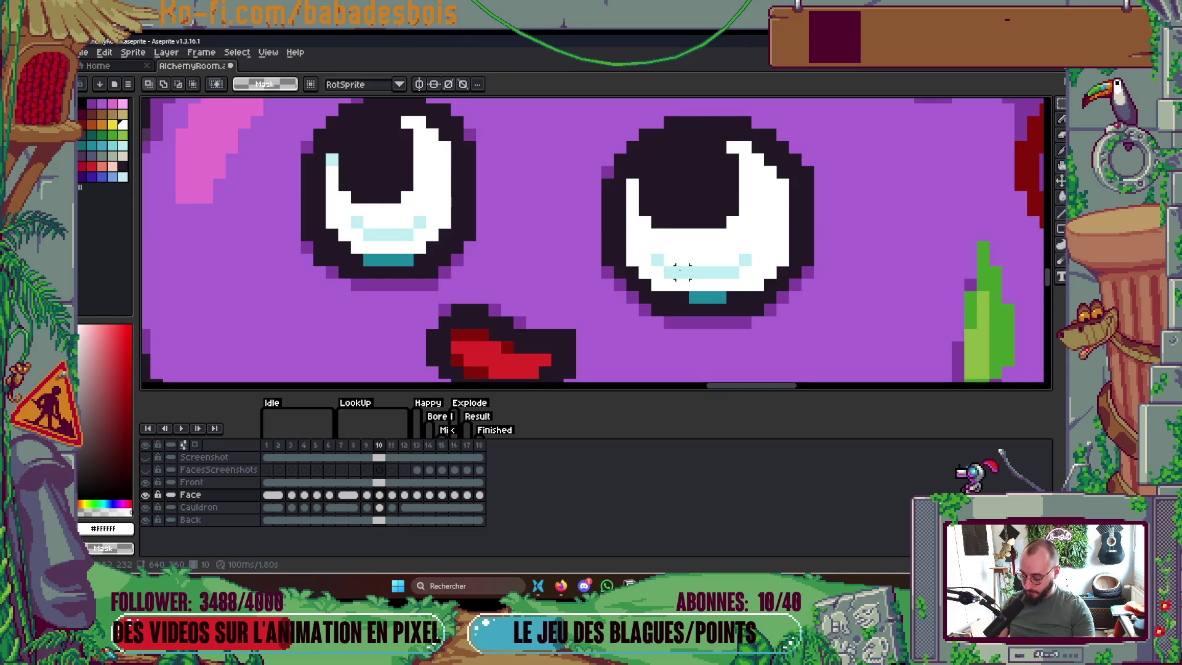
pyautogui.moveTo(659, 281); pyautogui.dragTo(750, 254)
pyautogui.moveTo(661, 273)
pyautogui.mouseDown()
pyautogui.moveTo(651, 273)
pyautogui.moveTo(690, 243)
pyautogui.mouseUp()
pyautogui.press('Return')
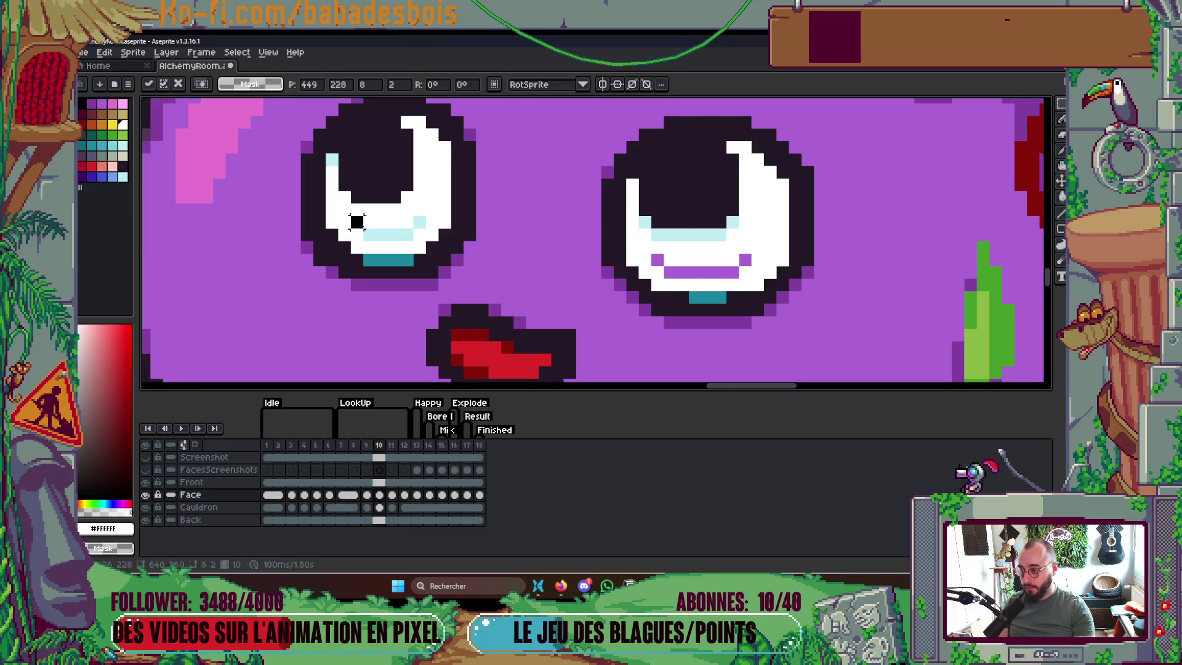
pyautogui.moveTo(364, 229)
pyautogui.mouseDown()
pyautogui.moveTo(414, 242)
pyautogui.moveTo(430, 214)
pyautogui.mouseUp()
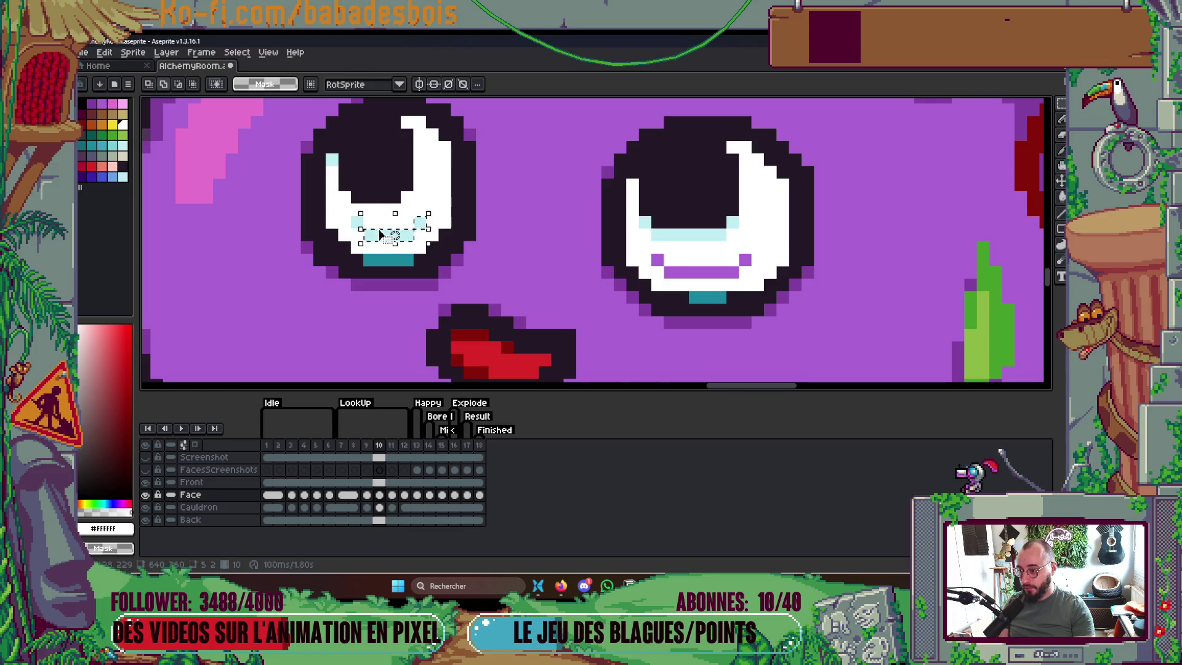
pyautogui.moveTo(367, 237)
pyautogui.mouseDown()
pyautogui.moveTo(348, 214)
pyautogui.moveTo(387, 216)
pyautogui.mouseUp()
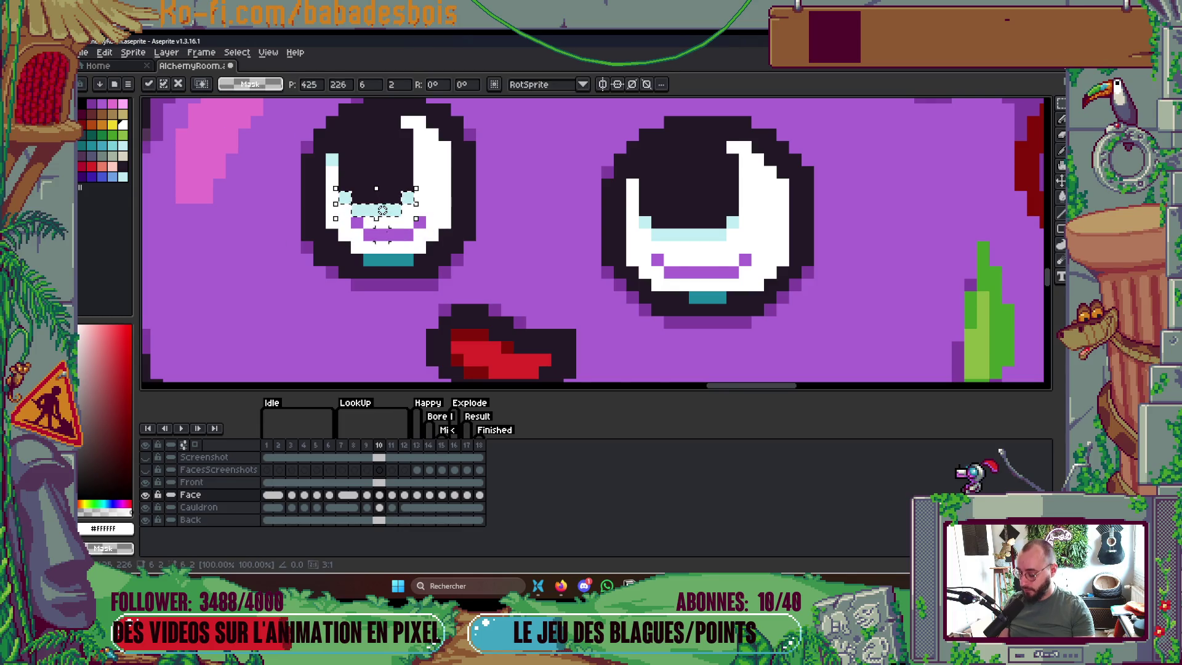
pyautogui.press('i')
# Fill the leftover purple gaps in both eyes with white and play the animation
pyautogui.press('g')
pyautogui.click(357, 221)
pyautogui.click(381, 235)
pyautogui.click(419, 222)
pyautogui.click(678, 272)
pyautogui.click(657, 259)
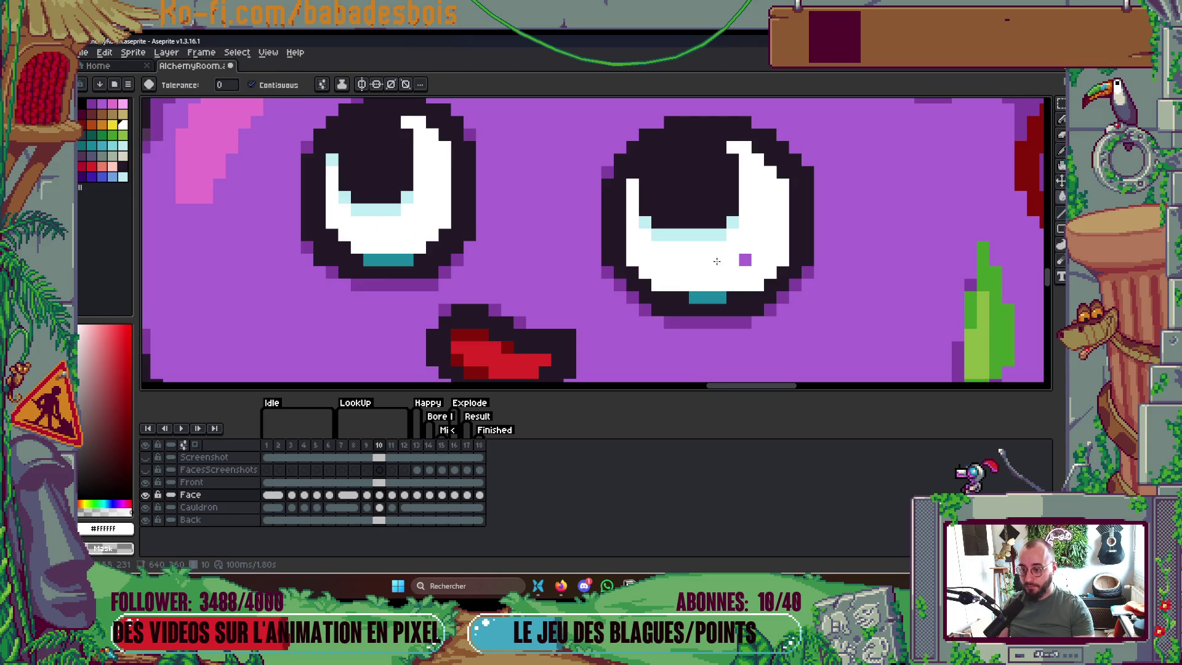
pyautogui.press('Return')
pyautogui.scroll(-5, 740, 257)
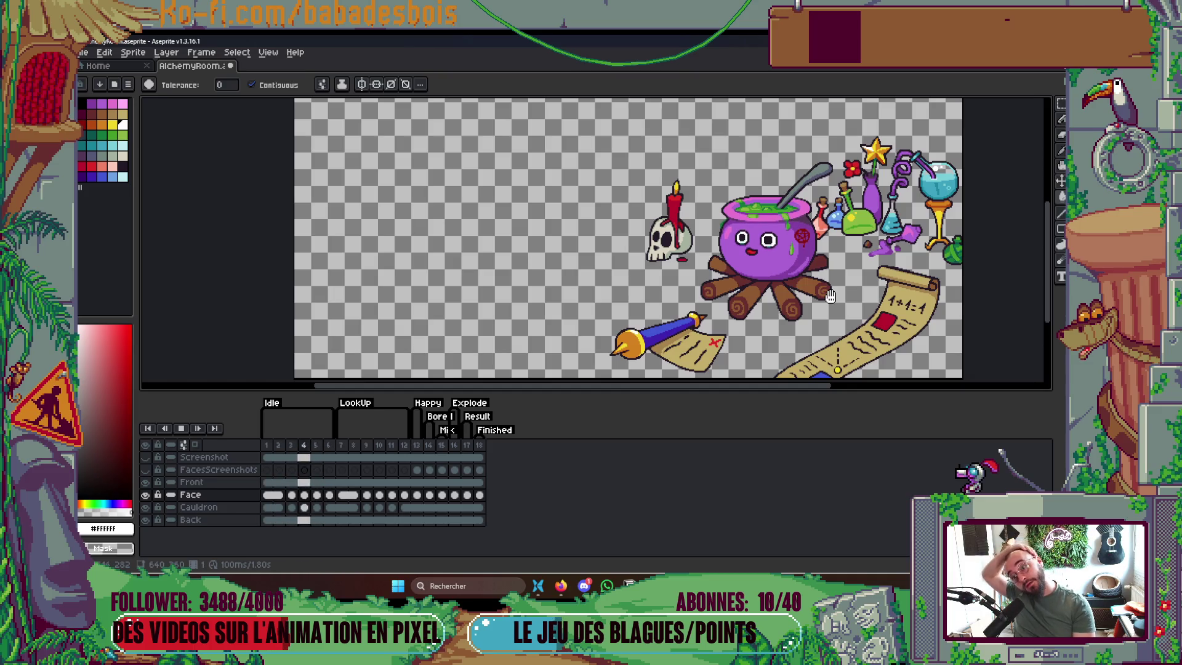
pyautogui.press('Return')
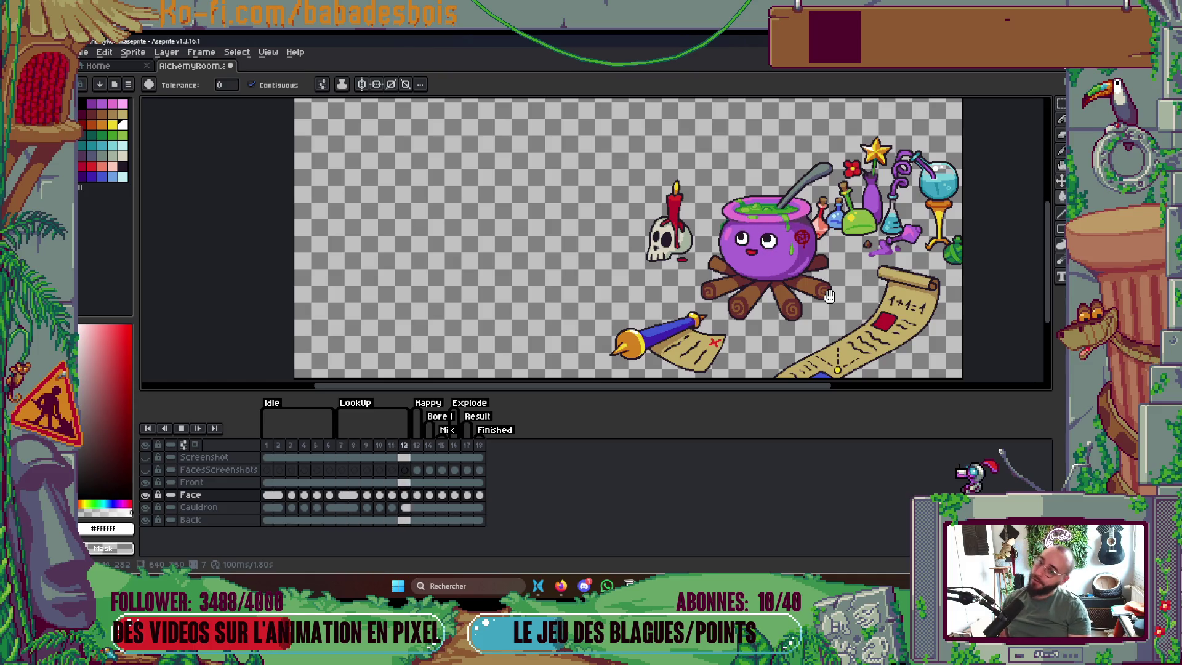
pyautogui.press('Return')
pyautogui.press('Right')
pyautogui.press('Right')
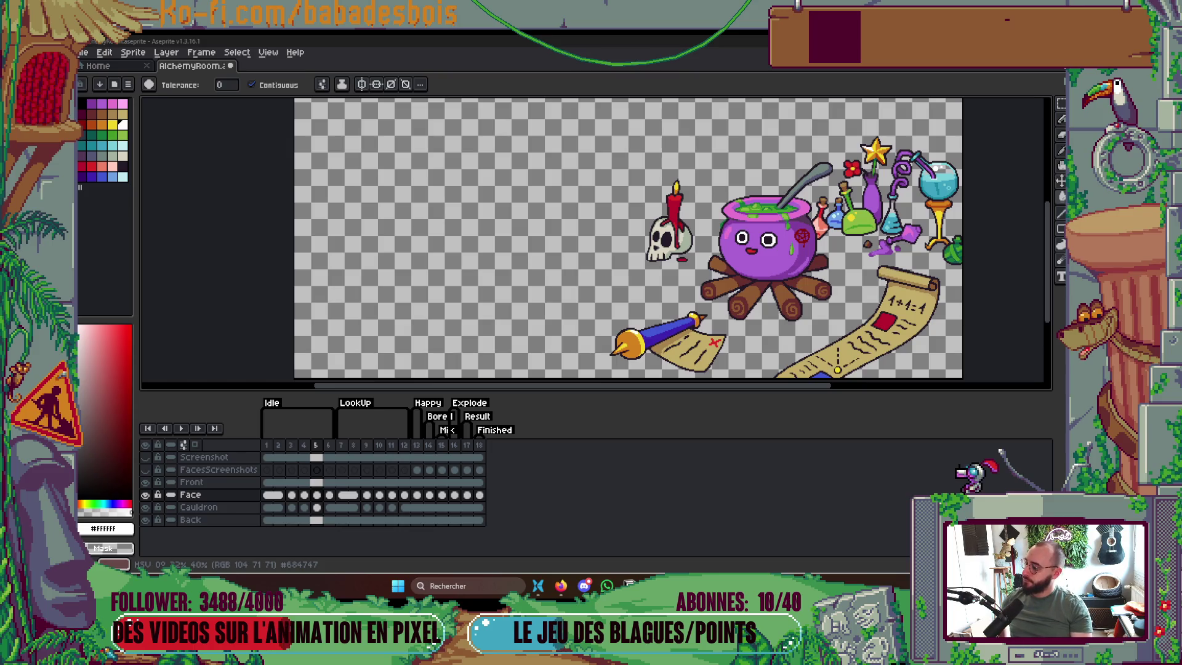
pyautogui.moveTo(777, 317); pyautogui.dragTo(738, 294)
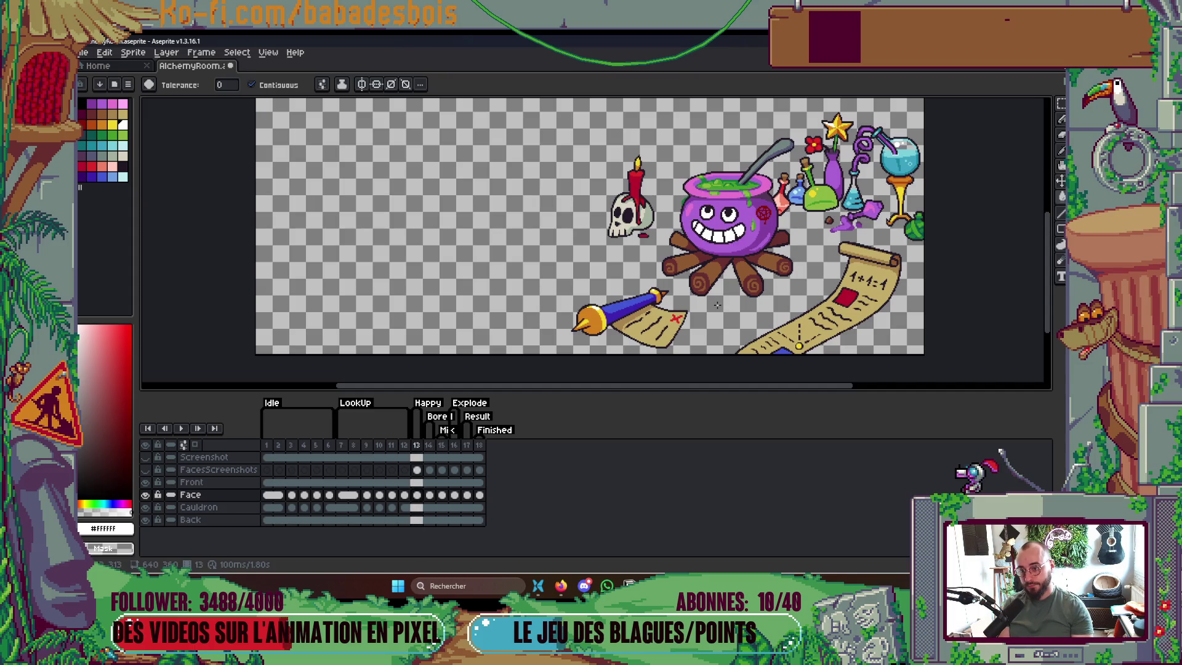
pyautogui.scroll(3, 511, 177)
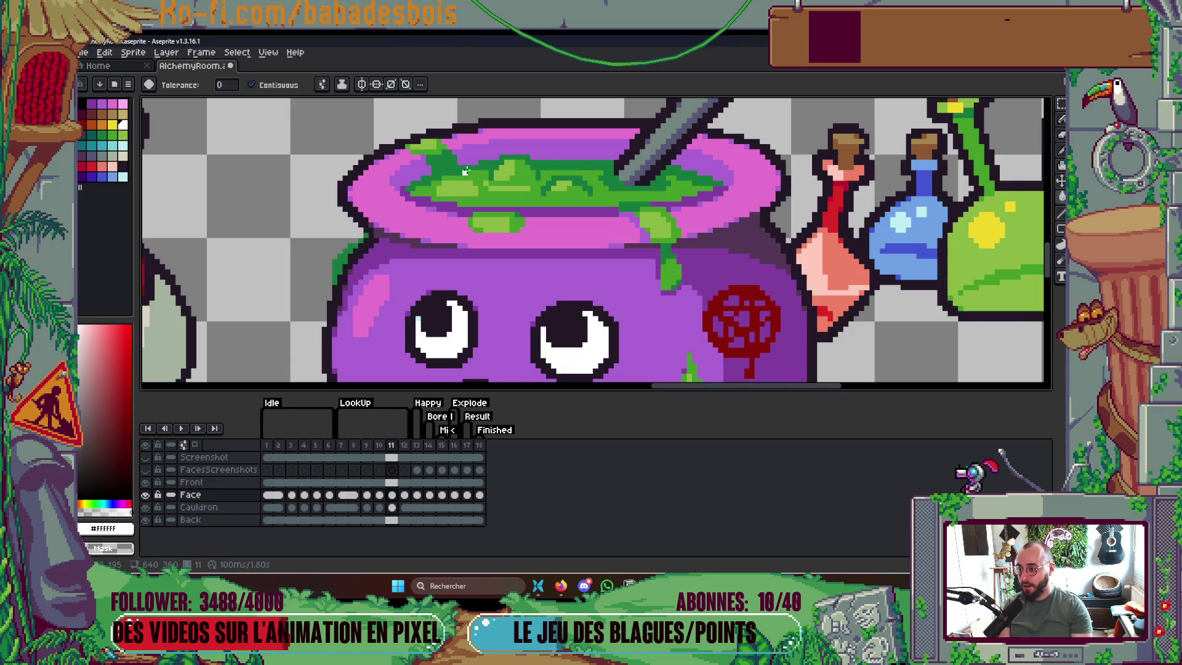
pyautogui.scroll(-3, 609, 166)
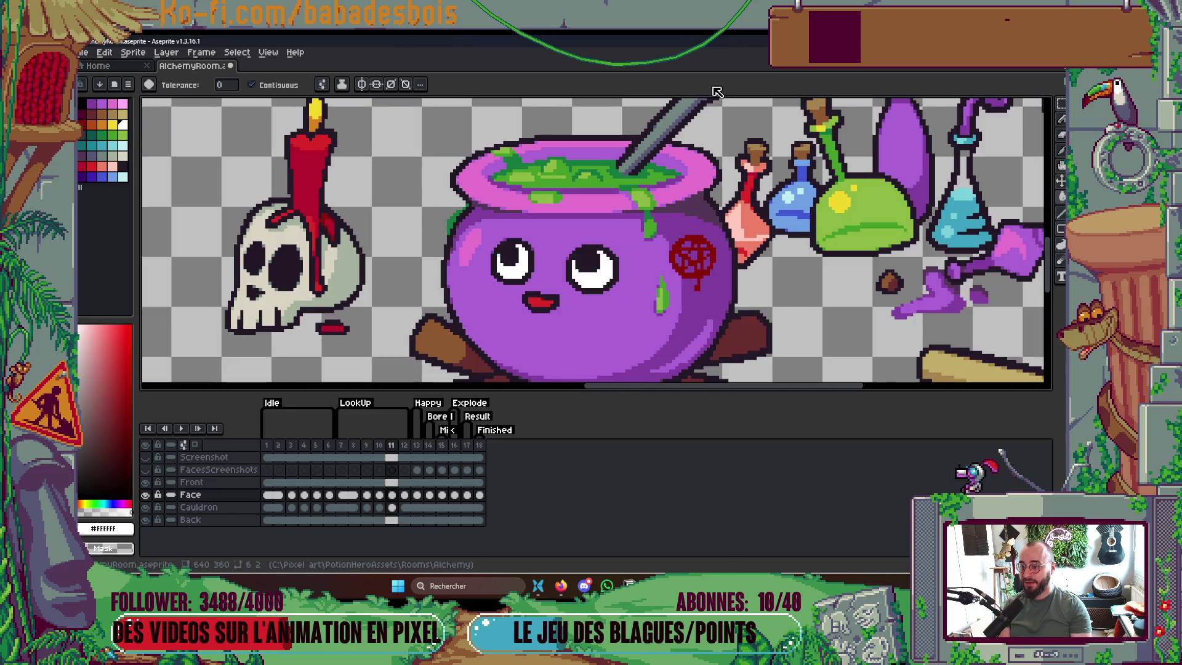
pyautogui.scroll(1, 596, 226)
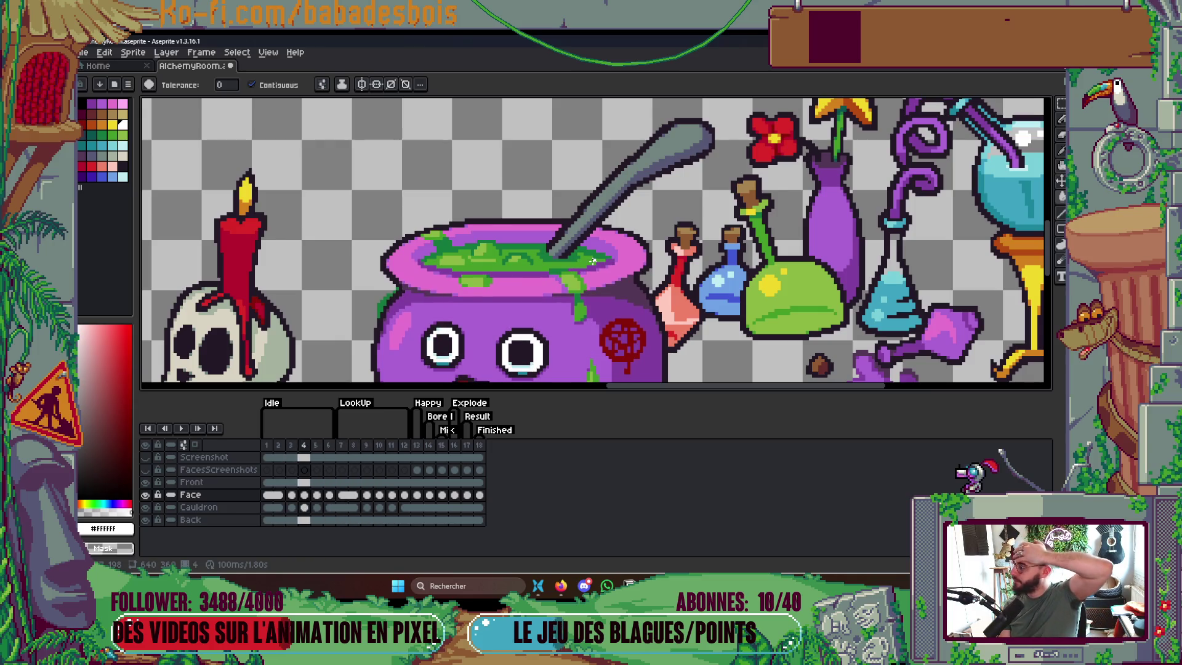
pyautogui.moveTo(631, 259); pyautogui.dragTo(637, 234)
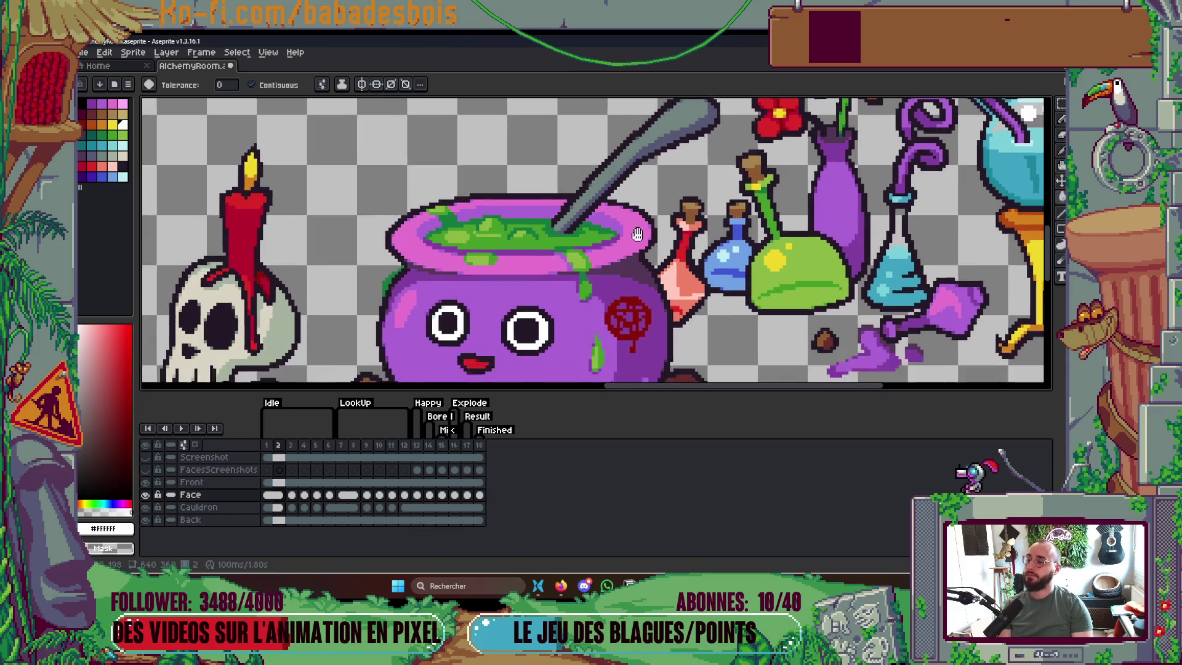
pyautogui.scroll(-5, 637, 234)
pyautogui.scroll(2, 665, 259)
pyautogui.press('Return')
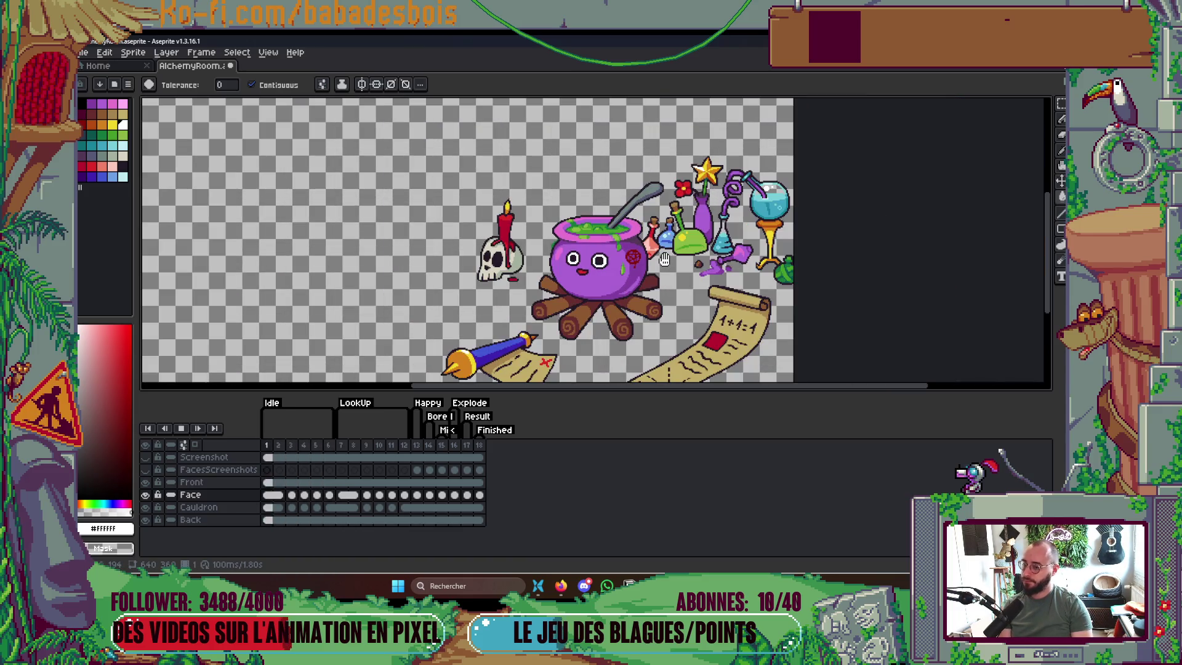
pyautogui.moveTo(602, 273); pyautogui.dragTo(607, 260)
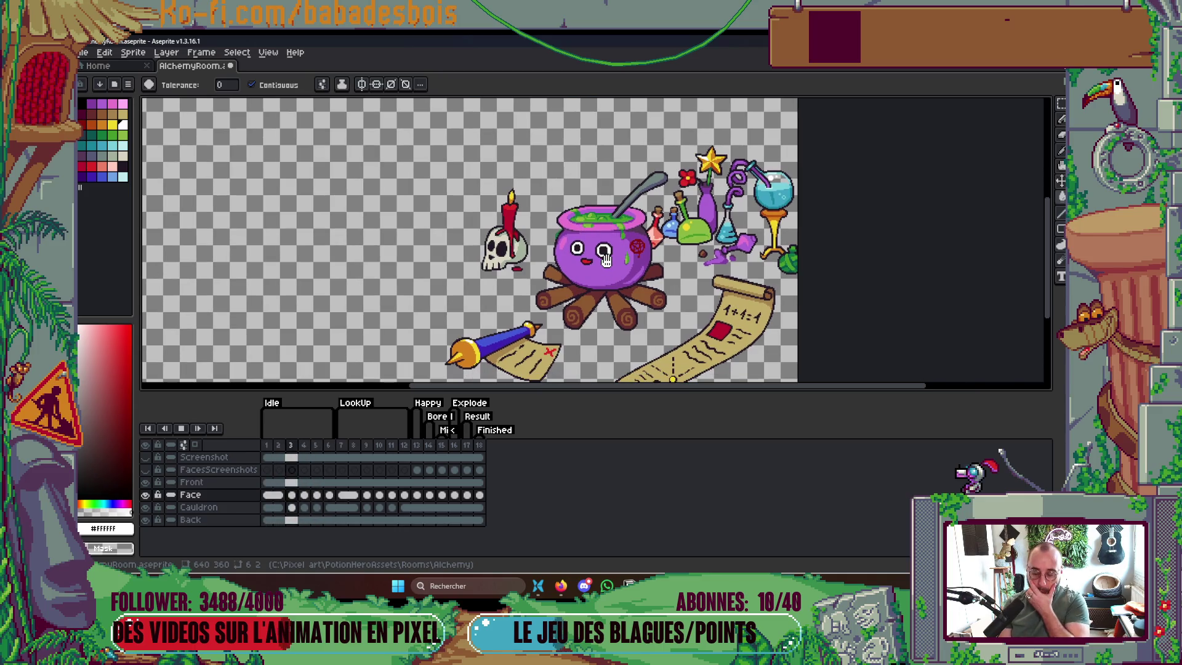
pyautogui.press('Return')
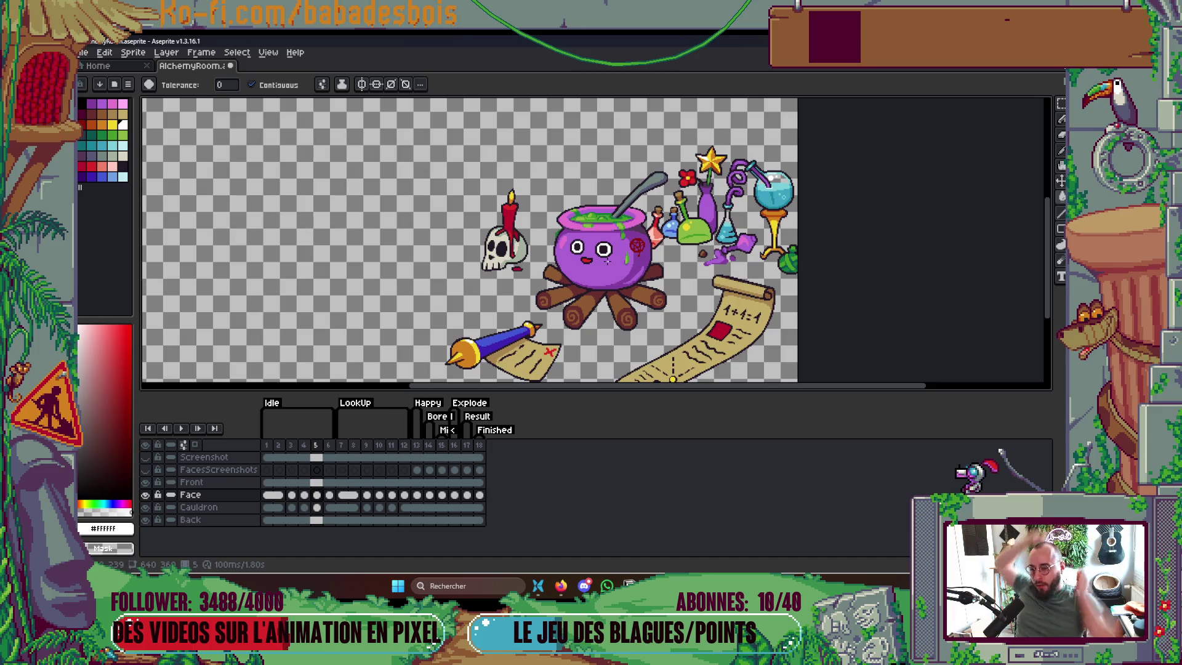
pyautogui.scroll(-1, 638, 279)
pyautogui.press('Return')
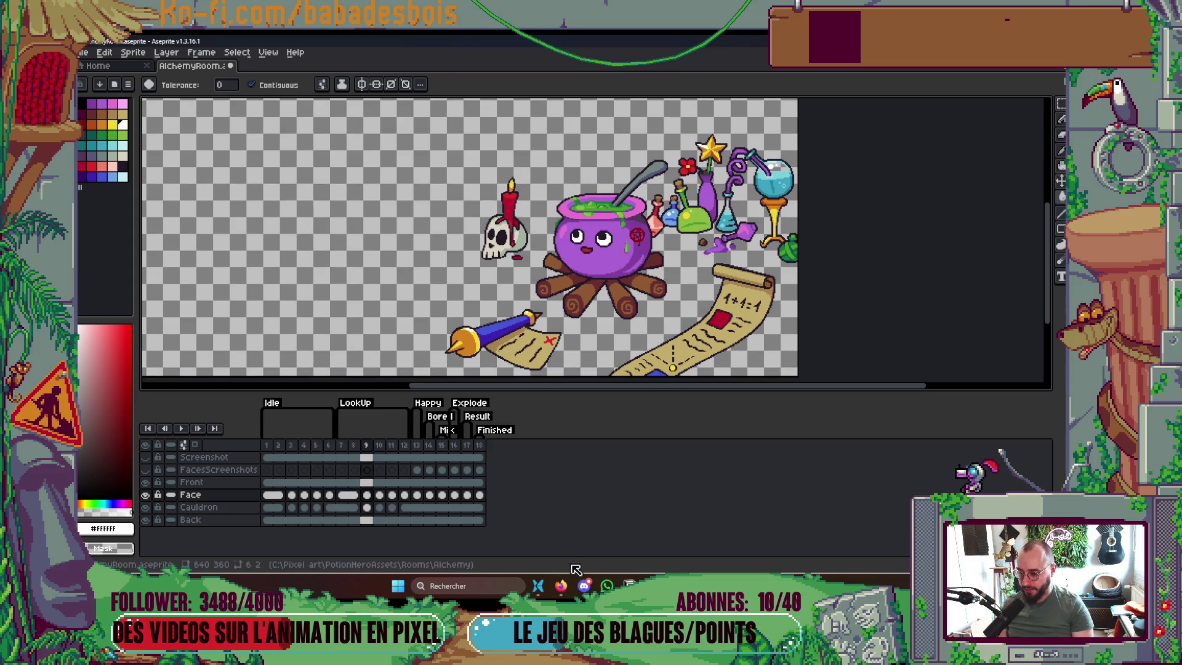
pyautogui.click(562, 585)
pyautogui.click(565, 587)
pyautogui.hotkey('alt', 'Tab')
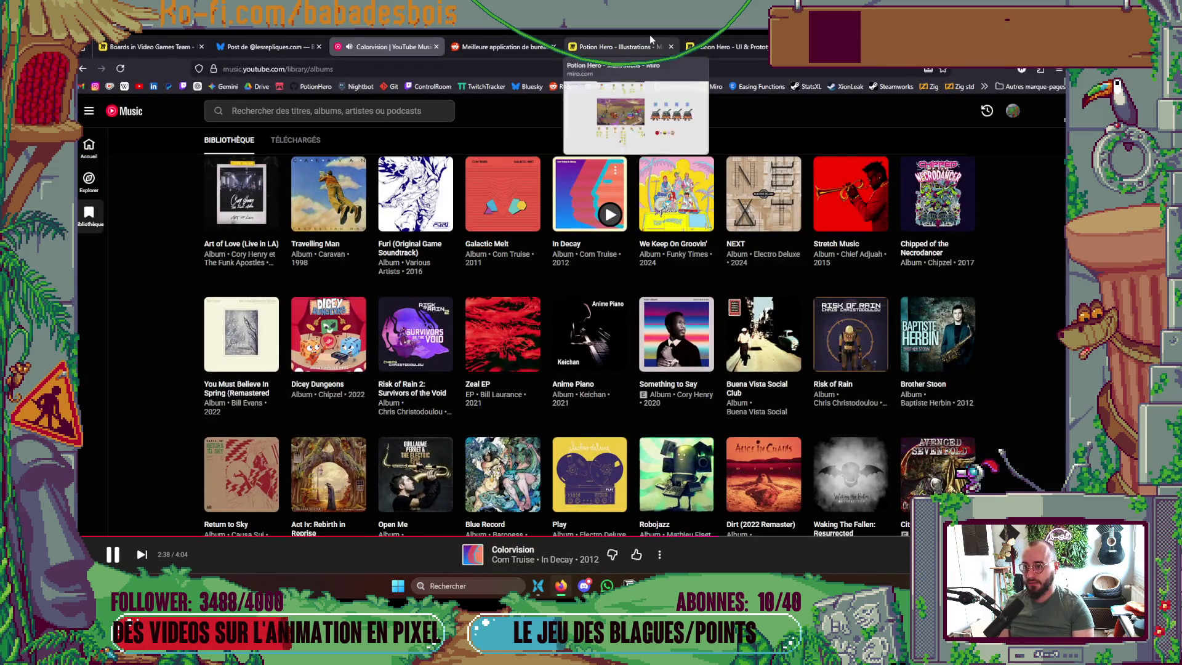
pyautogui.click(649, 36)
pyautogui.click(733, 47)
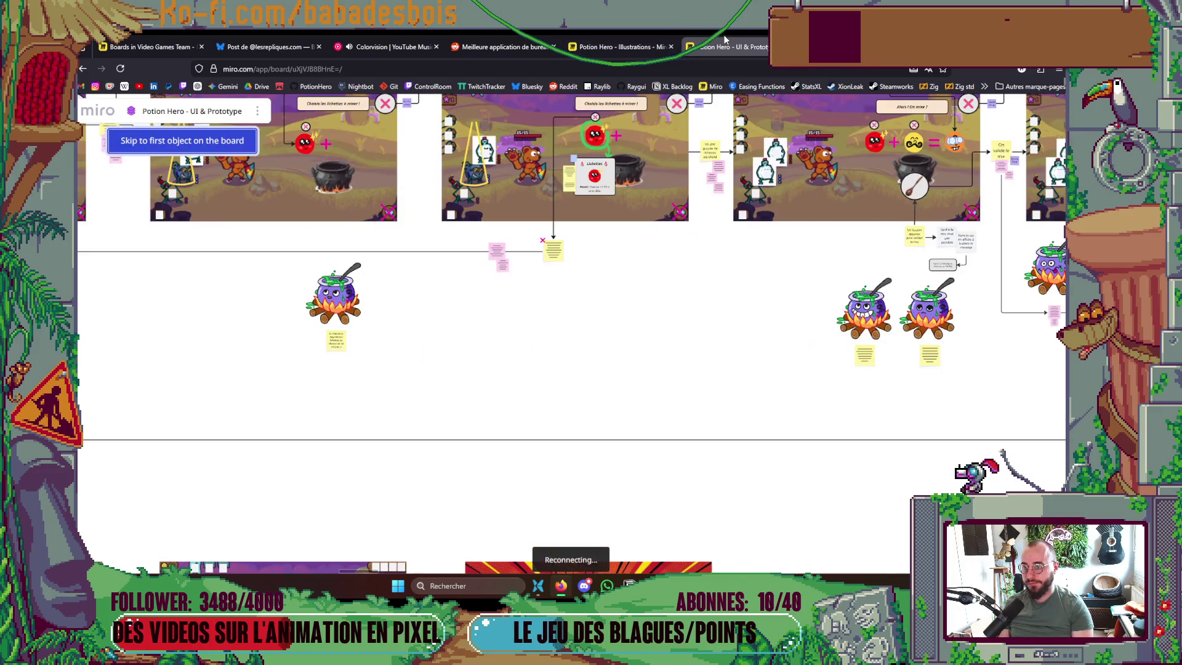
pyautogui.moveTo(626, 288); pyautogui.dragTo(1070, 284)
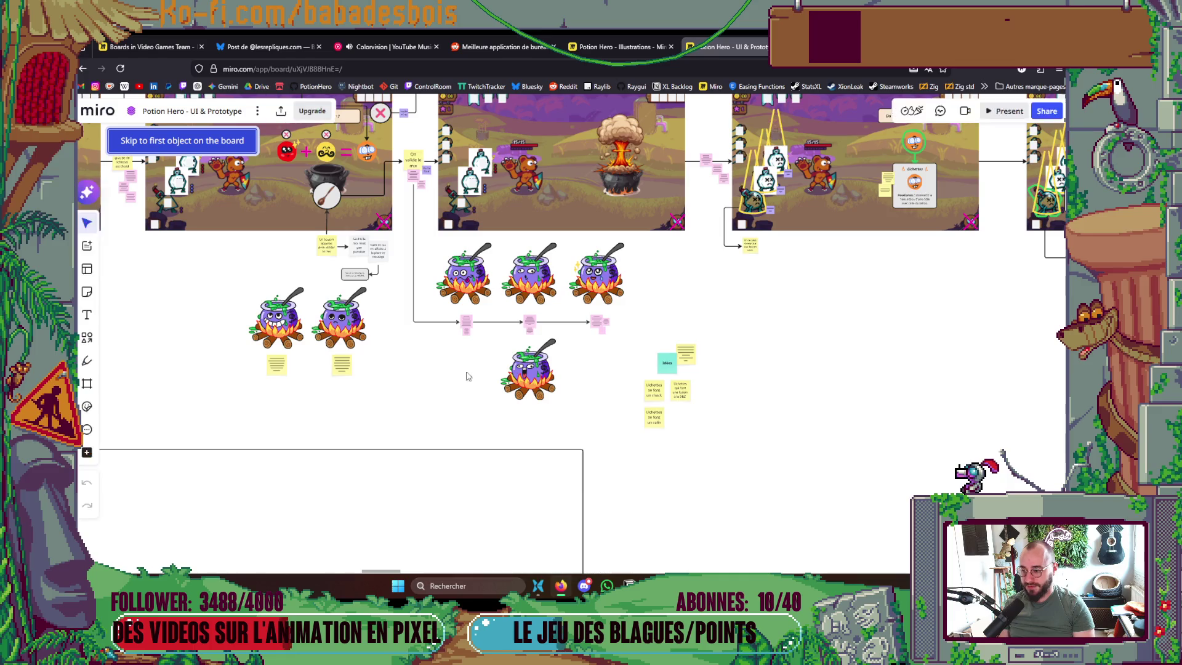
pyautogui.scroll(3, 505, 377)
pyautogui.scroll(3, 505, 376)
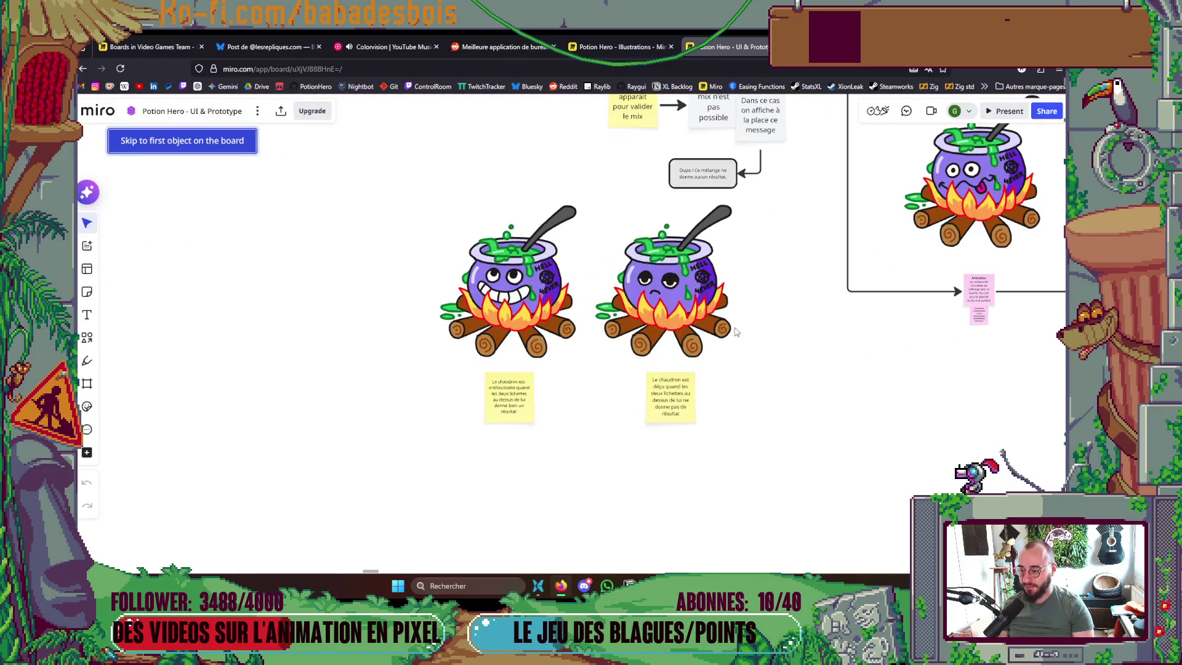
pyautogui.scroll(-5, 692, 338)
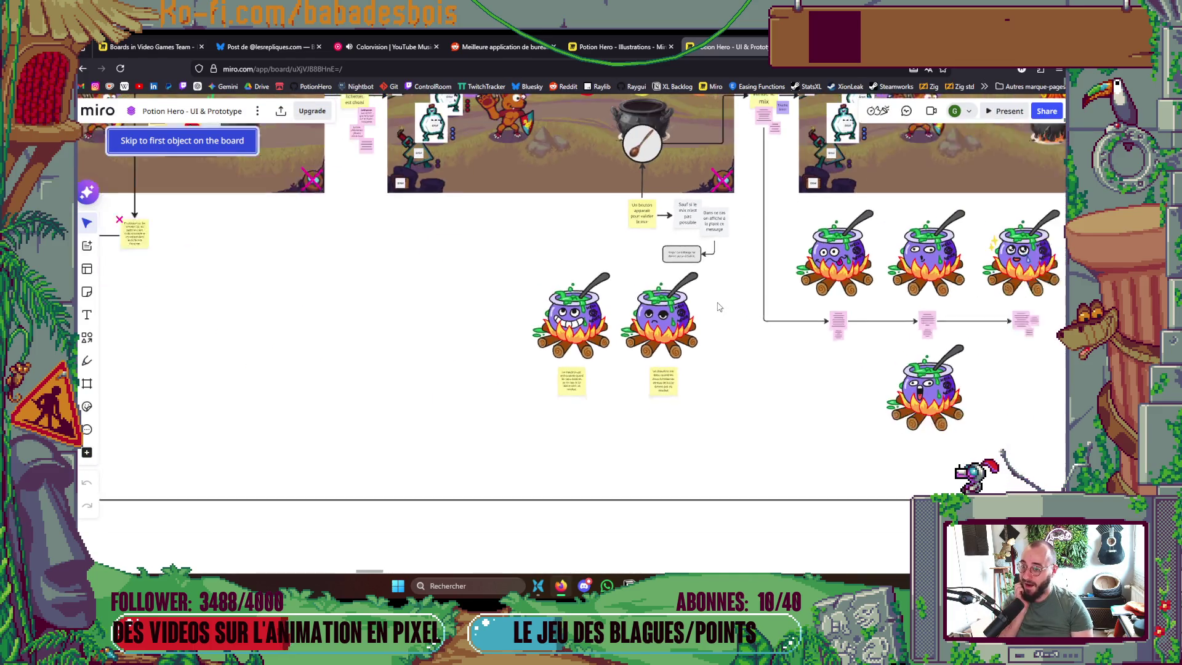
pyautogui.moveTo(891, 350); pyautogui.dragTo(723, 402)
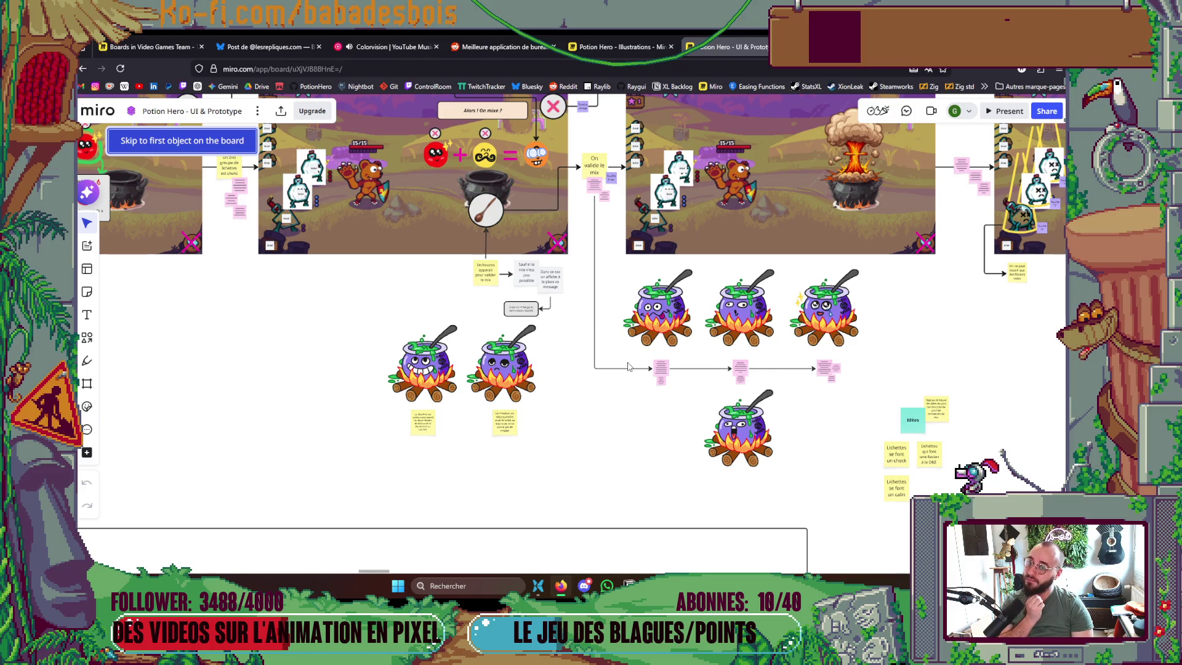
pyautogui.moveTo(675, 367); pyautogui.dragTo(620, 394)
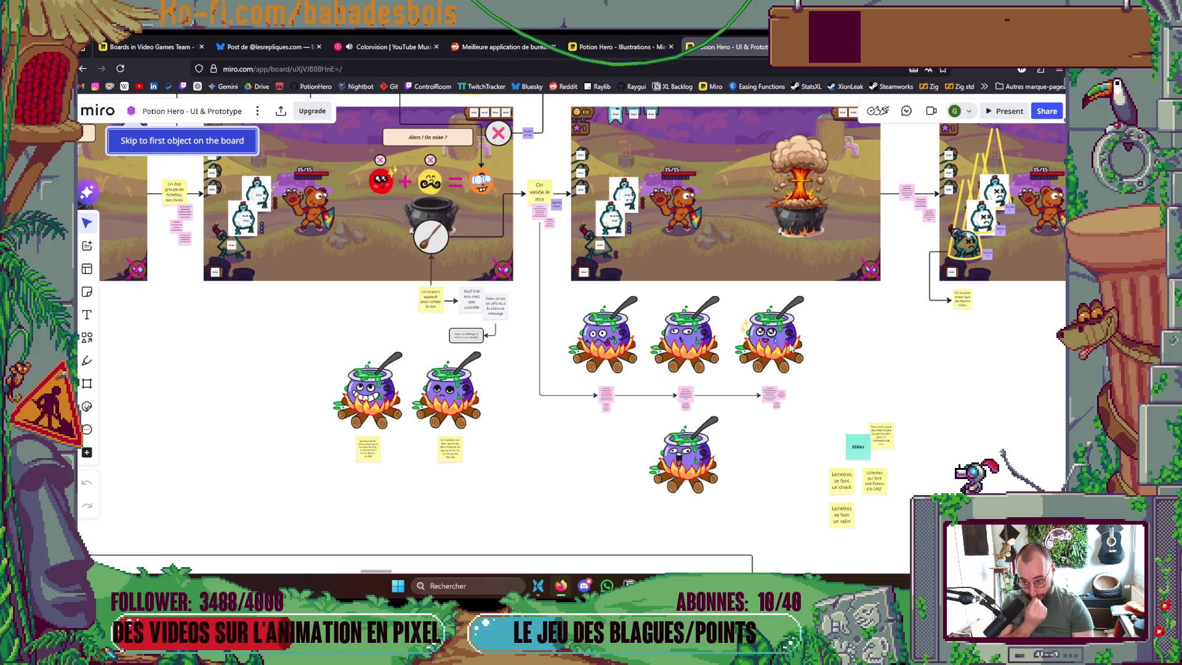
pyautogui.moveTo(826, 389)
pyautogui.mouseDown()
pyautogui.moveTo(482, 272)
pyautogui.moveTo(274, 312)
pyautogui.moveTo(364, 338)
pyautogui.moveTo(463, 402)
pyautogui.moveTo(714, 422)
pyautogui.moveTo(730, 437)
pyautogui.mouseUp()
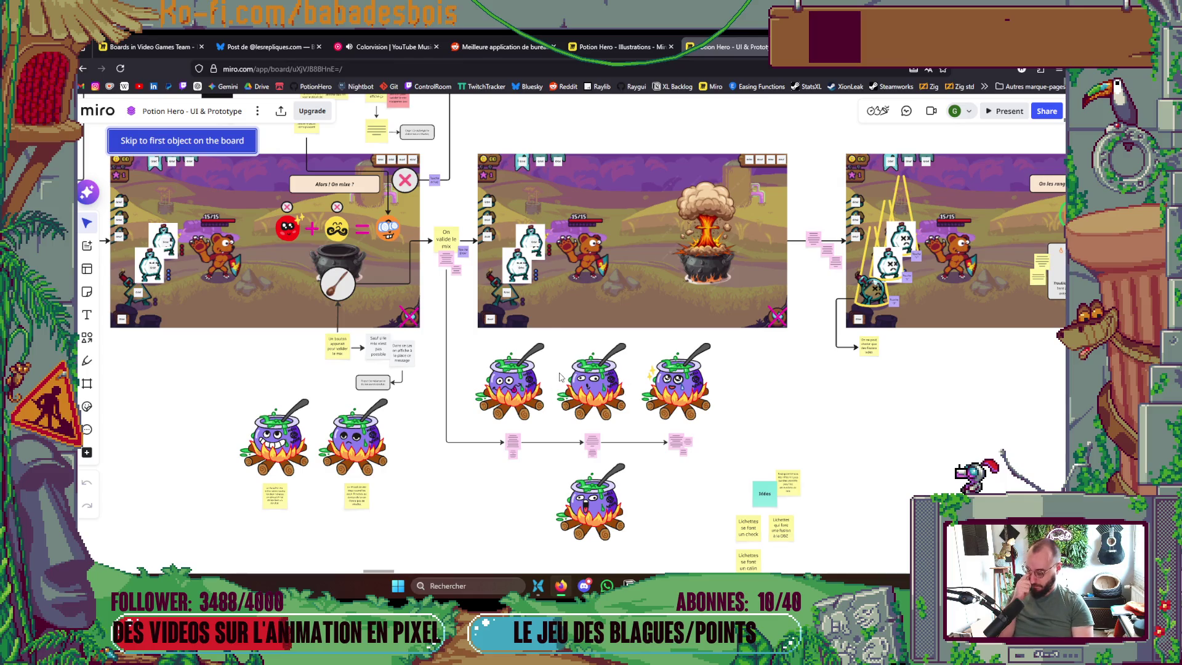
pyautogui.scroll(-2, 560, 376)
pyautogui.scroll(-1, 577, 401)
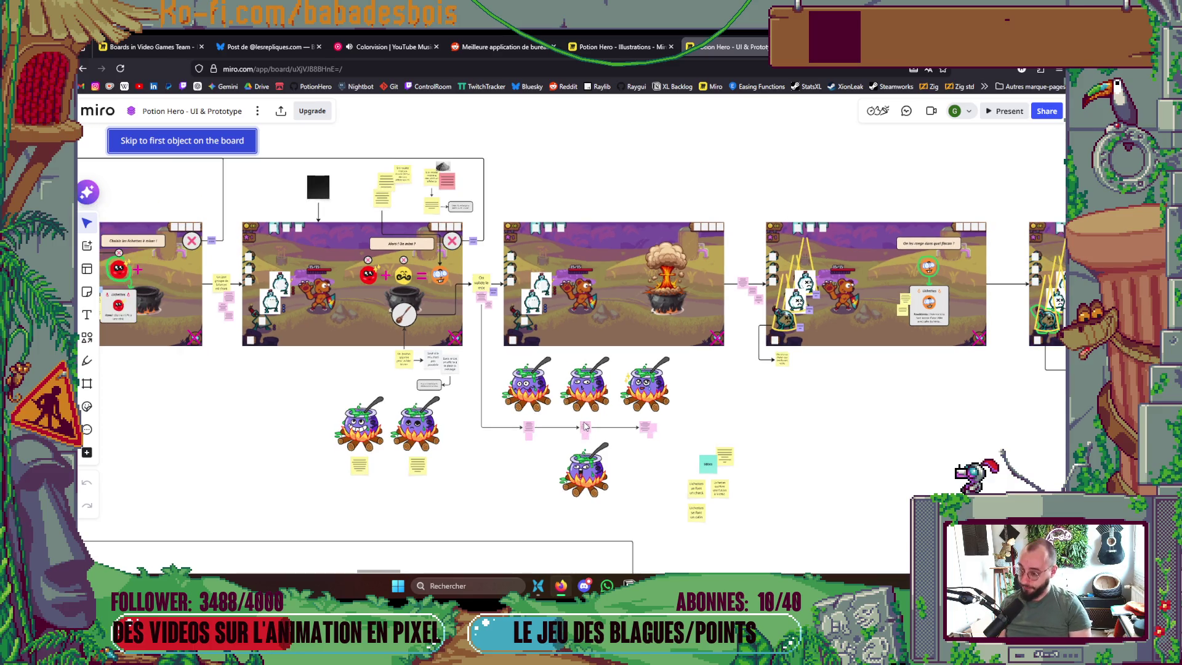
pyautogui.hotkey('alt', 'Tab')
pyautogui.hotkey('alt', 'Tab')
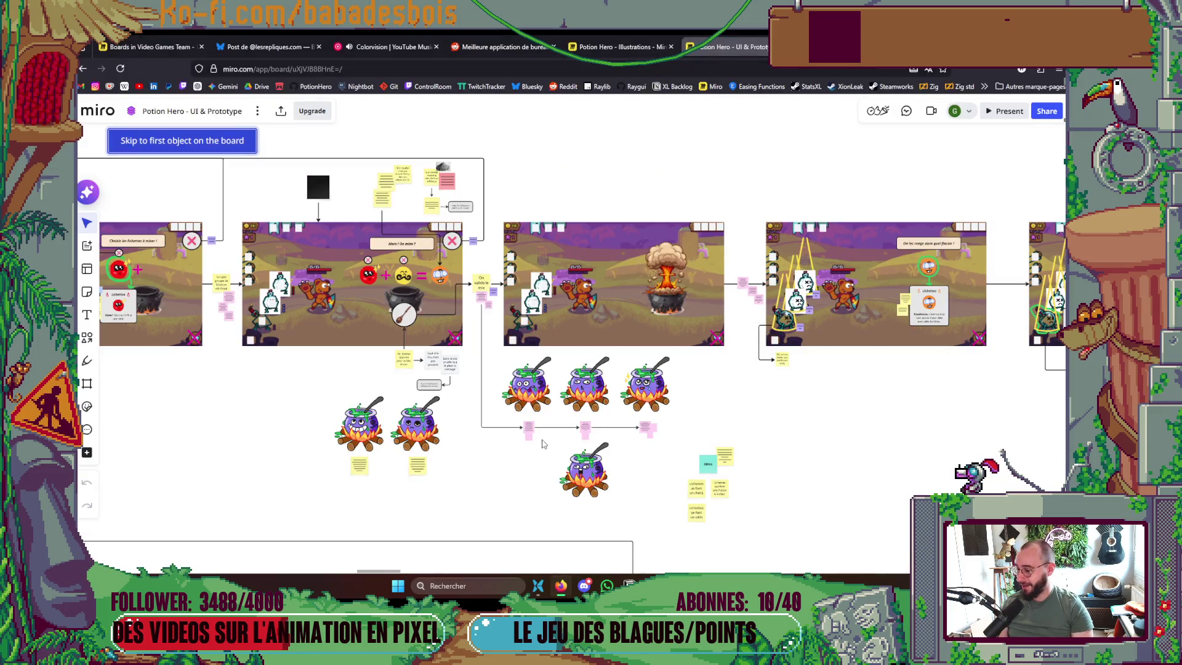
pyautogui.hotkey('alt', 'Tab')
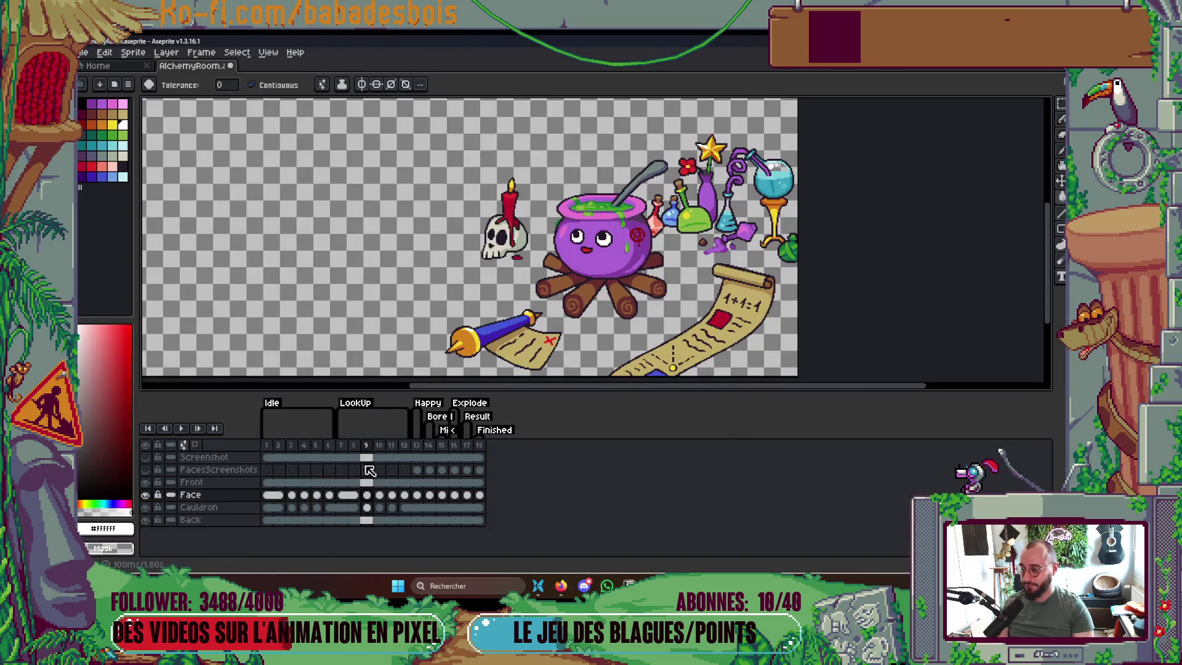
# Play and stop the animation, then step forward to the wide-grin frame 13
pyautogui.press('Return')
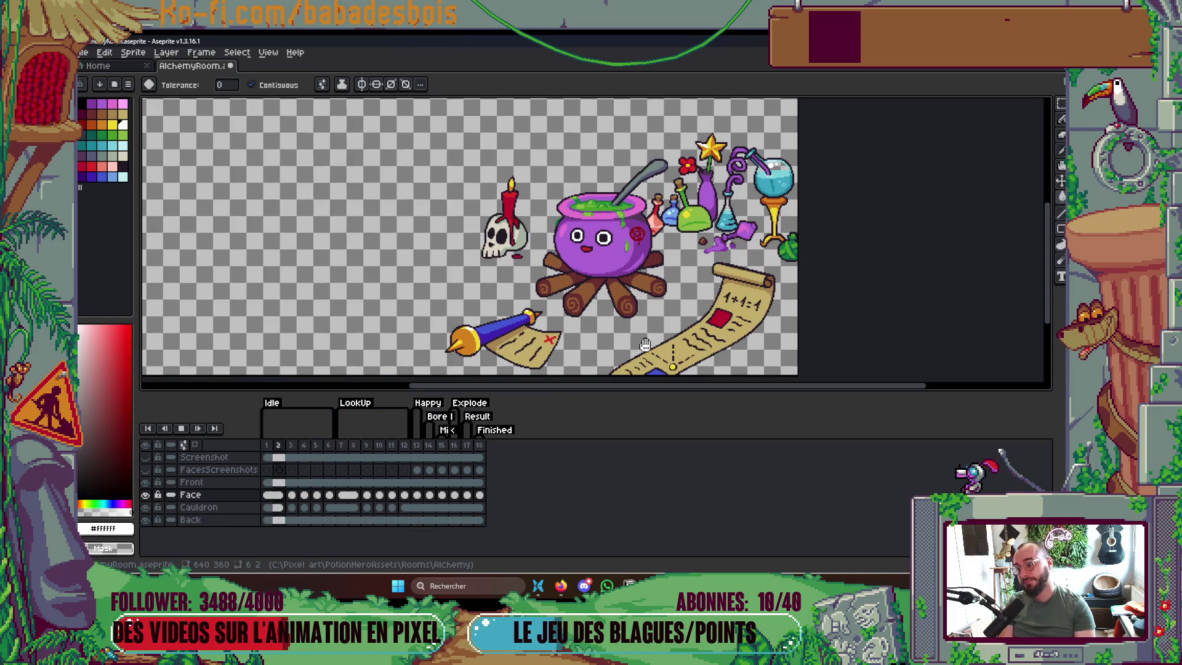
pyautogui.moveTo(648, 342); pyautogui.dragTo(638, 317)
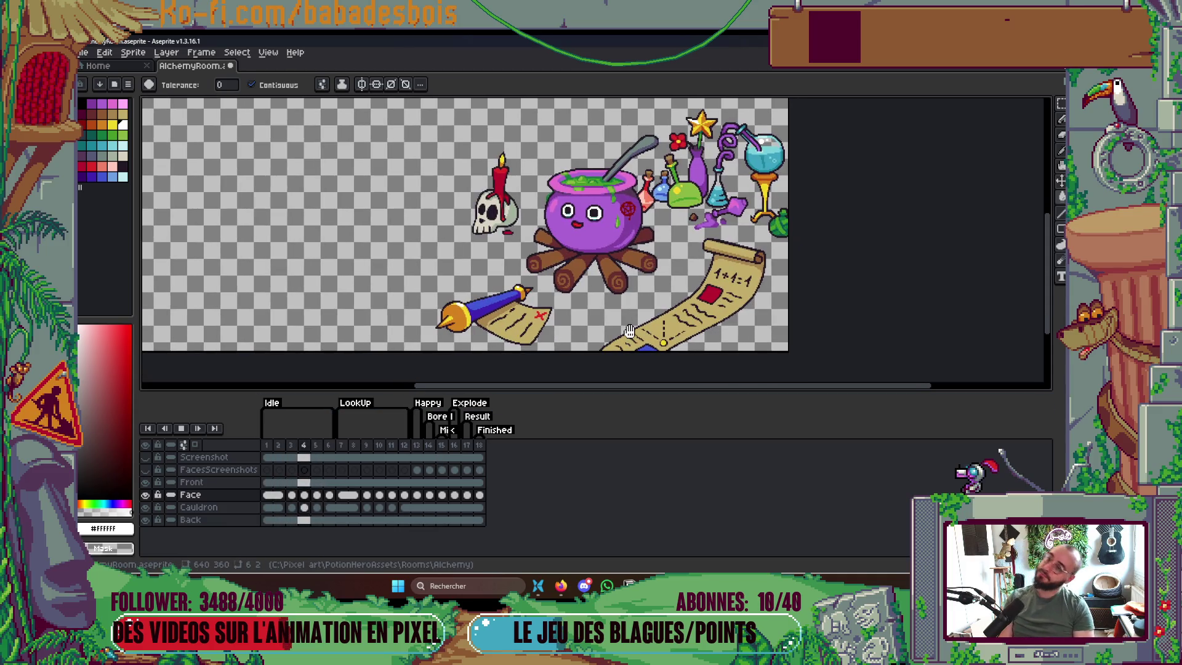
pyautogui.press('Return')
pyautogui.press('Right')
pyautogui.press('Right')
pyautogui.press('Right')
pyautogui.scroll(-2, 658, 336)
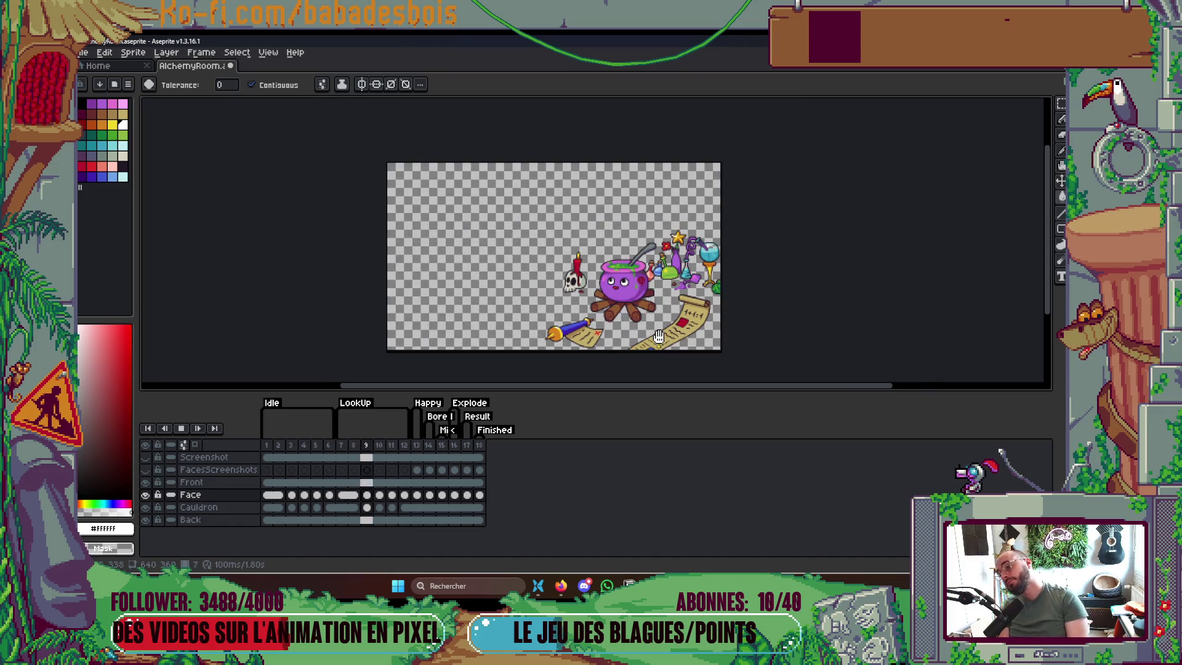
pyautogui.press('Right')
pyautogui.moveTo(666, 326); pyautogui.dragTo(679, 324)
pyautogui.press('Right')
pyautogui.press('Right')
pyautogui.press('Right')
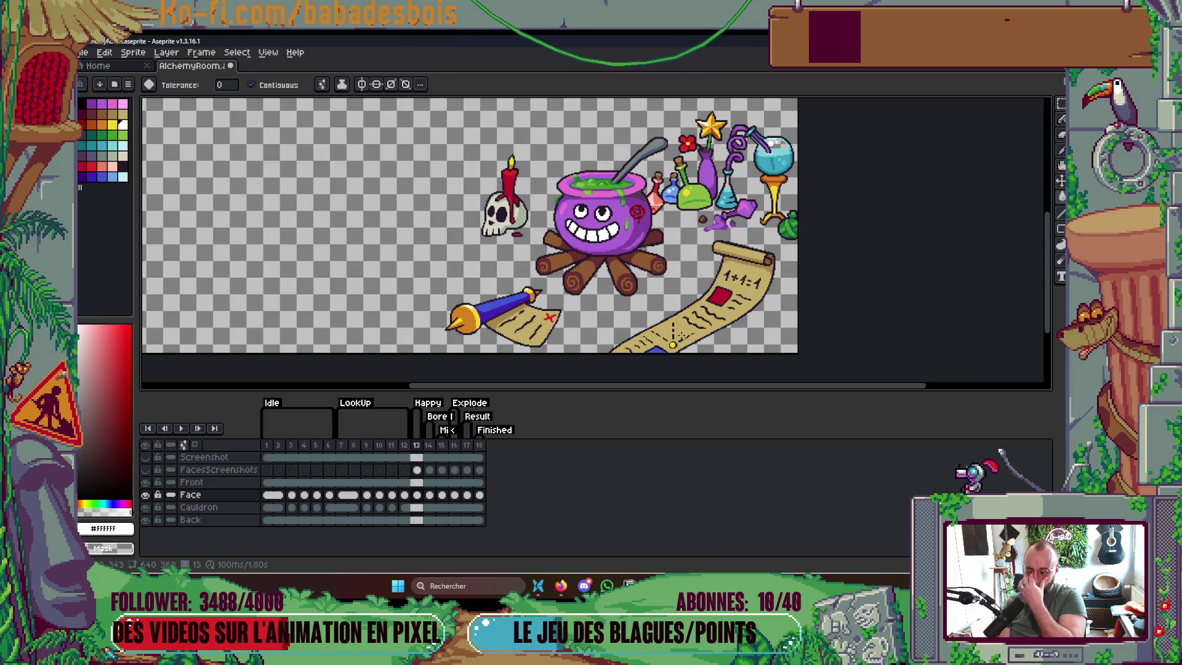
pyautogui.scroll(2, 623, 254)
# Hide the timeline, zoom in on the face, and pick the dark pupil colour for the pencil
pyautogui.press('Tab')
pyautogui.press('Tab')
pyautogui.press('Tab')
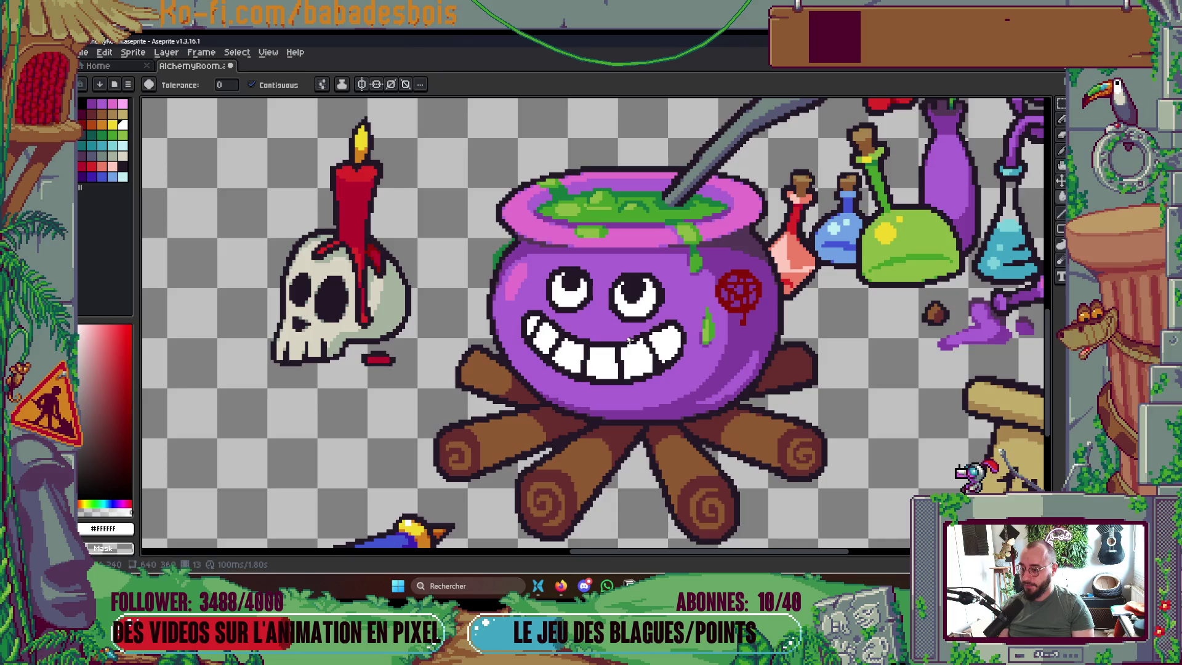
pyautogui.scroll(2, 629, 340)
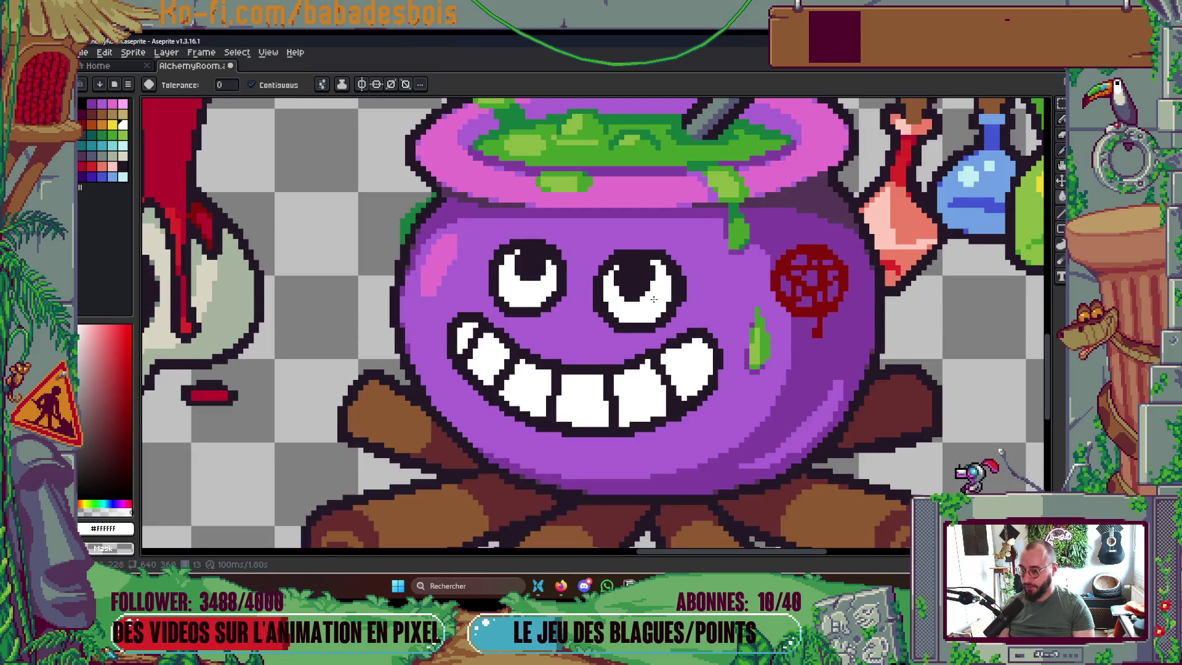
pyautogui.scroll(2, 626, 302)
pyautogui.press('b')
pyautogui.keyDown('alt'); pyautogui.click(646, 281); pyautogui.keyUp('alt')
# Round out the right pupil with dark pixels
pyautogui.moveTo(629, 303); pyautogui.dragTo(648, 289)
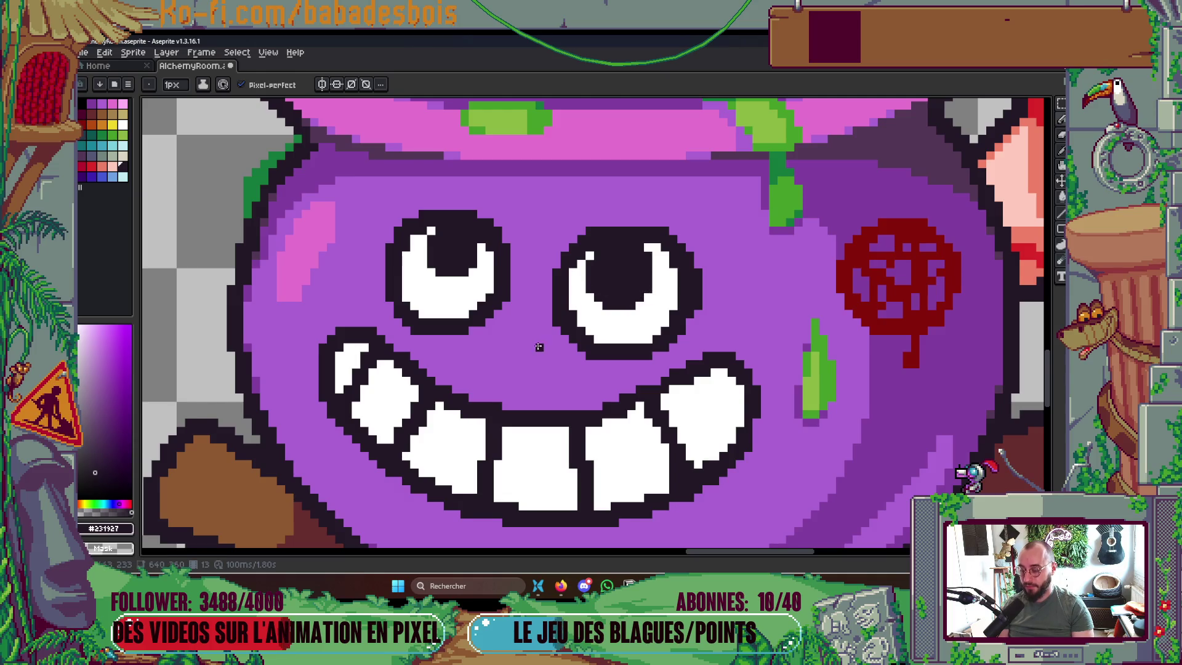
pyautogui.scroll(-2, 539, 346)
pyautogui.scroll(2, 656, 426)
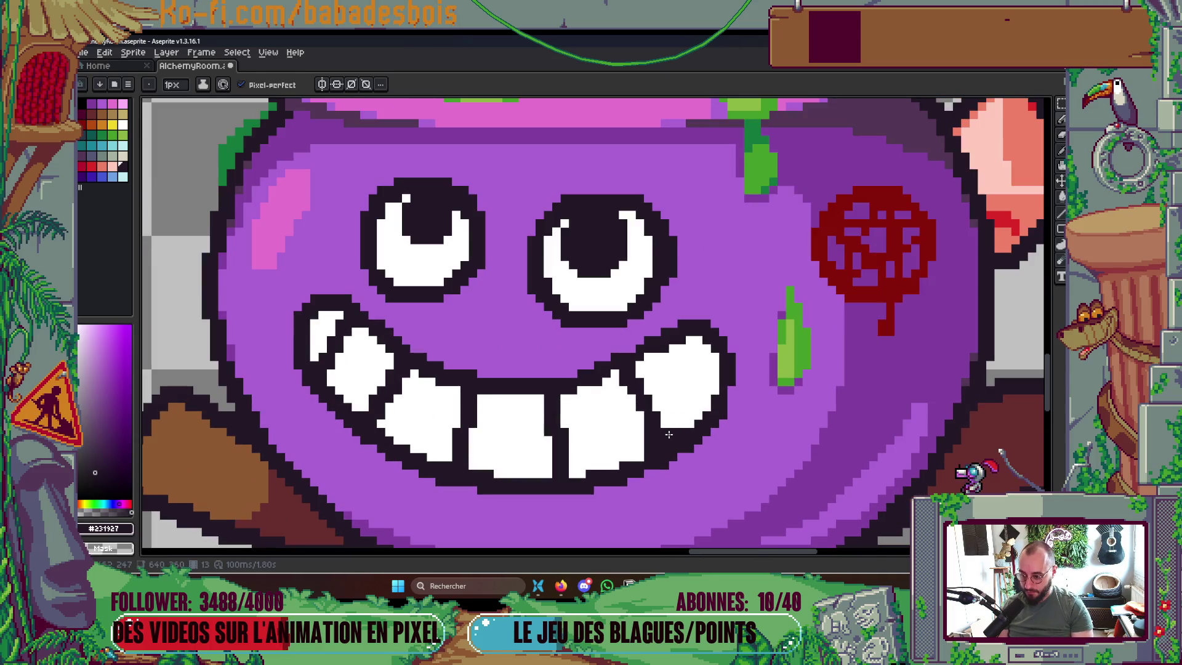
pyautogui.scroll(1, 651, 427)
# Sample a tooth's colour and place a first light-cyan highlight on the left eye
pyautogui.keyDown('alt'); pyautogui.click(642, 444); pyautogui.keyUp('alt')
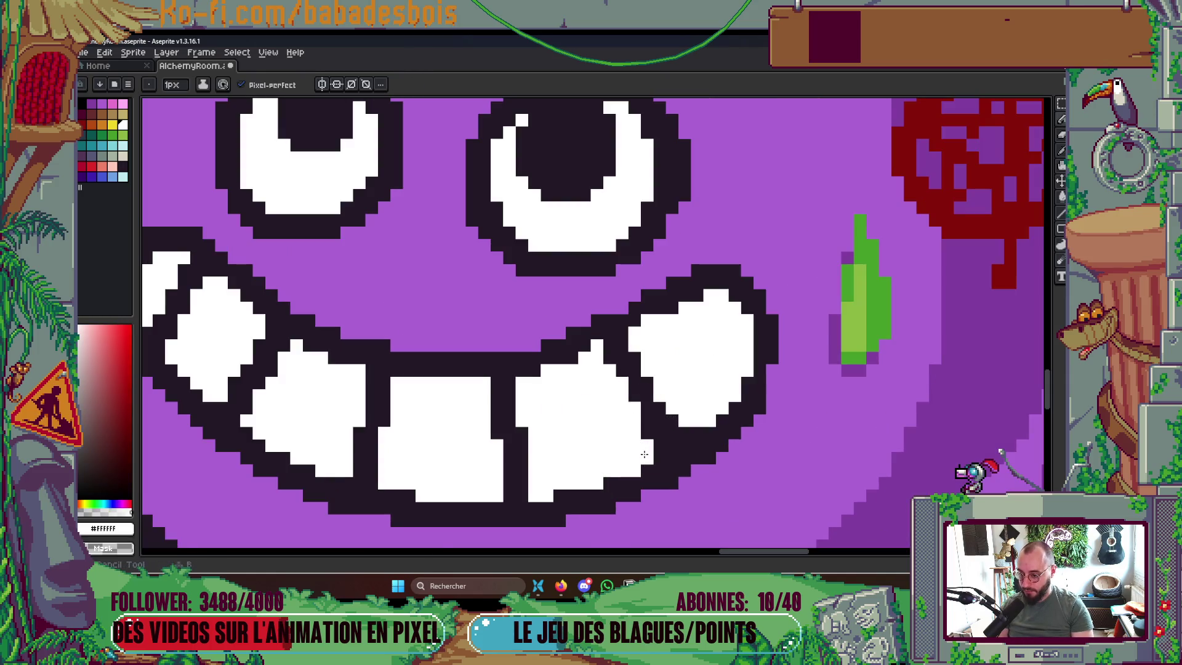
pyautogui.scroll(-4, 643, 454)
pyautogui.scroll(1, 644, 454)
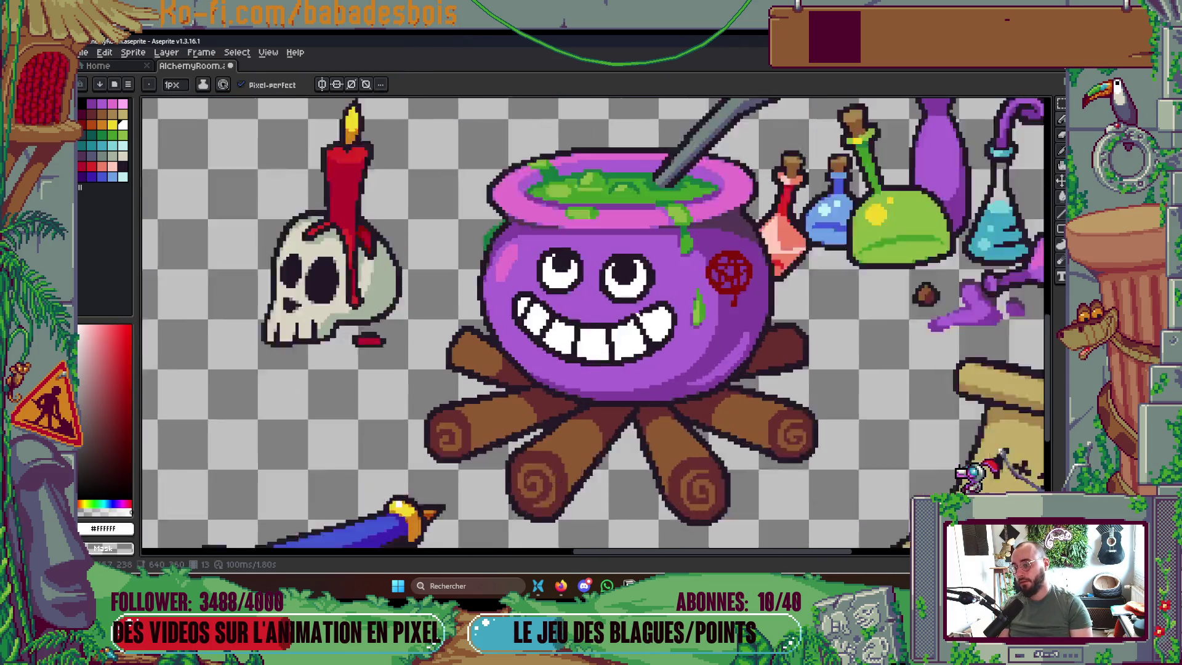
pyautogui.scroll(2, 608, 320)
pyautogui.scroll(1, 563, 203)
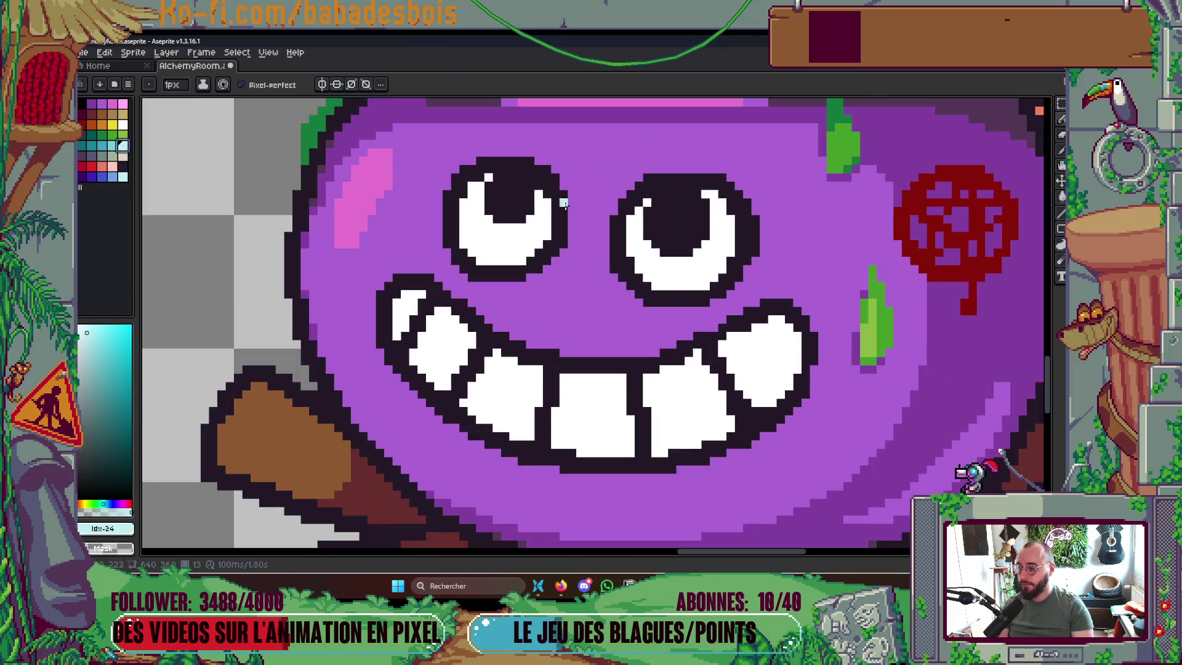
pyautogui.click(469, 184)
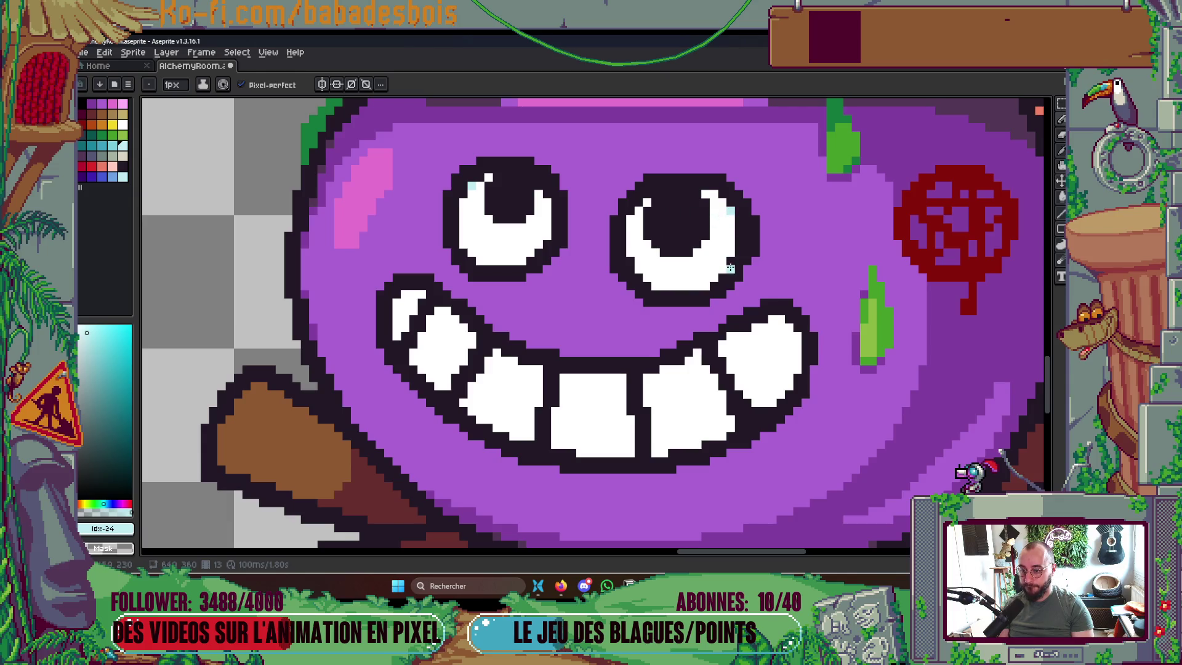
pyautogui.scroll(-5, 703, 241)
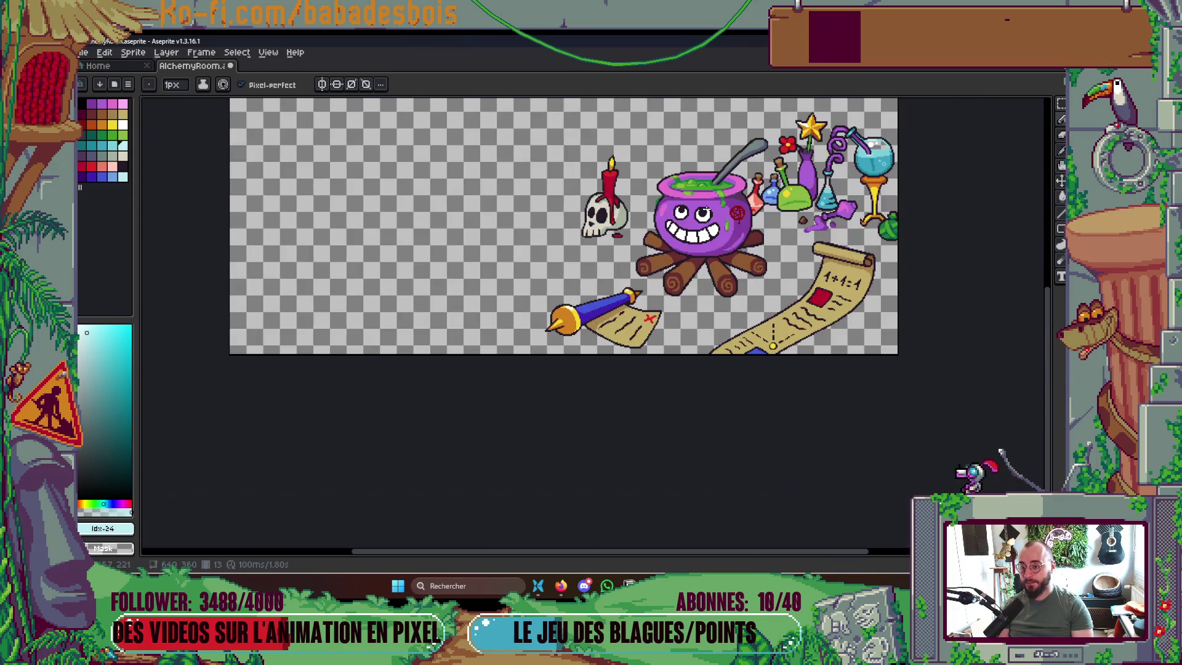
pyautogui.scroll(5, 725, 217)
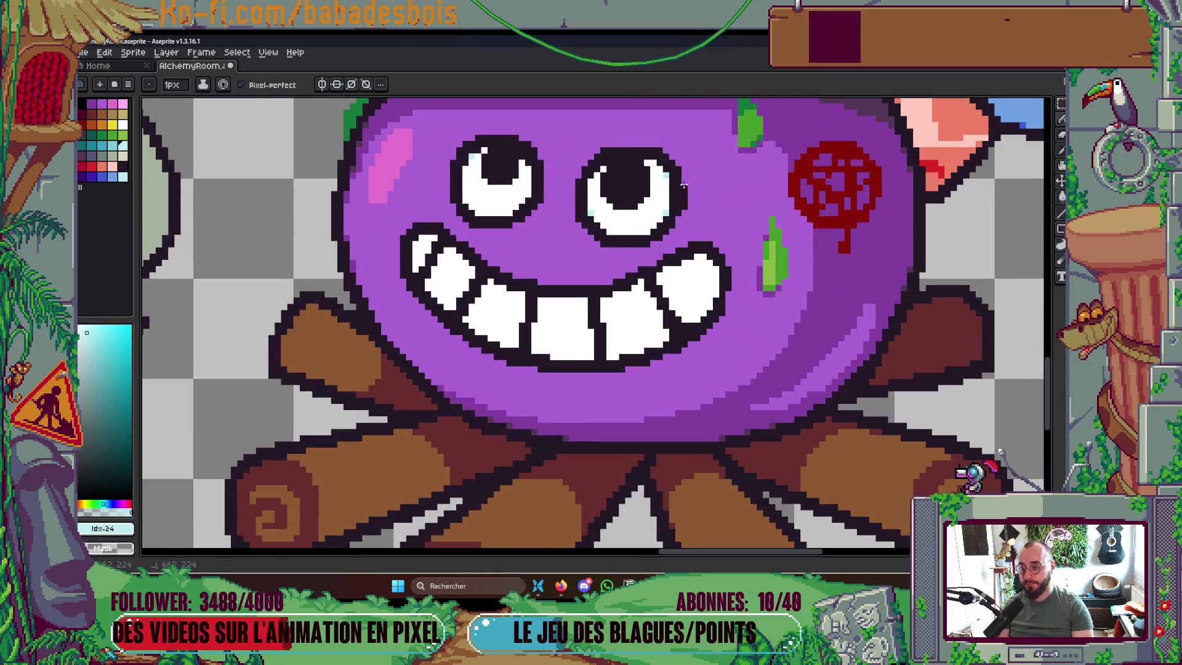
pyautogui.scroll(2, 682, 210)
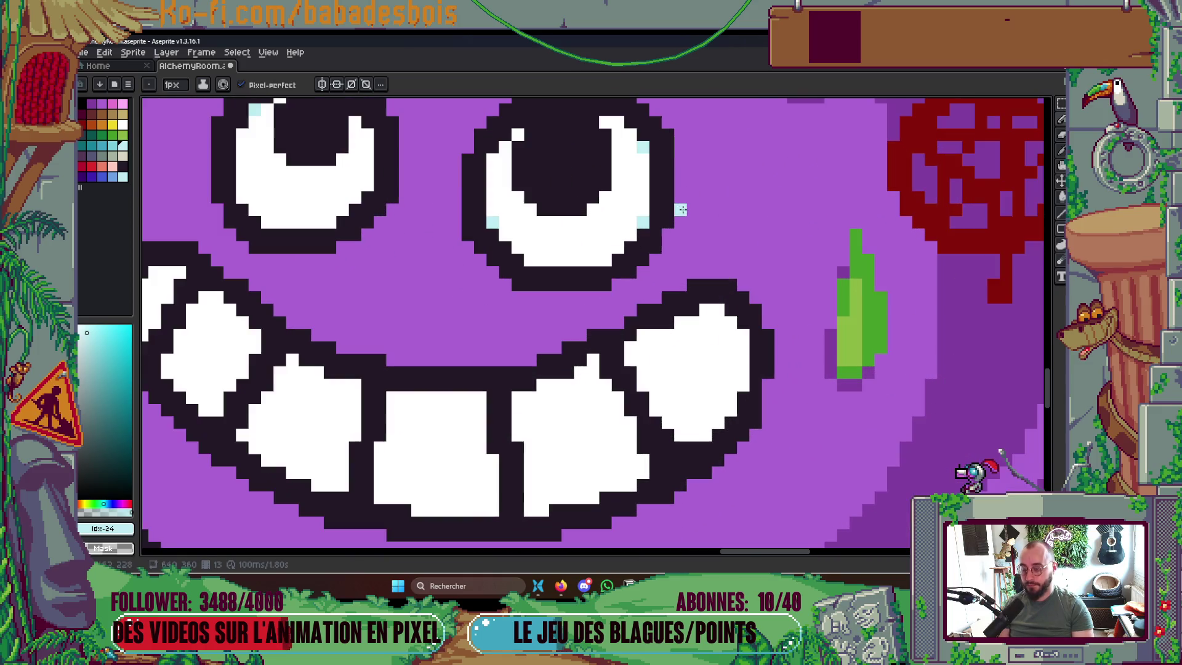
# Sample the cauldron's purple body colour and recentre the view on the scene
pyautogui.keyDown('alt'); pyautogui.click(834, 382); pyautogui.keyUp('alt')
pyautogui.scroll(-3, 675, 237)
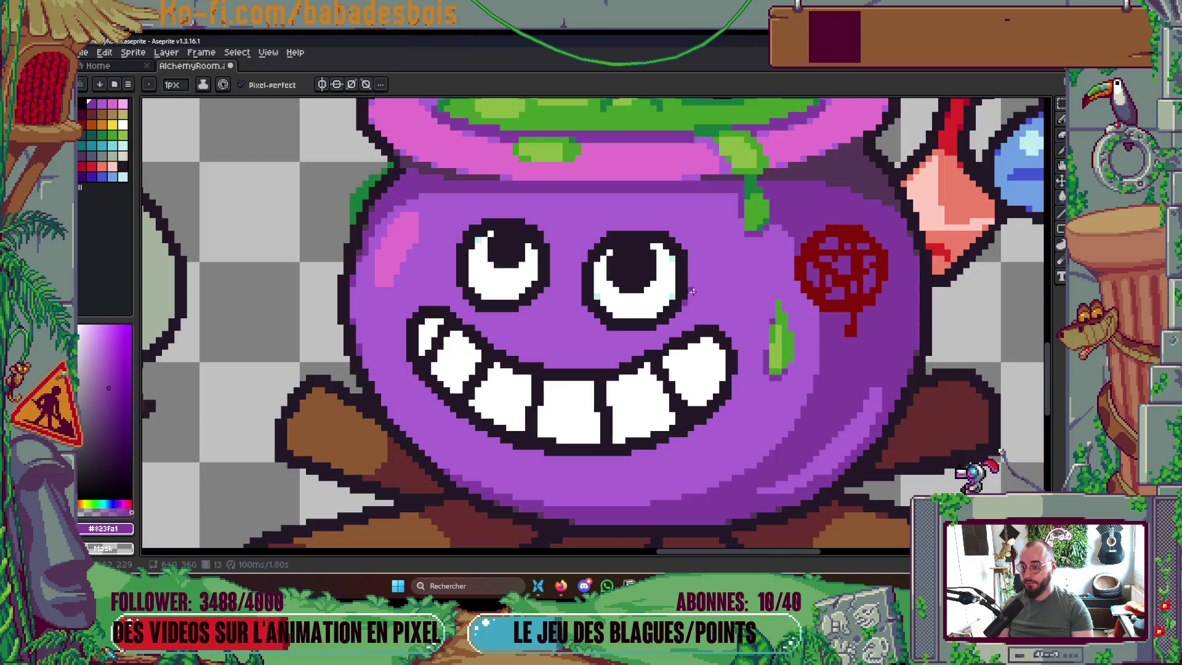
pyautogui.scroll(-3, 684, 253)
pyautogui.scroll(6, 671, 257)
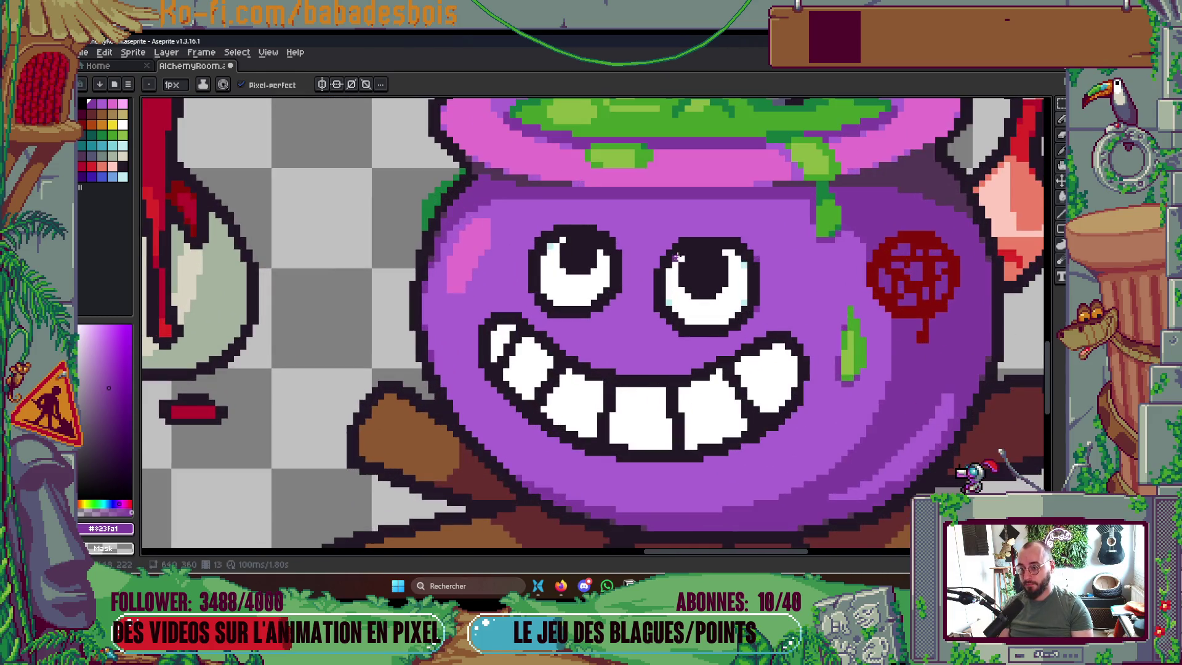
pyautogui.scroll(-5, 659, 262)
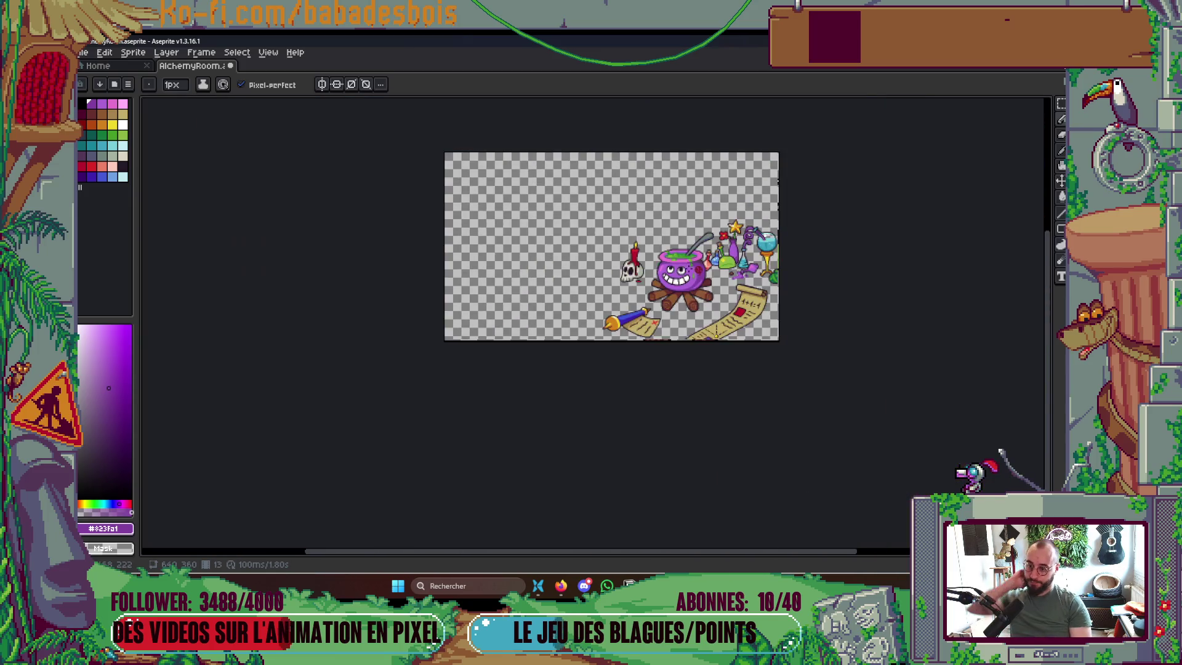
pyautogui.scroll(6, 656, 250)
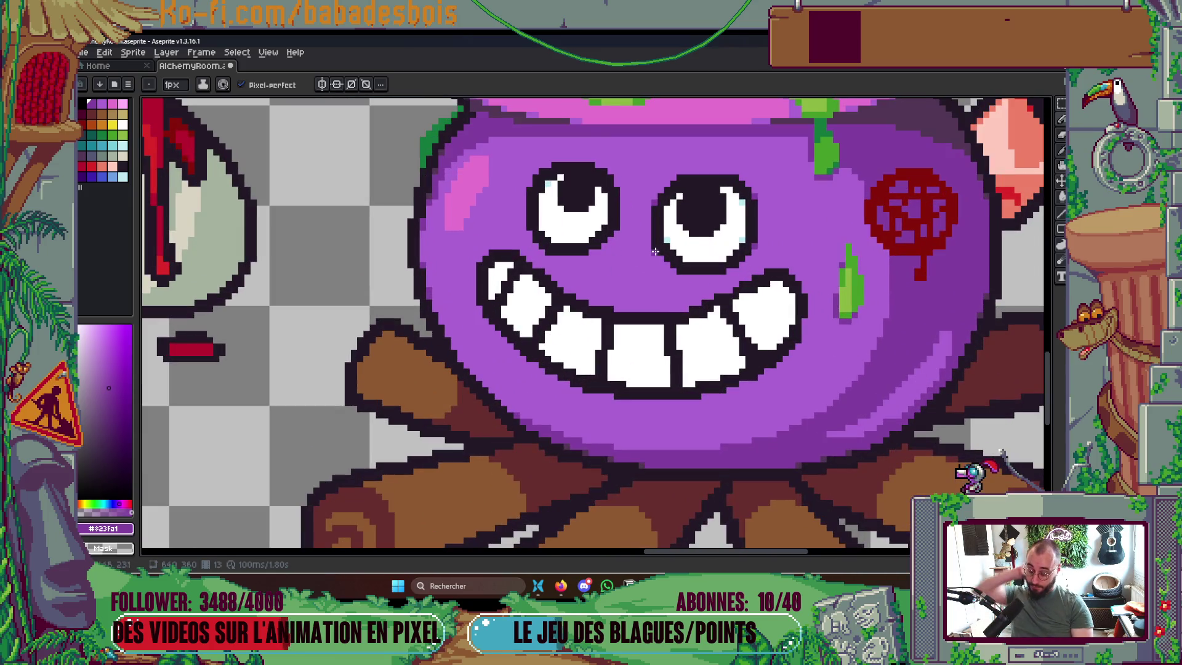
pyautogui.scroll(-1, 655, 250)
pyautogui.scroll(1, 662, 253)
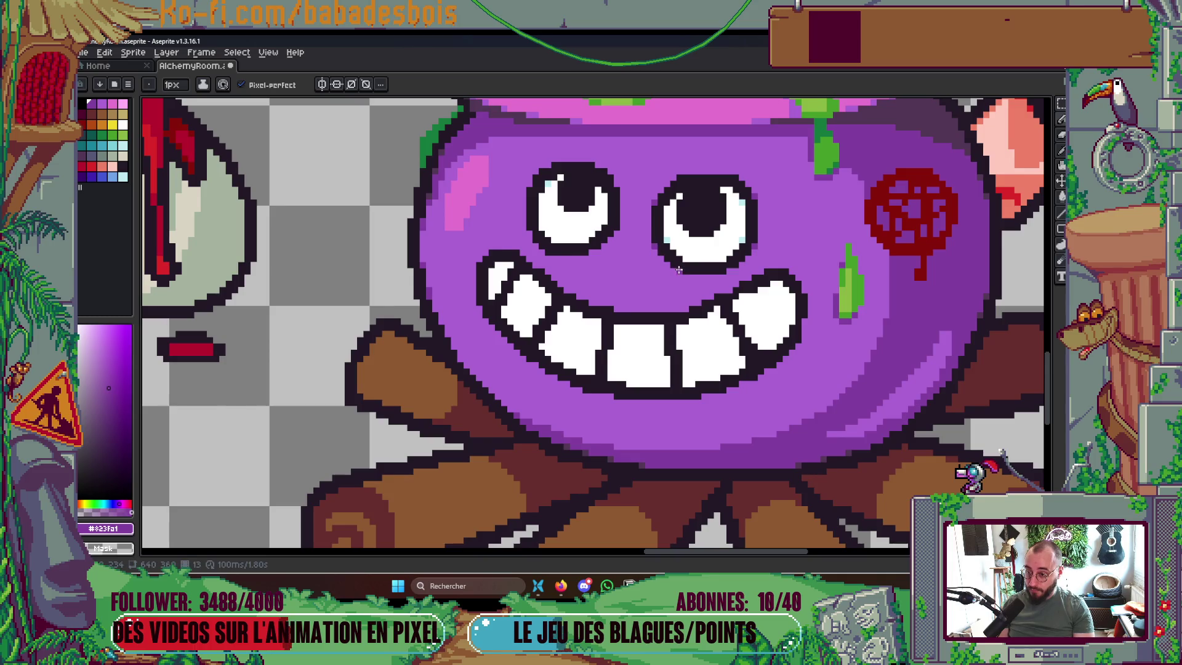
pyautogui.scroll(-1, 769, 269)
pyautogui.scroll(-5, 742, 269)
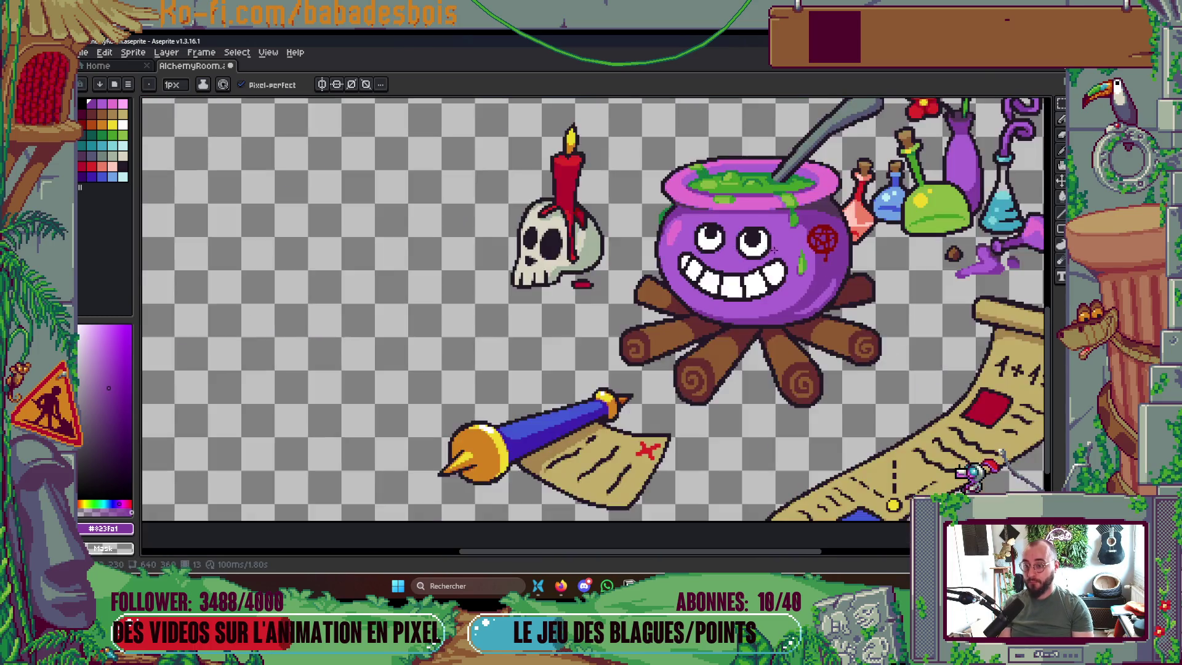
pyautogui.scroll(1, 776, 243)
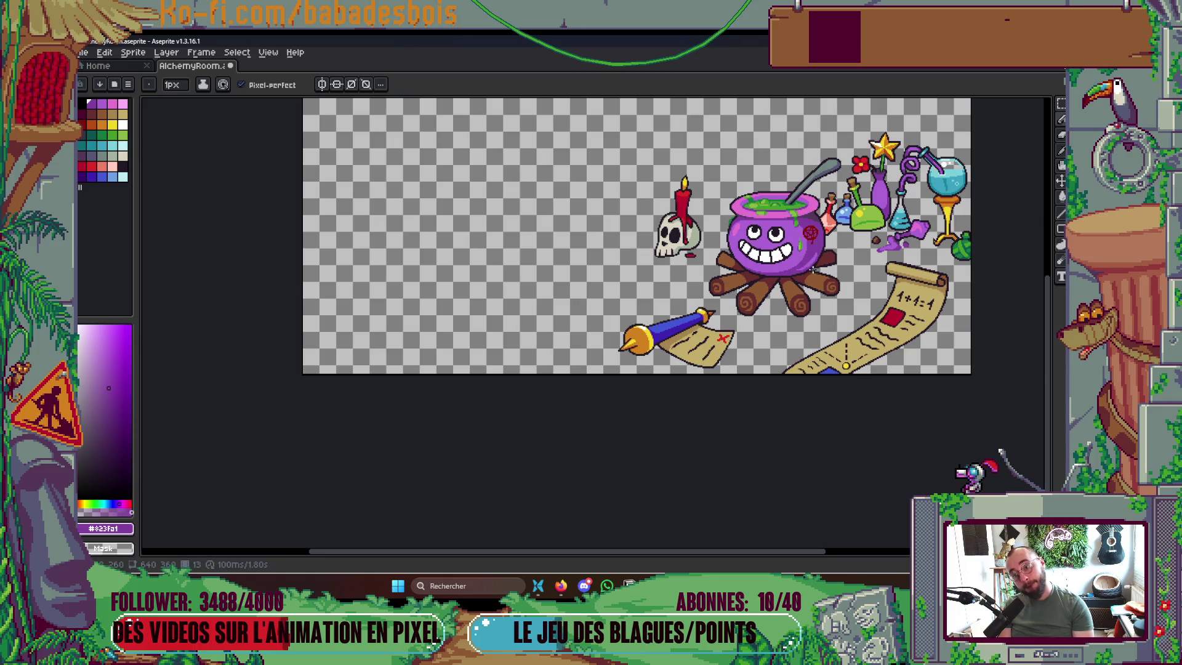
pyautogui.moveTo(812, 269); pyautogui.dragTo(731, 290)
pyautogui.scroll(4, 693, 248)
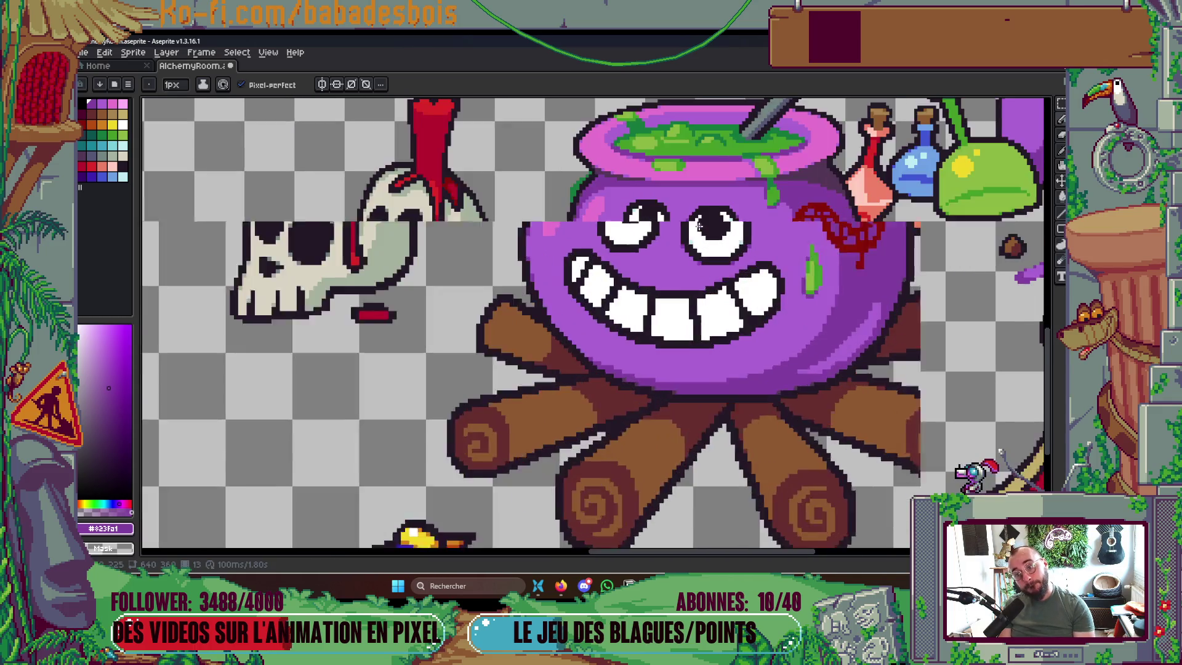
pyautogui.scroll(1, 629, 257)
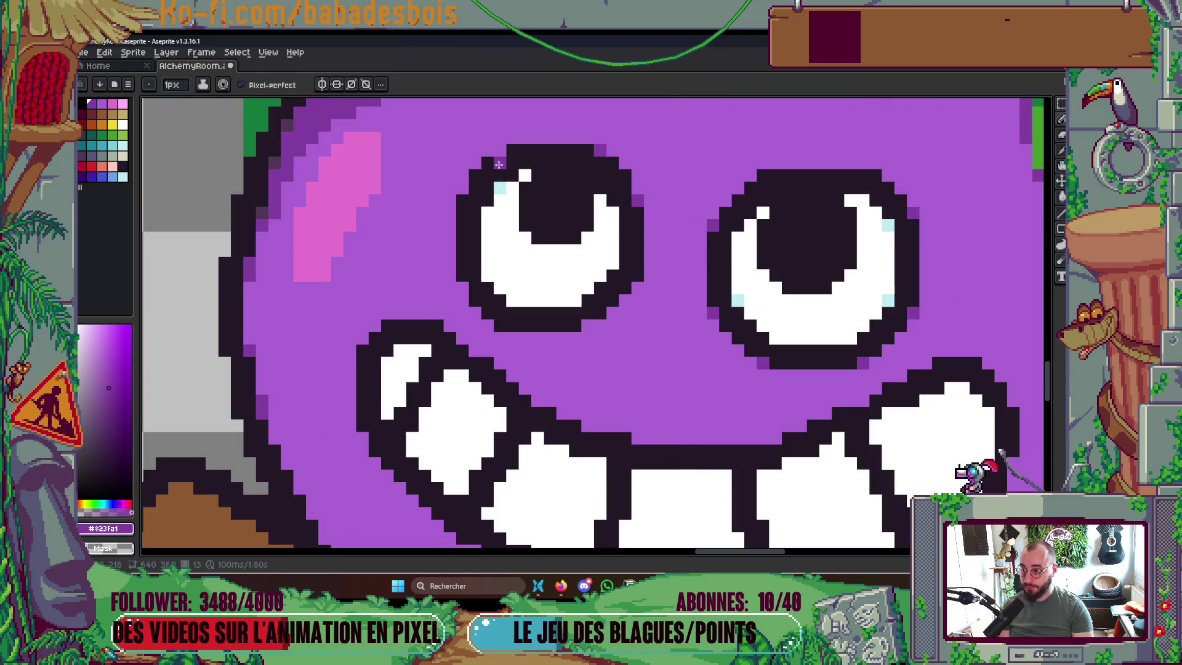
# Add a purple pixel to the left eye's outline with the 1px pencil
pyautogui.press('v')
pyautogui.press('b')
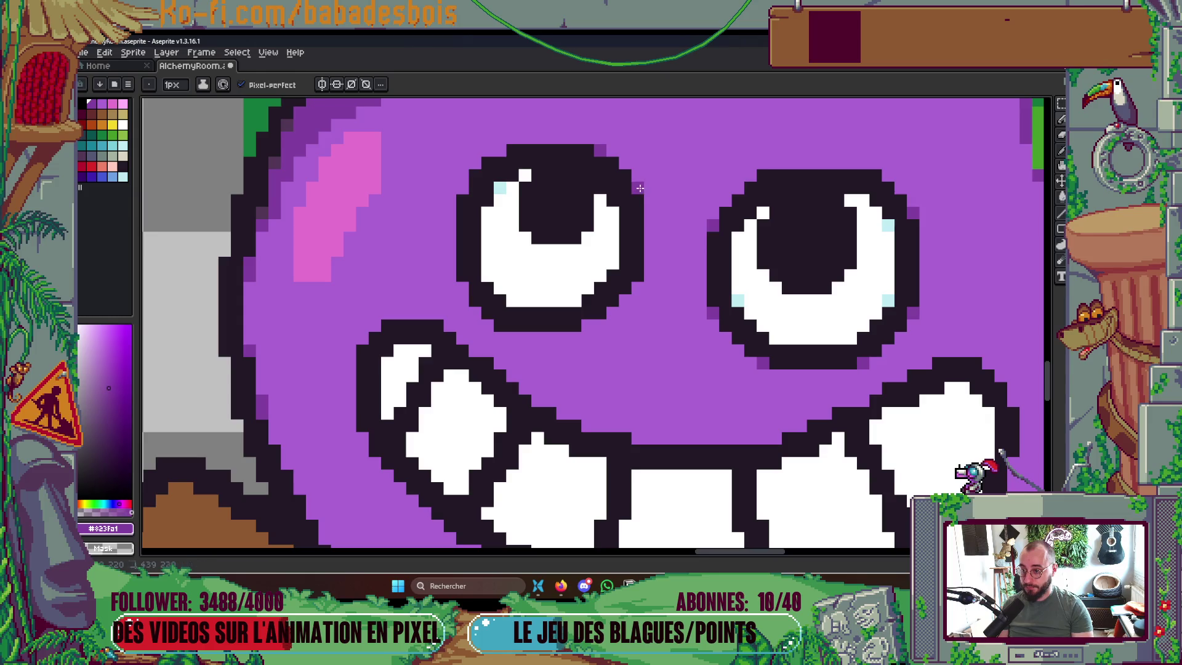
pyautogui.click(463, 187)
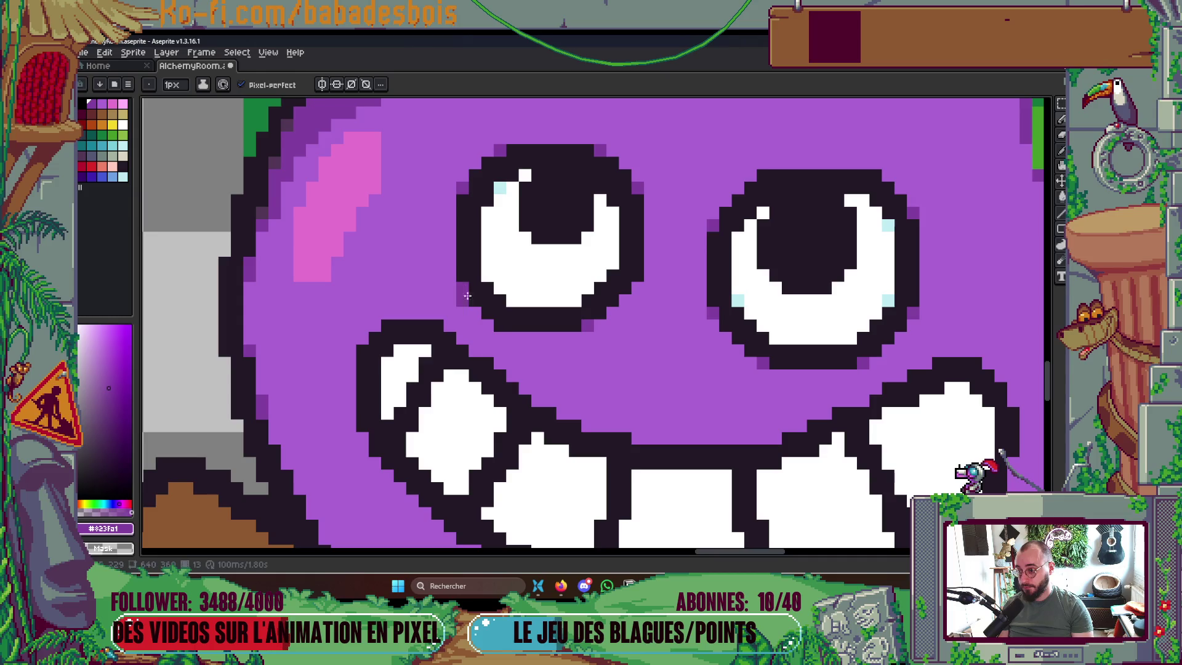
pyautogui.scroll(-5, 673, 356)
pyautogui.hscroll(1, 671, 363)
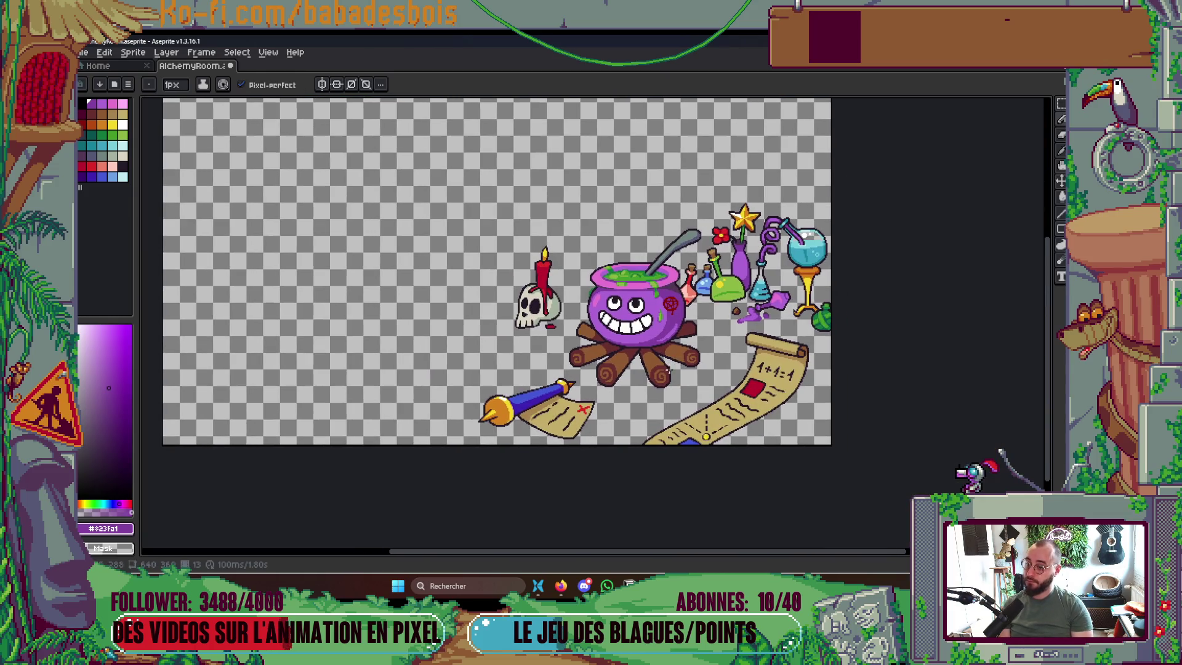
pyautogui.scroll(6, 615, 307)
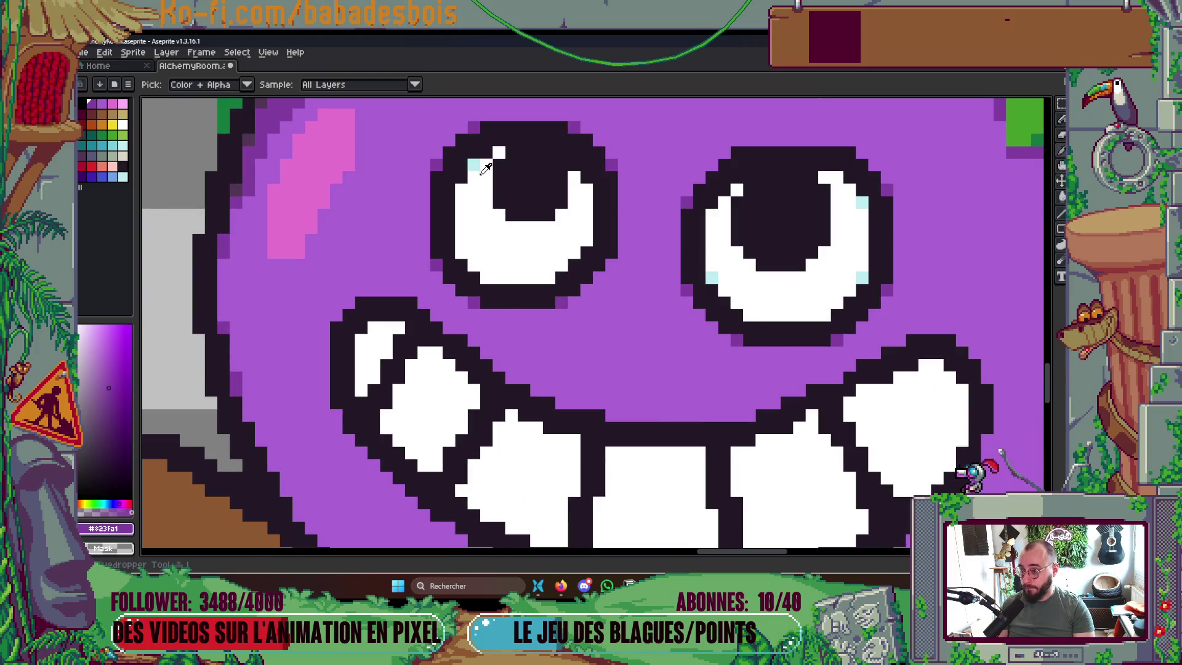
# Pick light cyan and dot highlight pixels along the left eye's white rim
pyautogui.keyDown('alt'); pyautogui.click(473, 164); pyautogui.keyUp('alt')
pyautogui.click(461, 190)
pyautogui.click(460, 252)
pyautogui.click(548, 277)
pyautogui.click(486, 276)
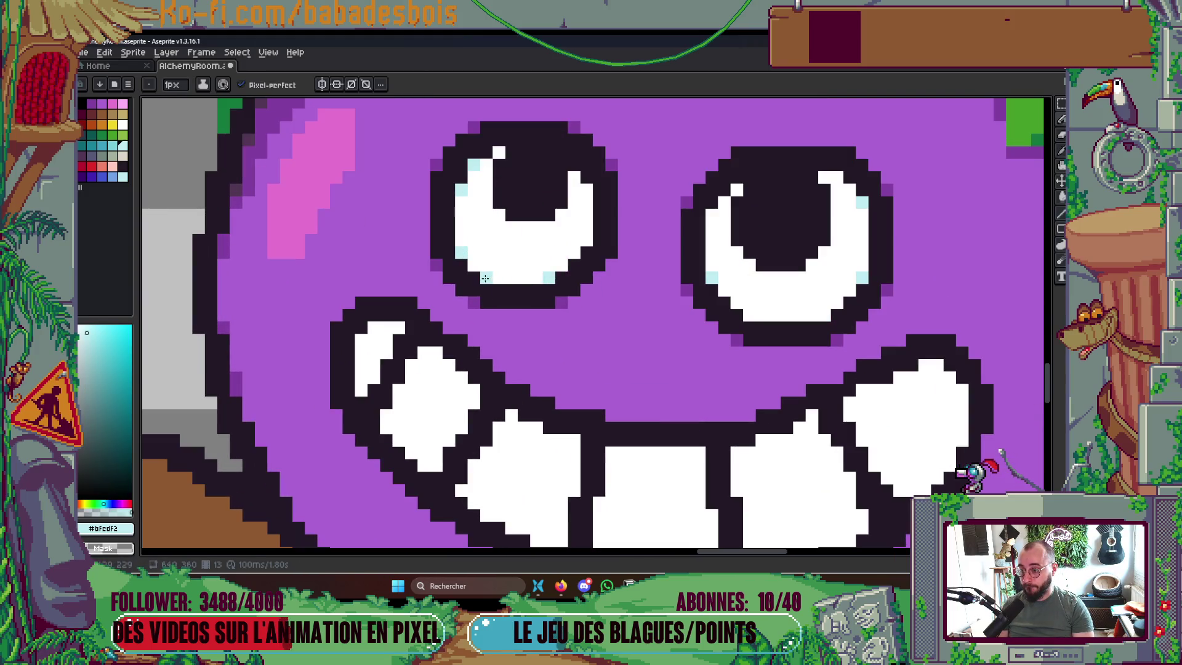
pyautogui.click(585, 240)
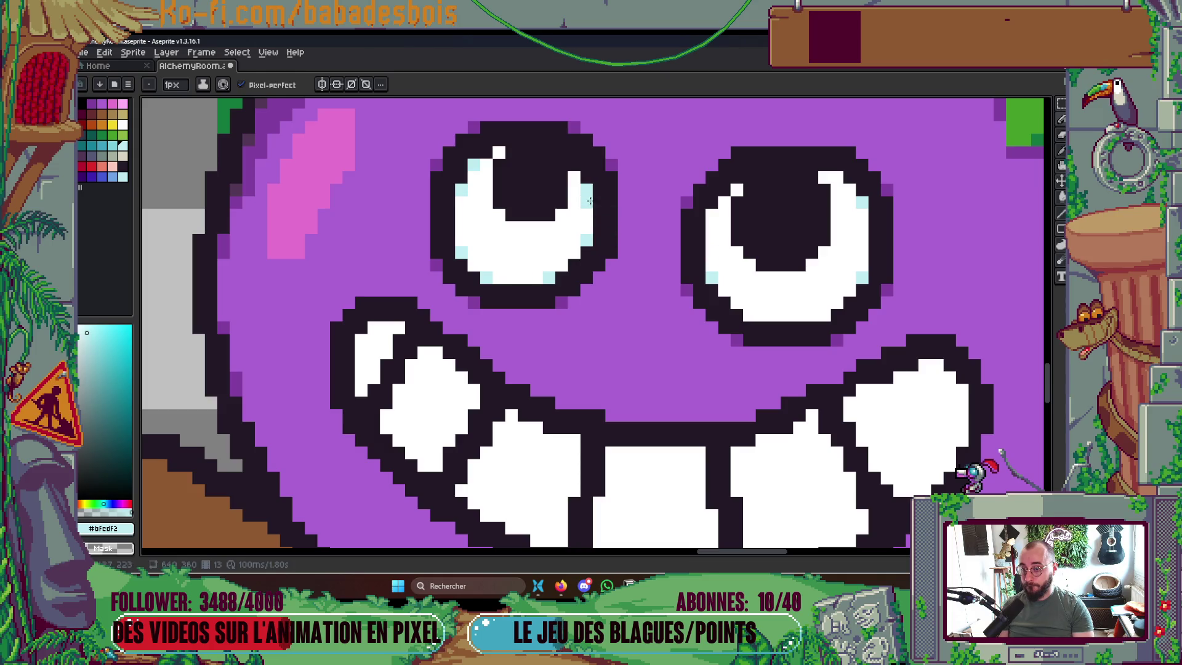
# Highlight the right eye's white and lower rims, undoing and repositioning misplaced pixels
pyautogui.click(711, 215)
pyautogui.click(736, 290)
pyautogui.hotkey('ctrl', 'z')
pyautogui.click(761, 315)
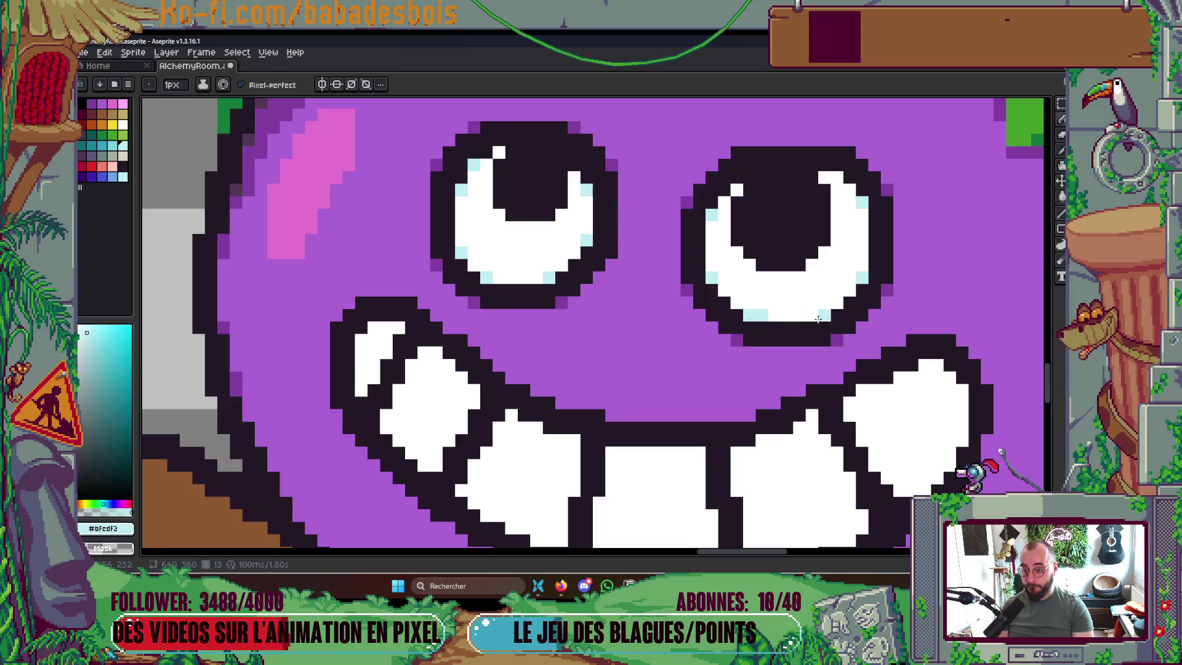
pyautogui.hotkey('ctrl', 'z')
pyautogui.click(749, 316)
pyautogui.click(823, 315)
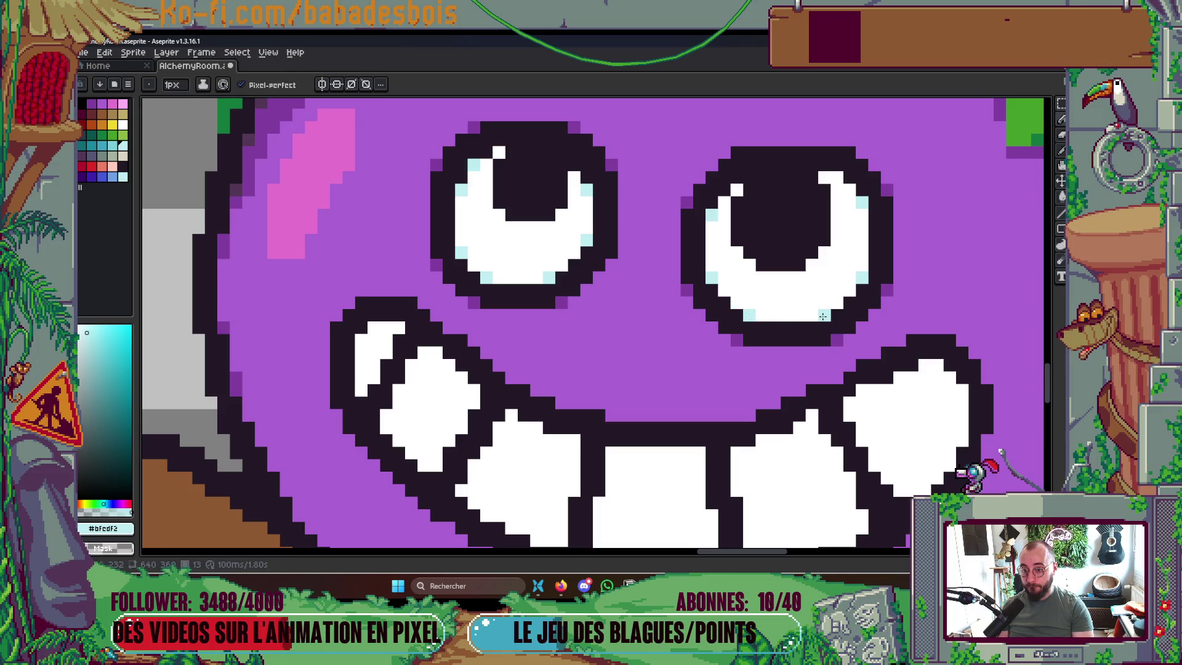
pyautogui.scroll(-6, 860, 314)
pyautogui.scroll(3, 715, 359)
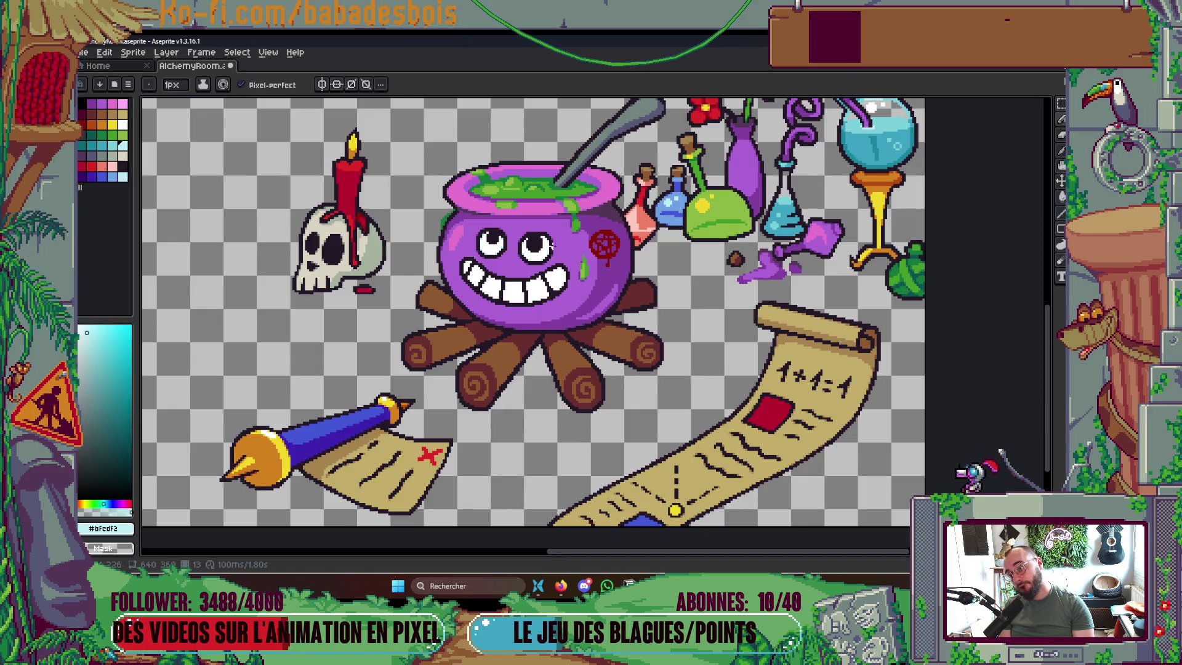
# Recentre the view on the alchemy scene and save AlchemyRoom.aseprite
pyautogui.scroll(3, 544, 238)
pyautogui.scroll(-4, 528, 244)
pyautogui.scroll(4, 615, 247)
pyautogui.scroll(-1, 688, 307)
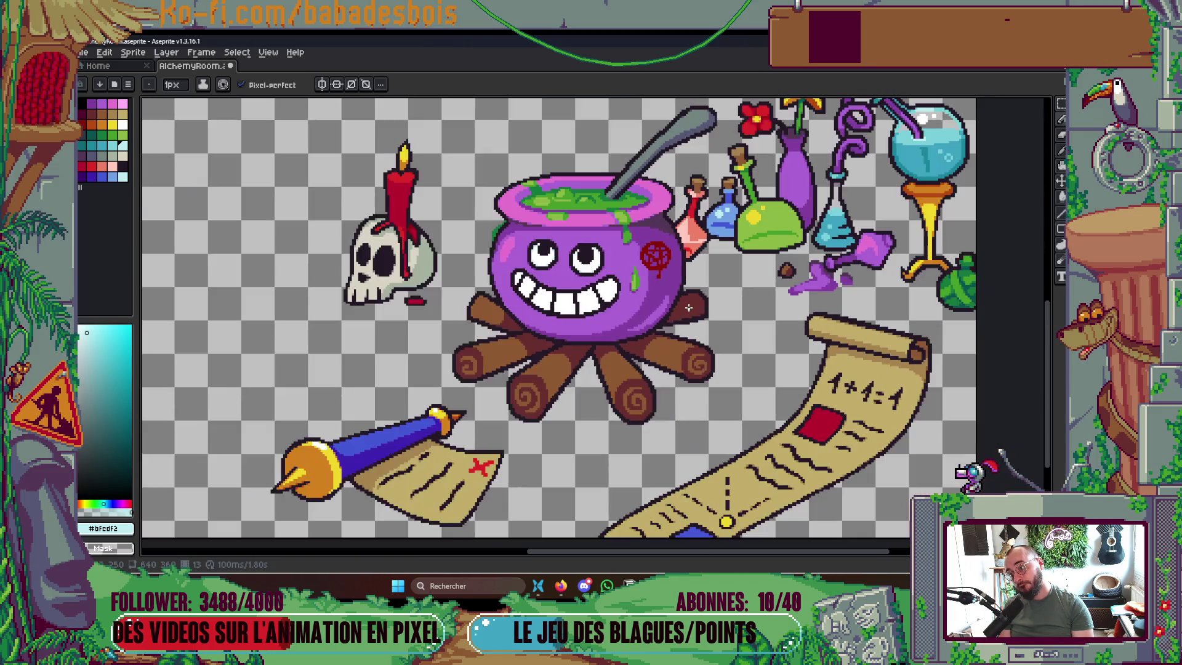
pyautogui.moveTo(734, 305); pyautogui.dragTo(761, 324)
pyautogui.hotkey('ctrl', 's')
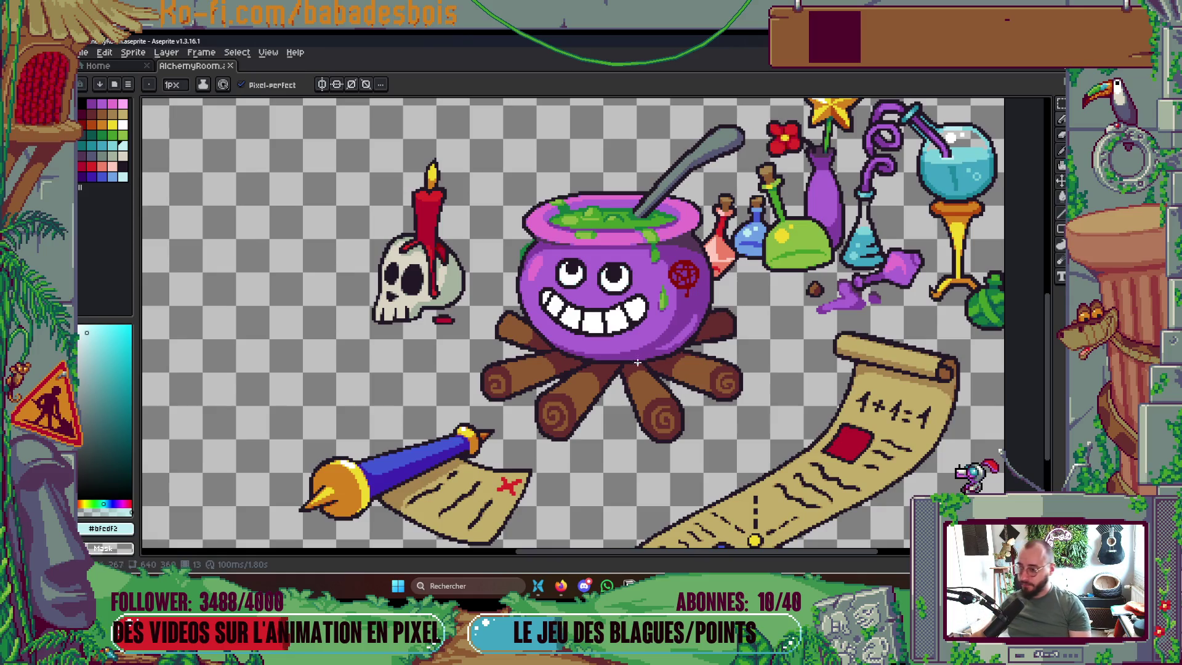
# Add light-cyan highlight pixels to the teeth corners, undoing one stray pixel
pyautogui.scroll(5, 588, 383)
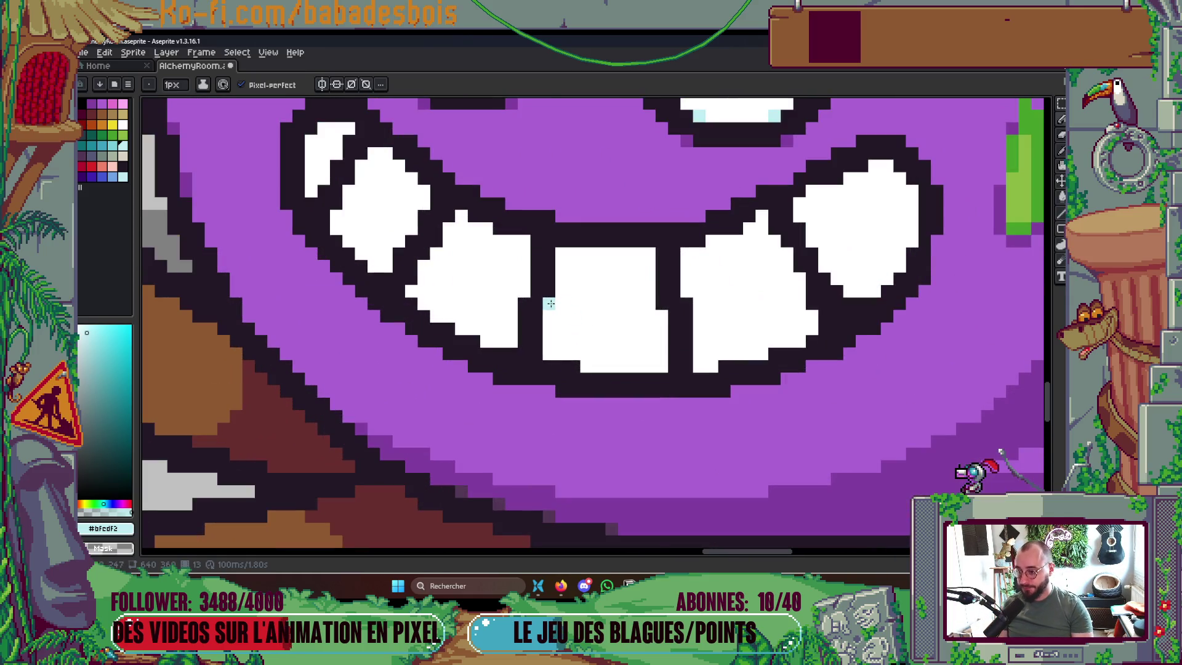
pyautogui.click(686, 303)
pyautogui.click(661, 315)
pyautogui.click(824, 316)
pyautogui.click(811, 303)
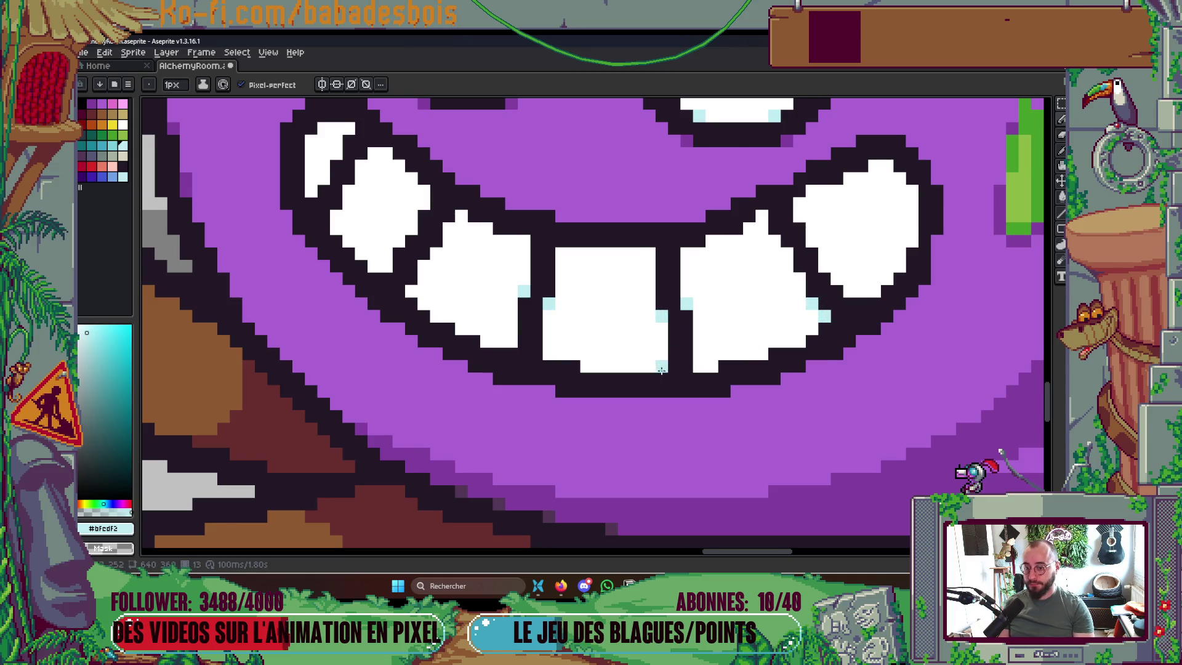
pyautogui.hscroll(-2, 671, 355)
pyautogui.click(590, 355)
pyautogui.hotkey('ctrl', 'z')
pyautogui.click(461, 266)
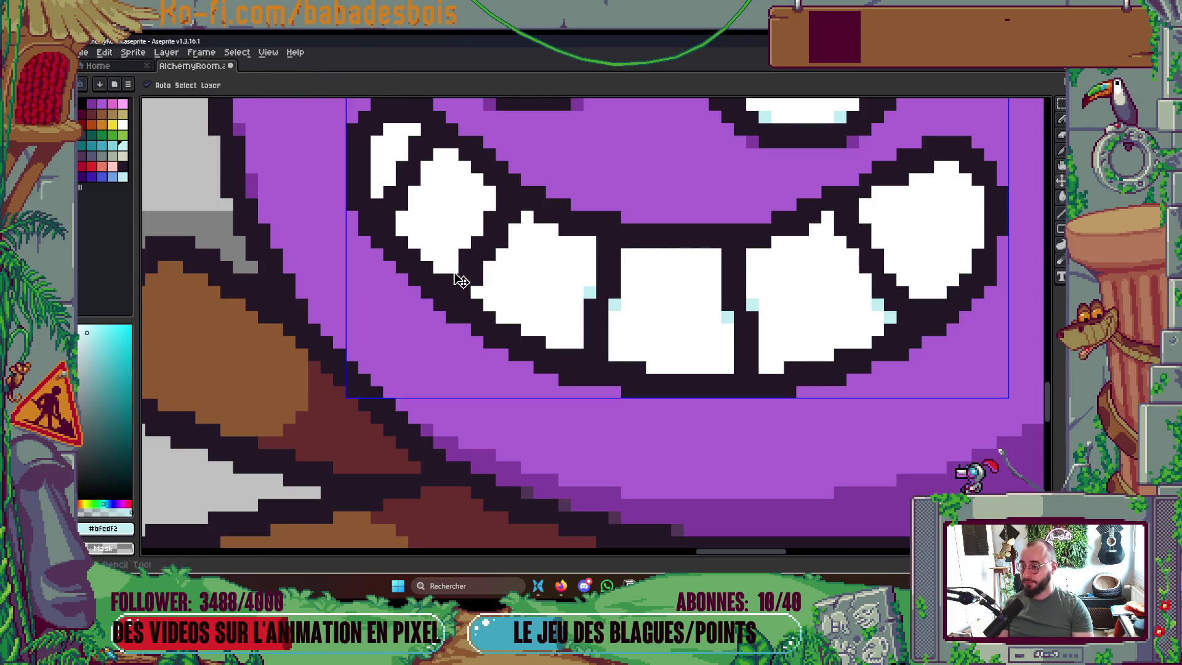
# Dot light-cyan highlights along the bottoms of the teeth, then zoom out
pyautogui.scroll(-1, 469, 267)
pyautogui.scroll(-2, 605, 289)
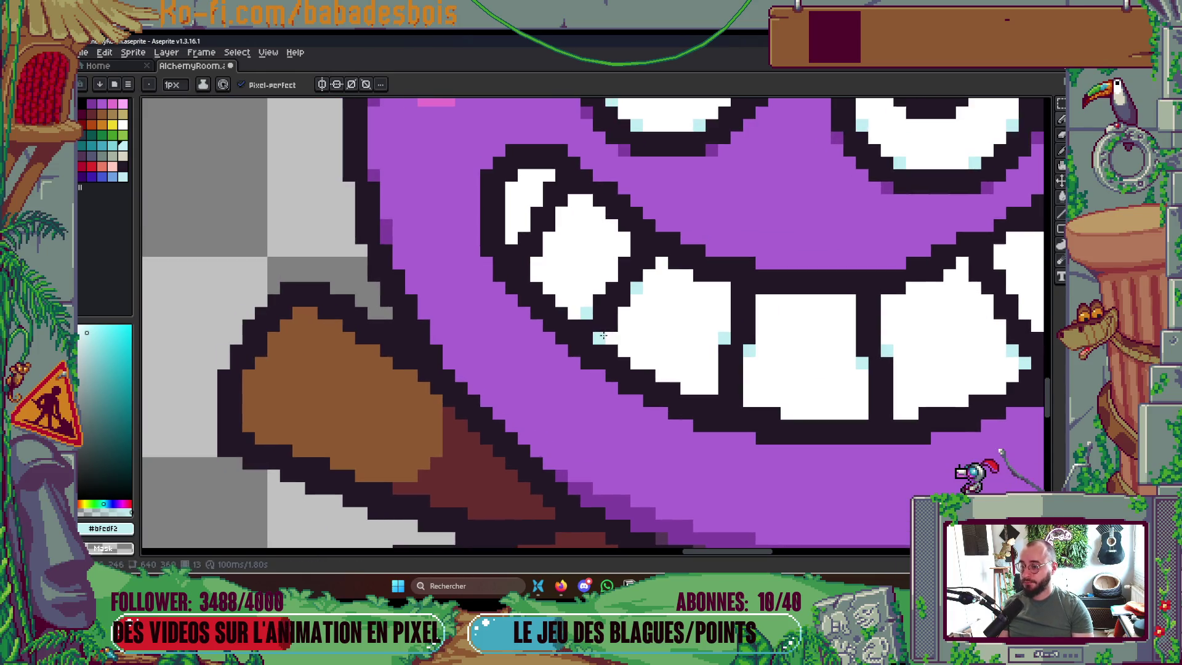
pyautogui.scroll(-2, 605, 289)
pyautogui.scroll(4, 644, 283)
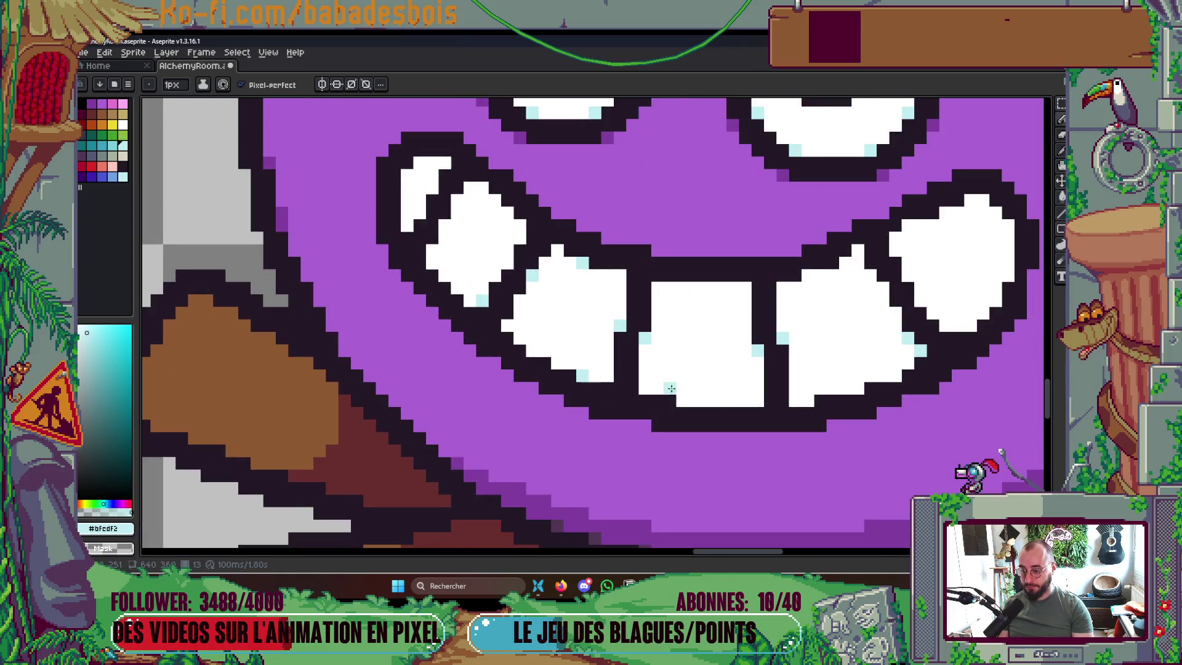
pyautogui.click(683, 400)
pyautogui.click(820, 400)
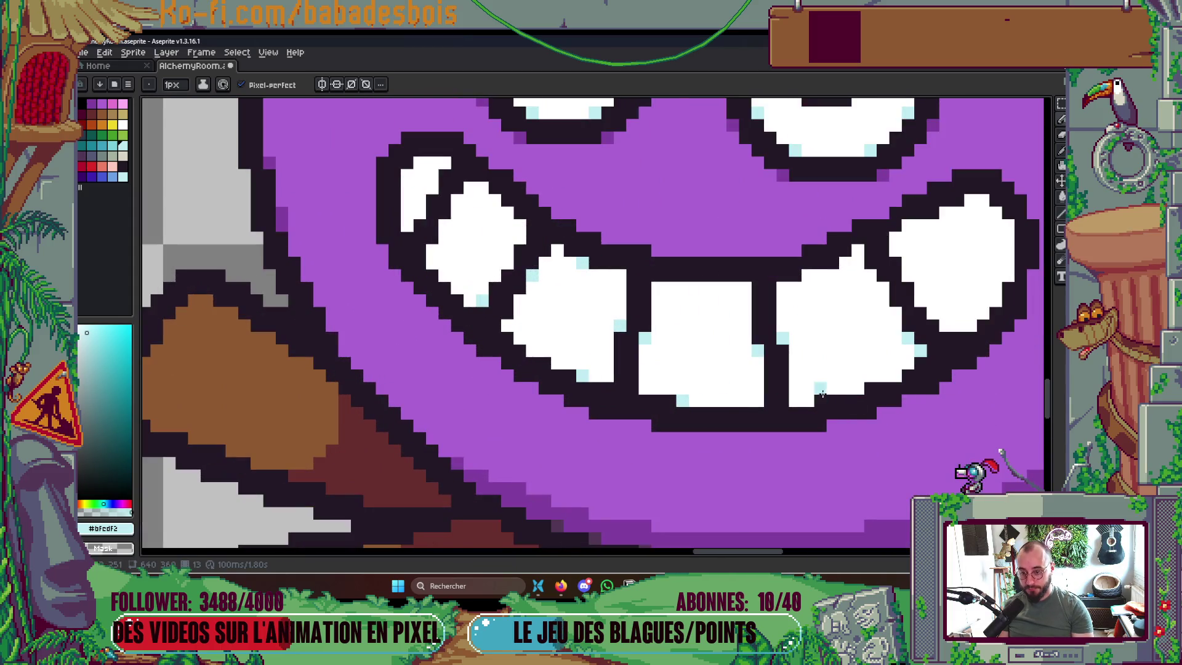
pyautogui.click(858, 388)
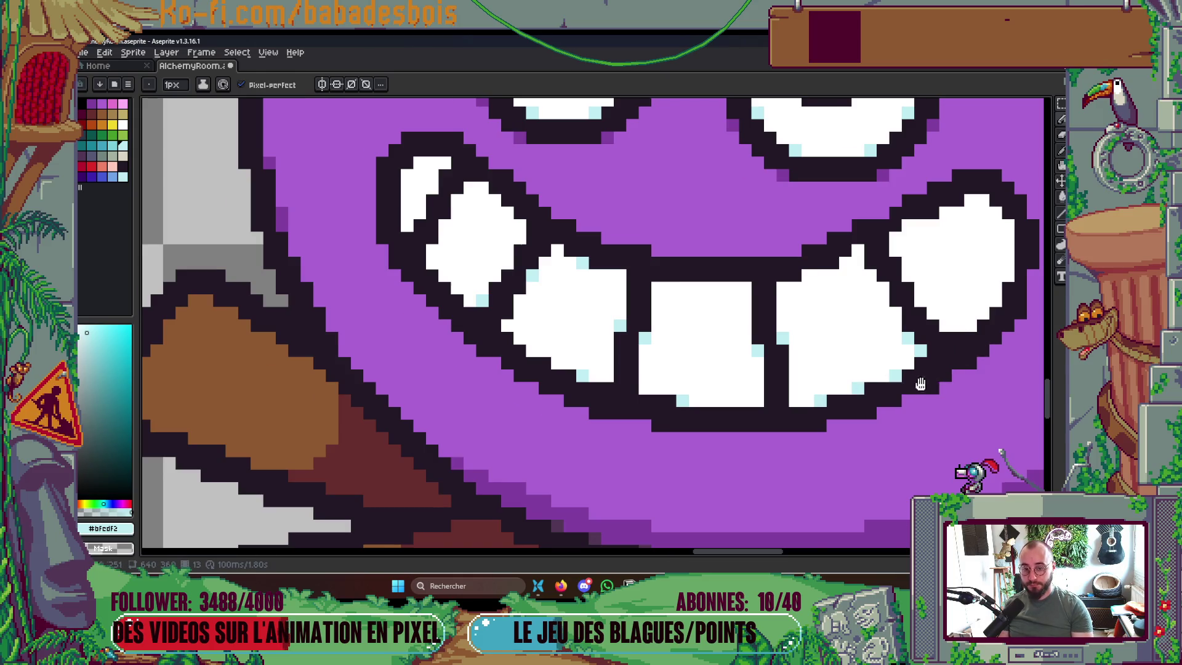
pyautogui.scroll(-2, 920, 384)
pyautogui.scroll(-1, 913, 318)
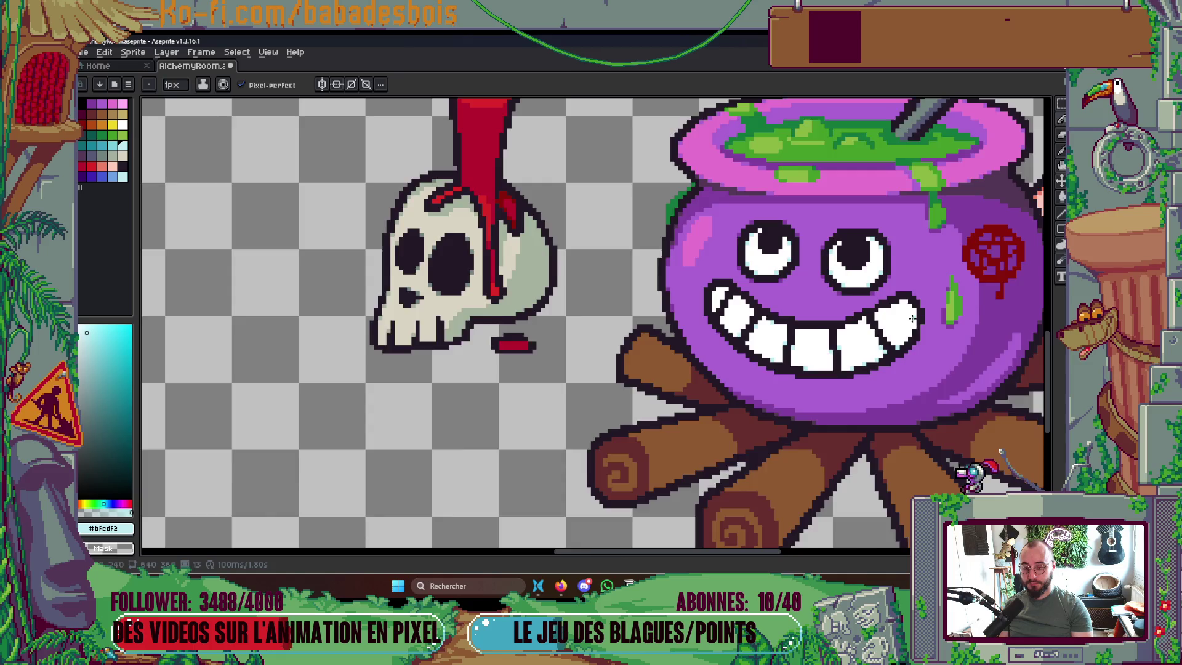
# Save AlchemyRoom.aseprite repeatedly with Ctrl+S while zooming around the scene
pyautogui.scroll(2, 912, 318)
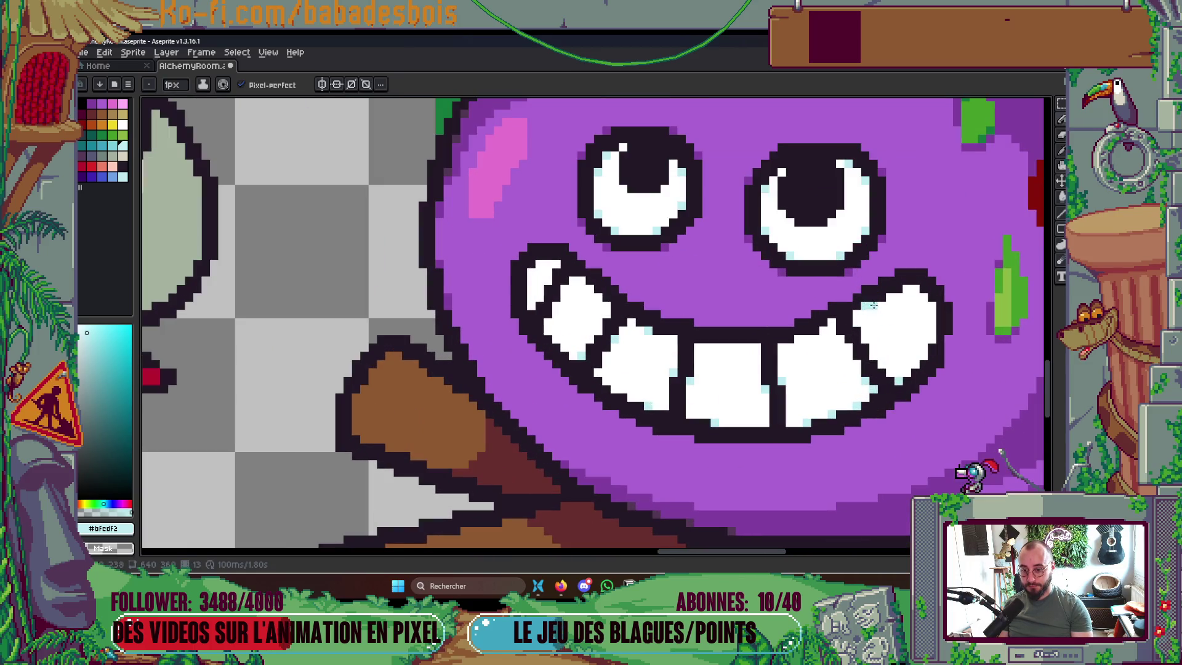
pyautogui.scroll(-3, 900, 298)
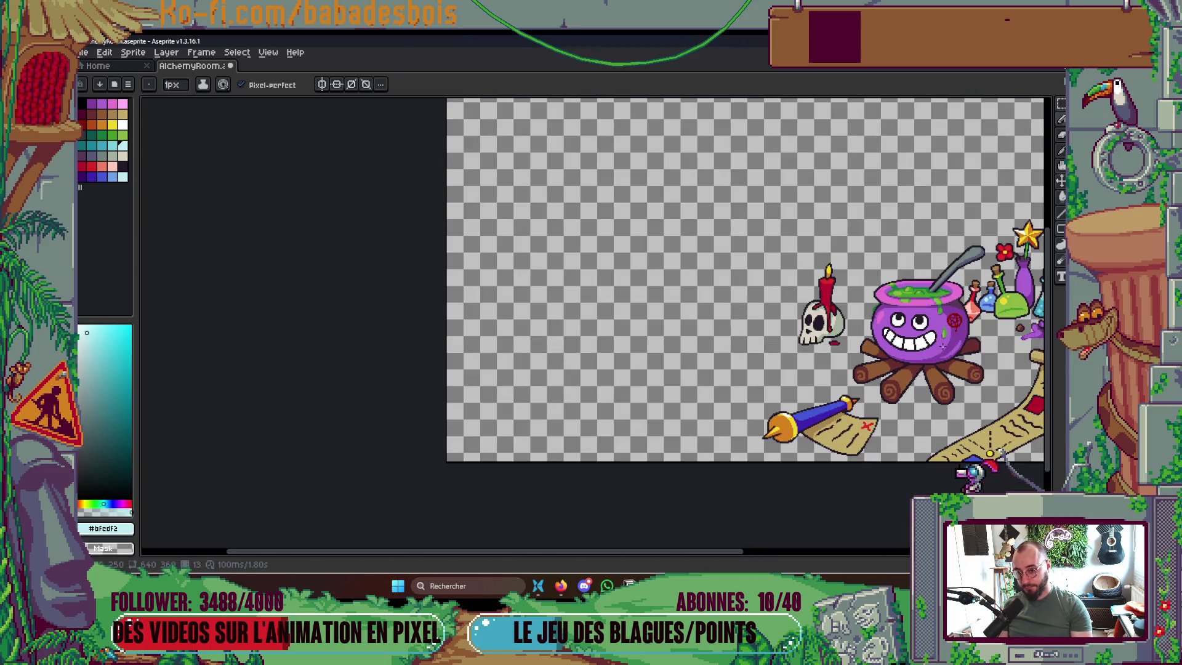
pyautogui.scroll(3, 941, 345)
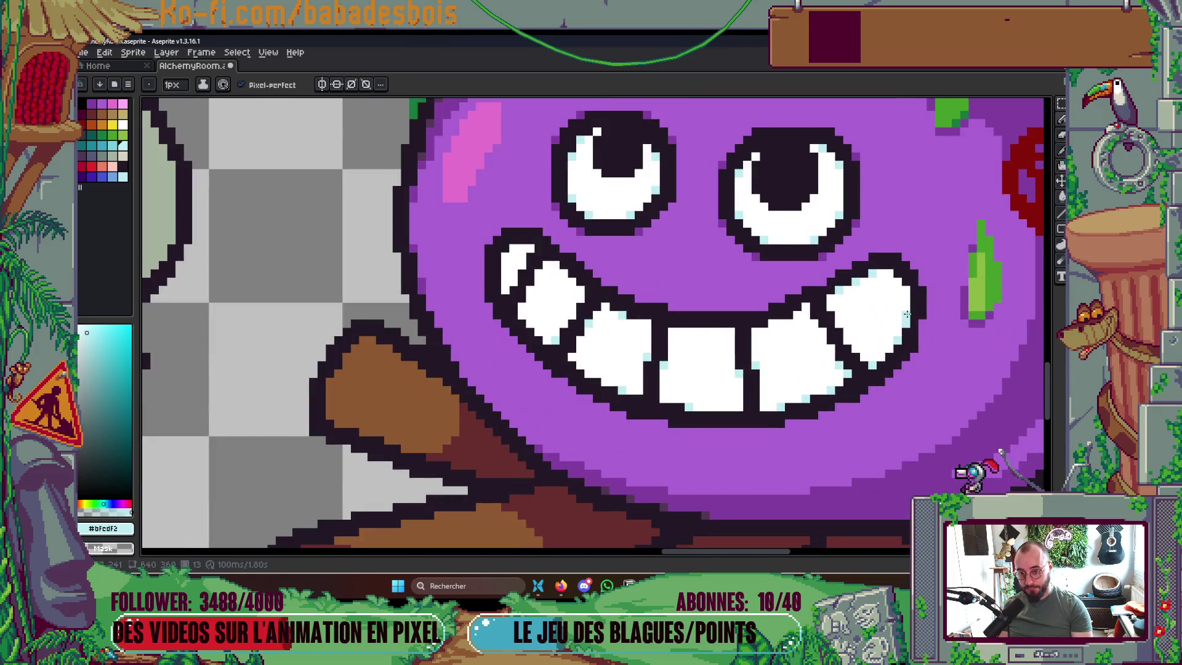
pyautogui.scroll(-5, 823, 322)
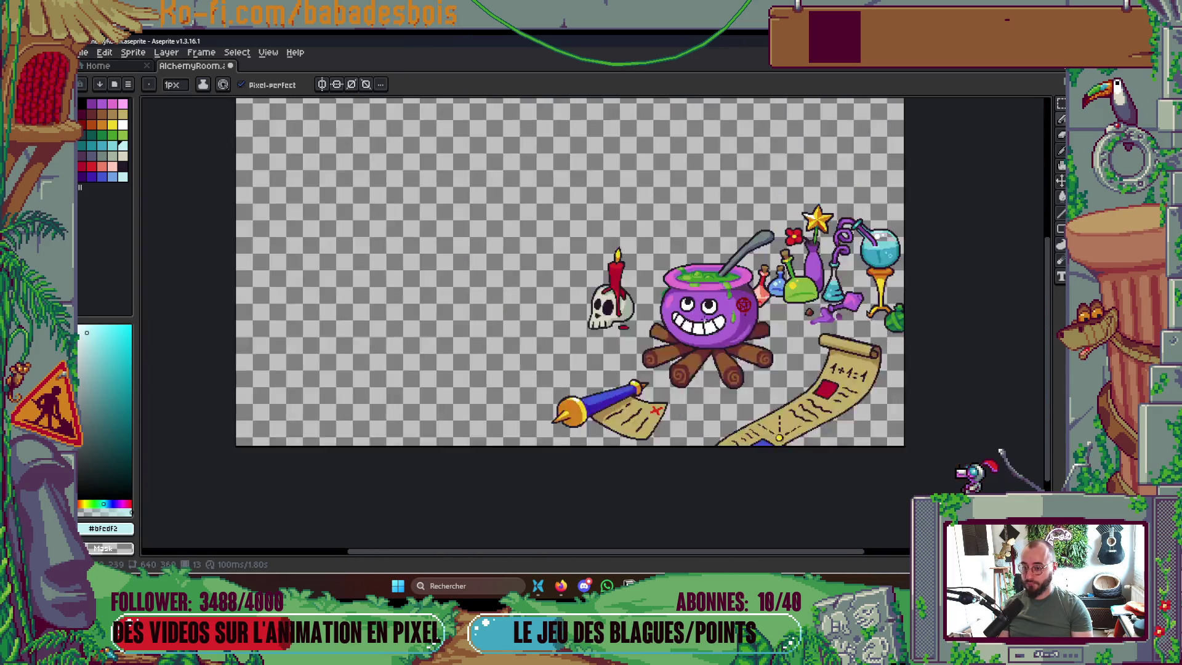
pyautogui.press('ctrl')
pyautogui.hotkey('ctrl', 's')
pyautogui.scroll(4, 668, 317)
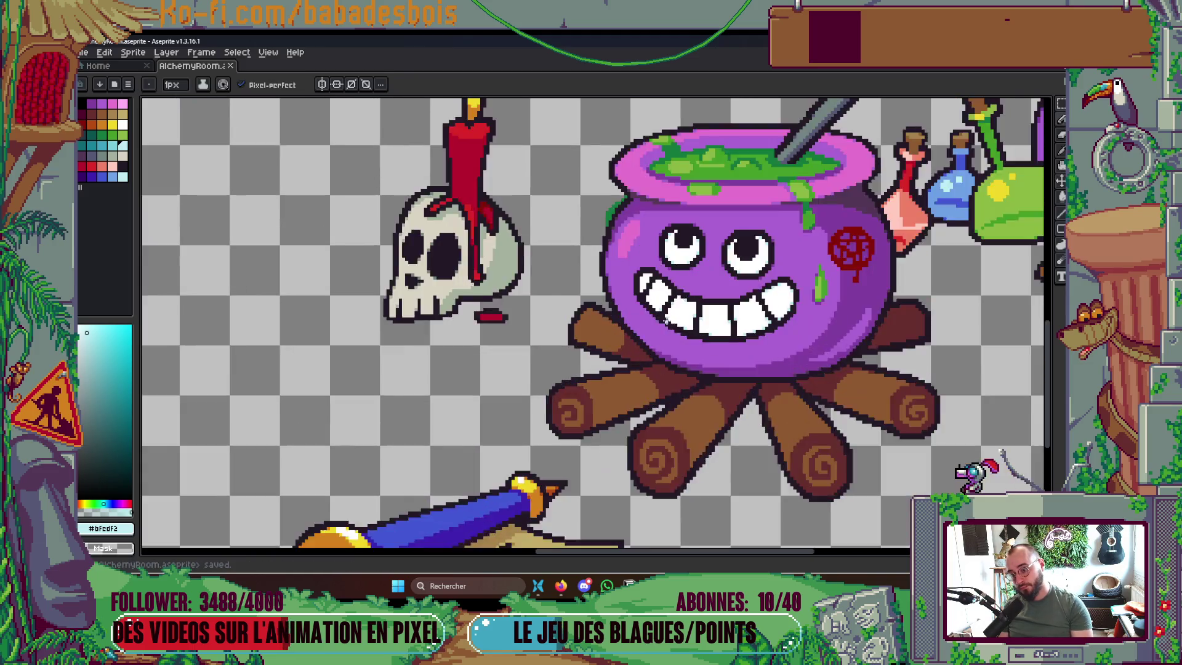
pyautogui.scroll(-4, 666, 306)
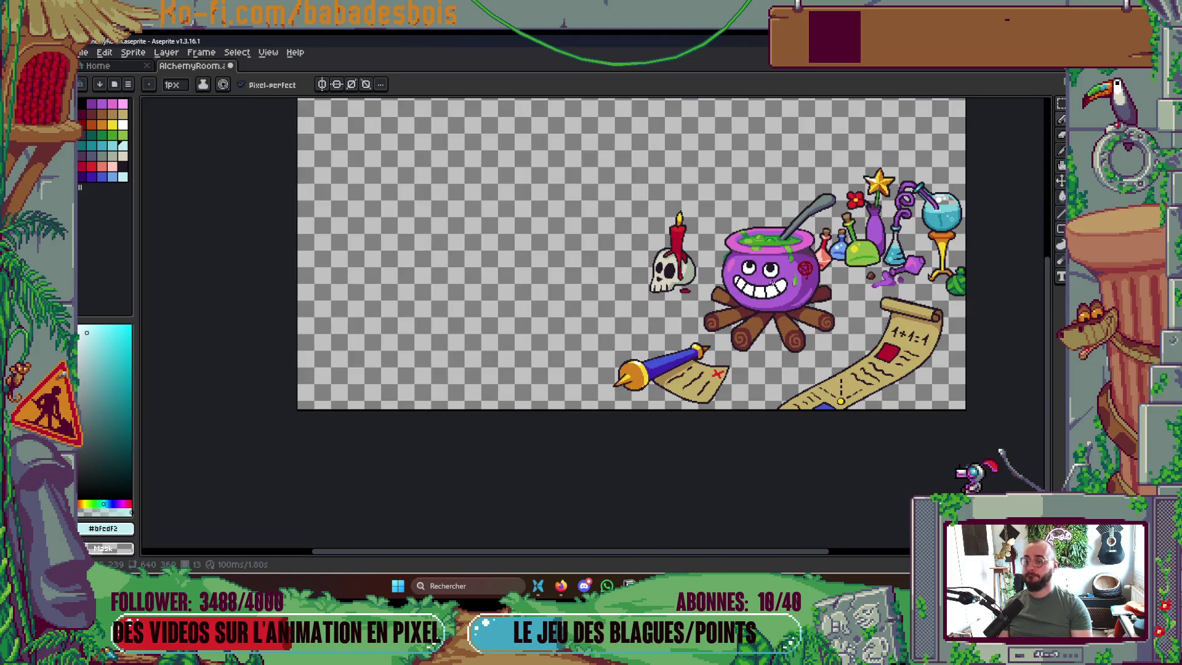
pyautogui.hotkey('ctrl', 's')
pyautogui.scroll(7, 690, 246)
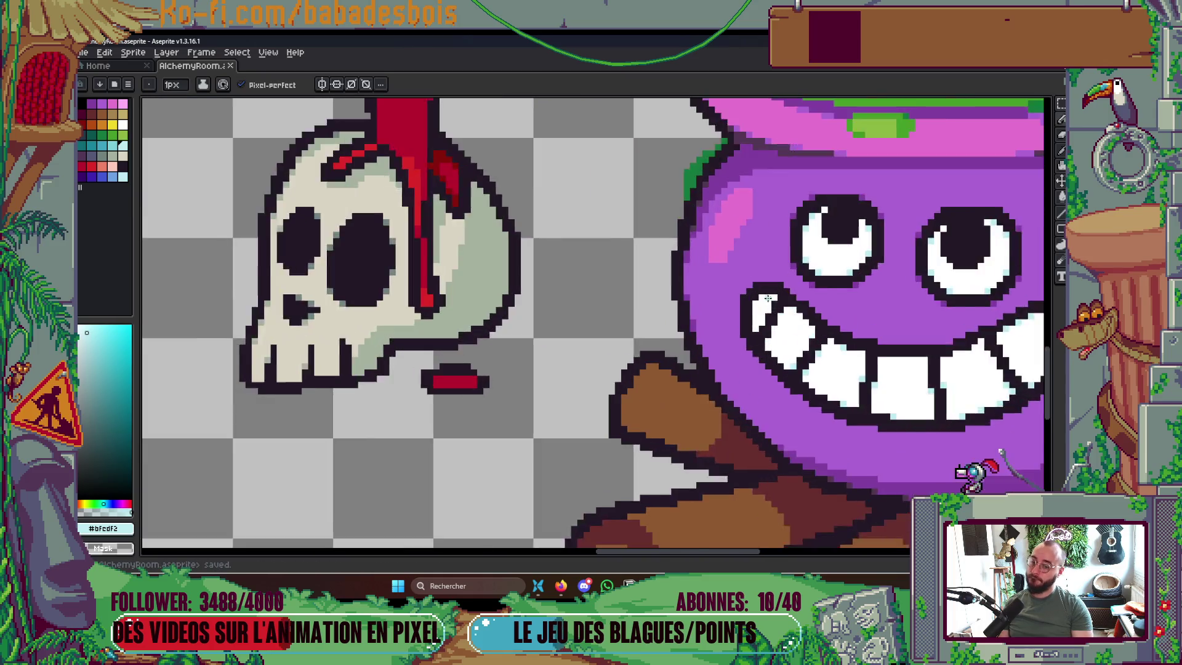
pyautogui.scroll(-5, 689, 246)
pyautogui.hscroll(2, 812, 294)
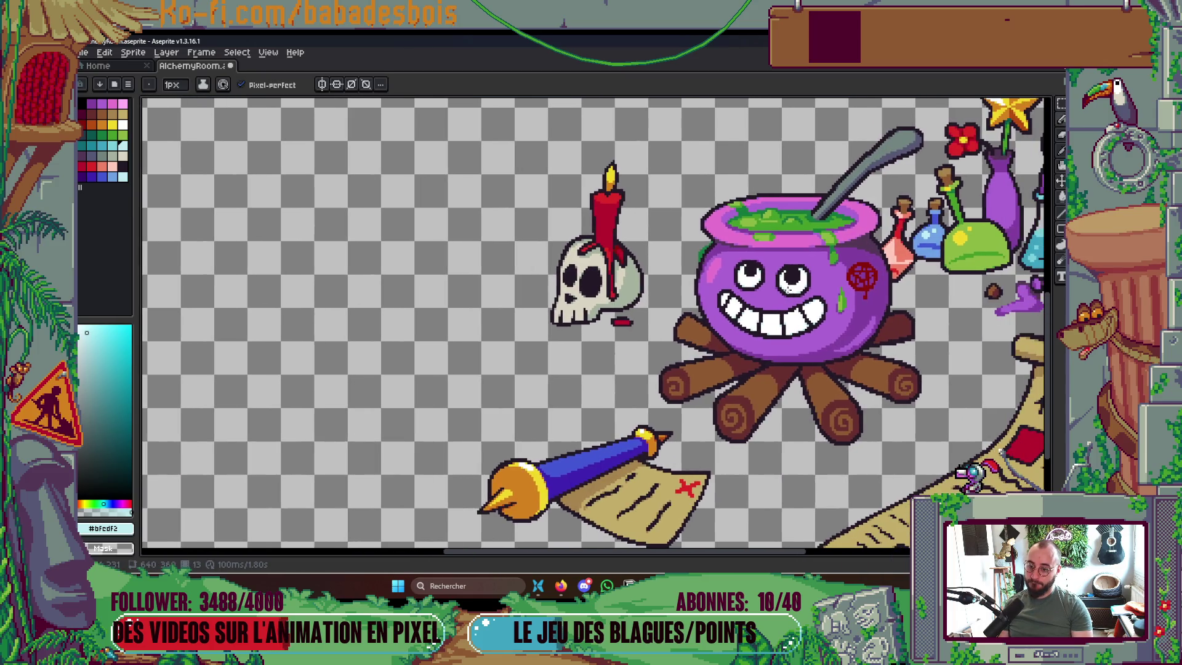
pyautogui.scroll(-2, 857, 295)
pyautogui.scroll(5, 763, 323)
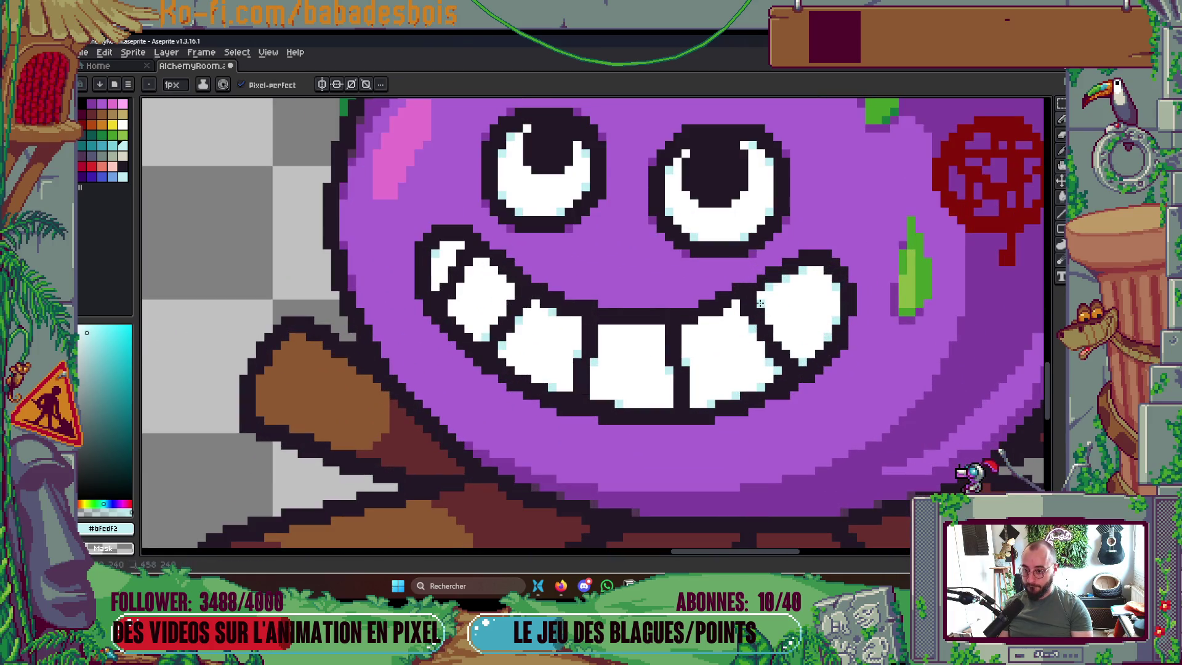
pyautogui.scroll(-5, 766, 320)
pyautogui.hotkey('ctrl', 's')
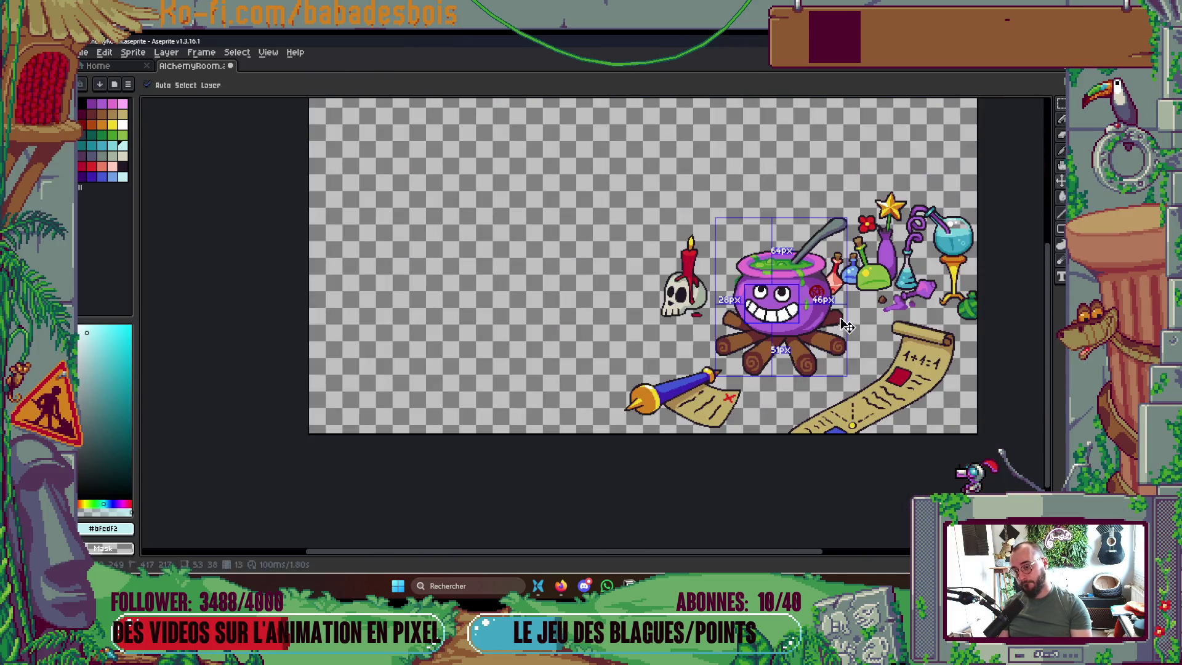
pyautogui.hscroll(5, 733, 470)
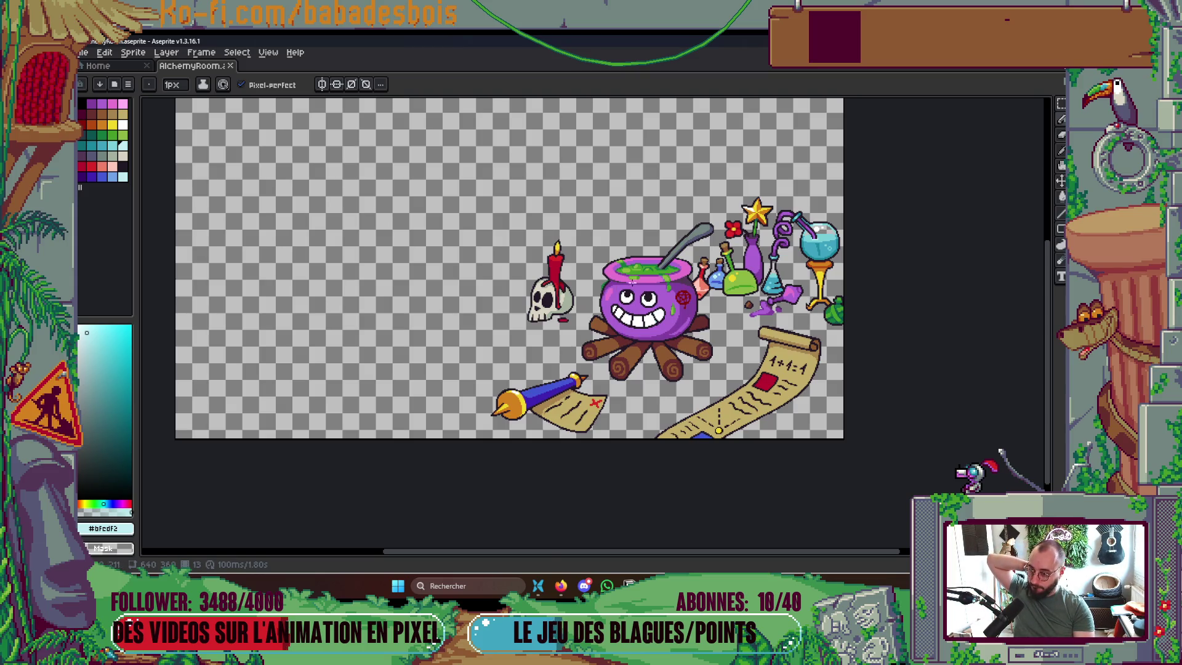
pyautogui.scroll(3, 633, 283)
# Choose a different palette colour and save the sprite again
pyautogui.click(112, 145)
pyautogui.scroll(-4, 625, 308)
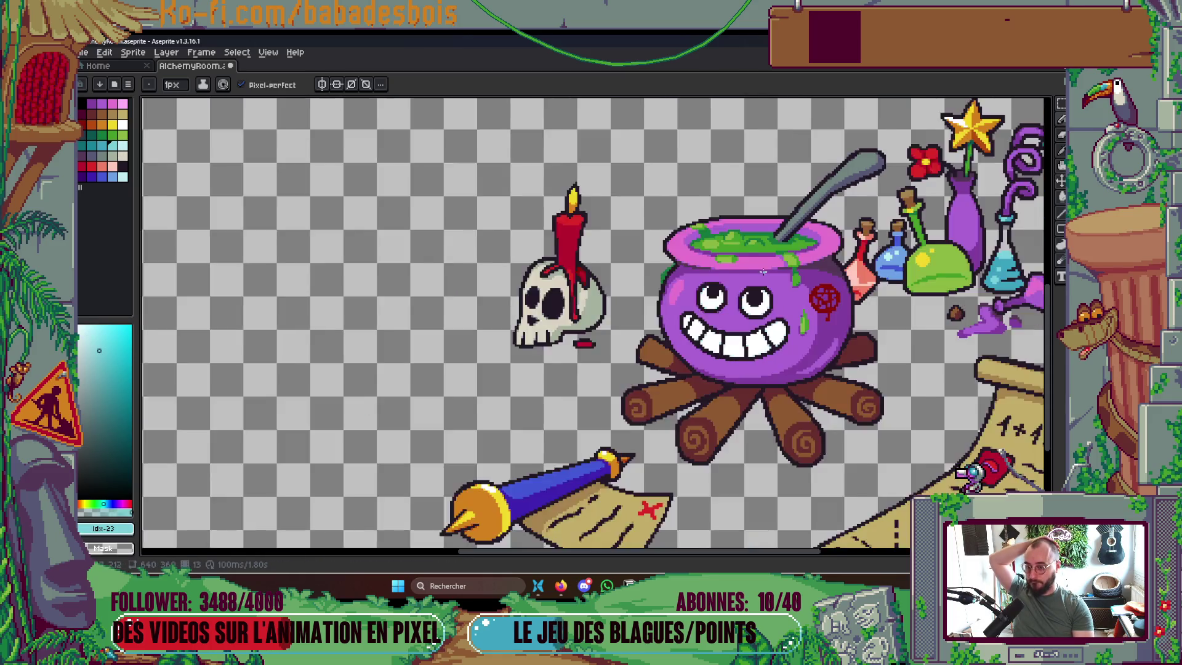
pyautogui.scroll(1, 874, 363)
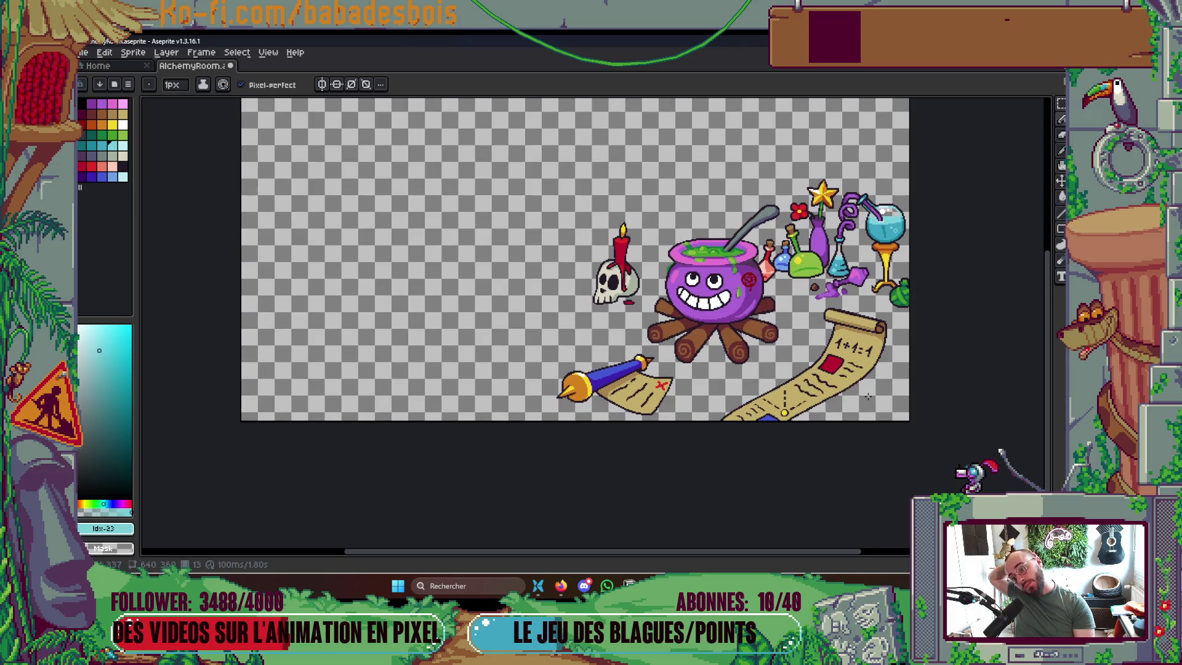
pyautogui.scroll(5, 618, 305)
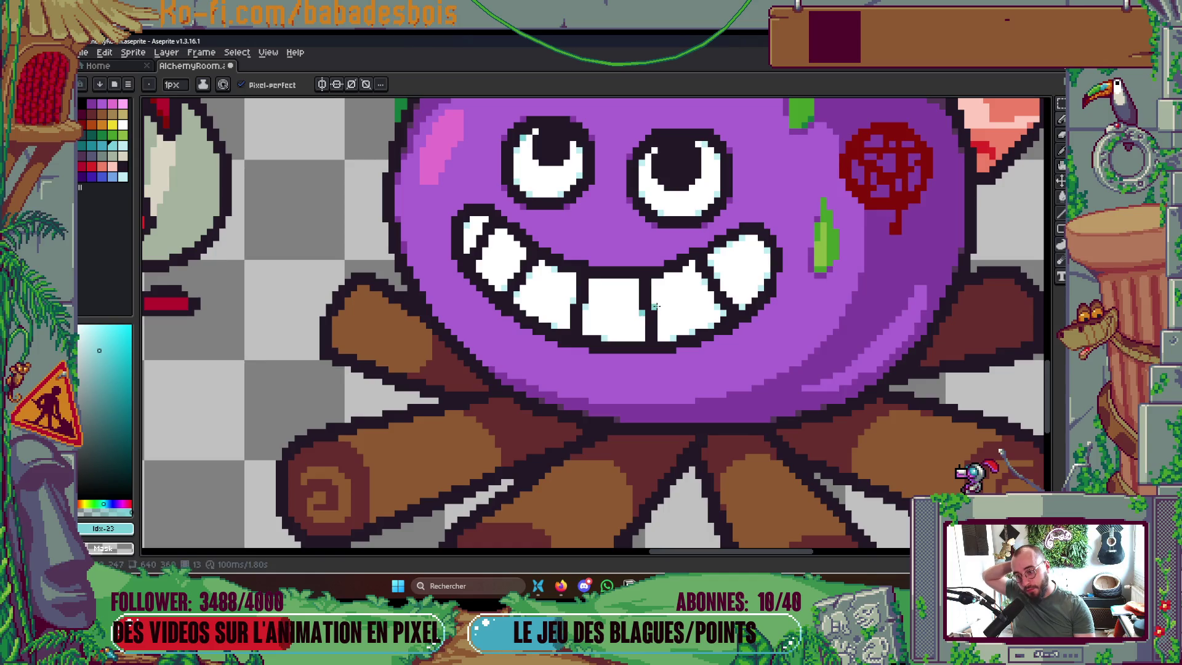
pyautogui.scroll(-5, 721, 287)
pyautogui.scroll(-1, 733, 281)
pyautogui.scroll(5, 732, 282)
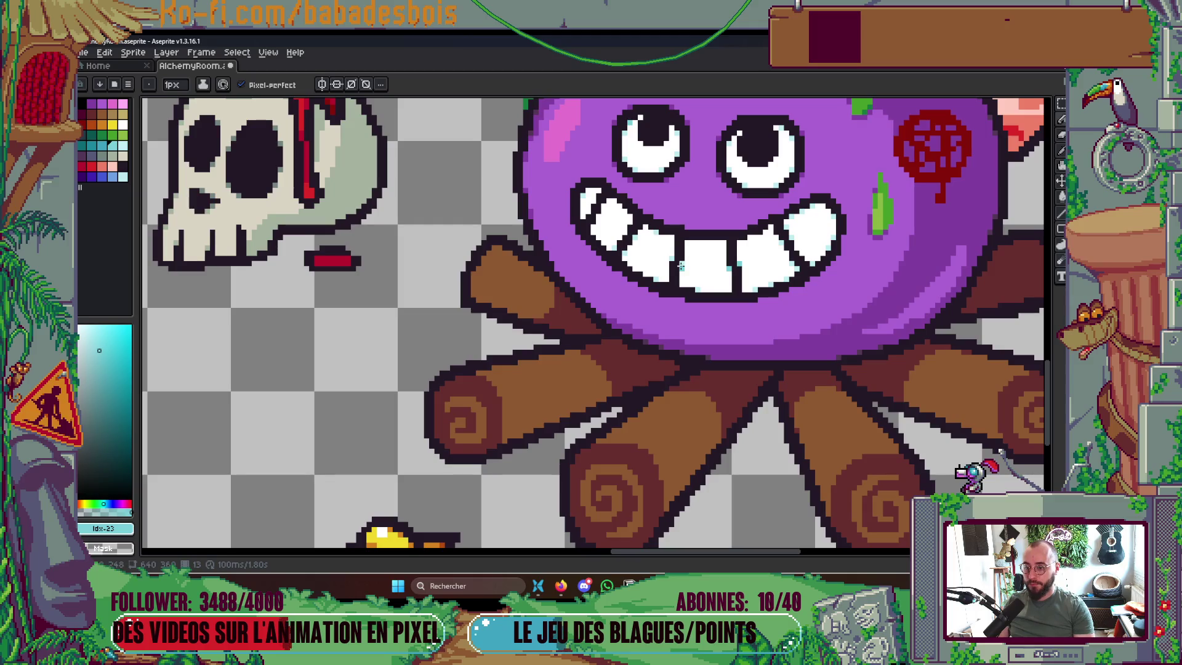
pyautogui.scroll(-2, 681, 265)
pyautogui.scroll(1, 689, 256)
pyautogui.scroll(-2, 689, 256)
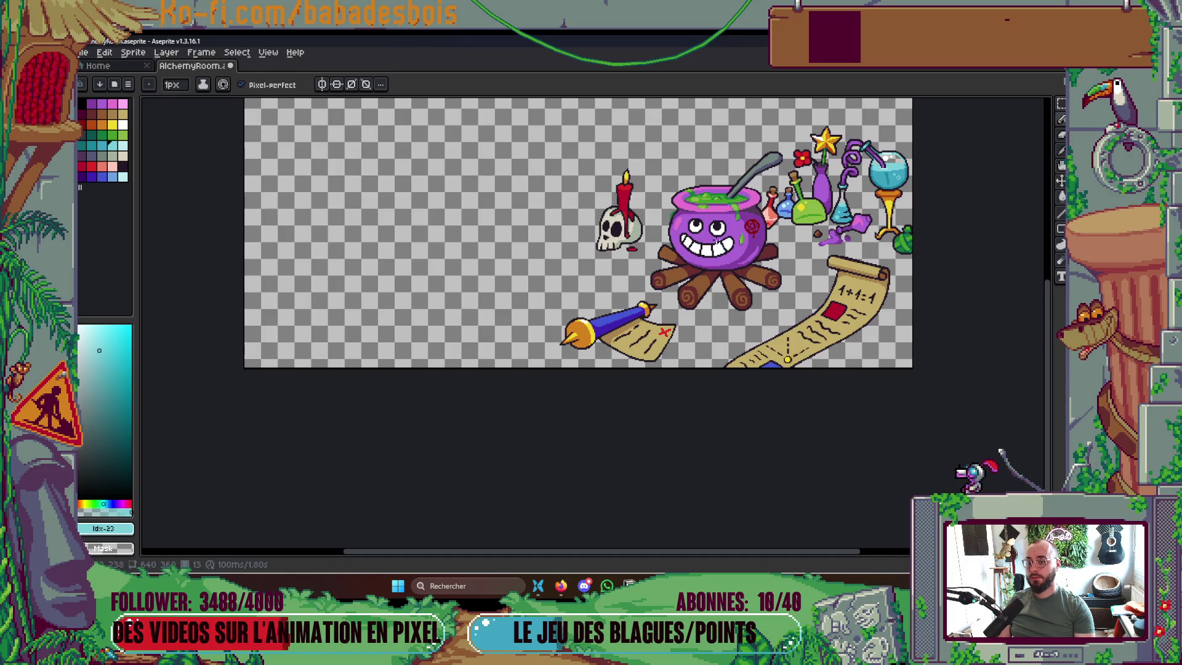
pyautogui.hotkey('ctrl', 's')
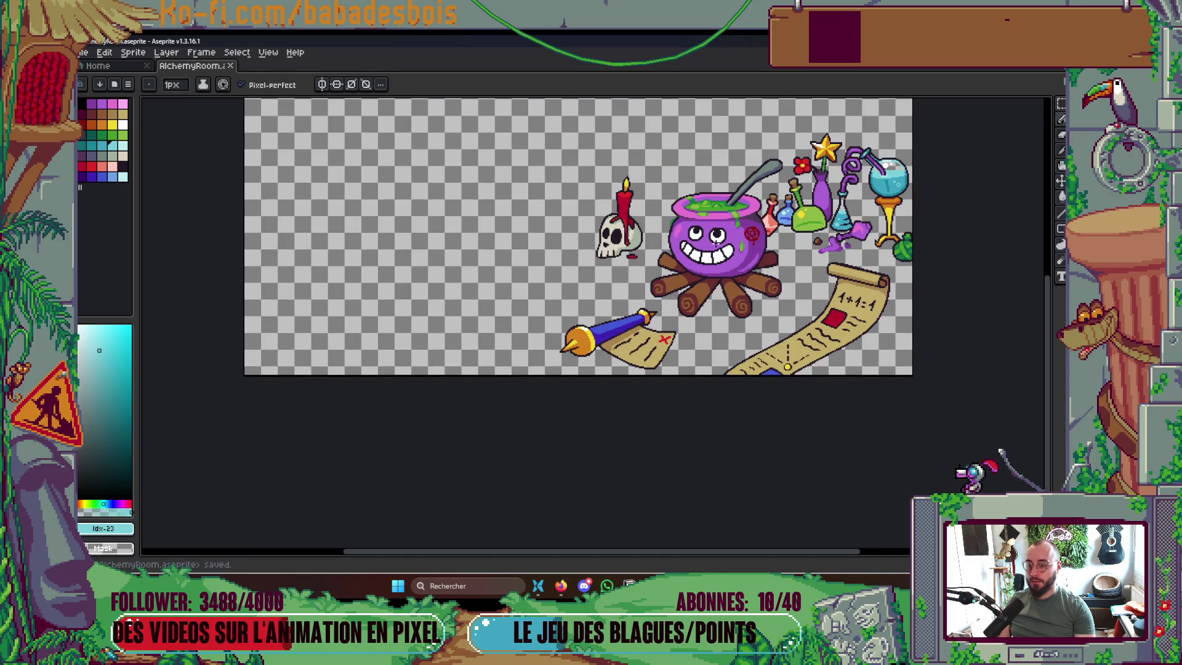
# Sample light cyan from a tooth, paint one more tooth highlight pixel, and save
pyautogui.scroll(5, 765, 266)
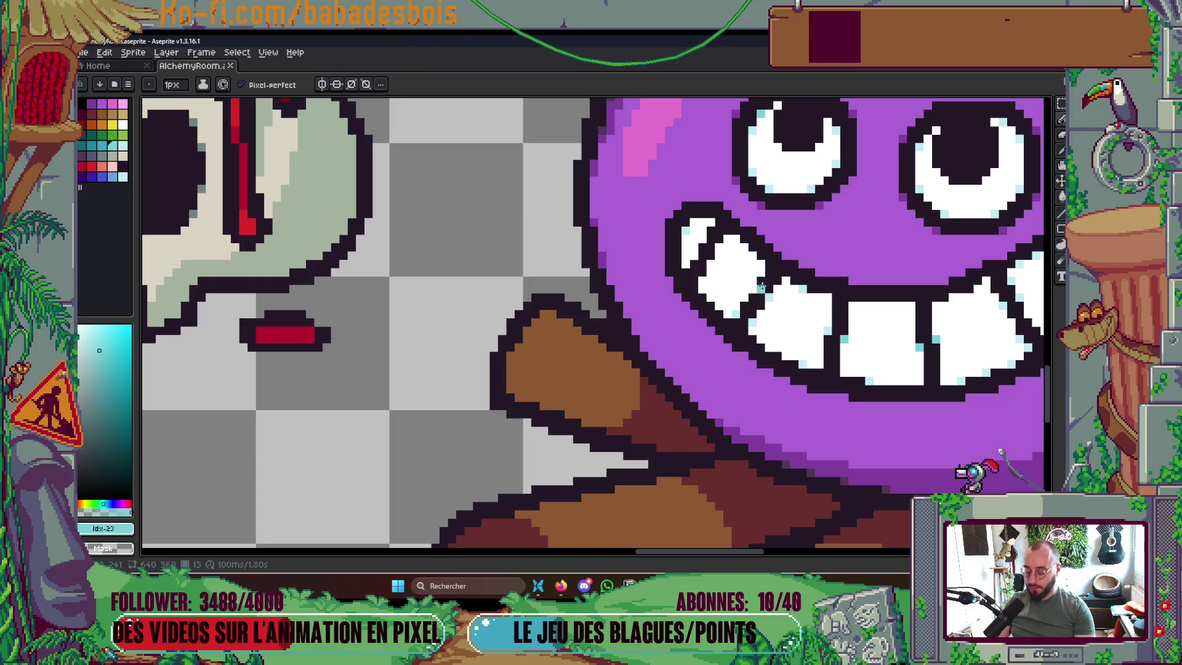
pyautogui.keyDown('alt'); pyautogui.click(775, 291); pyautogui.keyUp('alt')
pyautogui.click(758, 290)
pyautogui.scroll(-5, 751, 271)
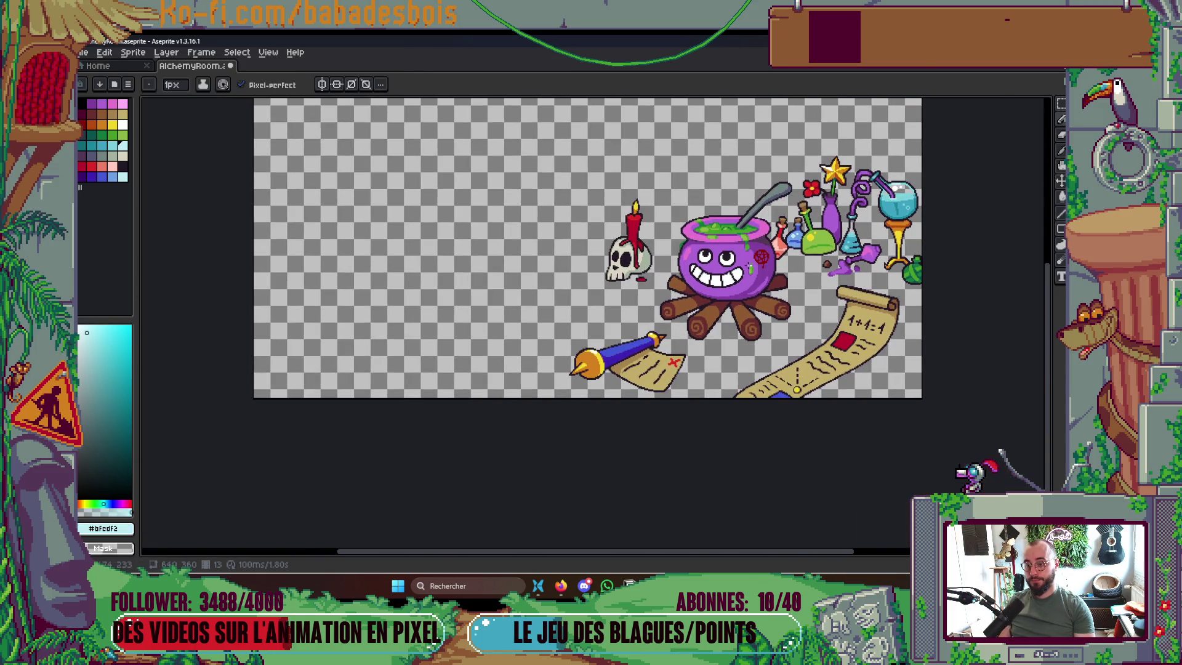
pyautogui.hotkey('ctrl', 's')
pyautogui.scroll(5, 702, 278)
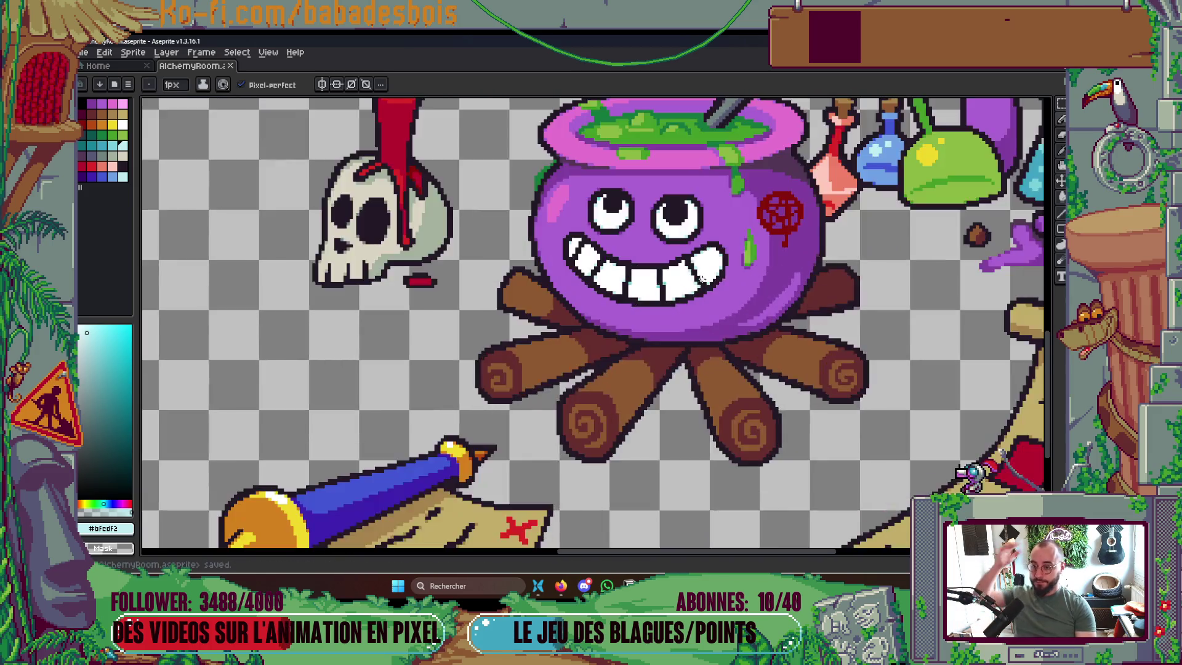
# Touch up a single pixel on one of the cauldron's teeth
pyautogui.scroll(2, 702, 278)
pyautogui.click(687, 264)
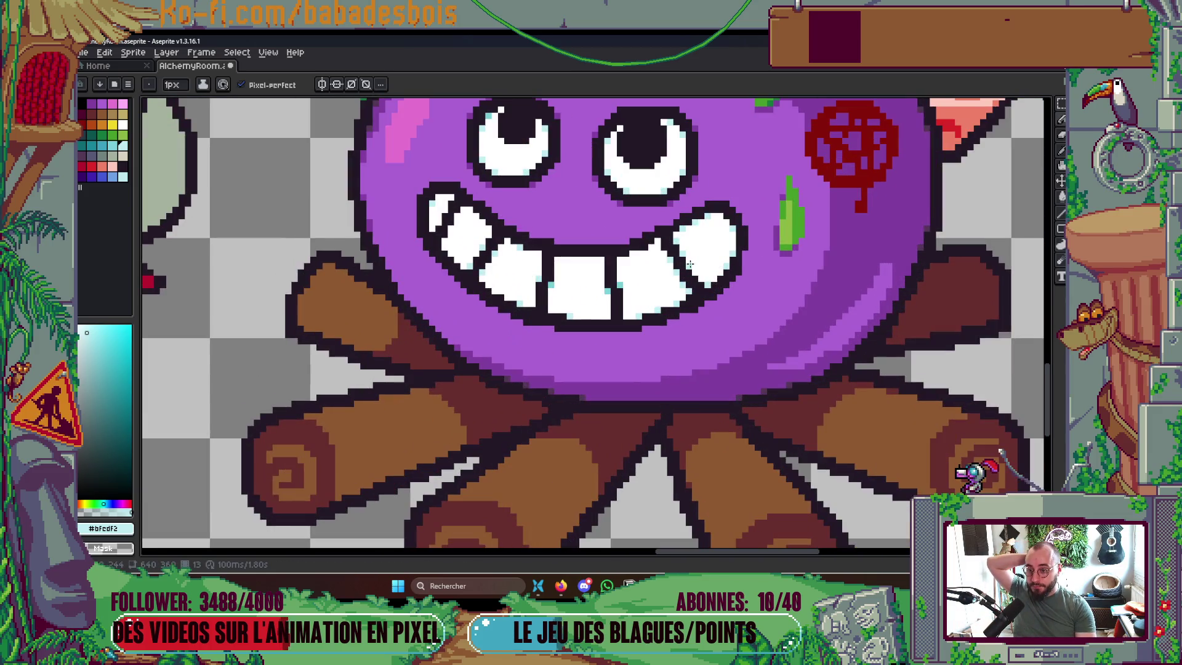
pyautogui.scroll(-7, 690, 263)
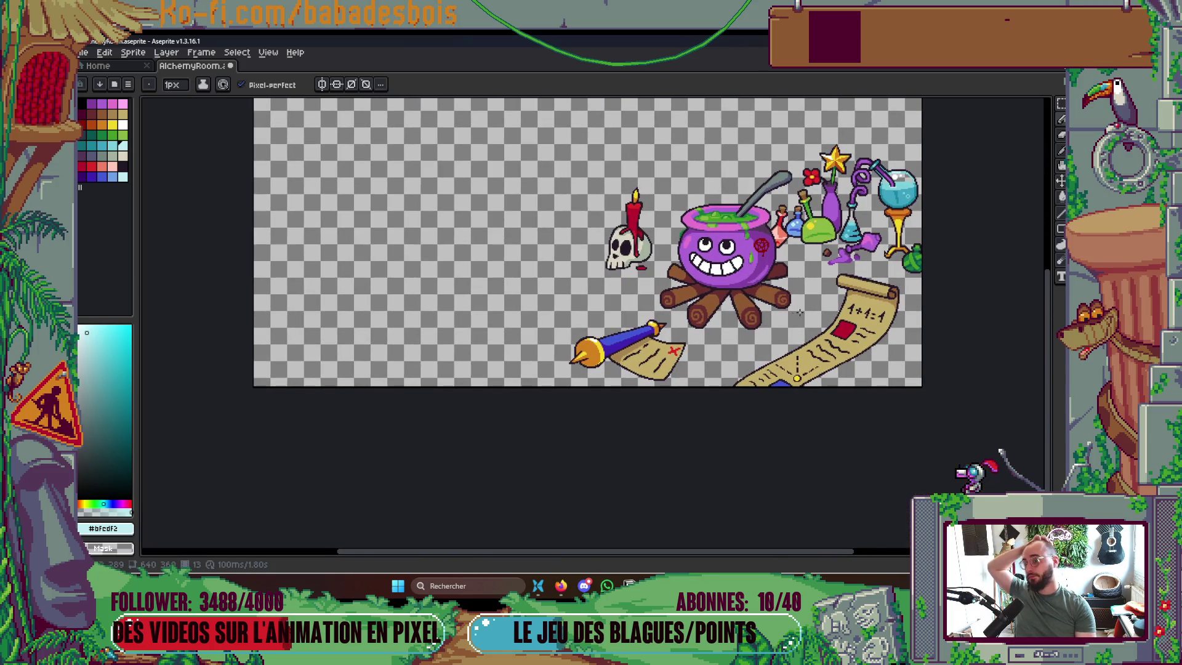
pyautogui.scroll(5, 688, 293)
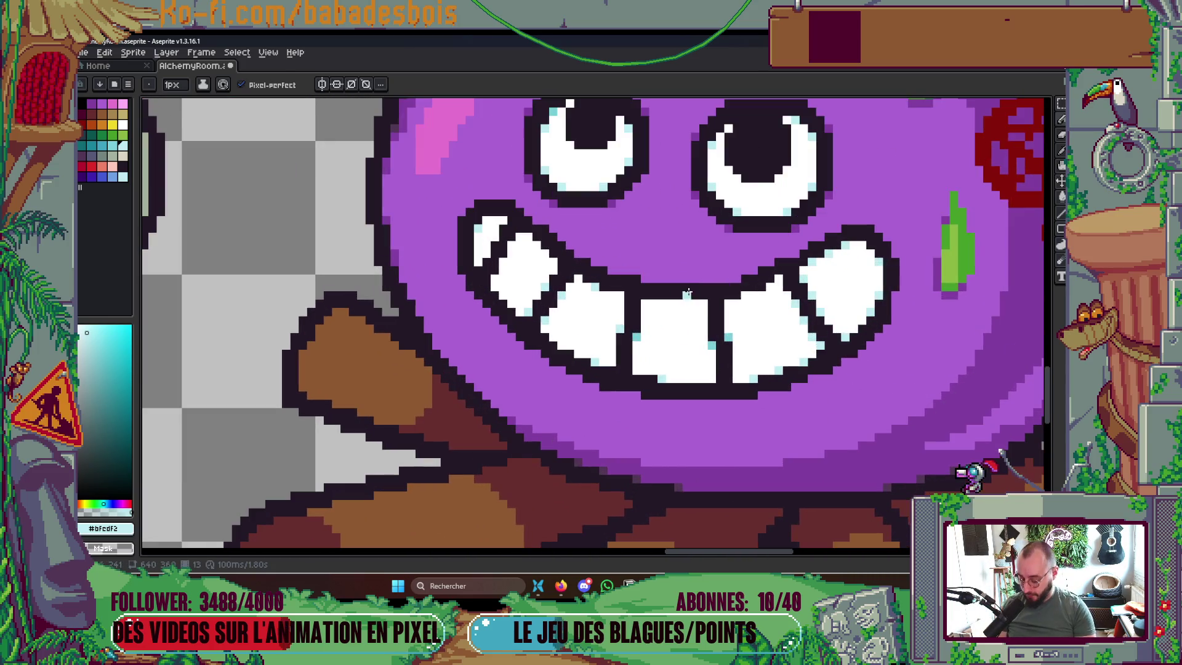
# Sample the purple below the teeth, add a pixel on the mouth line, and save
pyautogui.keyDown('alt'); pyautogui.click(752, 404); pyautogui.keyUp('alt')
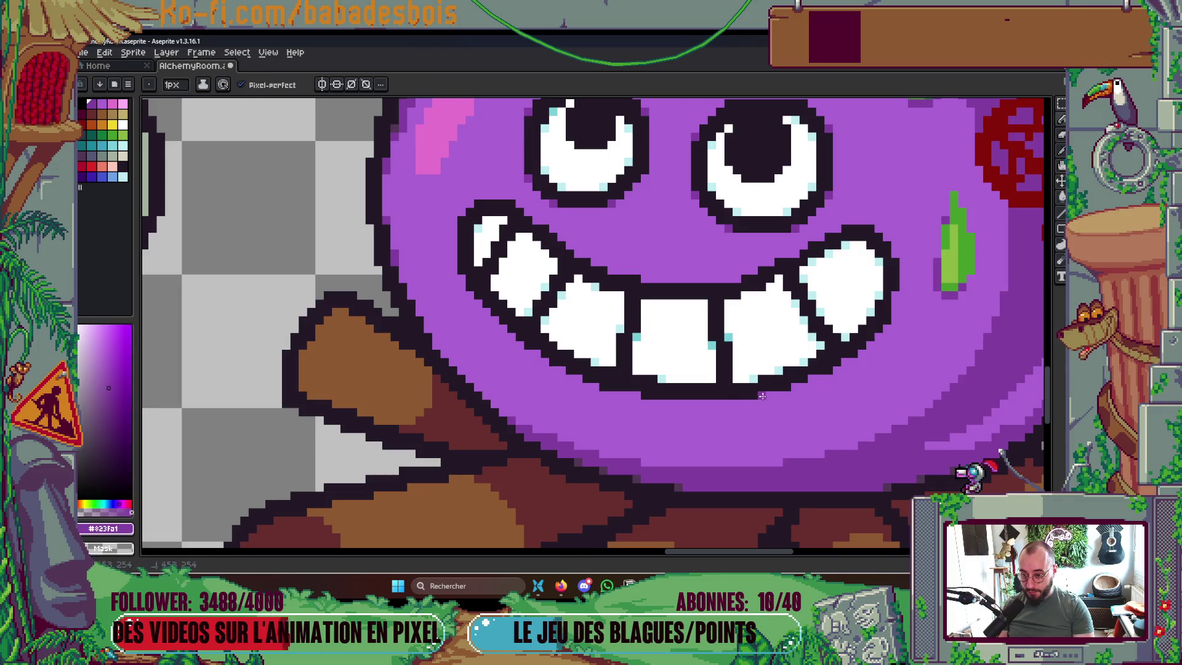
pyautogui.click(651, 278)
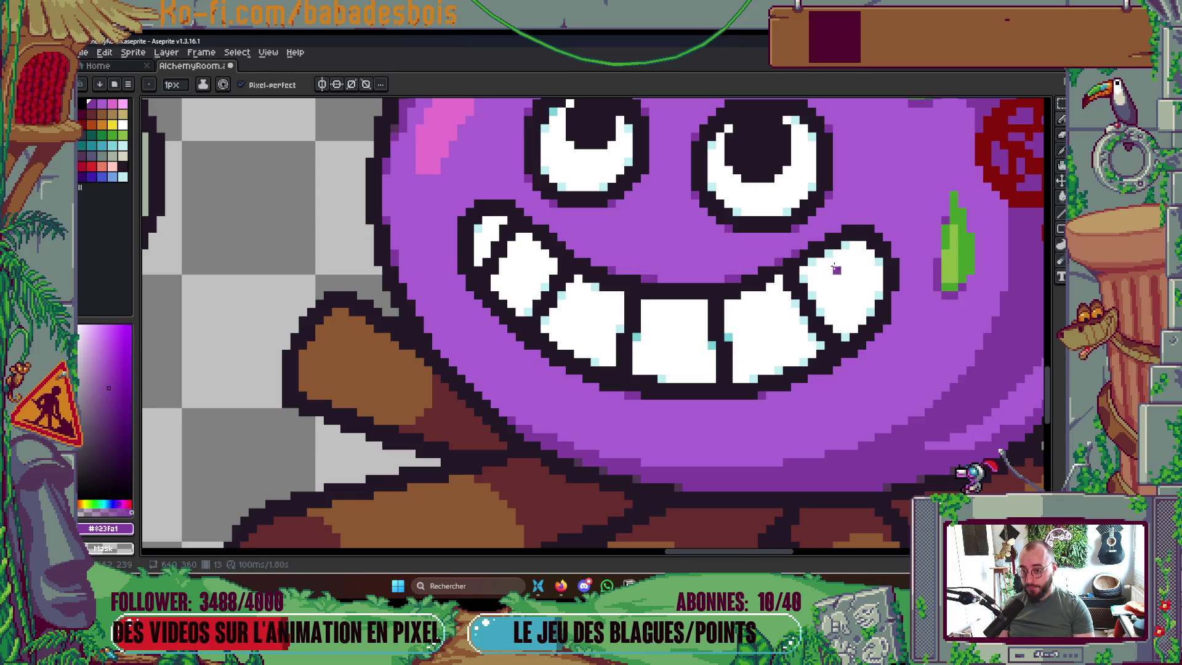
pyautogui.hotkey('ctrl', 's')
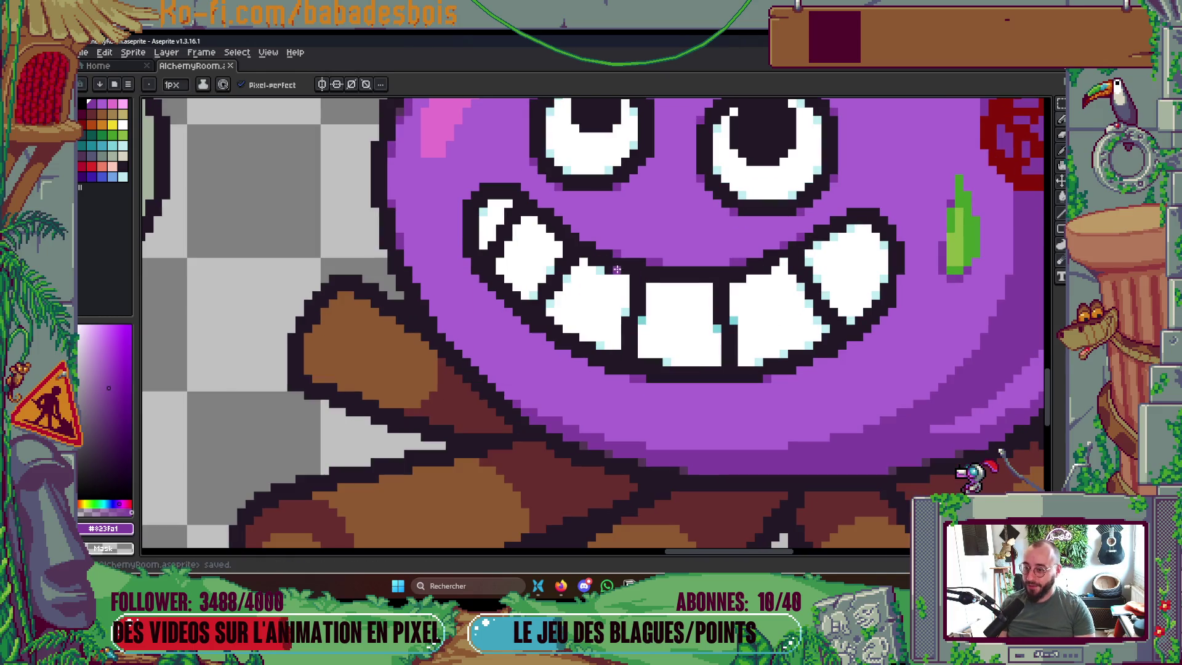
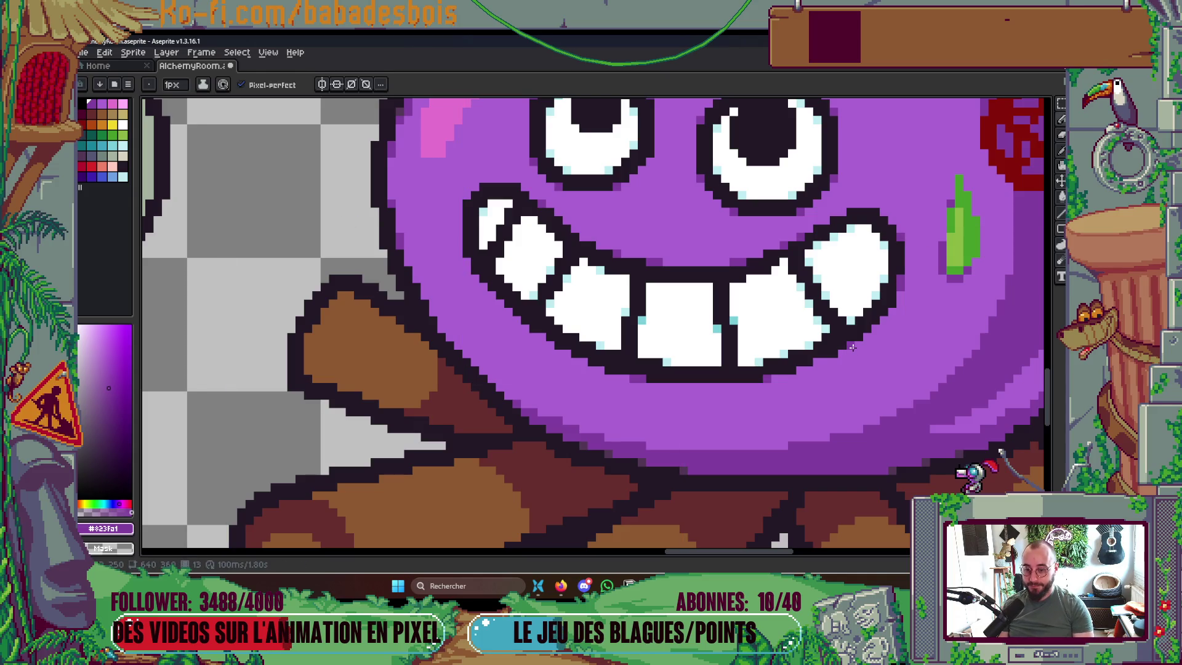
# Eyedrop a tooth's teal shade, then pencil pale #bfcdf2 highlight pixels onto the teeth
pyautogui.scroll(-5, 829, 360)
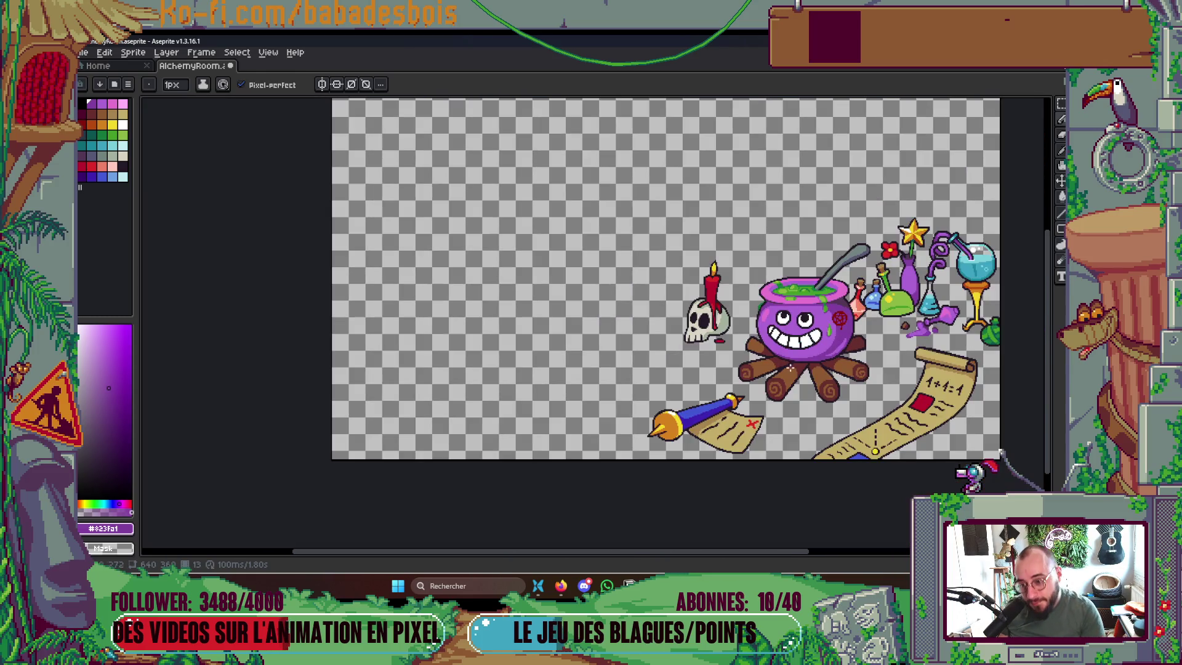
pyautogui.scroll(5, 826, 349)
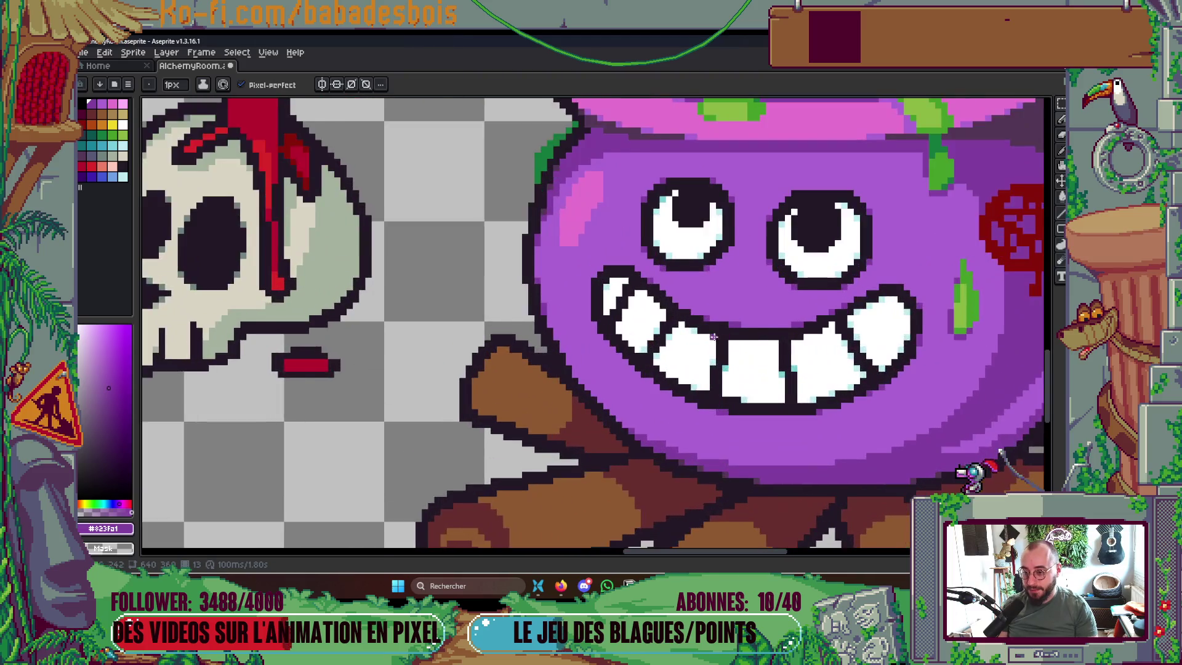
pyautogui.press('i')
pyautogui.keyDown('alt'); pyautogui.click(732, 376); pyautogui.keyUp('alt')
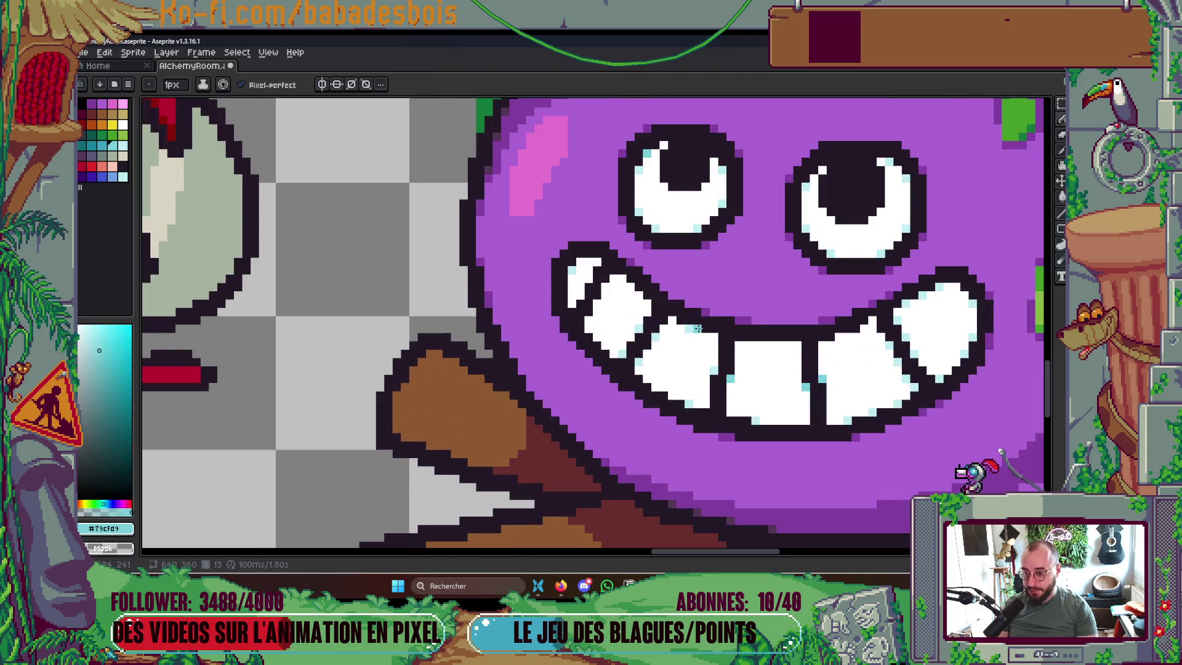
pyautogui.scroll(-5, 861, 333)
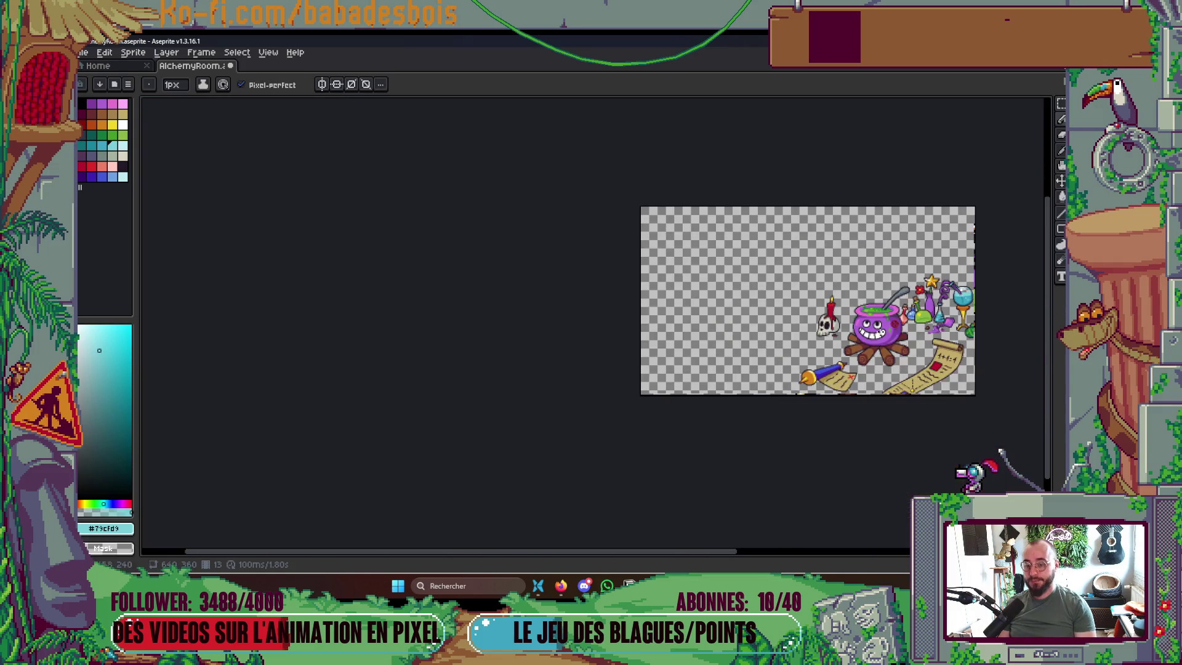
pyautogui.scroll(1, 893, 324)
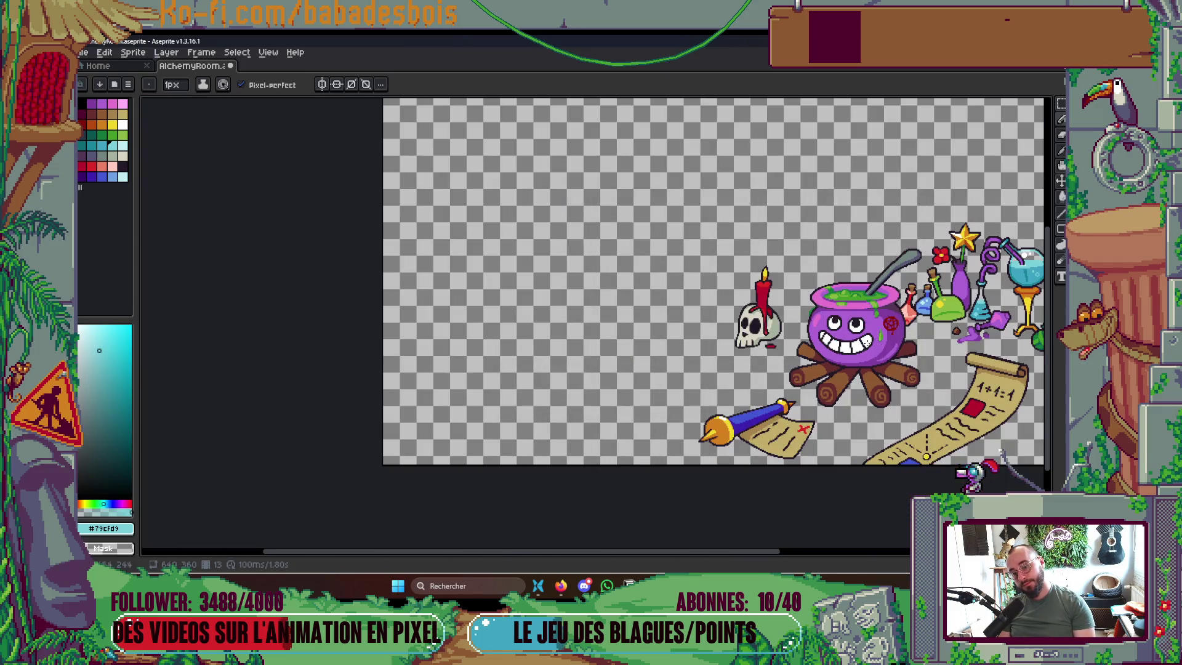
pyautogui.scroll(5, 848, 335)
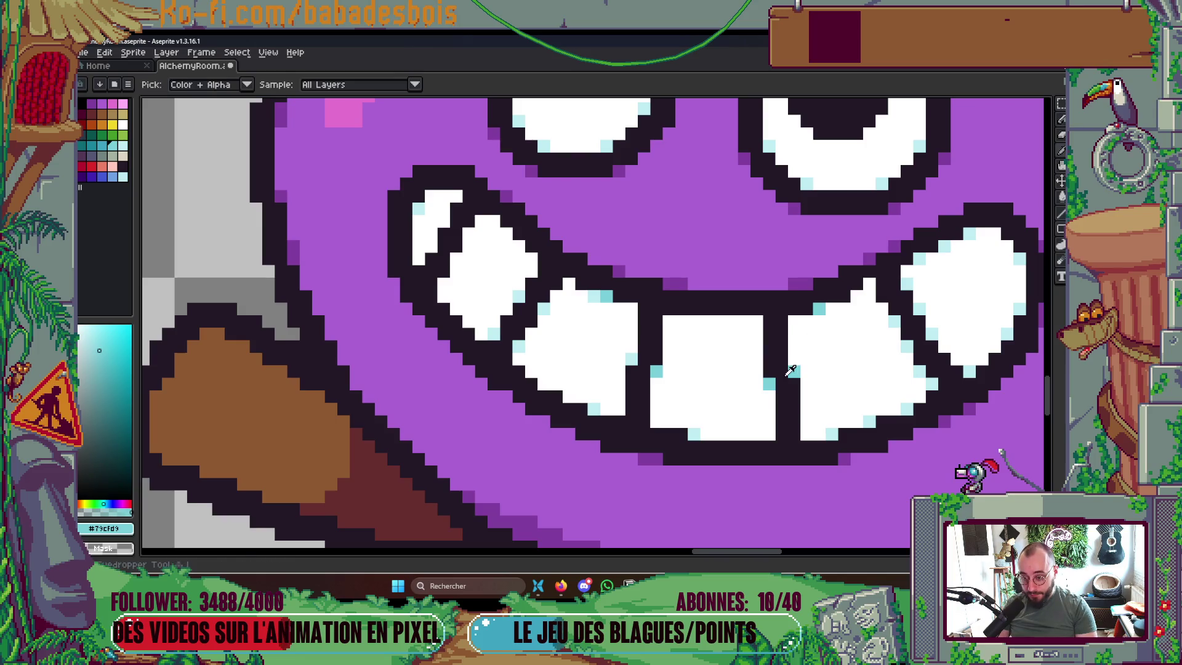
pyautogui.keyDown('alt'); pyautogui.click(856, 346); pyautogui.keyUp('alt')
pyautogui.click(844, 296)
pyautogui.click(867, 325)
# Pan across the scene to centre the cauldron and show the animation timeline
pyautogui.scroll(-5, 867, 325)
pyautogui.moveTo(933, 345)
pyautogui.mouseDown()
pyautogui.moveTo(854, 306)
pyautogui.moveTo(721, 352)
pyautogui.mouseUp()
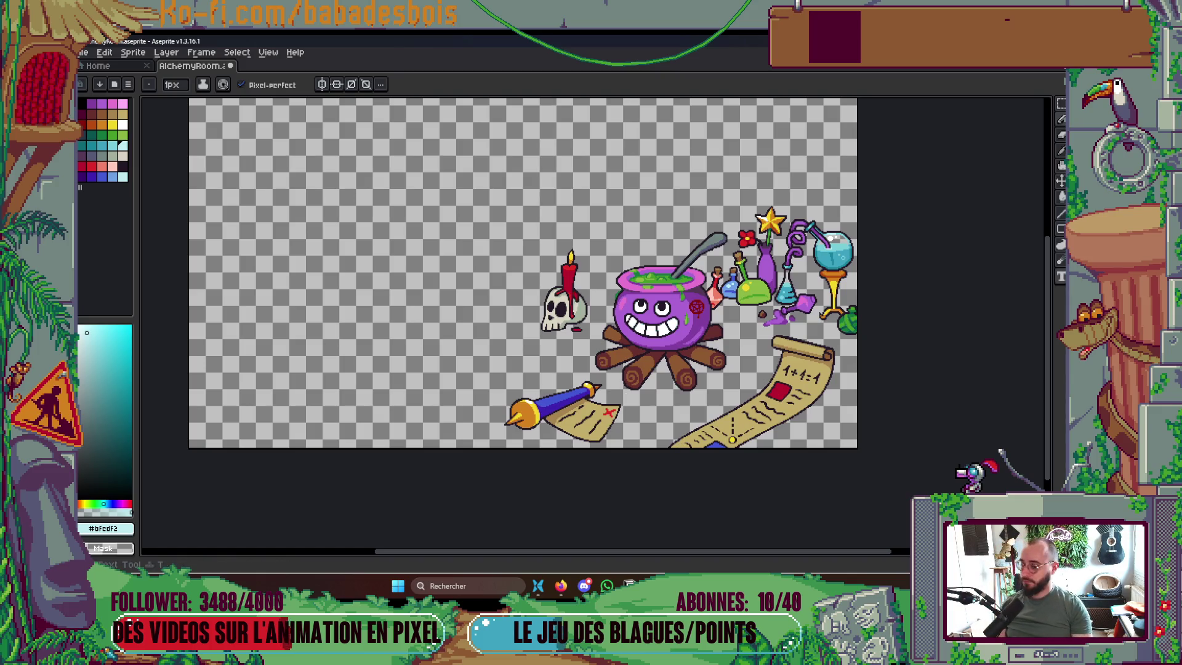
pyautogui.scroll(2, 702, 317)
pyautogui.moveTo(614, 346); pyautogui.dragTo(685, 327)
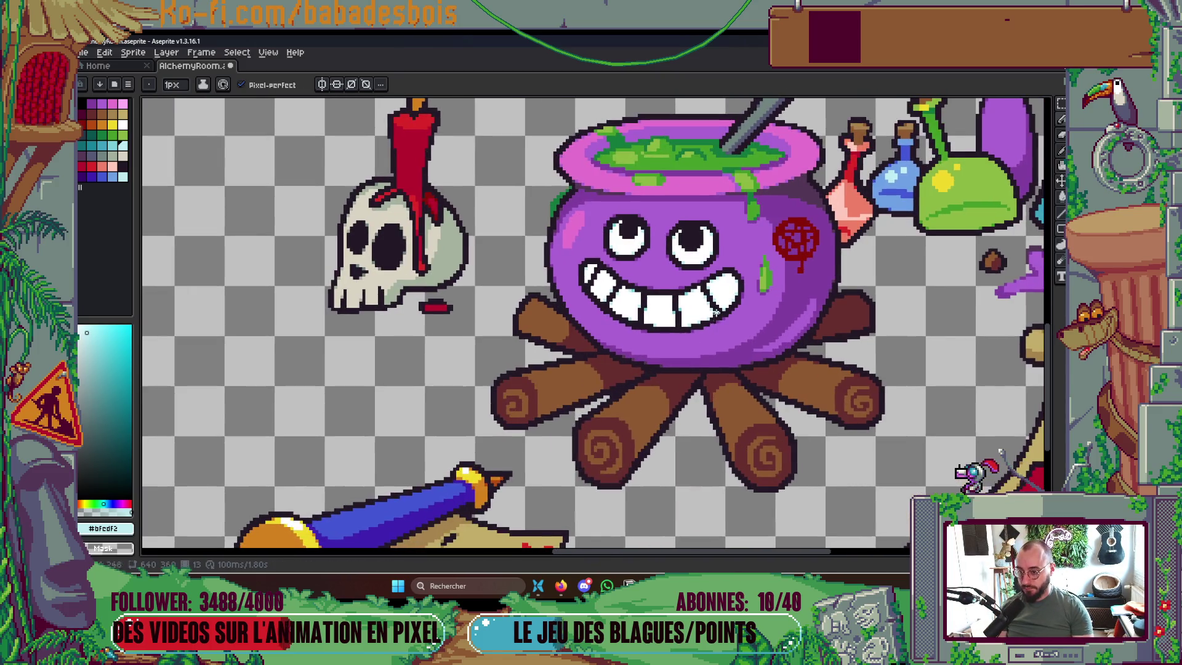
pyautogui.press('Tab')
# Compare the small-mouth and grin frames, then insert five new frames after frame 13
pyautogui.press('Left')
pyautogui.press('Right')
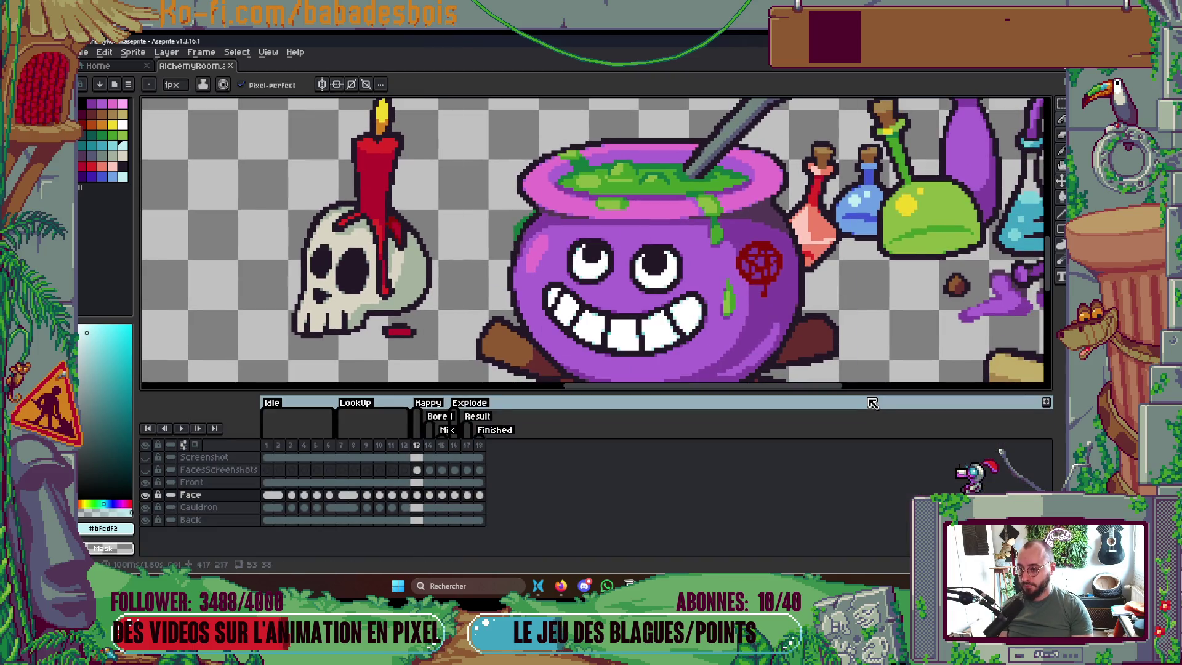
pyautogui.press('Left')
pyautogui.press('Right')
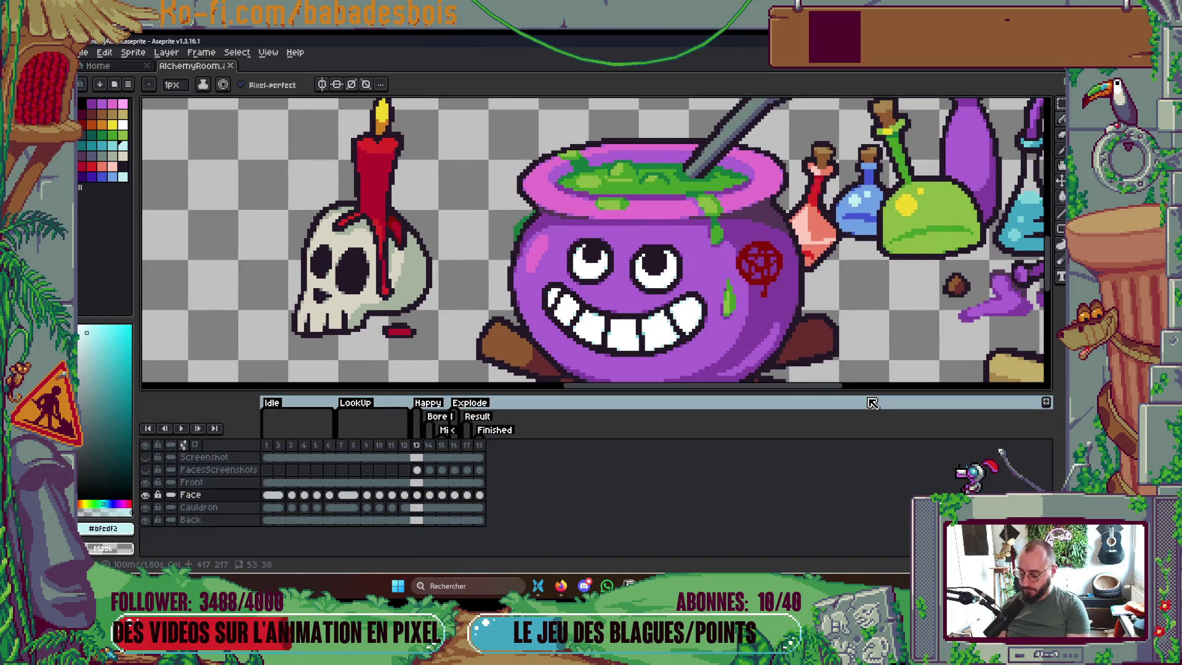
pyautogui.hotkey('alt', 'n')
pyautogui.hotkey('alt', 'n')
pyautogui.hotkey('alt', 'n')
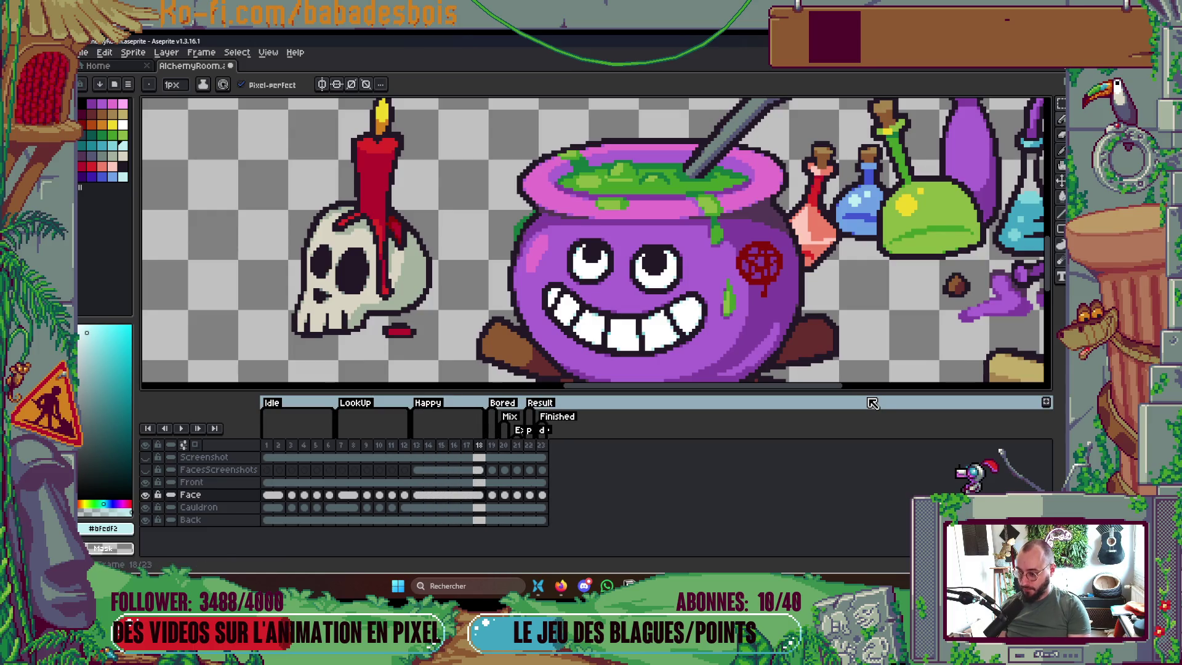
# Copy the Cauldron layer's cels 1–6 and paste them starting at frame 13
pyautogui.scroll(-2, 523, 344)
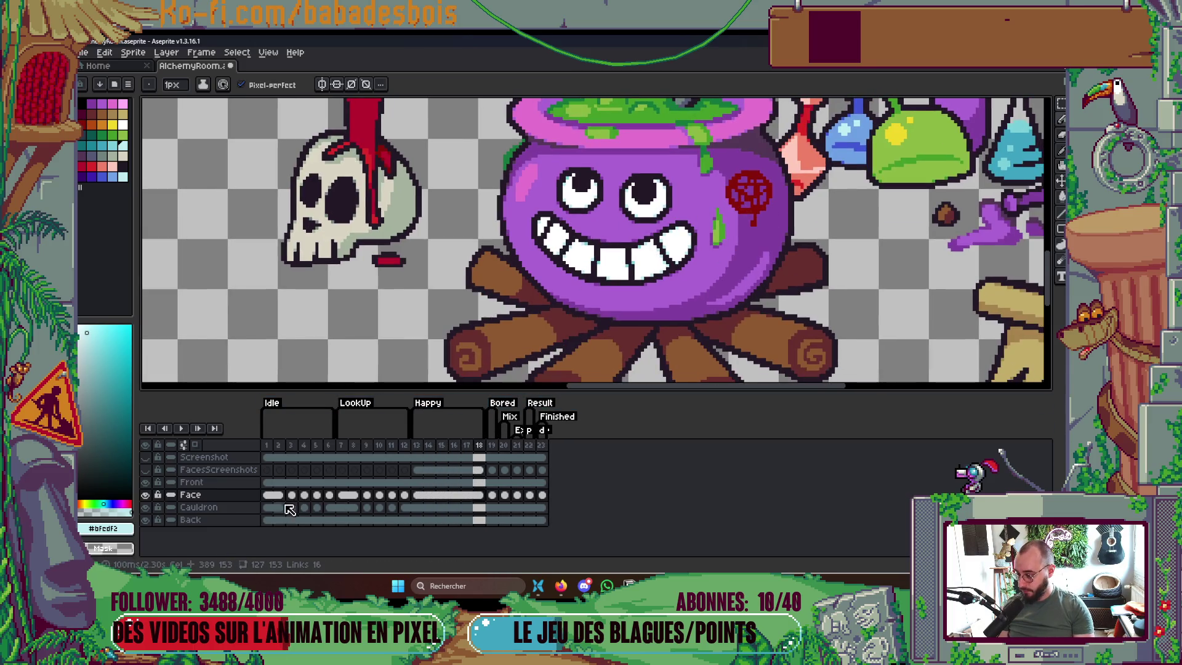
pyautogui.moveTo(271, 514); pyautogui.dragTo(337, 514)
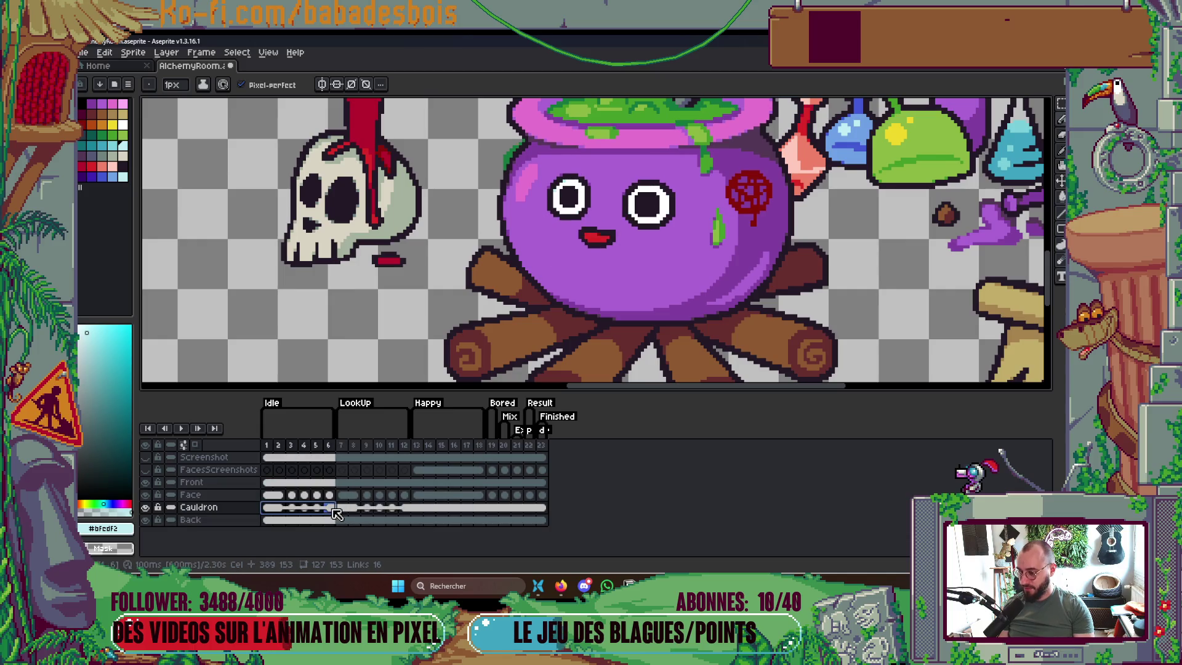
pyautogui.hotkey('ctrl', 'c')
pyautogui.click(417, 507)
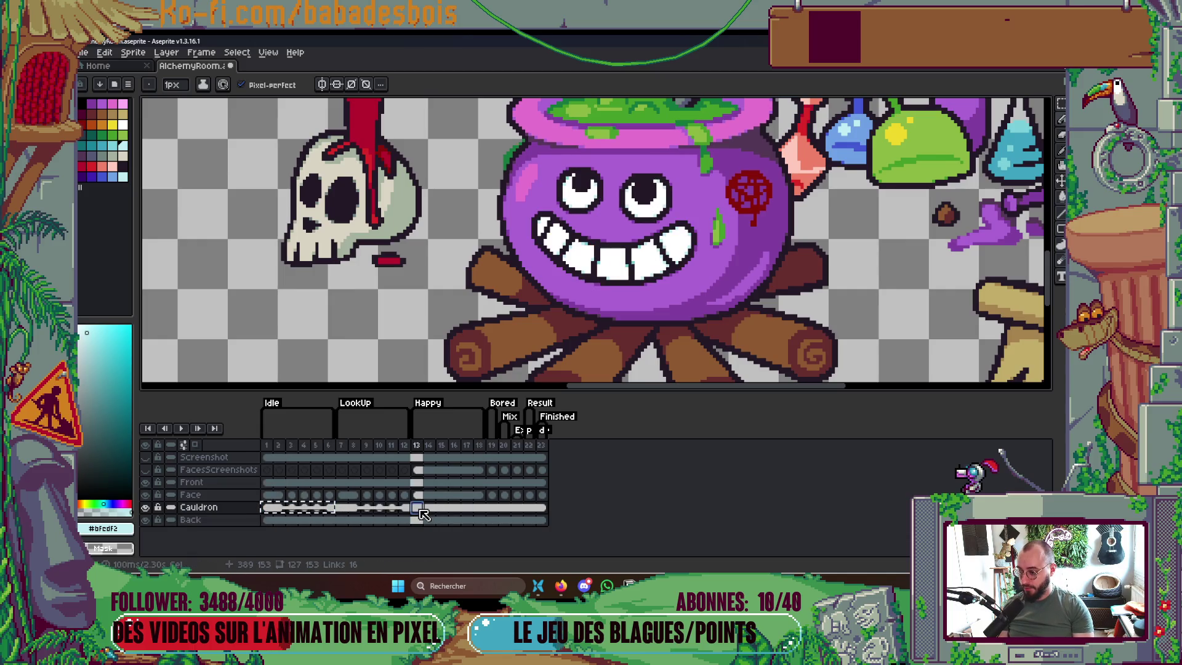
pyautogui.hotkey('ctrl', 'v')
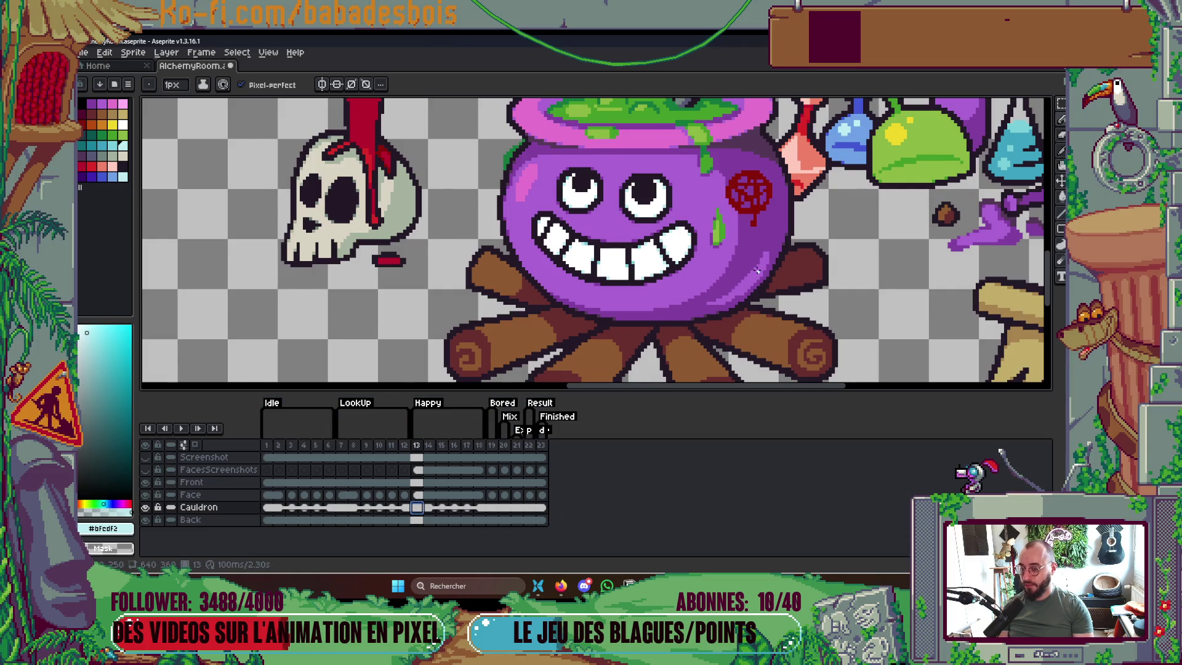
# Step through the new Happy frames 12–18, then select the Face cel at frame 14
pyautogui.scroll(-3, 759, 257)
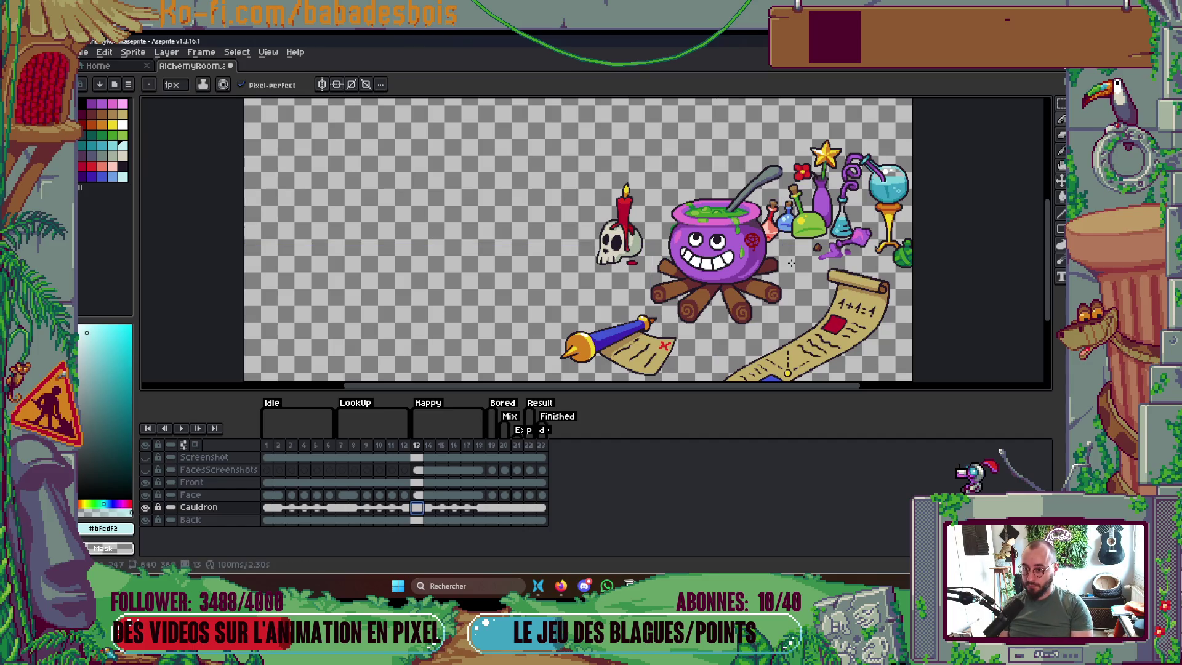
pyautogui.press('Right')
pyautogui.press('Right')
pyautogui.press('Right')
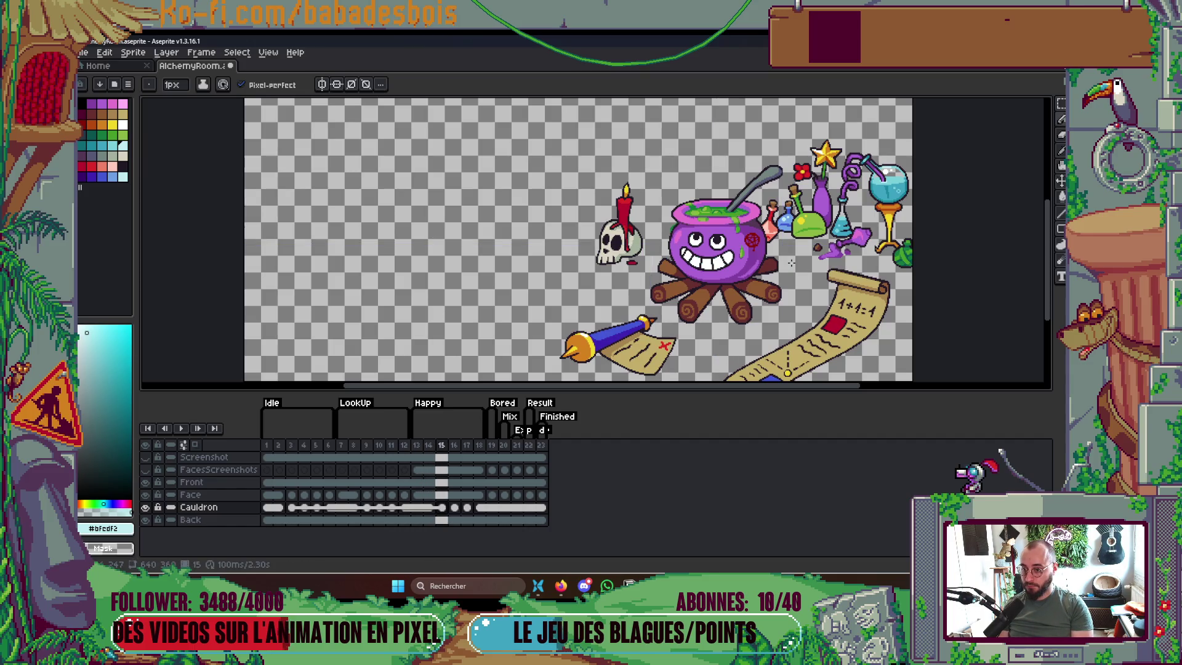
pyautogui.press('Left')
pyautogui.press('Left')
pyautogui.press('Left')
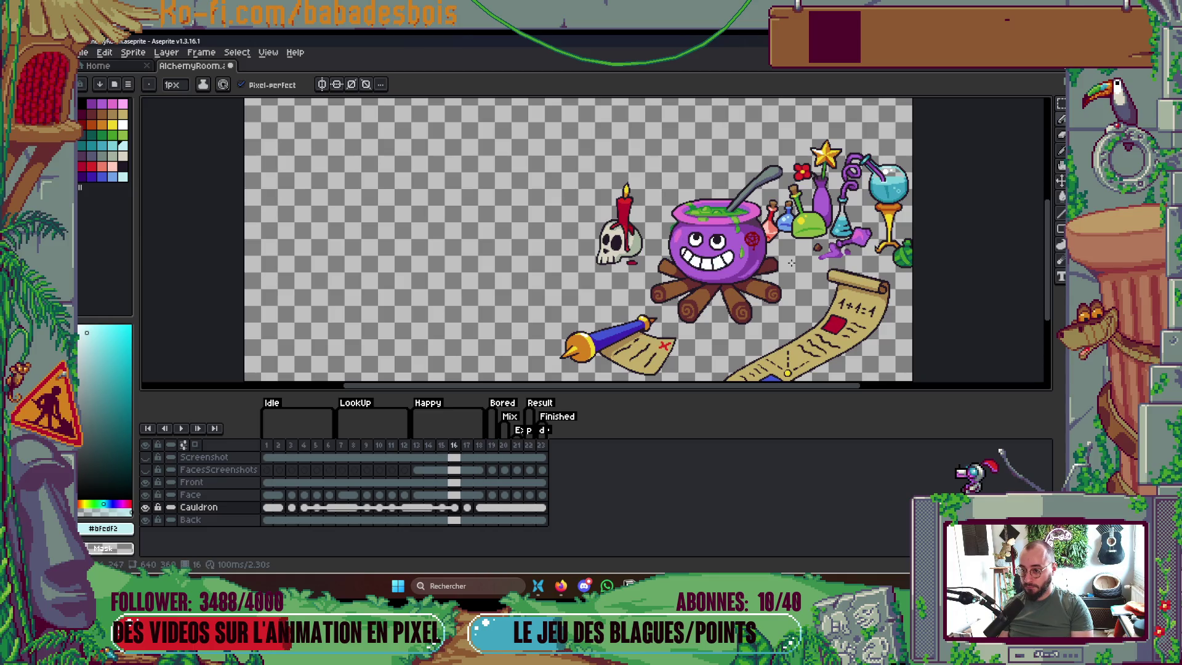
pyautogui.press('Right')
pyautogui.press('Right')
pyautogui.press('Right')
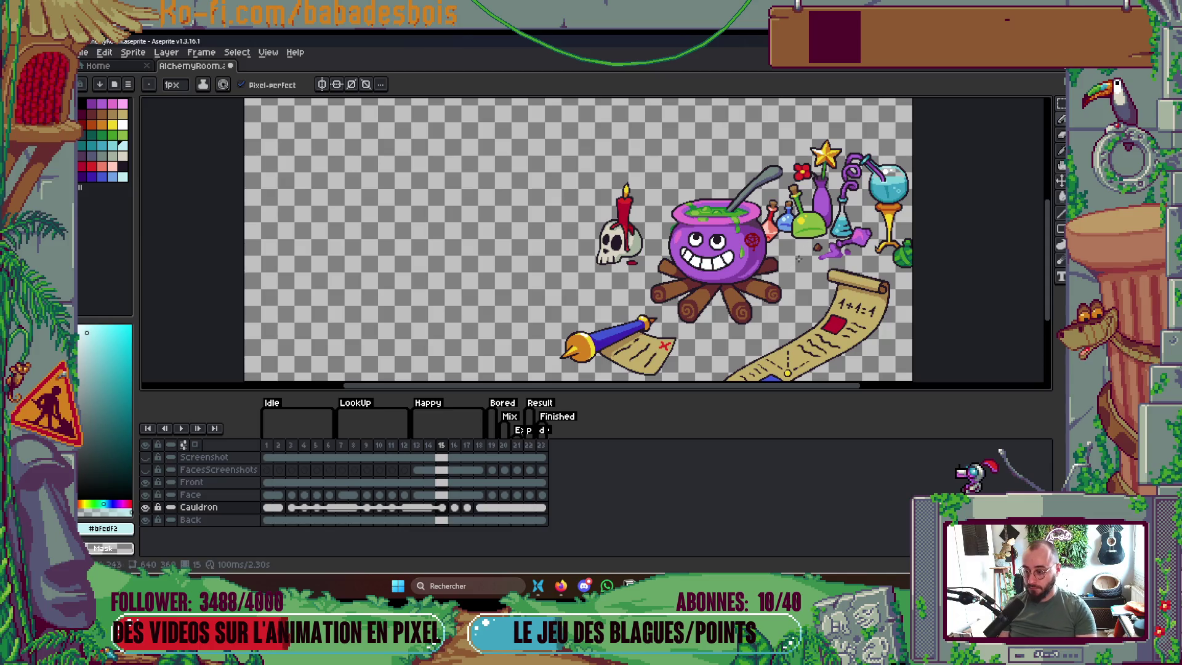
pyautogui.press('Left')
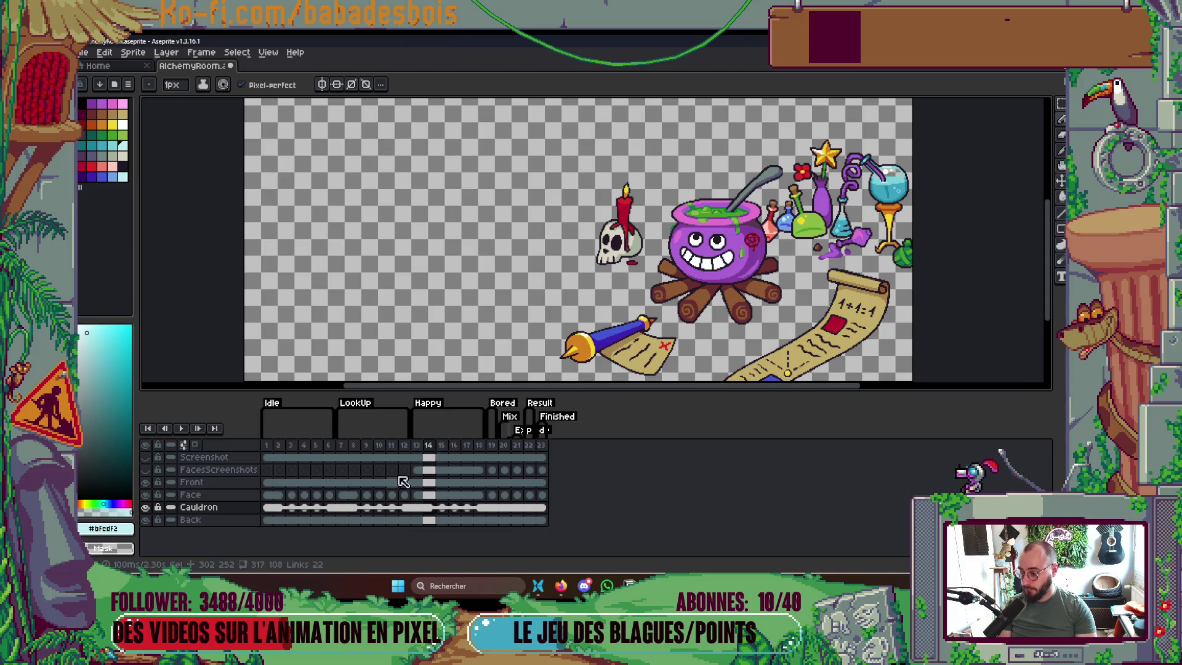
pyautogui.click(430, 495)
# Delete the Face cel at frame 15
pyautogui.rightClick(435, 500)
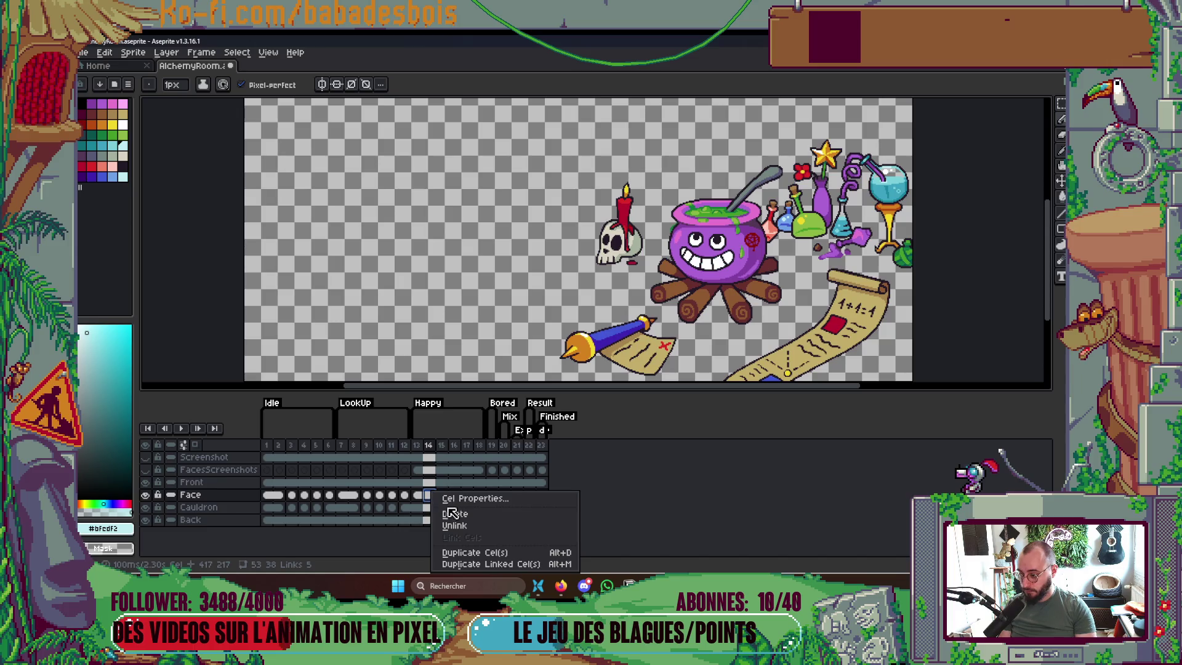
pyautogui.click(415, 511)
pyautogui.click(441, 495)
pyautogui.rightClick(444, 496)
pyautogui.click(463, 516)
# Unlink the selected cels in frames 16 through 18
pyautogui.click(454, 496)
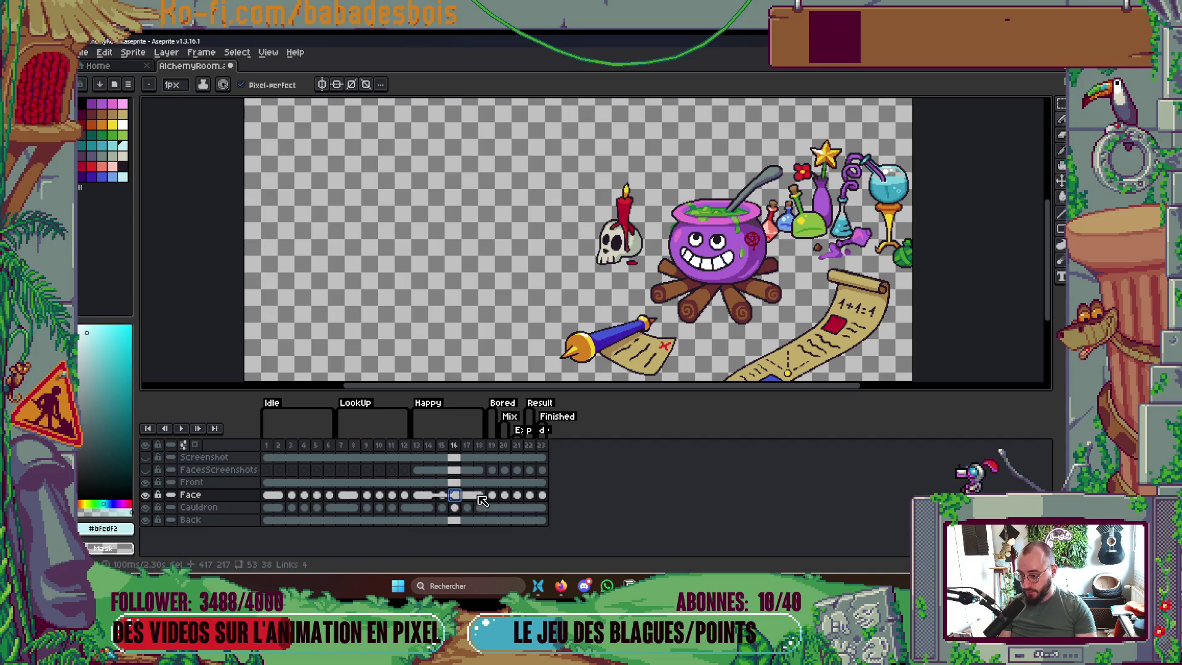
pyautogui.moveTo(483, 500); pyautogui.dragTo(453, 458)
pyautogui.rightClick(453, 494)
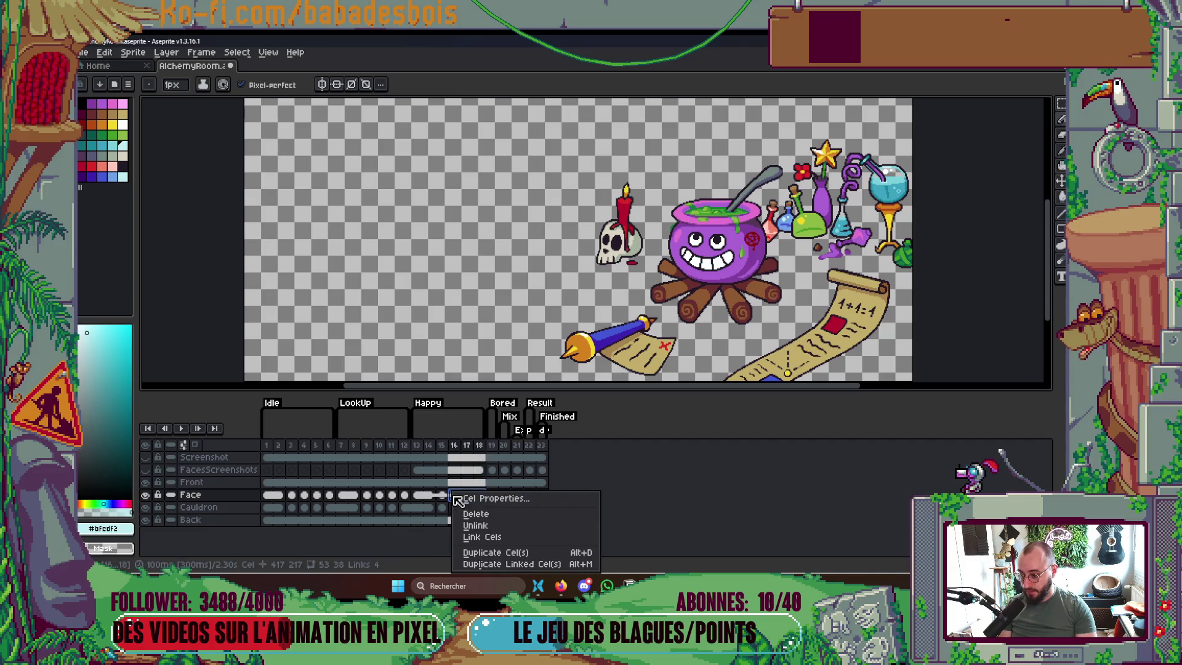
pyautogui.click(493, 526)
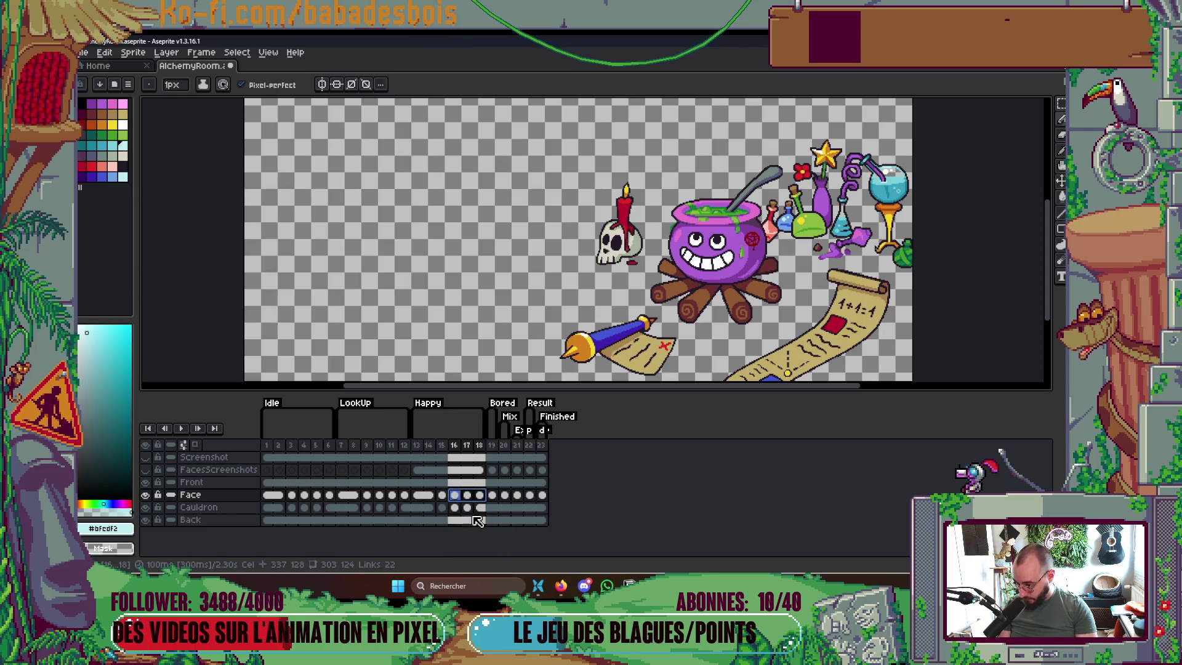
# Play the animation and stop it on frame 9, clearing the cel selection
pyautogui.press('Return')
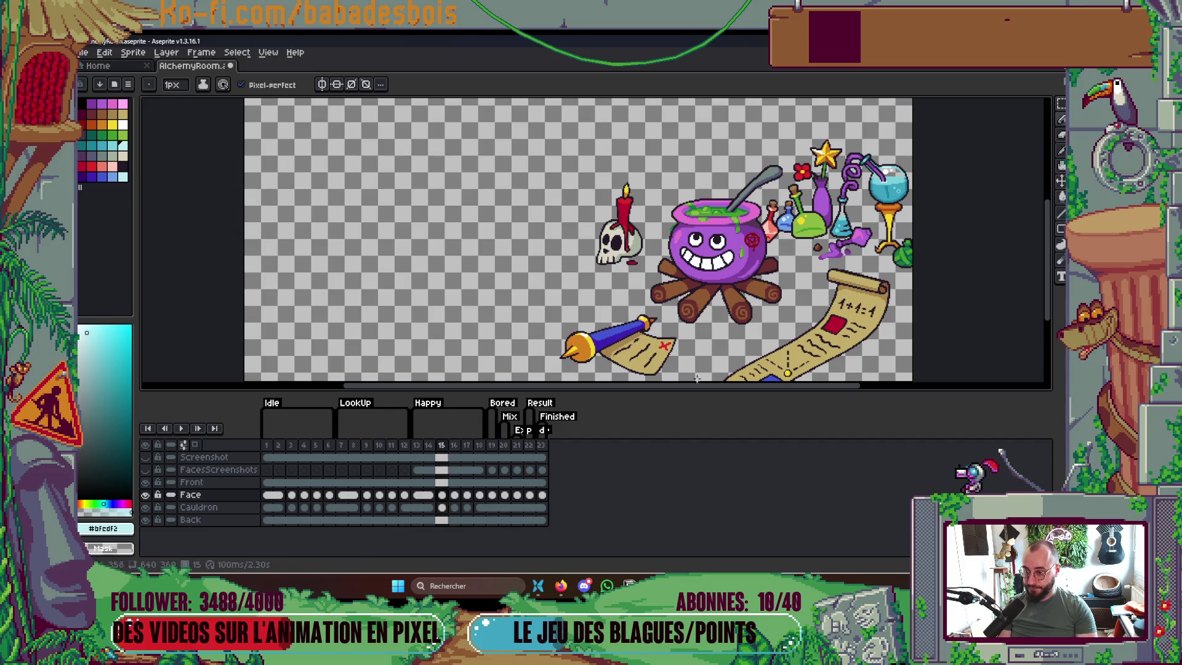
pyautogui.click(366, 495)
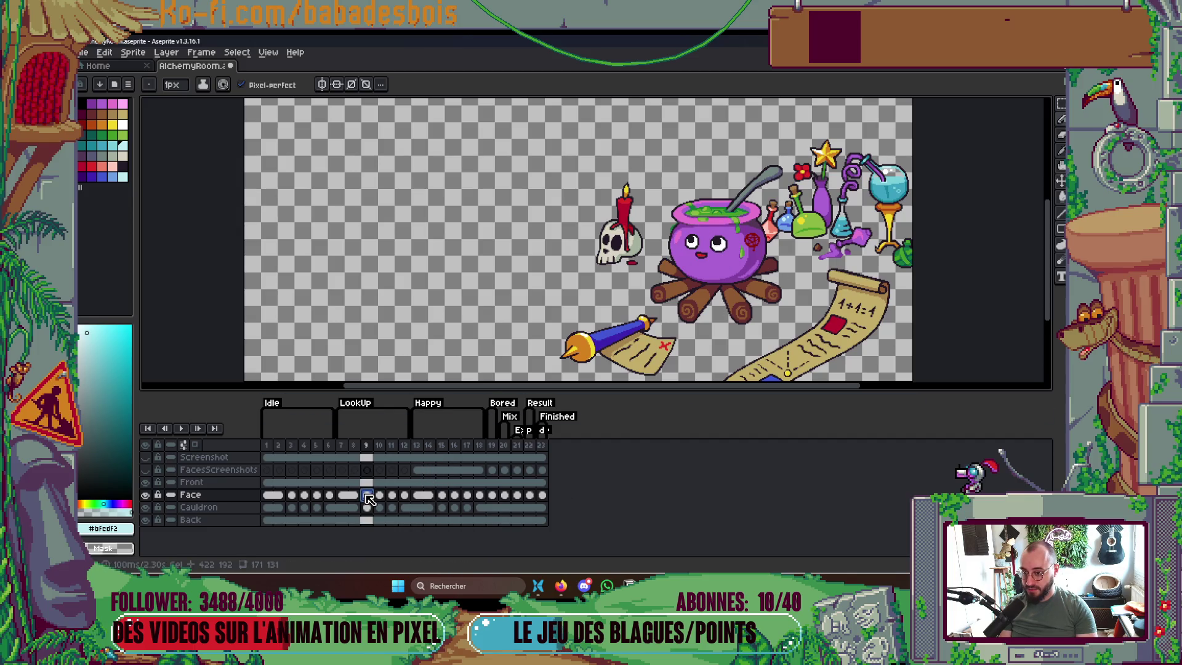
pyautogui.press('Escape')
# Step through frames 4–9, comparing the cauldron's faces on frames 8 and 9
pyautogui.press('Left')
pyautogui.press('Left')
pyautogui.press('Left')
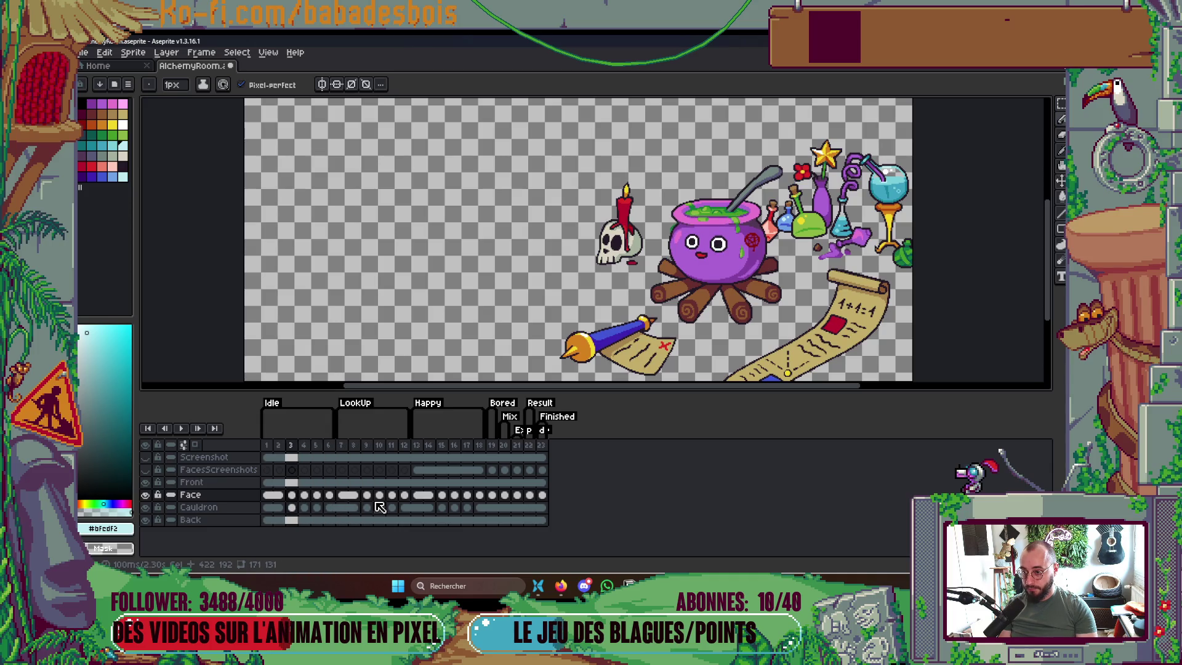
pyautogui.press('Right')
pyautogui.press('Right')
pyautogui.press('Right')
pyautogui.press('Right')
pyautogui.press('Left')
pyautogui.press('Left')
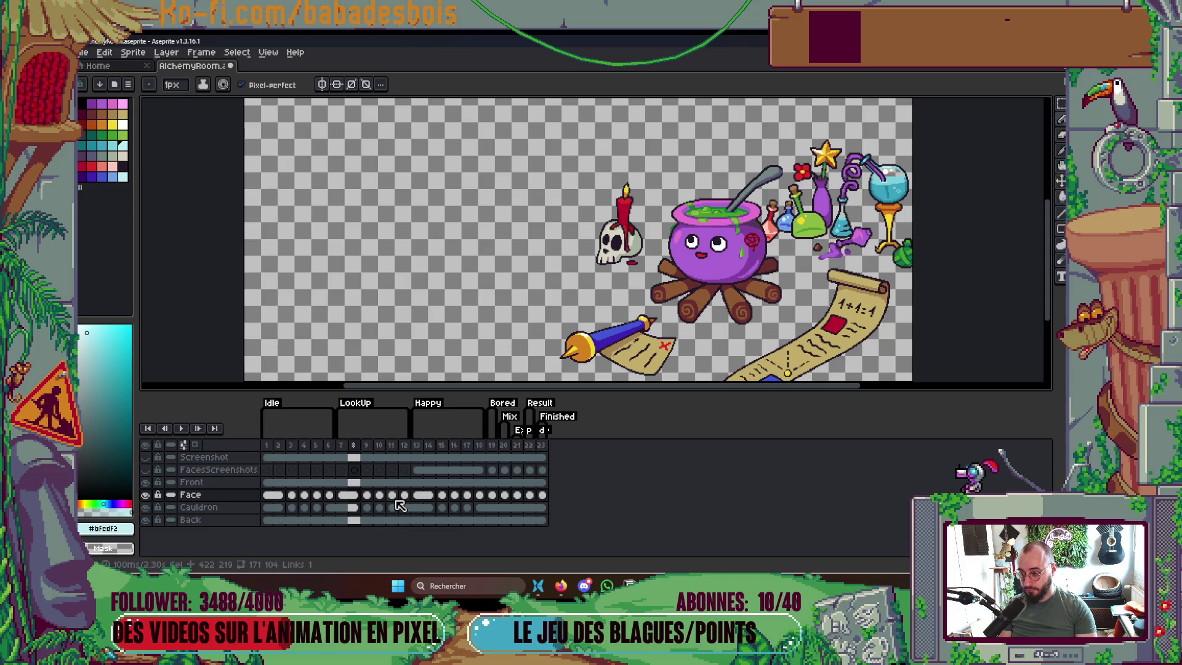
pyautogui.scroll(5, 723, 235)
pyautogui.press('Right')
pyautogui.press('Left')
pyautogui.press('Right')
pyautogui.press('Left')
pyautogui.press('Right')
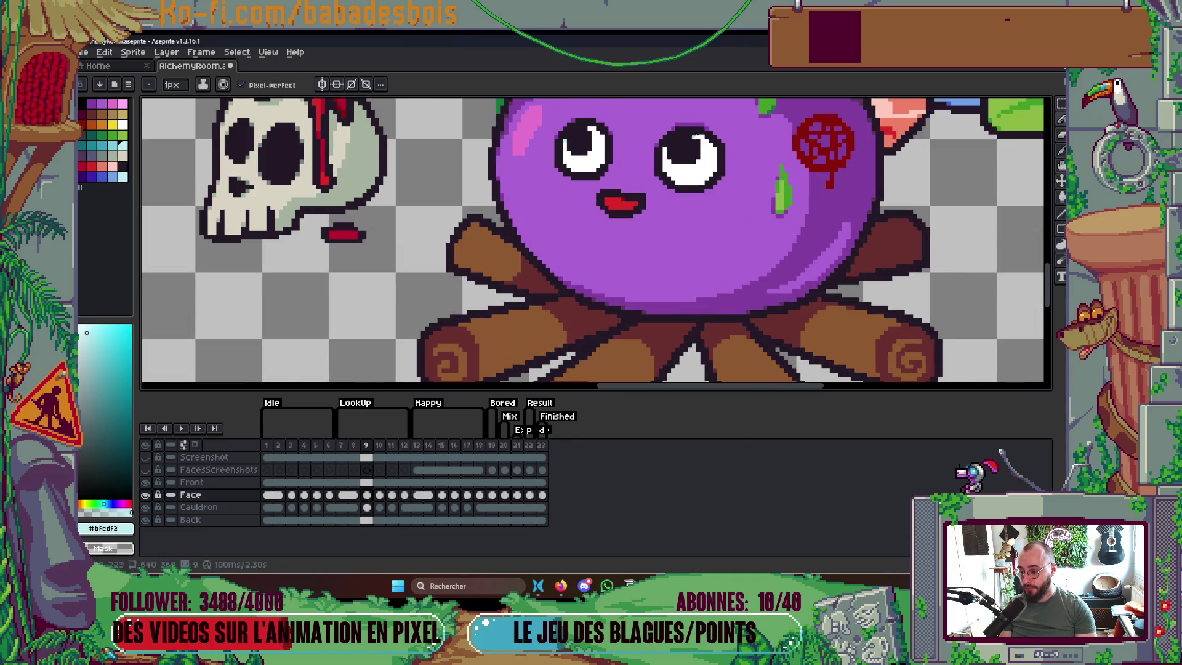
# On frame 15, outline the right eye in the cauldron's purple and darken its lower corner pixels
pyautogui.press('Right')
pyautogui.press('Right')
pyautogui.press('Right')
pyautogui.moveTo(679, 172); pyautogui.dragTo(671, 283)
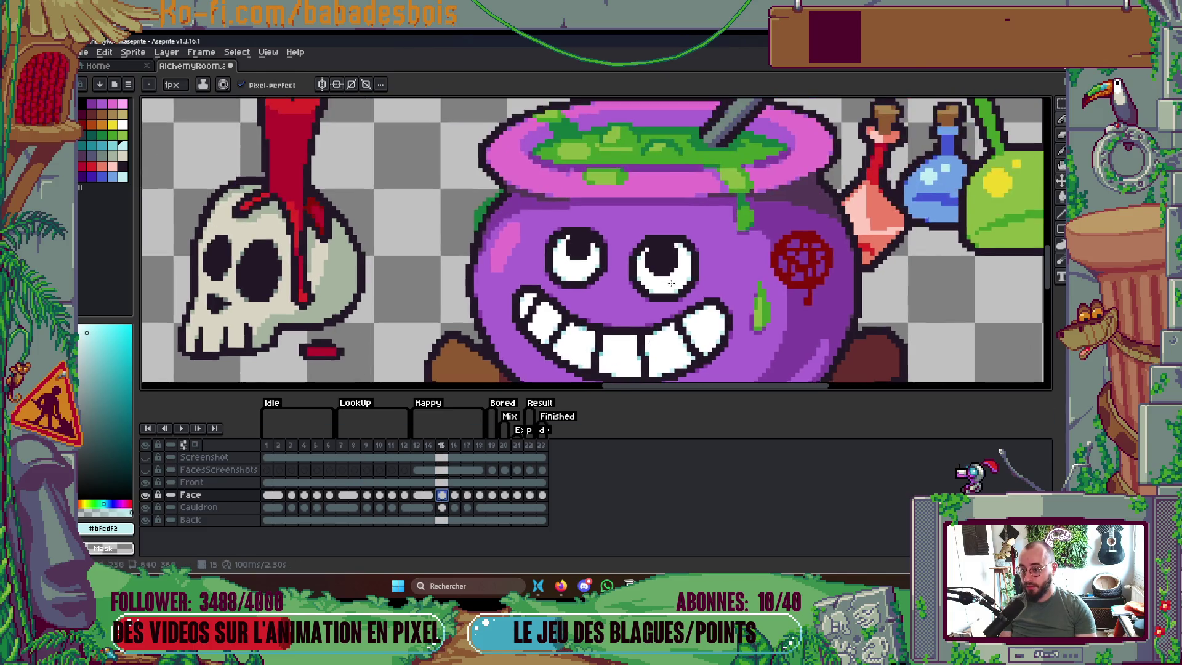
pyautogui.scroll(3, 671, 283)
pyautogui.keyDown('alt'); pyautogui.click(737, 237); pyautogui.keyUp('alt')
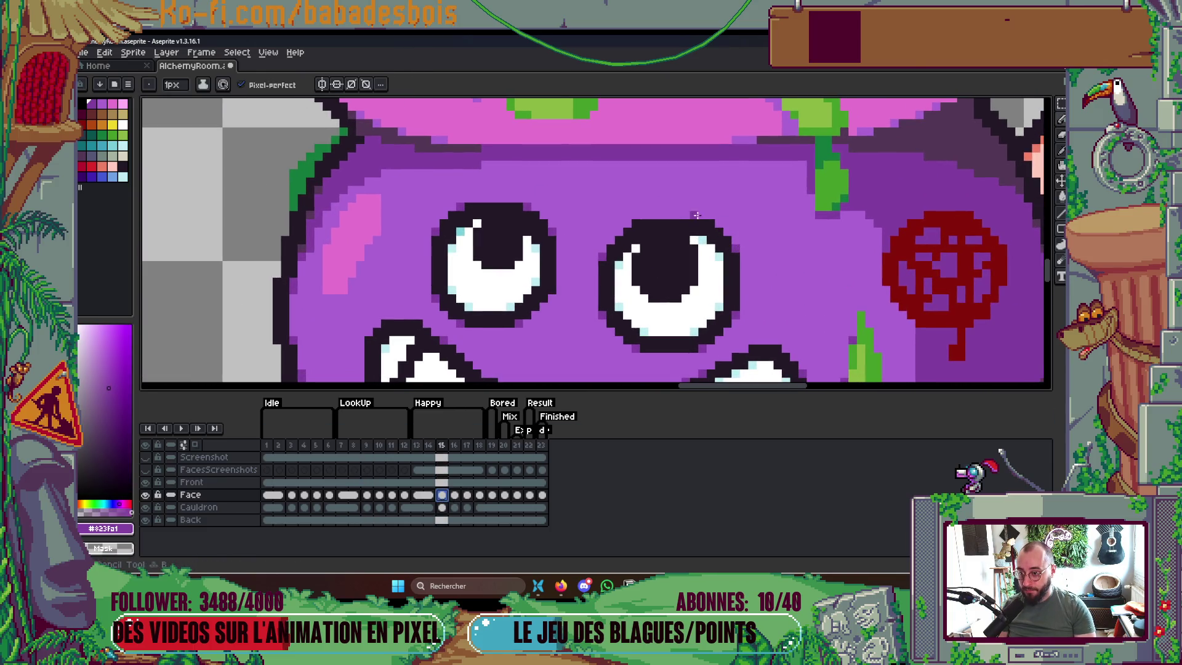
pyautogui.moveTo(687, 217)
pyautogui.mouseDown()
pyautogui.moveTo(634, 215)
pyautogui.moveTo(618, 231)
pyautogui.mouseUp()
pyautogui.moveTo(643, 348); pyautogui.dragTo(681, 348)
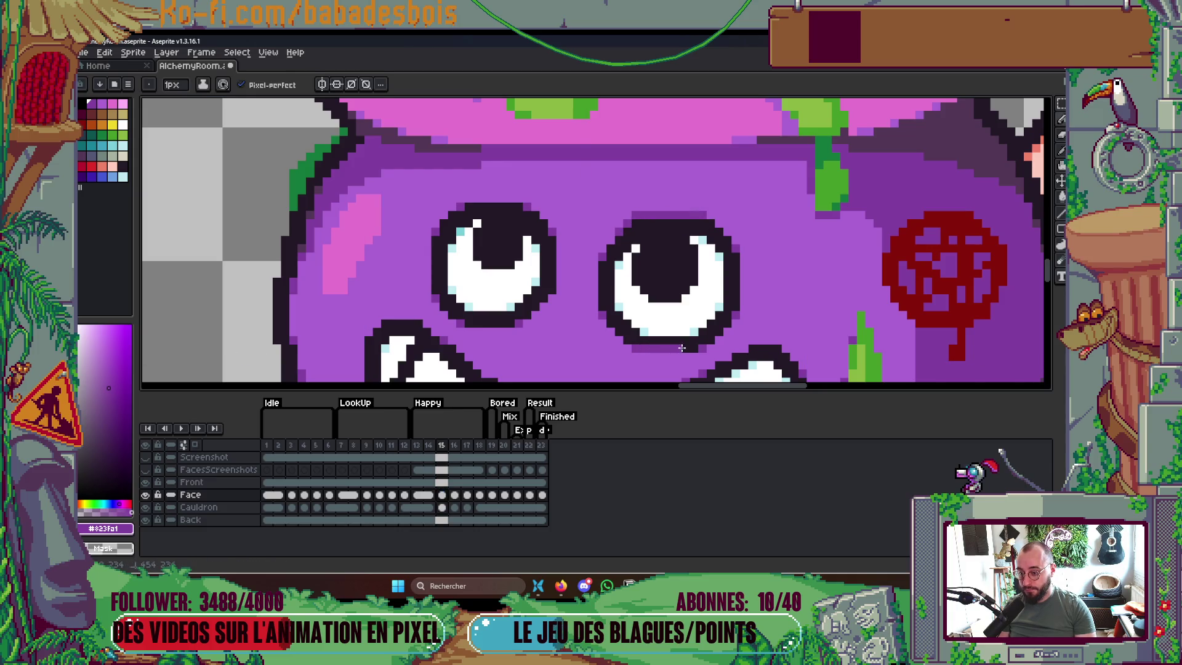
pyautogui.keyDown('alt'); pyautogui.click(642, 340); pyautogui.keyUp('alt')
pyautogui.click(643, 332)
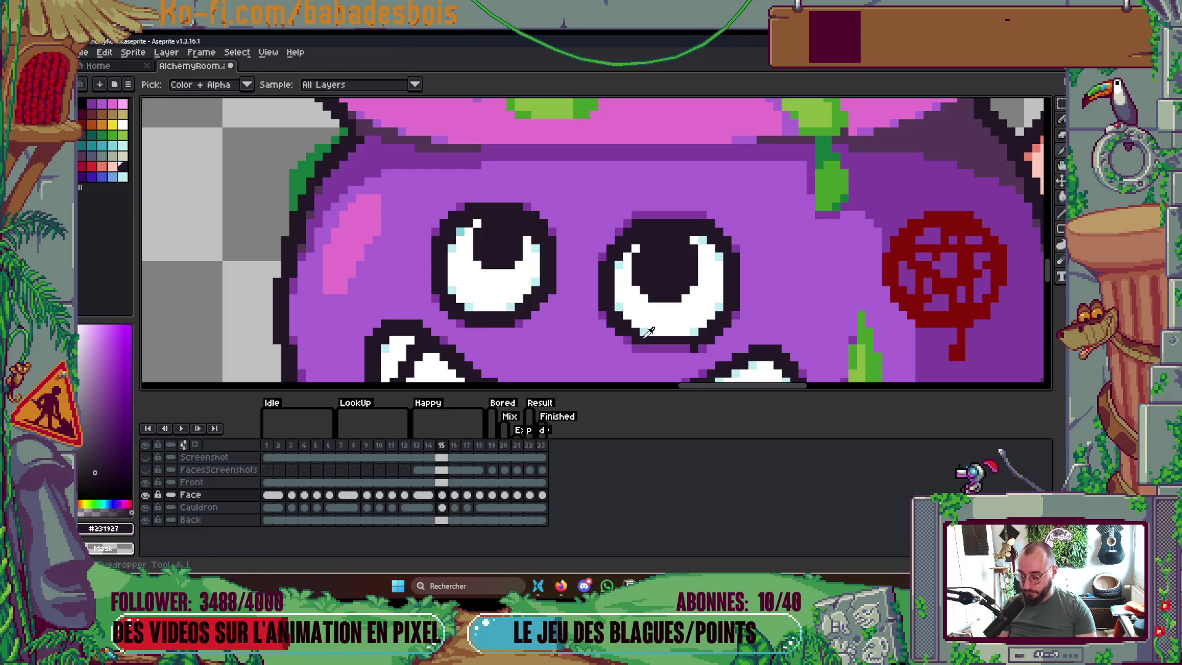
pyautogui.click(685, 332)
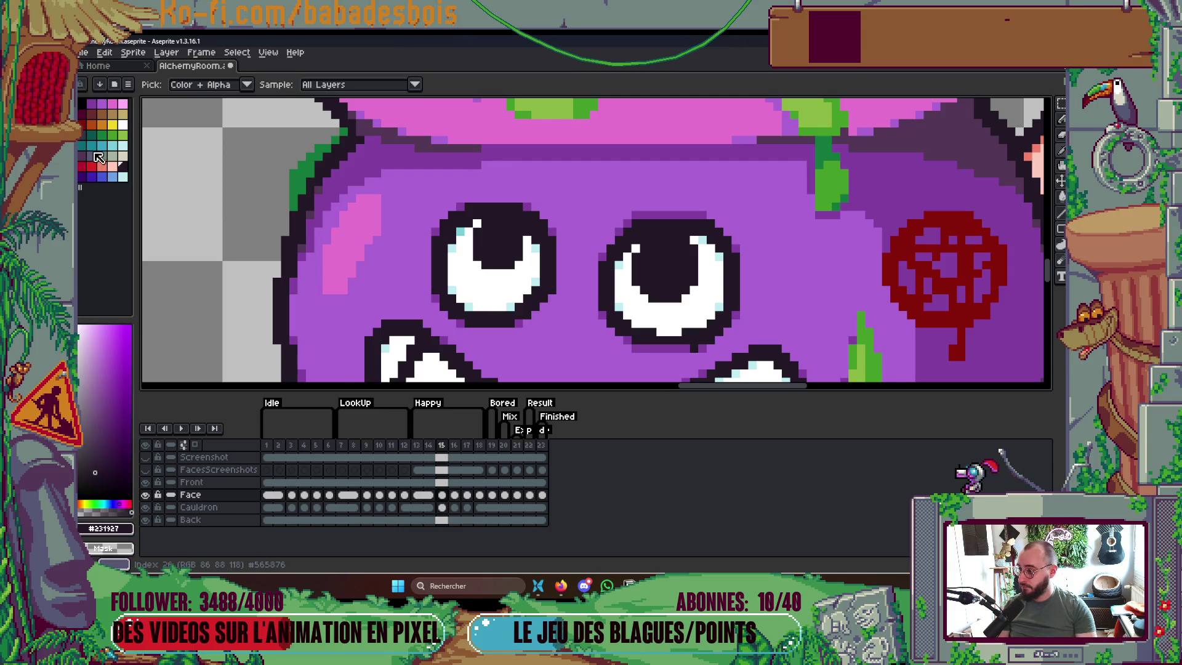
# Shade the right eye's lower white with light cyan and a darker teal pixel
pyautogui.keyDown('alt'); pyautogui.click(700, 324); pyautogui.keyUp('alt')
pyautogui.moveTo(680, 331); pyautogui.dragTo(656, 331)
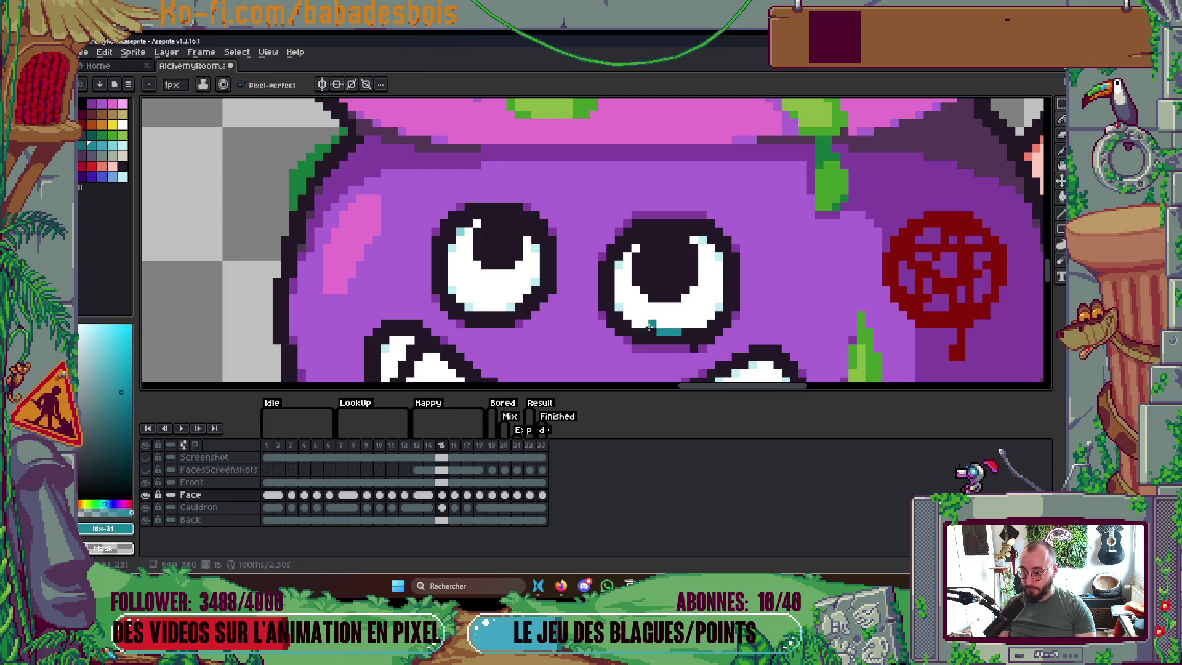
pyautogui.keyDown('alt'); pyautogui.click(635, 323); pyautogui.keyUp('alt')
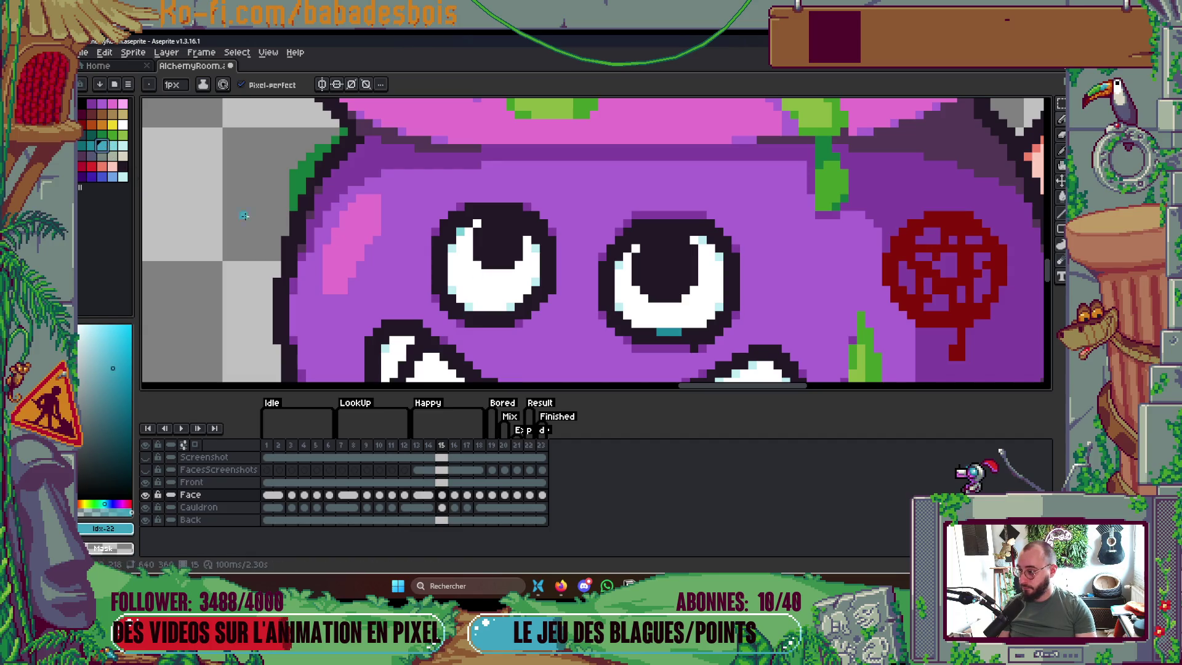
pyautogui.click(702, 323)
pyautogui.scroll(-2, 702, 323)
pyautogui.scroll(3, 714, 307)
pyautogui.keyDown('alt'); pyautogui.click(688, 340); pyautogui.keyUp('alt')
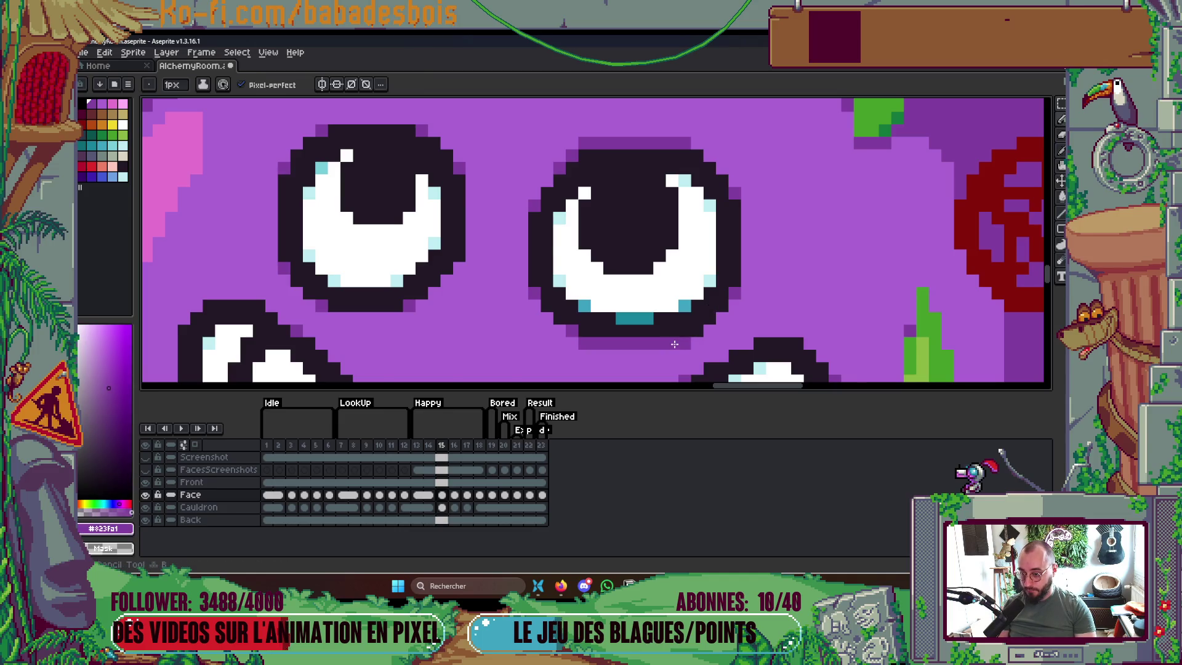
pyautogui.scroll(-8, 711, 300)
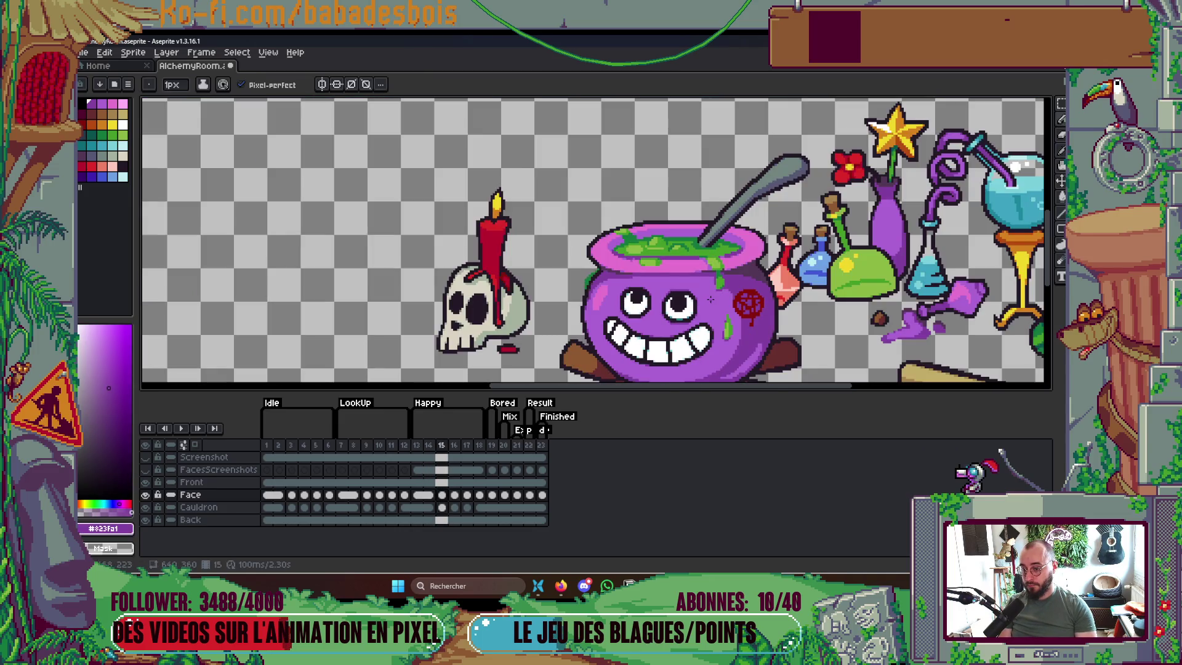
pyautogui.press('Left')
pyautogui.press('Right')
pyautogui.press('Right')
pyautogui.scroll(4, 665, 306)
pyautogui.press('m')
pyautogui.moveTo(668, 278)
pyautogui.mouseDown()
pyautogui.moveTo(674, 244)
pyautogui.moveTo(724, 308)
pyautogui.mouseUp()
pyautogui.hotkey('ctrl', 't')
pyautogui.click(787, 298)
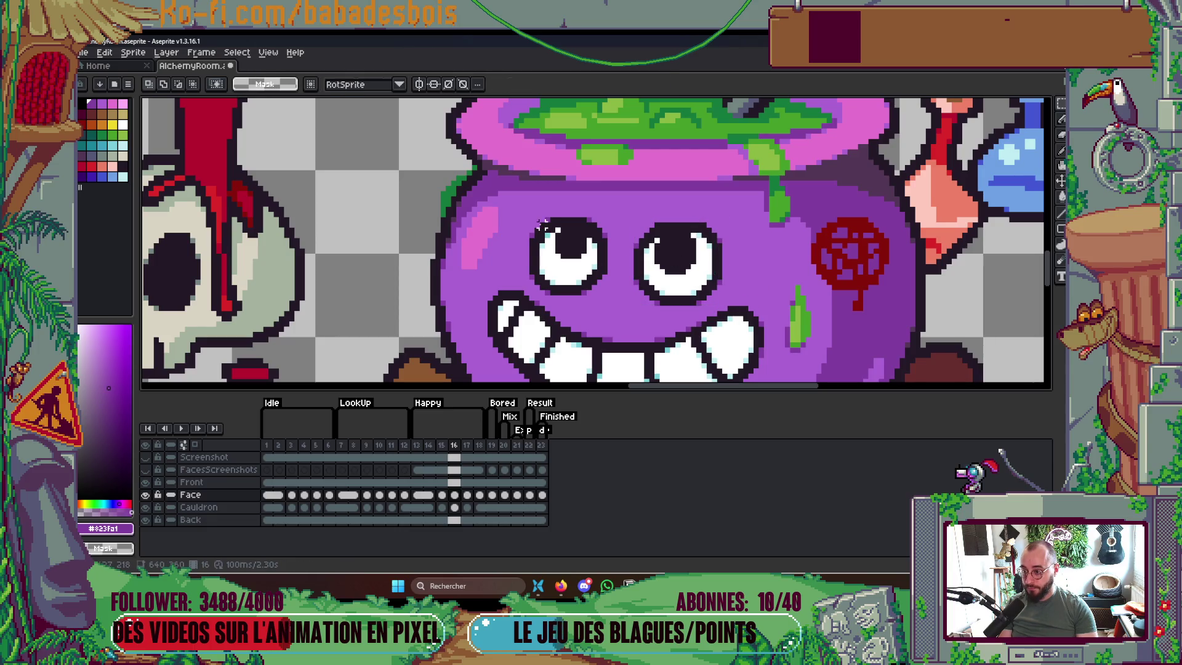
pyautogui.moveTo(532, 220); pyautogui.dragTo(611, 299)
pyautogui.click(619, 291)
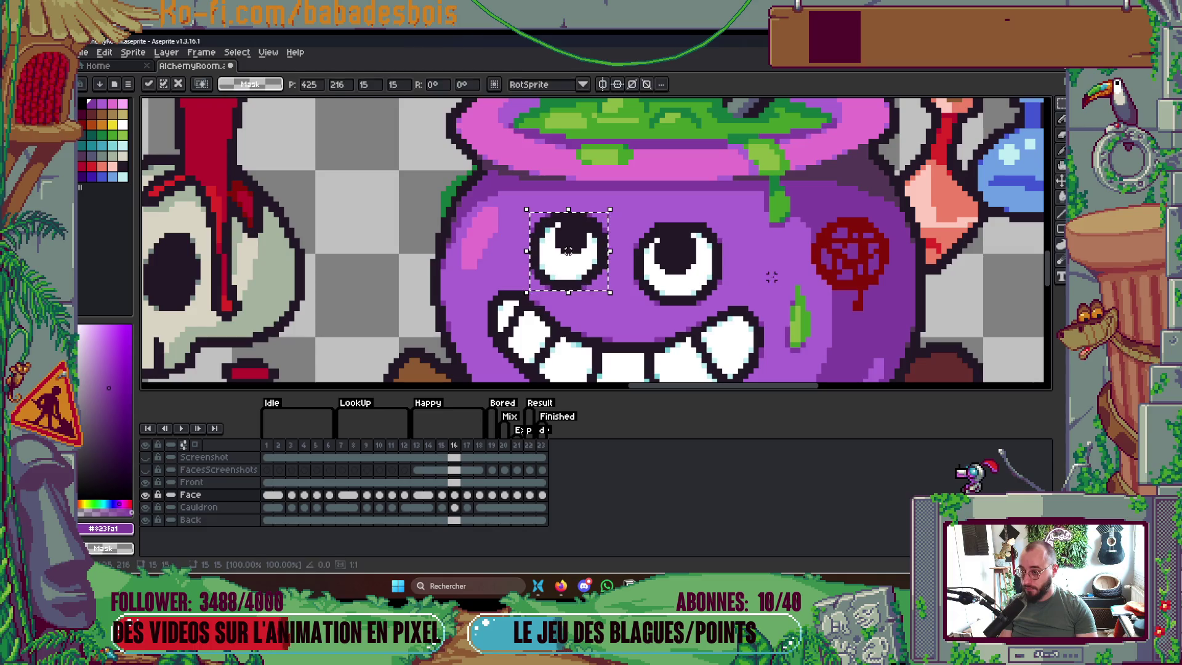
pyautogui.scroll(-2, 777, 254)
pyautogui.press('Return')
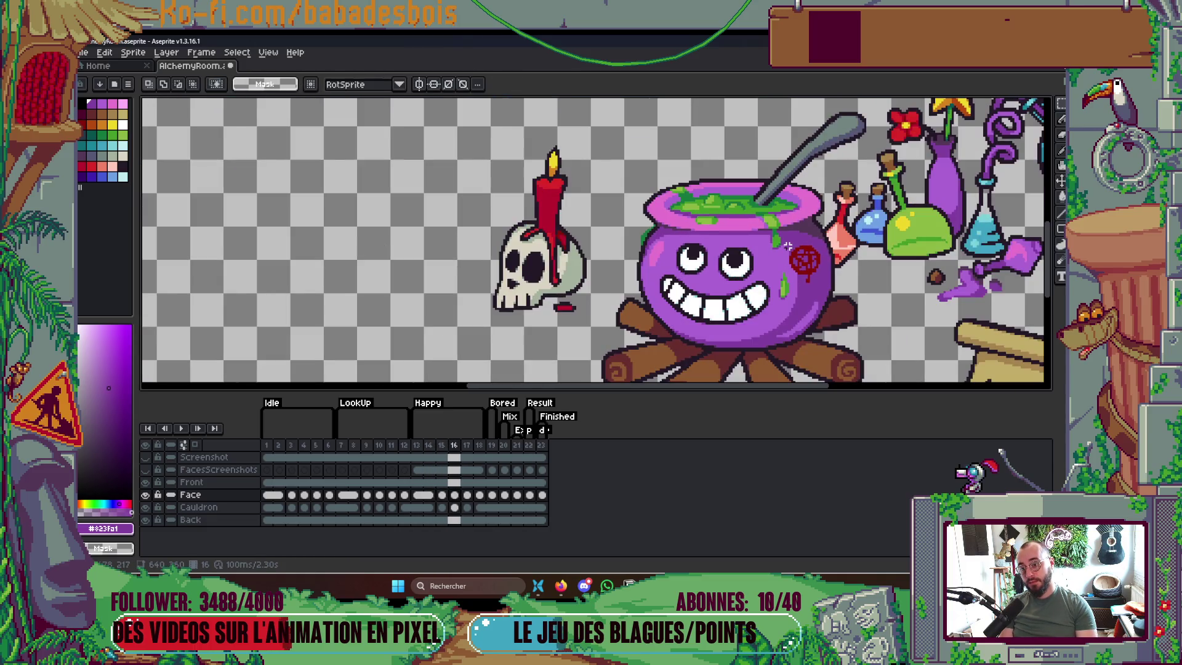
pyautogui.press('Return')
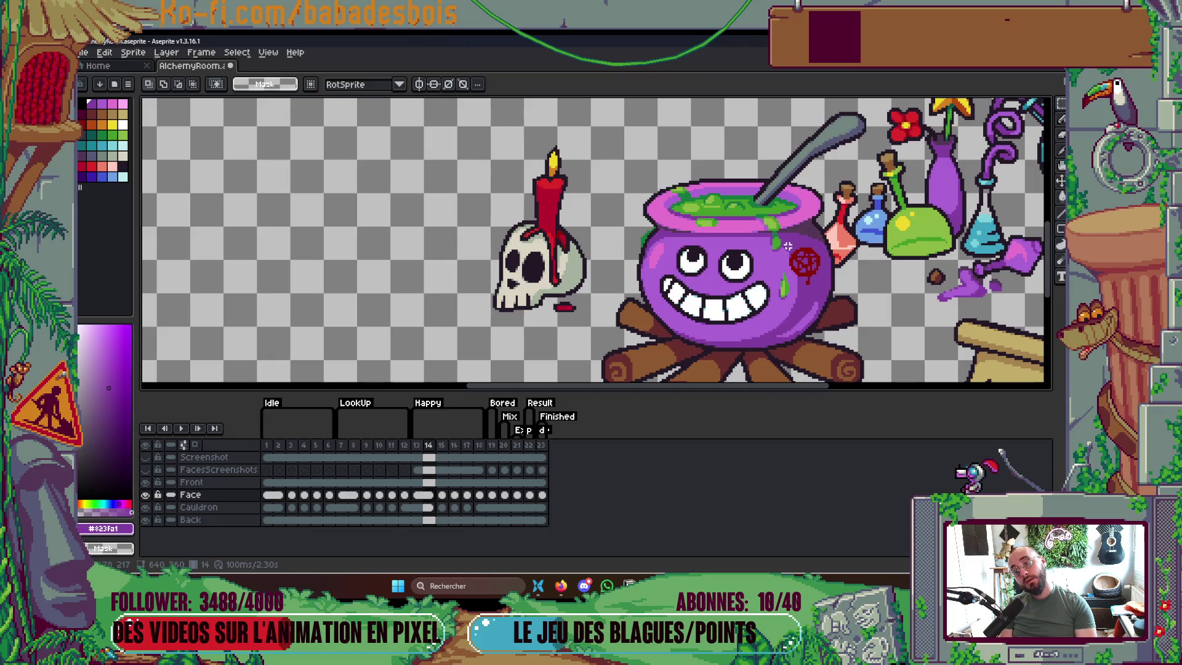
pyautogui.press('Return')
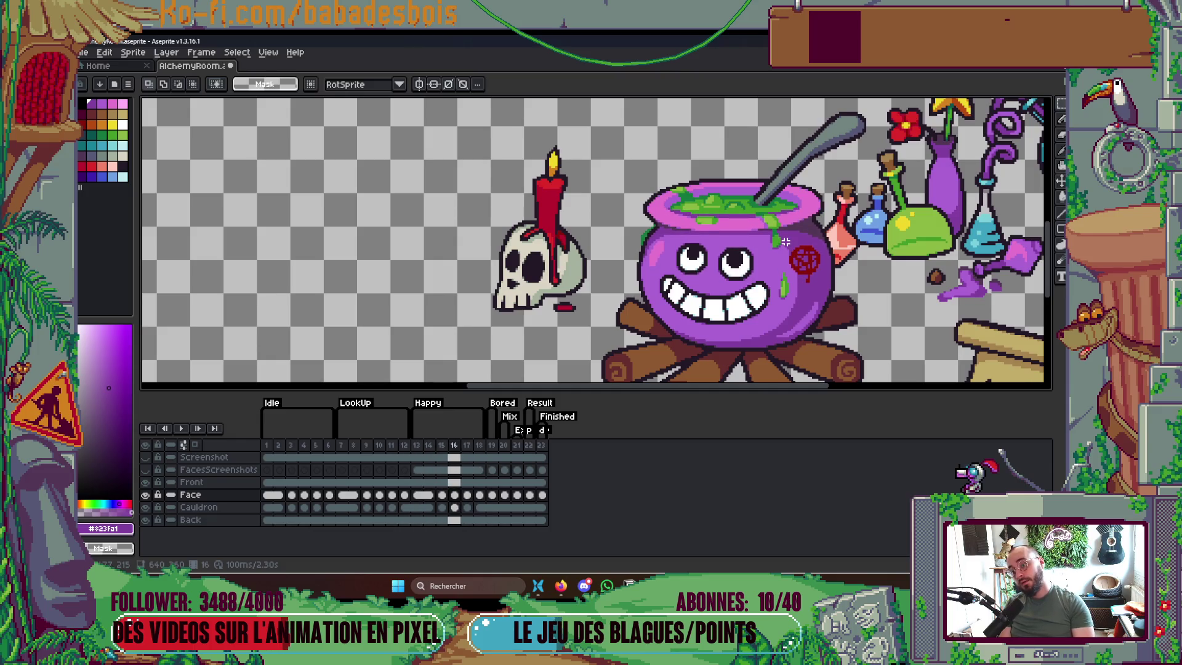
pyautogui.press('Left')
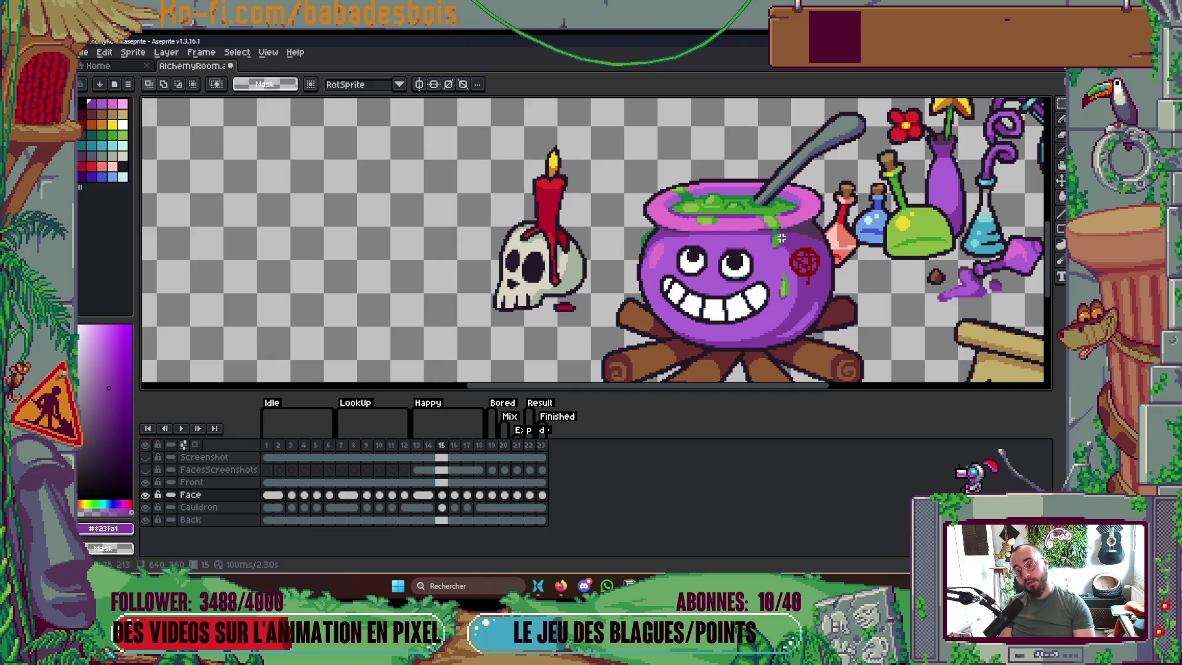
pyautogui.scroll(-3, 780, 237)
pyautogui.press('Right')
pyautogui.scroll(2, 791, 232)
pyautogui.press('Right')
pyautogui.press('Left')
pyautogui.press('Left')
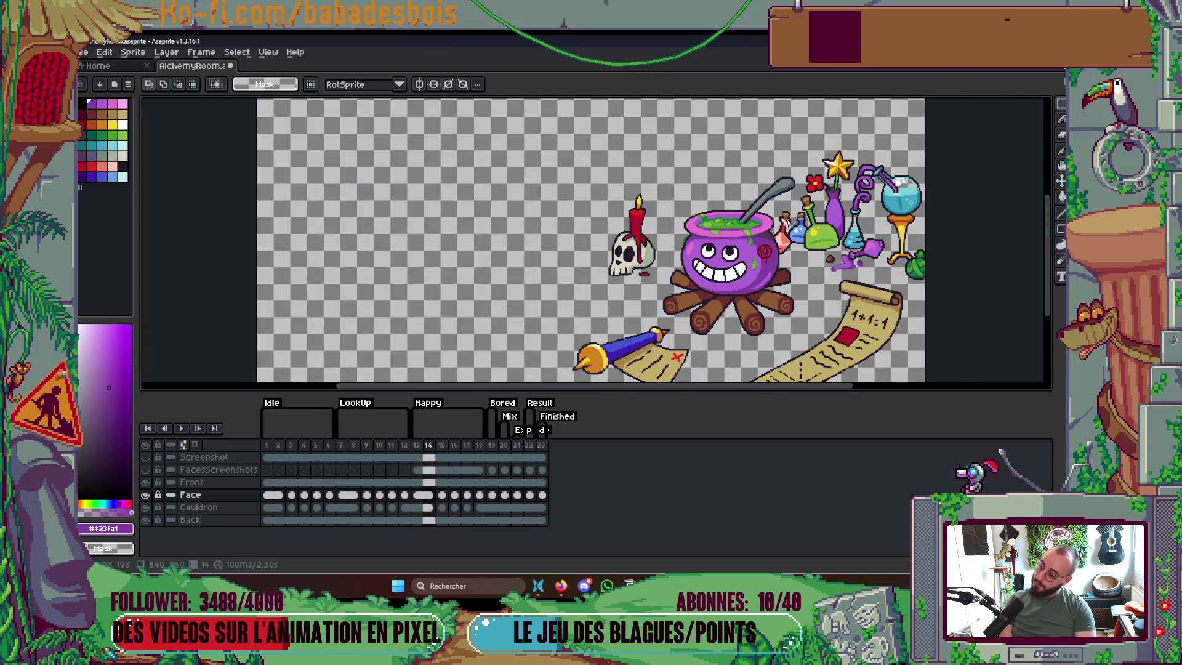
pyautogui.press('Right')
pyautogui.press('Left')
pyautogui.press('Right')
pyautogui.press('Right')
pyautogui.press('Left')
pyautogui.press('Left')
pyautogui.press('Right')
pyautogui.press('Right')
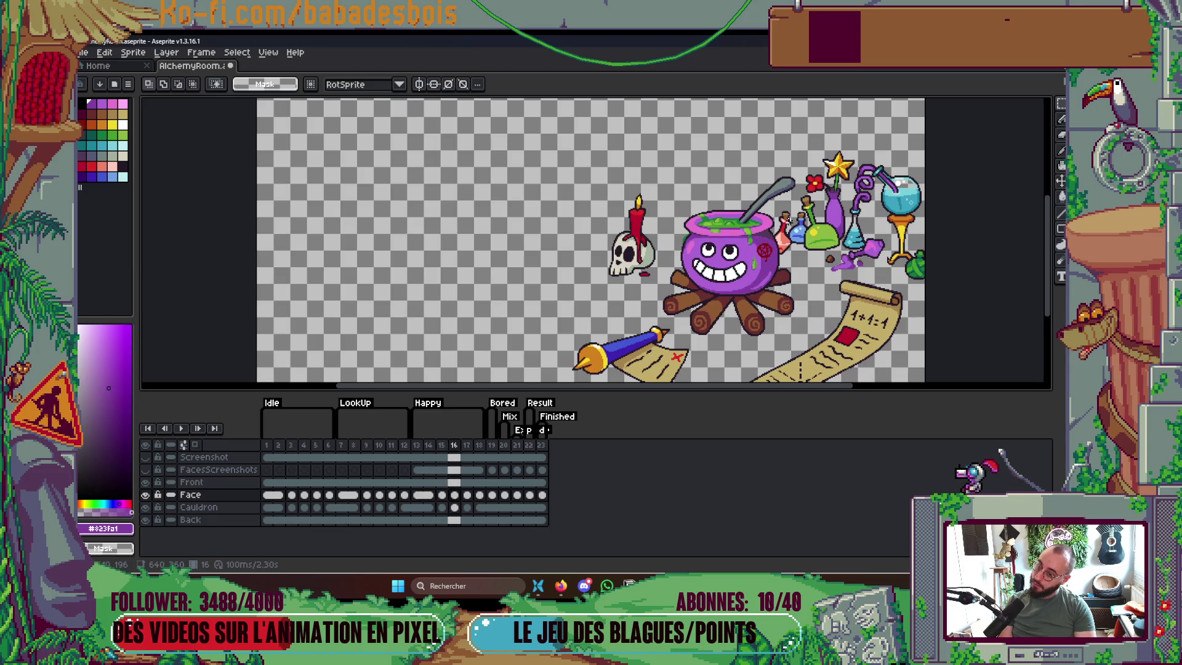
pyautogui.press('Left')
pyautogui.press('Left')
pyautogui.press('Left')
pyautogui.press('Right')
pyautogui.press('Right')
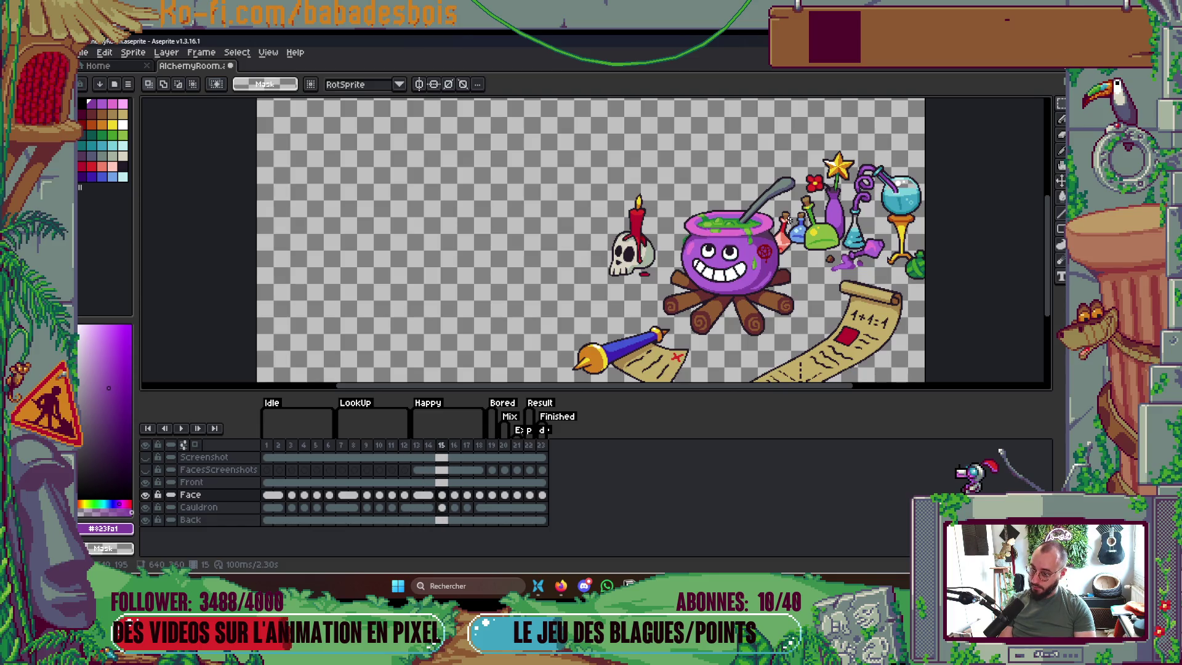
pyautogui.scroll(2, 649, 280)
pyautogui.scroll(2, 649, 280)
pyautogui.press('b')
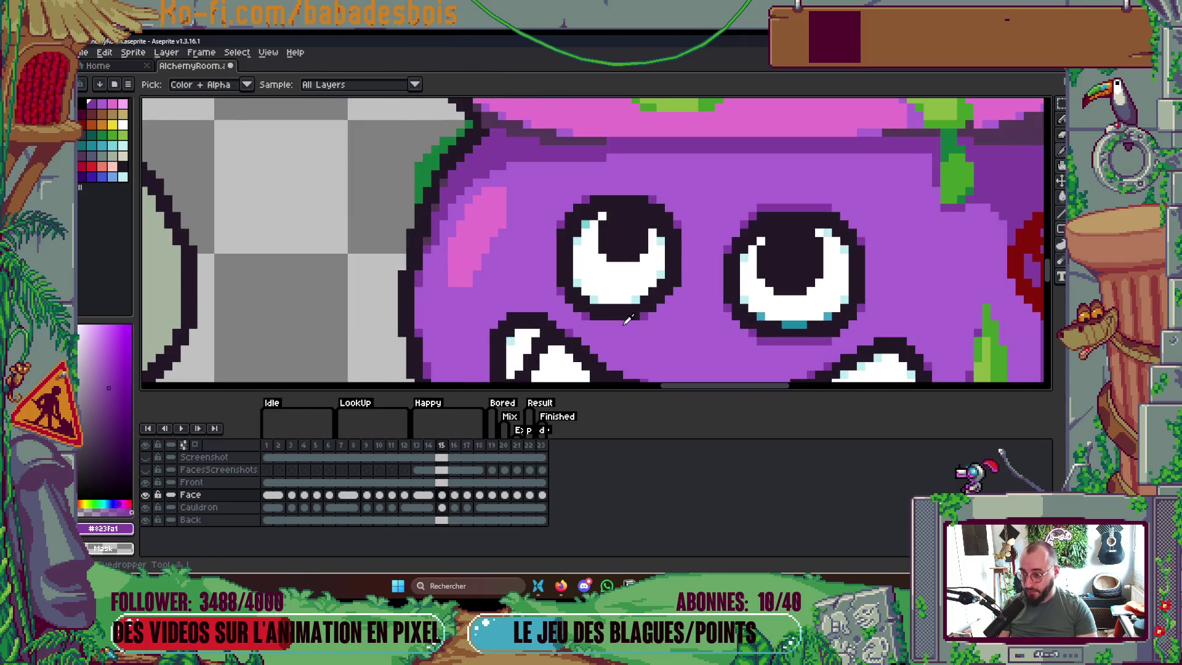
pyautogui.keyDown('alt'); pyautogui.click(599, 307); pyautogui.keyUp('alt')
pyautogui.moveTo(592, 302); pyautogui.dragTo(650, 300)
pyautogui.press('alt')
pyautogui.keyDown('alt'); pyautogui.click(779, 316); pyautogui.keyUp('alt')
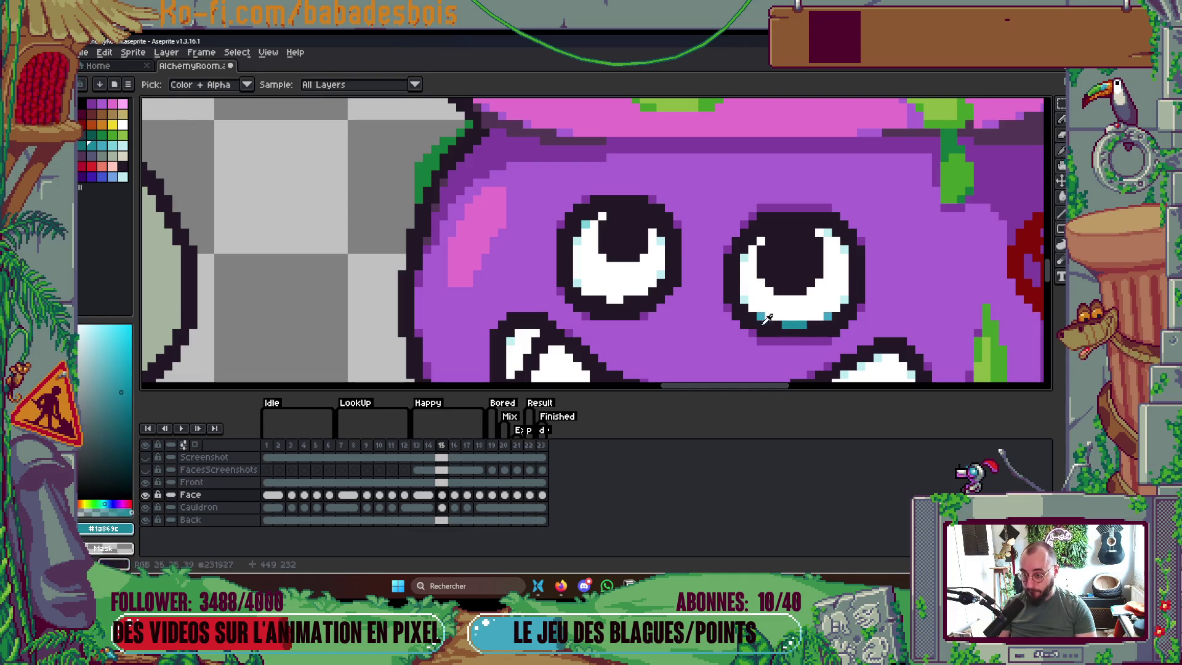
pyautogui.click(619, 300)
pyautogui.click(610, 299)
pyautogui.press('alt')
pyautogui.keyDown('alt'); pyautogui.click(600, 316); pyautogui.keyUp('alt')
pyautogui.moveTo(593, 315); pyautogui.dragTo(631, 314)
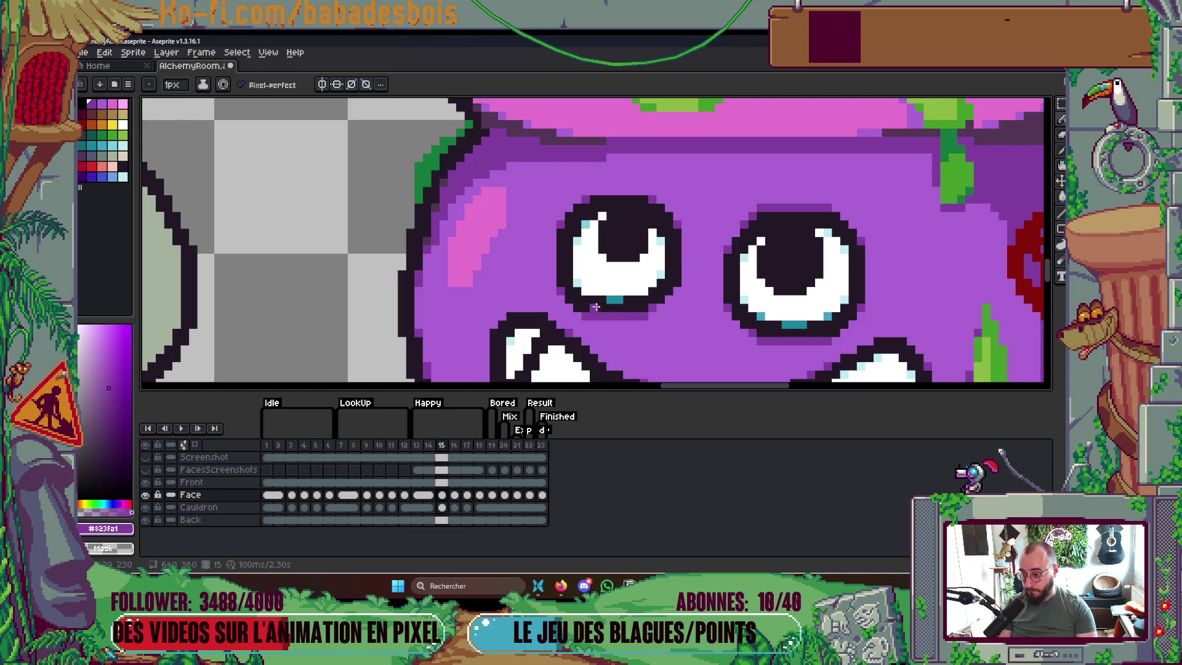
pyautogui.scroll(1, 629, 273)
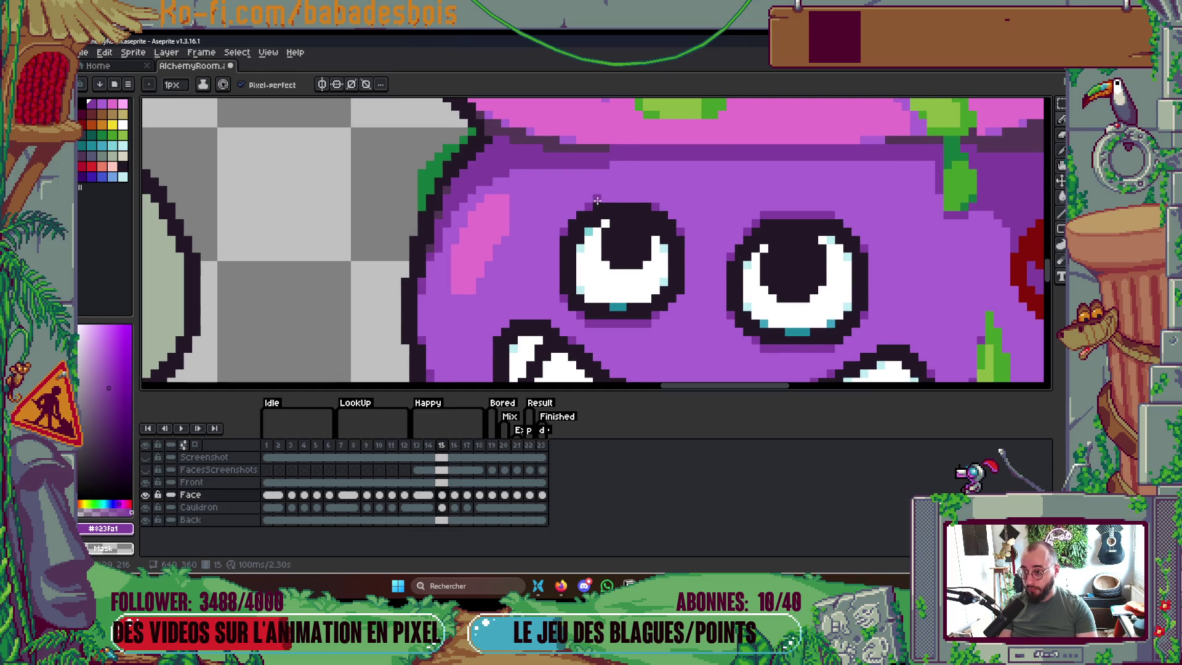
pyautogui.scroll(-2, 785, 215)
pyautogui.press('Return')
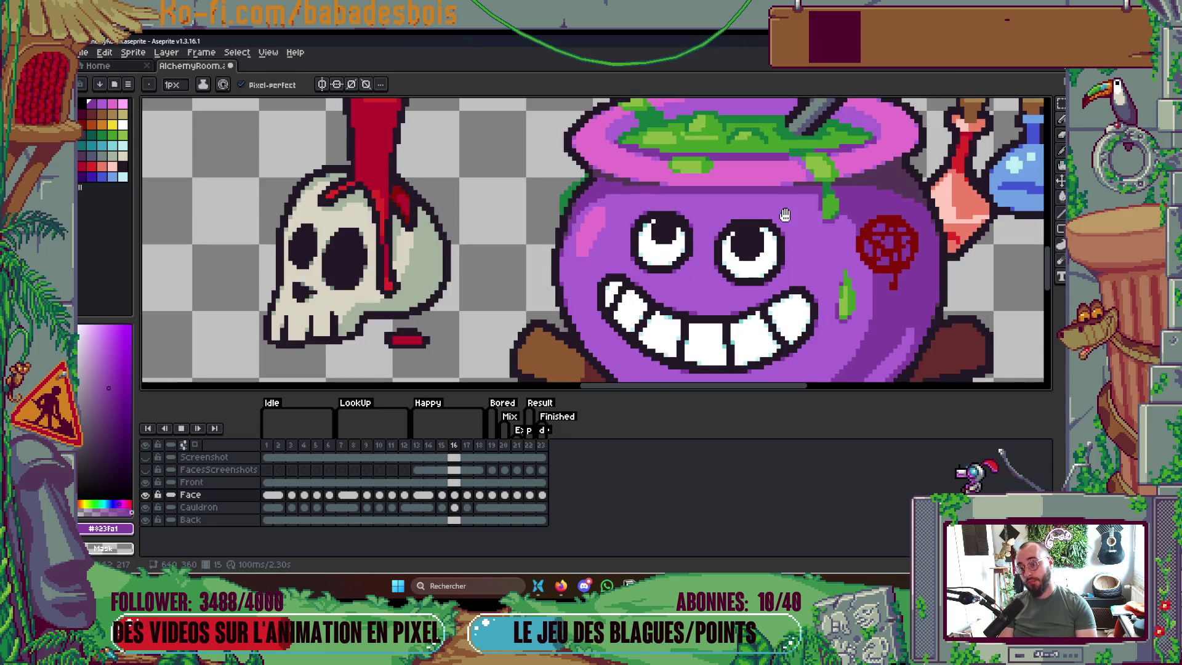
pyautogui.scroll(-4, 797, 214)
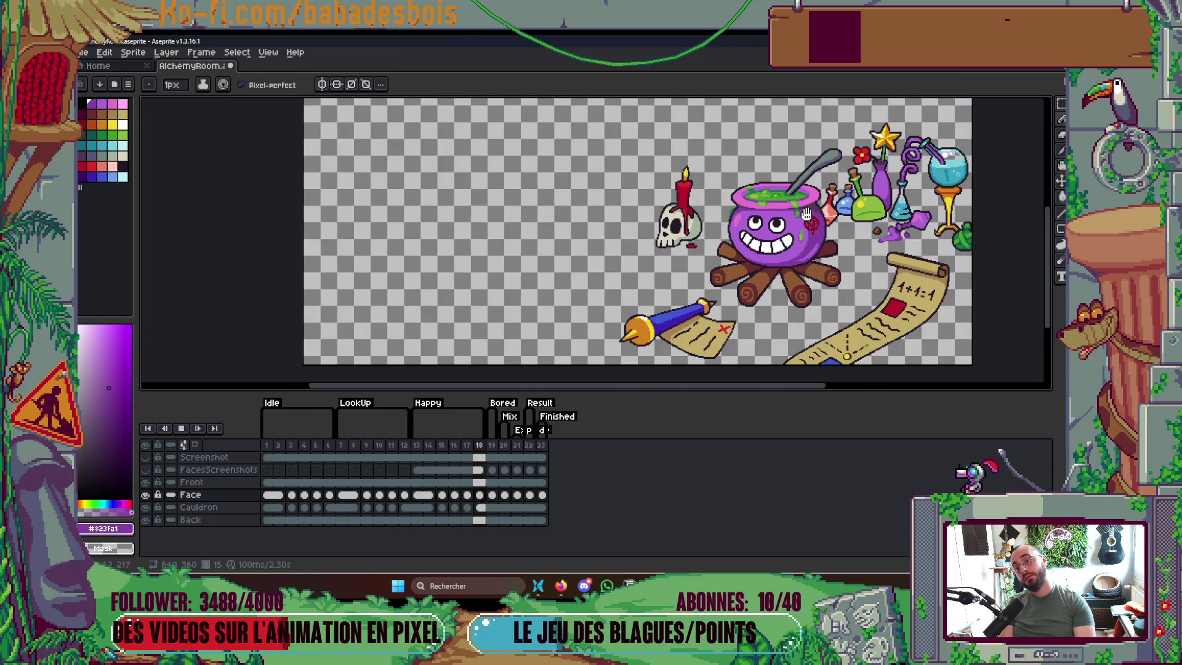
pyautogui.press('Return')
pyautogui.scroll(6, 686, 221)
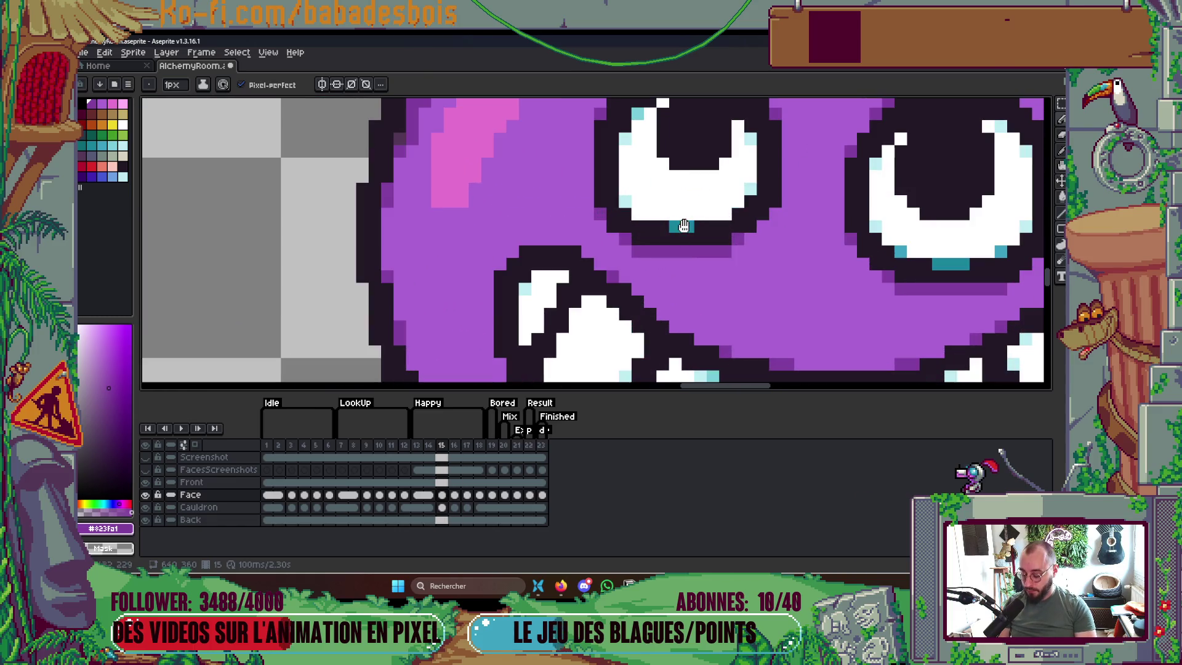
pyautogui.keyDown('alt'); pyautogui.click(683, 226); pyautogui.keyUp('alt')
pyautogui.click(664, 225)
pyautogui.scroll(3, 730, 217)
pyautogui.press('alt')
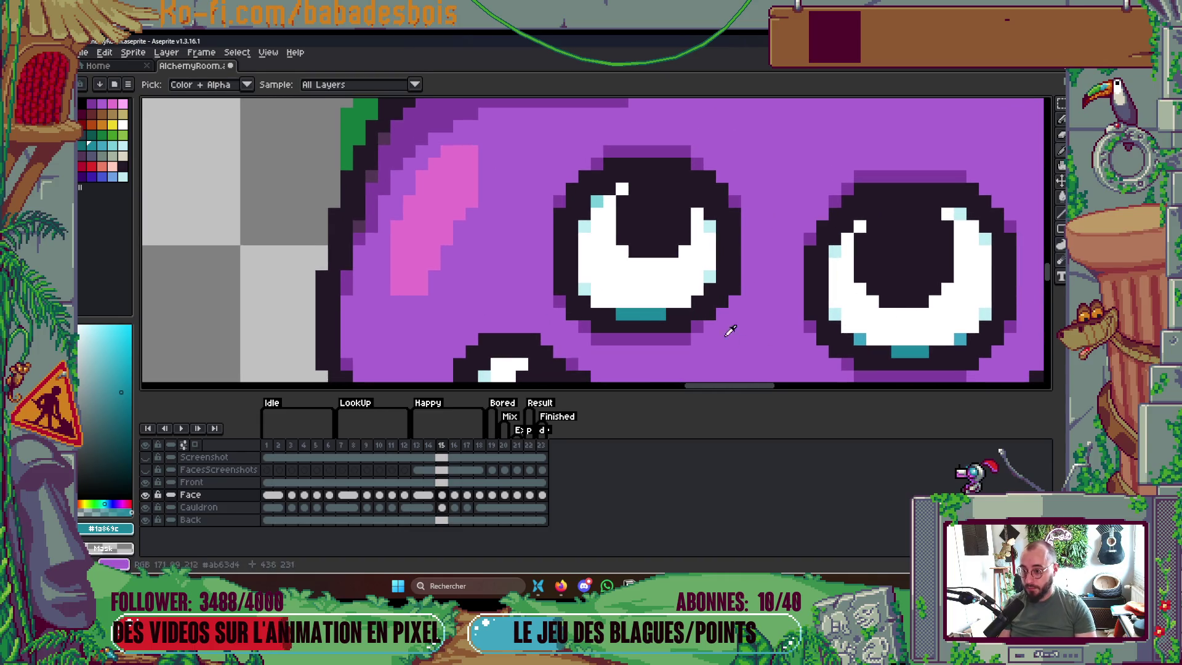
pyautogui.keyDown('alt'); pyautogui.click(601, 204); pyautogui.keyUp('alt')
pyautogui.press('Left')
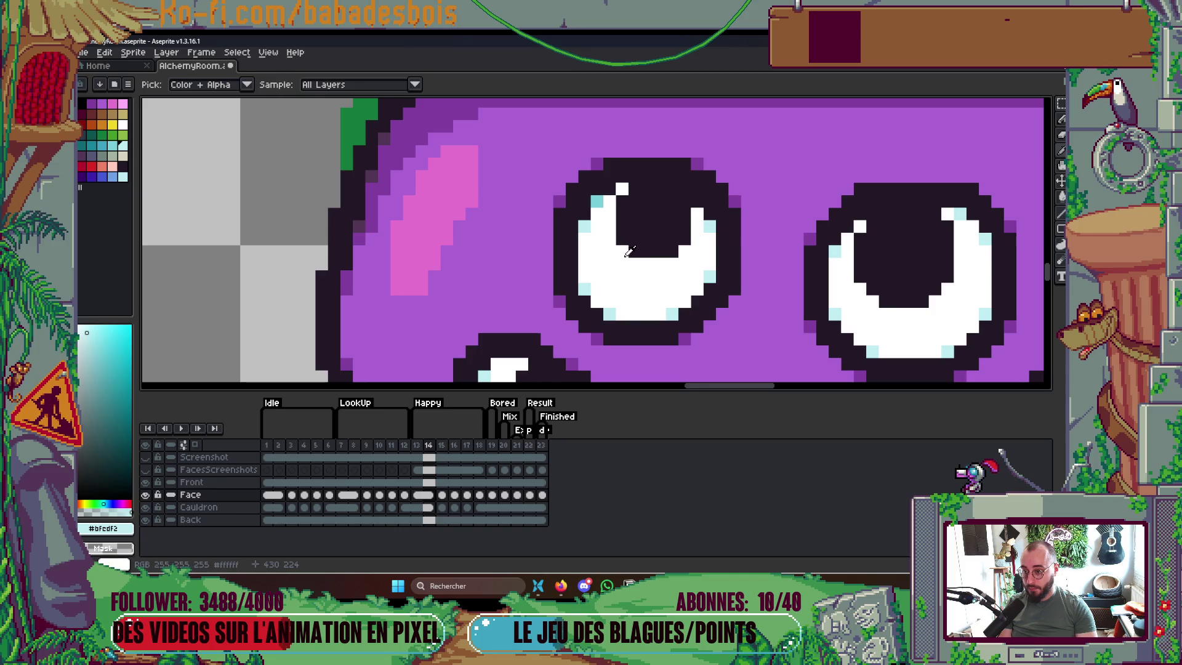
pyautogui.press('Right')
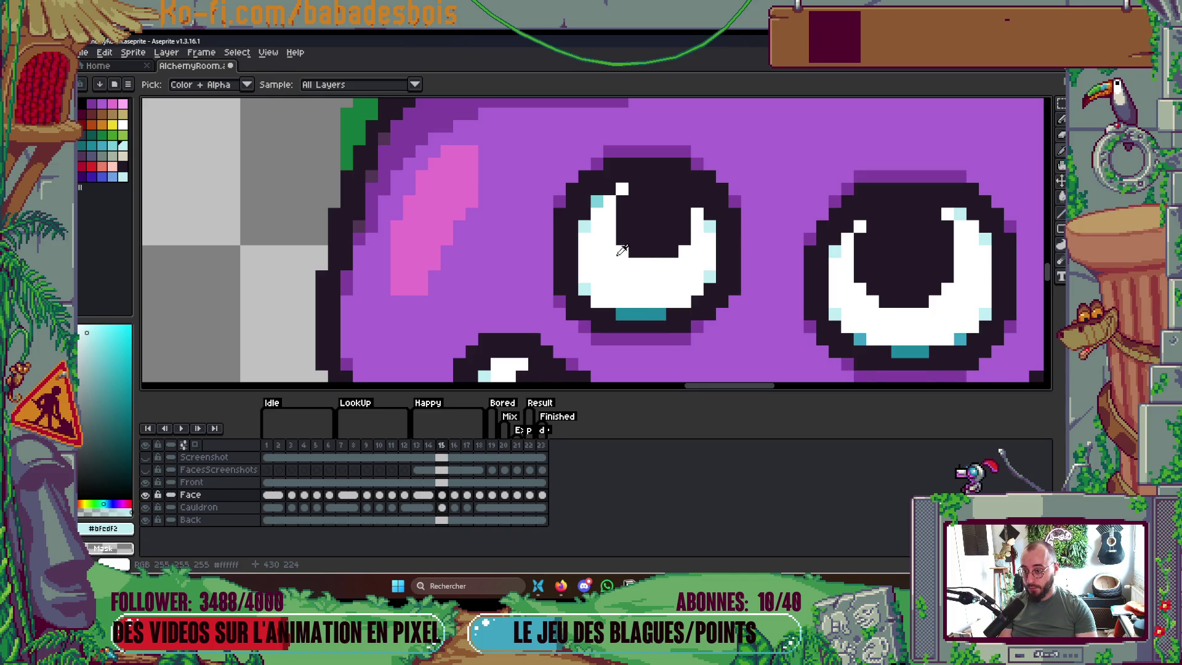
pyautogui.click(623, 251)
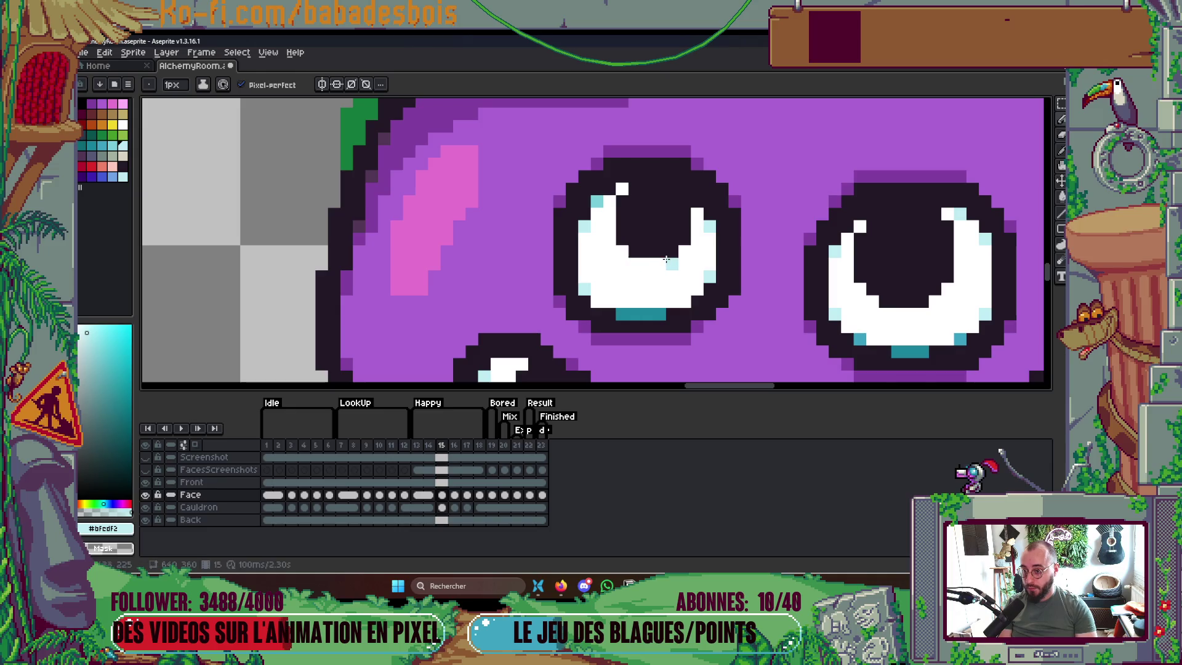
pyautogui.press('Right')
pyautogui.moveTo(632, 250); pyautogui.dragTo(677, 252)
pyautogui.click(683, 238)
pyautogui.click(855, 275)
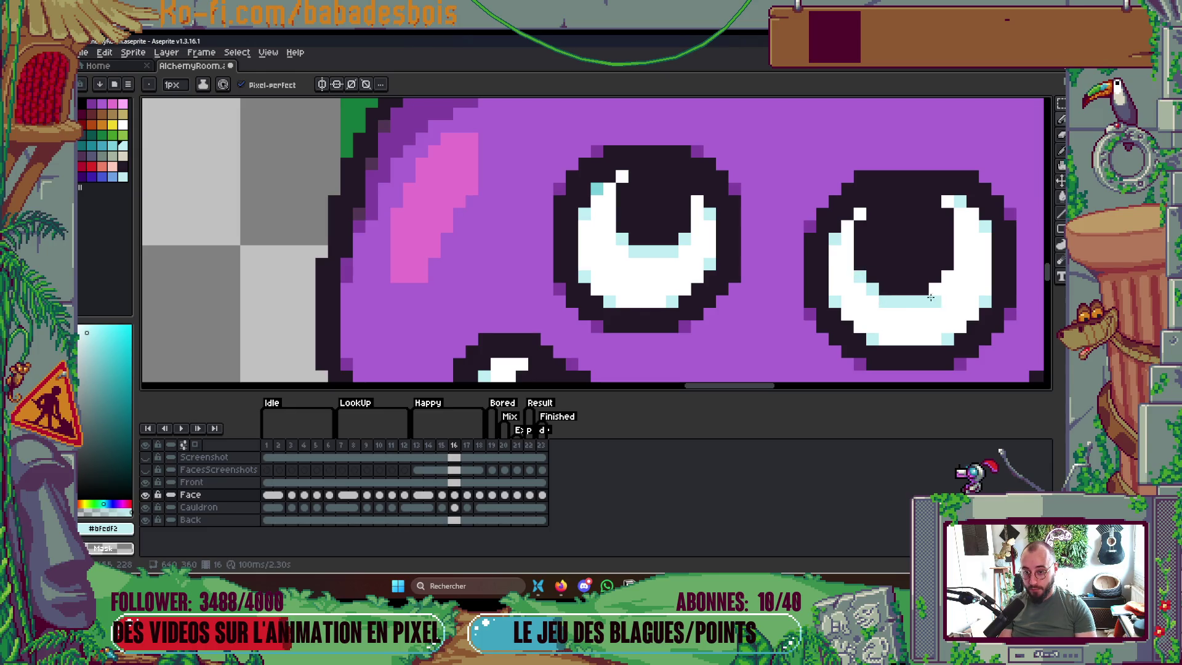
pyautogui.scroll(-2, 948, 271)
pyautogui.scroll(-2, 979, 244)
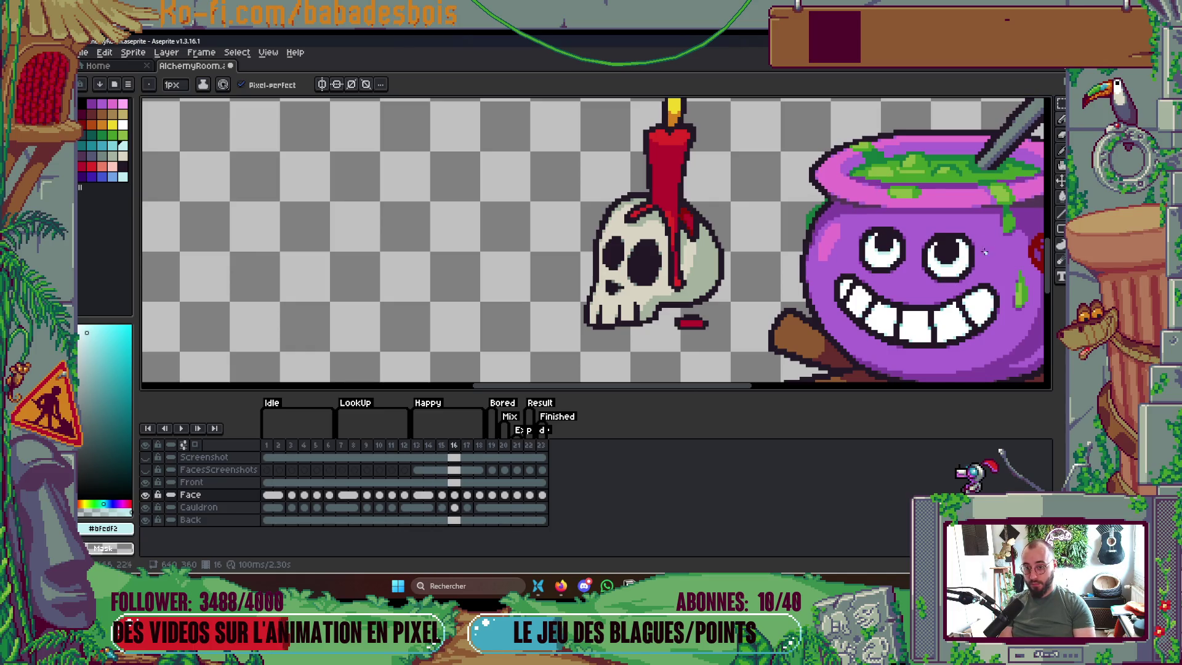
pyautogui.scroll(2, 816, 245)
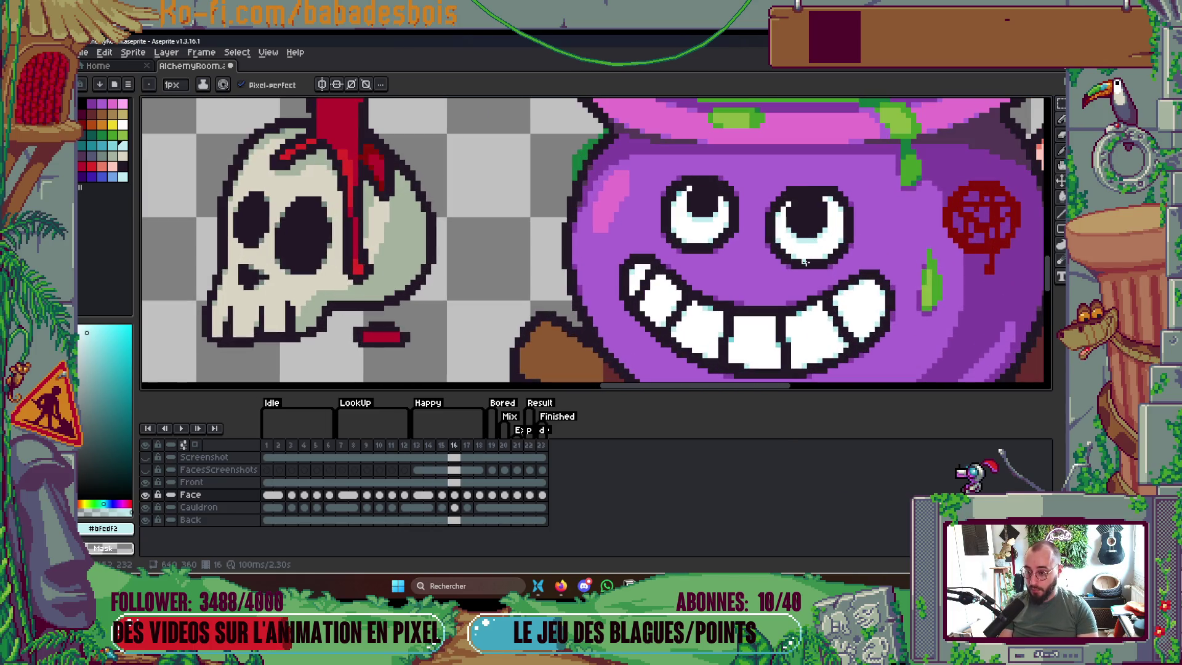
pyautogui.press('Right')
pyautogui.scroll(1, 767, 220)
pyautogui.press('Left')
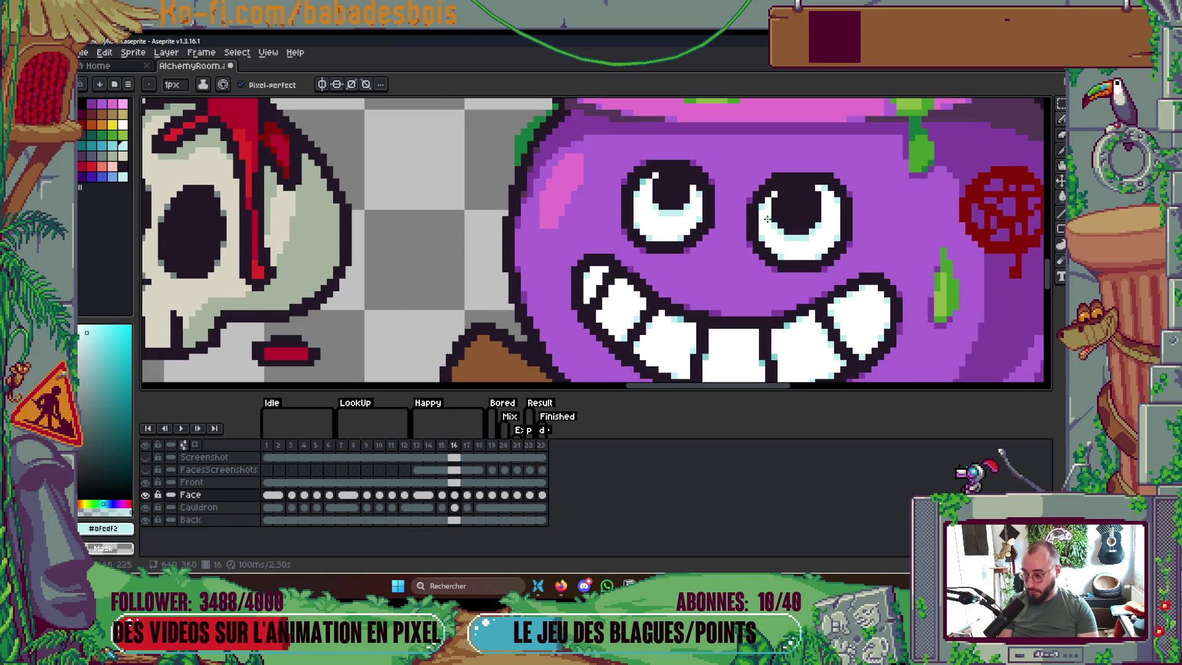
pyautogui.scroll(1, 767, 220)
pyautogui.press('m')
# Select around the right eye, cancel its squish transform, then select and deselect the left eye
pyautogui.moveTo(727, 168); pyautogui.dragTo(874, 297)
pyautogui.press('Escape')
pyautogui.hotkey('ctrl', 'd')
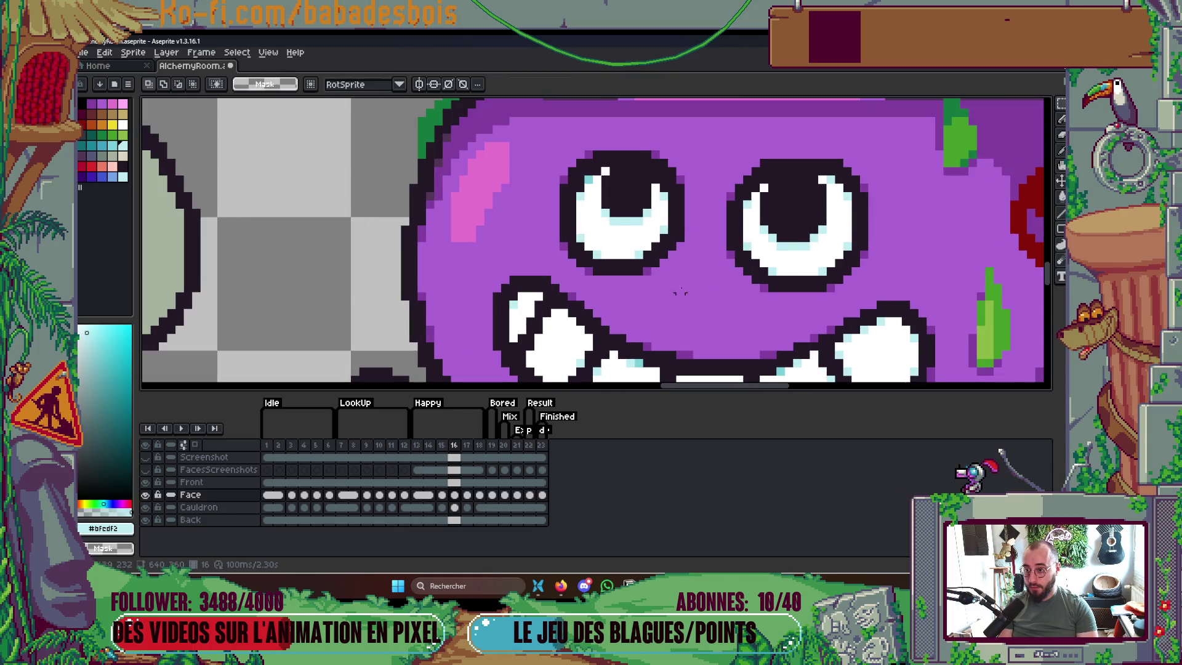
pyautogui.moveTo(563, 154)
pyautogui.mouseDown()
pyautogui.moveTo(659, 263)
pyautogui.moveTo(680, 271)
pyautogui.mouseUp()
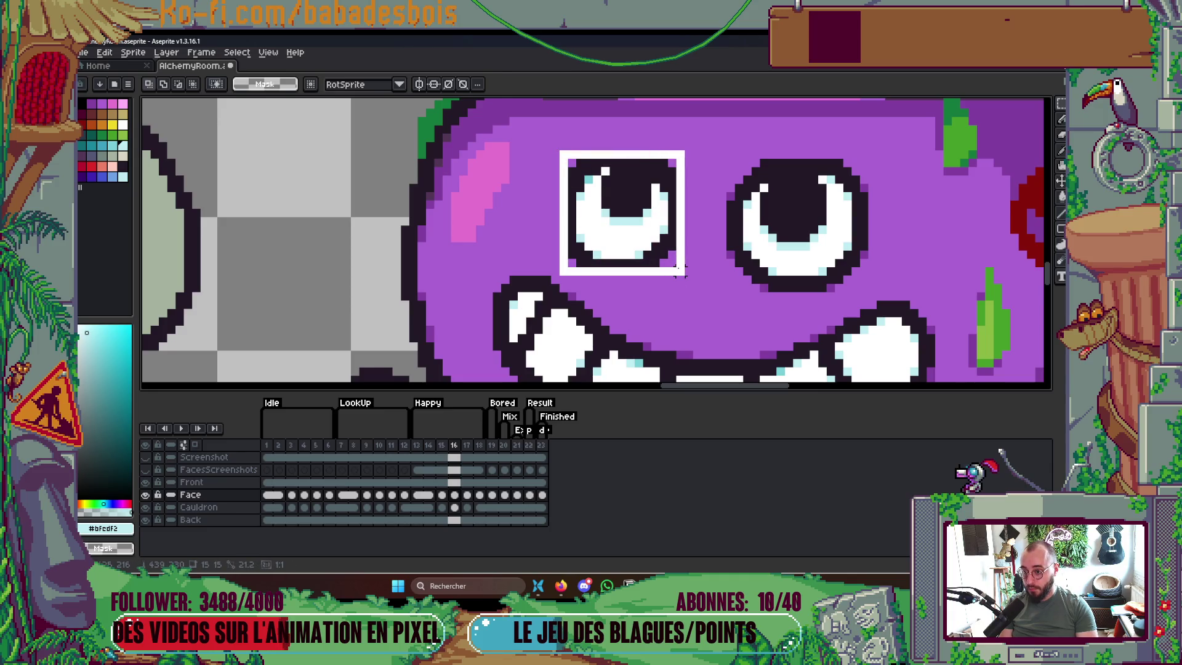
pyautogui.hotkey('ctrl', 'd')
# Compare the eyes across frames 15–18, briefly selecting both eyes on frame 17
pyautogui.press('Left')
pyautogui.press('Left')
pyautogui.press('Right')
pyautogui.press('Right')
pyautogui.press('Left')
pyautogui.press('Left')
pyautogui.press('Left')
pyautogui.press('Right')
pyautogui.press('Right')
pyautogui.press('Right')
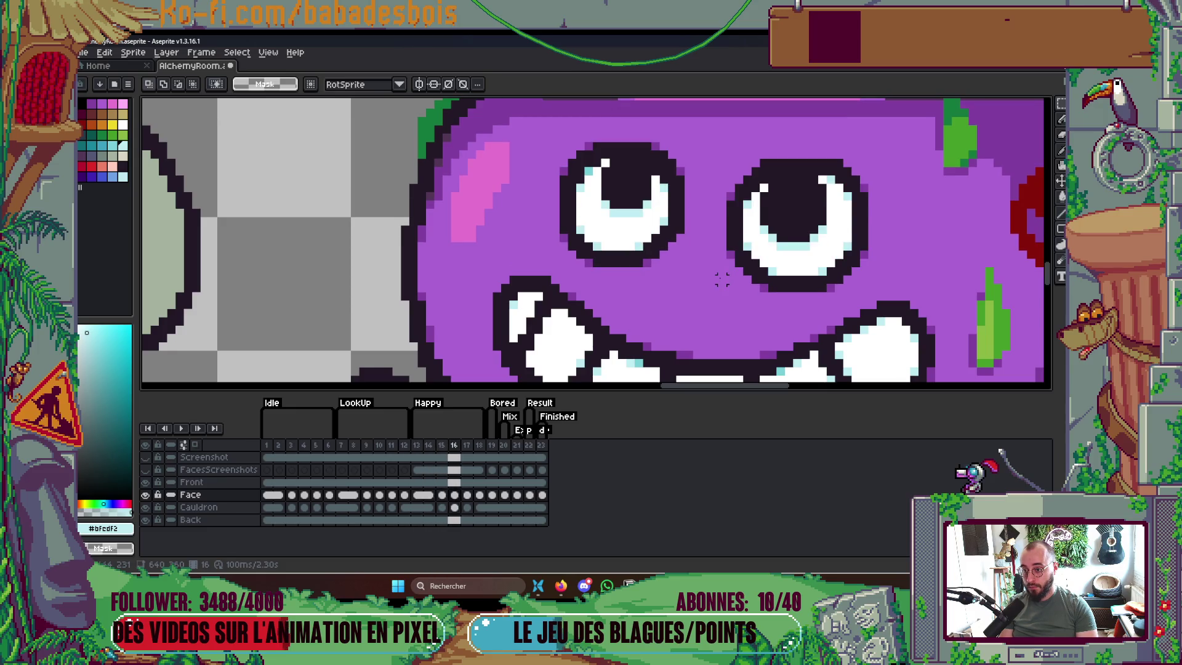
pyautogui.press('Right')
pyautogui.moveTo(557, 157)
pyautogui.mouseDown()
pyautogui.moveTo(738, 264)
pyautogui.moveTo(870, 268)
pyautogui.moveTo(838, 294)
pyautogui.moveTo(850, 307)
pyautogui.mouseUp()
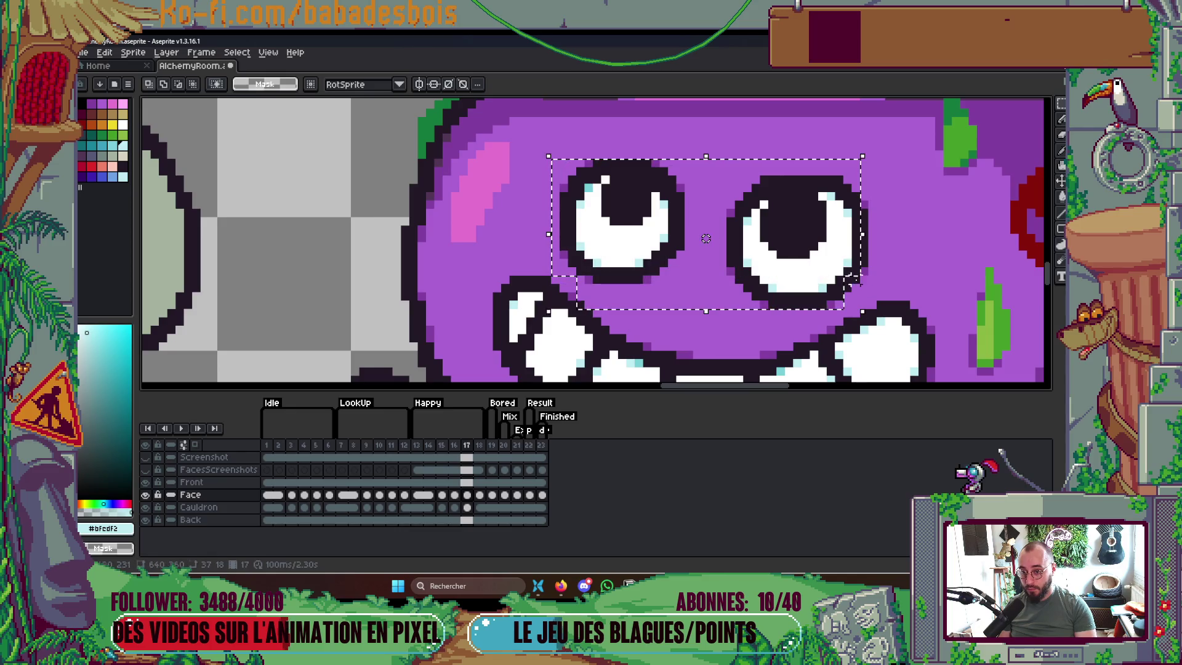
pyautogui.hotkey('ctrl', 'd')
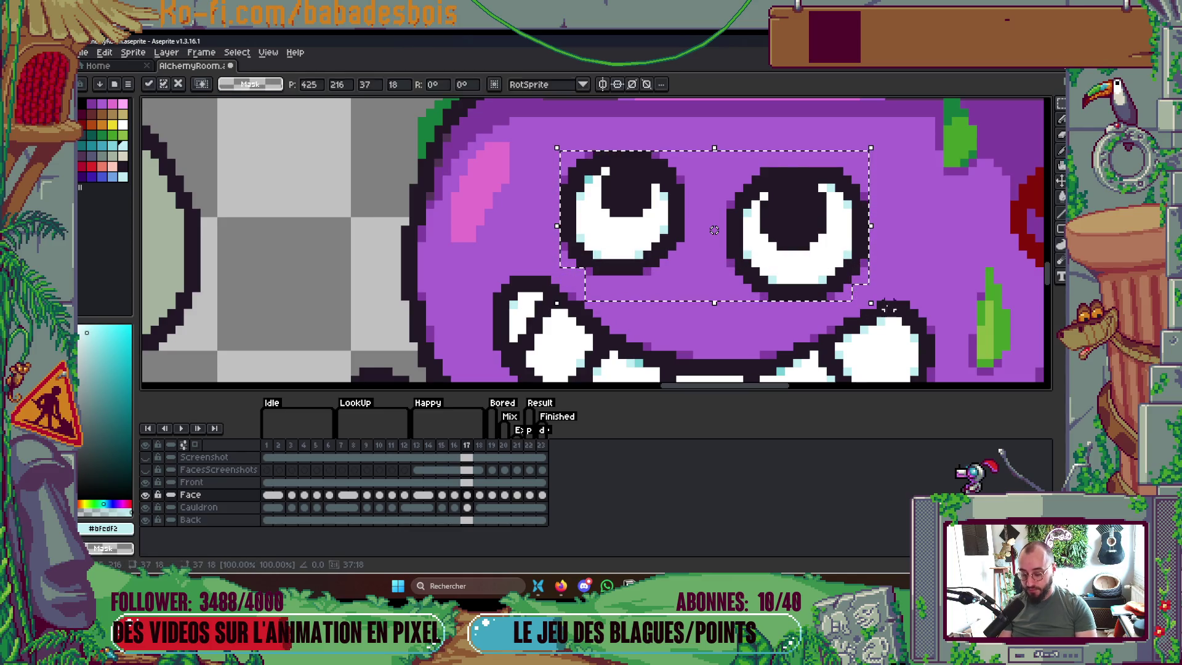
pyautogui.press('.')
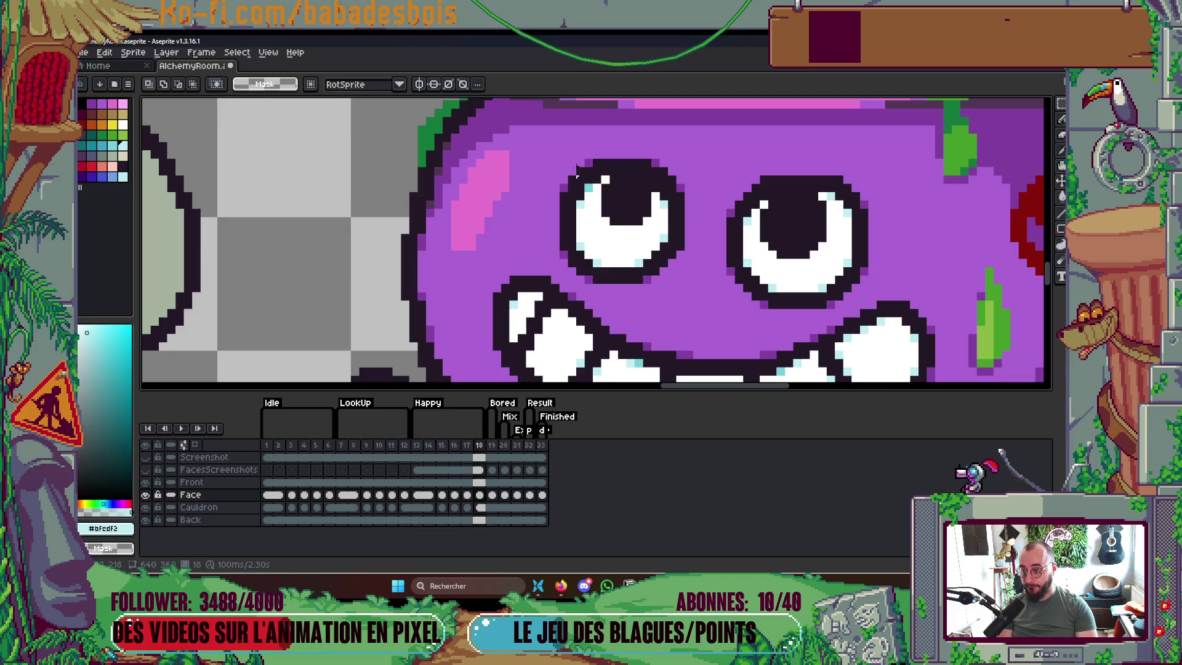
# Flip between frames 11 and 12, jump to frame 5, zoom out and play the animation
pyautogui.click(411, 456)
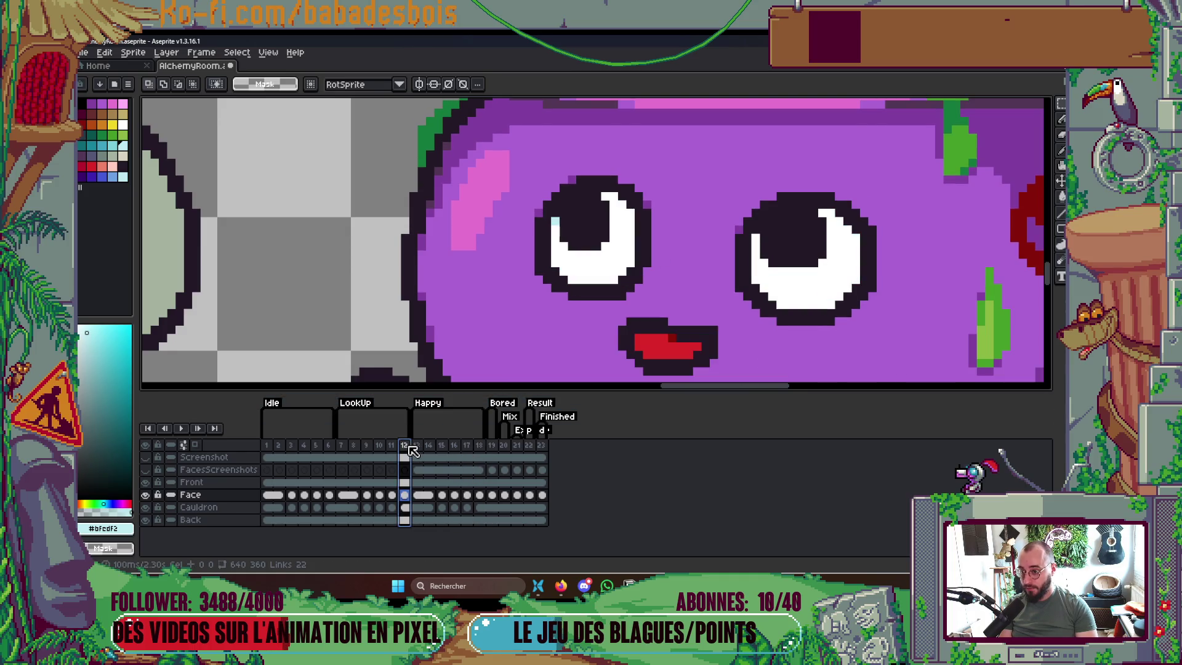
pyautogui.press(',')
pyautogui.press('.')
pyautogui.press(',')
pyautogui.press('.')
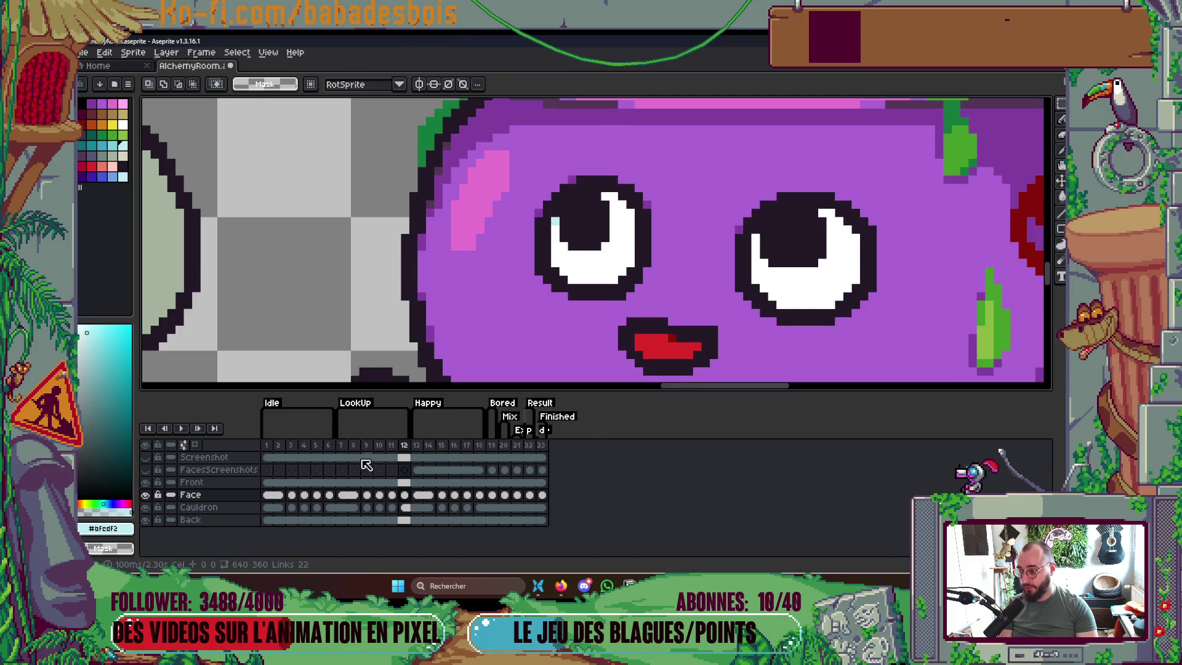
pyautogui.click(317, 445)
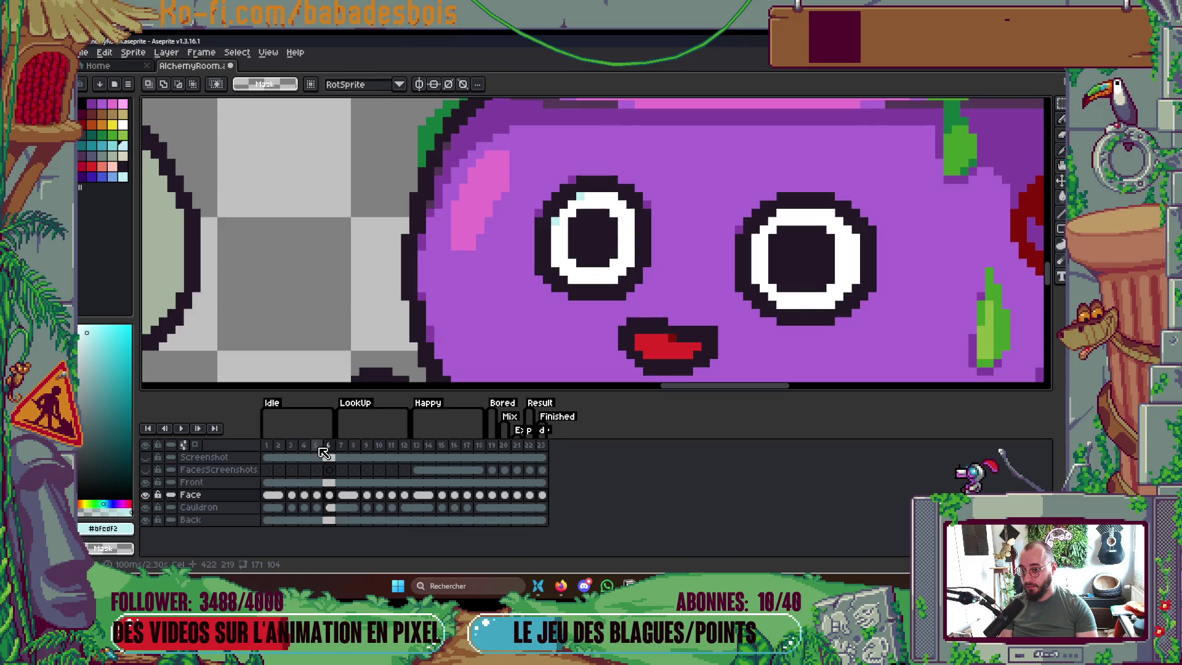
pyautogui.press('-')
pyautogui.press('-')
pyautogui.press('Return')
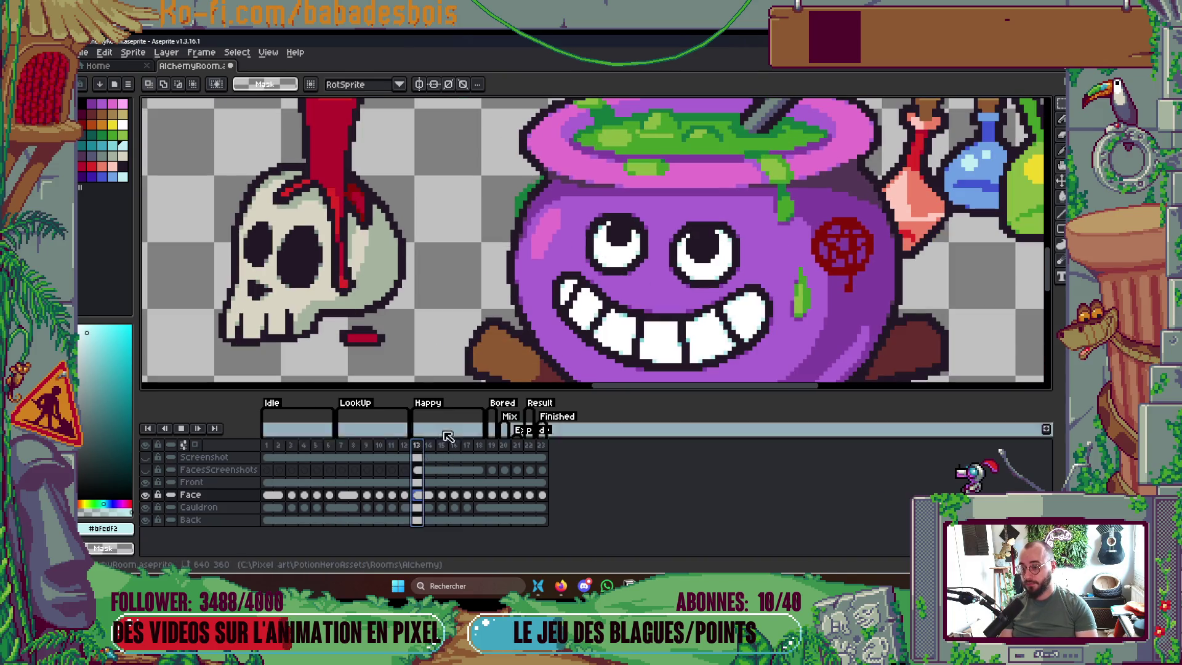
# Stop the animation playback
pyautogui.scroll(-2, 662, 246)
pyautogui.scroll(-3, 728, 272)
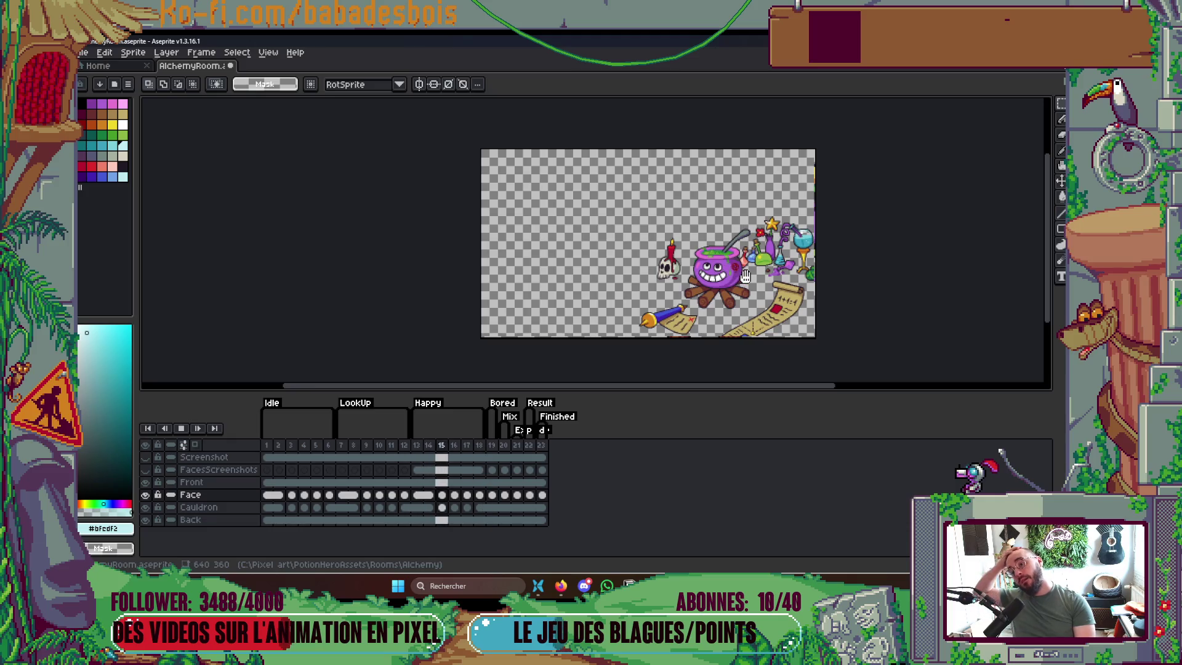
pyautogui.scroll(2, 745, 278)
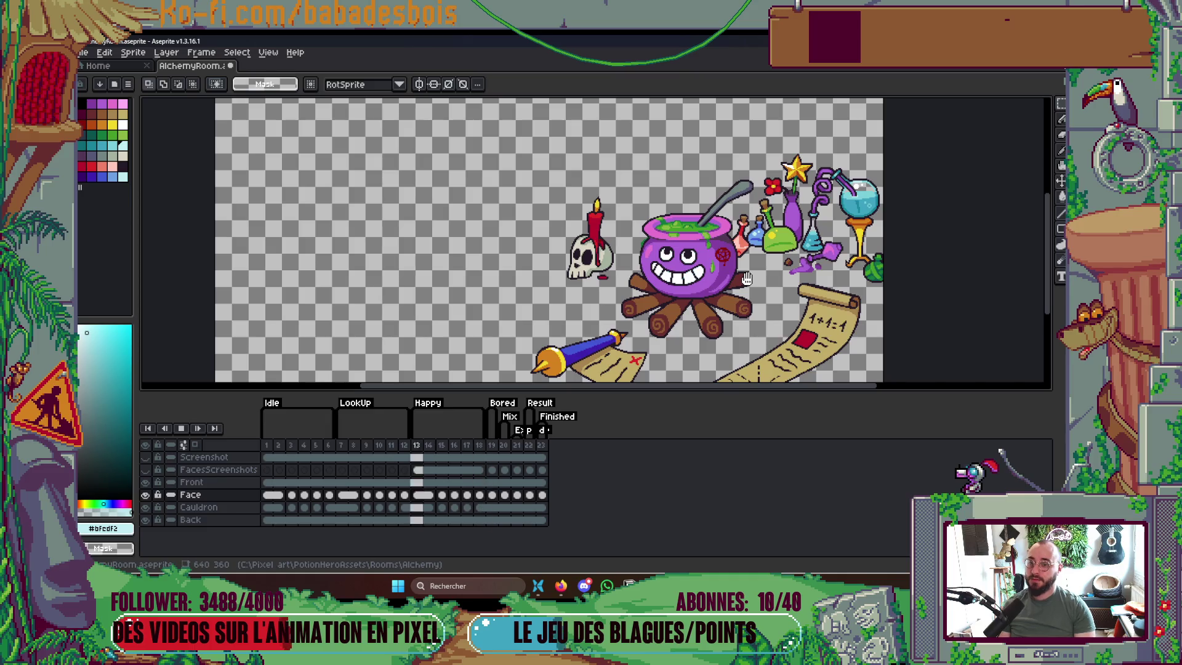
pyautogui.press('Return')
# Step back and forth through frames 15–17 to compare the cauldron's shaded eyes, zooming in
pyautogui.press('Left')
pyautogui.press('Left')
pyautogui.press('Left')
pyautogui.press('Right')
pyautogui.press('Right')
pyautogui.press('Right')
pyautogui.press('Right')
pyautogui.press('Right')
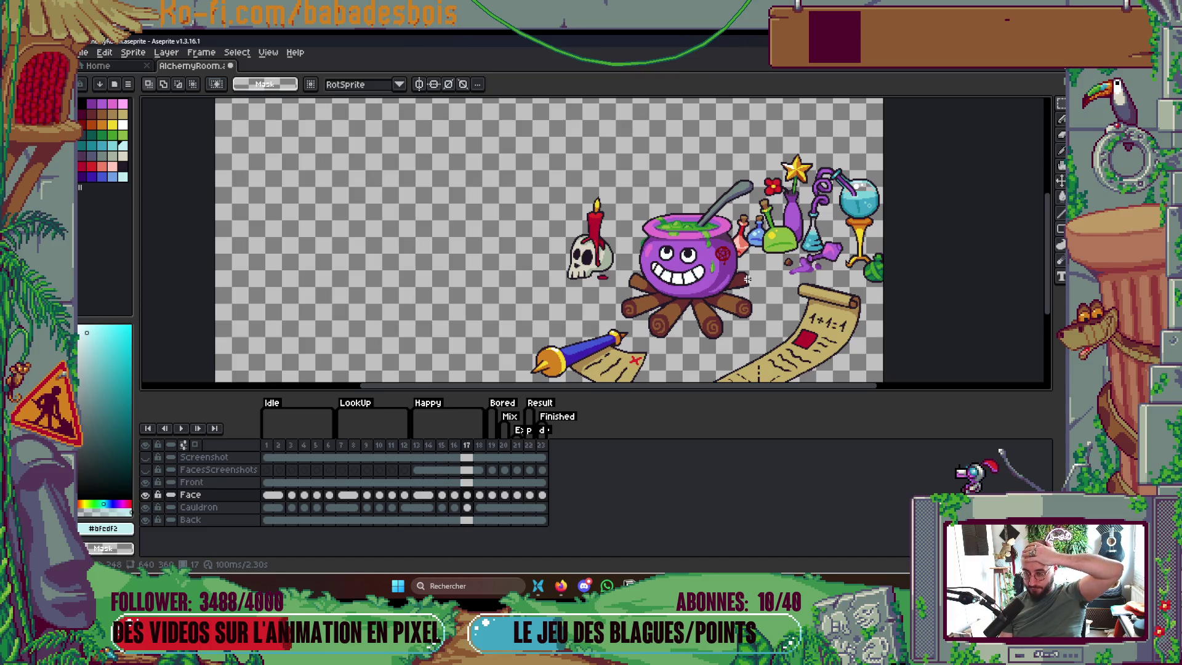
pyautogui.press('Right')
pyautogui.press('Right')
pyautogui.press('Right')
pyautogui.press('Left')
pyautogui.press('Left')
pyautogui.press('Left')
pyautogui.press('Left')
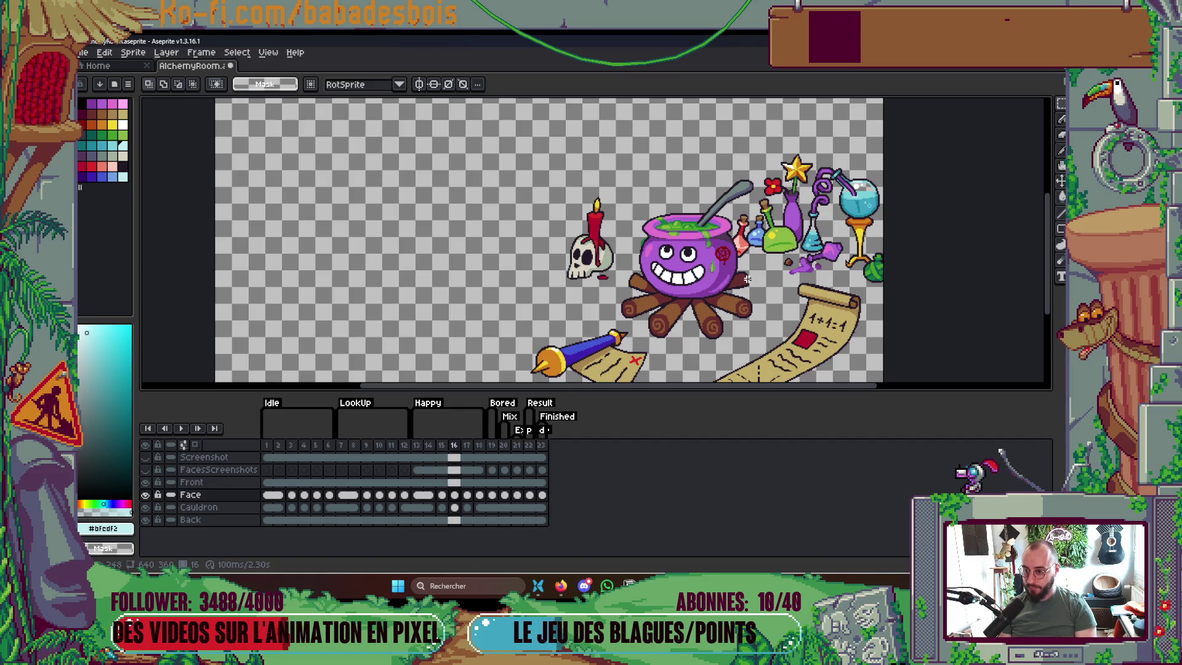
pyautogui.press('Right')
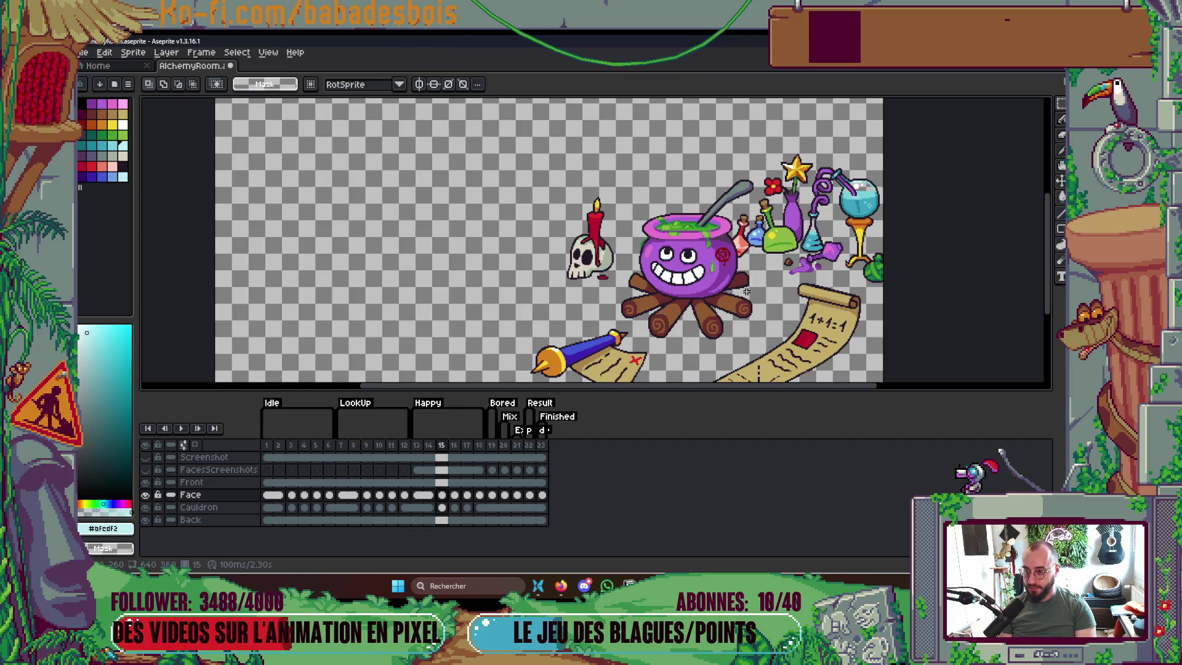
pyautogui.press('Right')
pyautogui.scroll(2, 743, 284)
pyautogui.press('Right')
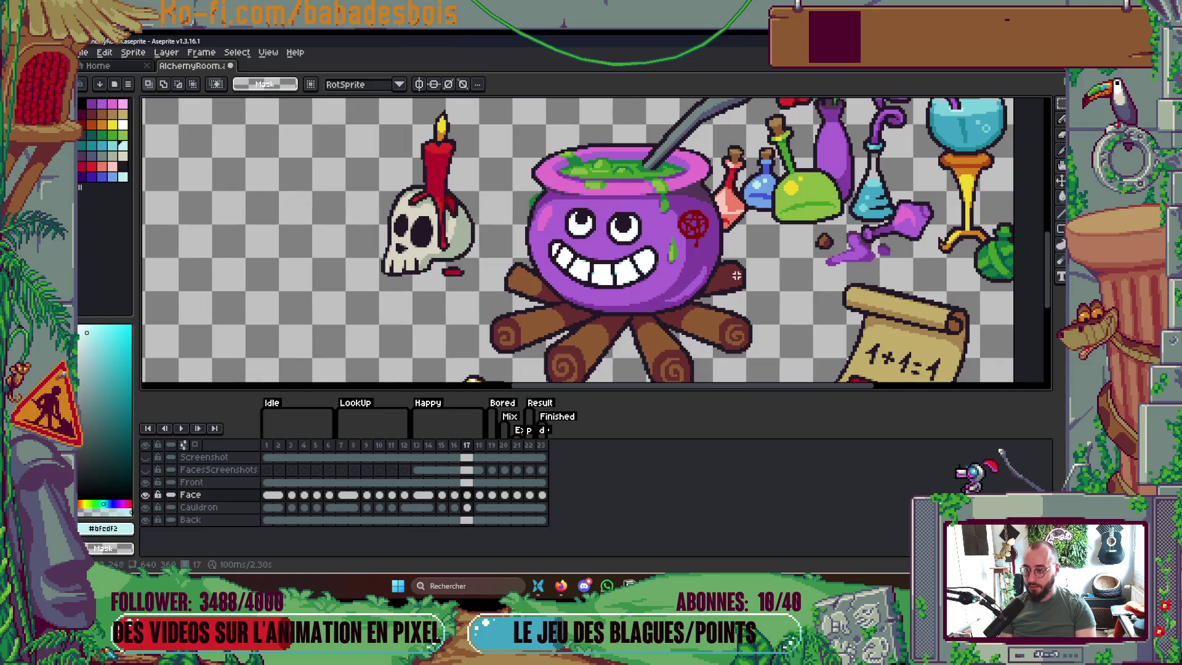
pyautogui.press('Left')
pyautogui.press('Left')
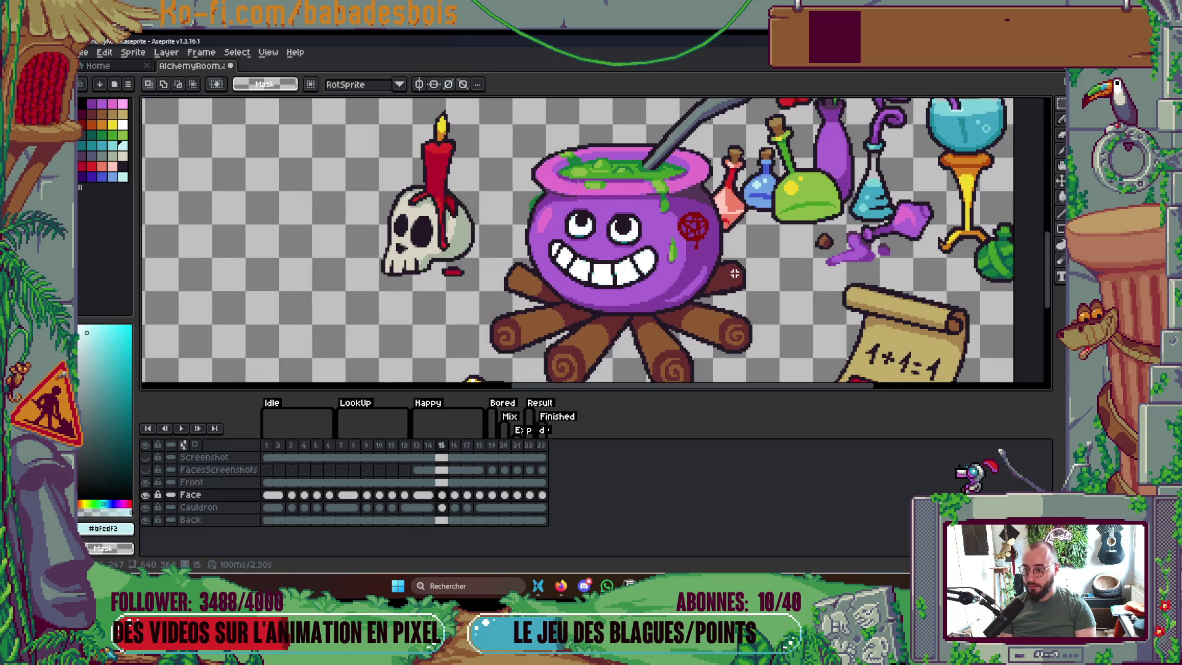
pyautogui.press('Right')
pyautogui.press('Right')
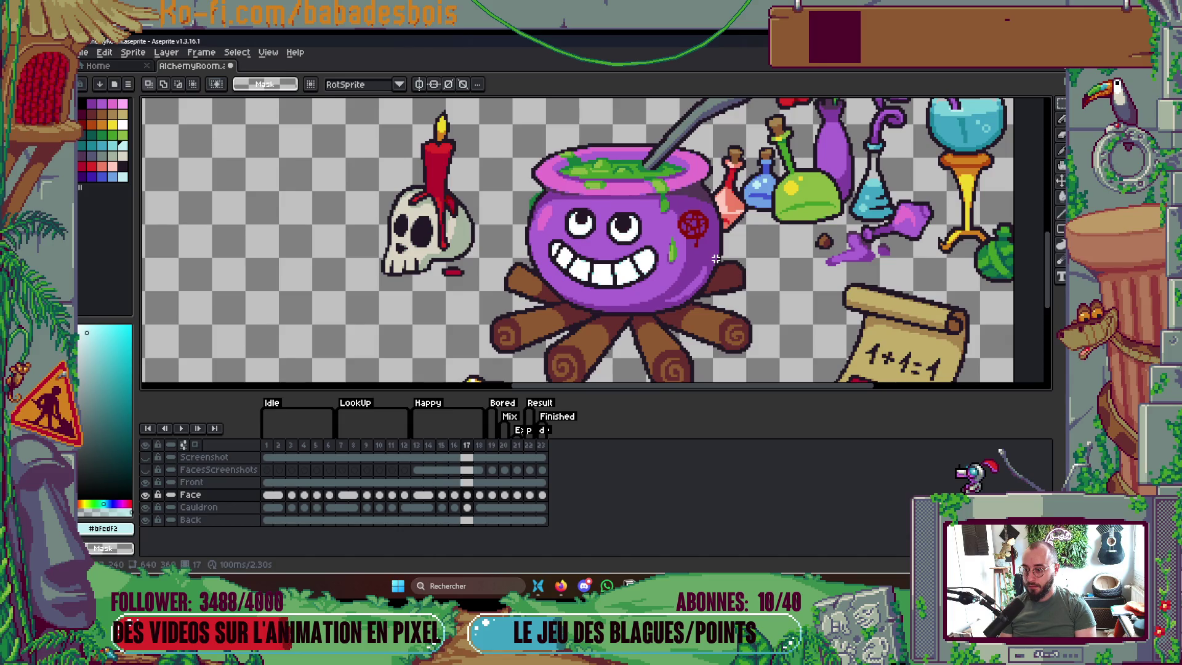
pyautogui.press('Left')
pyautogui.press('Left')
pyautogui.scroll(5, 538, 201)
# Flip back and forth through frames 15 to 18 to compare the cauldron's eyes
pyautogui.press('Right')
pyautogui.press('Right')
pyautogui.press('Left')
pyautogui.press('Left')
pyautogui.press('Right')
pyautogui.scroll(-2, 549, 190)
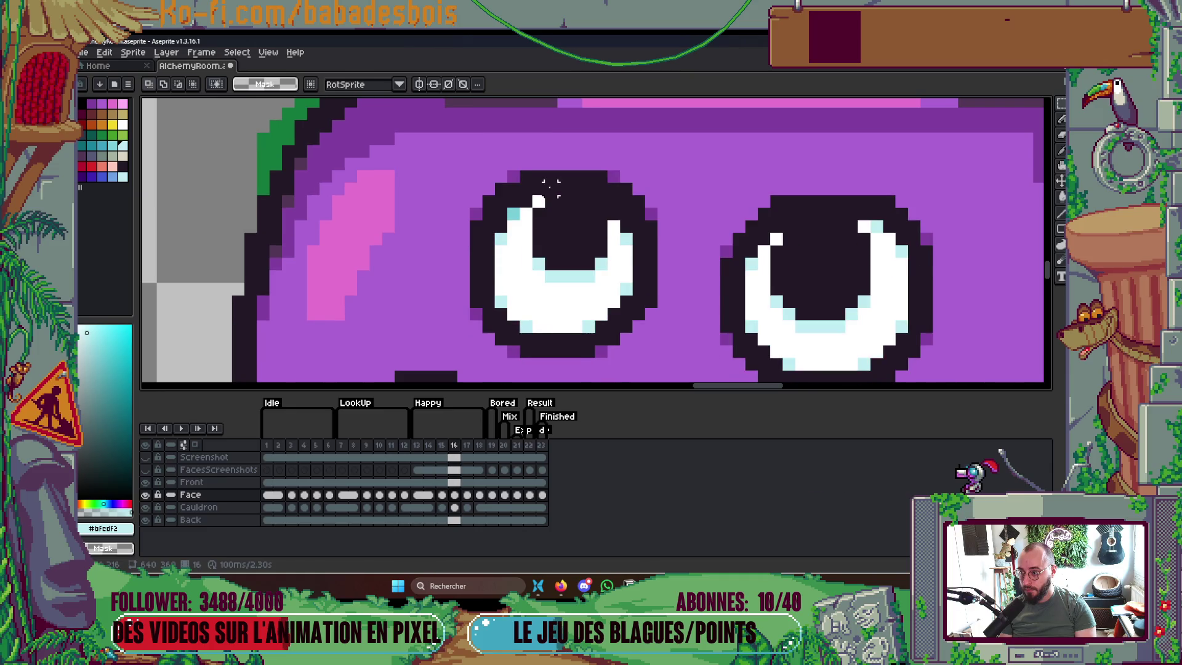
pyautogui.press('Left')
pyautogui.press('Left')
pyautogui.press('Right')
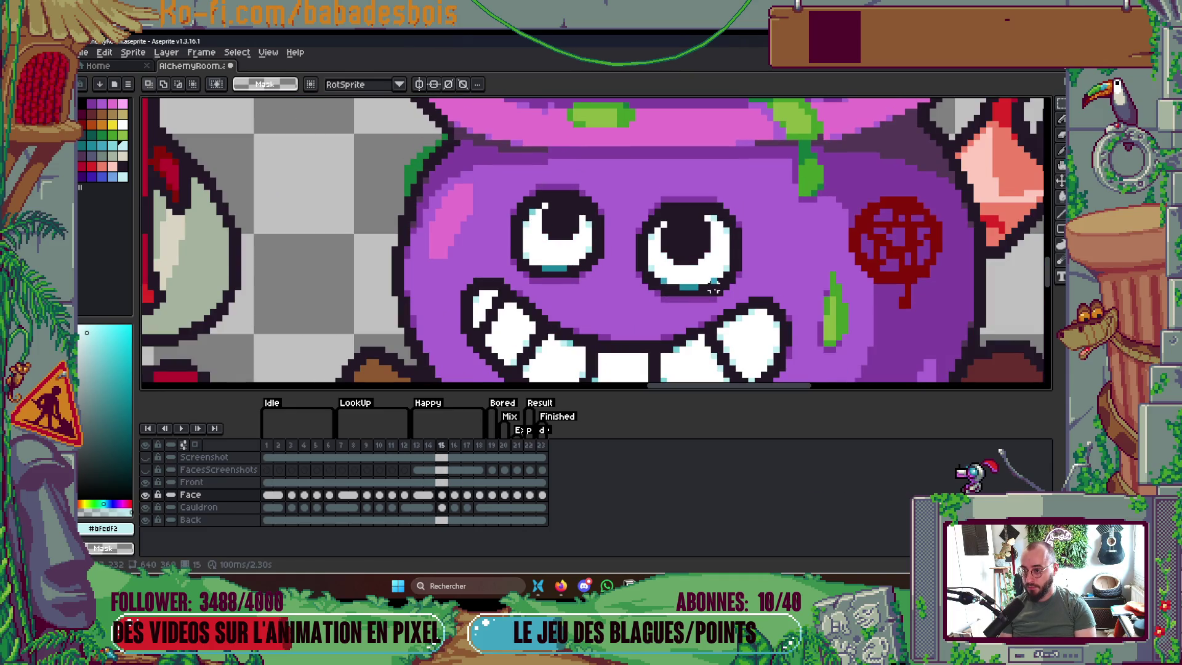
pyautogui.press('Right')
pyautogui.press('Right')
pyautogui.press('Right')
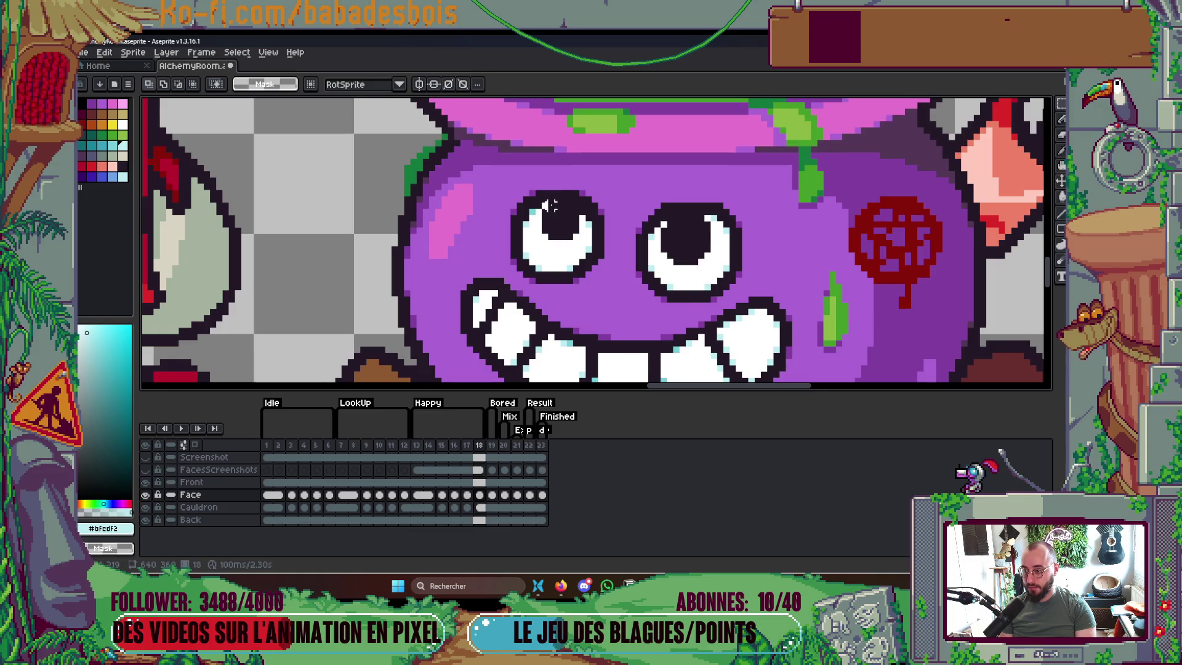
pyautogui.press('Left')
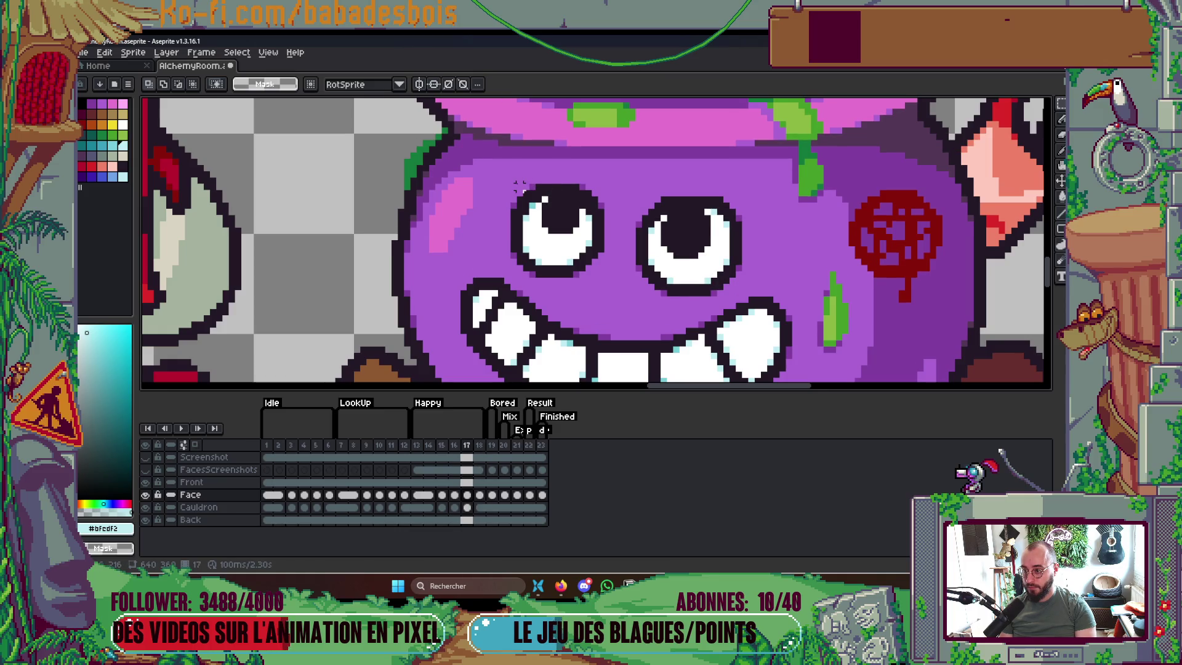
pyautogui.press('Right')
pyautogui.press('Left')
# Trial-select both eyes, deselect, then compare the face position across frames 16 to 18
pyautogui.moveTo(513, 180)
pyautogui.mouseDown()
pyautogui.moveTo(614, 277)
pyautogui.moveTo(744, 277)
pyautogui.mouseUp()
pyautogui.moveTo(624, 229); pyautogui.dragTo(744, 297)
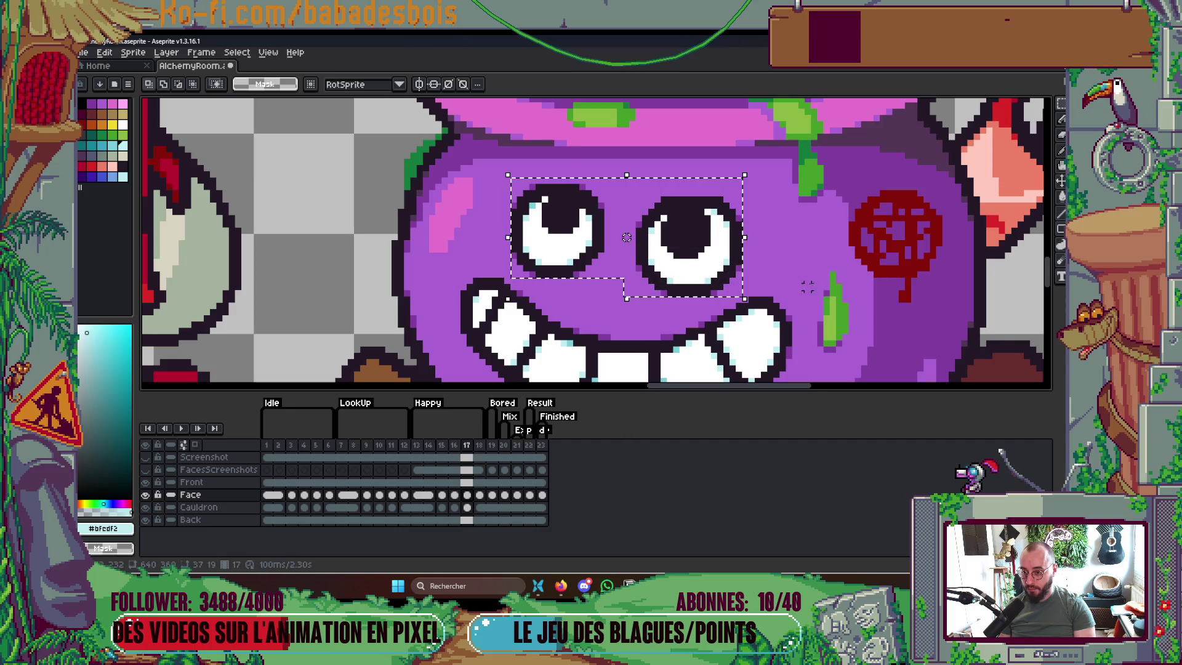
pyautogui.hotkey('ctrl', 'd')
pyautogui.press('Left')
pyautogui.press('Right')
pyautogui.press('Left')
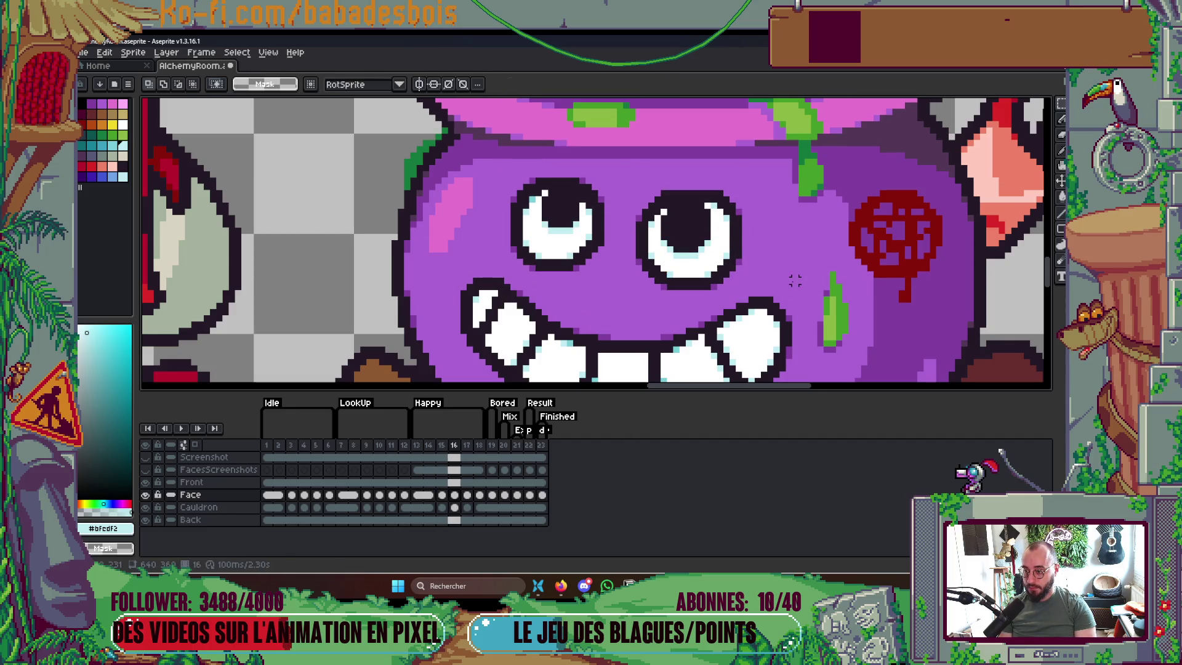
pyautogui.press('Right')
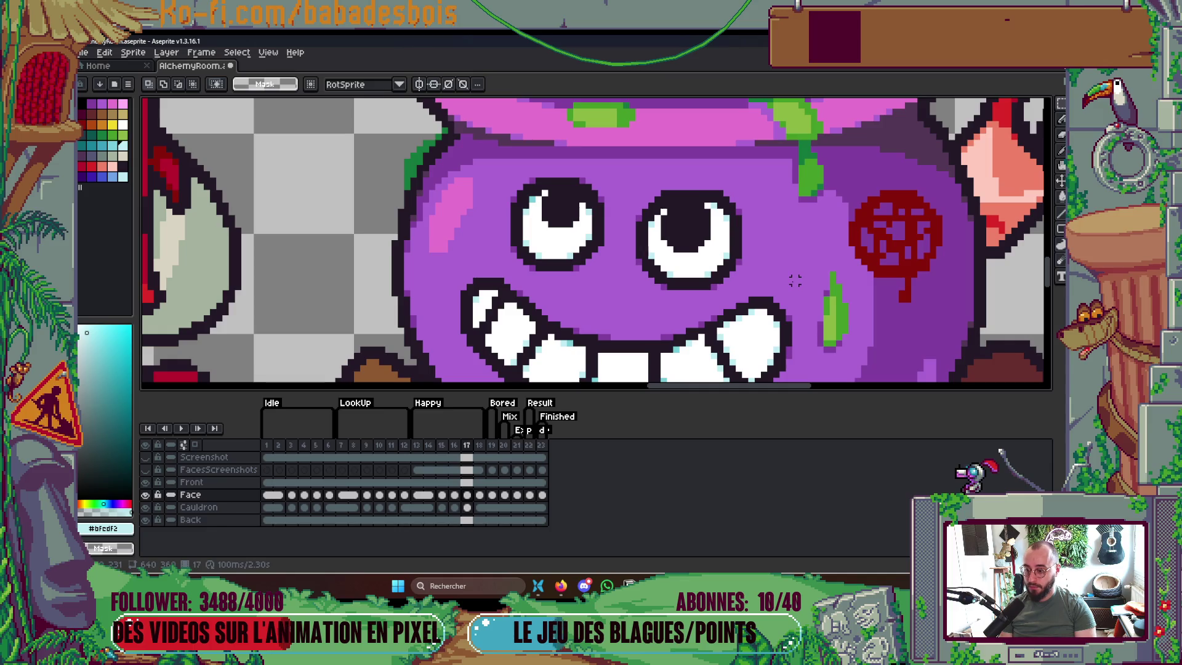
pyautogui.press('Right')
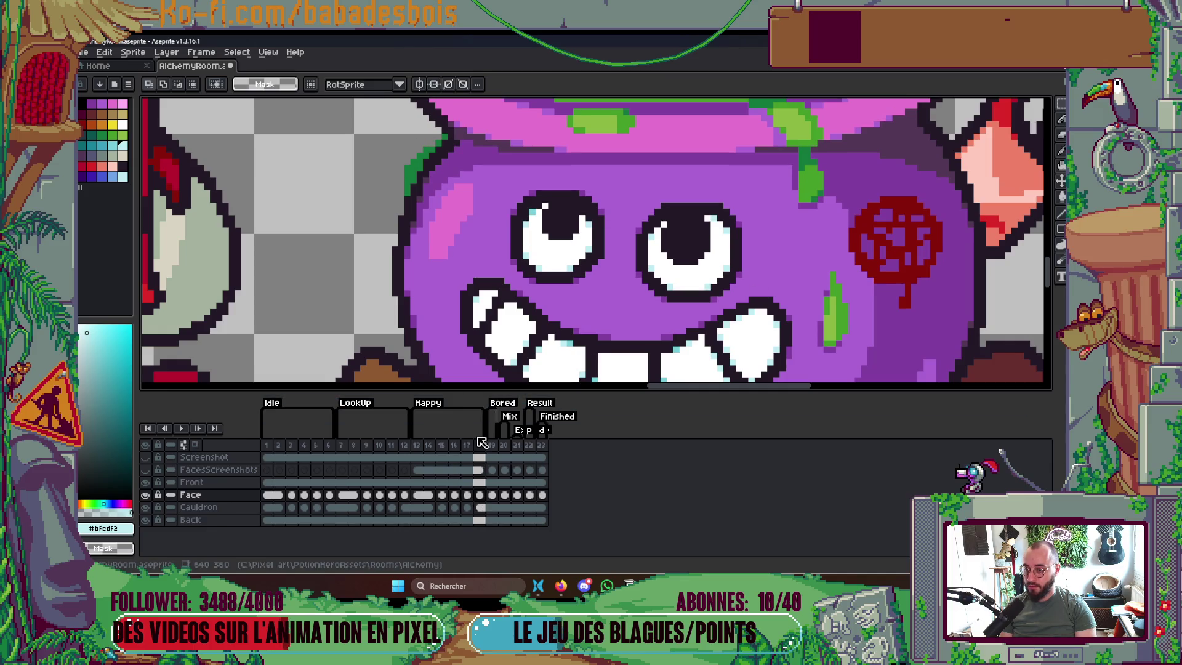
pyautogui.scroll(1, 556, 184)
pyautogui.press('Left')
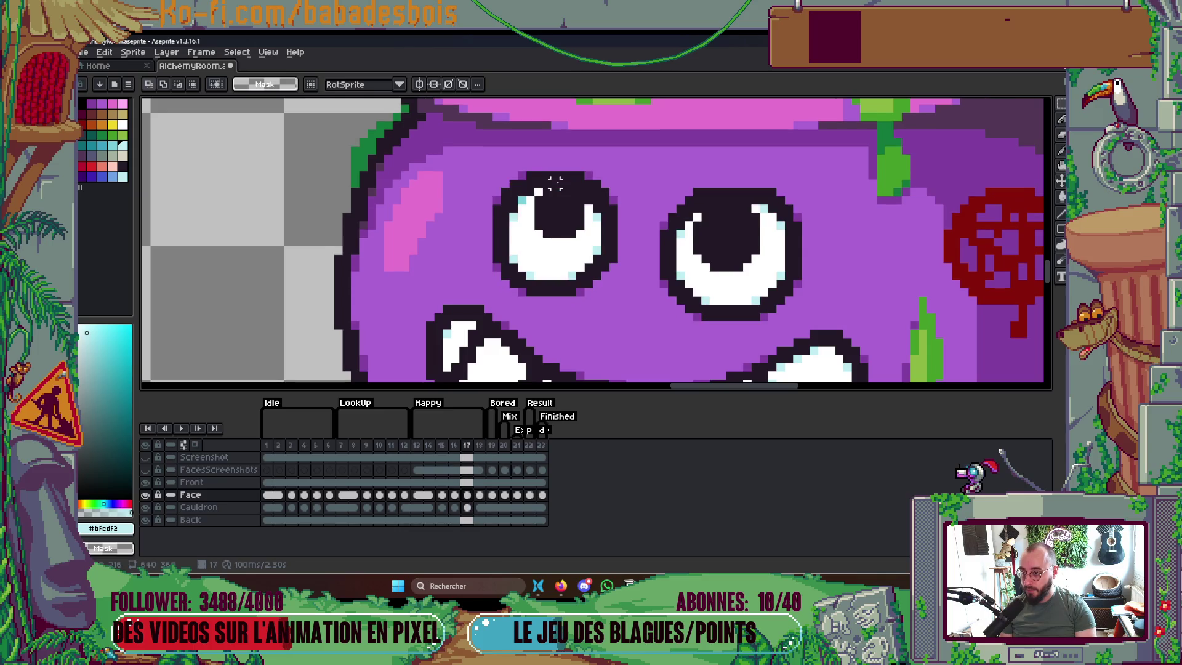
pyautogui.press('Right')
pyautogui.press('Left')
pyautogui.press('Right')
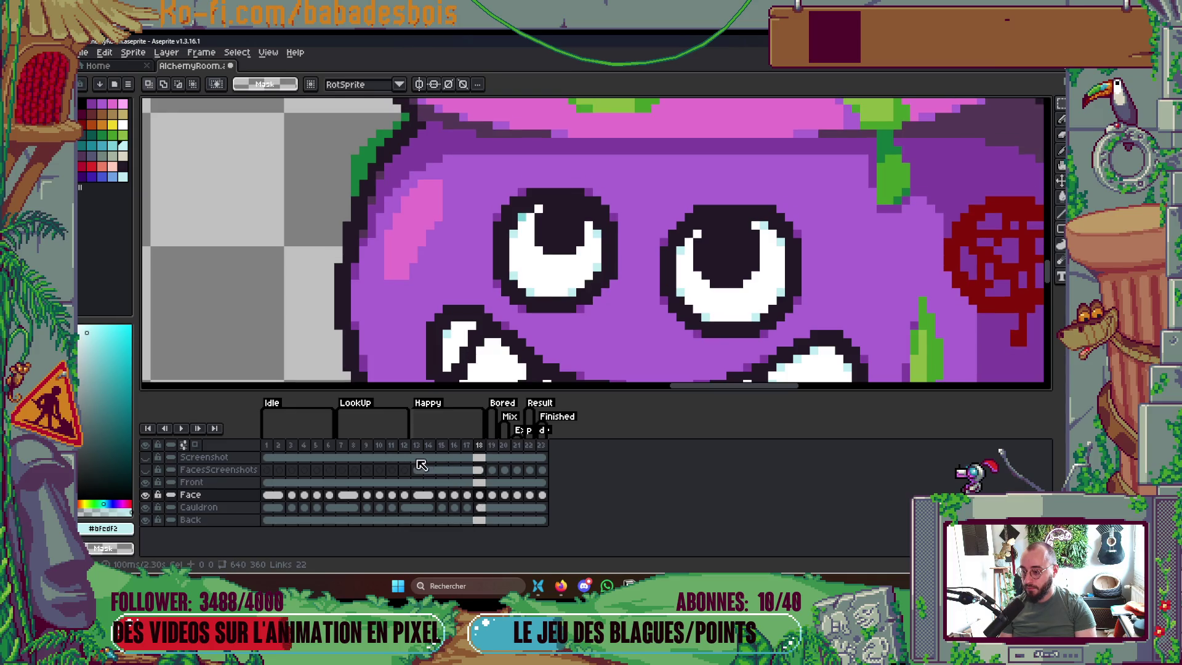
# Jump to frame 14 and adjust the zoom on the cauldron's face
pyautogui.click(433, 446)
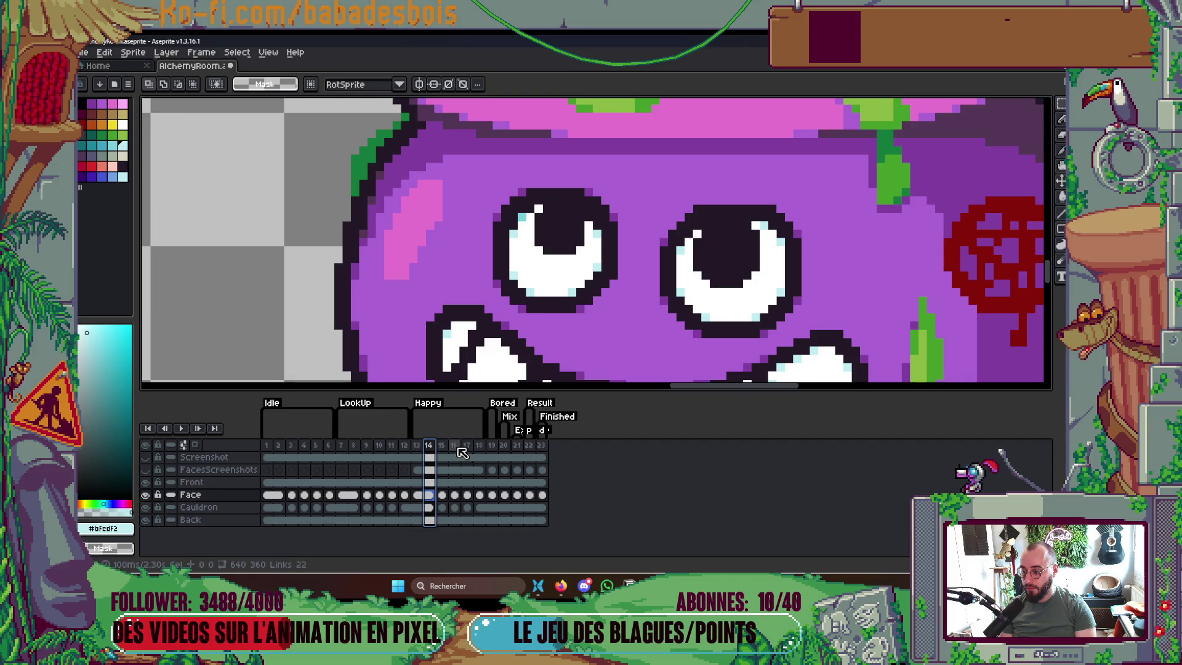
pyautogui.click(496, 183)
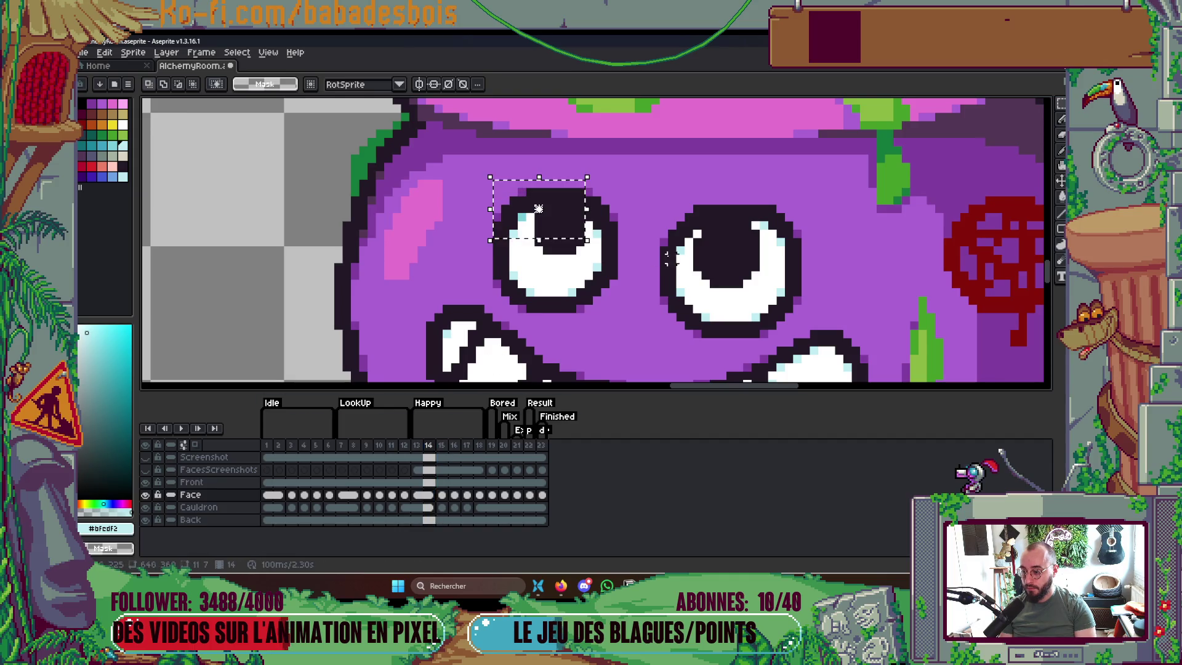
pyautogui.scroll(-3, 496, 192)
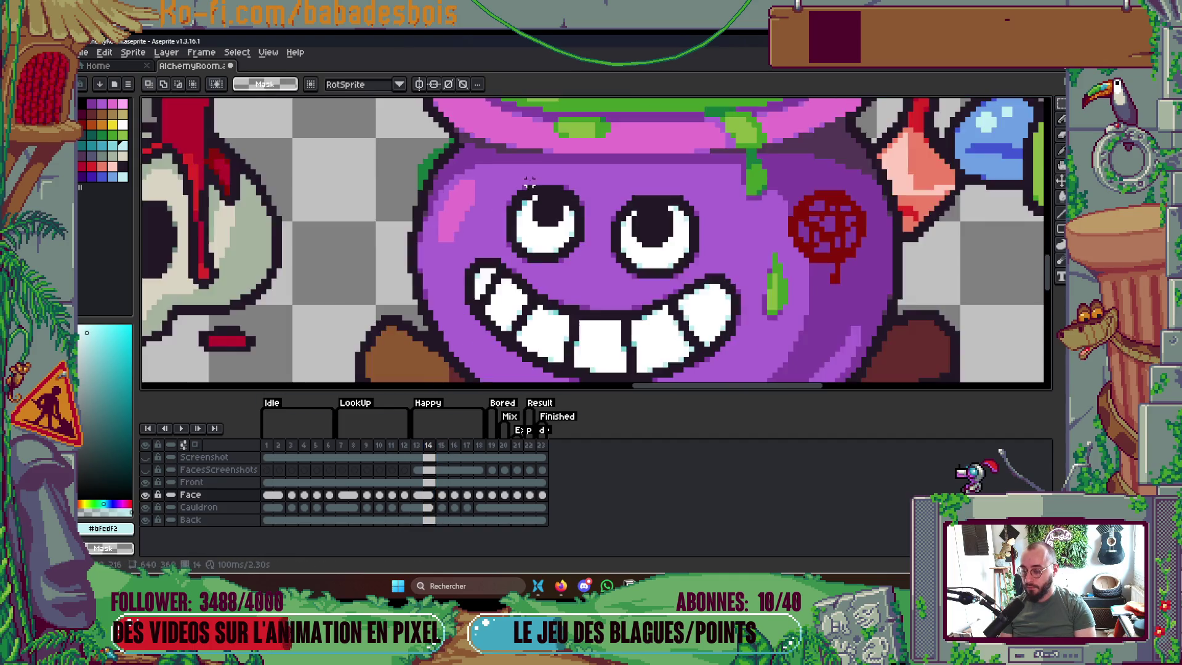
pyautogui.scroll(2, 496, 192)
pyautogui.scroll(-5, 530, 194)
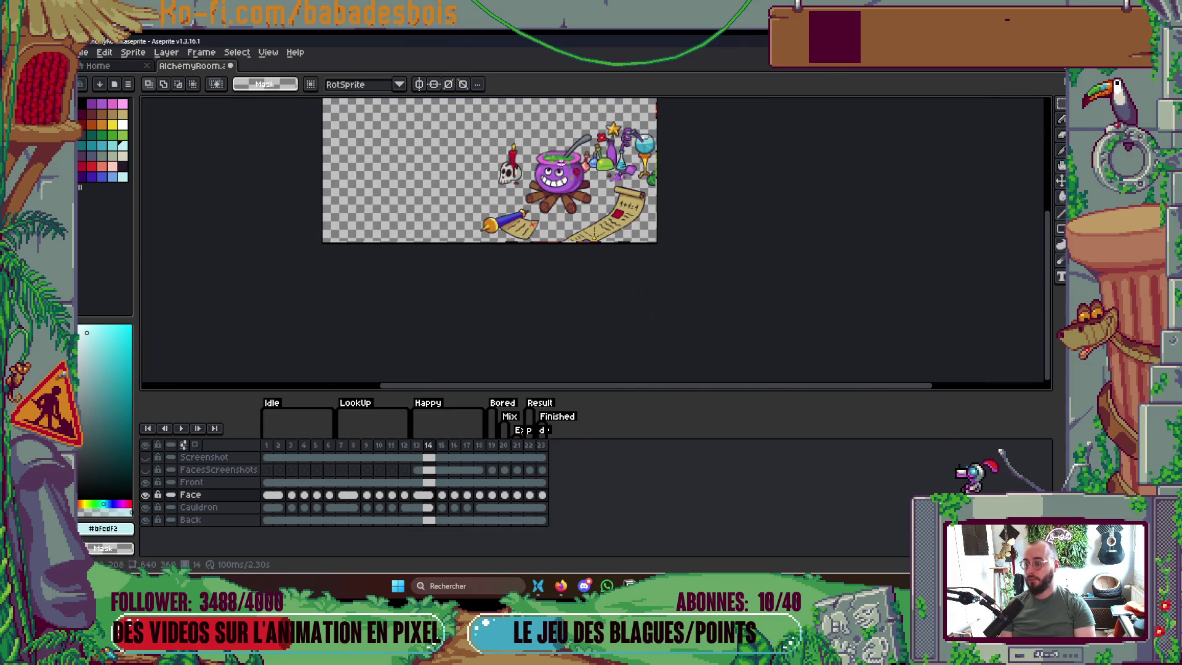
pyautogui.scroll(1, 569, 173)
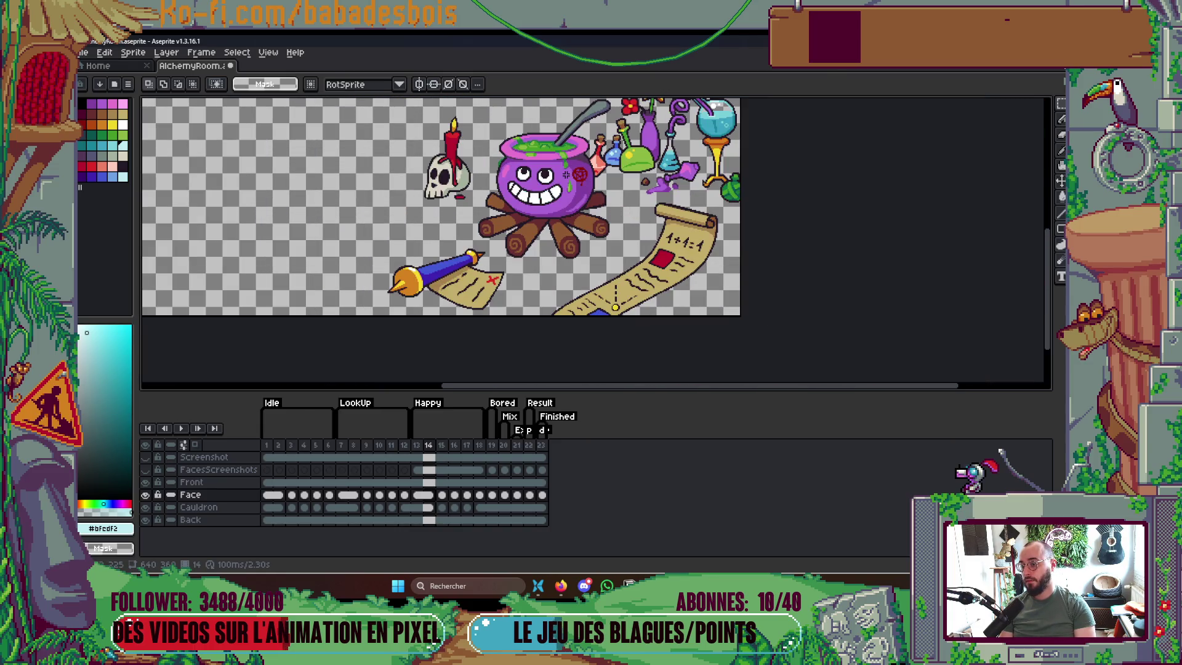
pyautogui.scroll(4, 566, 175)
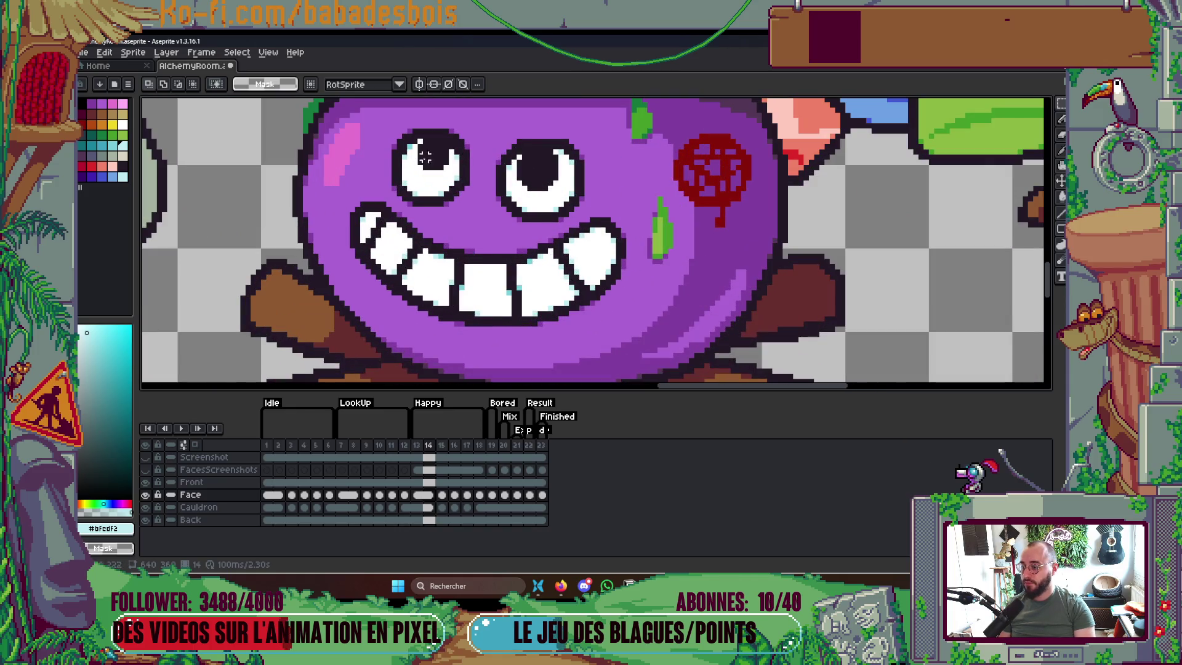
# Compare the eyes across frames 14 to 16, settling on frame 16
pyautogui.press('Right')
pyautogui.press('Left')
pyautogui.press('Right')
pyautogui.press('Left')
pyautogui.press('Right')
pyautogui.press('Right')
pyautogui.press('Left')
pyautogui.press('Right')
pyautogui.press('Left')
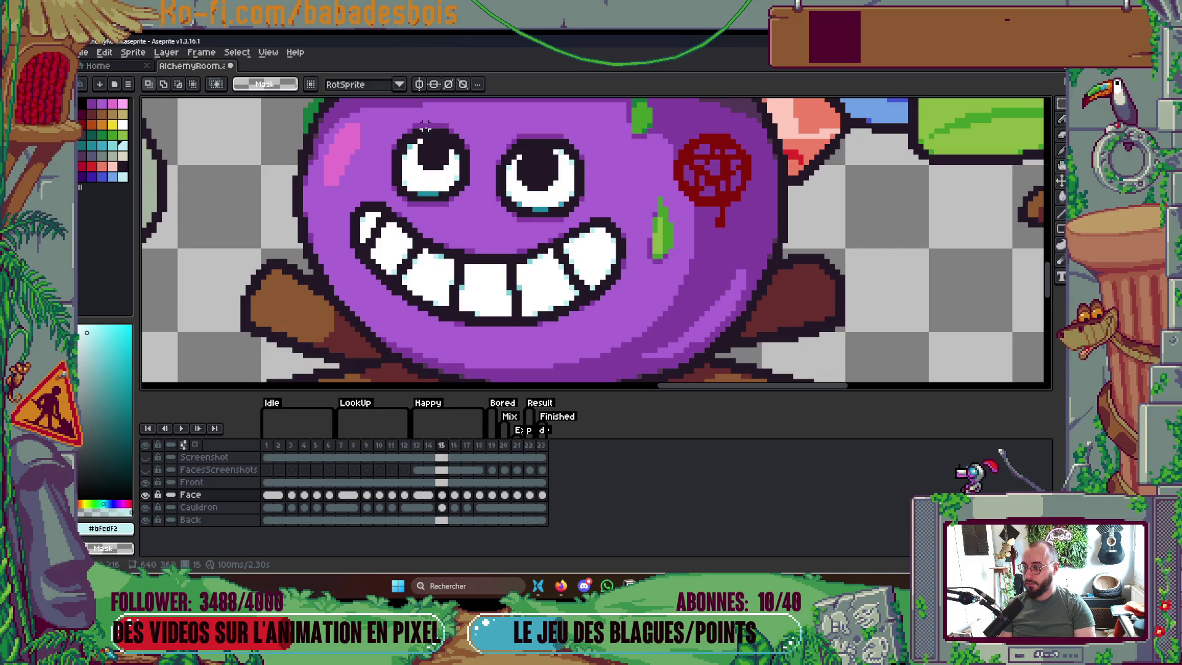
pyautogui.press('Left')
pyautogui.press('Right')
pyautogui.press('Right')
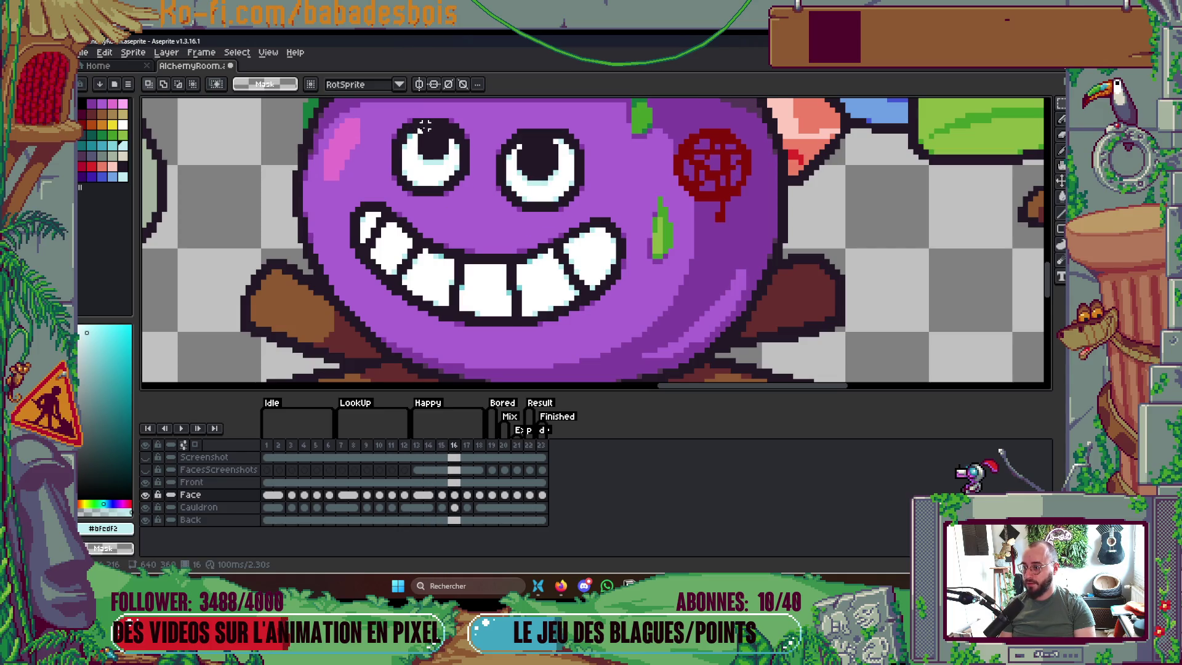
pyautogui.press('Left')
pyautogui.press('Right')
# Move frame 16's eyes down one pixel, then check the eyes on frame 17
pyautogui.moveTo(392, 117); pyautogui.dragTo(592, 209)
pyautogui.press('Down')
pyautogui.hotkey('ctrl', 'd')
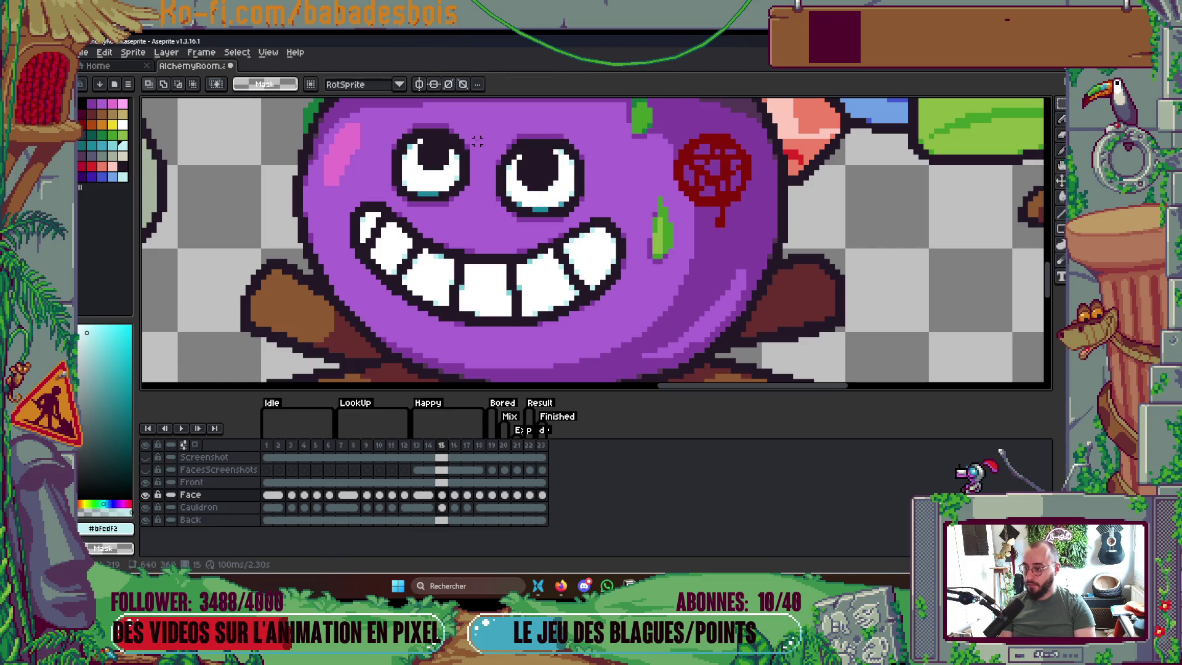
pyautogui.press('Right')
pyautogui.moveTo(378, 111); pyautogui.dragTo(597, 183)
pyautogui.moveTo(394, 161); pyautogui.dragTo(591, 214)
pyautogui.hotkey('ctrl', 'd')
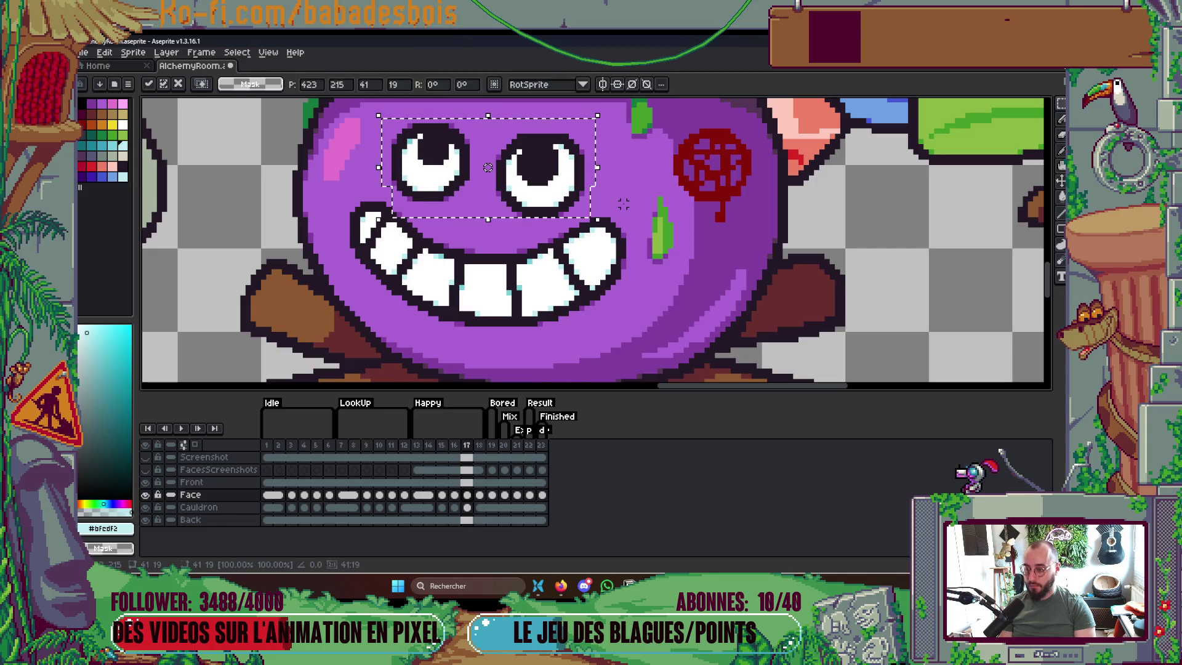
# Step to frame 18, back through the frames, and play the animation loop
pyautogui.press('Right')
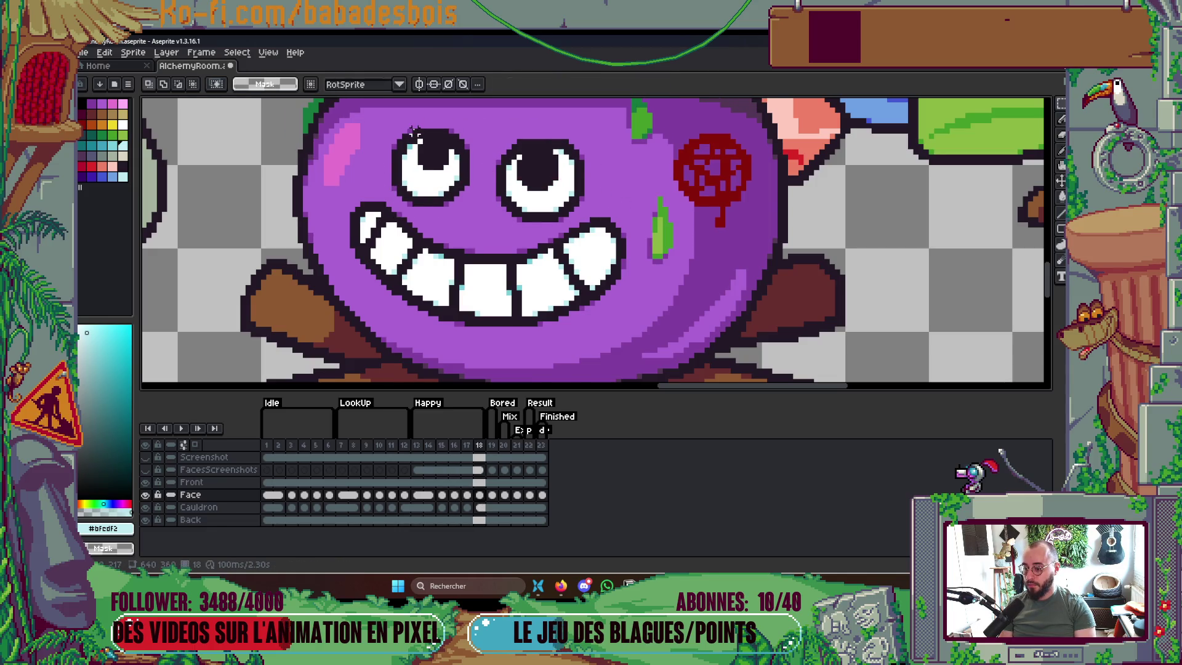
pyautogui.press('Left')
pyautogui.press('Left')
pyautogui.press('Left')
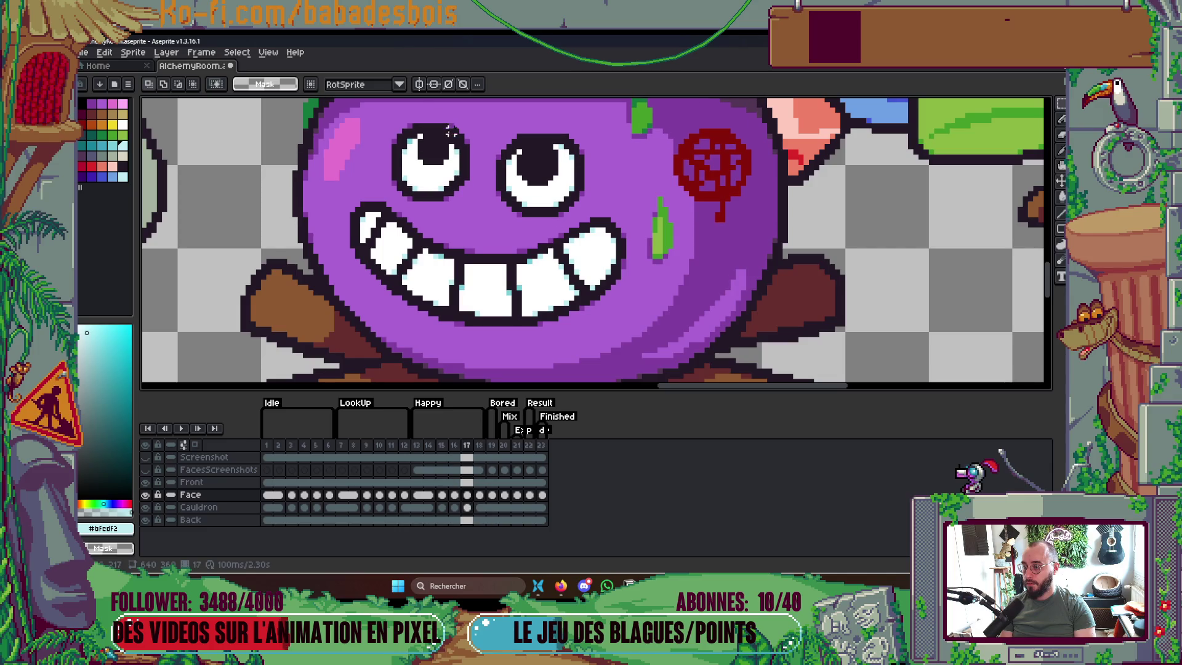
pyautogui.press('Return')
pyautogui.scroll(-4, 666, 204)
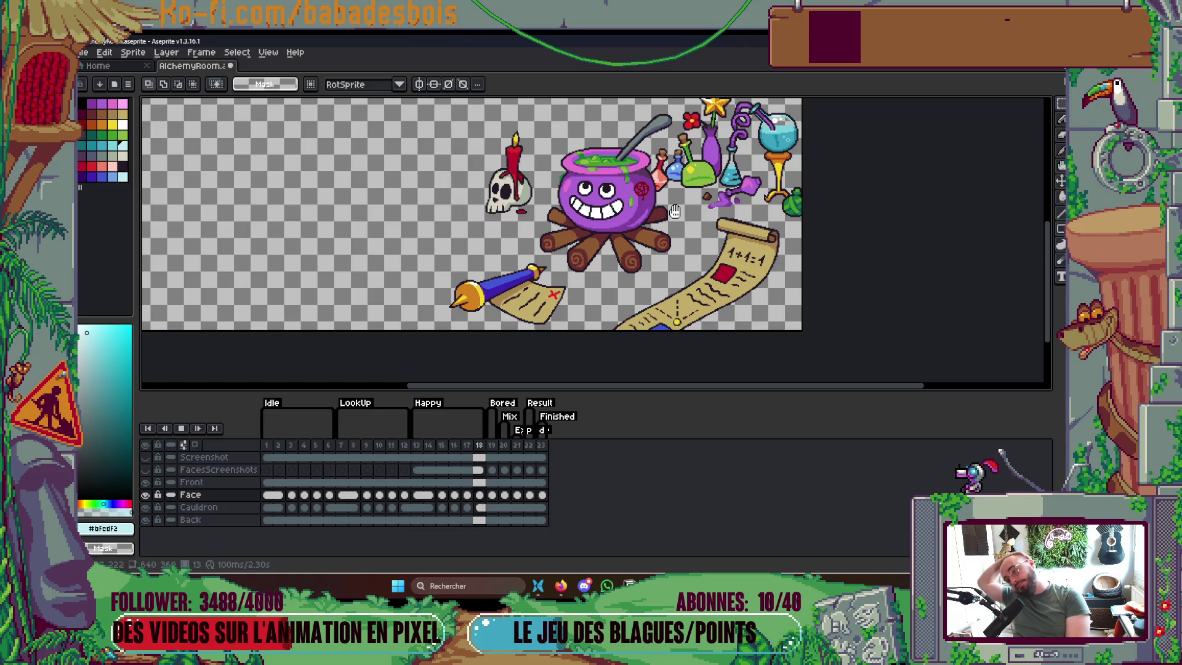
pyautogui.press('Return')
pyautogui.press('Right')
pyautogui.press('Right')
pyautogui.press('Right')
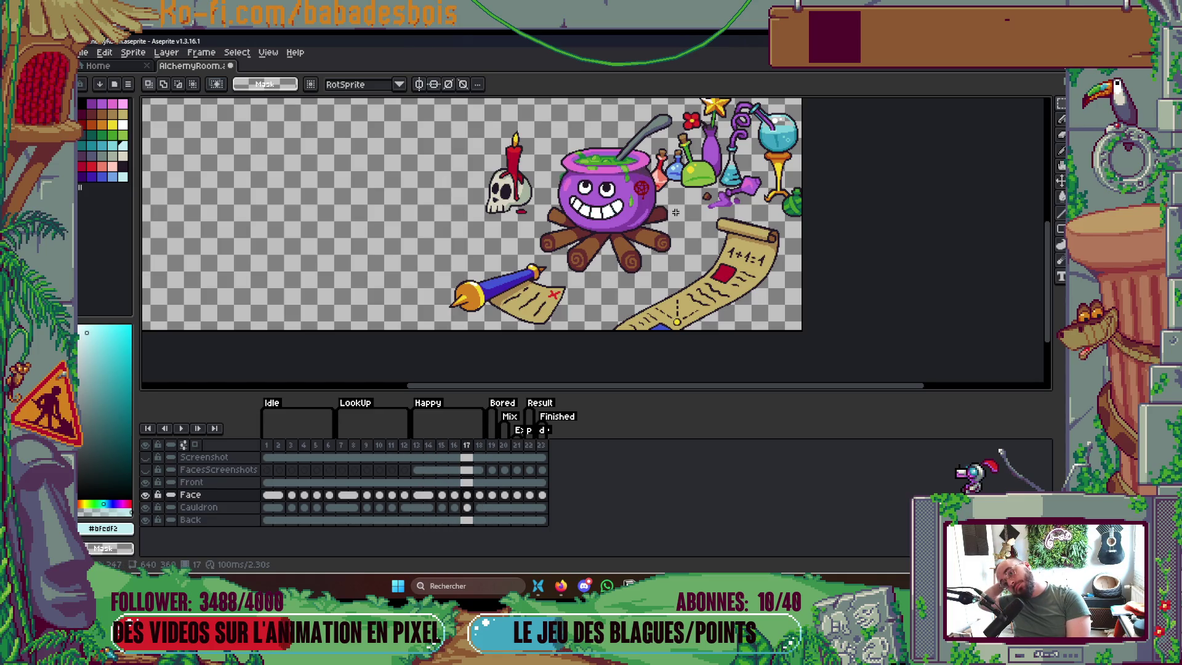
pyautogui.press('Left')
pyautogui.press('Left')
pyautogui.press('Left')
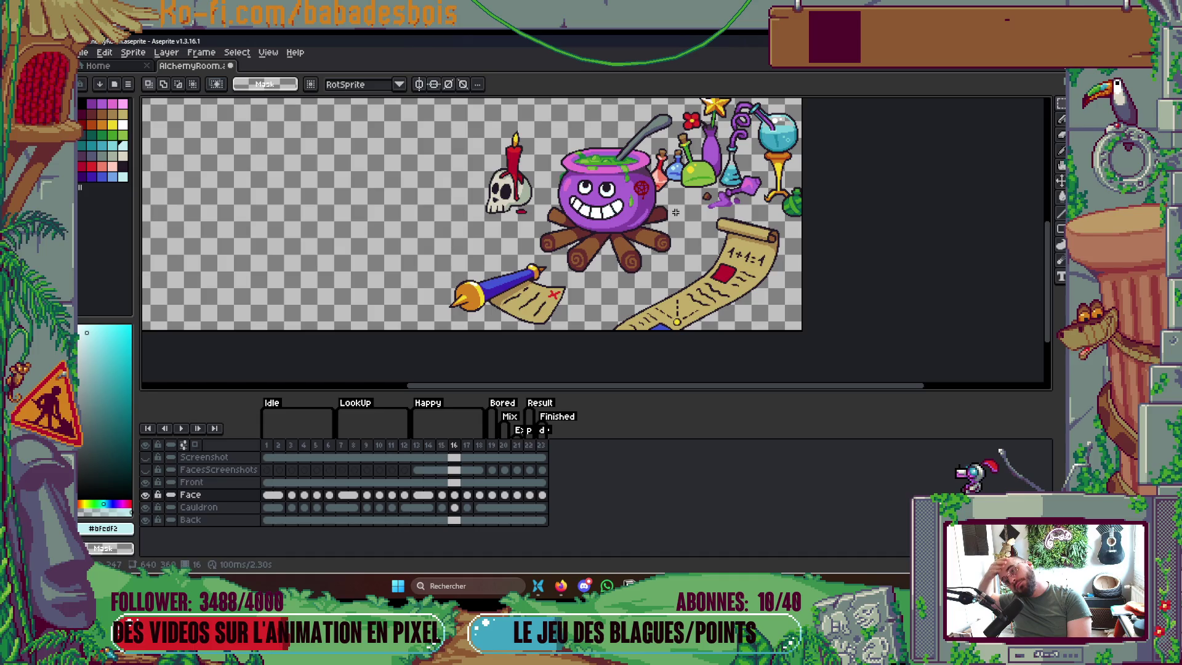
pyautogui.press('Return')
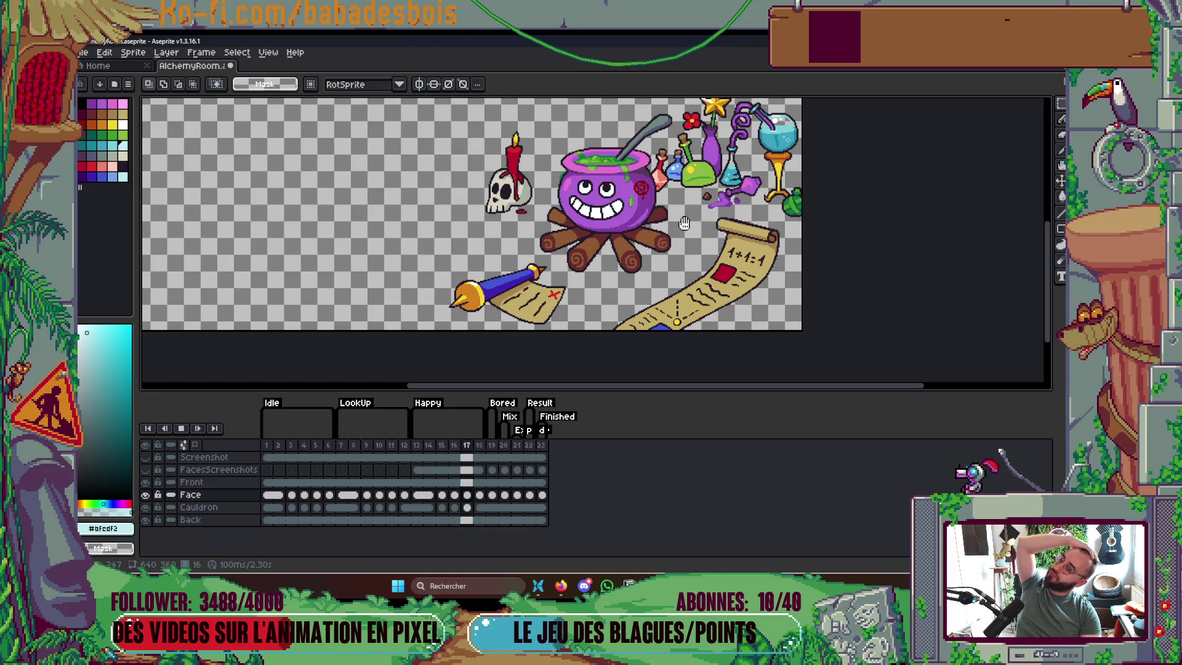
pyautogui.moveTo(684, 223); pyautogui.dragTo(684, 251)
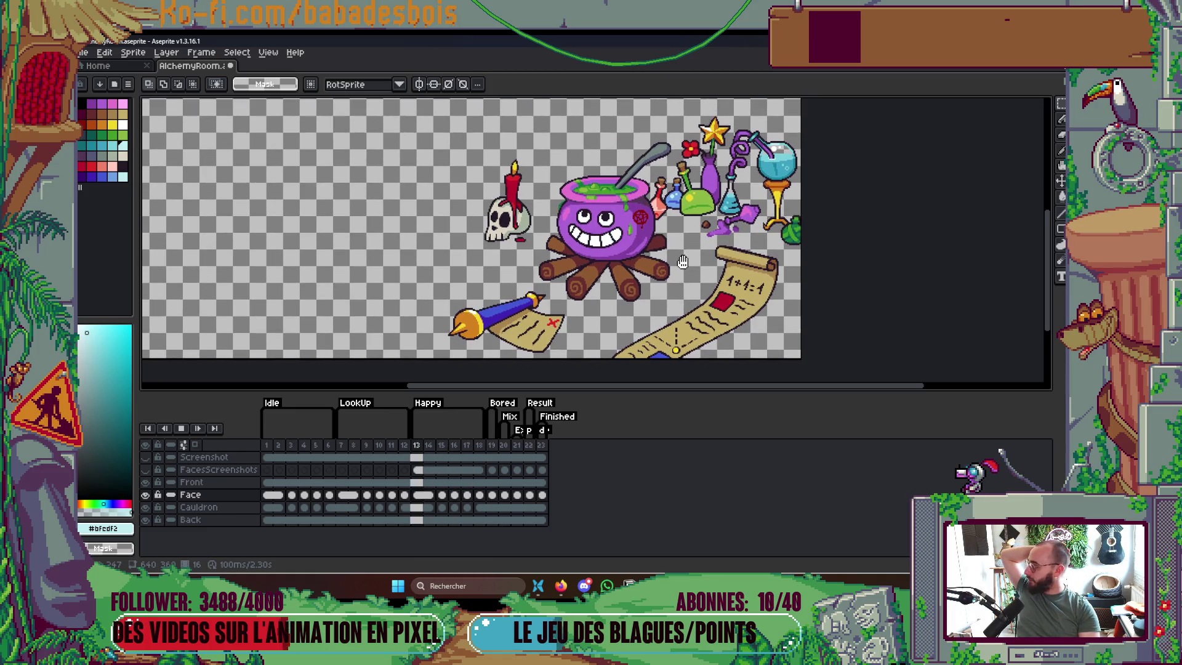
pyautogui.press('Return')
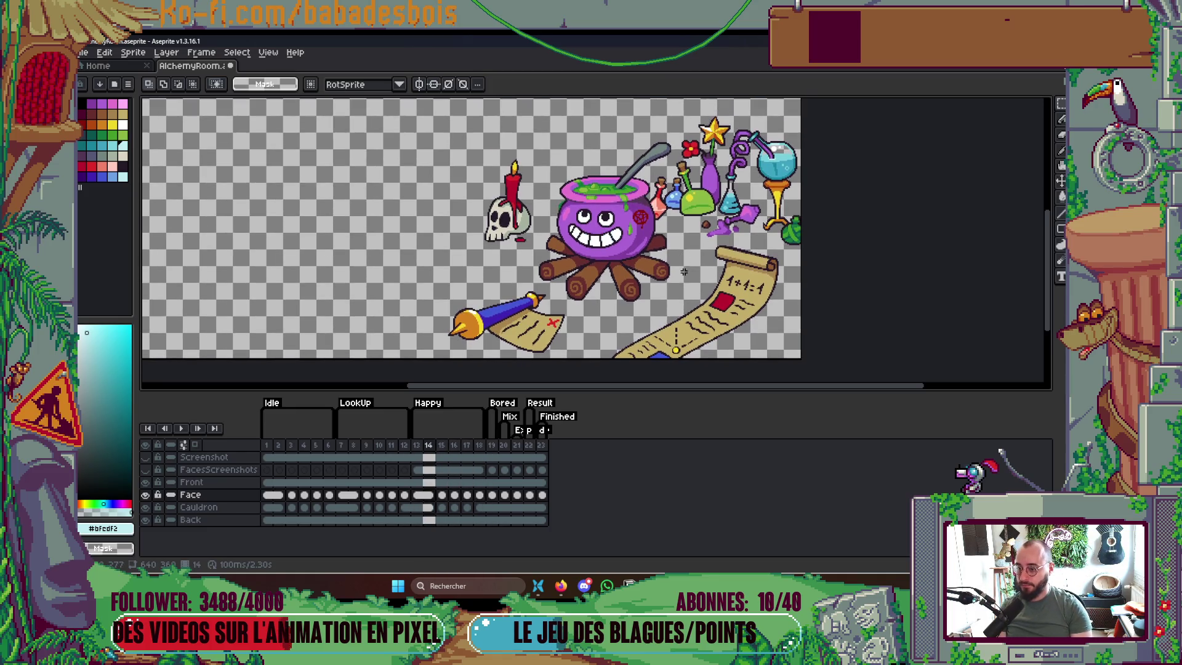
pyautogui.scroll(2, 684, 271)
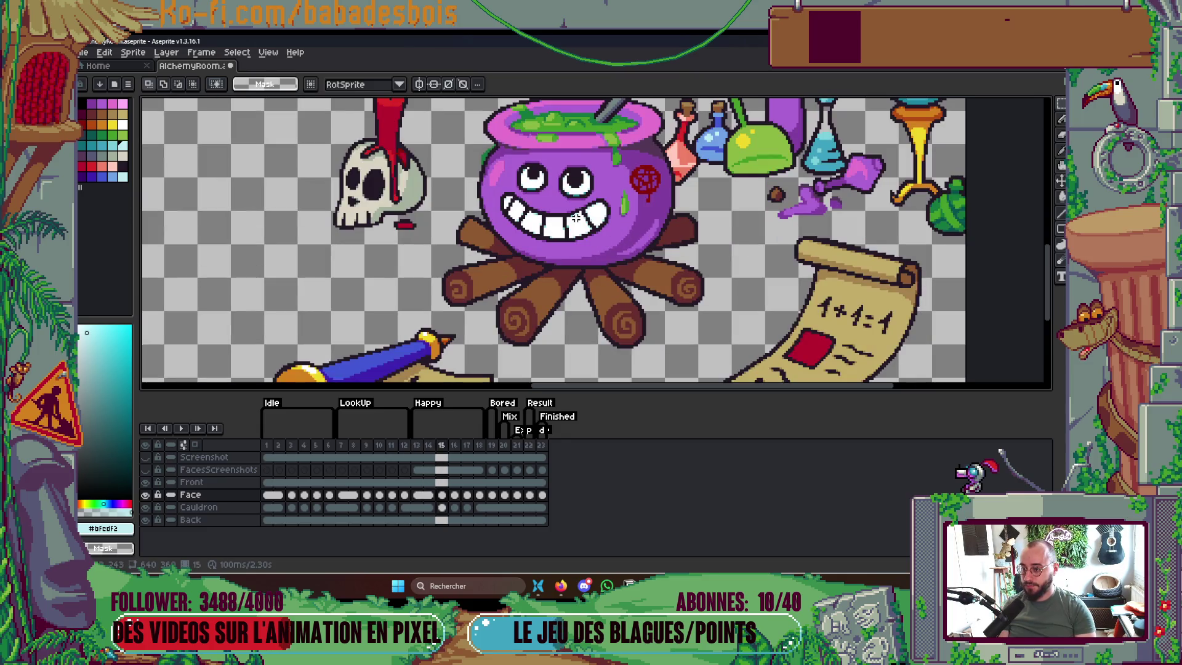
# Try lasso selections around the cauldron's mouth, then cancel them
pyautogui.scroll(1, 575, 217)
pyautogui.scroll(1, 559, 214)
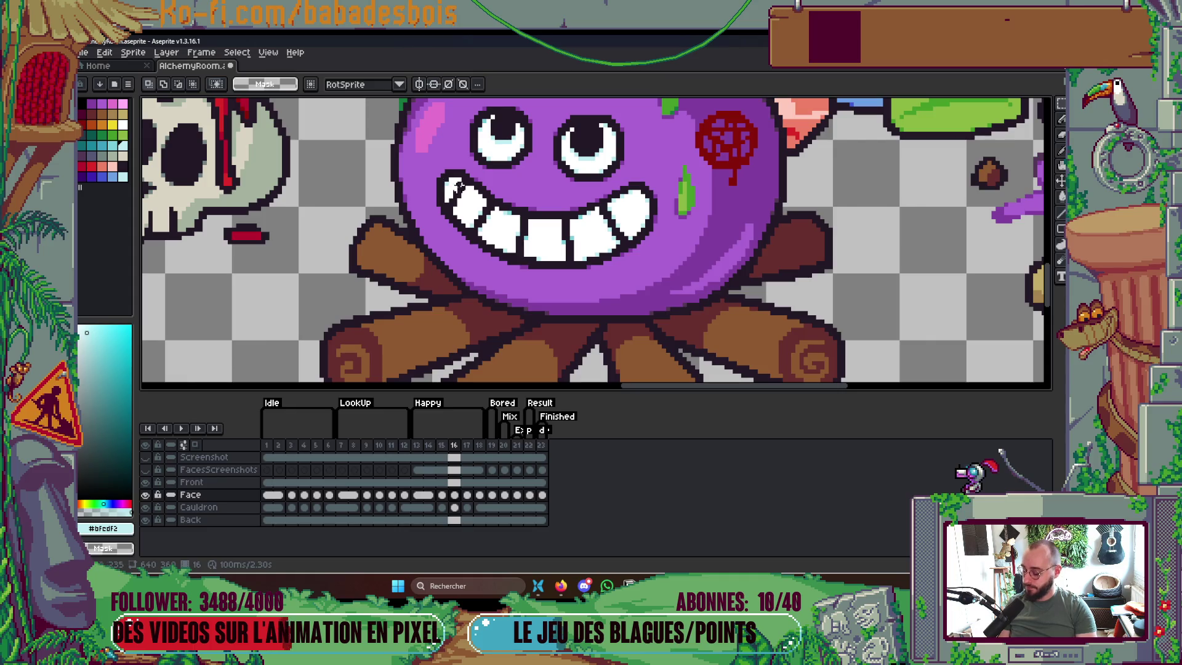
pyautogui.press('q')
pyautogui.moveTo(421, 192)
pyautogui.mouseDown()
pyautogui.moveTo(520, 302)
pyautogui.moveTo(676, 221)
pyautogui.mouseUp()
pyautogui.hotkey('ctrl', 'd')
pyautogui.press(',')
pyautogui.press('.')
pyautogui.press('.')
pyautogui.moveTo(542, 192); pyautogui.dragTo(499, 175)
pyautogui.moveTo(417, 187); pyautogui.dragTo(597, 300)
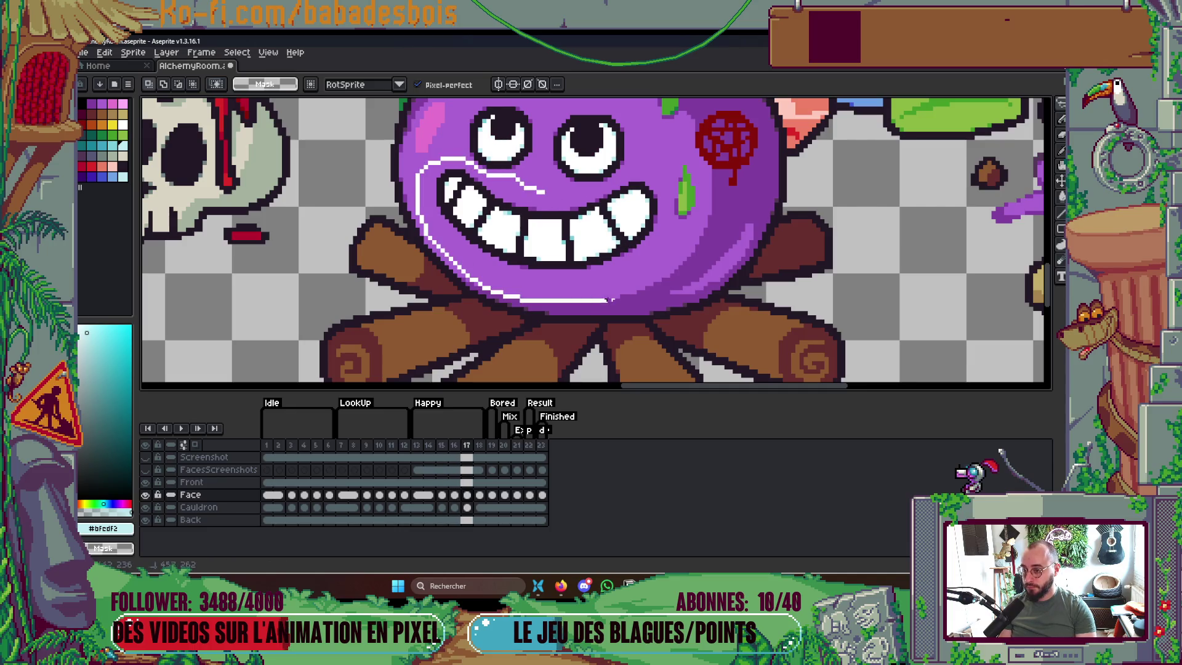
pyautogui.moveTo(602, 188); pyautogui.dragTo(606, 188)
pyautogui.hotkey('ctrl', 'd')
# Compare the mouth across frames 15 to 18, ending on frame 15
pyautogui.press(',')
pyautogui.press('.')
pyautogui.press(',')
pyautogui.press('.')
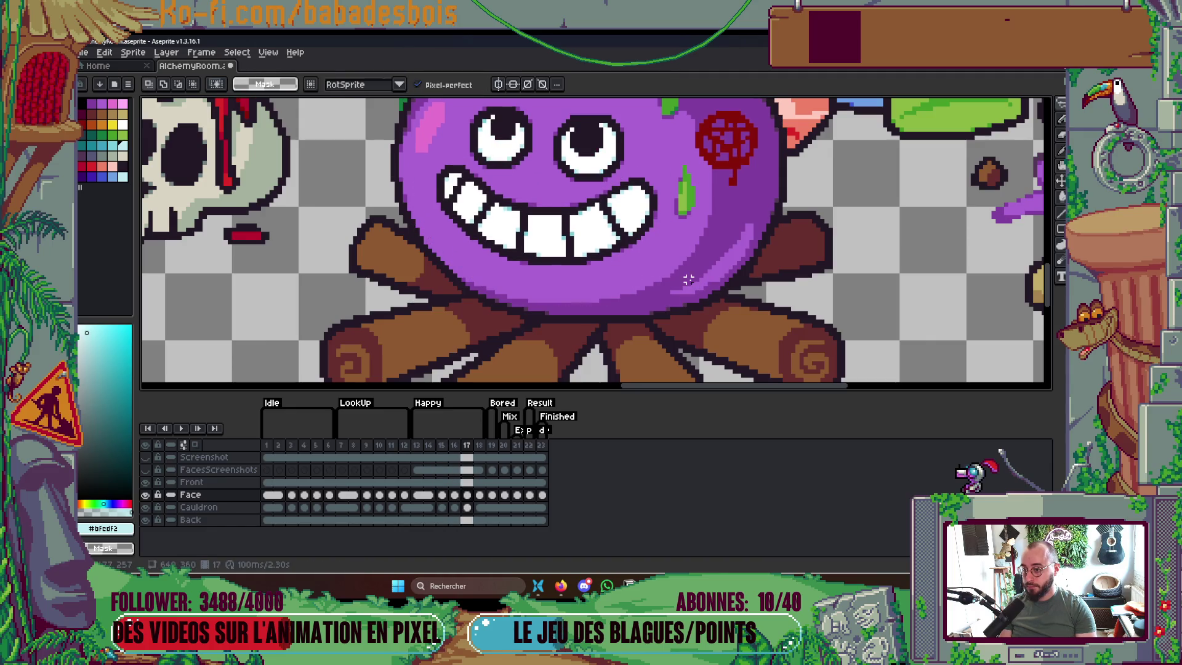
pyautogui.press('.')
pyautogui.press(',')
pyautogui.press(',')
pyautogui.press(',')
pyautogui.press('.')
pyautogui.press(',')
pyautogui.scroll(2, 638, 283)
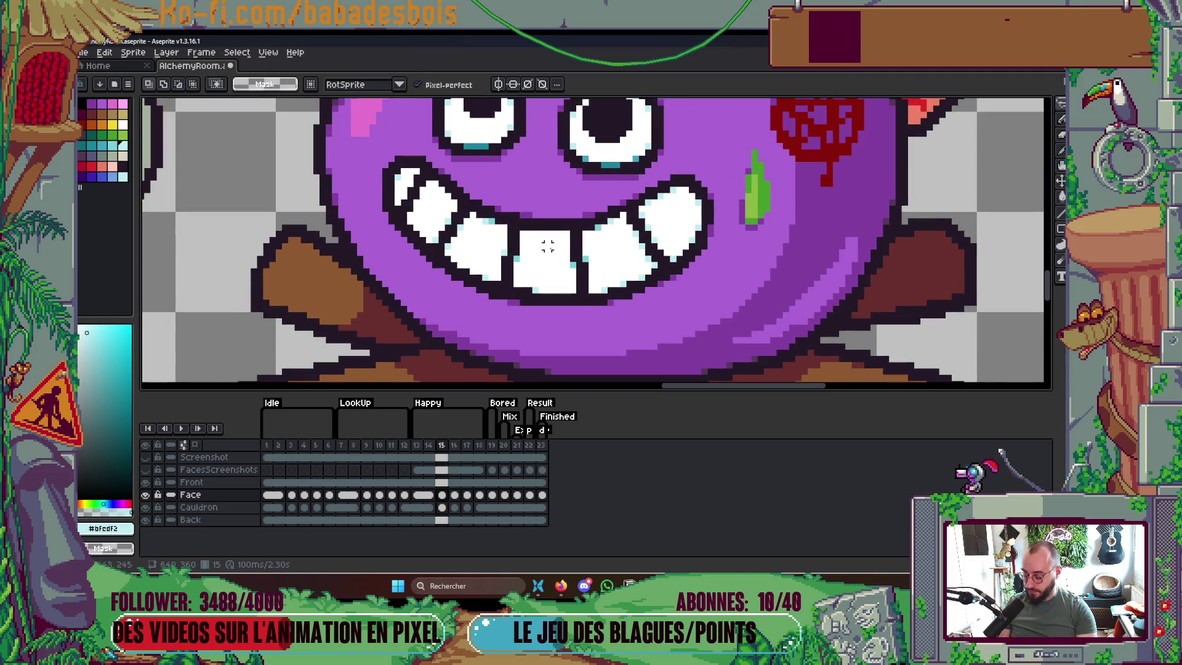
# Paint stray outline pixels under the teeth purple and redraw dark pixels under the middle teeth
pyautogui.press('b')
pyautogui.keyDown('alt'); pyautogui.click(529, 214); pyautogui.keyUp('alt')
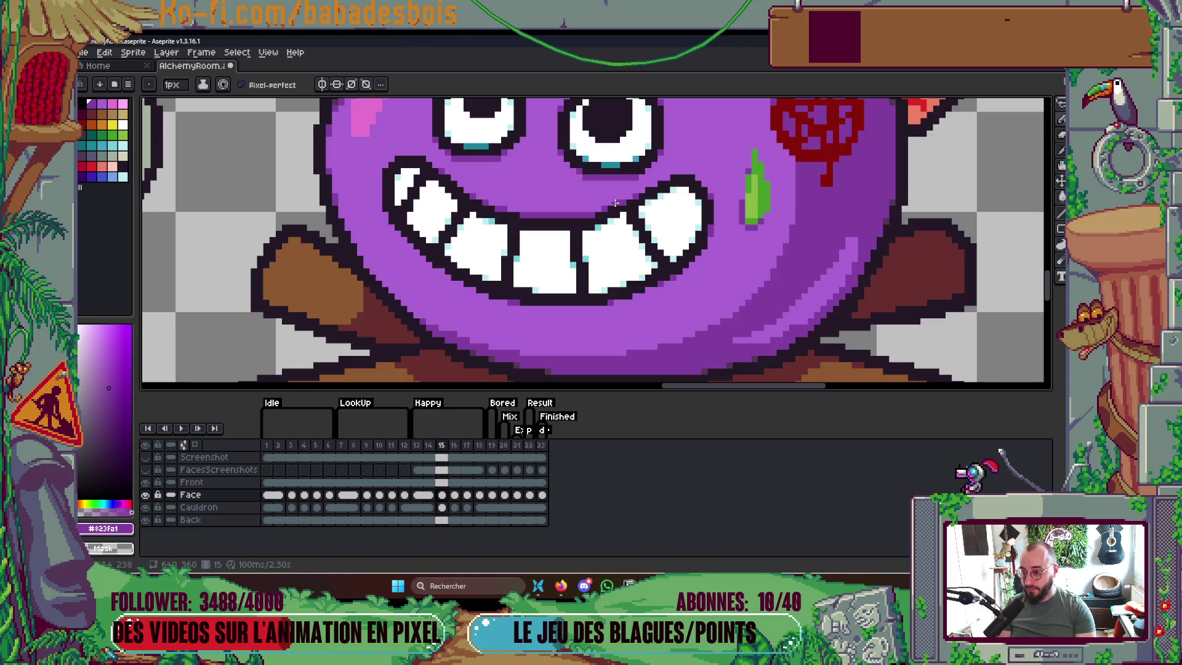
pyautogui.keyDown('alt'); pyautogui.click(554, 228); pyautogui.keyUp('alt')
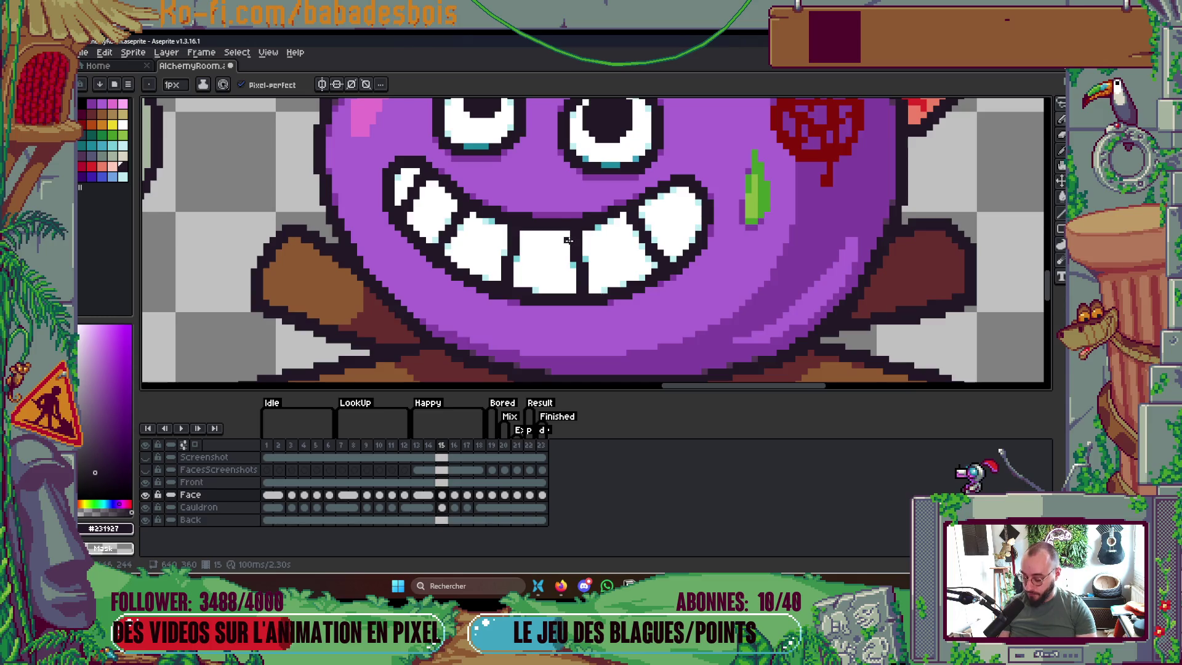
pyautogui.press('alt')
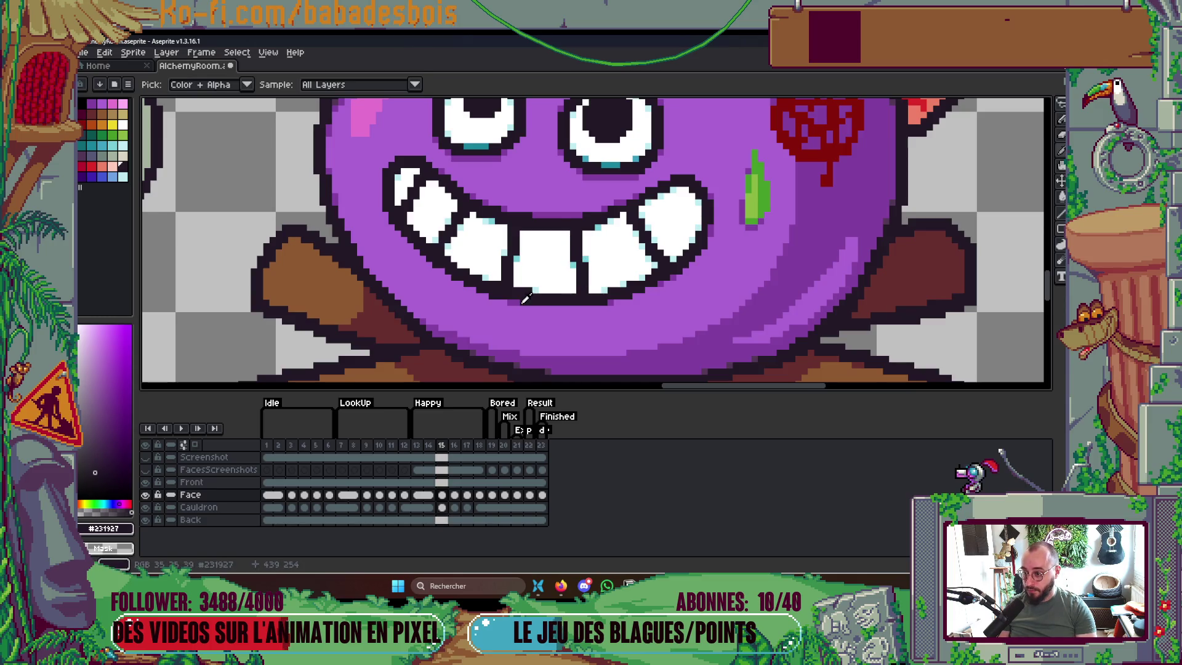
pyautogui.keyDown('alt'); pyautogui.click(526, 304); pyautogui.keyUp('alt')
pyautogui.moveTo(606, 301)
pyautogui.mouseDown()
pyautogui.moveTo(521, 304)
pyautogui.moveTo(602, 289)
pyautogui.mouseUp()
pyautogui.keyDown('alt'); pyautogui.click(542, 290); pyautogui.keyUp('alt')
pyautogui.scroll(-1, 635, 265)
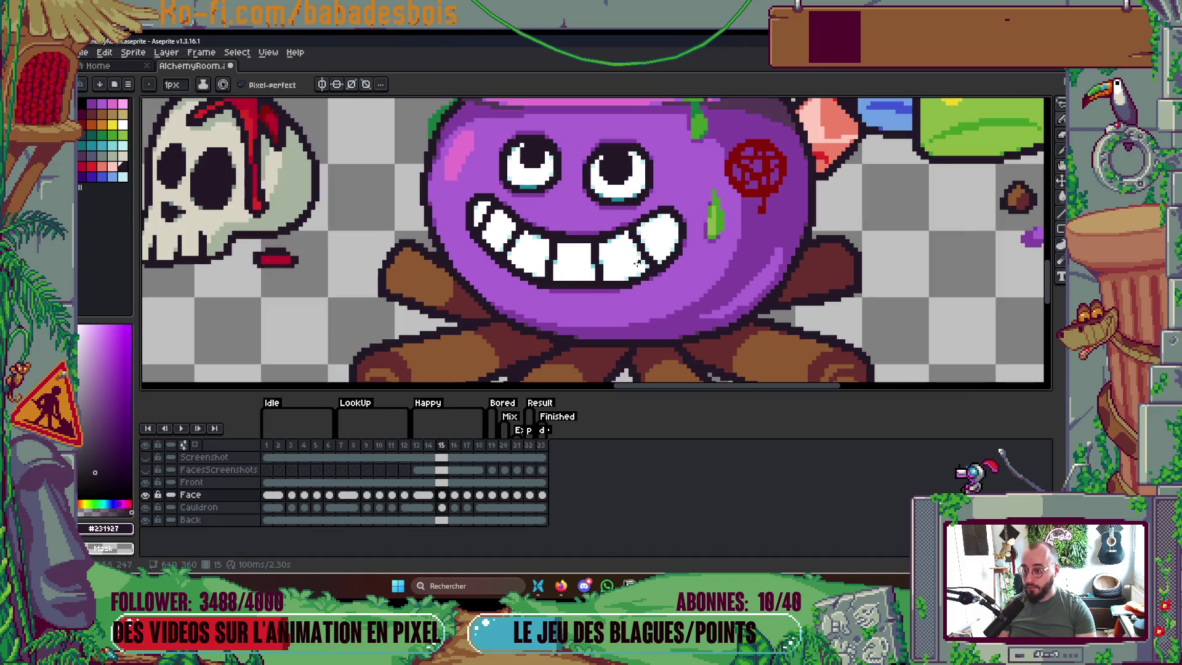
# Stop playback, return to frame 15, and zoom into the mouth
pyautogui.scroll(-2, 677, 265)
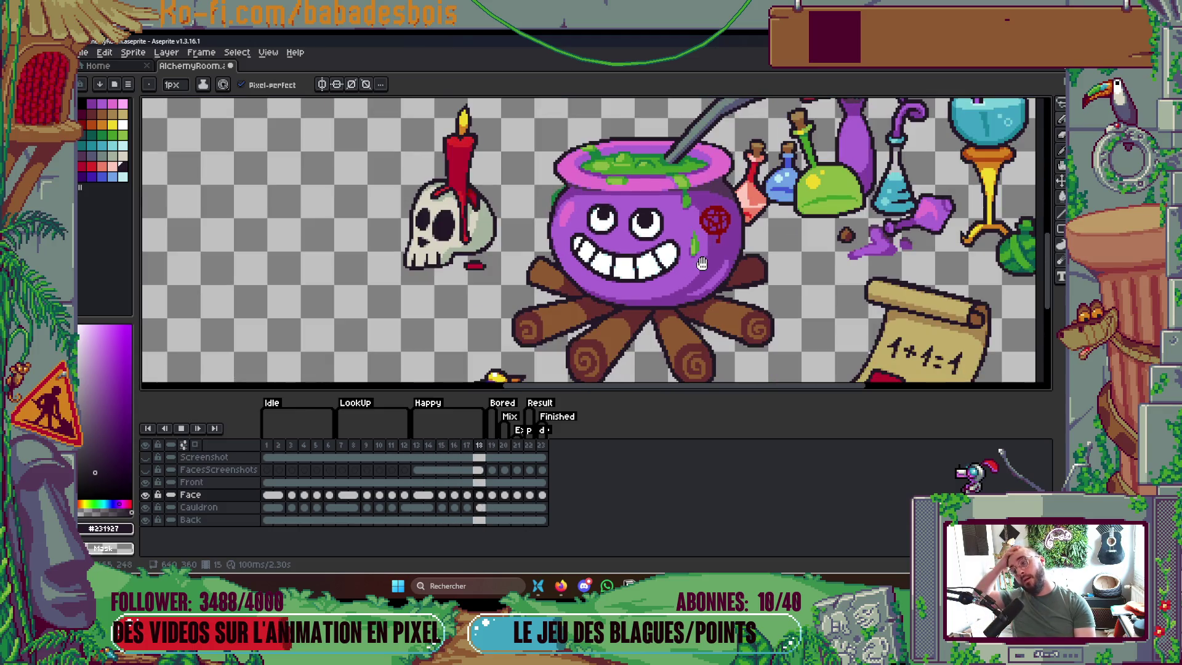
pyautogui.scroll(-4, 701, 263)
pyautogui.scroll(2, 708, 265)
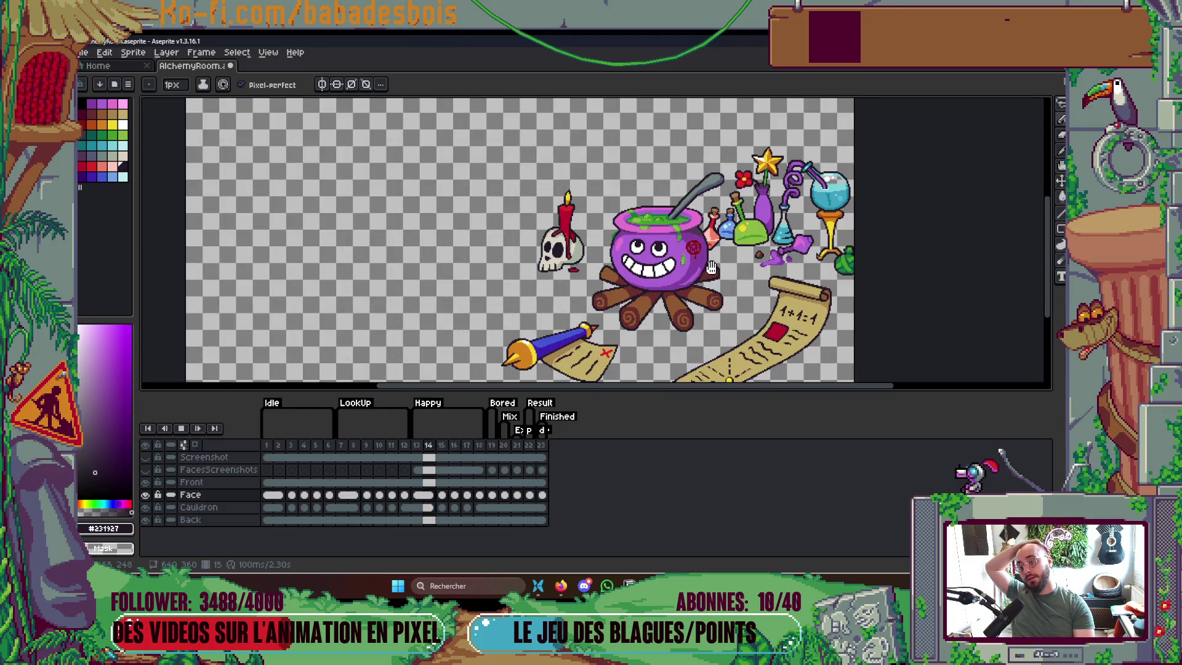
pyautogui.press('Return')
pyautogui.press('Left')
pyautogui.press('Left')
pyautogui.press('Left')
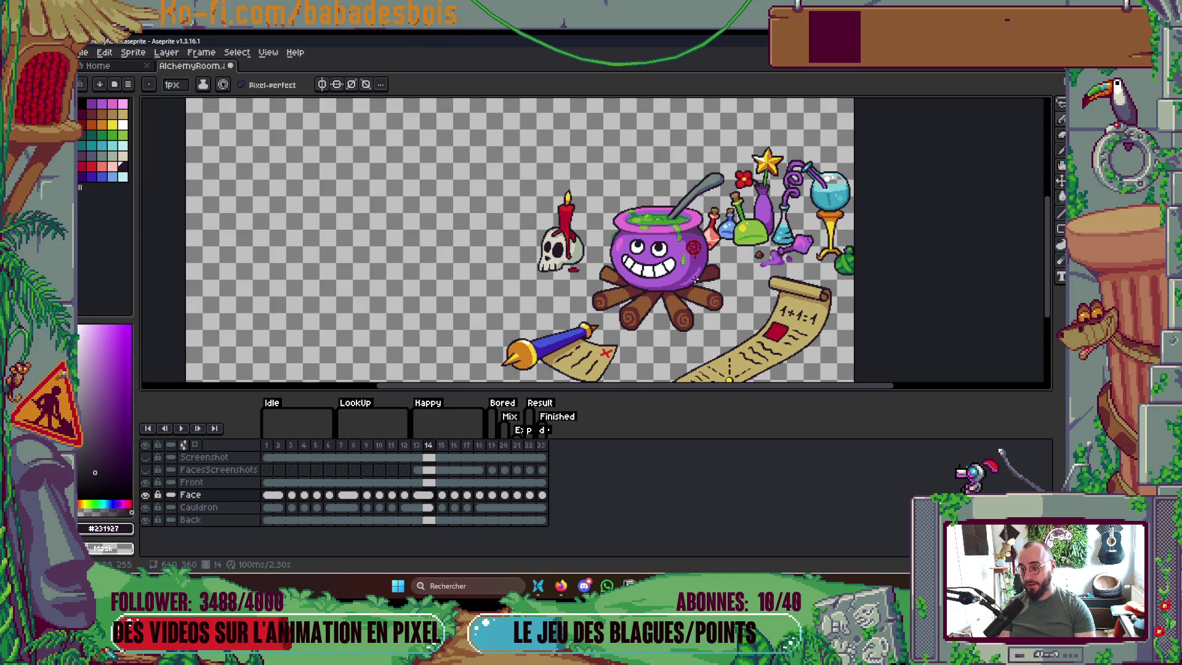
pyautogui.scroll(1, 694, 282)
pyautogui.scroll(1, 640, 261)
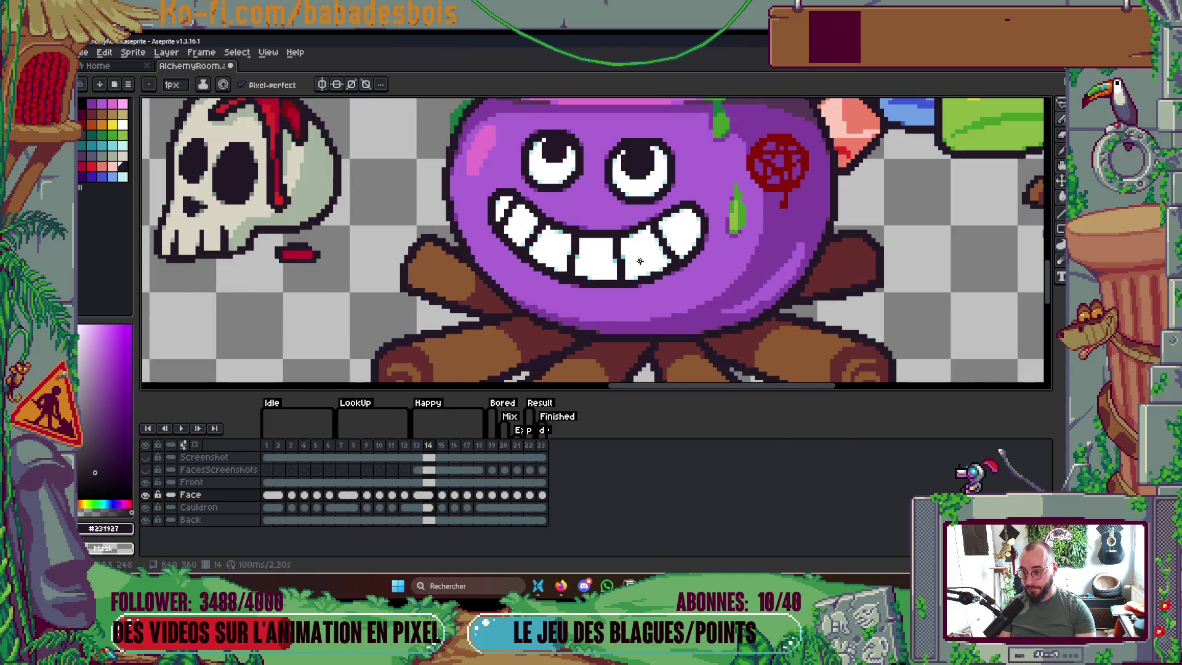
pyautogui.scroll(2, 639, 264)
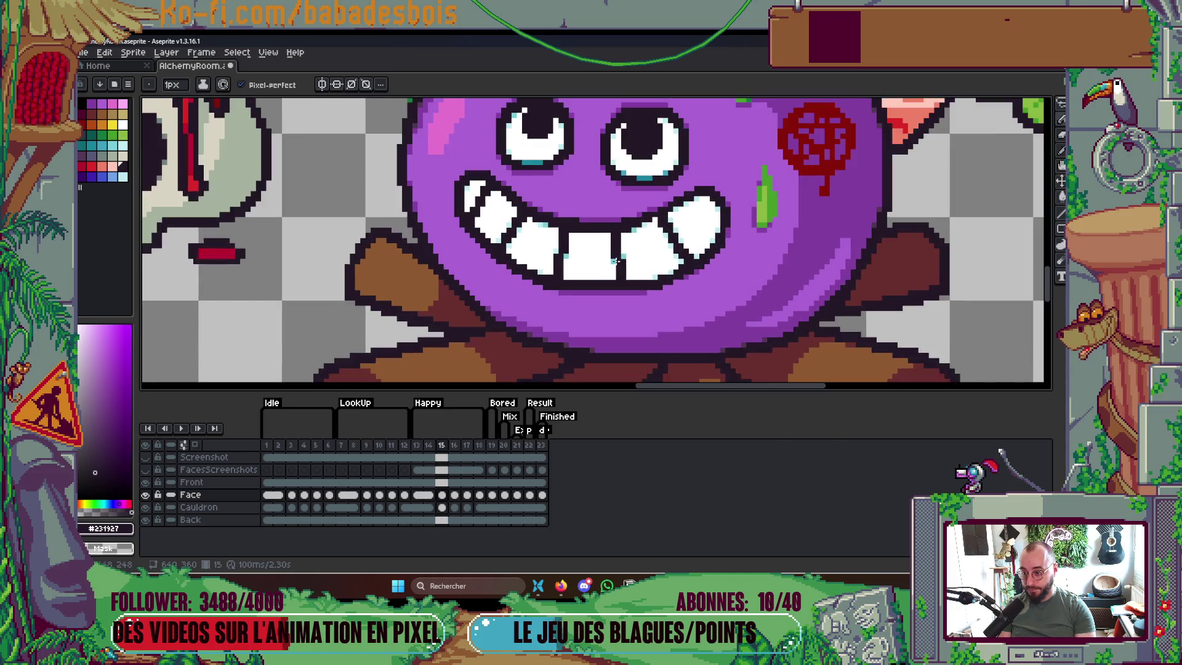
# Sample colours from the teeth and paint the purple gap pixels between the front teeth dark
pyautogui.press('m')
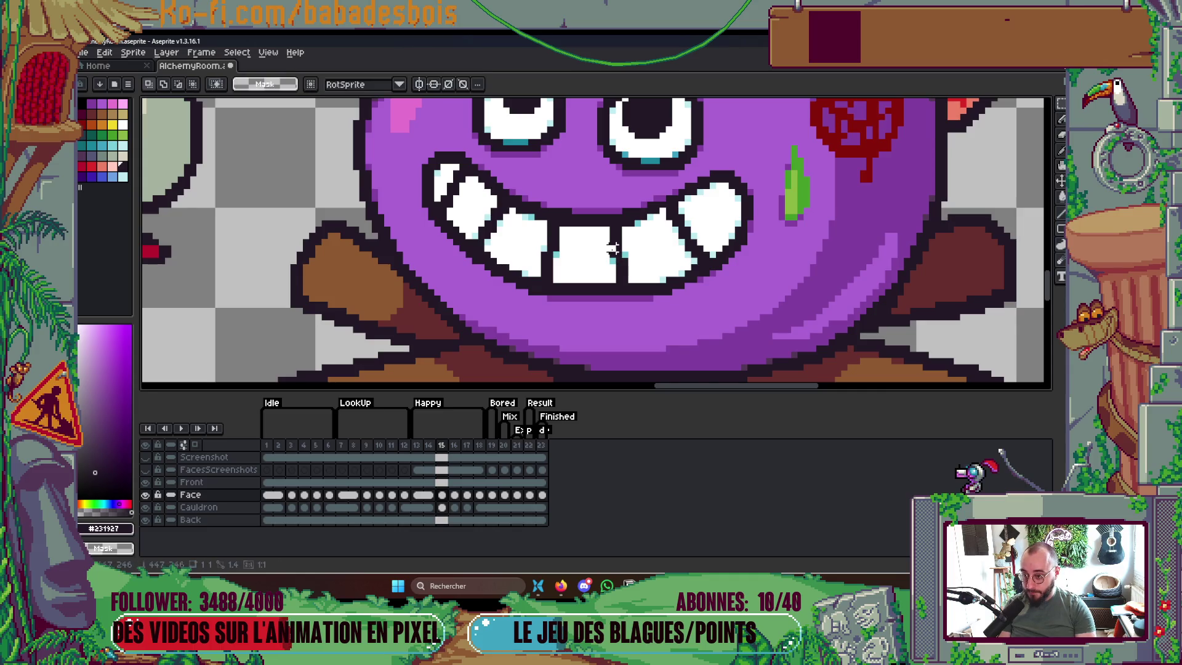
pyautogui.press('i')
pyautogui.scroll(2, 612, 263)
pyautogui.click(615, 231)
pyautogui.press('b')
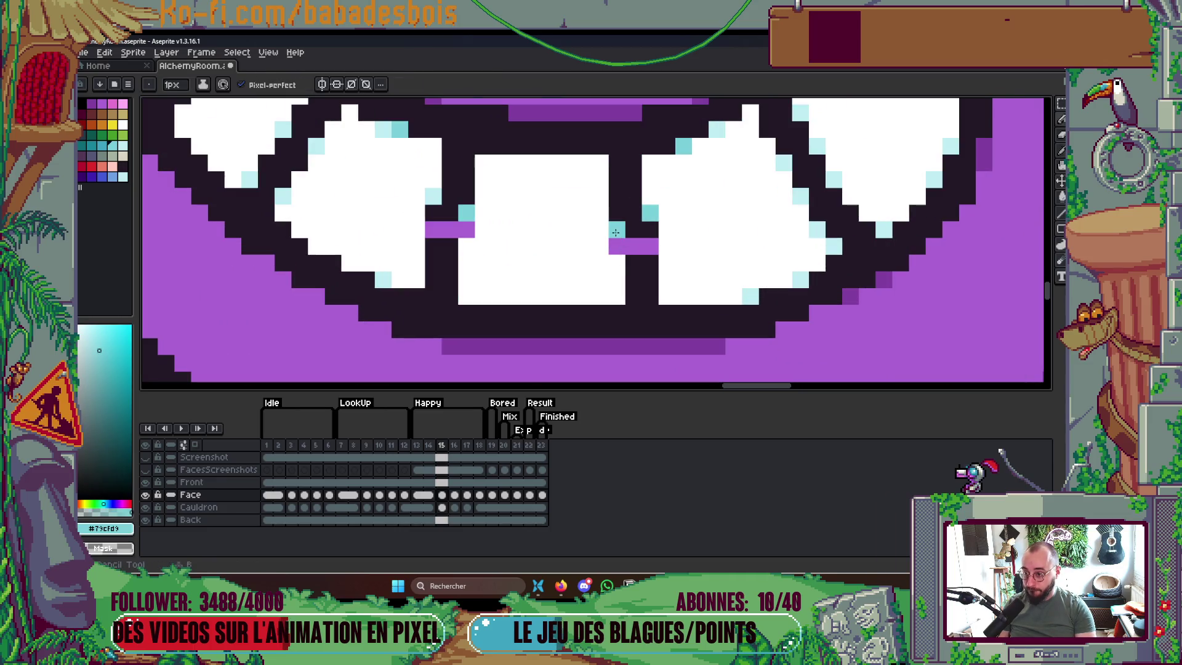
pyautogui.press('i')
pyautogui.click(637, 244)
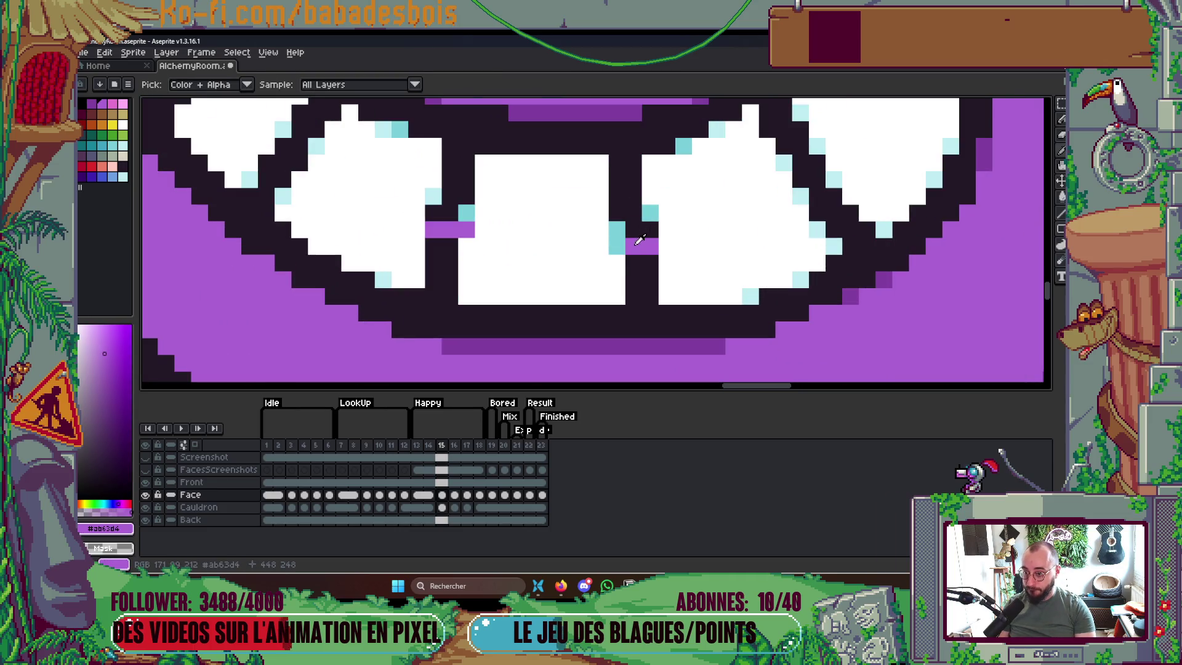
pyautogui.press('b')
pyautogui.keyDown('alt'); pyautogui.click(646, 232); pyautogui.keyUp('alt')
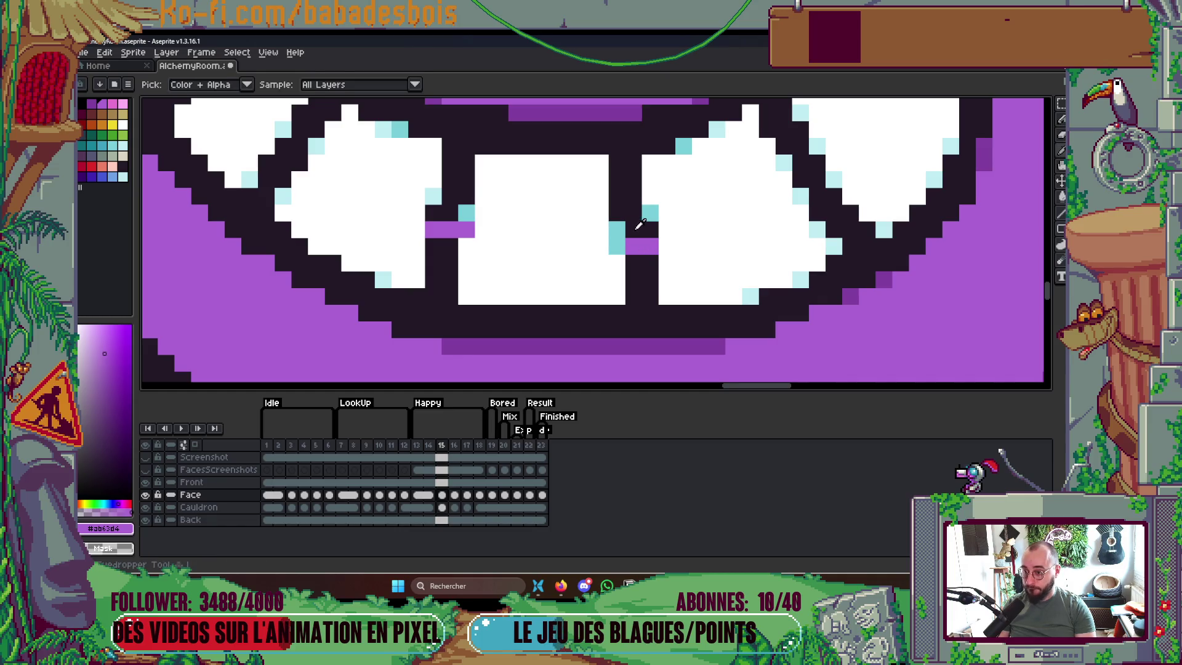
pyautogui.click(646, 243)
pyautogui.click(633, 245)
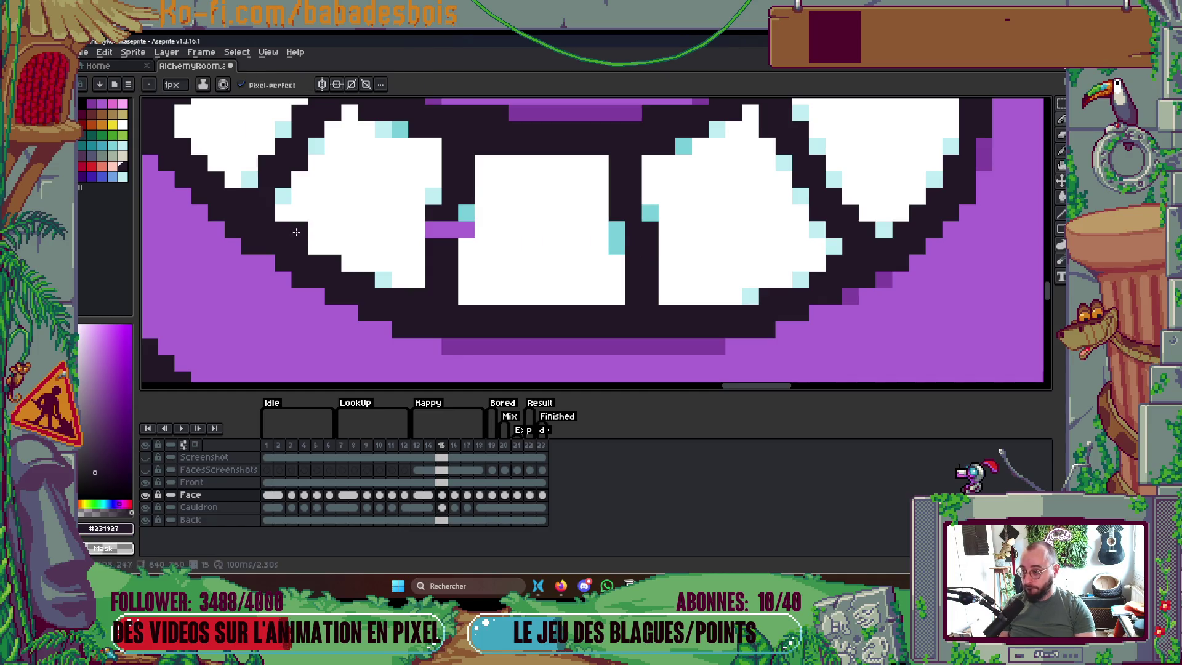
# Darken the pixels beside the centre tooth, add a pale highlight, and play the animation
pyautogui.click(83, 145)
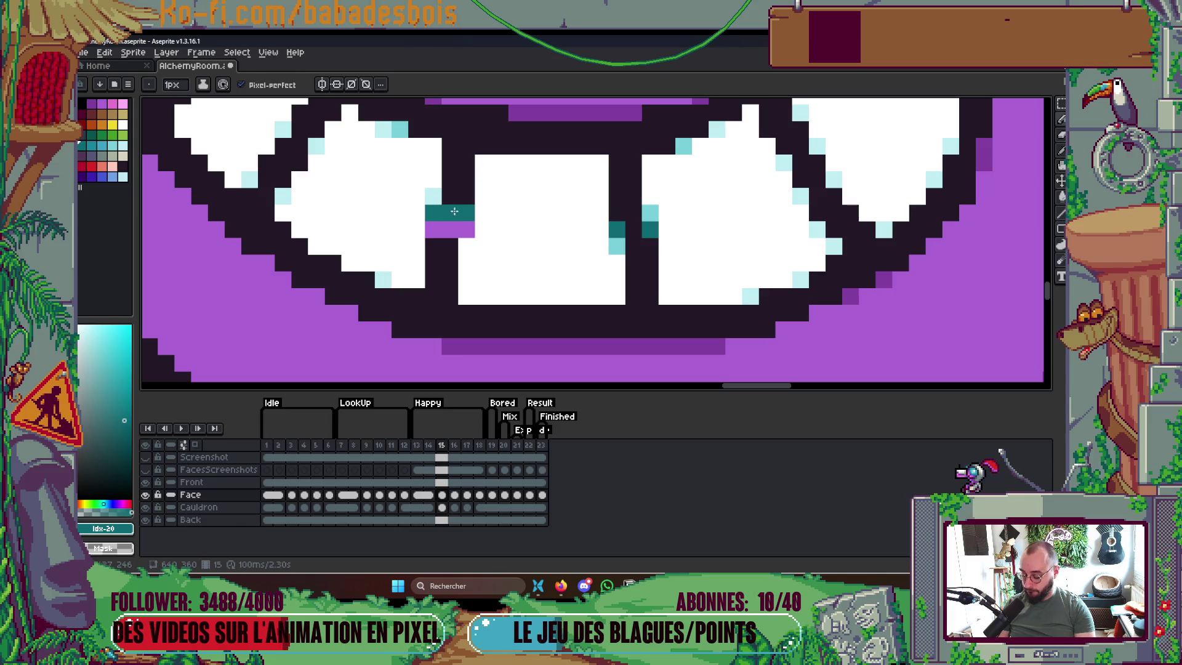
pyautogui.keyDown('alt'); pyautogui.click(459, 191); pyautogui.keyUp('alt')
pyautogui.click(439, 226)
pyautogui.click(471, 232)
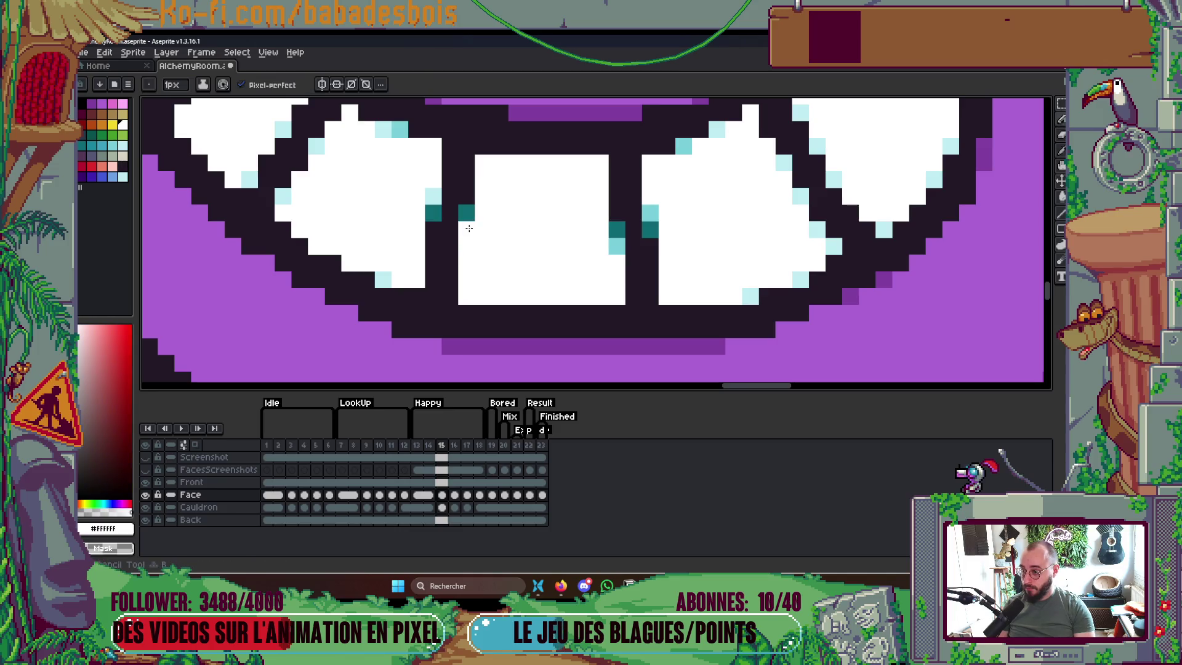
pyautogui.keyDown('alt'); pyautogui.click(437, 192); pyautogui.keyUp('alt')
pyautogui.click(482, 228)
pyautogui.scroll(-5, 692, 203)
pyautogui.press('Return')
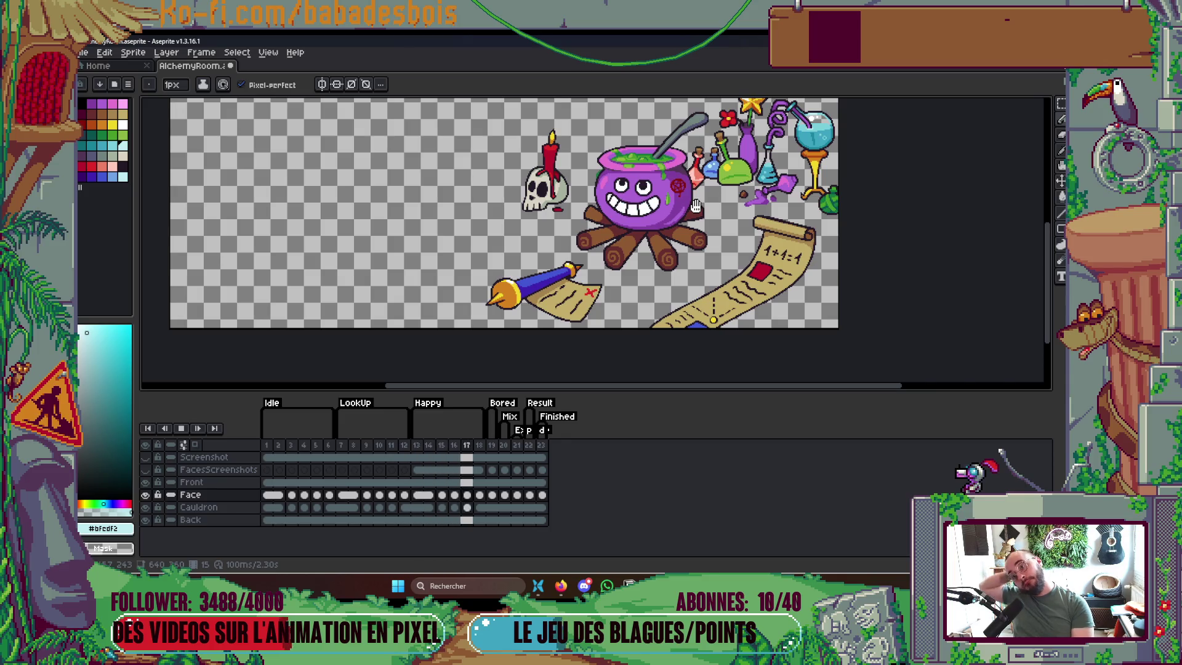
# Stop playback and flip between frames 14 and 15, settling zoomed in on frame 15
pyautogui.press('Return')
pyautogui.press('Right')
pyautogui.press('Right')
pyautogui.press('Left')
pyautogui.press('Right')
pyautogui.press('Right')
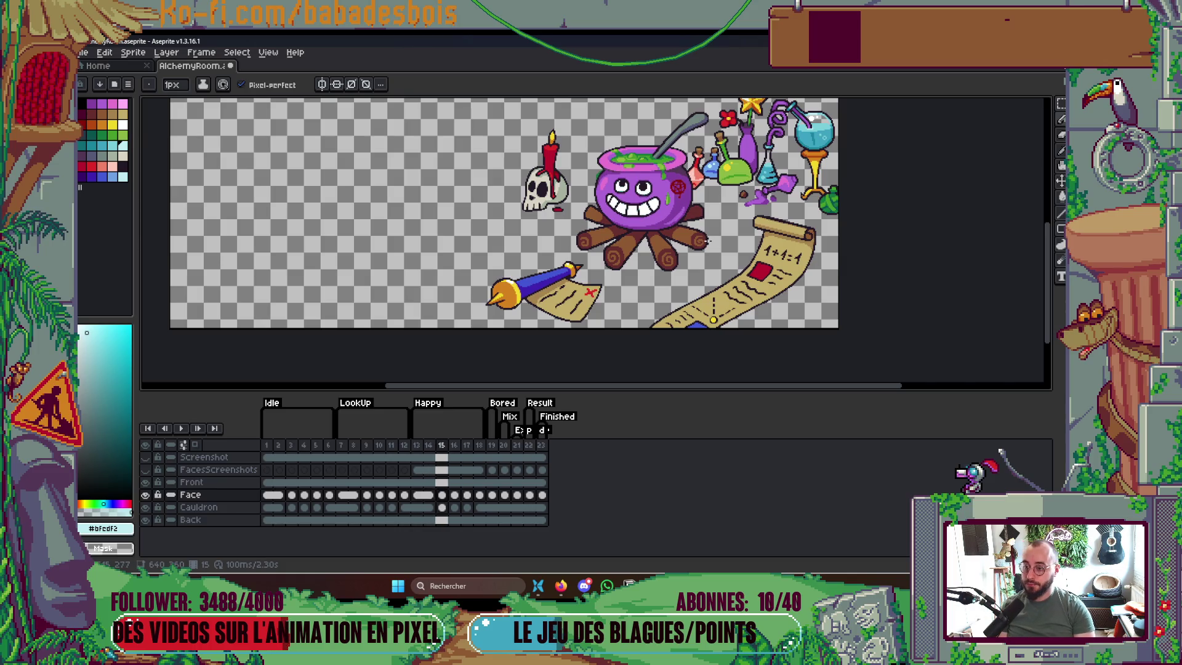
pyautogui.press('Left')
pyautogui.press('Right')
pyautogui.press('Left')
pyautogui.press('Left')
pyautogui.press('Right')
pyautogui.scroll(6, 632, 210)
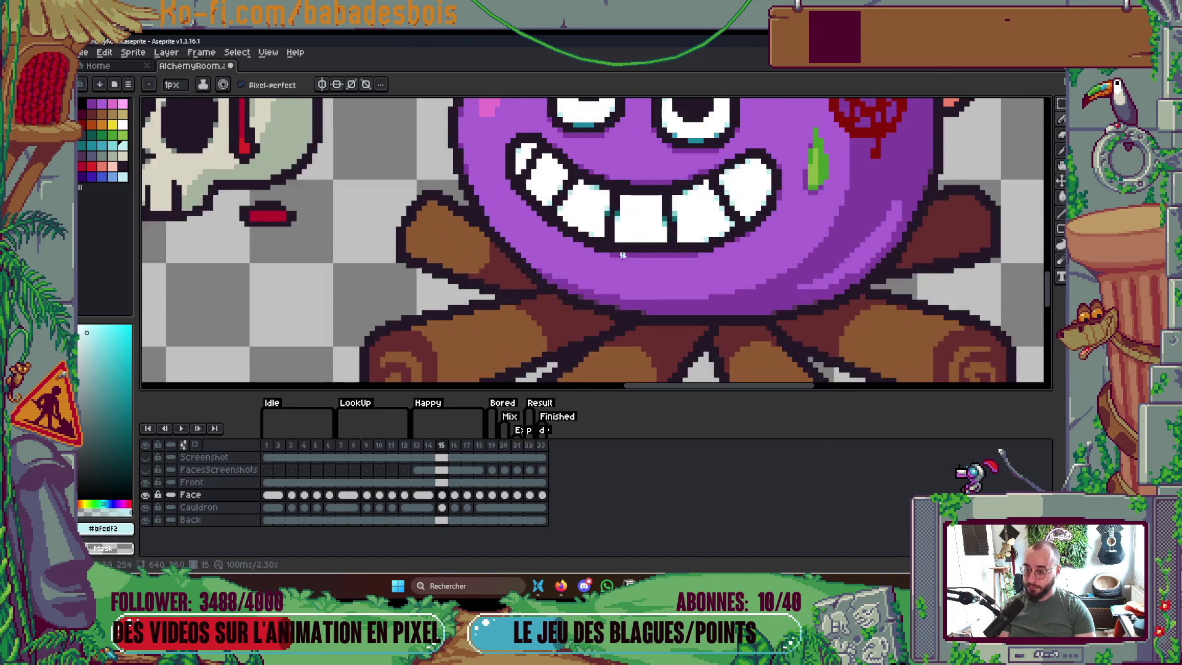
# Extend the dark outline along the lower lip and add a short teal shading line under the centre tooth
pyautogui.keyDown('alt'); pyautogui.click(623, 247); pyautogui.keyUp('alt')
pyautogui.moveTo(622, 247)
pyautogui.mouseDown()
pyautogui.moveTo(702, 251)
pyautogui.moveTo(615, 250)
pyautogui.mouseUp()
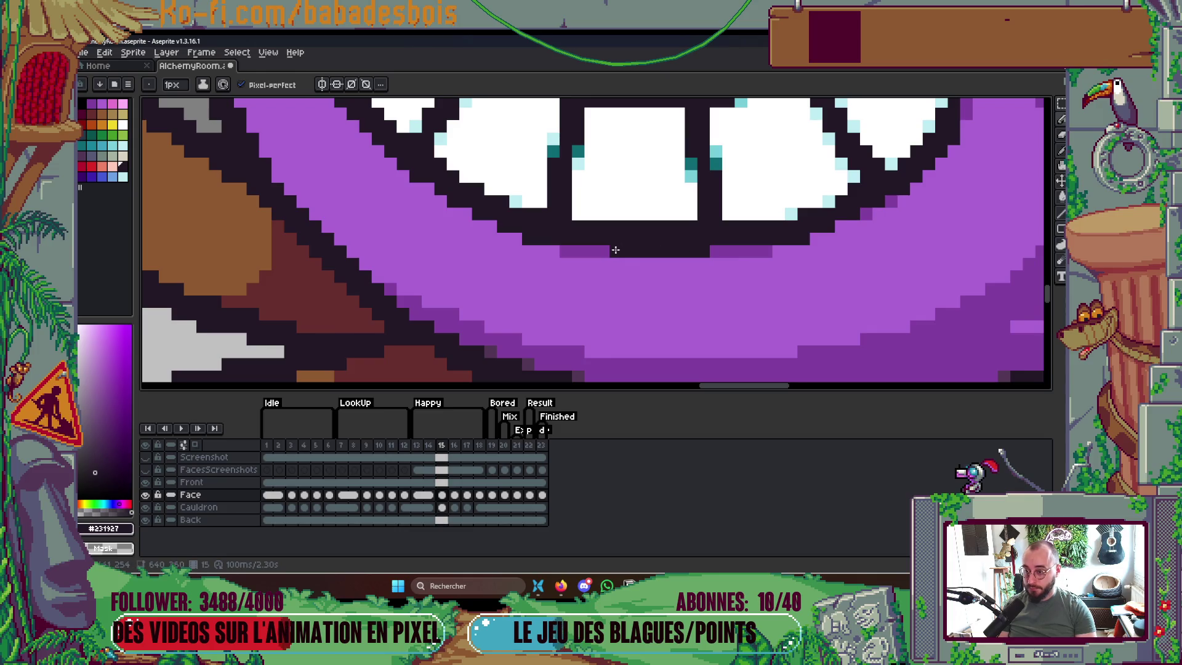
pyautogui.keyDown('alt'); pyautogui.click(696, 167); pyautogui.keyUp('alt')
pyautogui.click(676, 189)
pyautogui.moveTo(628, 226); pyautogui.dragTo(703, 227)
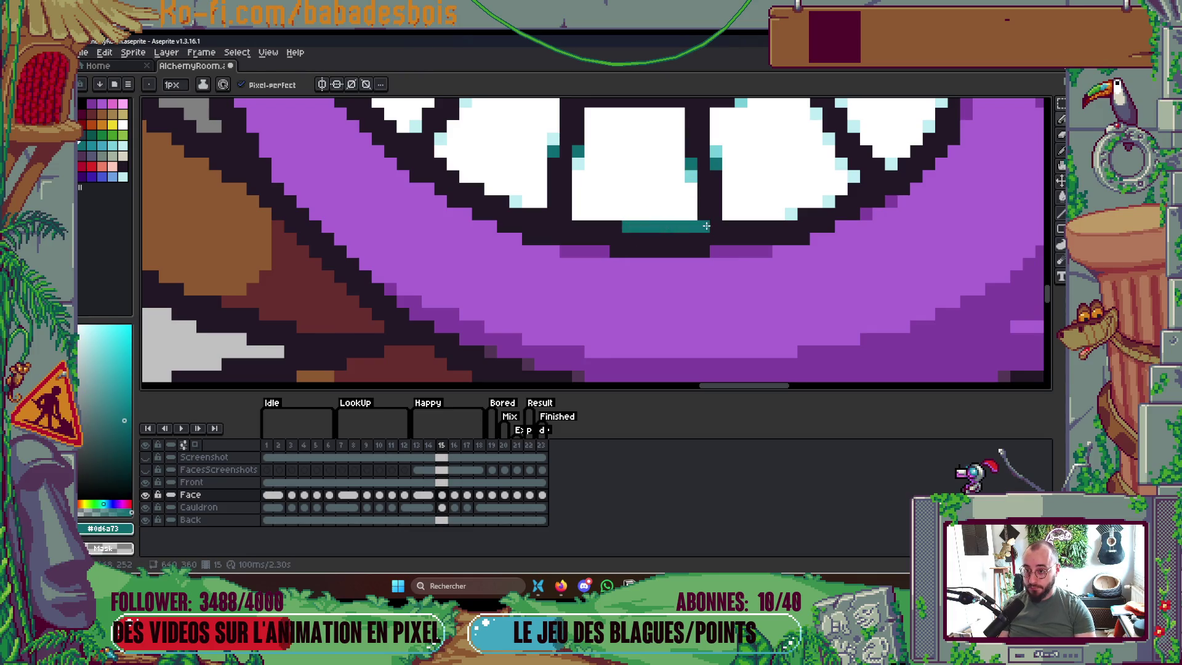
pyautogui.hotkey('ctrl', 'z')
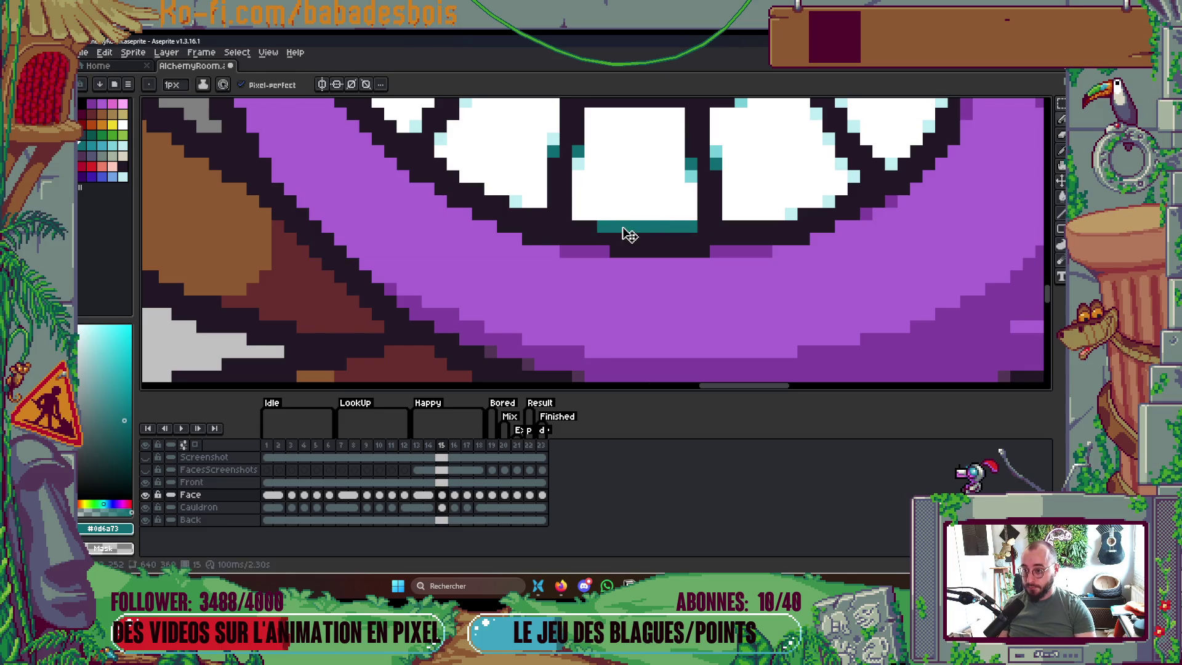
pyautogui.moveTo(623, 226); pyautogui.dragTo(645, 227)
# Play the animation to check the shading, then return zoomed in to frame 15
pyautogui.scroll(-2, 682, 227)
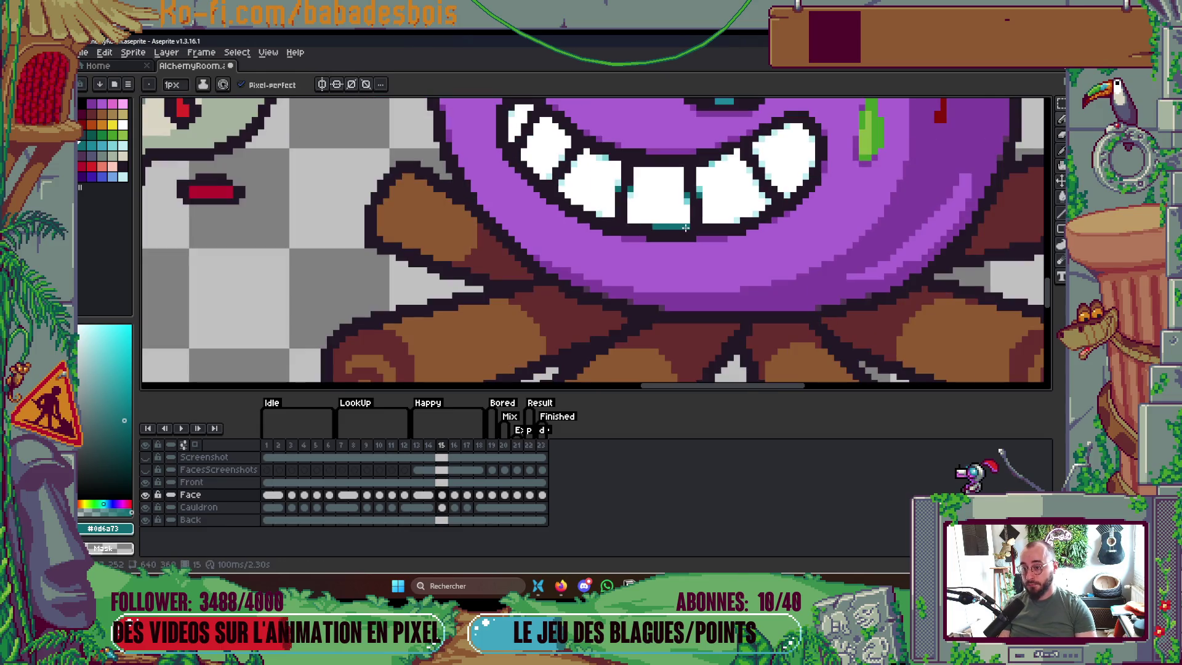
pyautogui.scroll(-1, 738, 225)
pyautogui.press('Return')
pyautogui.scroll(-2, 808, 247)
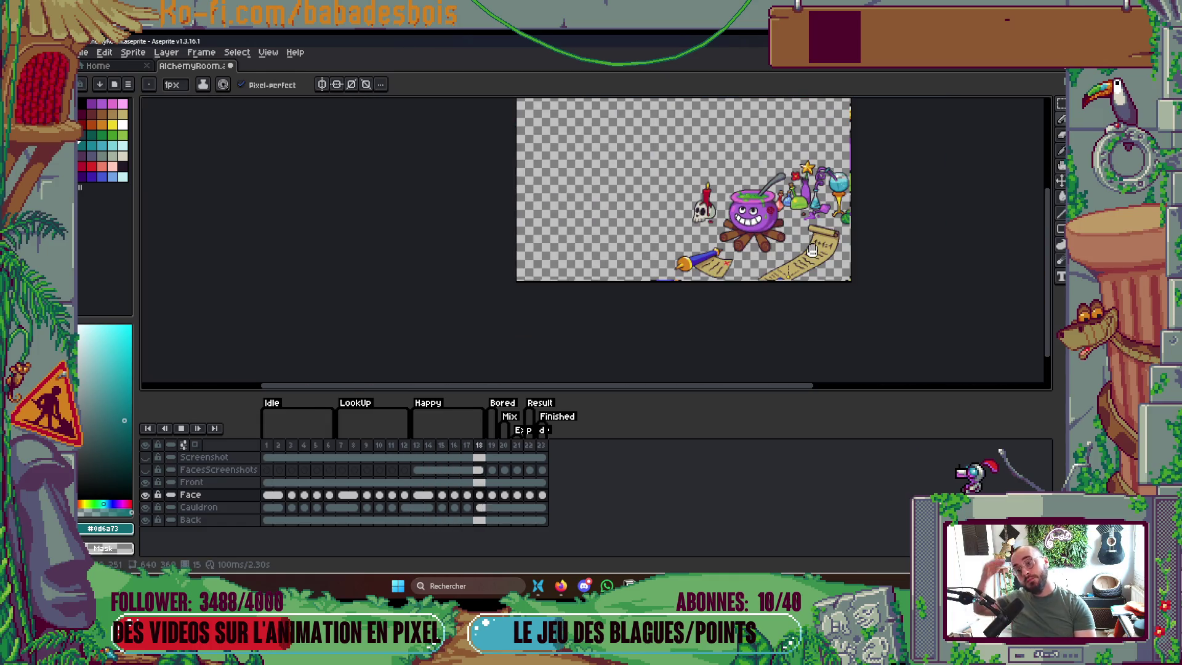
pyautogui.scroll(1, 807, 247)
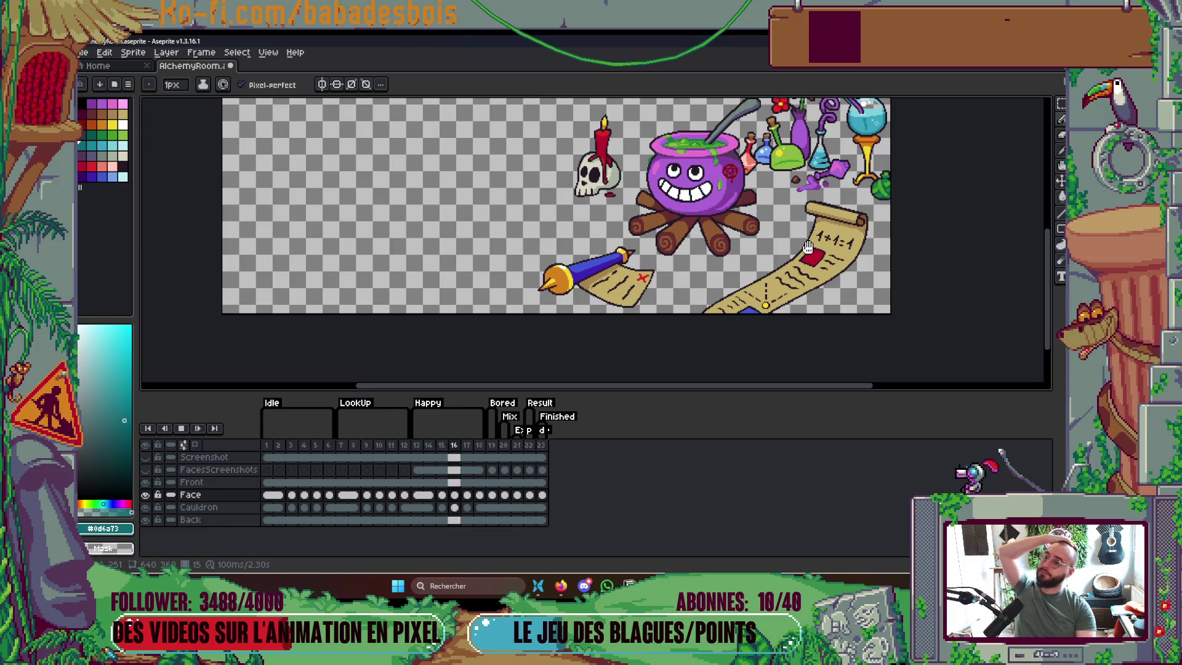
pyautogui.press('Return')
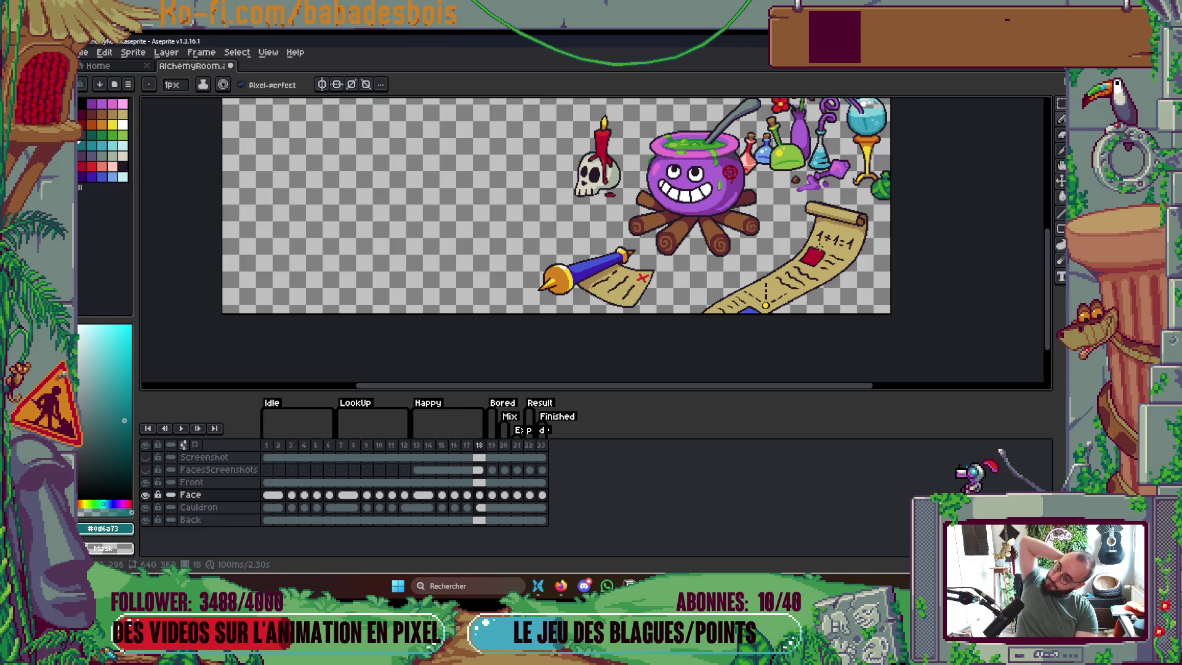
pyautogui.press('Left')
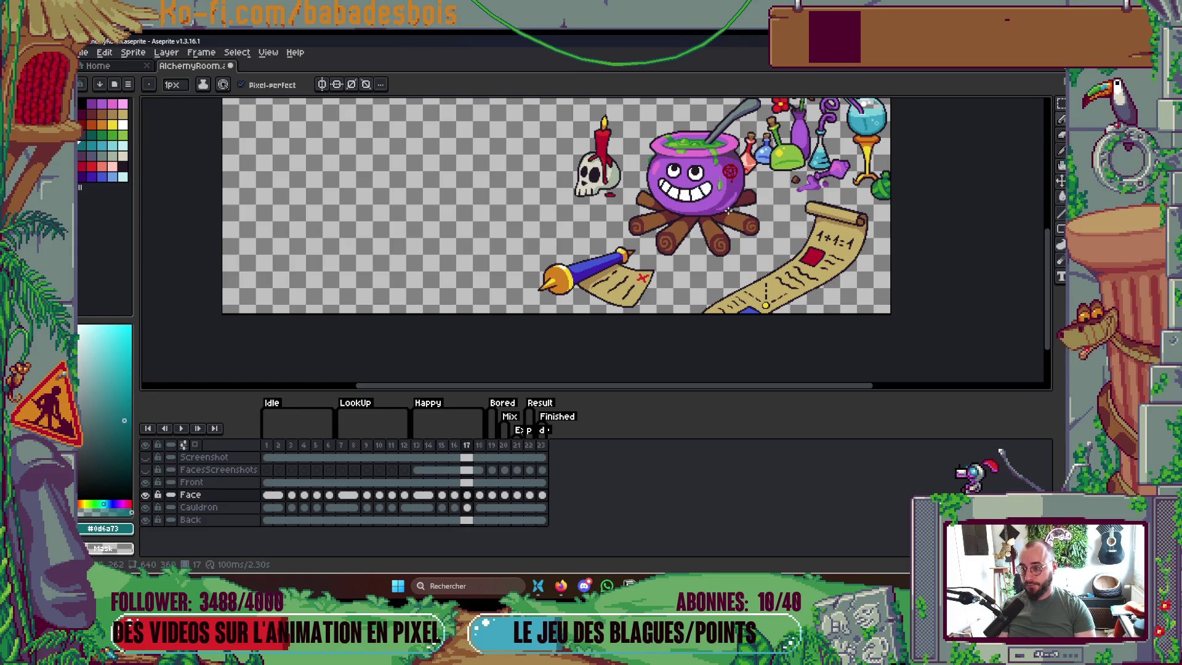
pyautogui.press('Left')
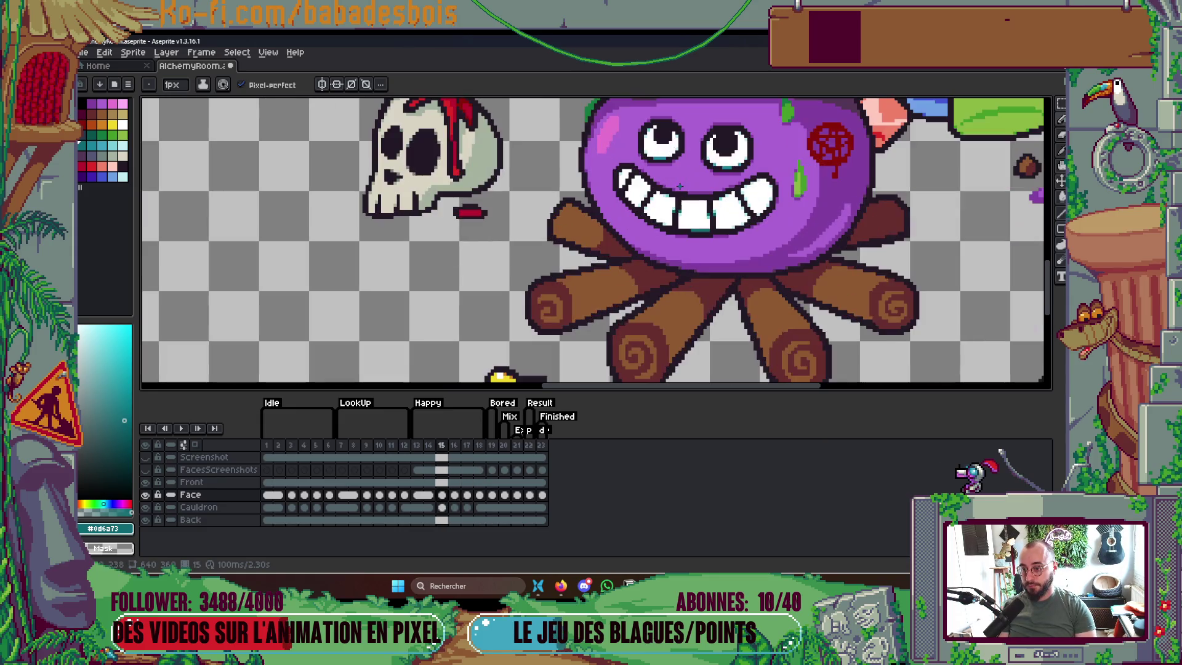
pyautogui.scroll(3, 683, 185)
pyautogui.scroll(2, 641, 224)
pyautogui.press('Left')
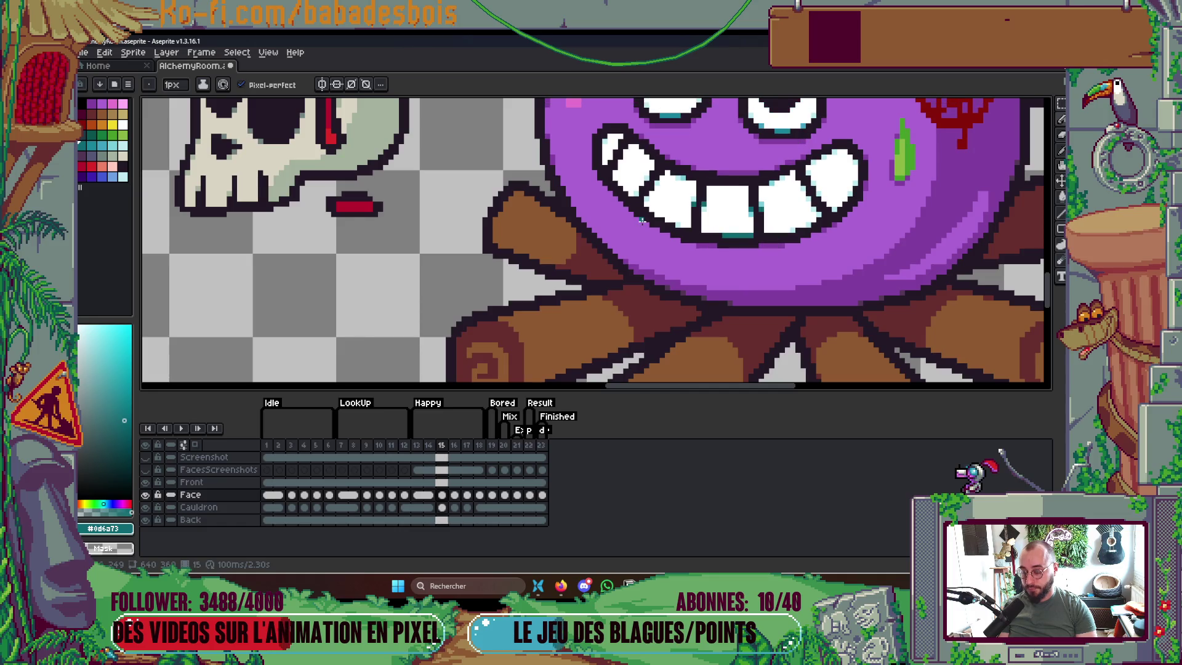
pyautogui.scroll(1, 643, 220)
# Sample the cauldron's purple and the teeth's teal, then shade the lower-left tooth edge teal
pyautogui.press('i')
pyautogui.click(674, 226)
pyautogui.press('b')
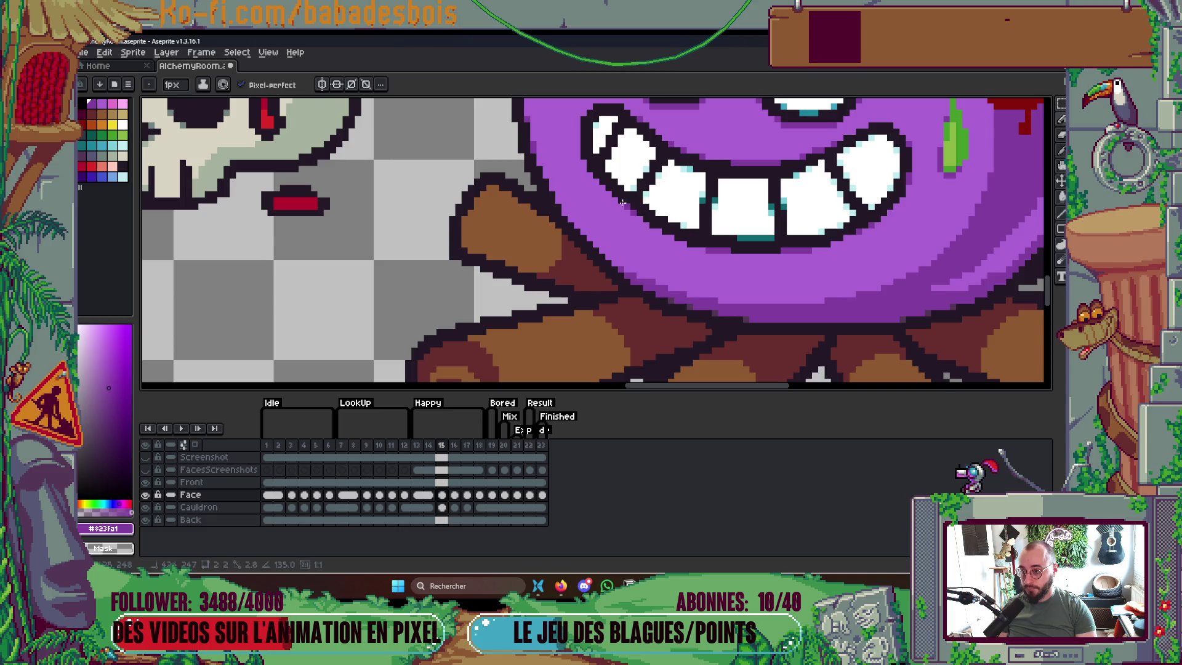
pyautogui.scroll(1, 617, 219)
pyautogui.press('i')
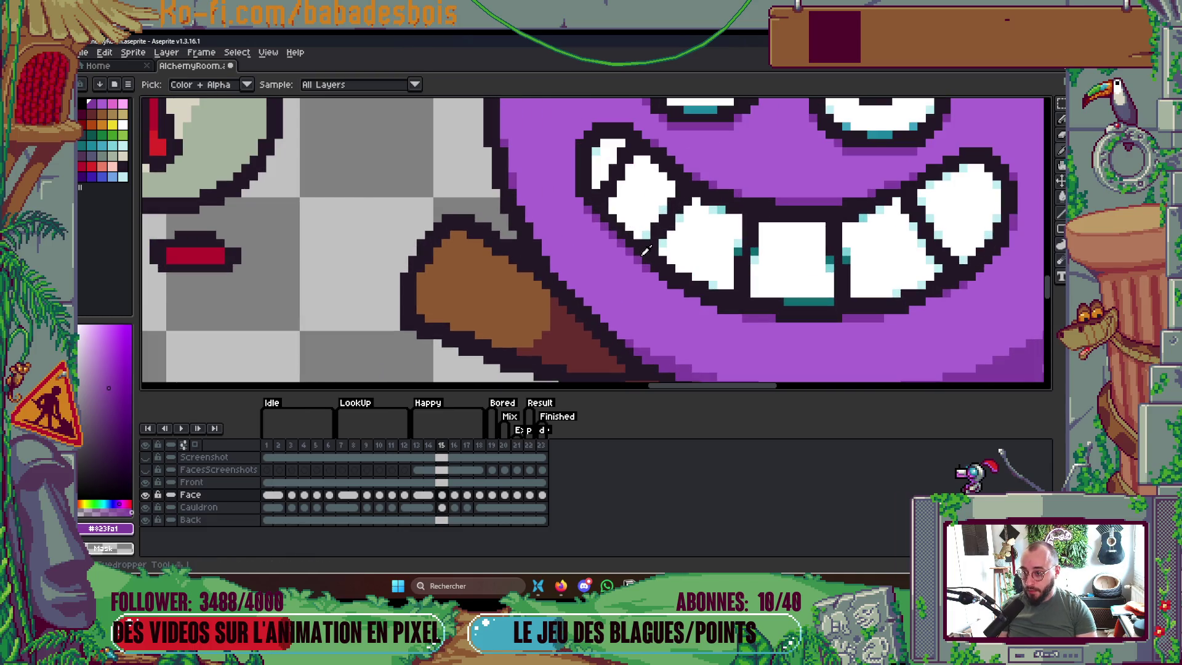
pyautogui.click(648, 242)
pyautogui.press('b')
pyautogui.moveTo(636, 230); pyautogui.dragTo(613, 211)
pyautogui.click(677, 259)
# Preview the animation again and return to frame 15
pyautogui.scroll(-5, 661, 251)
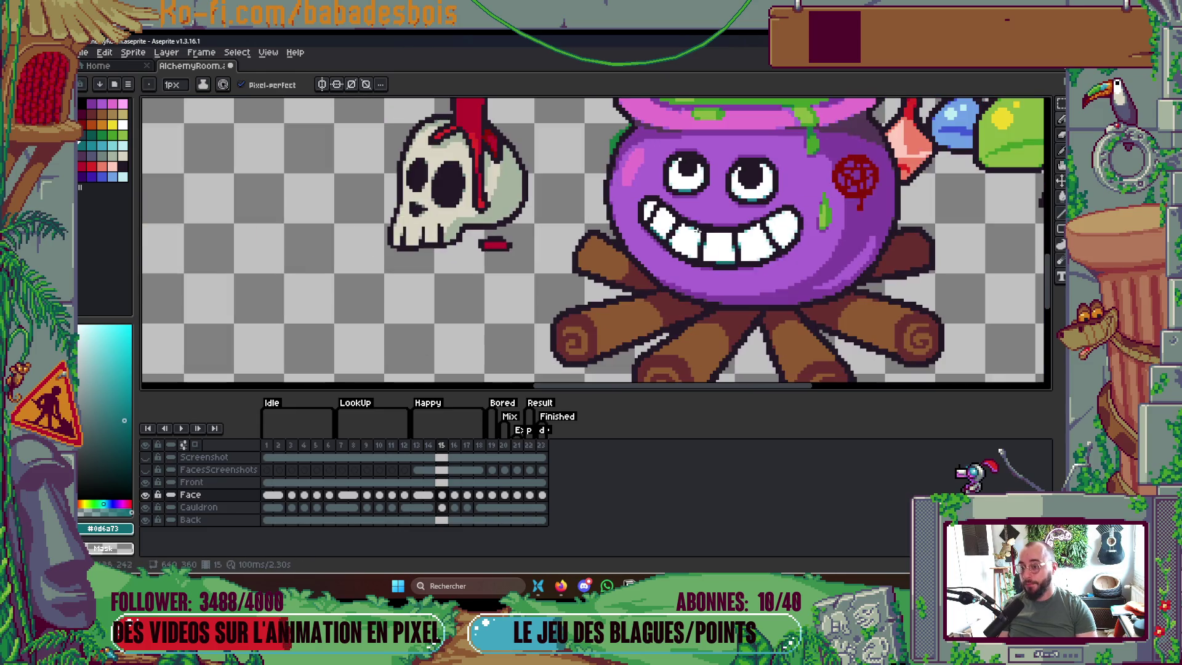
pyautogui.press('Return')
pyautogui.scroll(-2, 850, 234)
pyautogui.scroll(1, 850, 234)
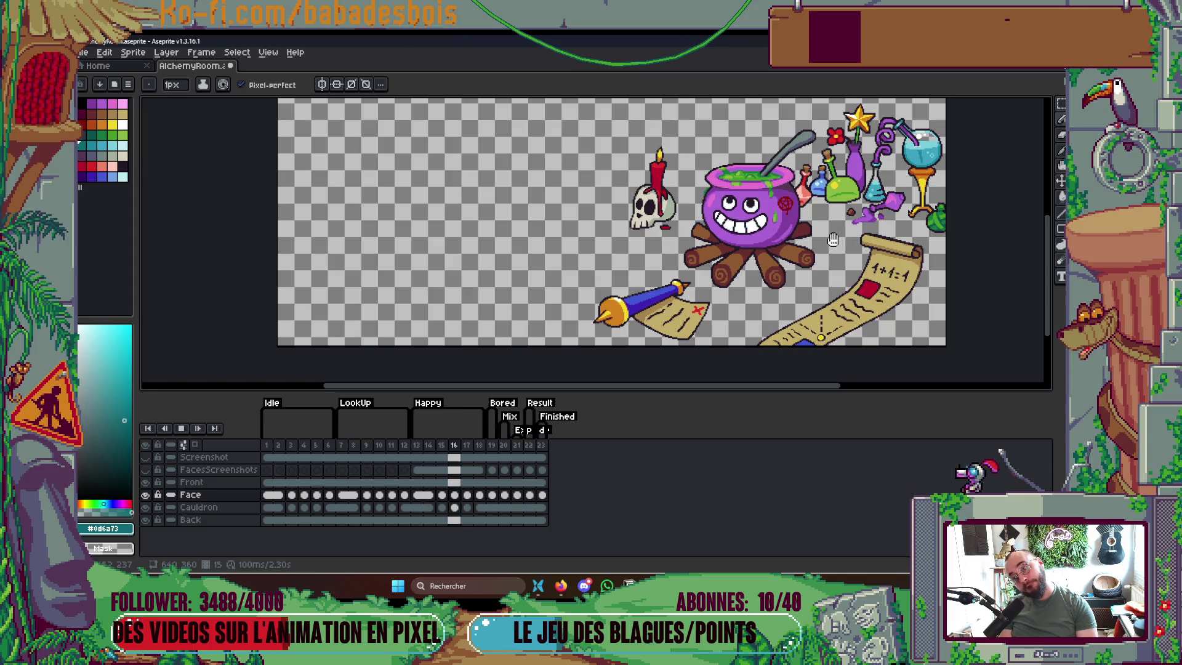
pyautogui.press('Return')
pyautogui.press('Left')
pyautogui.scroll(3, 748, 225)
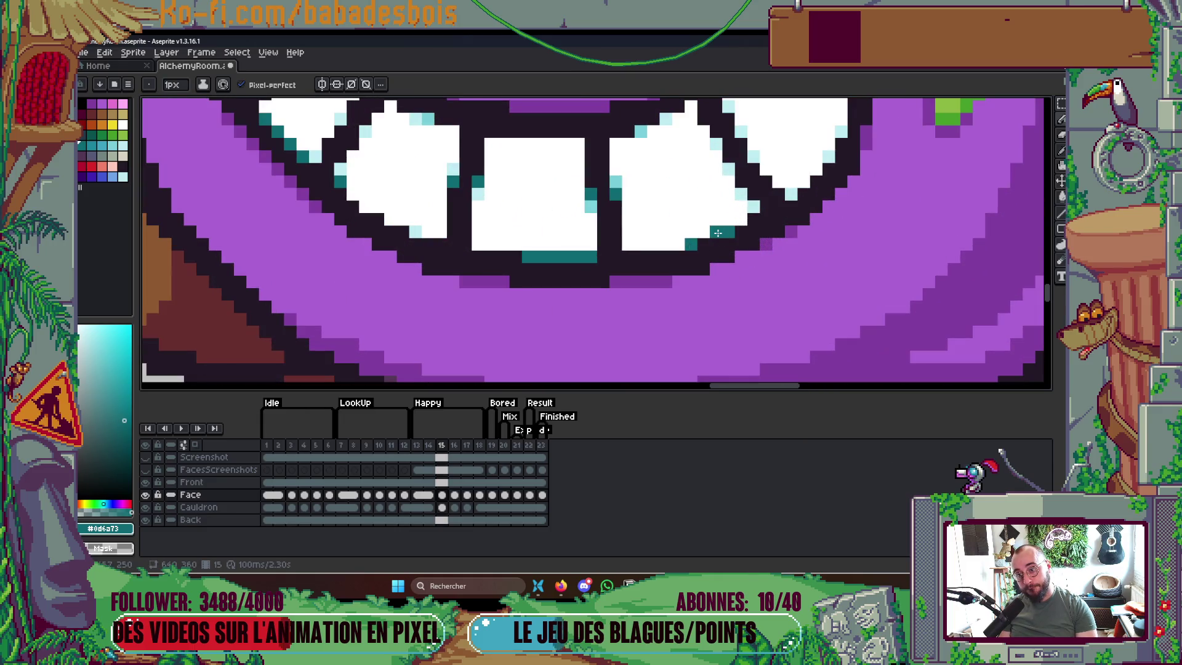
# Add a pale blue highlight on a tooth and sample the darker cauldron purple
pyautogui.keyDown('alt'); pyautogui.click(749, 217); pyautogui.keyUp('alt')
pyautogui.click(716, 232)
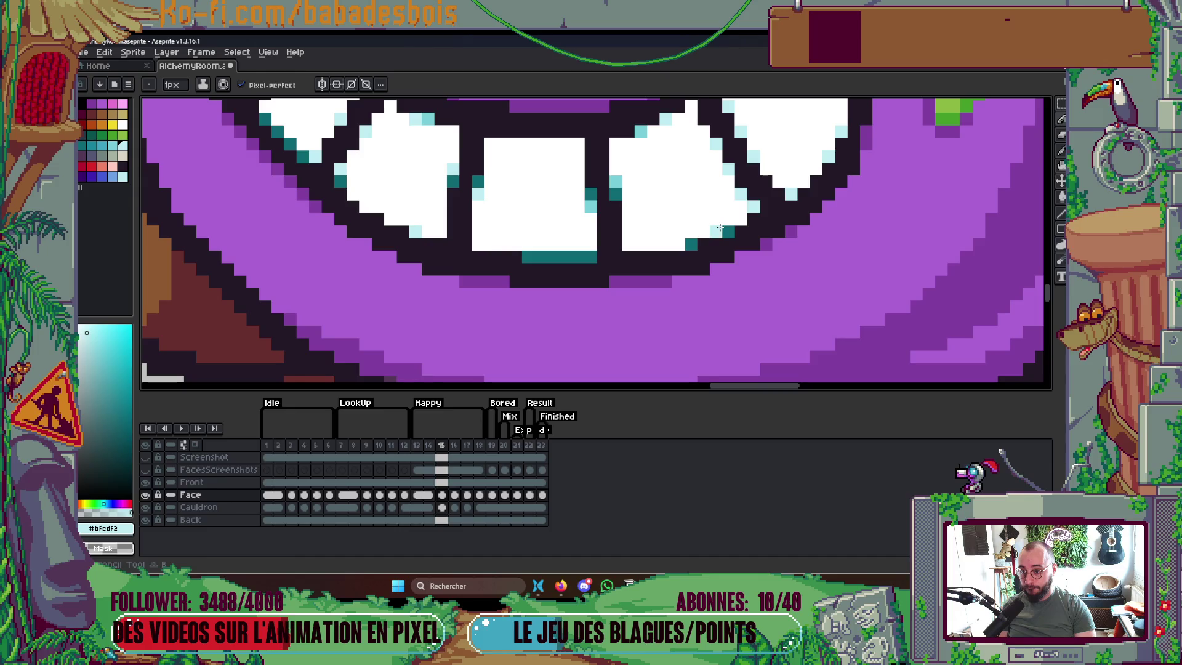
pyautogui.scroll(2, 763, 219)
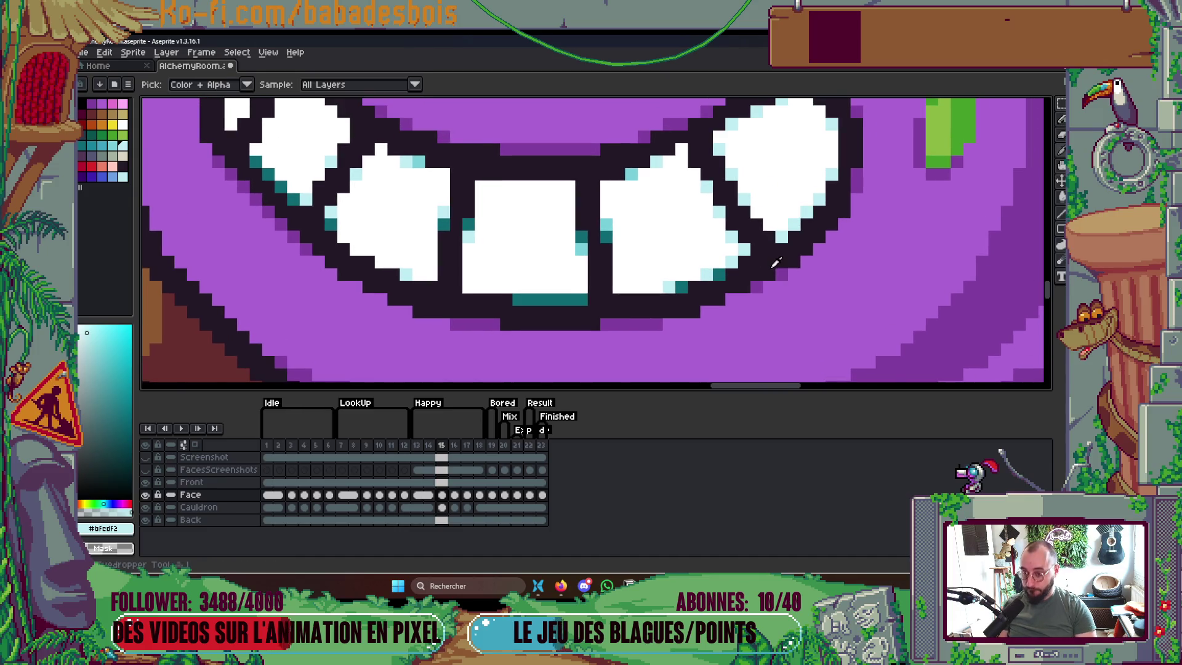
pyautogui.keyDown('alt'); pyautogui.click(781, 272); pyautogui.keyUp('alt')
# Zoom out and flip between frames 14 and 15 to compare the grin
pyautogui.scroll(-3, 845, 208)
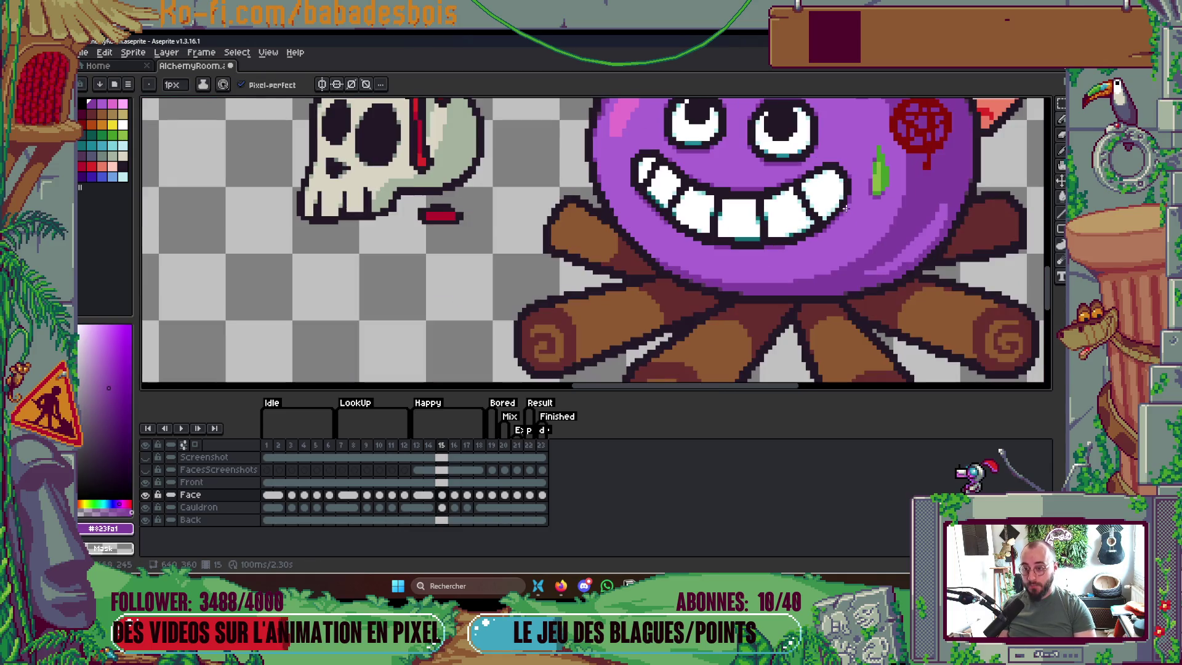
pyautogui.scroll(-2, 855, 208)
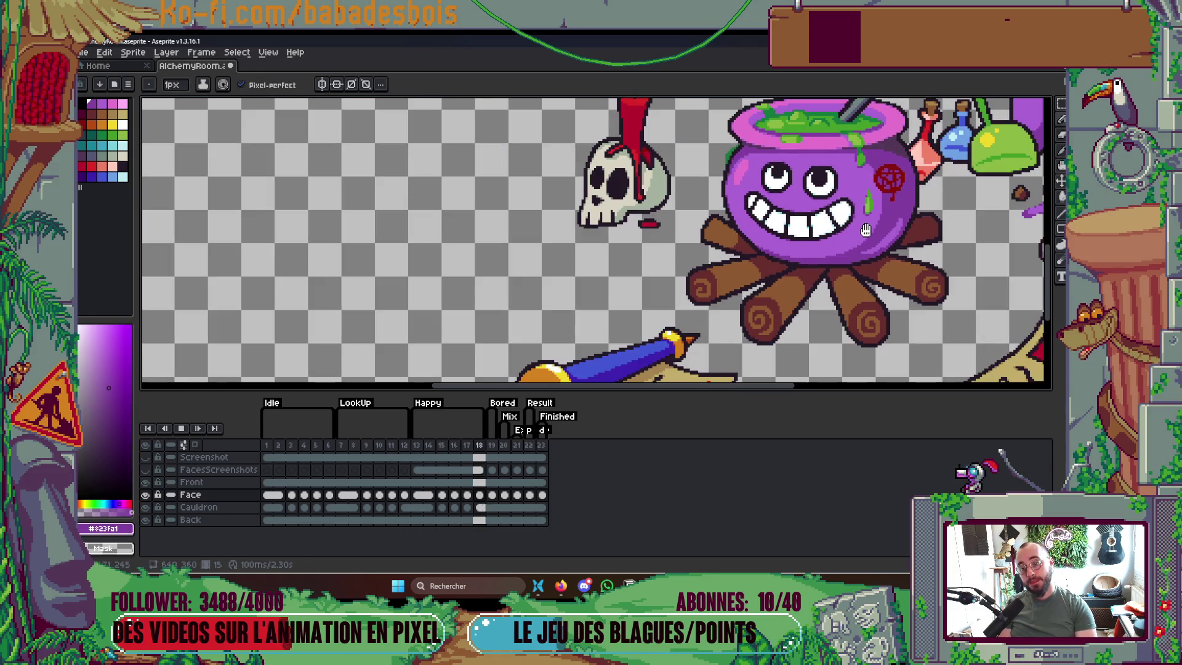
pyautogui.press('Left')
pyautogui.press('Left')
pyautogui.press('Right')
pyautogui.press('Right')
pyautogui.press('Left')
pyautogui.press('Right')
pyautogui.scroll(3, 808, 203)
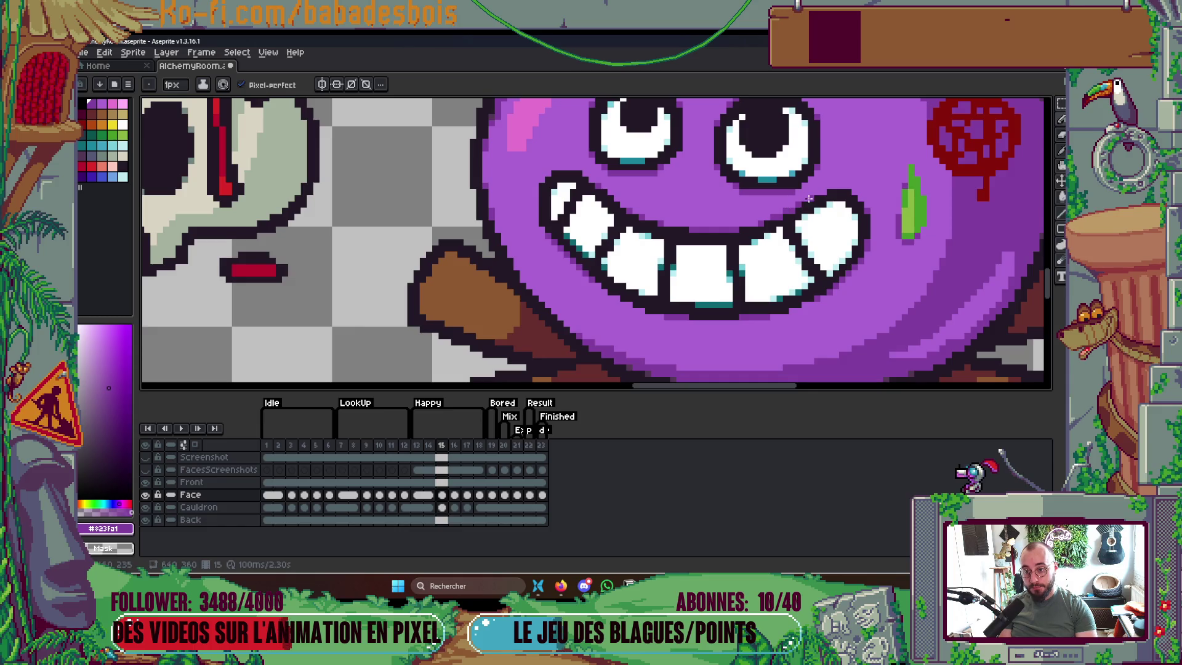
# Paint dark outline pixels along the grin near the teeth
pyautogui.scroll(2, 821, 192)
pyautogui.keyDown('alt'); pyautogui.click(819, 196); pyautogui.keyUp('alt')
pyautogui.moveTo(763, 227); pyautogui.dragTo(734, 242)
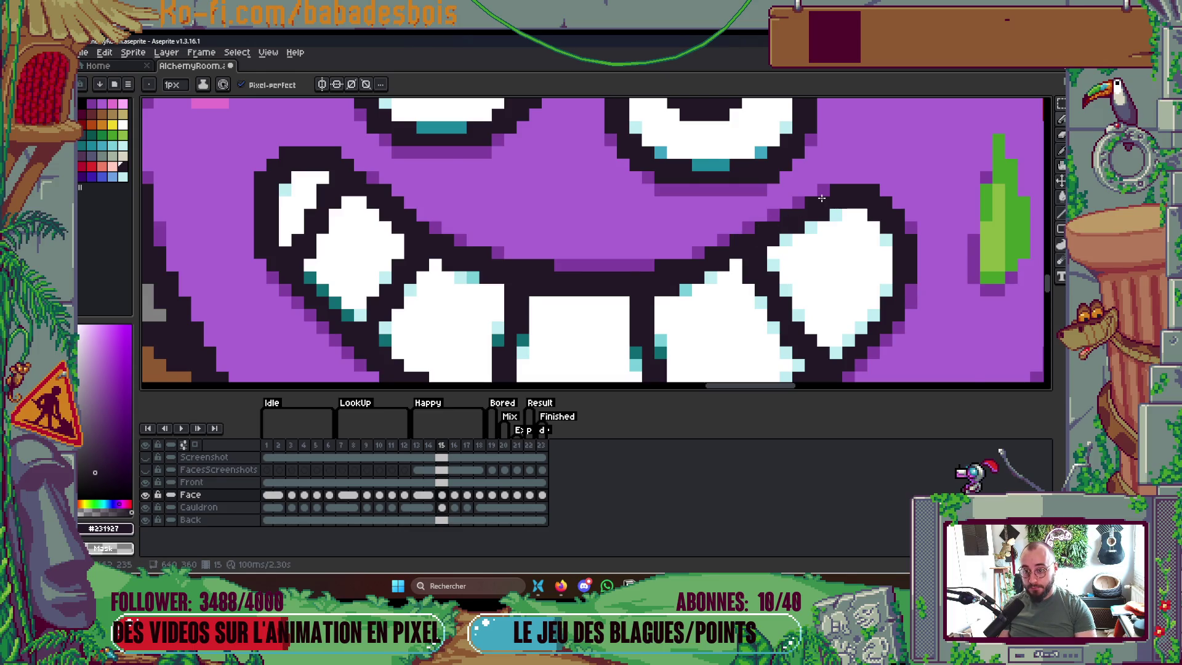
pyautogui.moveTo(820, 198); pyautogui.dragTo(826, 186)
# Sample teal #0d6a73 and add teal pixels along the right tooth's outline
pyautogui.press('alt')
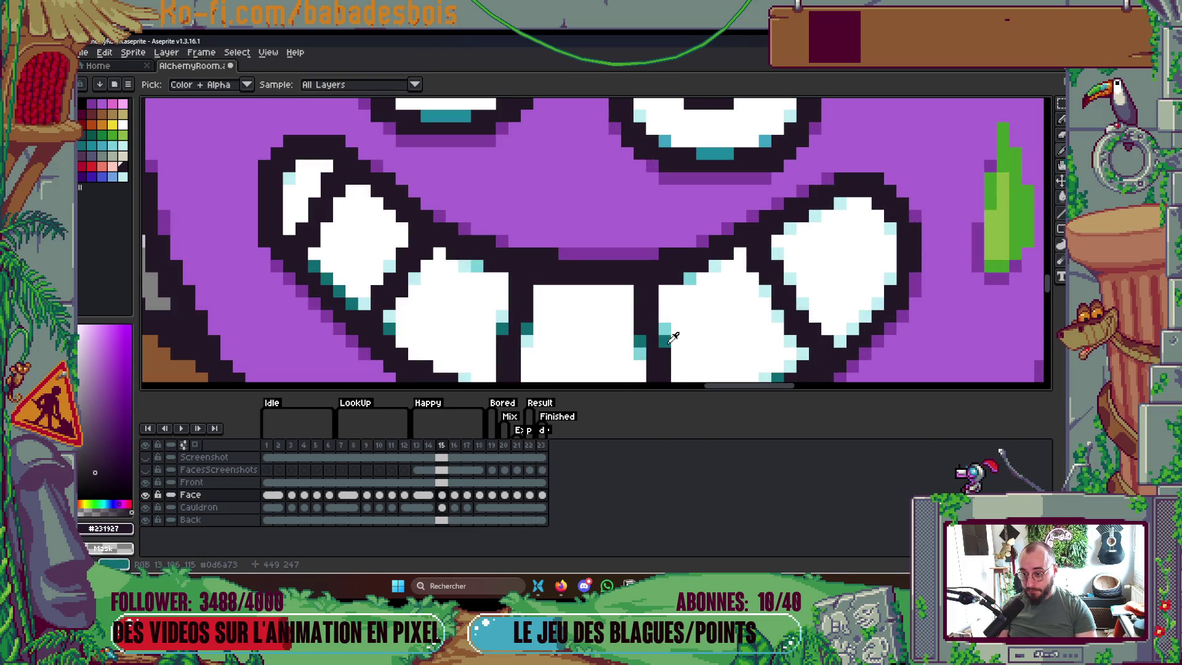
pyautogui.keyDown('alt'); pyautogui.click(674, 337); pyautogui.keyUp('alt')
pyautogui.click(777, 229)
pyautogui.click(802, 216)
pyautogui.click(827, 203)
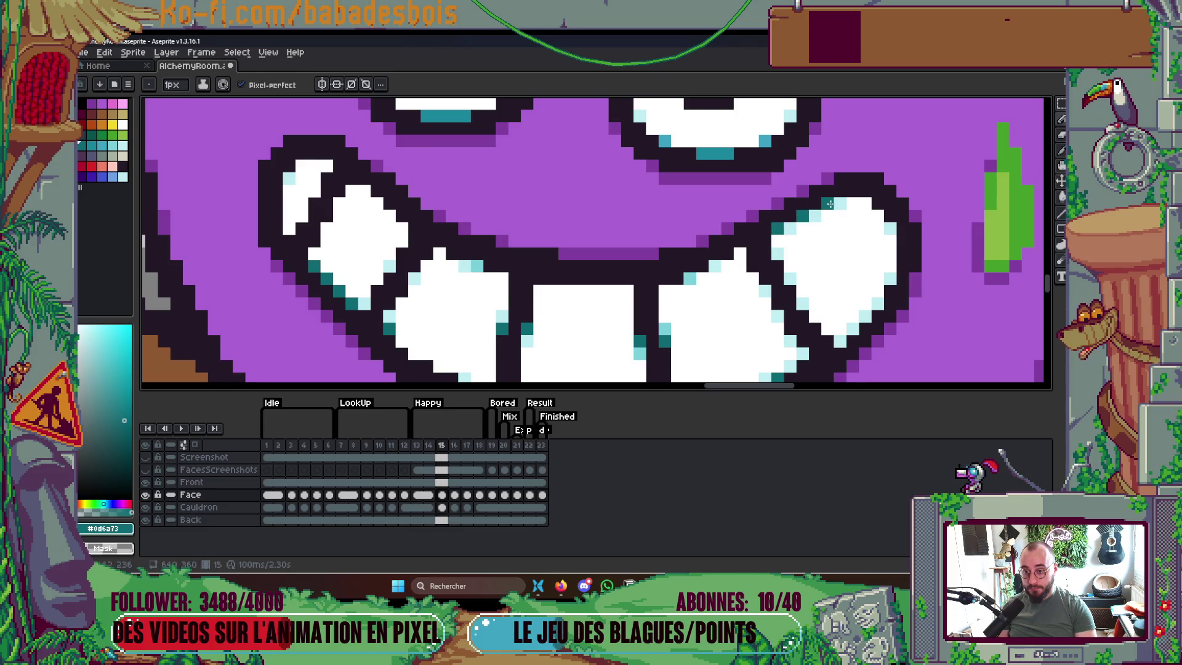
pyautogui.scroll(-3, 829, 203)
pyautogui.scroll(3, 684, 194)
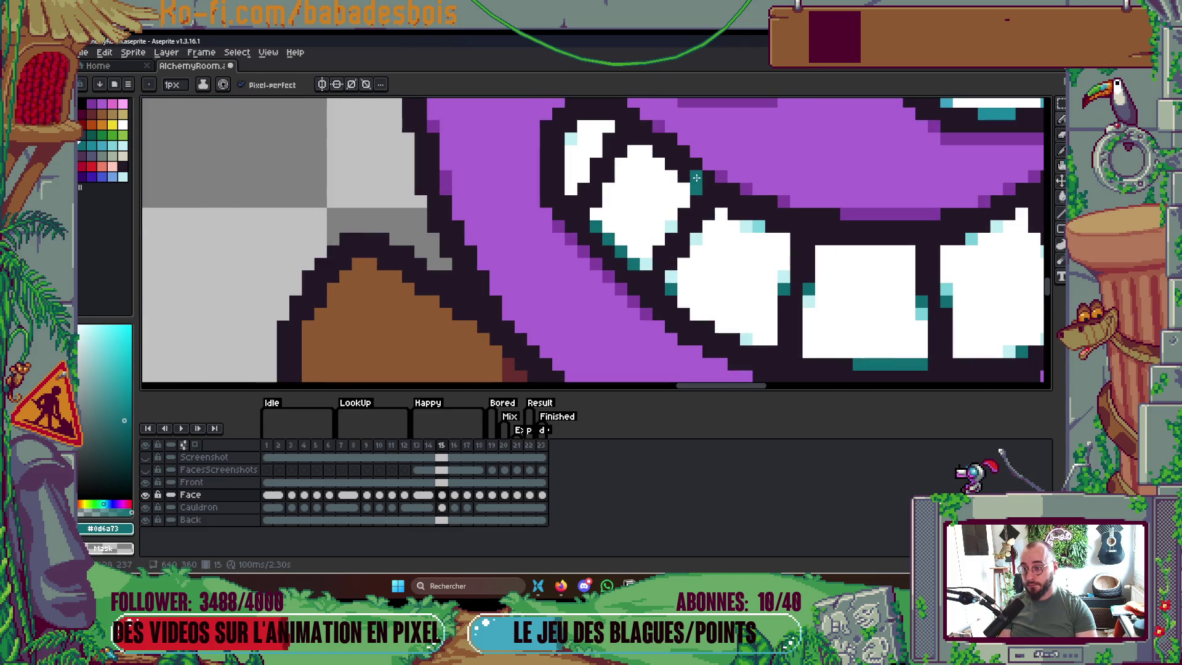
# Shade a left tooth's top edge teal, undo a stray pixel, and fill the gap with dark purple
pyautogui.click(650, 150)
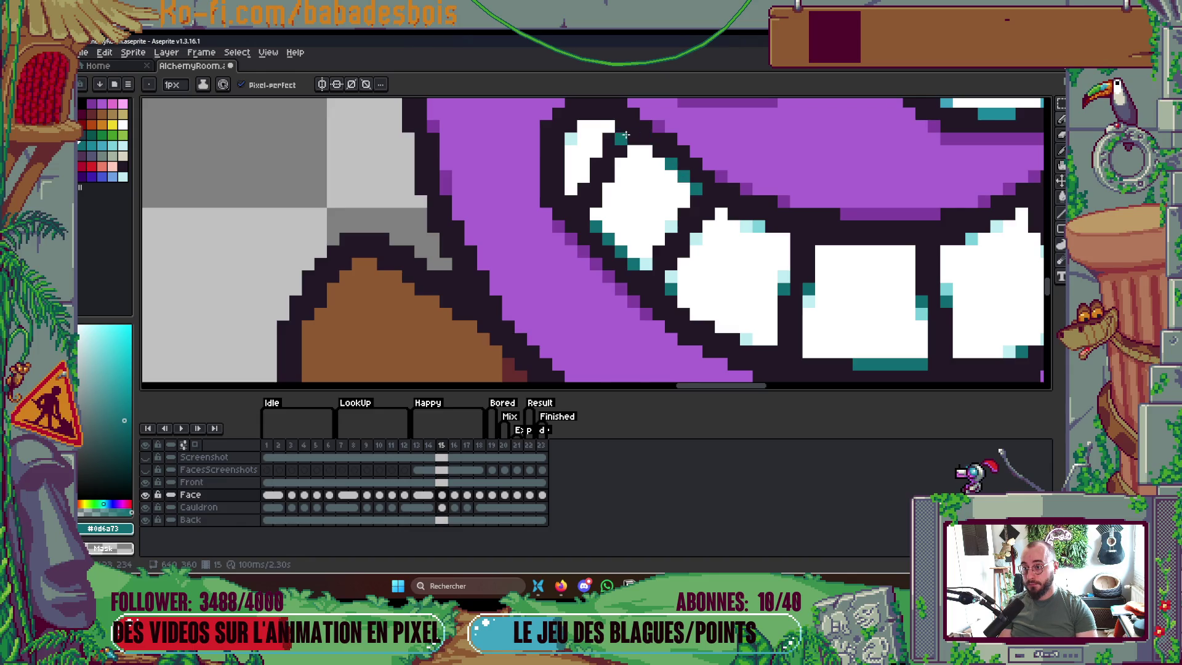
pyautogui.scroll(-3, 639, 138)
pyautogui.scroll(4, 646, 123)
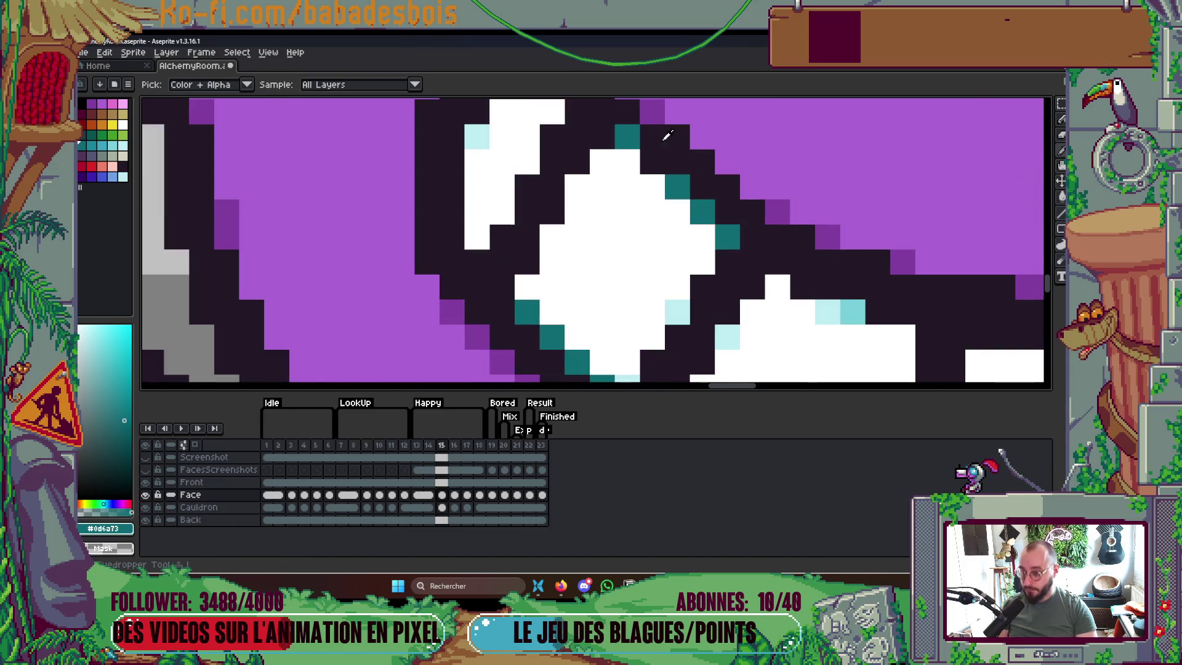
pyautogui.keyDown('alt'); pyautogui.click(651, 115); pyautogui.keyUp('alt')
pyautogui.moveTo(653, 123)
pyautogui.mouseDown()
pyautogui.moveTo(668, 179)
pyautogui.moveTo(629, 198)
pyautogui.mouseUp()
pyautogui.keyDown('alt'); pyautogui.click(662, 218); pyautogui.keyUp('alt')
pyautogui.click(629, 198)
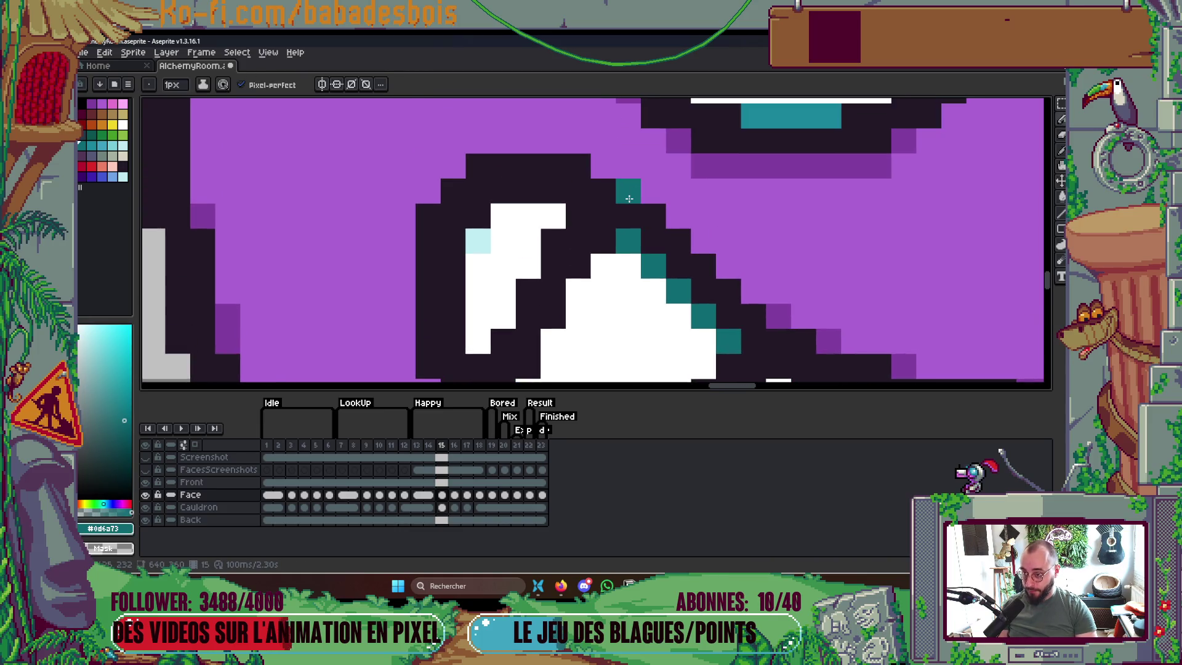
pyautogui.hotkey('ctrl', 'z')
pyautogui.keyDown('alt'); pyautogui.click(784, 309); pyautogui.keyUp('alt')
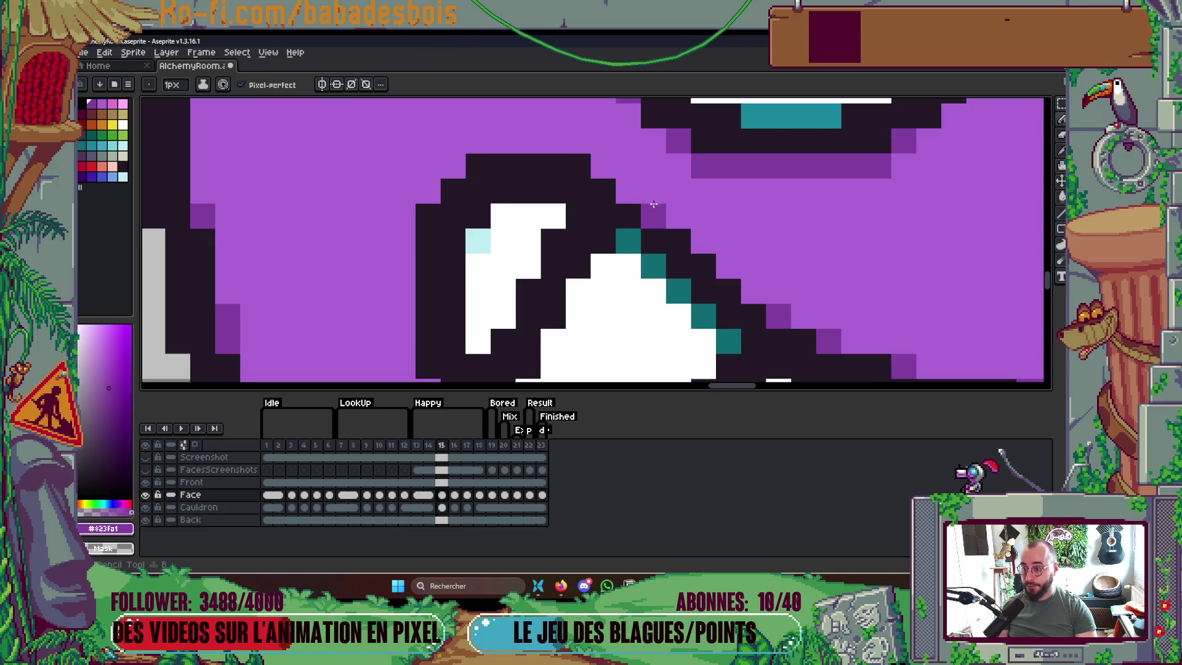
pyautogui.click(632, 194)
# Play the animation to preview, then stop and step forward to frame 15
pyautogui.scroll(-5, 631, 195)
pyautogui.press('Return')
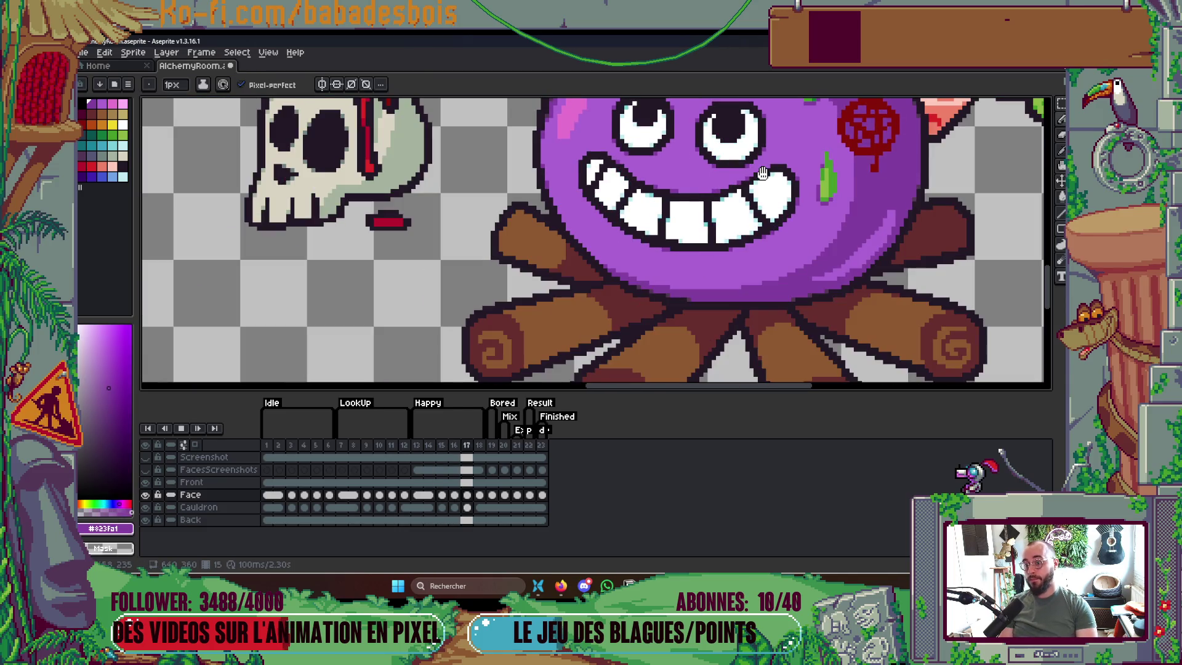
pyautogui.scroll(-3, 779, 185)
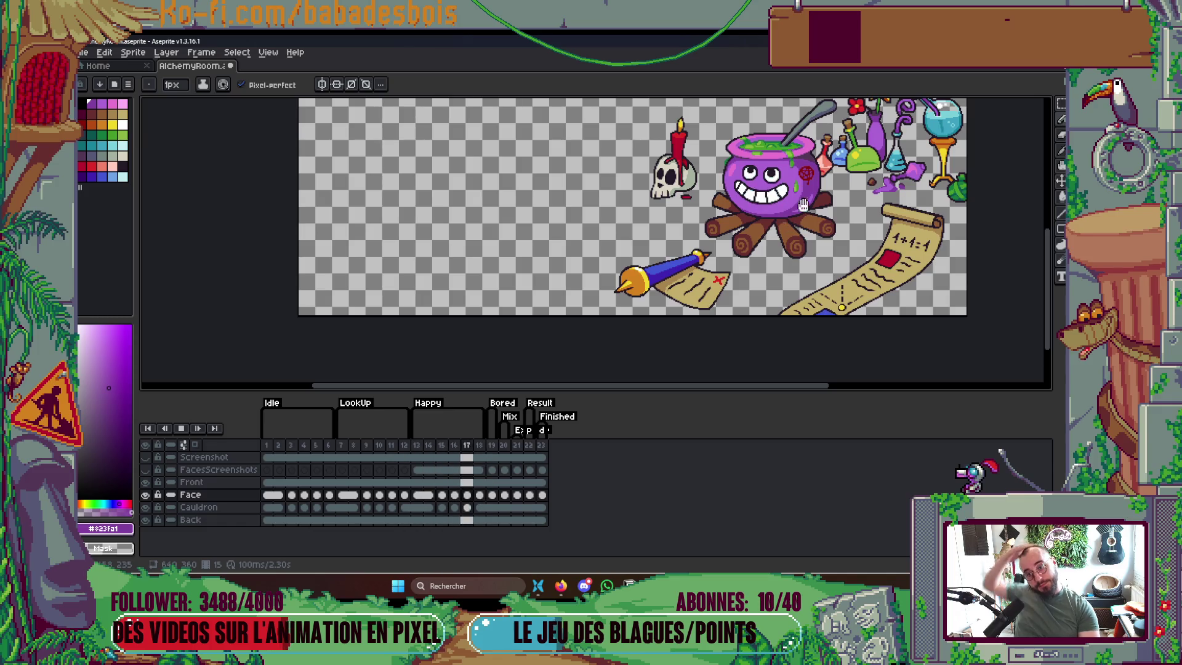
pyautogui.press('Return')
pyautogui.scroll(3, 770, 208)
pyautogui.press('Right')
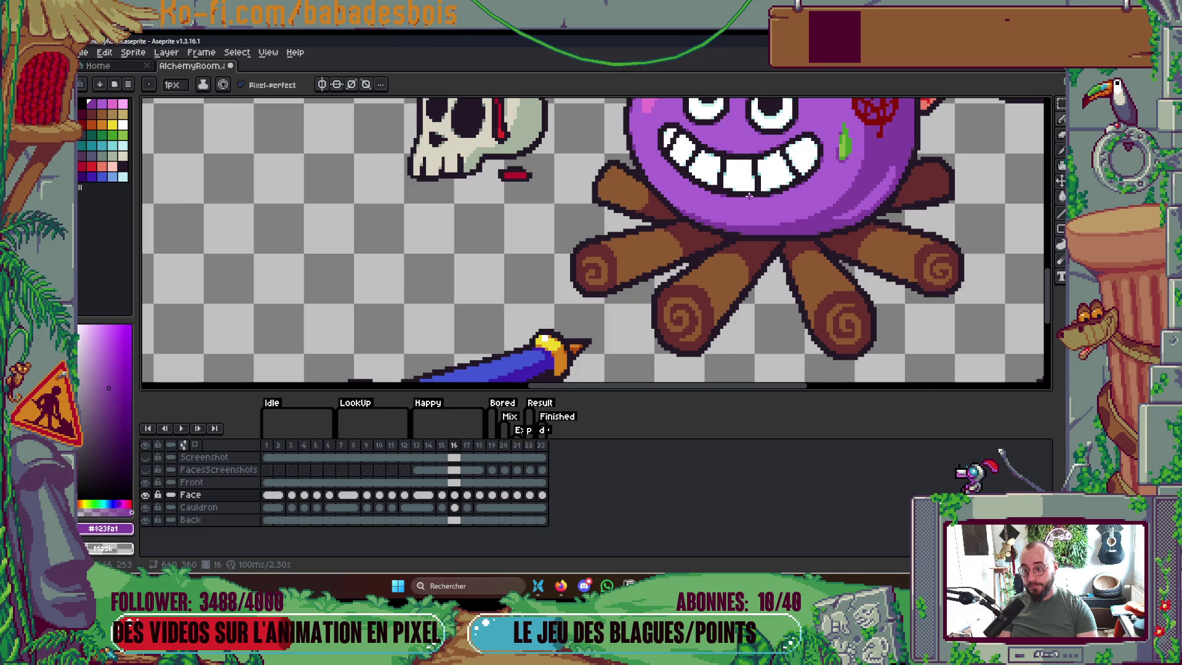
# On frame 15, sample the light cyan from a tooth
pyautogui.scroll(4, 756, 192)
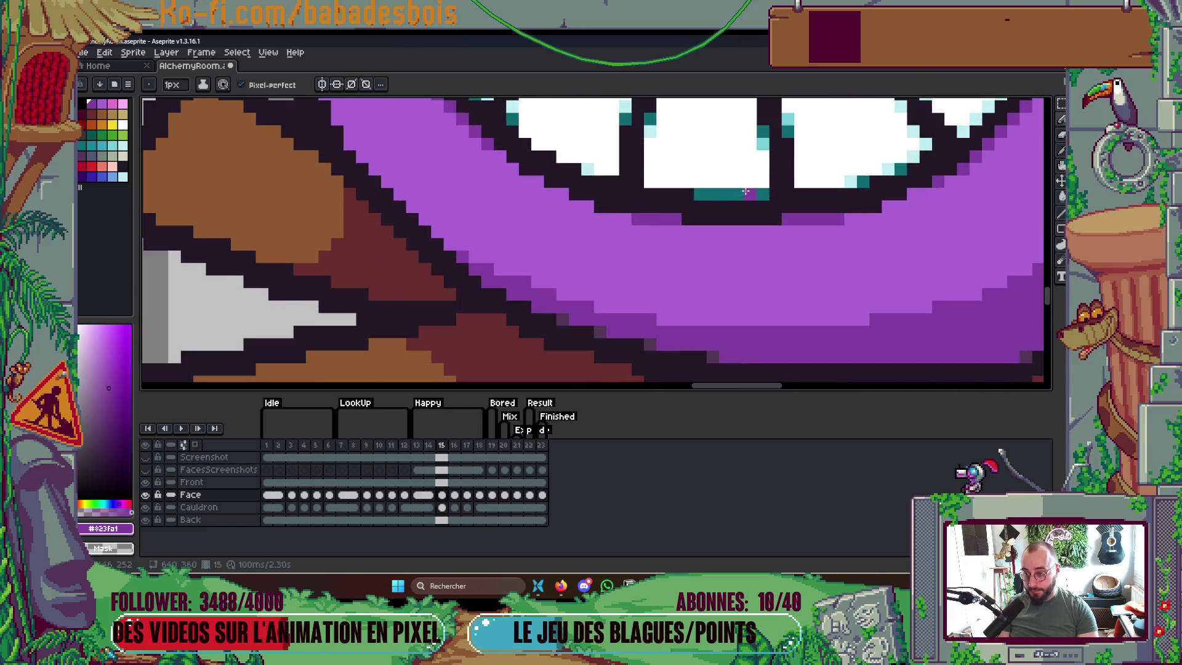
pyautogui.press('Right')
pyautogui.press('i')
pyautogui.click(651, 126)
pyautogui.press('b')
# Play the animation again and recentre the whole scene in view
pyautogui.press('Return')
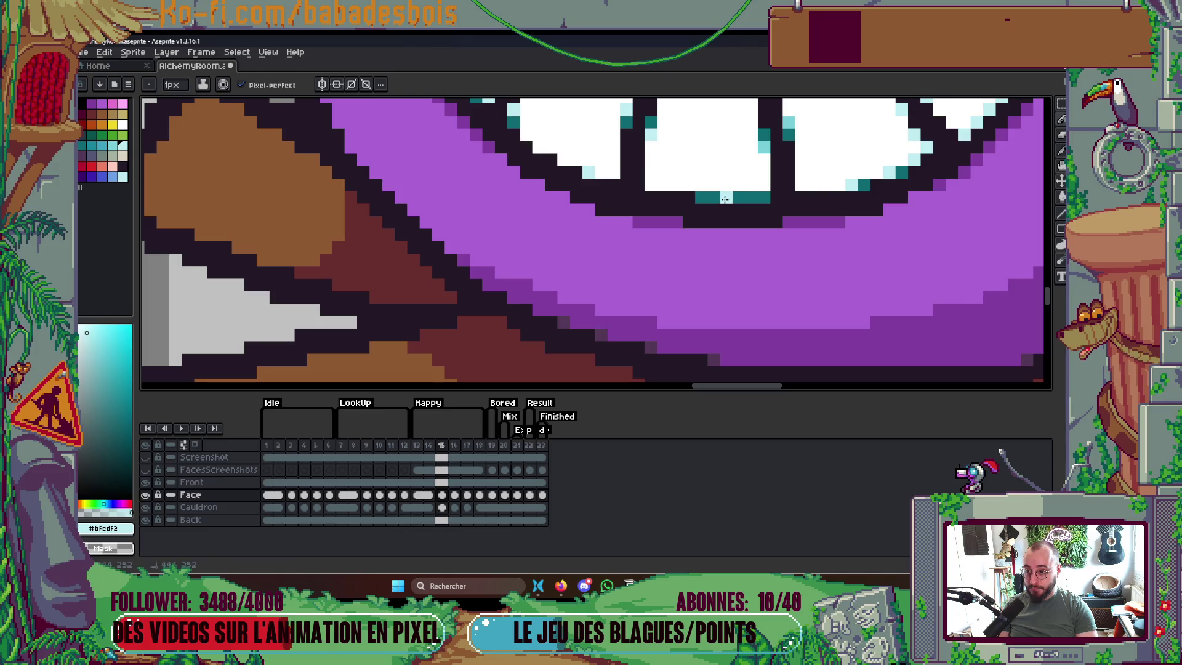
pyautogui.scroll(-3, 782, 177)
pyautogui.scroll(-3, 782, 177)
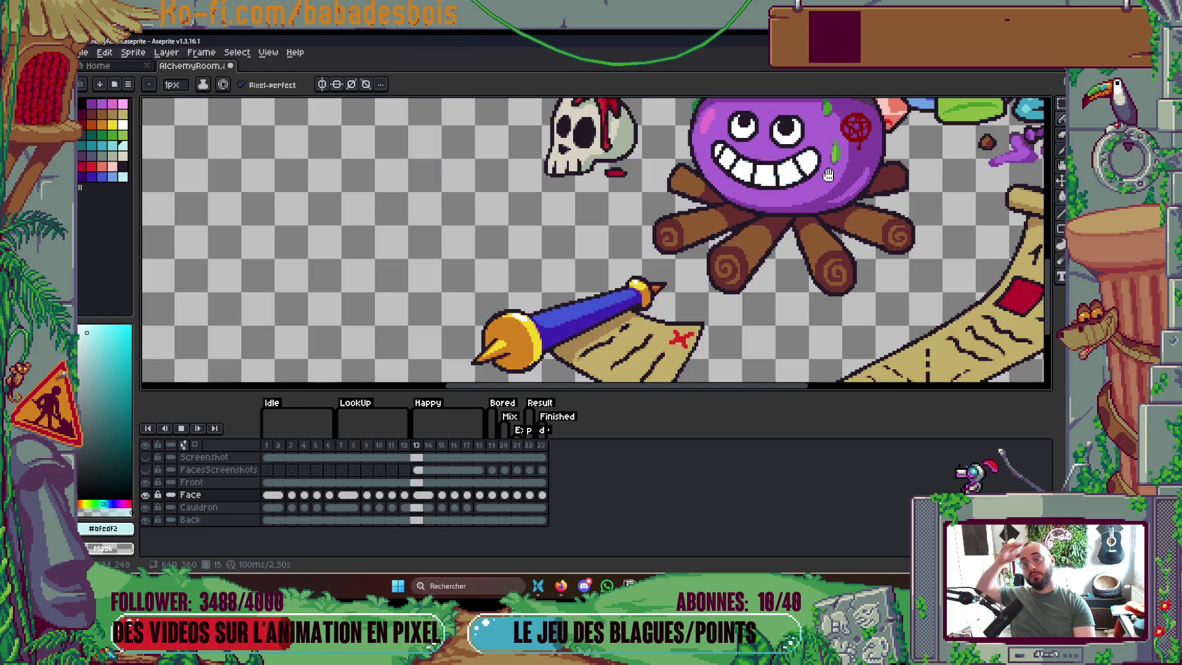
pyautogui.scroll(-2, 830, 185)
pyautogui.scroll(-1, 831, 197)
pyautogui.scroll(1, 832, 206)
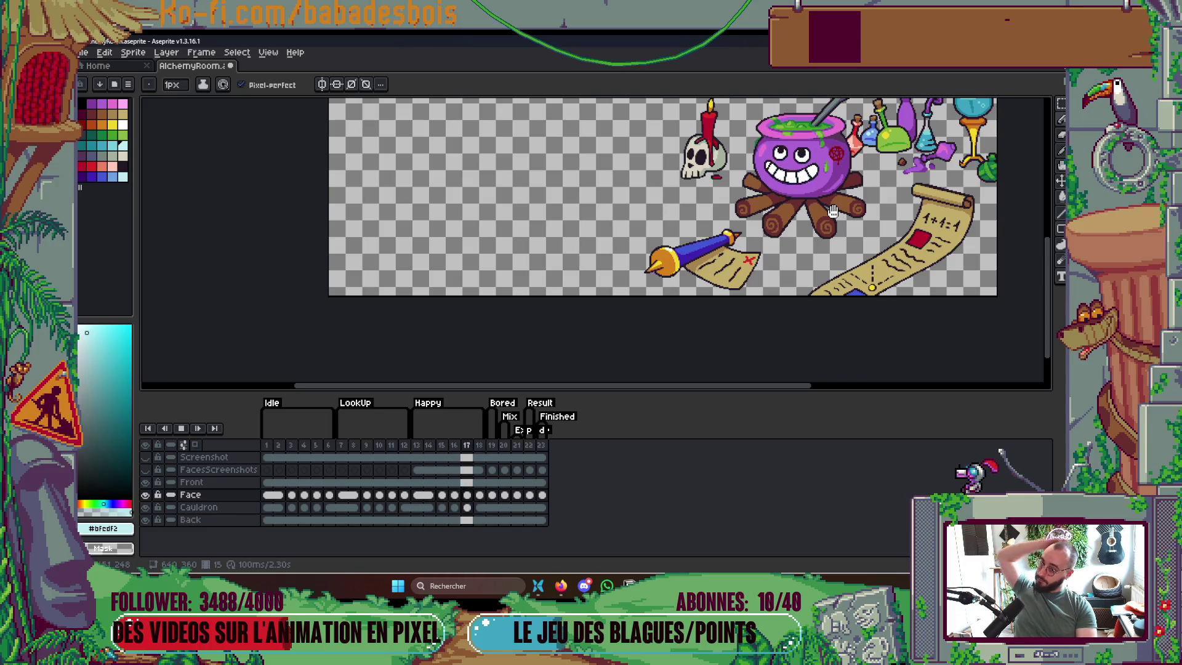
pyautogui.moveTo(827, 211); pyautogui.dragTo(801, 229)
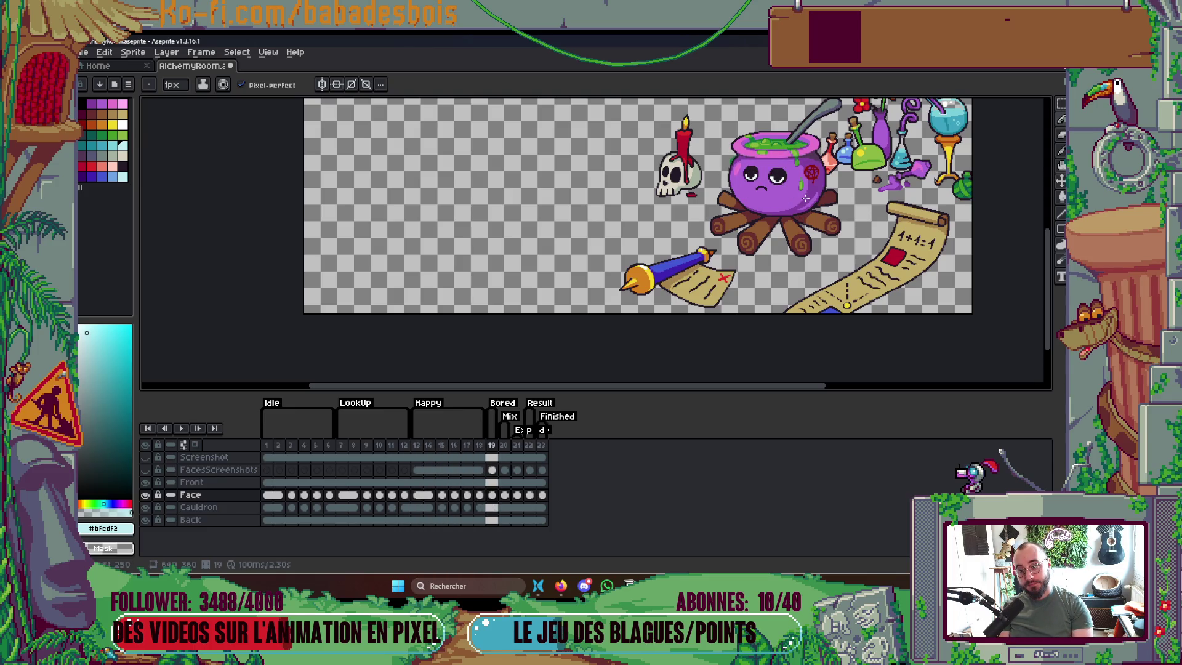
# Hide the timeline, zoom in, and add light-cyan pixels to the left eye's white
pyautogui.press('Tab')
pyautogui.scroll(5, 752, 325)
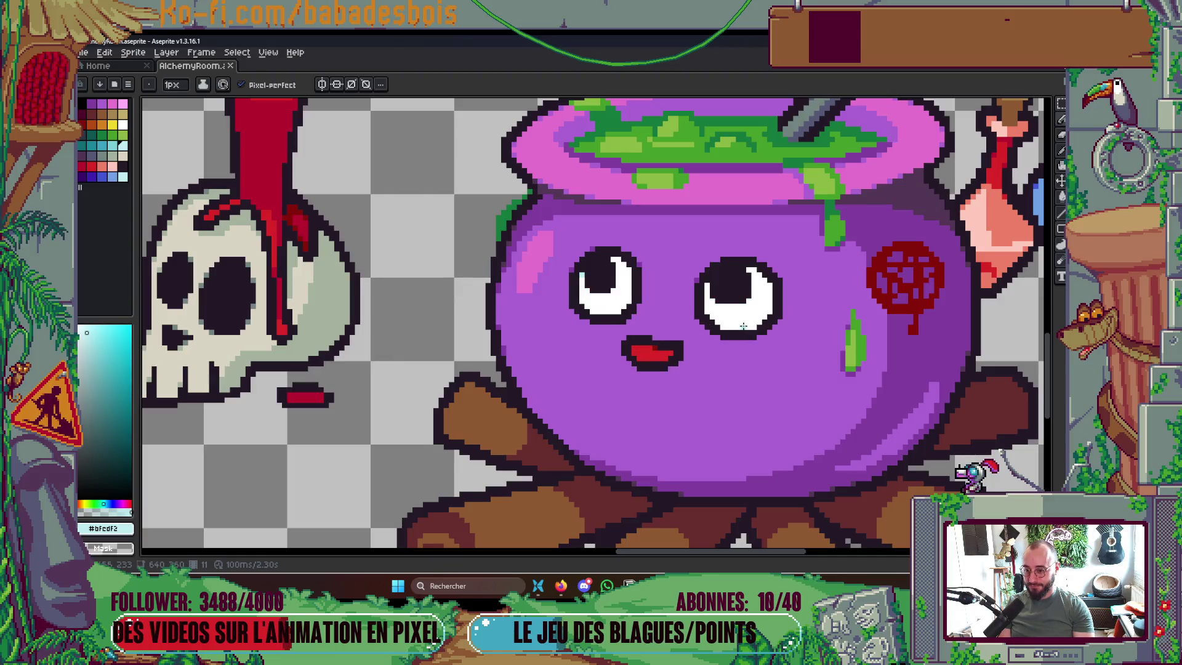
pyautogui.scroll(2, 726, 332)
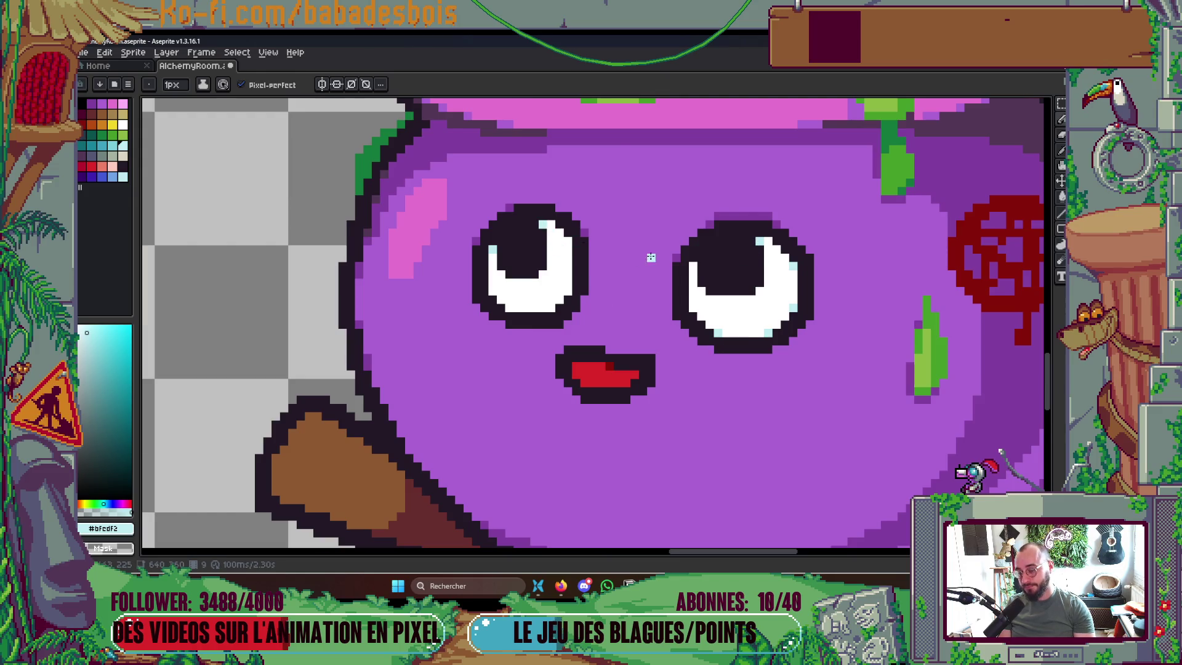
pyautogui.scroll(-6, 648, 256)
pyautogui.scroll(7, 603, 265)
pyautogui.click(566, 287)
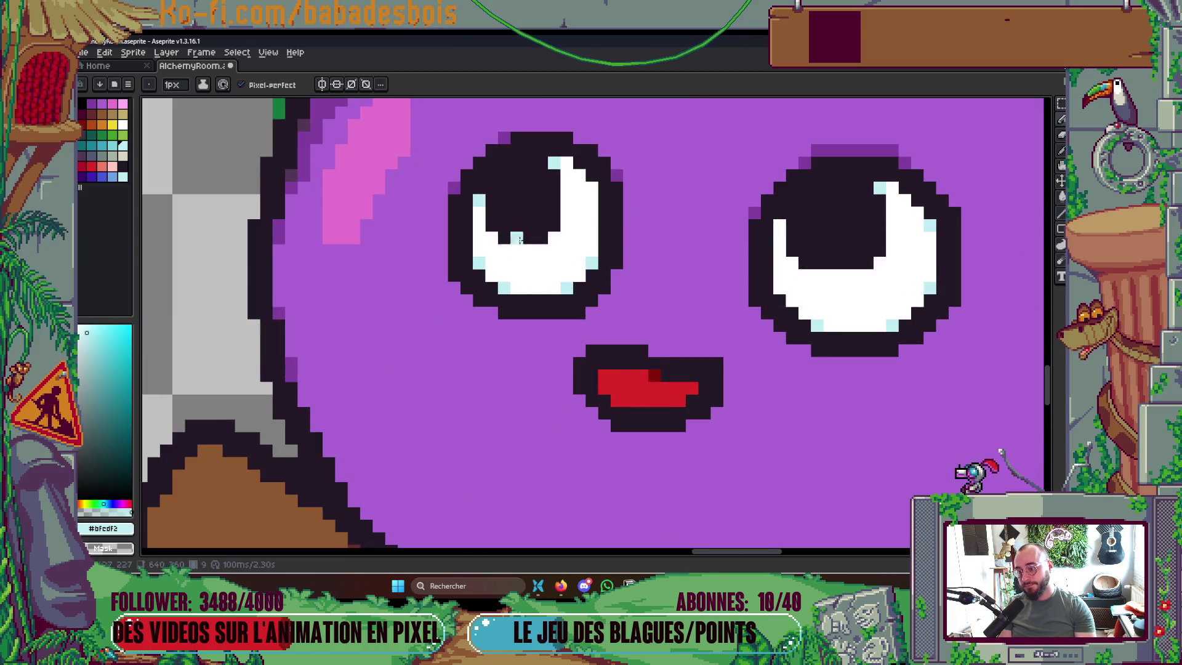
pyautogui.click(589, 187)
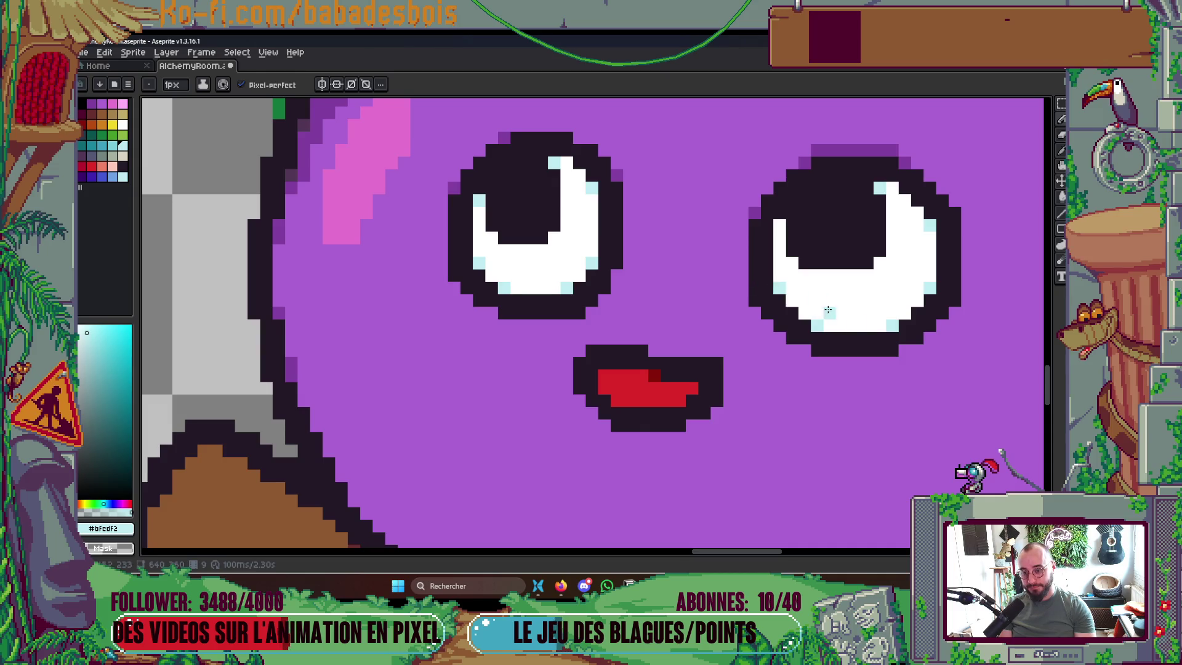
# On frame 8, add light-cyan pixels to both eye whites
pyautogui.press(',')
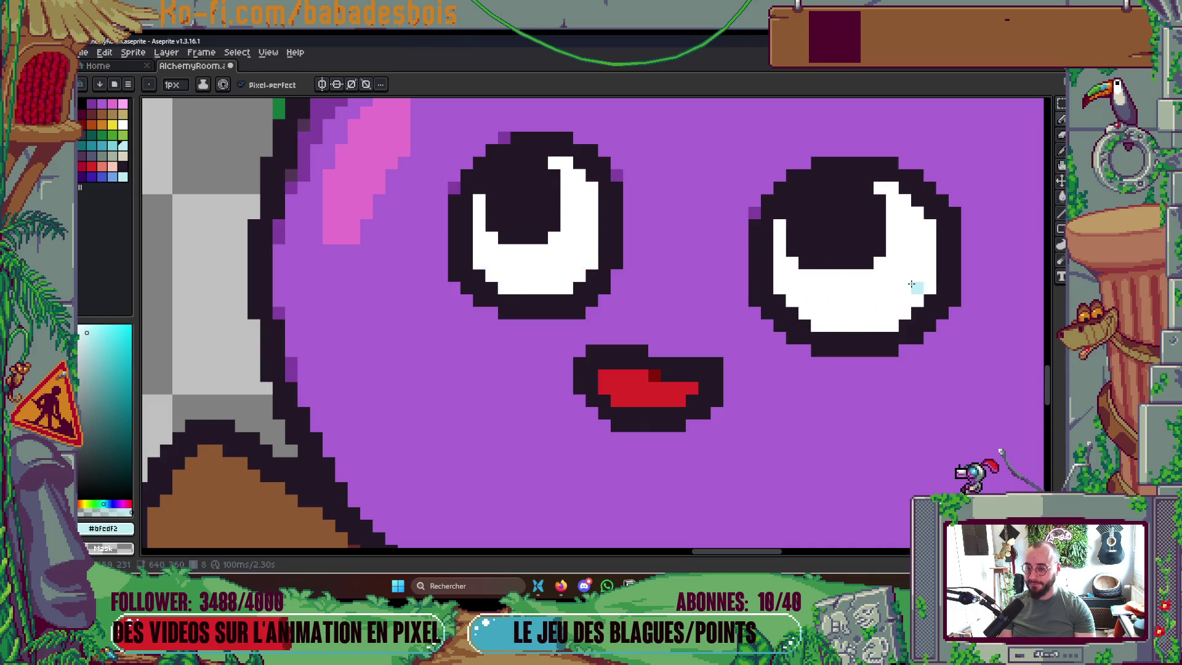
pyautogui.click(880, 187)
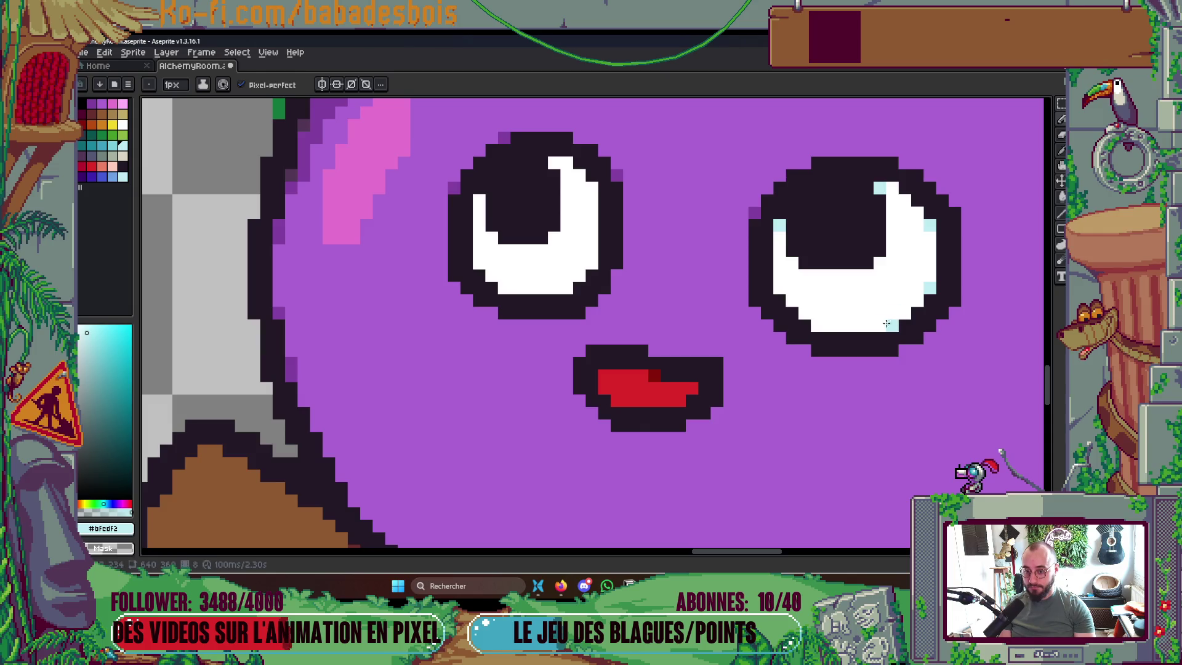
pyautogui.click(585, 186)
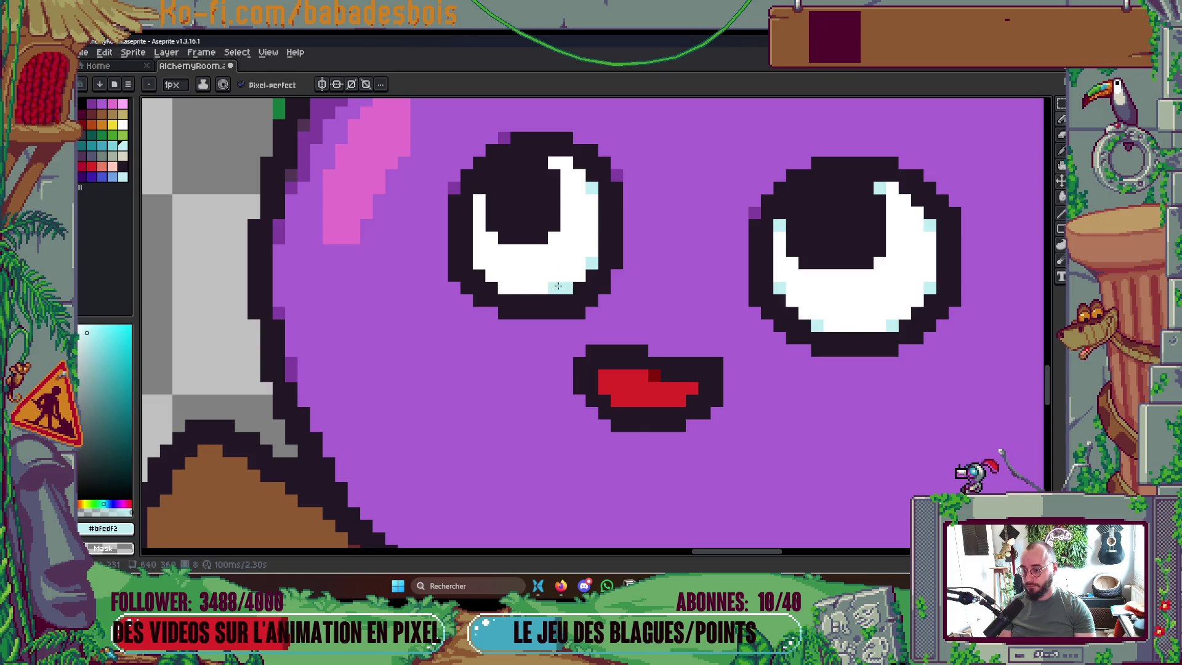
# On frame 10, tint several left-eye highlight pixels light cyan, then step back to frame 9
pyautogui.press('Right')
pyautogui.press('Right')
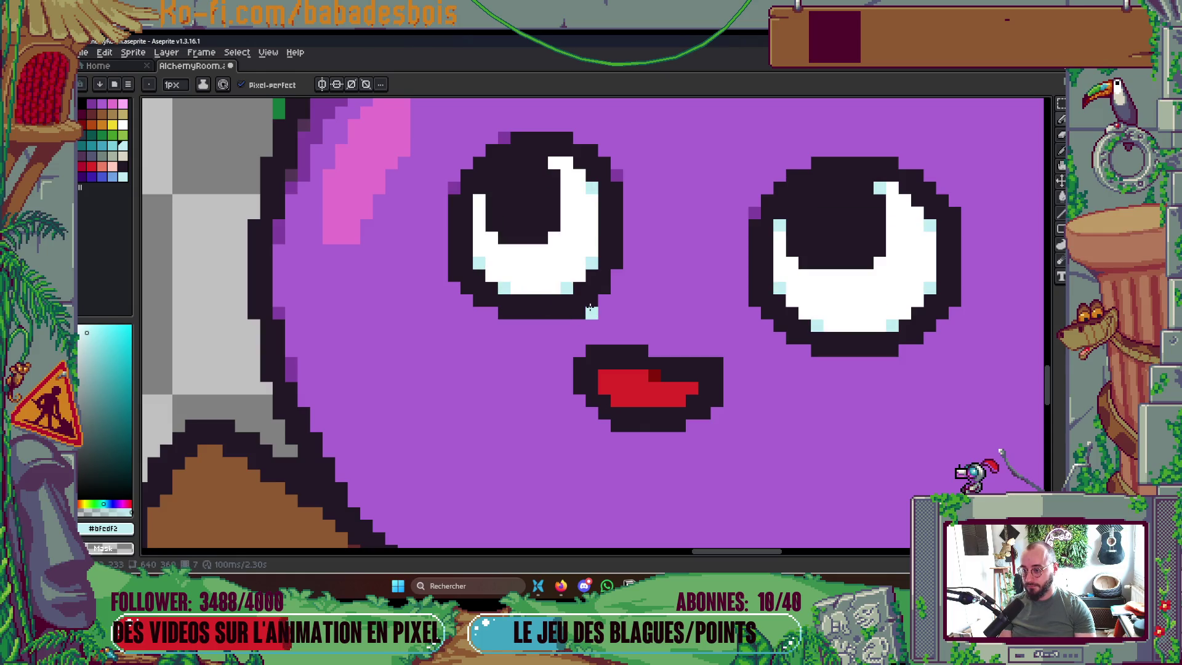
pyautogui.press('Left')
pyautogui.press('Right')
pyautogui.press('Left')
pyautogui.press('Right')
pyautogui.press('Right')
pyautogui.click(554, 150)
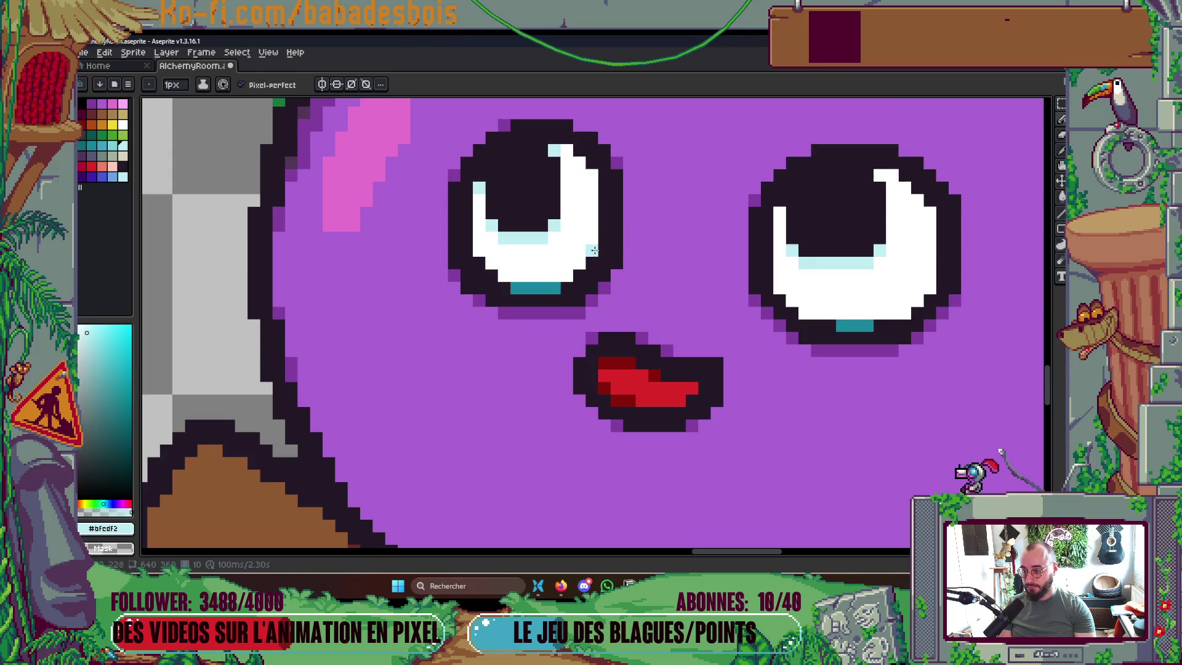
pyautogui.click(591, 176)
pyautogui.click(479, 249)
pyautogui.press('Left')
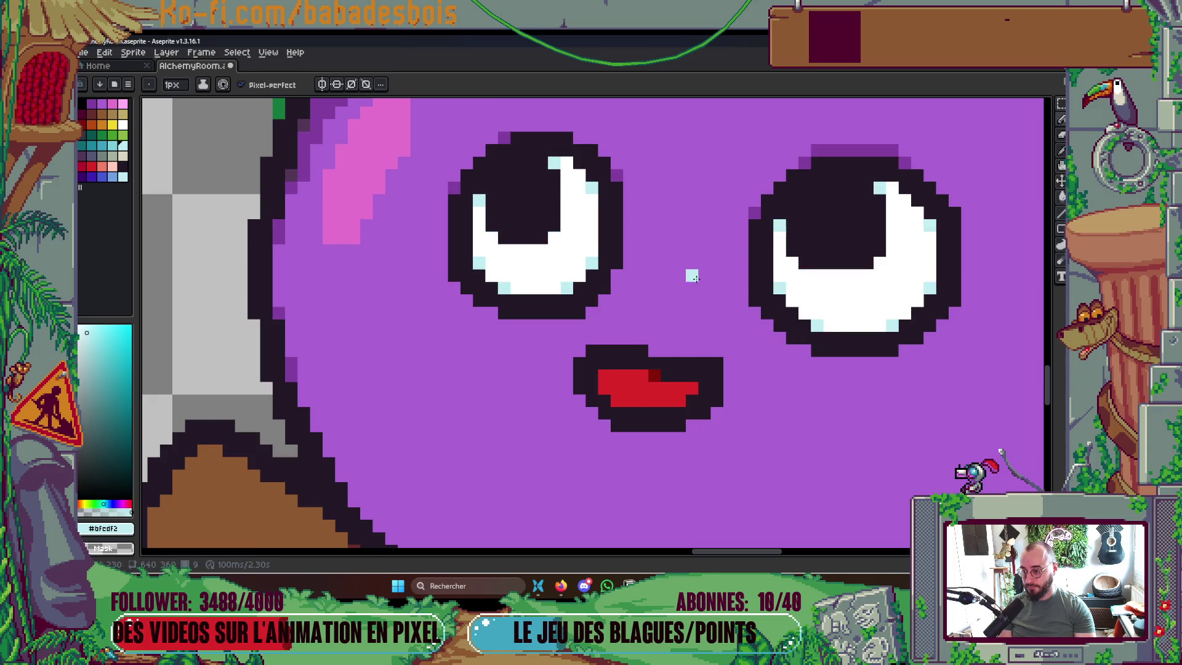
# Compare the eye poses across frames 9–11, settling on frame 10
pyautogui.scroll(-2, 708, 274)
pyautogui.press('Right')
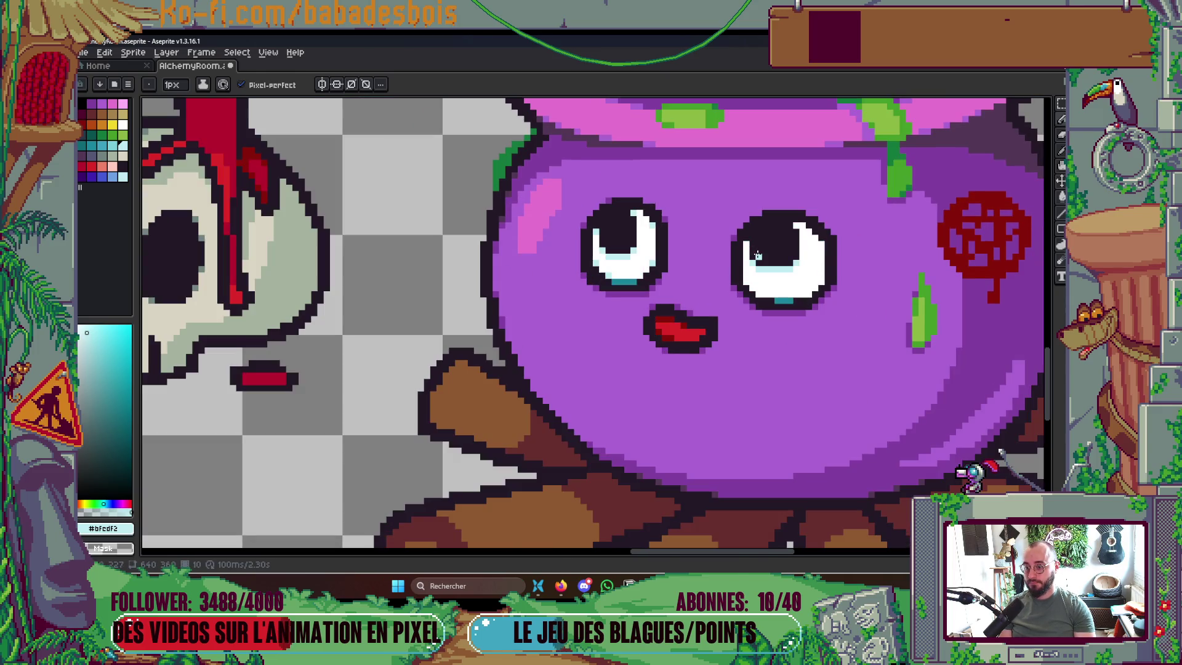
pyautogui.press('Right')
pyautogui.press('Left')
pyautogui.press('Left')
pyautogui.press('Right')
pyautogui.press('Right')
pyautogui.press('Left')
pyautogui.press('Right')
pyautogui.press('Left')
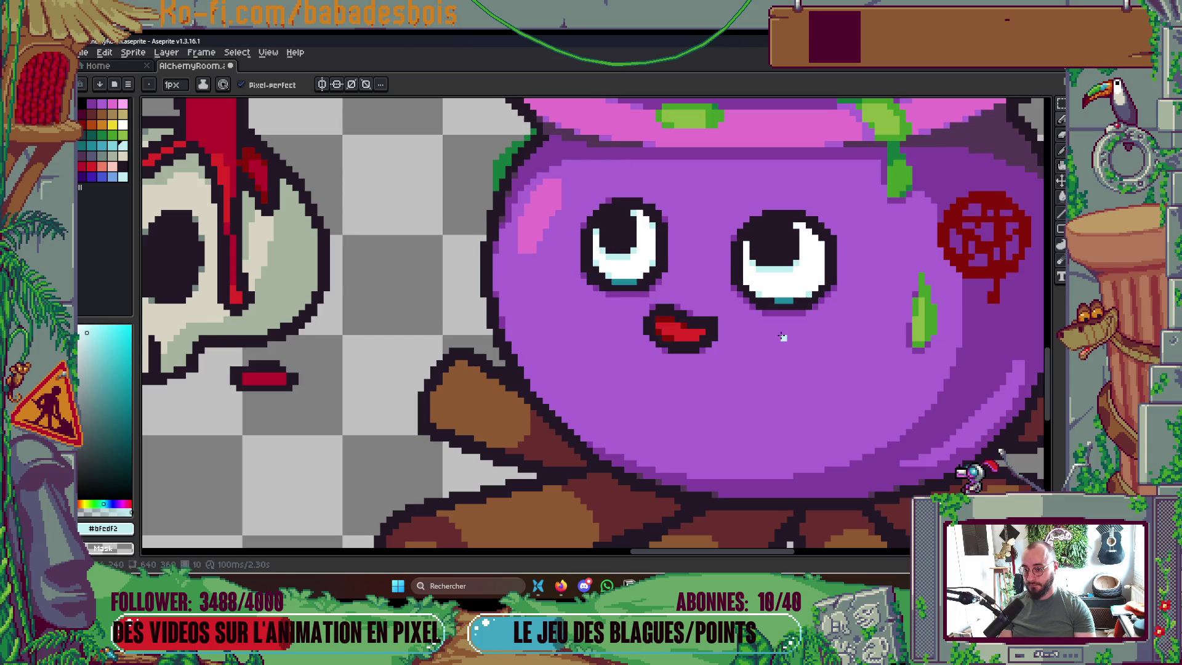
pyautogui.scroll(1, 757, 283)
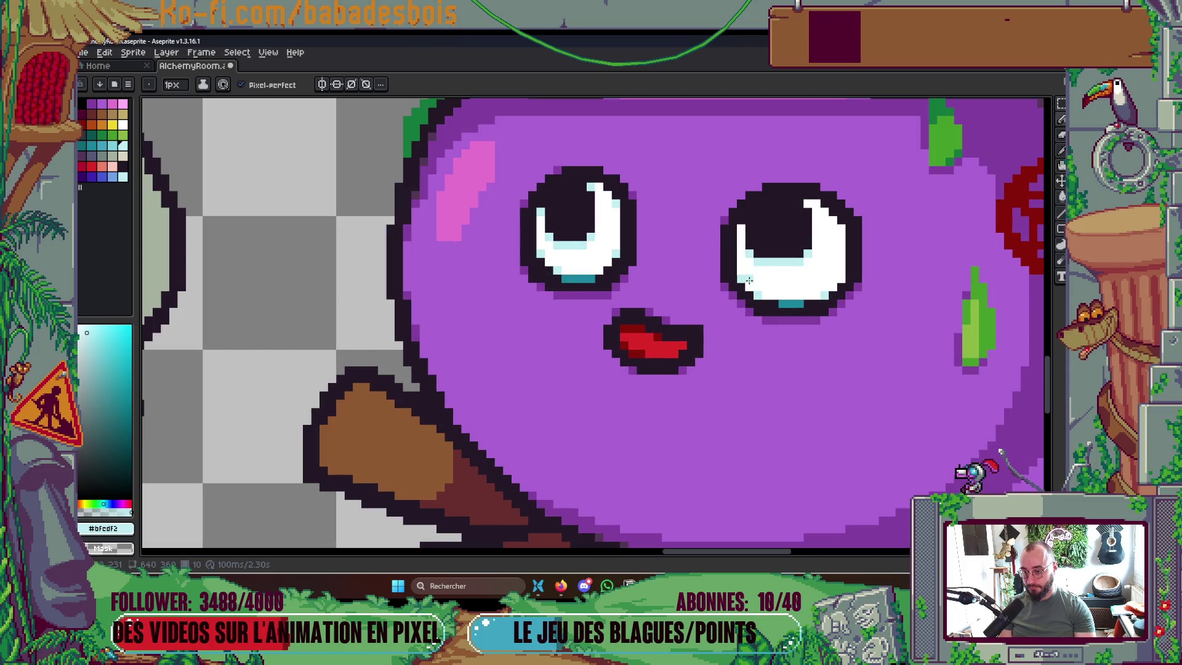
pyautogui.press('Left')
pyautogui.press('Right')
pyautogui.press('Right')
pyautogui.press('Left')
pyautogui.press('Left')
pyautogui.press('Right')
pyautogui.scroll(1, 837, 283)
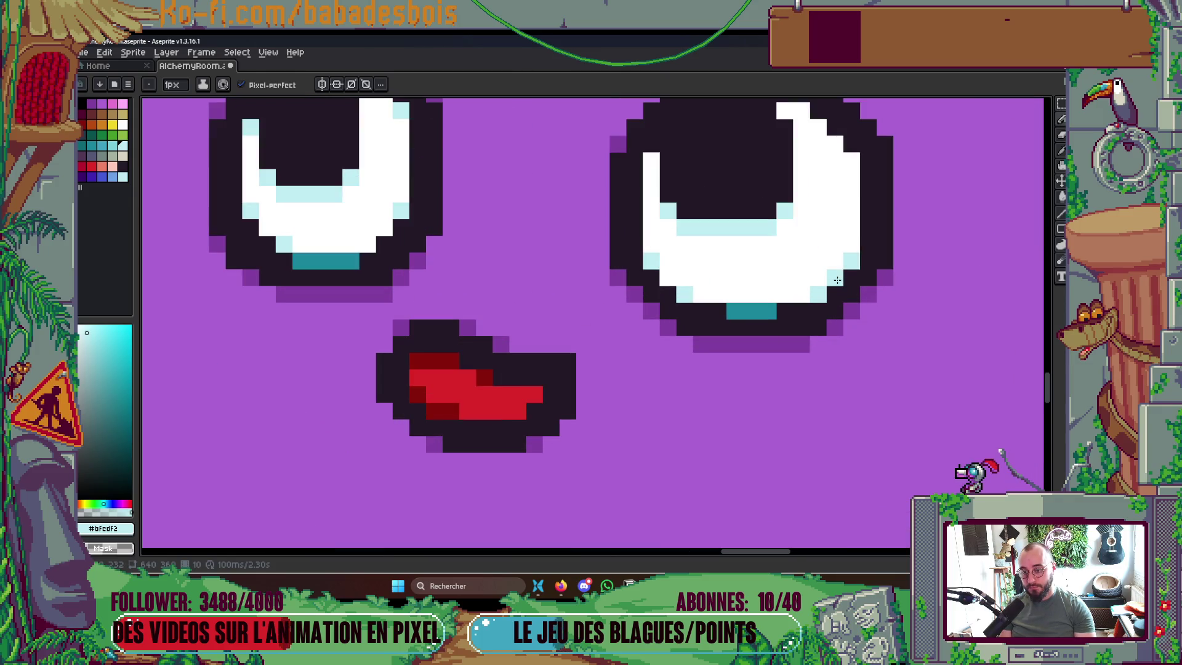
# On frame 10, add teal under the right eye and light-cyan pixels on its lower white
pyautogui.keyDown('alt'); pyautogui.click(769, 308); pyautogui.keyUp('alt')
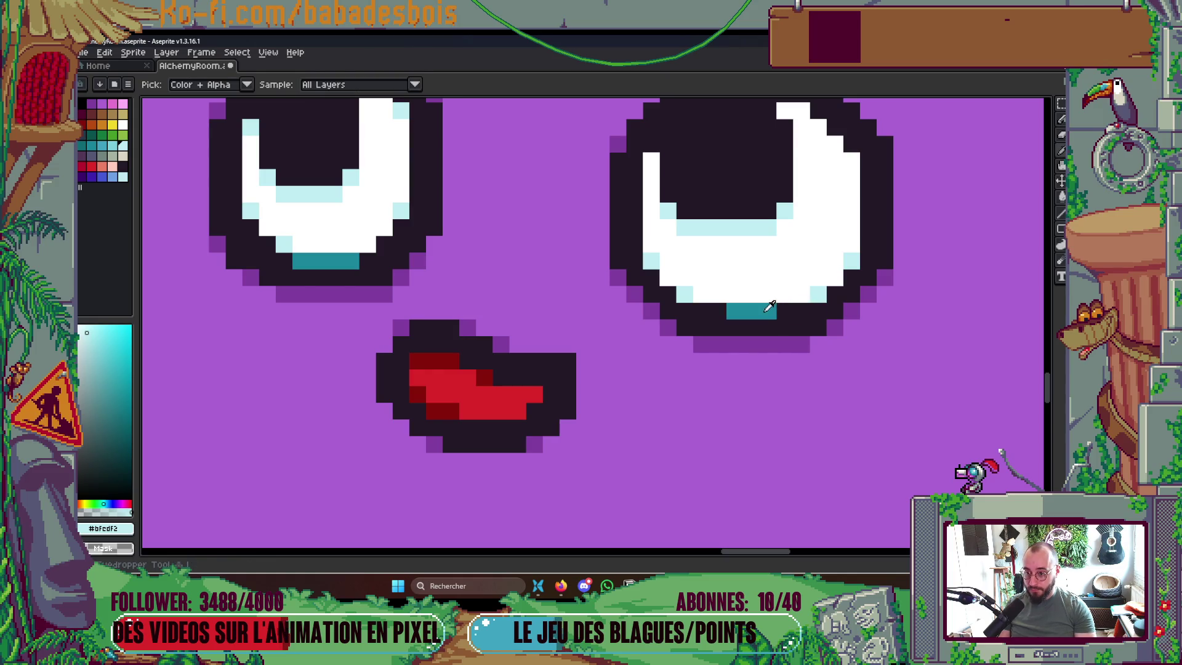
pyautogui.click(817, 294)
pyautogui.moveTo(685, 294); pyautogui.dragTo(673, 291)
pyautogui.hotkey('ctrl', 'z')
pyautogui.keyDown('alt'); pyautogui.click(652, 261); pyautogui.keyUp('alt')
pyautogui.click(700, 294)
pyautogui.click(784, 294)
pyautogui.click(802, 294)
# Compare eye positions across earlier frames, going back to frame 2
pyautogui.scroll(-2, 835, 280)
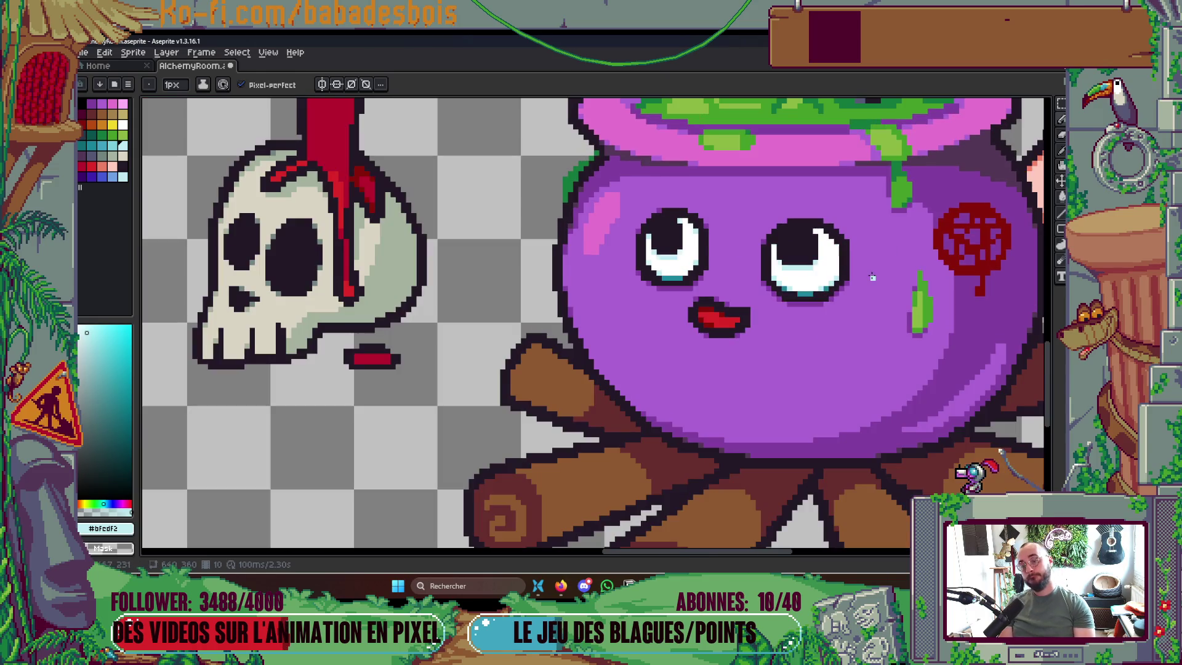
pyautogui.scroll(-2, 872, 277)
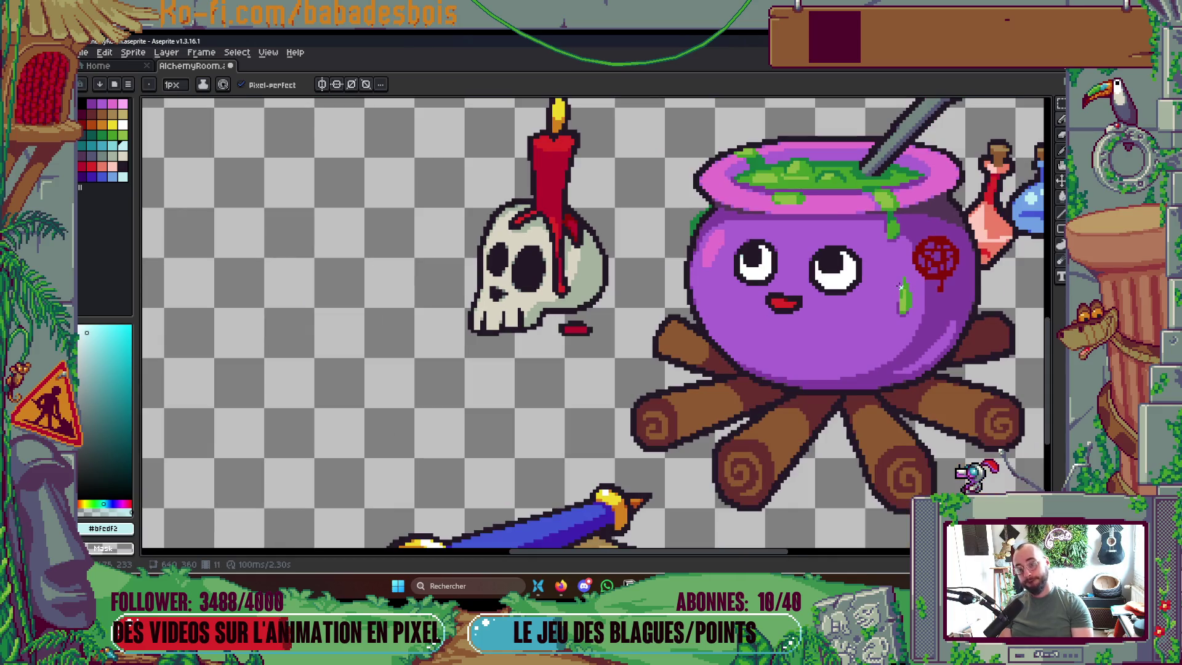
pyautogui.scroll(-1, 906, 290)
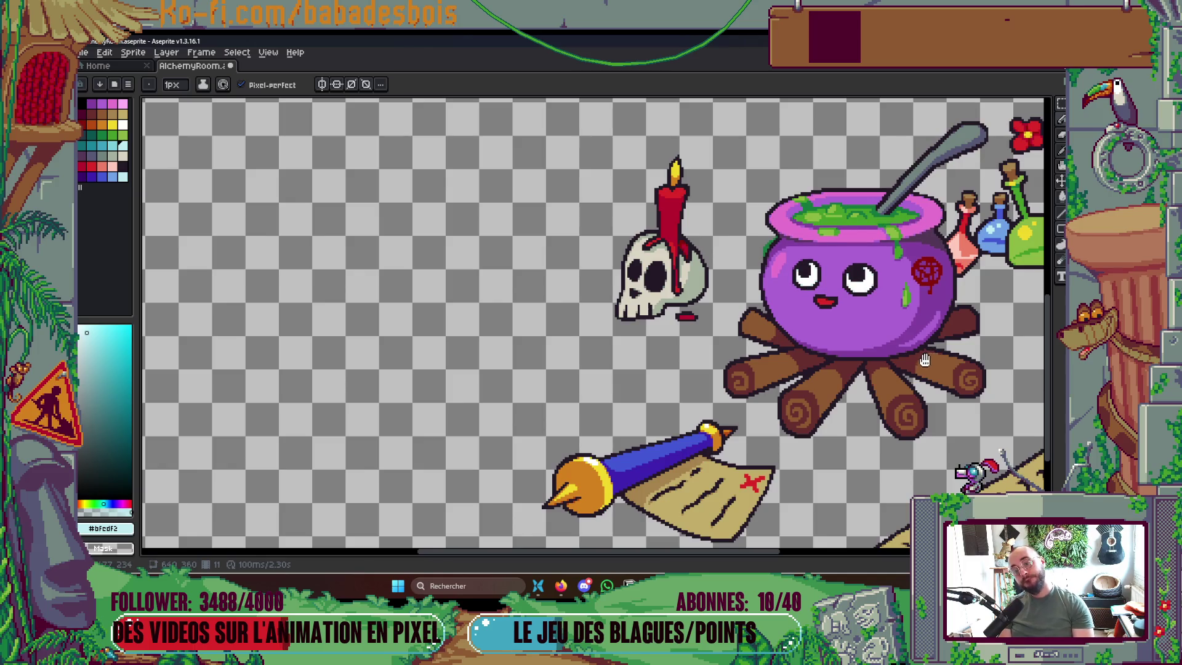
pyautogui.scroll(5, 855, 280)
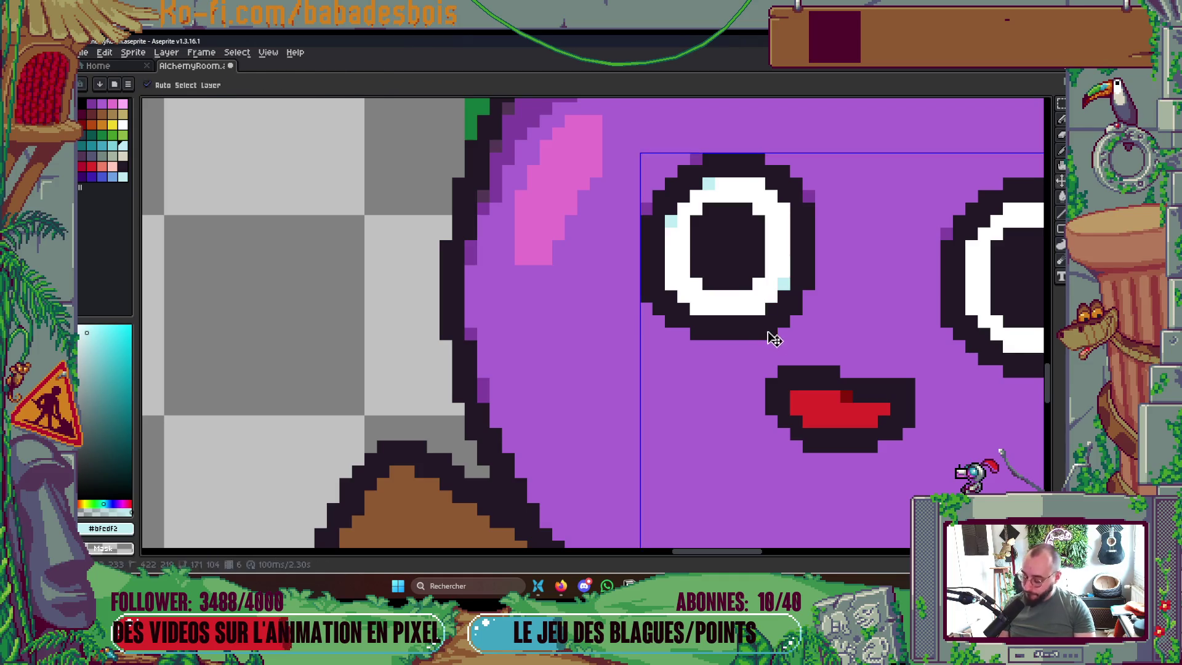
pyautogui.press('Right')
pyautogui.press('Left')
pyautogui.press('Left')
pyautogui.press('Left')
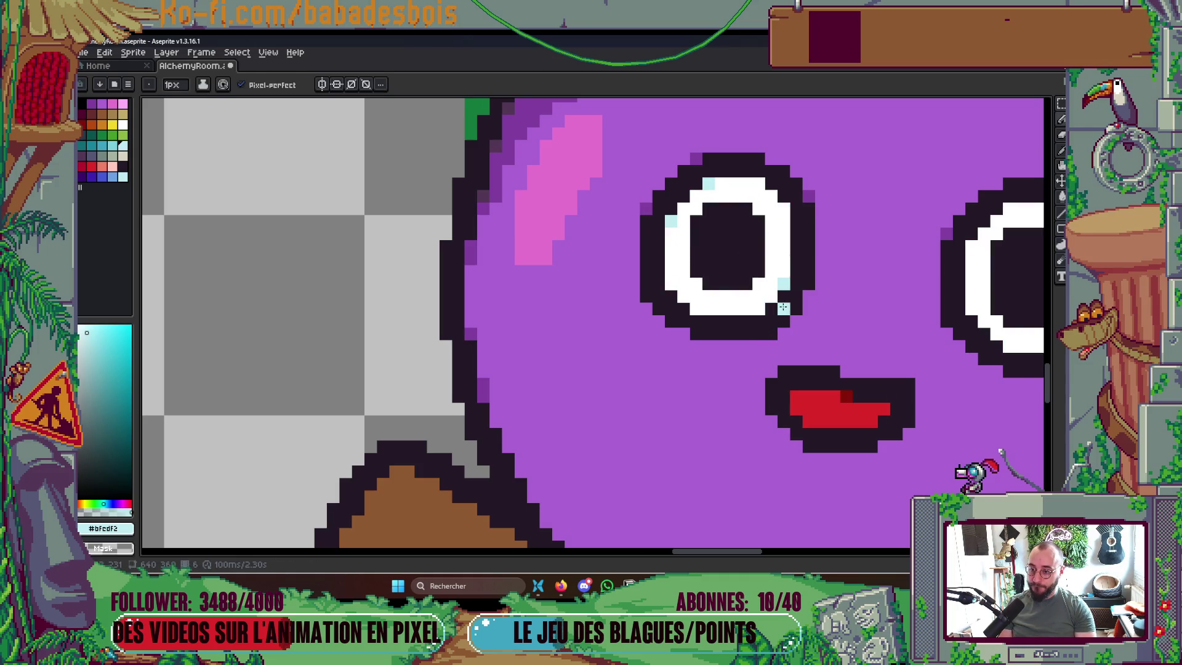
pyautogui.press('Right')
pyautogui.press('Left')
pyautogui.press('Right')
pyautogui.press('Left')
pyautogui.press('Left')
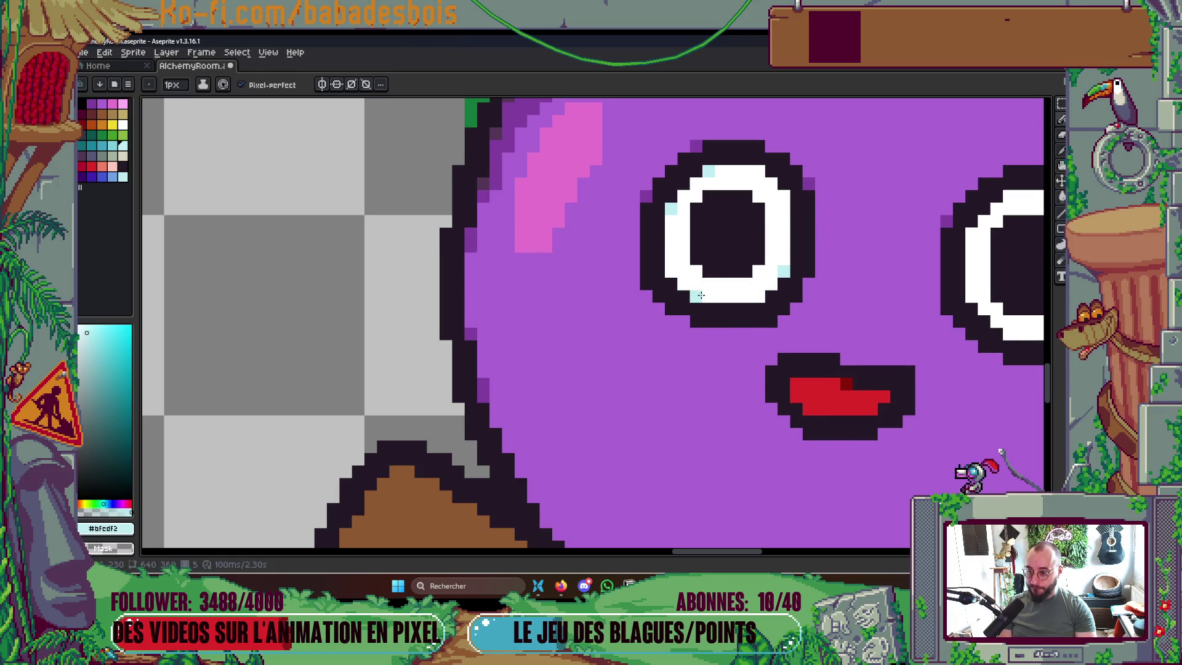
pyautogui.press('Left')
pyautogui.press('Right')
pyautogui.press('Left')
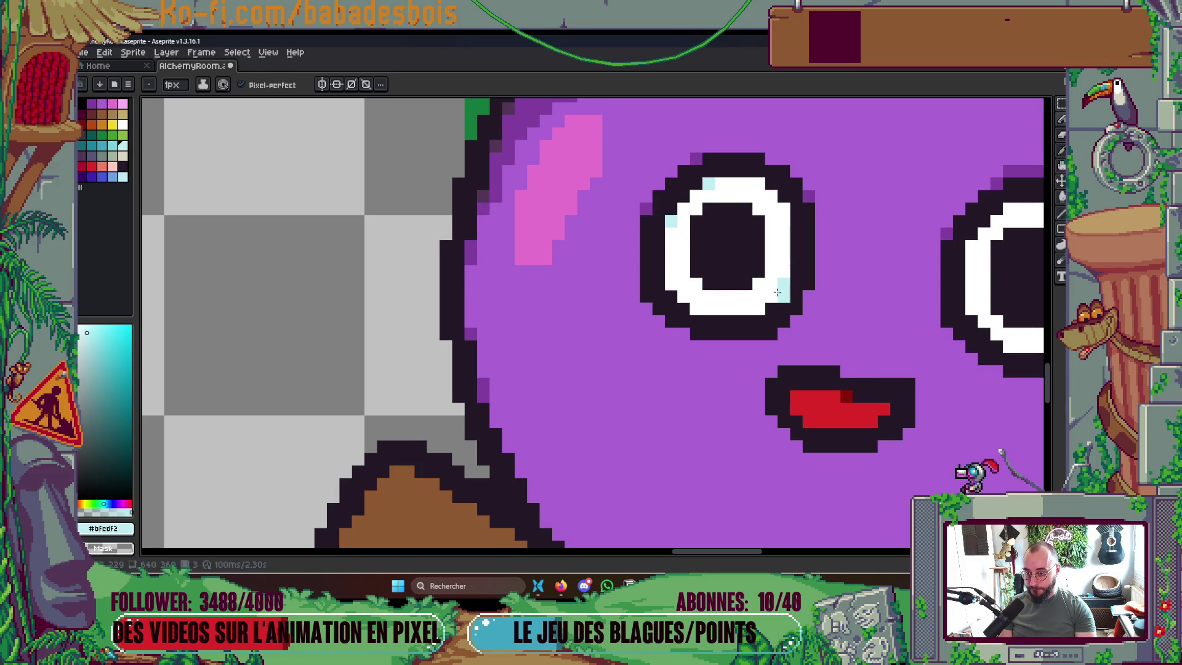
pyautogui.press('Left')
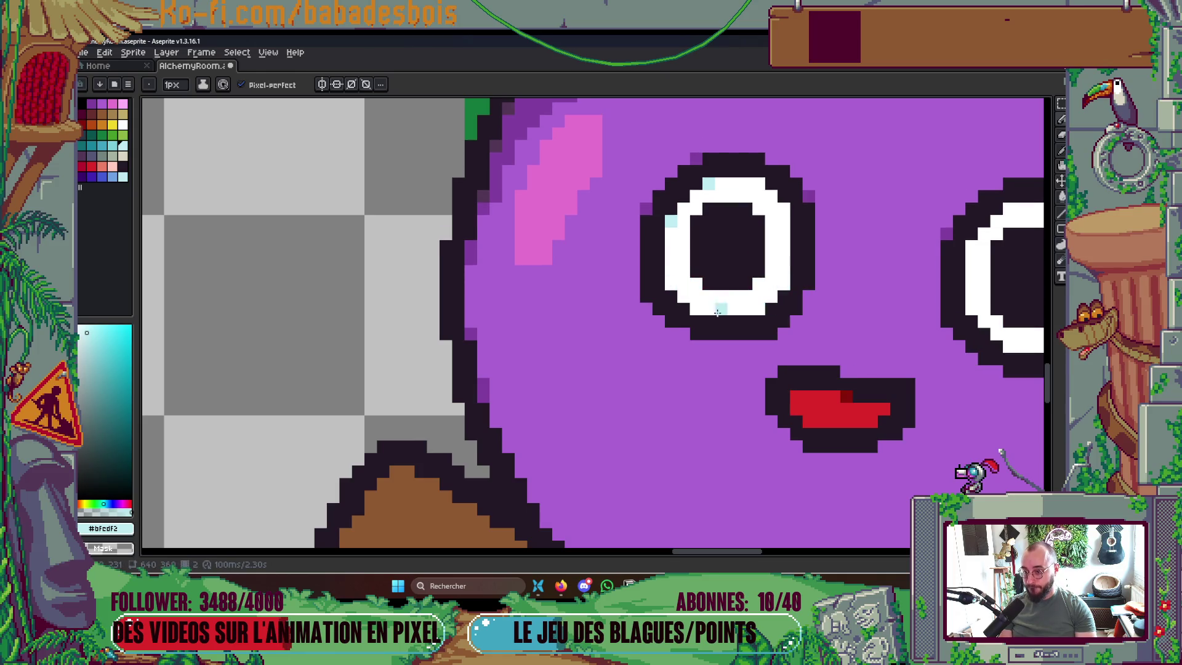
# Add a light-cyan highlight at the eye white's lower left on frames 2 and 4
pyautogui.click(696, 309)
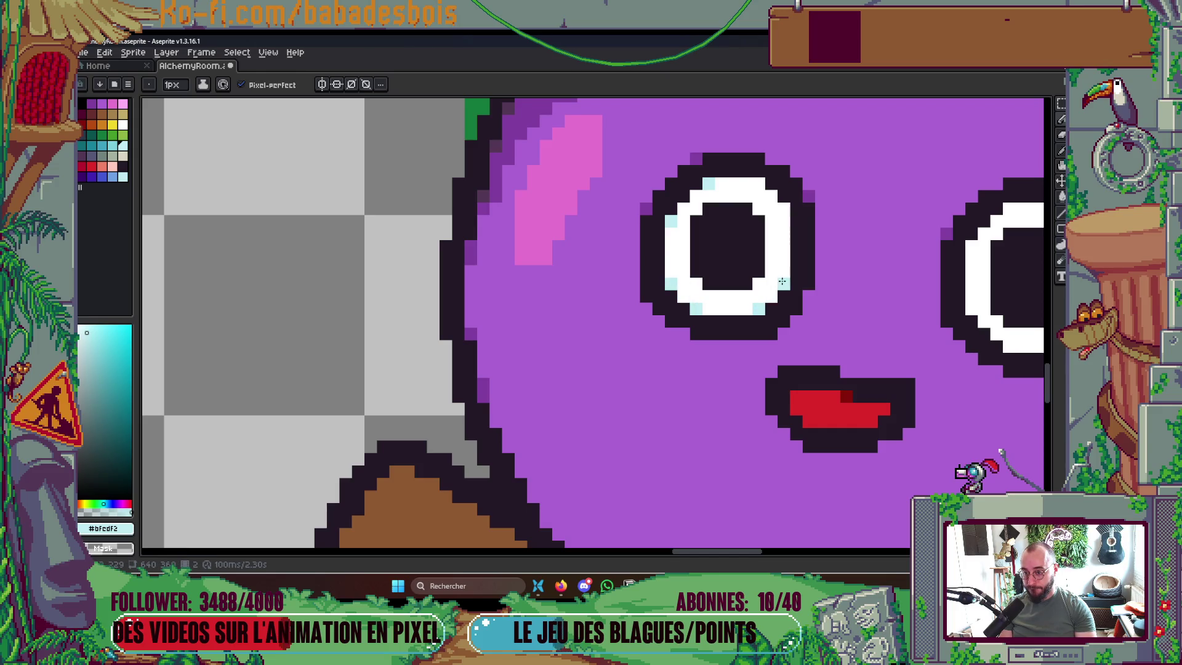
pyautogui.press('Right')
# Check the new eye highlights across frames 2–7, ending on frame 4
pyautogui.press('Right')
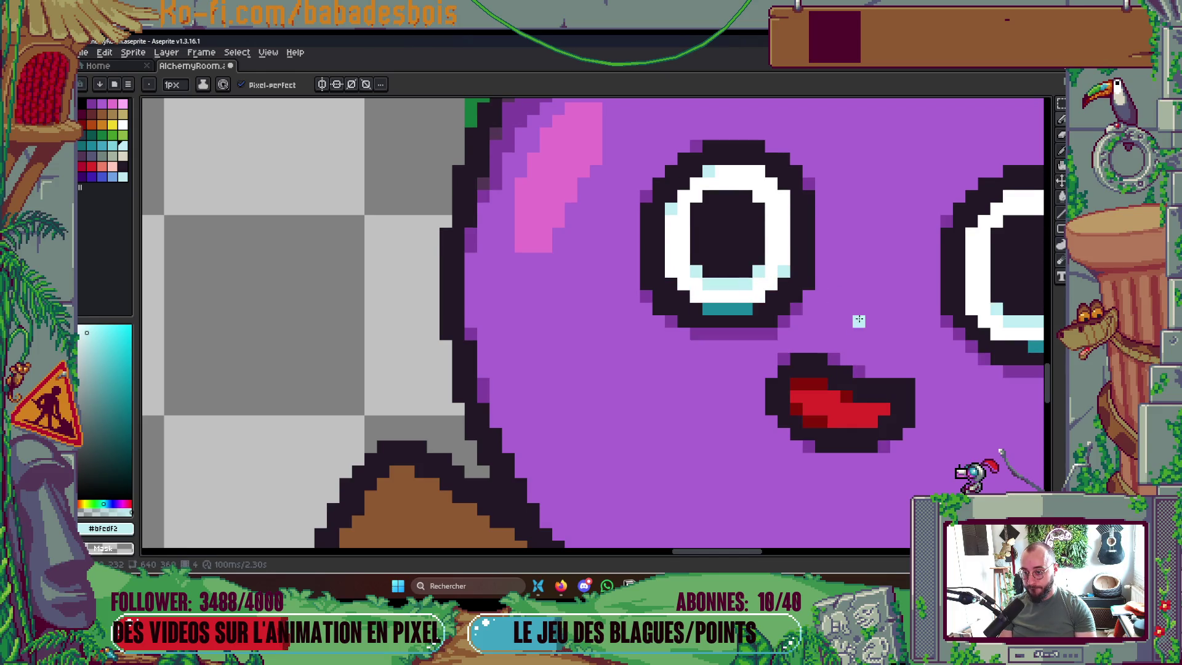
pyautogui.moveTo(857, 319); pyautogui.dragTo(729, 335)
pyautogui.click(566, 298)
pyautogui.press('Left')
pyautogui.press('Right')
pyautogui.press('Right')
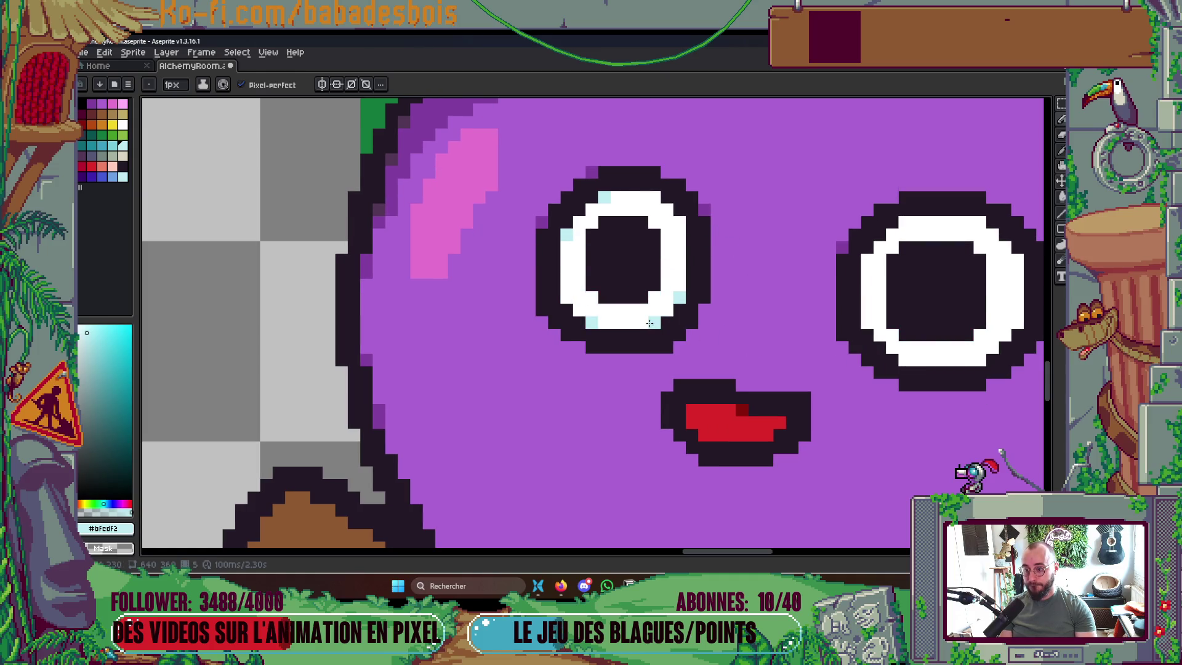
pyautogui.press('Left')
pyautogui.press('Right')
pyautogui.press('Right')
pyautogui.press('Left')
pyautogui.press('Right')
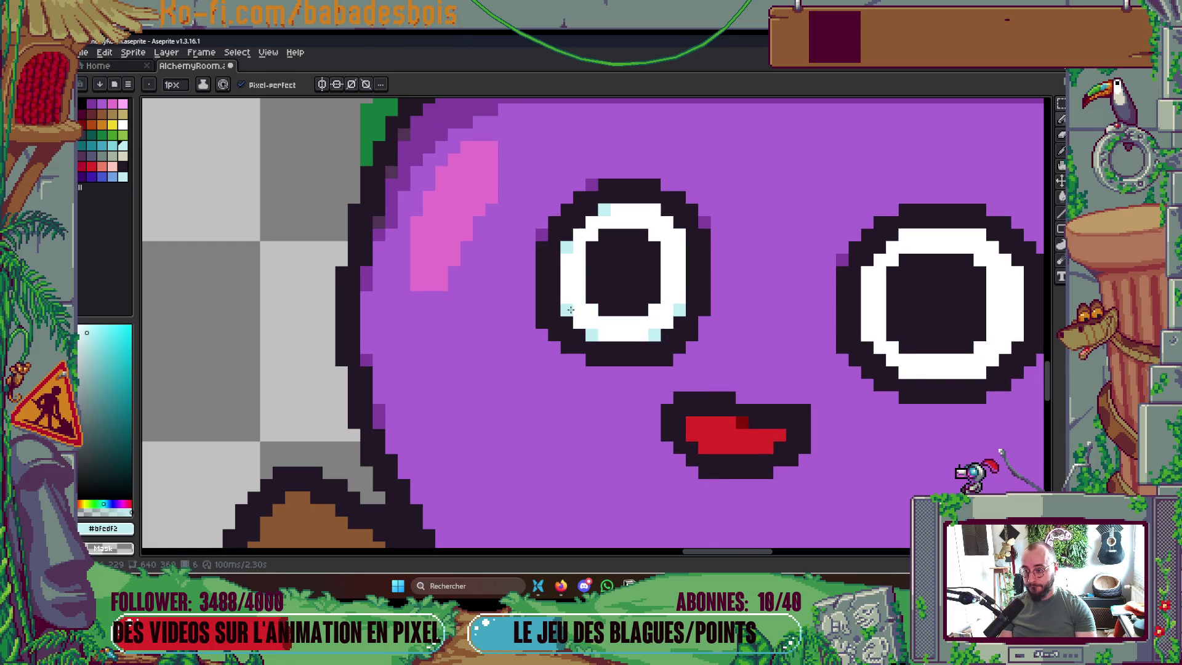
pyautogui.press('Right')
pyautogui.press('Left')
pyautogui.press('Right')
pyautogui.press('Left')
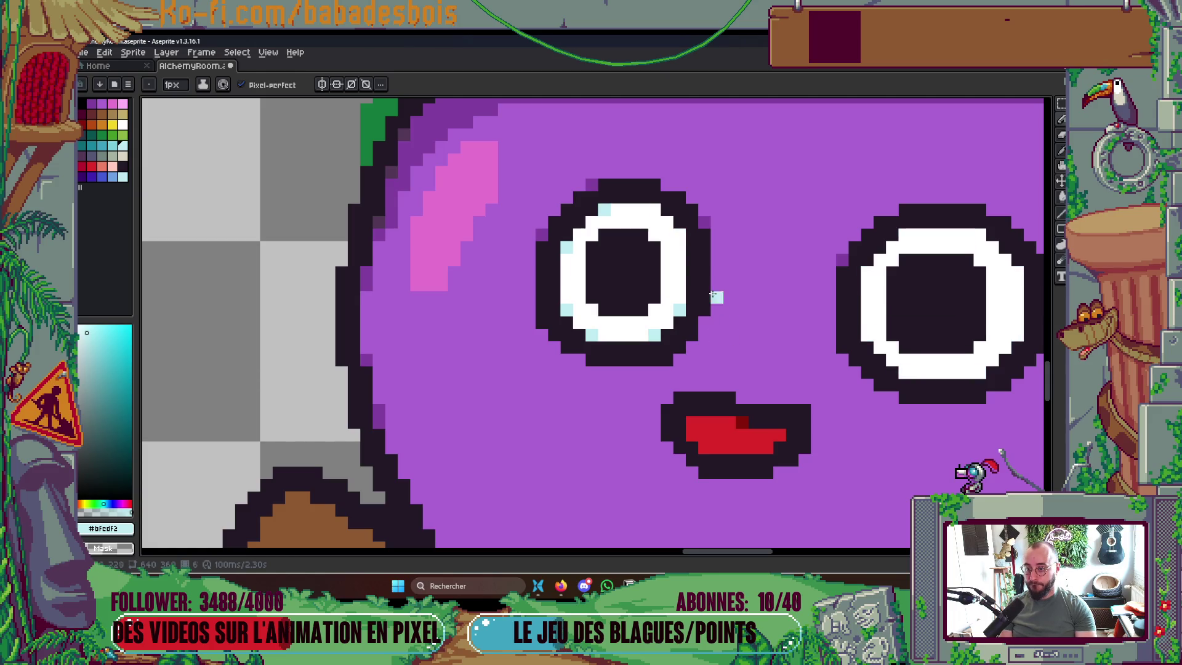
pyautogui.press('Left')
pyautogui.press('Left')
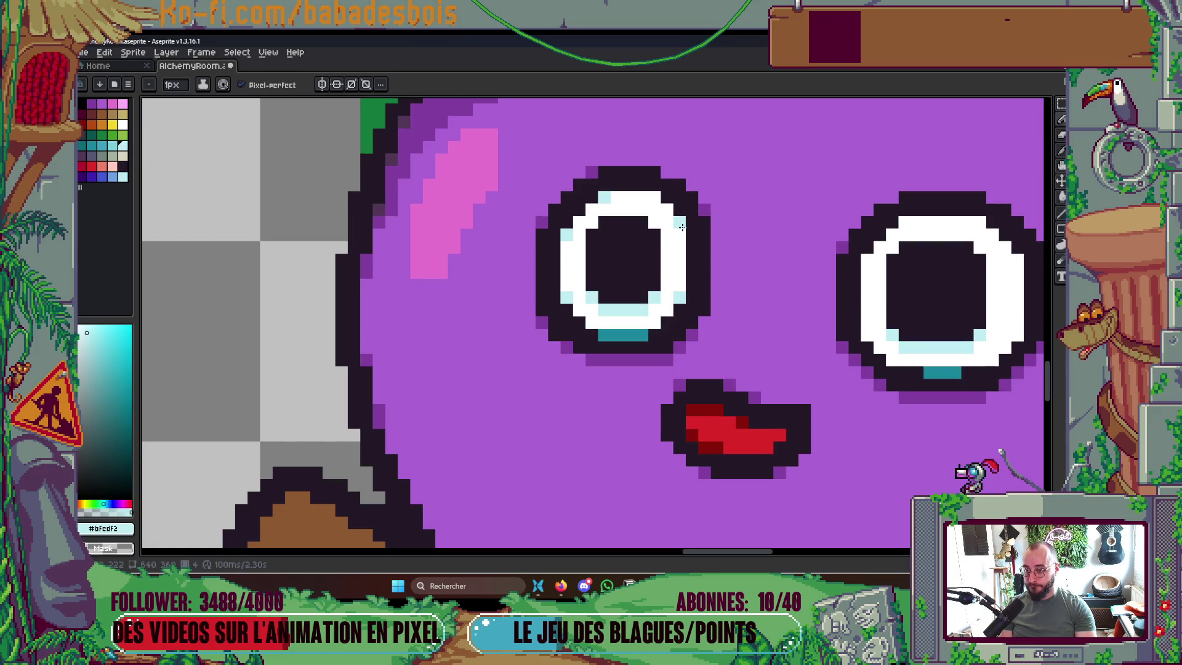
pyautogui.press('Left')
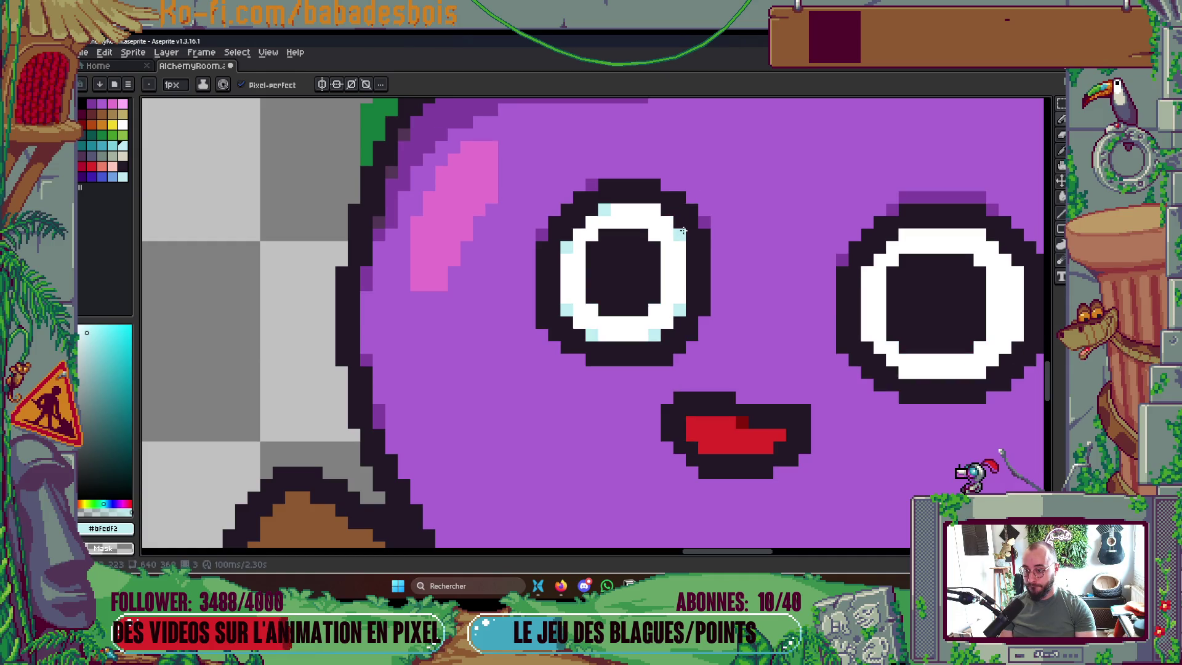
pyautogui.press('Left')
pyautogui.press('Left')
pyautogui.press('Right')
pyautogui.press('Right')
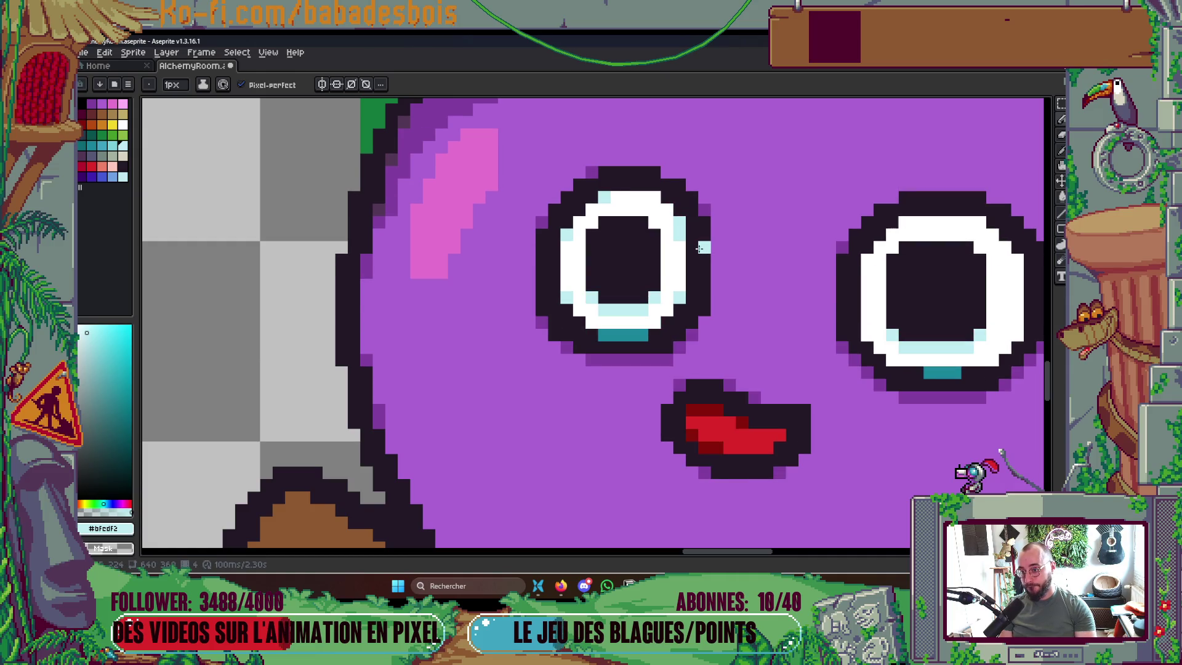
pyautogui.press('Right')
pyautogui.press('Right')
pyautogui.press('Left')
pyautogui.press('Left')
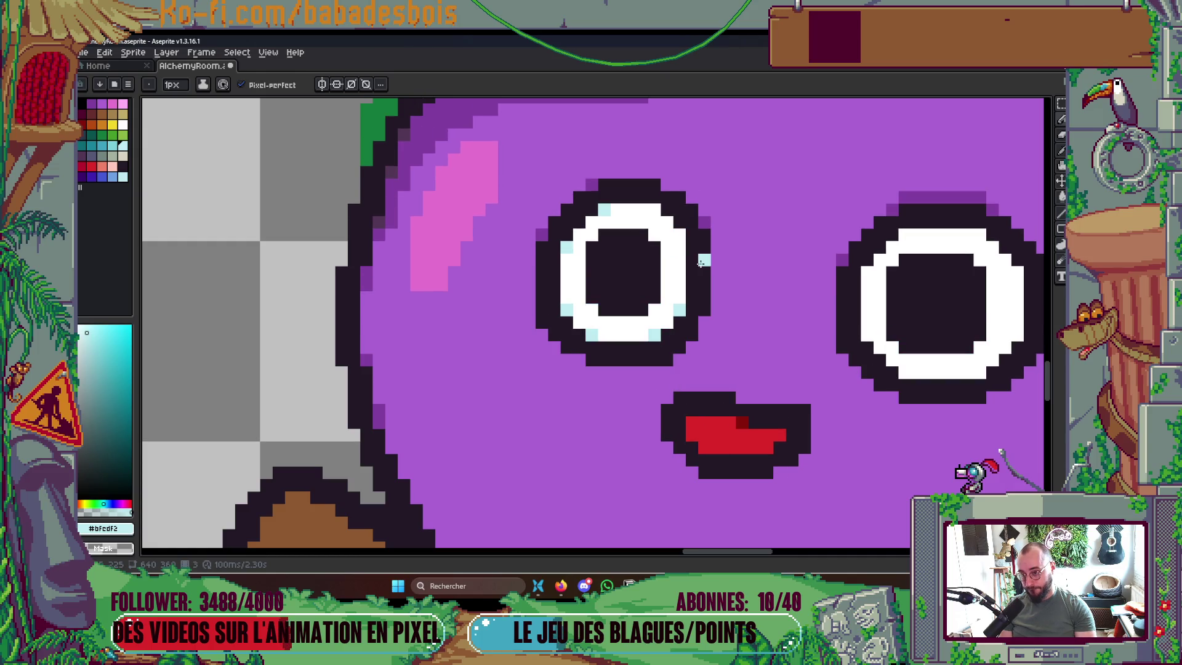
pyautogui.press('Left')
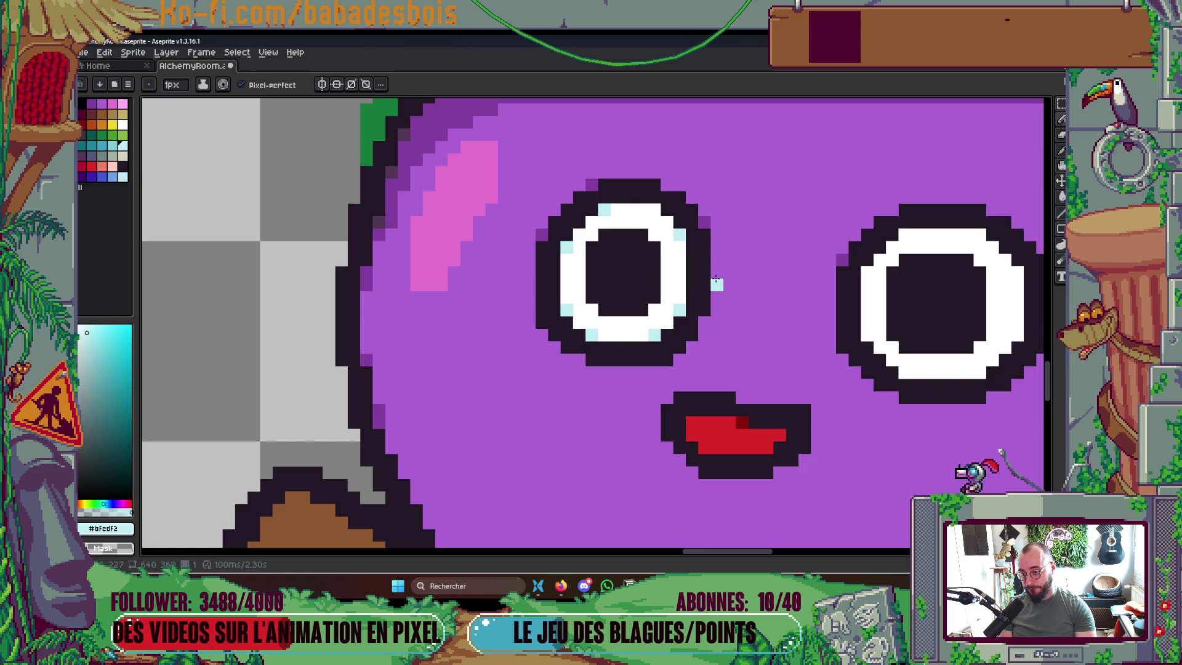
pyautogui.press('Right')
pyautogui.press('Right')
pyautogui.scroll(-5, 828, 311)
# Review the whole scene, sample the cauldron purple, and return to the Pencil
pyautogui.press('Right')
pyautogui.press('Right')
pyautogui.press('Right')
pyautogui.moveTo(891, 335); pyautogui.dragTo(823, 335)
pyautogui.scroll(-3, 824, 334)
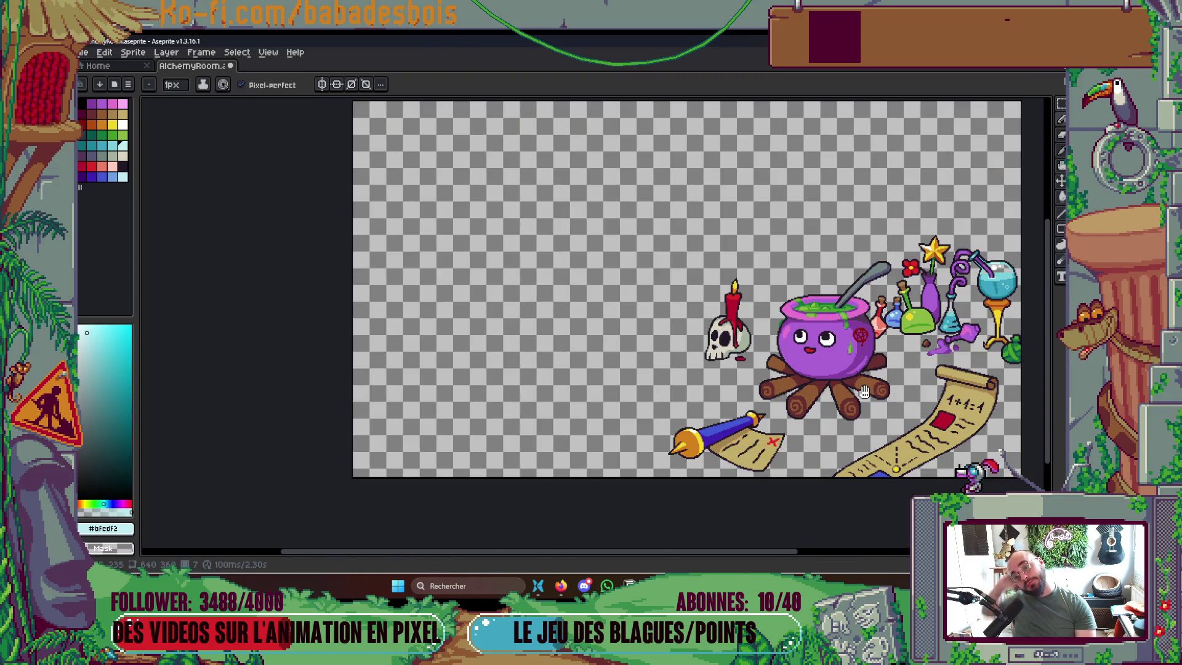
pyautogui.moveTo(862, 382); pyautogui.dragTo(859, 384)
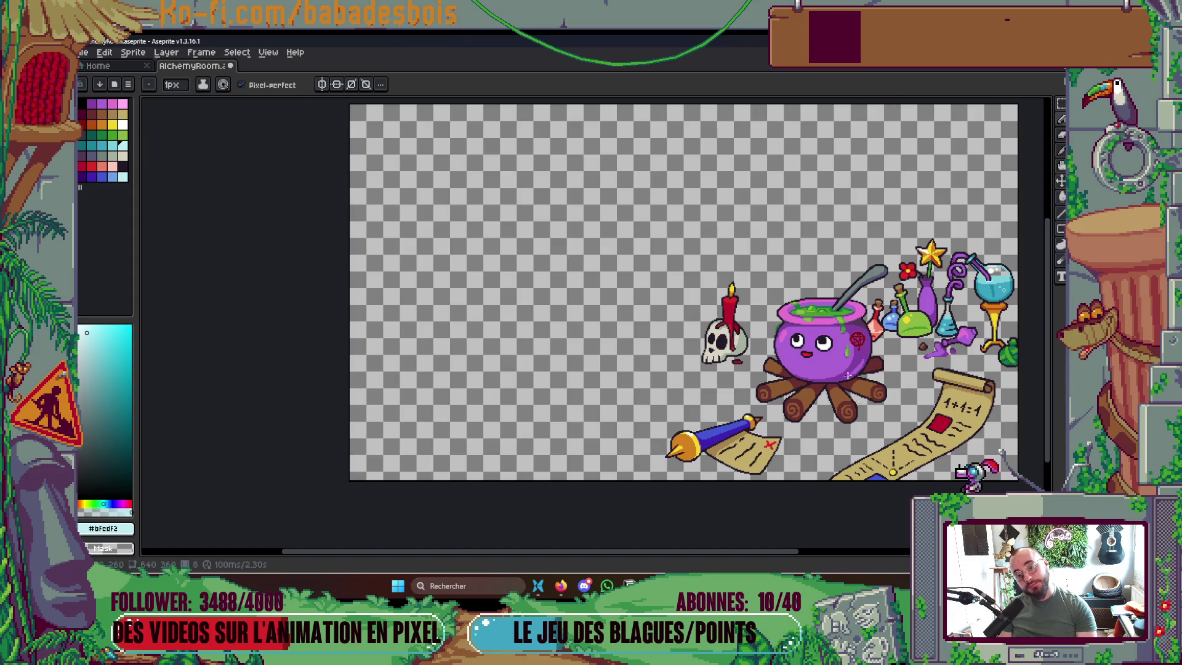
pyautogui.scroll(5, 848, 380)
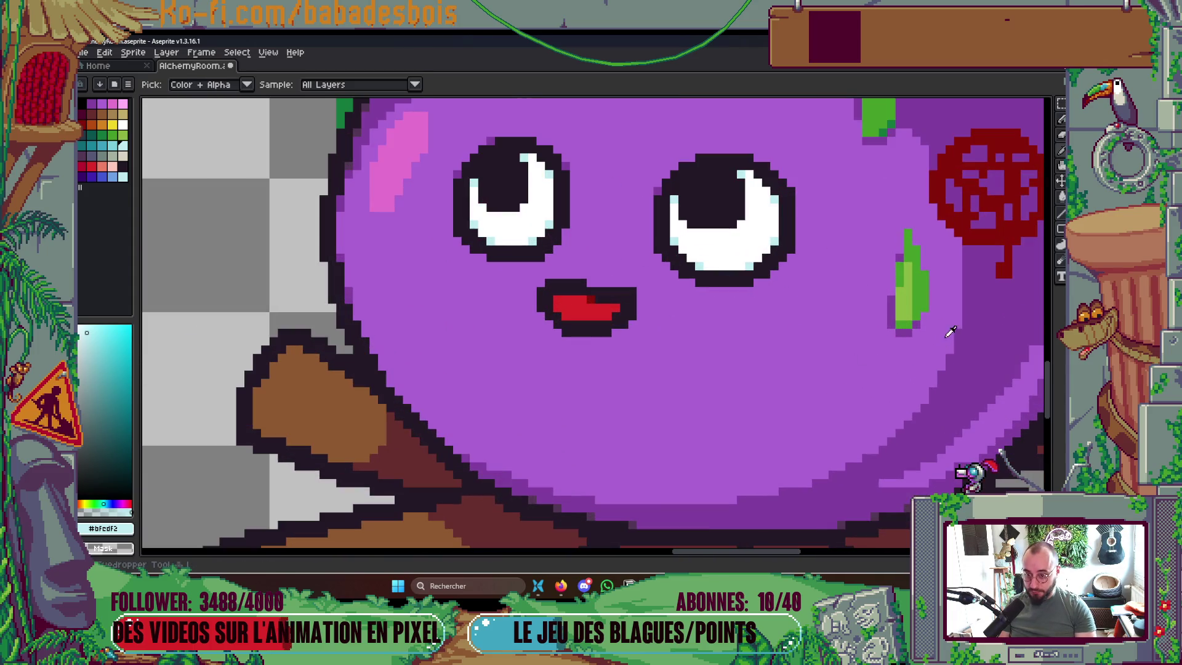
pyautogui.keyDown('alt'); pyautogui.click(790, 320); pyautogui.keyUp('alt')
pyautogui.press('m')
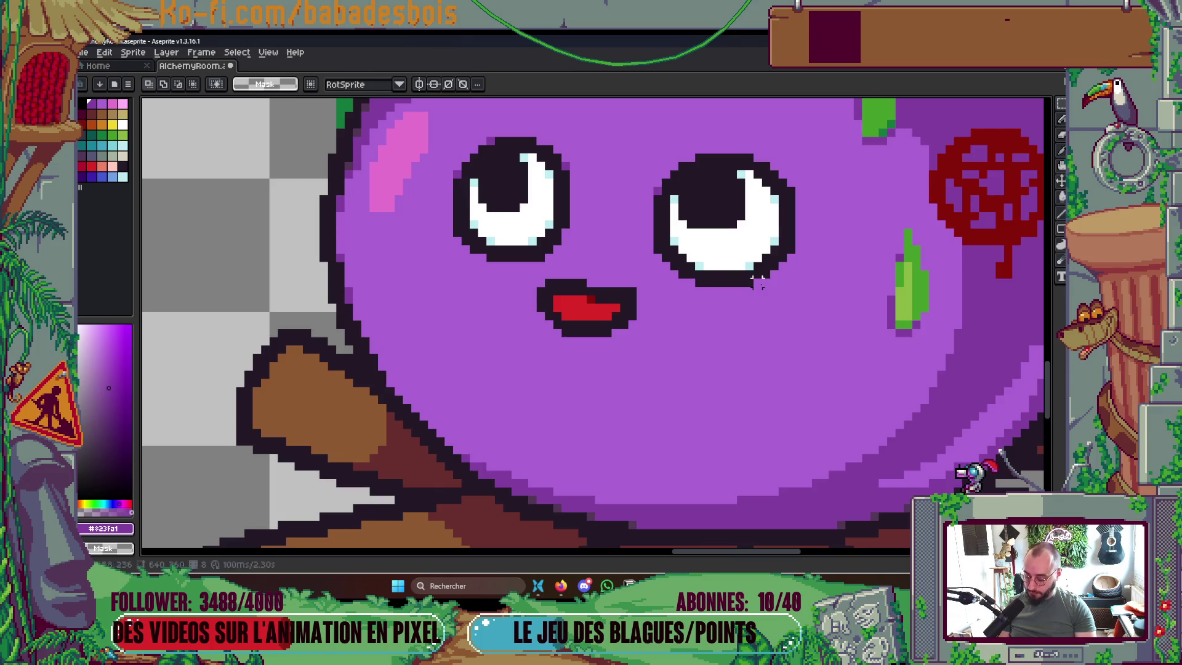
pyautogui.press('b')
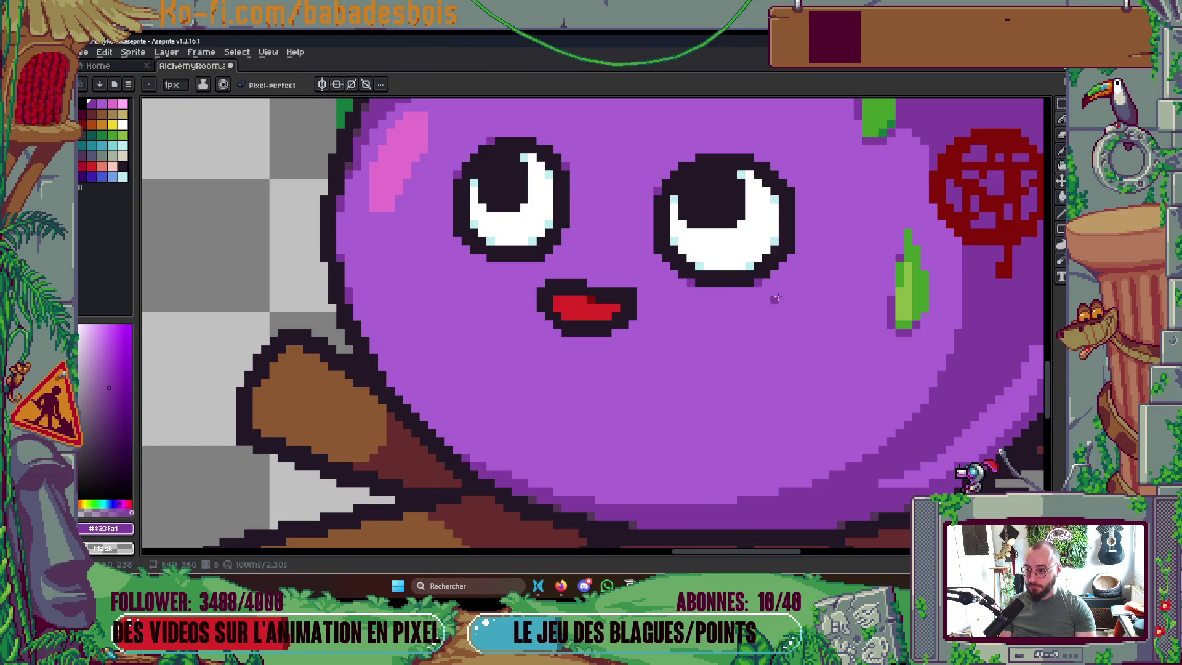
pyautogui.scroll(-1, 814, 277)
# Compare the face across frames 9–12, settling on frame 11 zoomed in on the eyes
pyautogui.press('.')
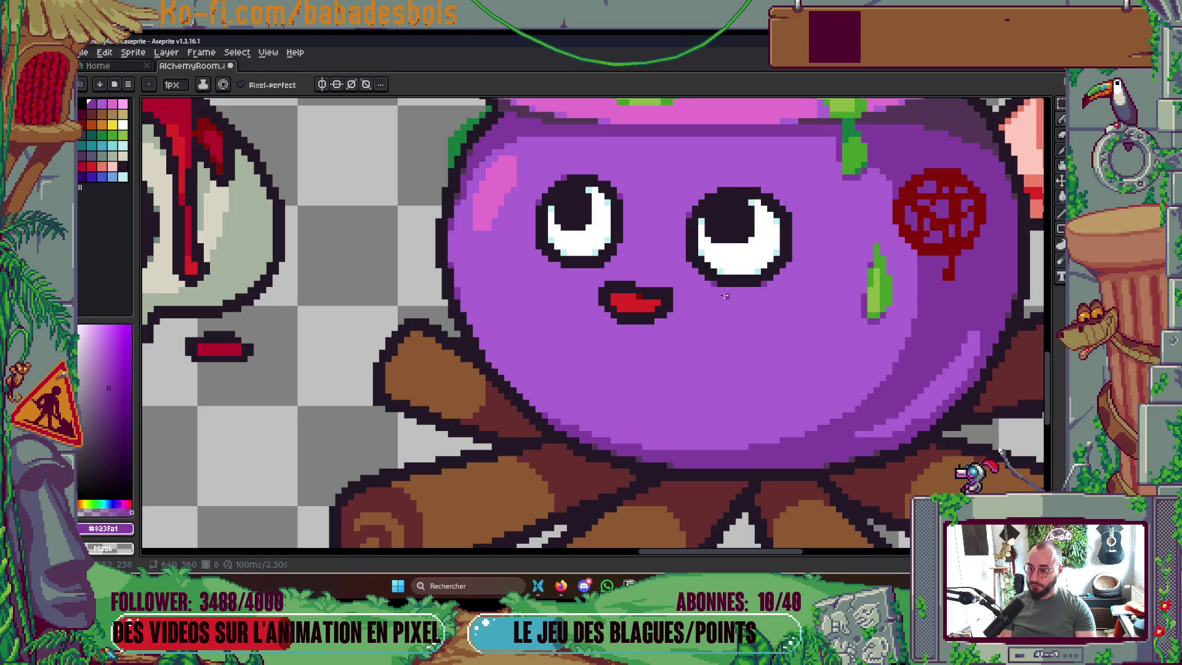
pyautogui.press('.')
pyautogui.press(',')
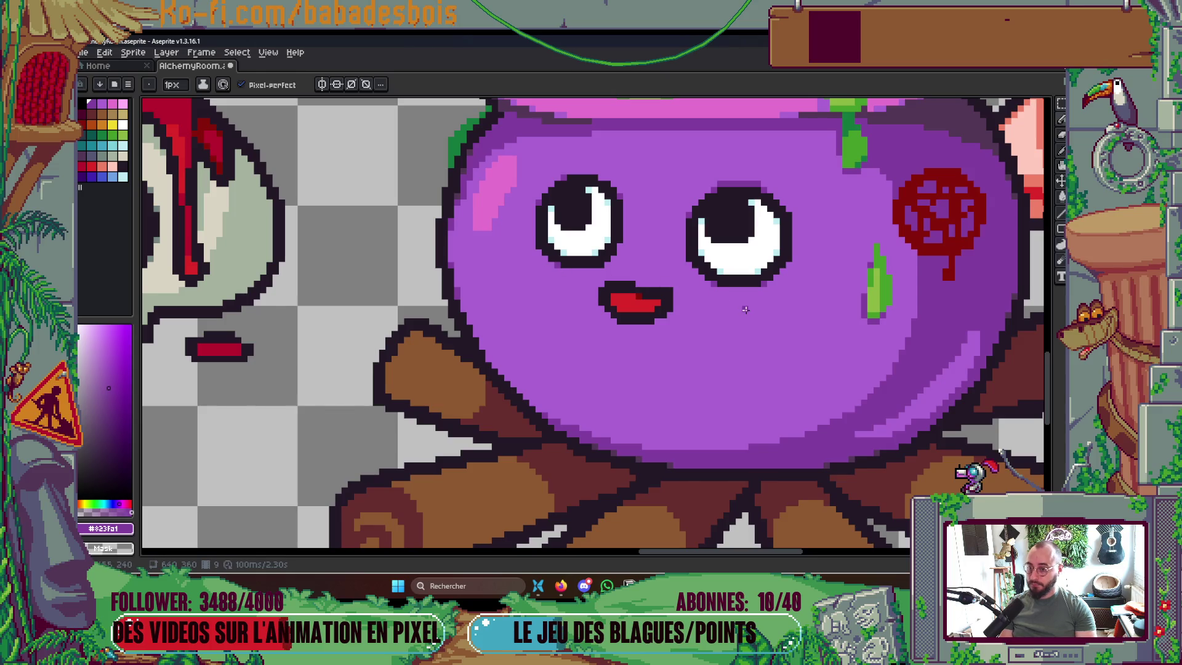
pyautogui.press('.')
pyautogui.press('.')
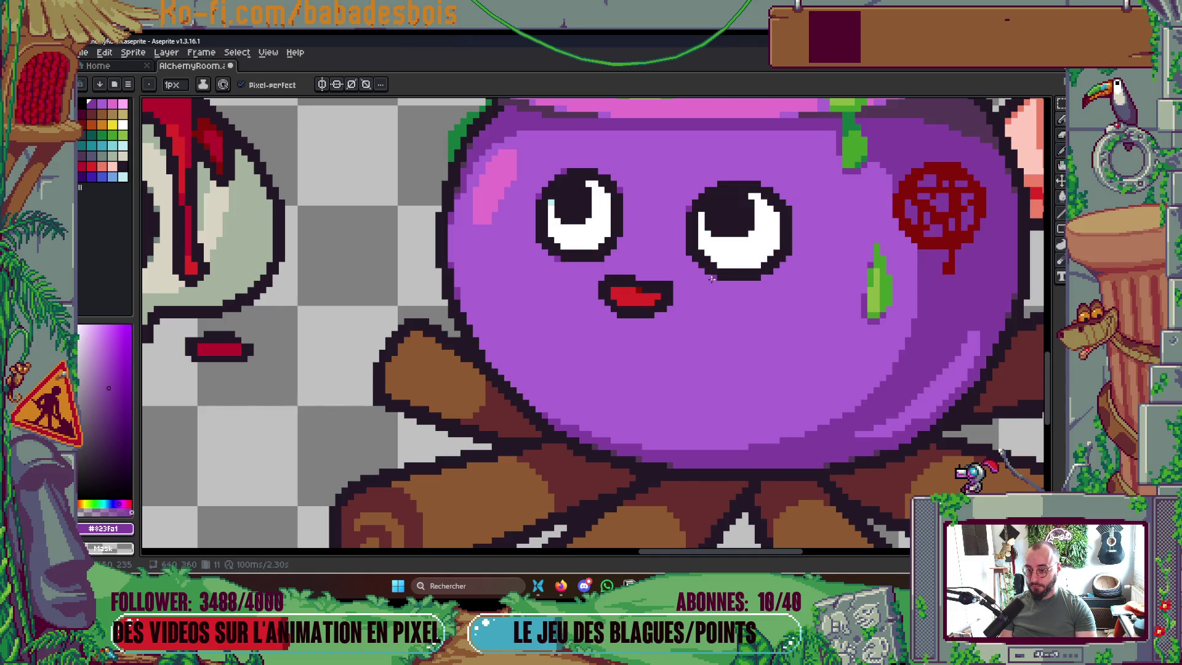
pyautogui.press('.')
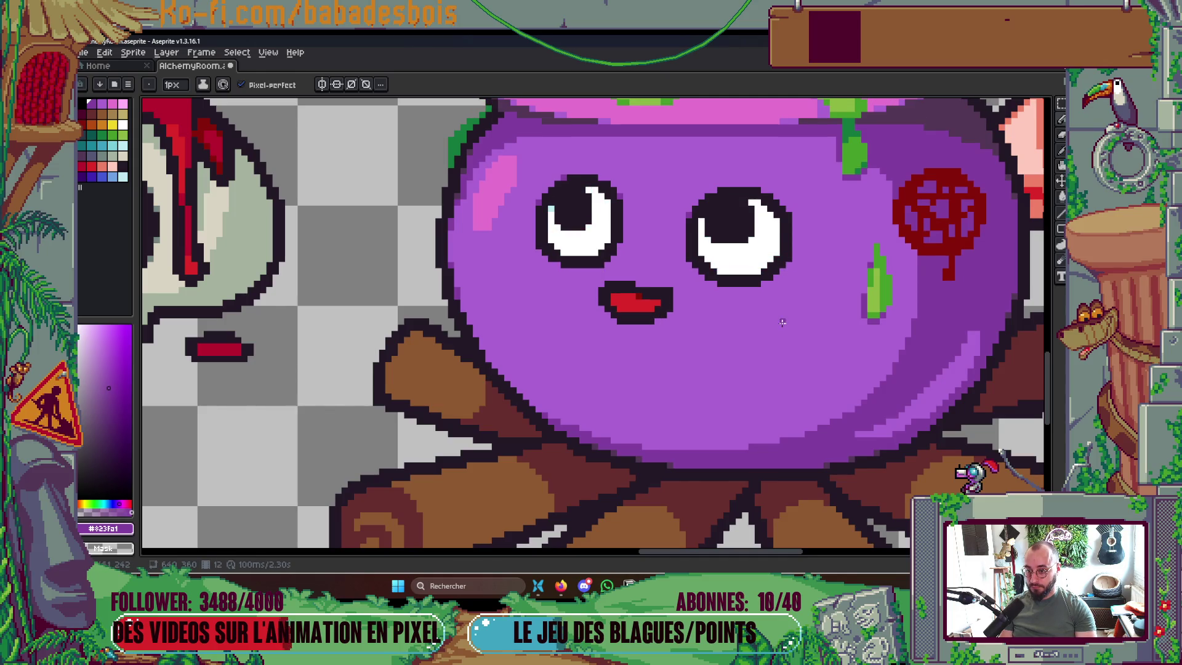
pyautogui.press(',')
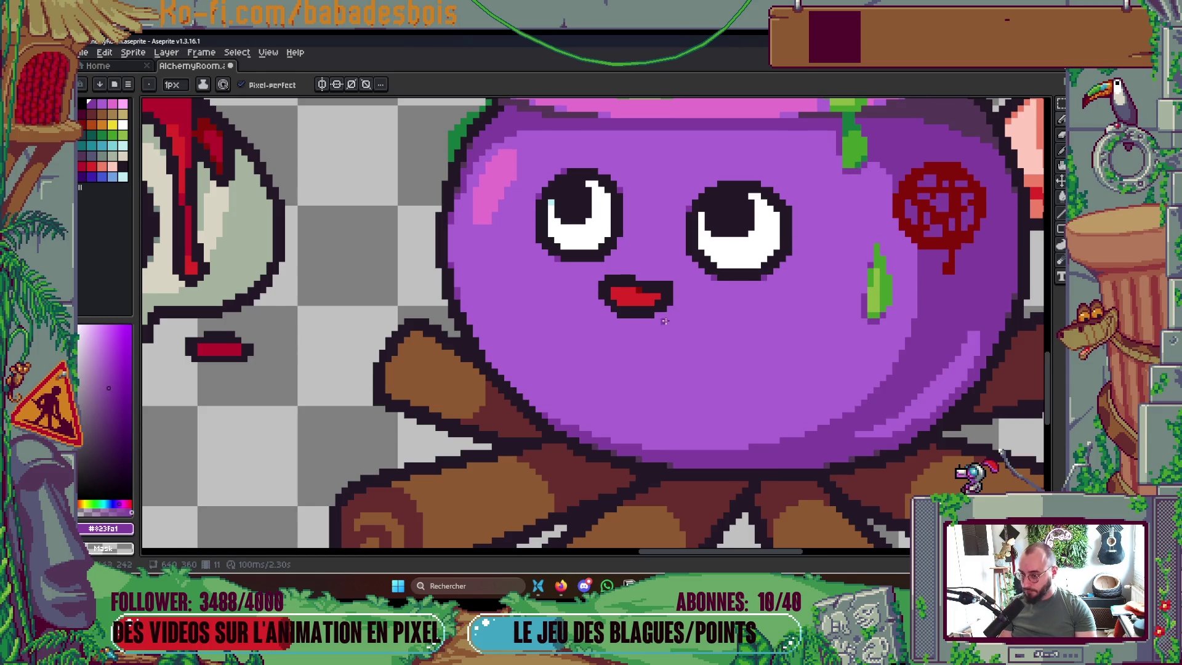
pyautogui.press('.')
pyautogui.press(',')
pyautogui.press('.')
pyautogui.press('.')
pyautogui.press(',')
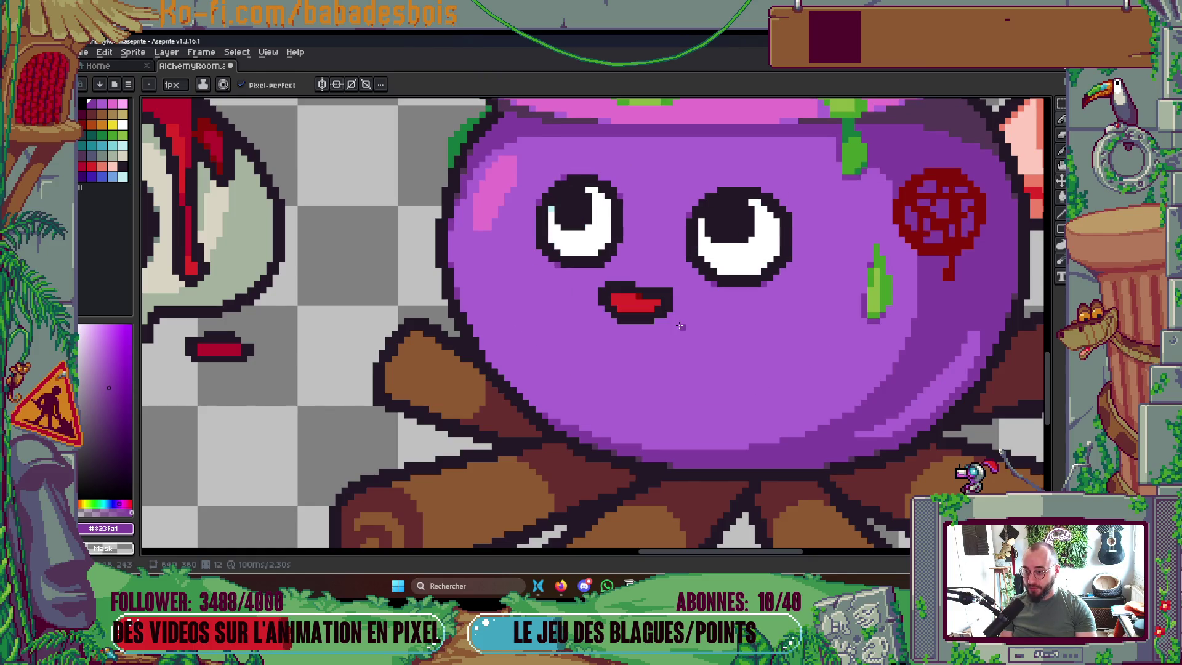
pyautogui.press(',')
pyautogui.press(',')
pyautogui.press('.')
pyautogui.scroll(2, 588, 240)
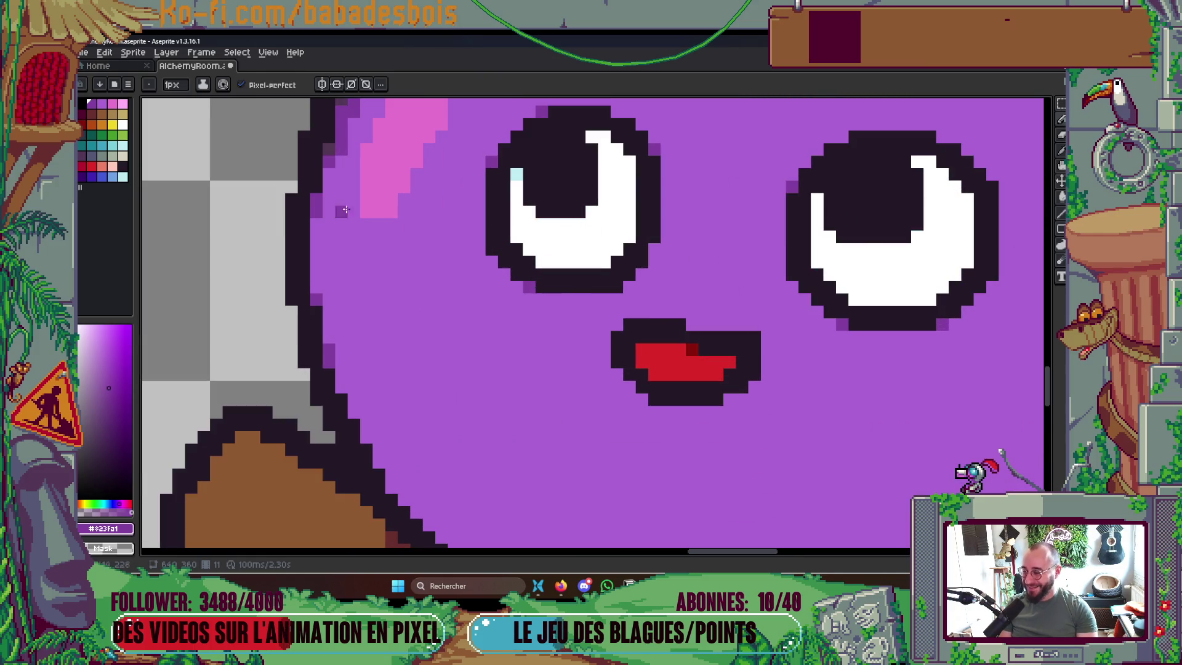
# Pick light cyan (Idx-24) and paint pixels along the left eye's white on frame 11
pyautogui.keyDown('alt'); pyautogui.click(515, 174); pyautogui.keyUp('alt')
pyautogui.click(628, 237)
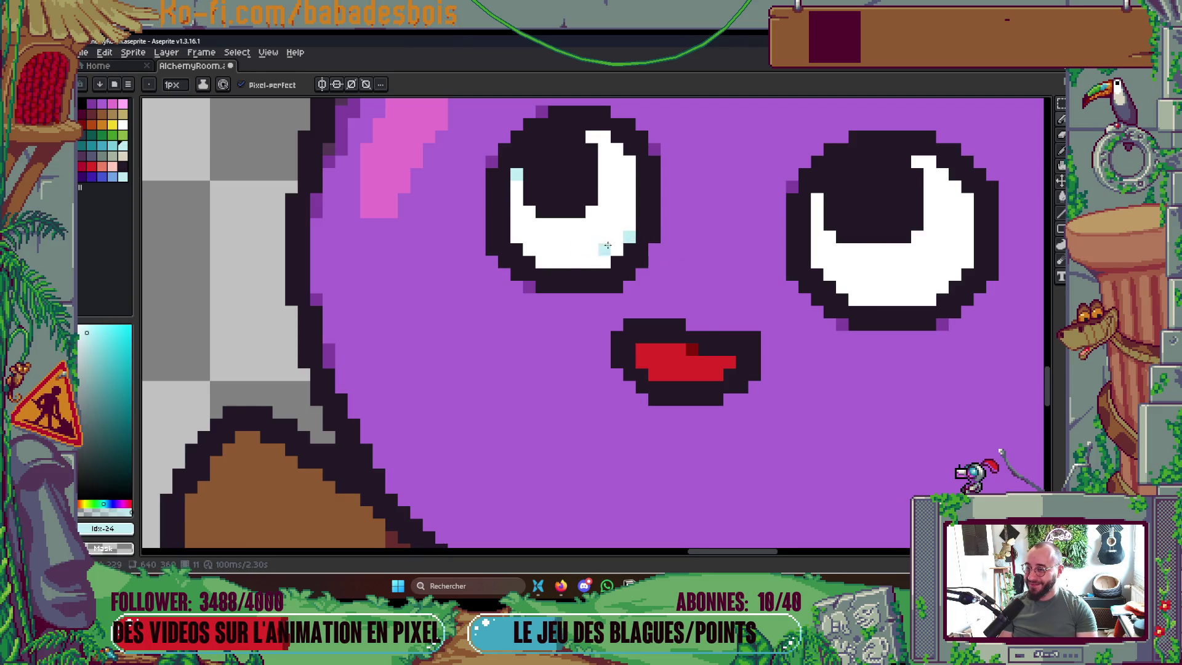
pyautogui.press(',')
pyautogui.press('.')
pyautogui.press(',')
pyautogui.press('.')
pyautogui.click(604, 261)
pyautogui.press(',')
pyautogui.press('.')
pyautogui.click(541, 261)
pyautogui.click(516, 236)
# Add more light-cyan pixels at the left eye's top and bottom on frame 11, comparing with frame 10
pyautogui.press(',')
pyautogui.press('.')
pyautogui.press(',')
pyautogui.press('.')
pyautogui.click(591, 136)
pyautogui.press(',')
pyautogui.press('.')
pyautogui.press(',')
pyautogui.press('.')
pyautogui.click(641, 262)
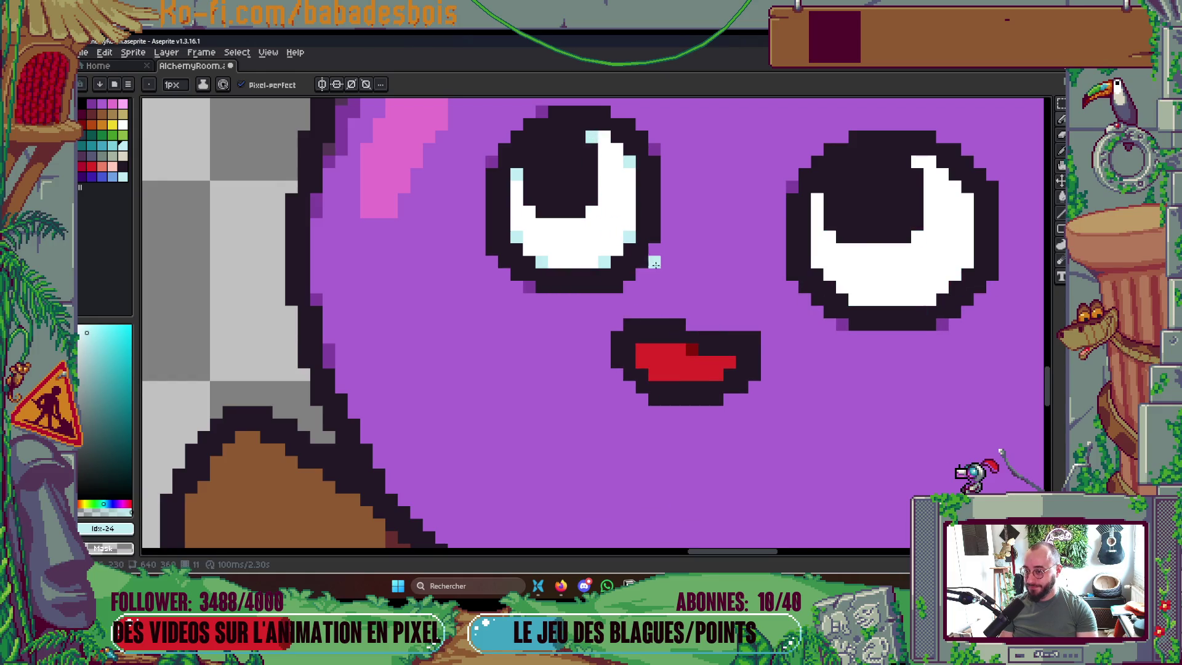
pyautogui.press(',')
pyautogui.press(',')
pyautogui.press('.')
pyautogui.press('.')
pyautogui.press('.')
pyautogui.press(',')
# Line the left eye's white with light-cyan pixels on frame 12, moving one bottom pixel left
pyautogui.press('.')
pyautogui.click(628, 173)
pyautogui.press(',')
pyautogui.press('.')
pyautogui.click(592, 150)
pyautogui.press(',')
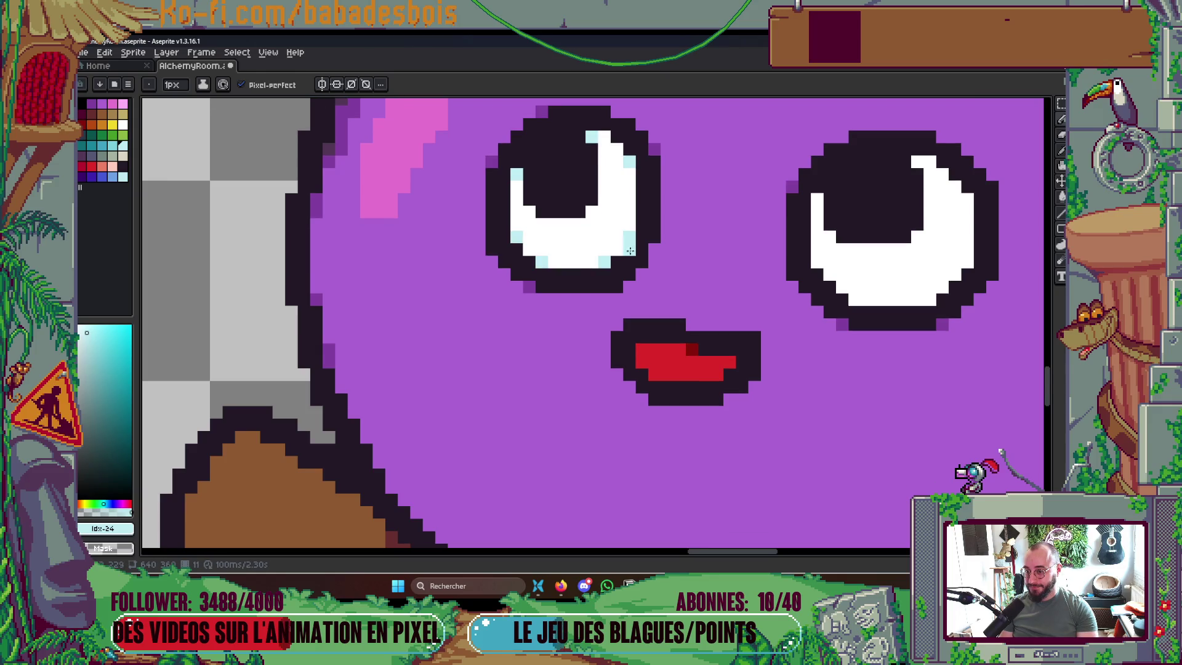
pyautogui.press('.')
pyautogui.click(613, 274)
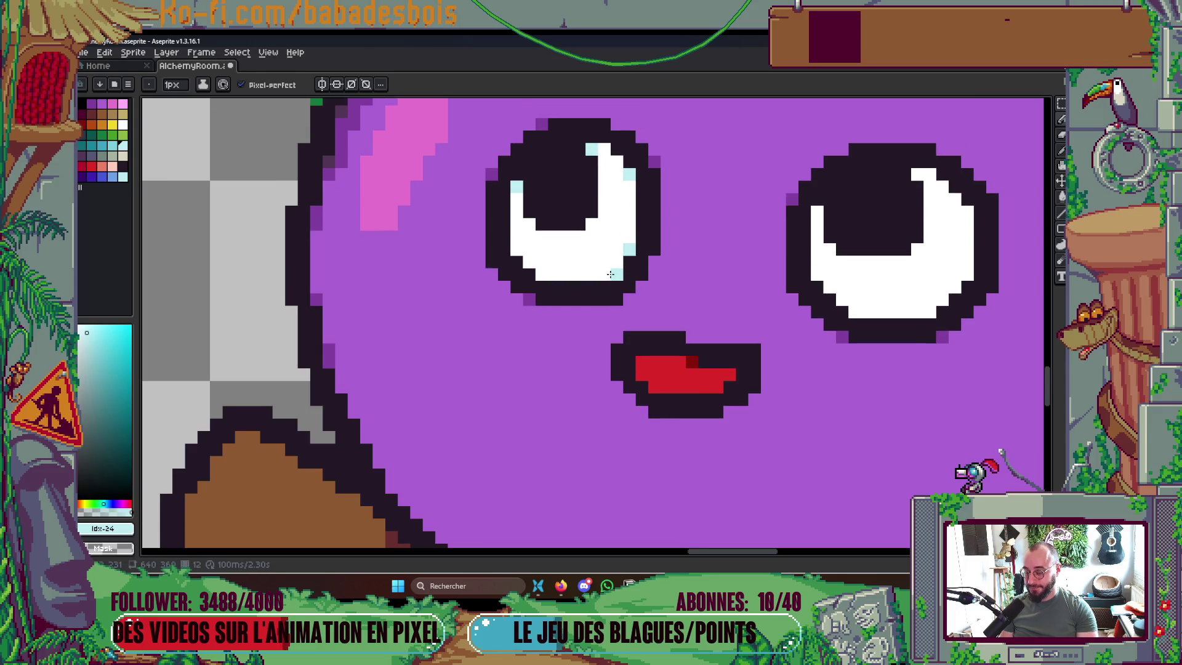
pyautogui.hotkey('ctrl', 'z')
pyautogui.click(603, 275)
pyautogui.press(',')
pyautogui.press('.')
pyautogui.click(542, 272)
pyautogui.press(',')
pyautogui.press('.')
pyautogui.scroll(-4, 634, 280)
pyautogui.press(',')
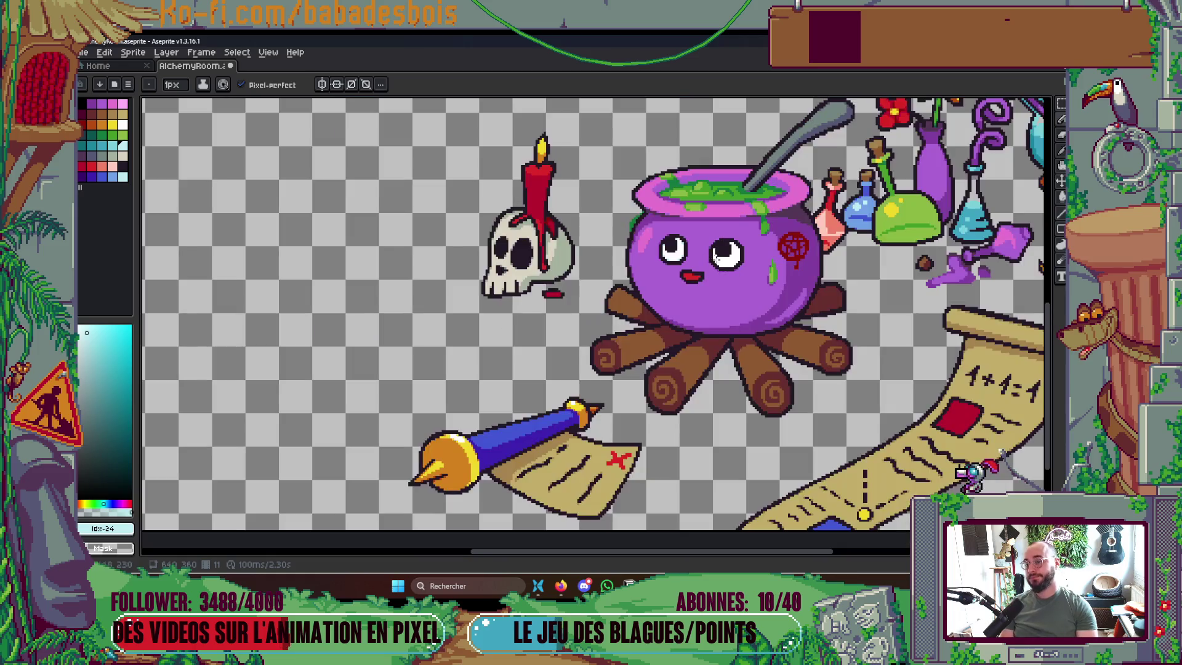
# Step between frames 8 and 12 to check the eye highlights
pyautogui.press('.')
pyautogui.press(',')
pyautogui.press(',')
pyautogui.press(',')
pyautogui.press('.')
pyautogui.press(',')
pyautogui.press(',')
# Zoom in and pick the cauldron's purple colour as the active colour
pyautogui.scroll(4, 676, 272)
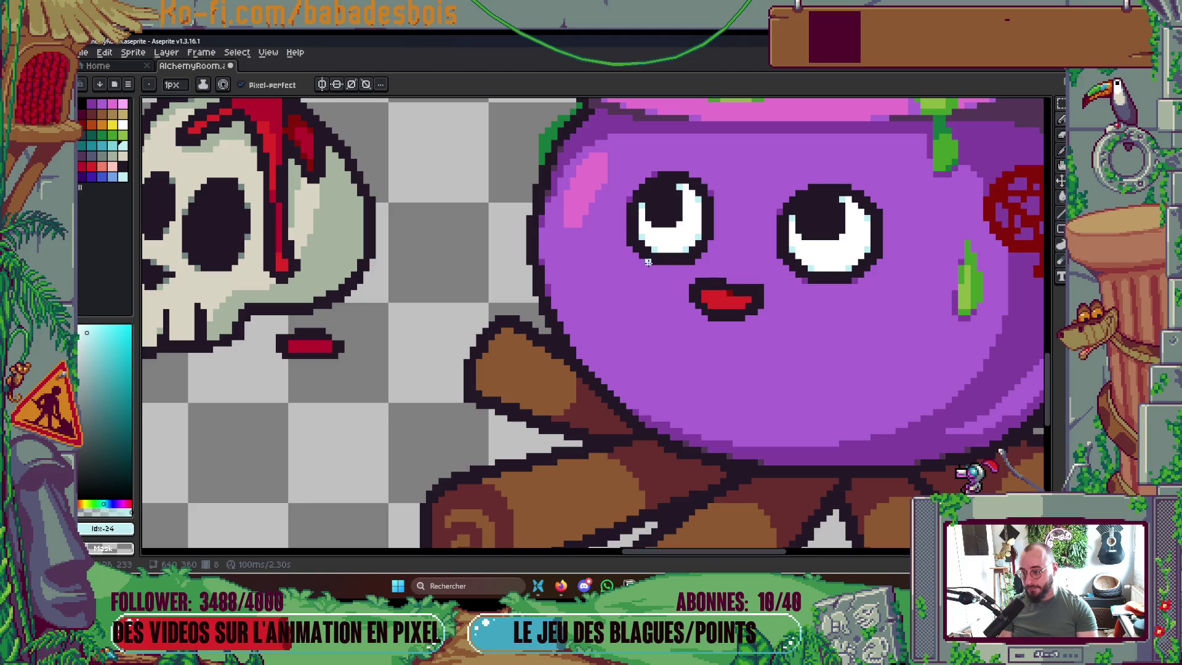
pyautogui.keyDown('alt'); pyautogui.click(653, 266); pyautogui.keyUp('alt')
pyautogui.scroll(1, 683, 269)
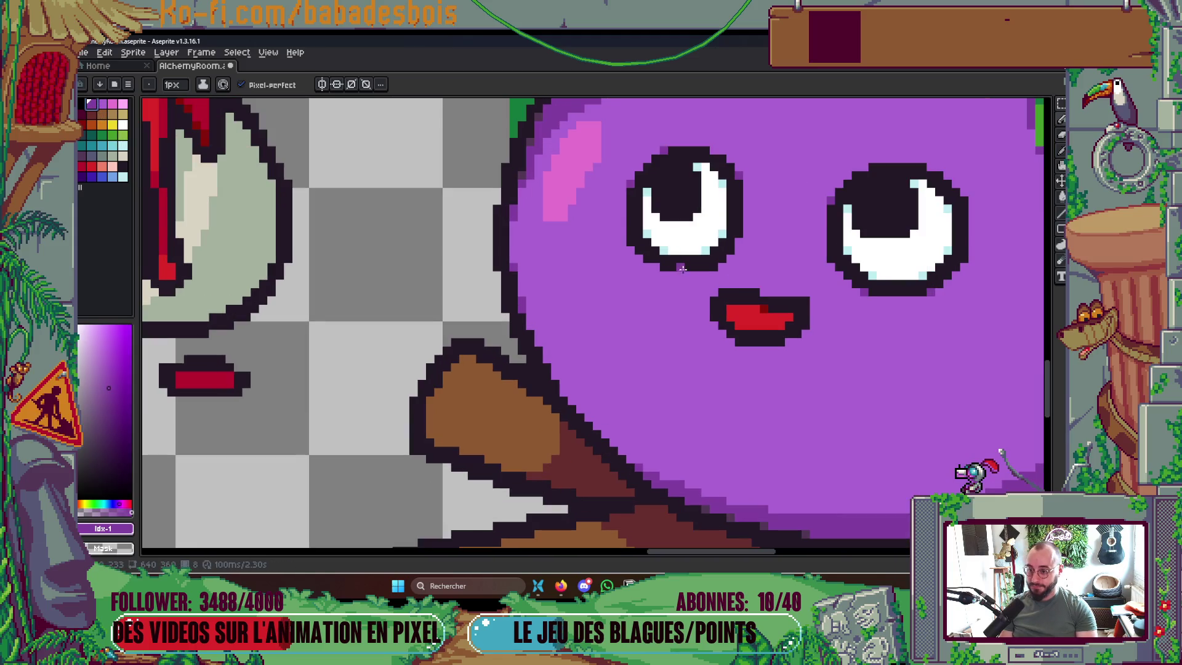
# Toggle between frames 6 and 7 to compare the centred-pupil eyes, then step back
pyautogui.press(',')
pyautogui.press('.')
pyautogui.press(',')
pyautogui.press('.')
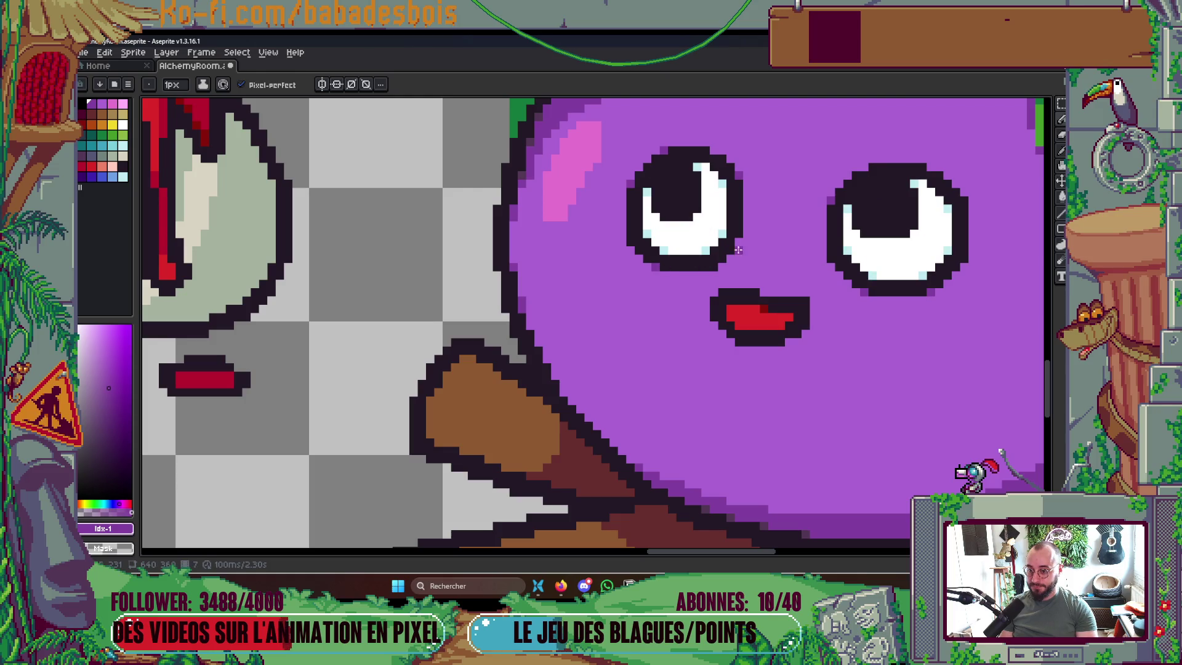
pyautogui.press(',')
pyautogui.press(',')
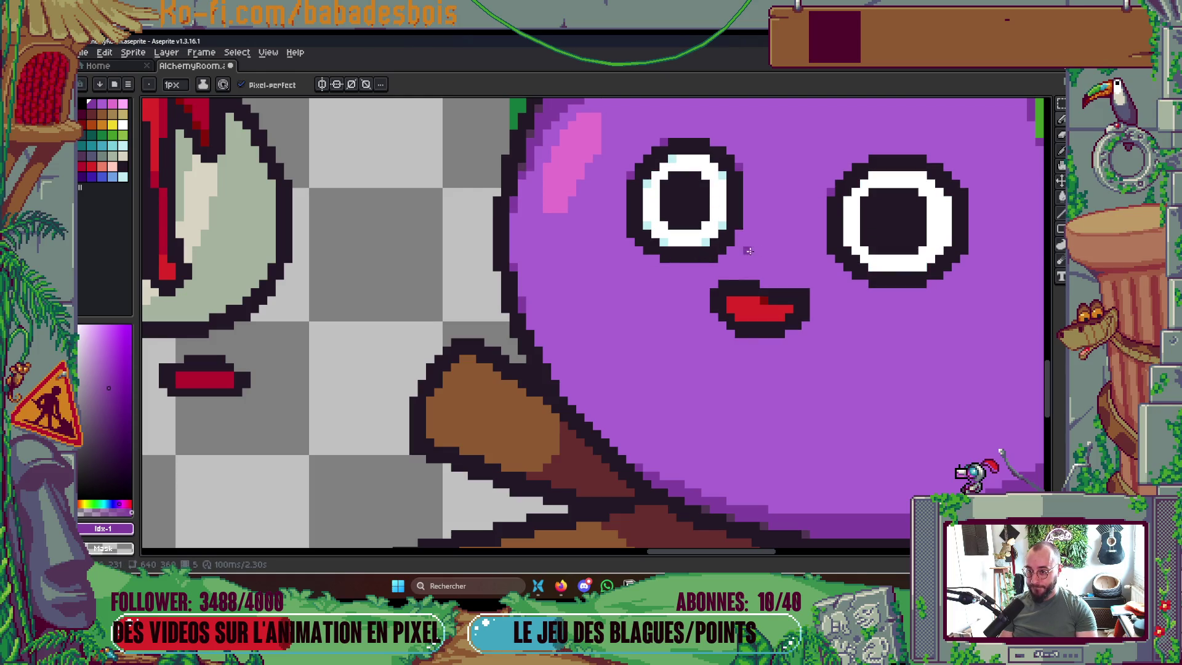
# Review the early face frames 4, 3 and 2
pyautogui.press(',')
pyautogui.press('.')
pyautogui.press(',')
pyautogui.press(',')
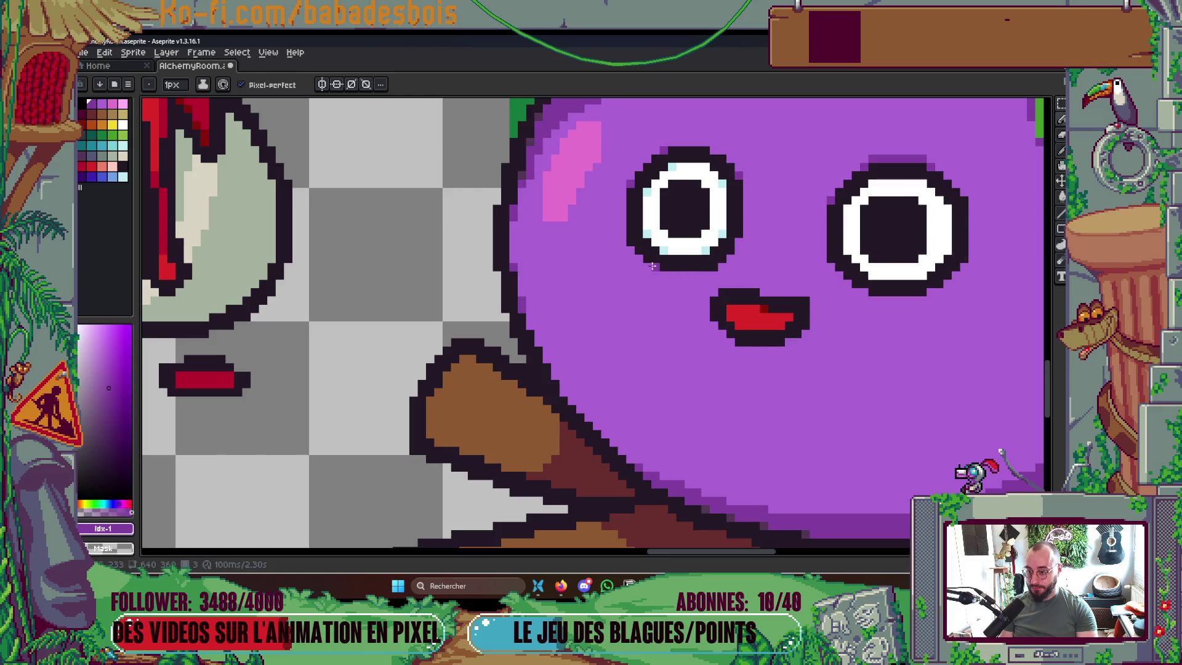
pyautogui.press(',')
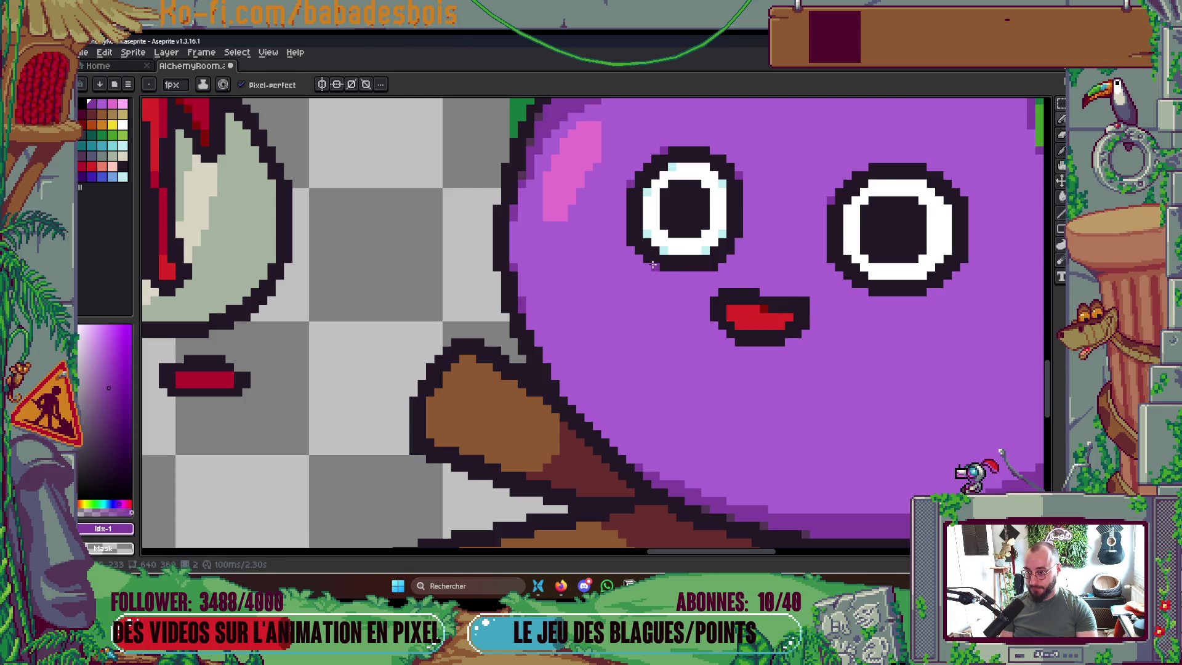
pyautogui.press(',')
pyautogui.press('.')
pyautogui.press('.')
# Advance through frames 7 and 10 to frame 12, zooming out and in to compare eyes
pyautogui.press('.')
pyautogui.press('.')
pyautogui.press('.')
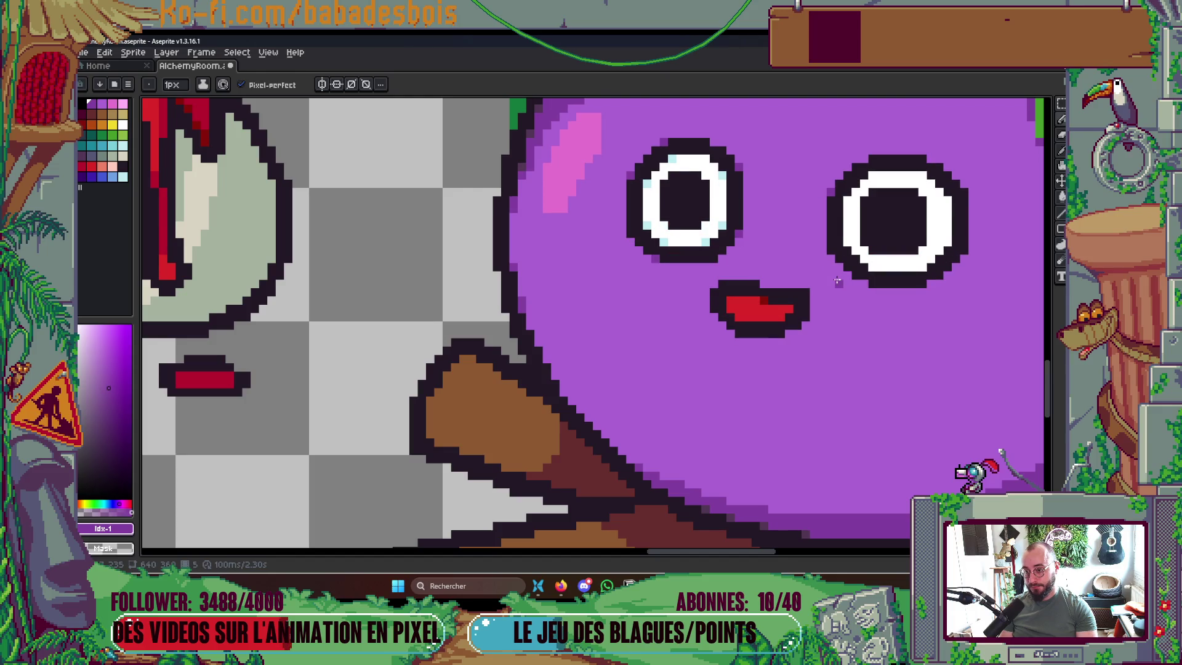
pyautogui.scroll(-3, 836, 281)
pyautogui.press('.')
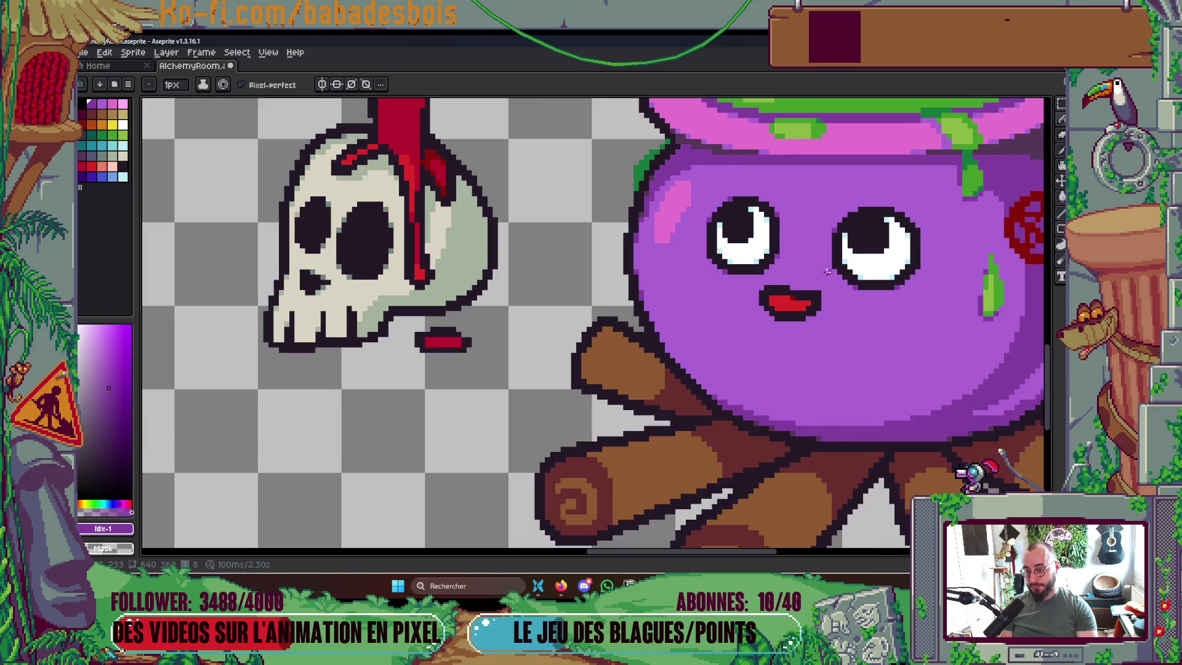
pyautogui.scroll(3, 775, 255)
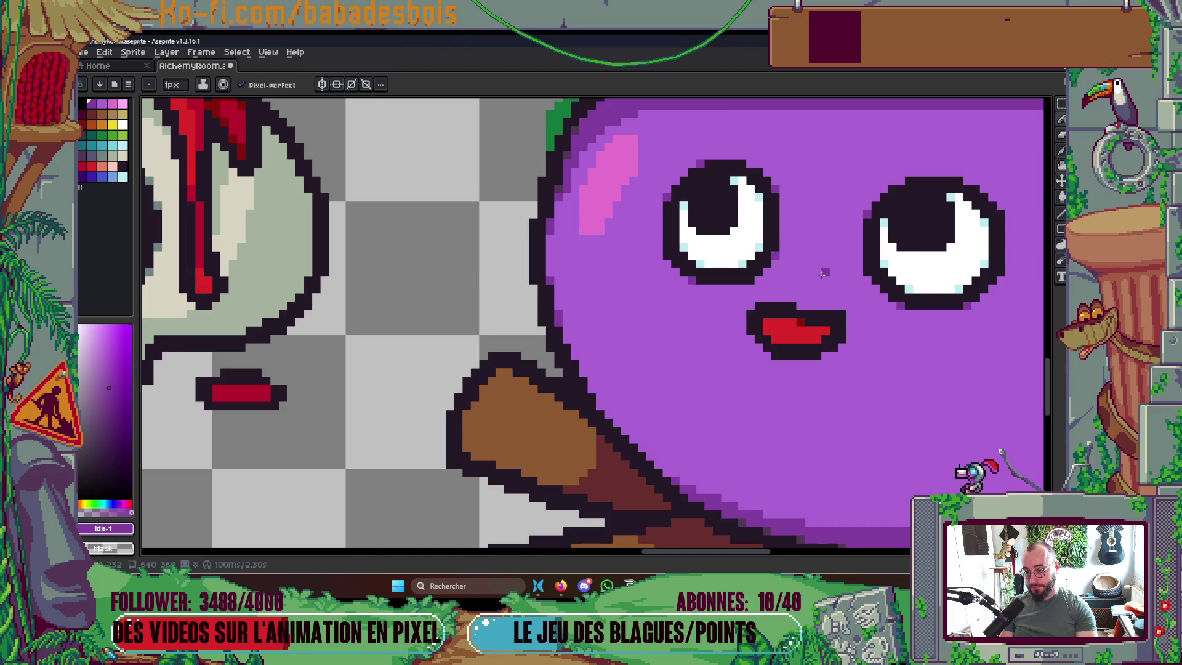
pyautogui.press('.')
pyautogui.press('.')
pyautogui.press('.')
pyautogui.press('.')
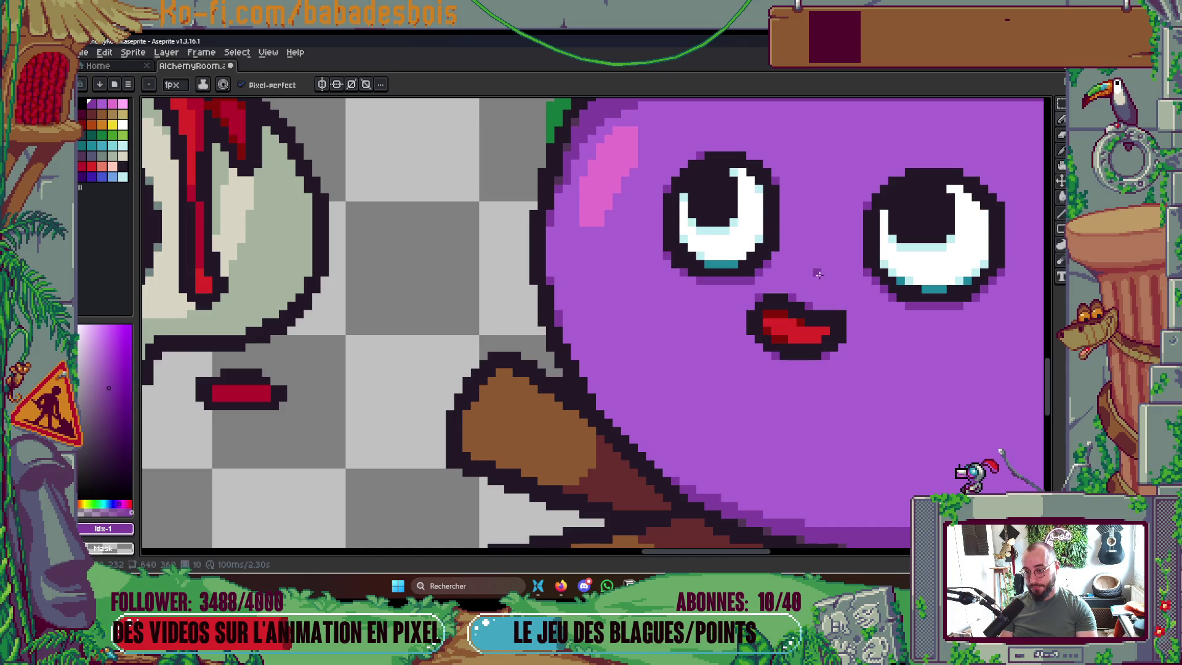
pyautogui.press('.')
pyautogui.press('.')
pyautogui.press('.')
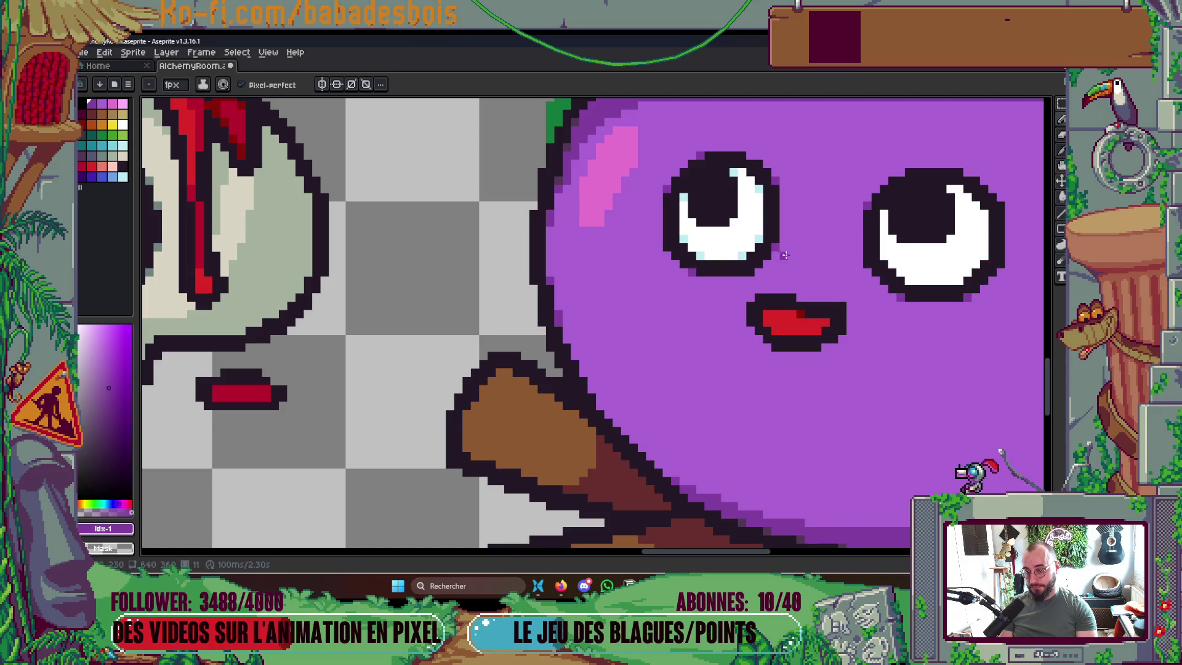
pyautogui.press('.')
pyautogui.press('.')
pyautogui.press(',')
pyautogui.press(',')
pyautogui.scroll(-4, 817, 271)
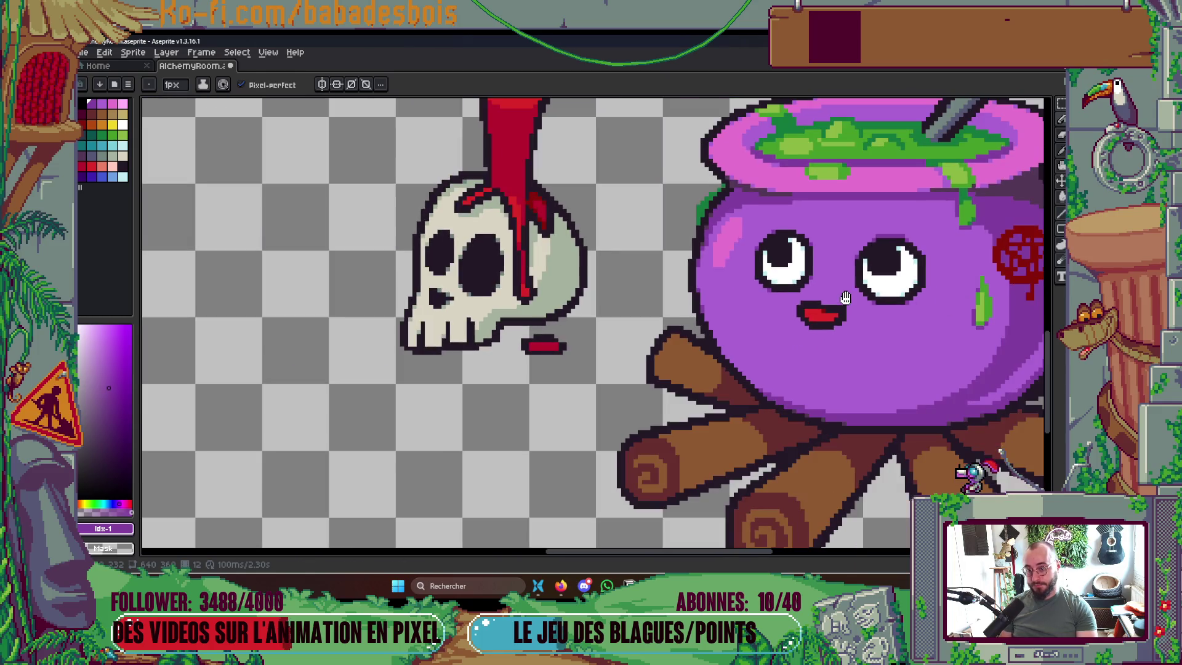
# Zoom out and pan so the cauldron, campfire, skull, potions and scrolls all fit in view
pyautogui.scroll(-1, 928, 320)
pyautogui.moveTo(928, 320); pyautogui.dragTo(872, 325)
pyautogui.scroll(-2, 875, 323)
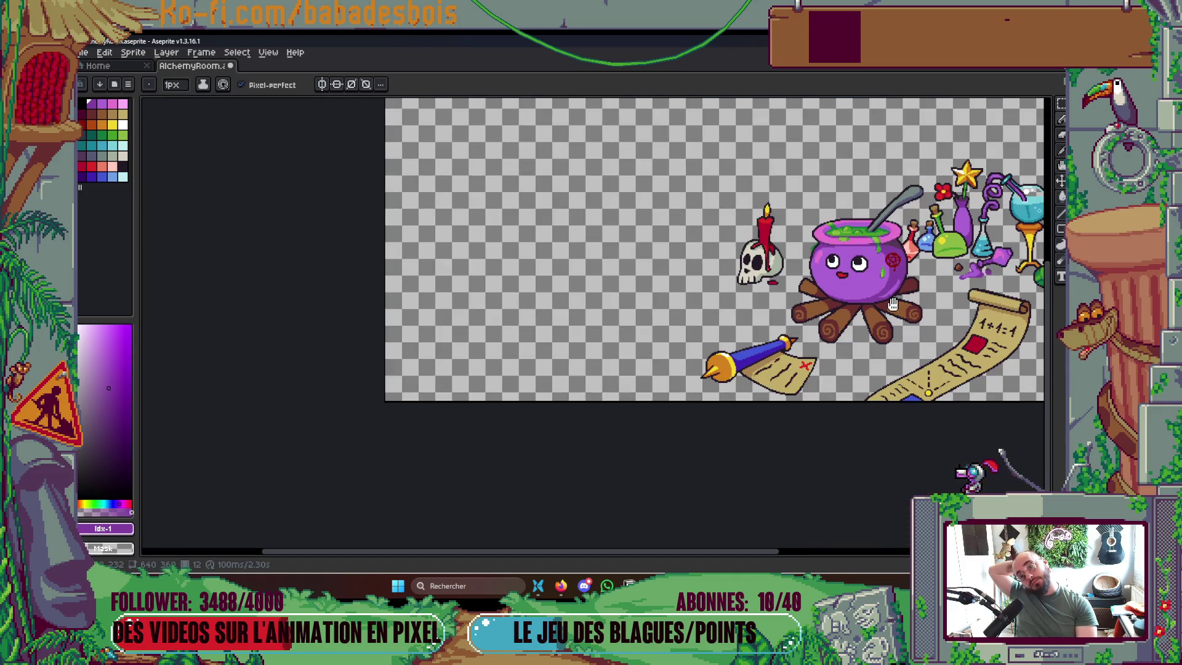
pyautogui.moveTo(861, 332); pyautogui.dragTo(854, 339)
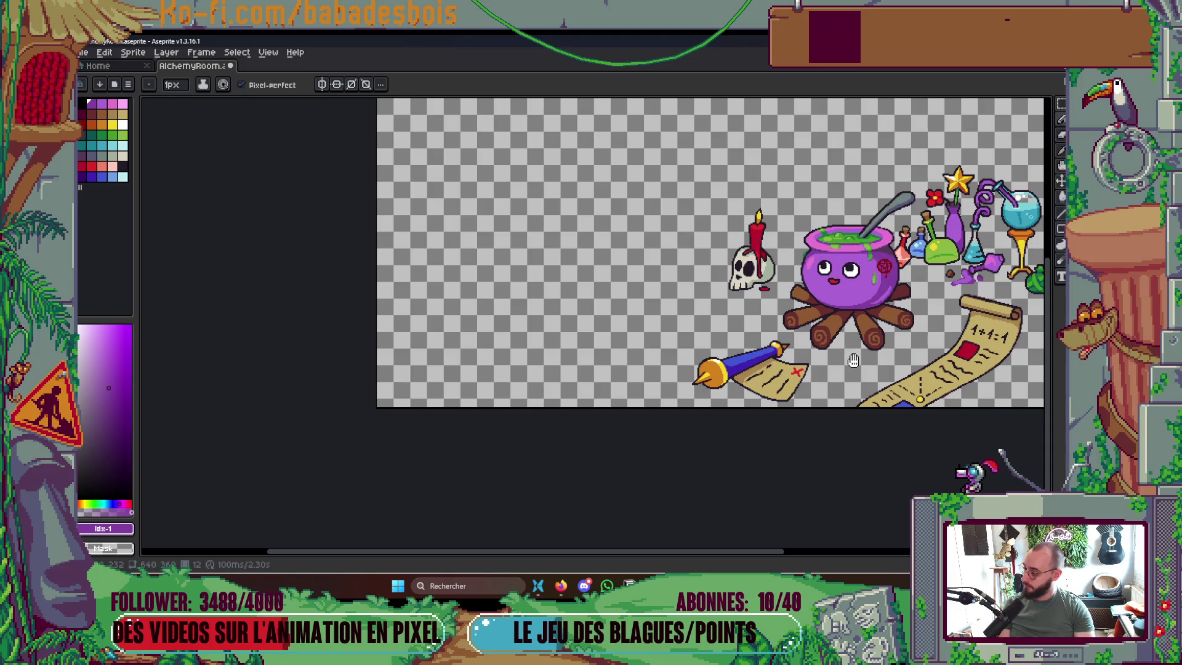
pyautogui.moveTo(853, 360); pyautogui.dragTo(848, 364)
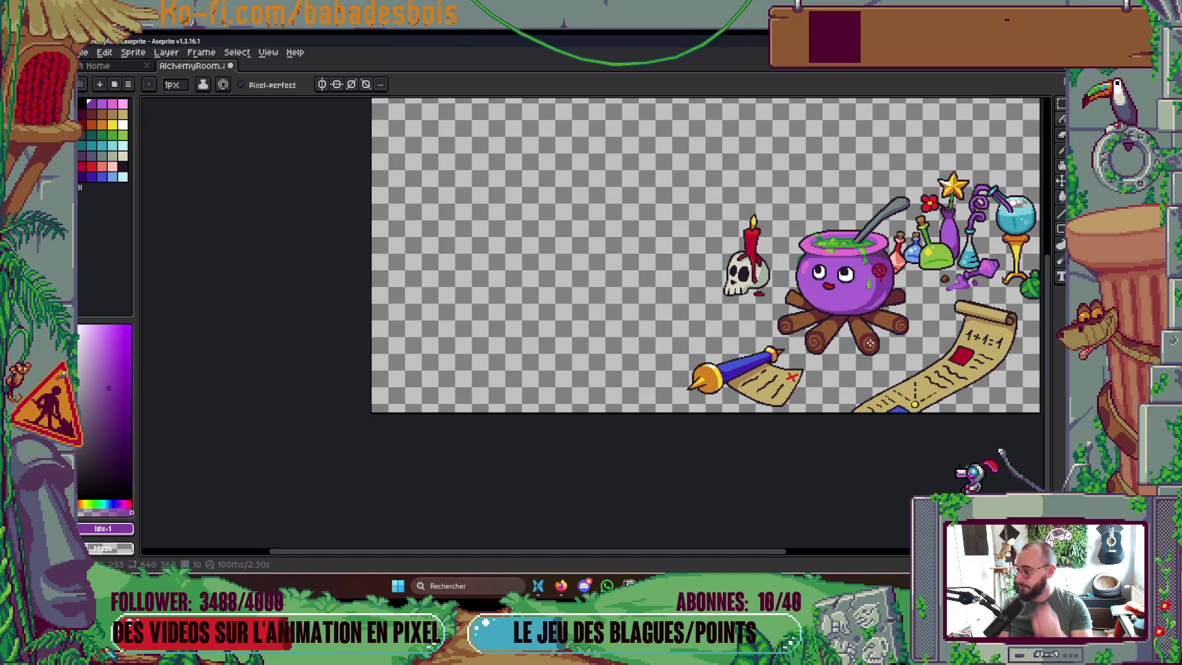
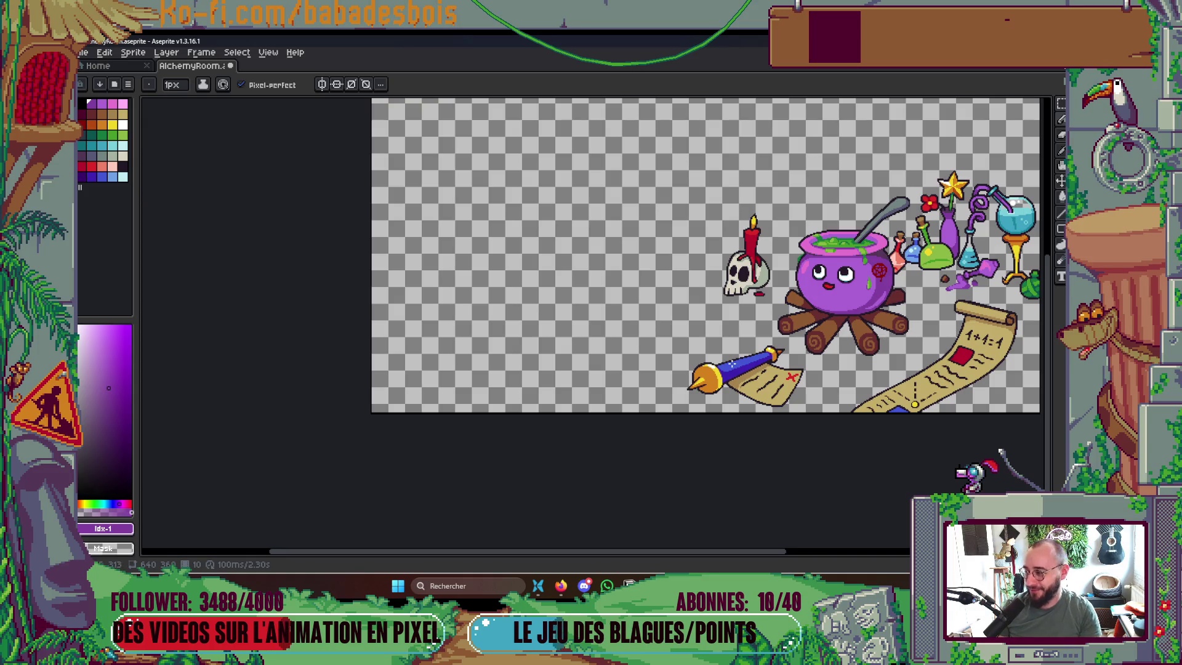
# Zoom in on the grinning cauldron and eyedrop the teal shade from its teeth
pyautogui.hscroll(2, 887, 300)
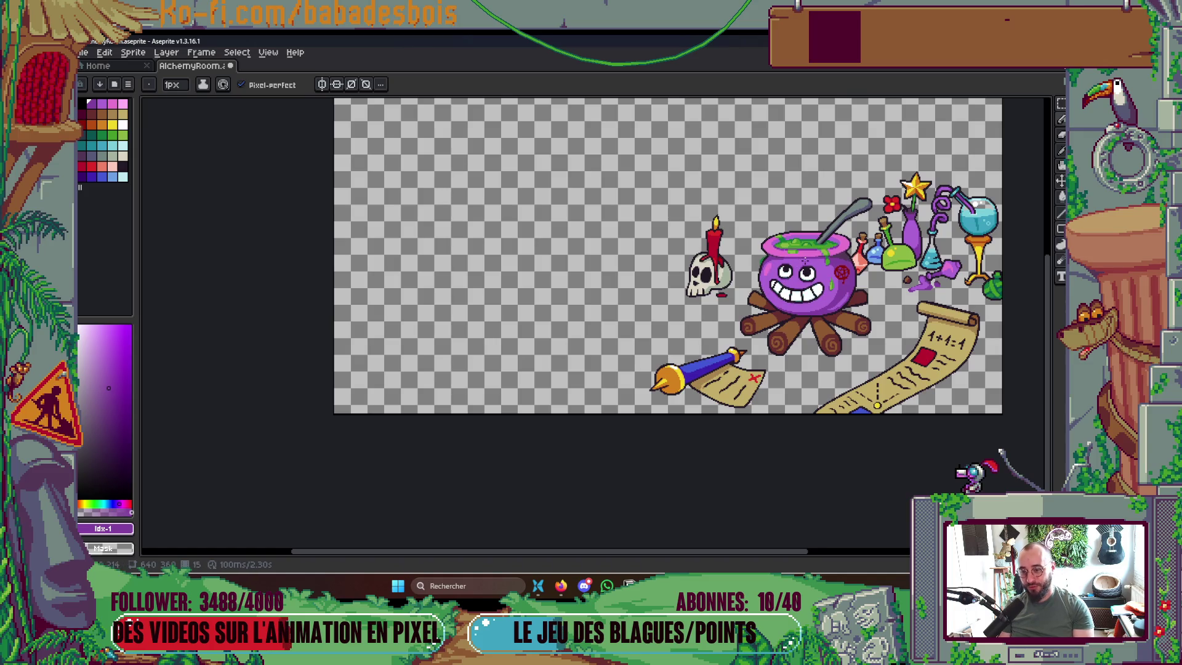
pyautogui.scroll(3, 770, 308)
pyautogui.scroll(4, 803, 234)
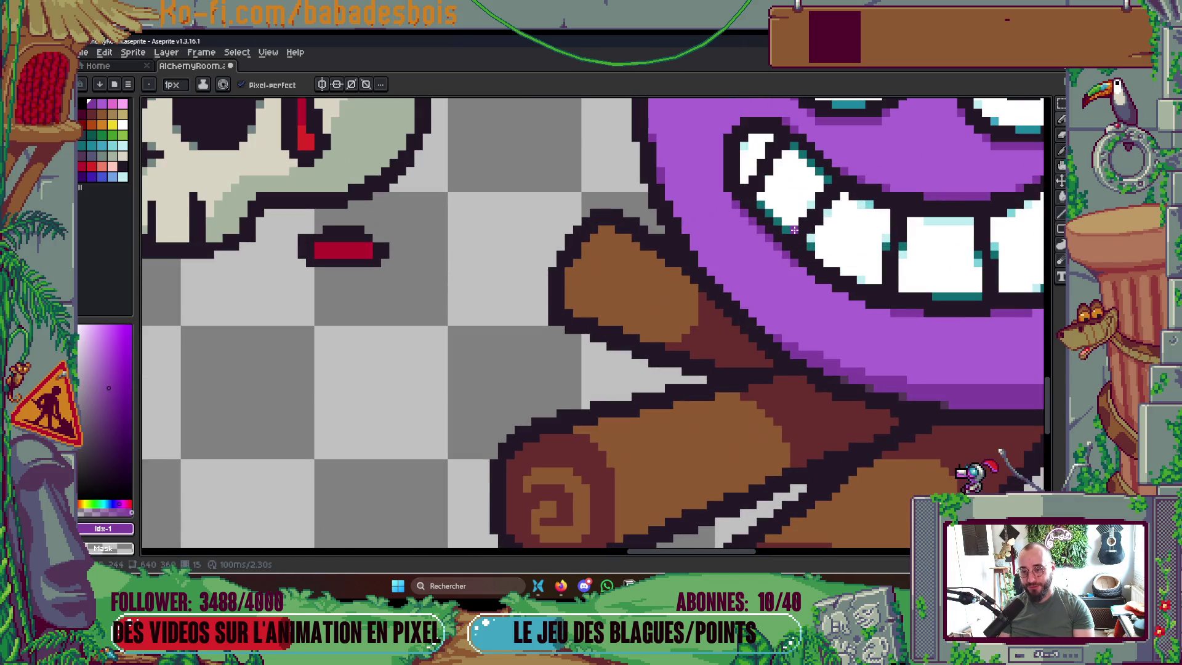
pyautogui.press('i')
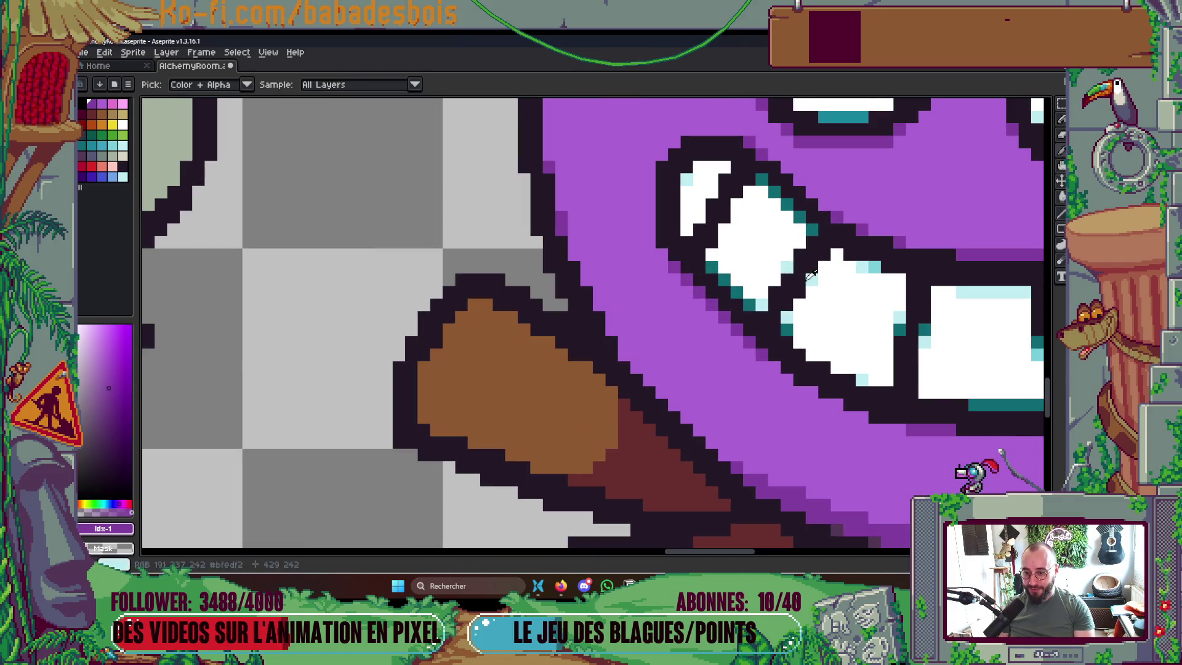
pyautogui.click(806, 229)
pyautogui.scroll(-3, 788, 300)
pyautogui.scroll(-2, 787, 300)
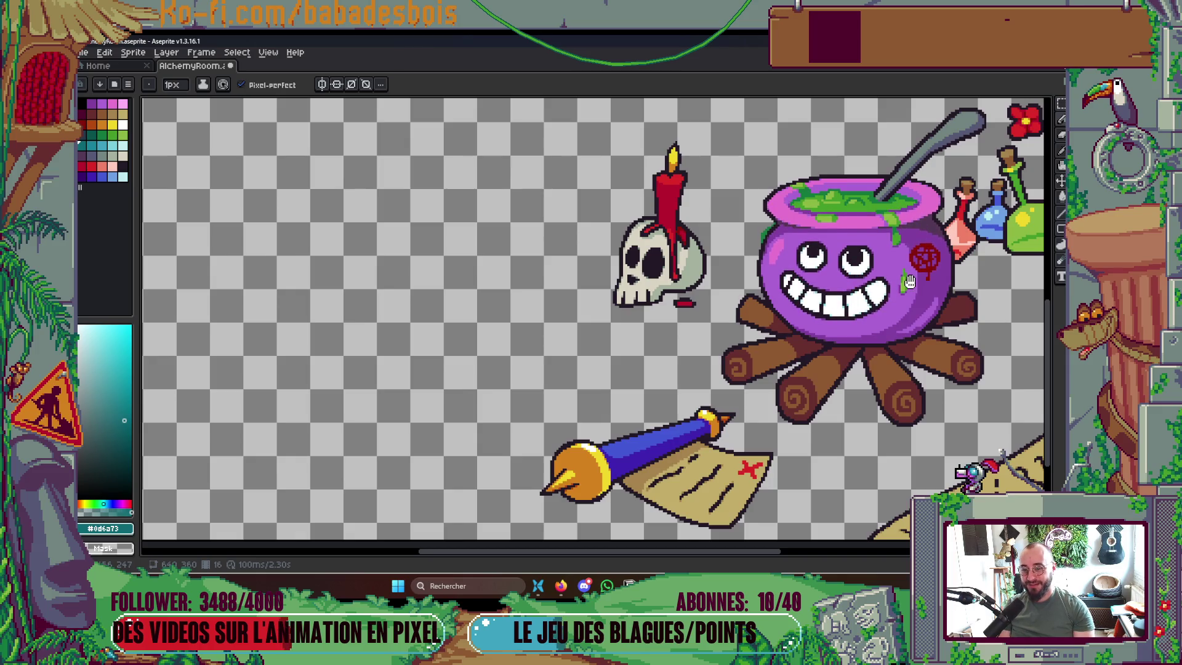
# Sample the dark green from the cauldron rim and return to the 1px pencil
pyautogui.scroll(4, 908, 209)
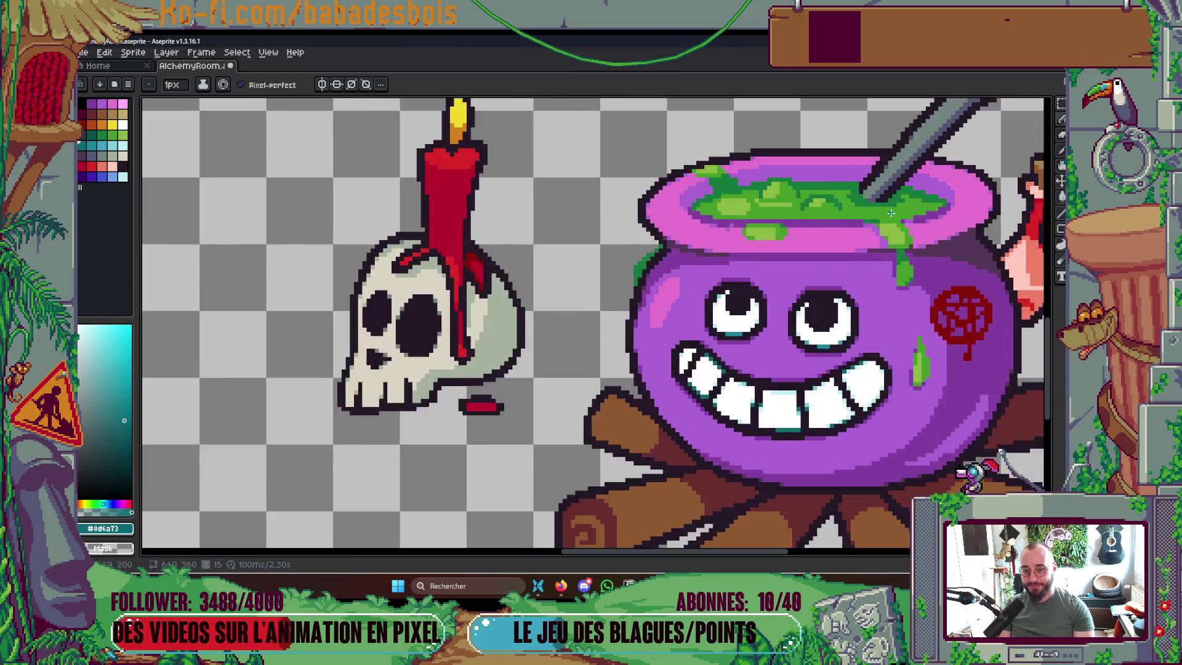
pyautogui.press('i')
pyautogui.click(829, 218)
pyautogui.press('b')
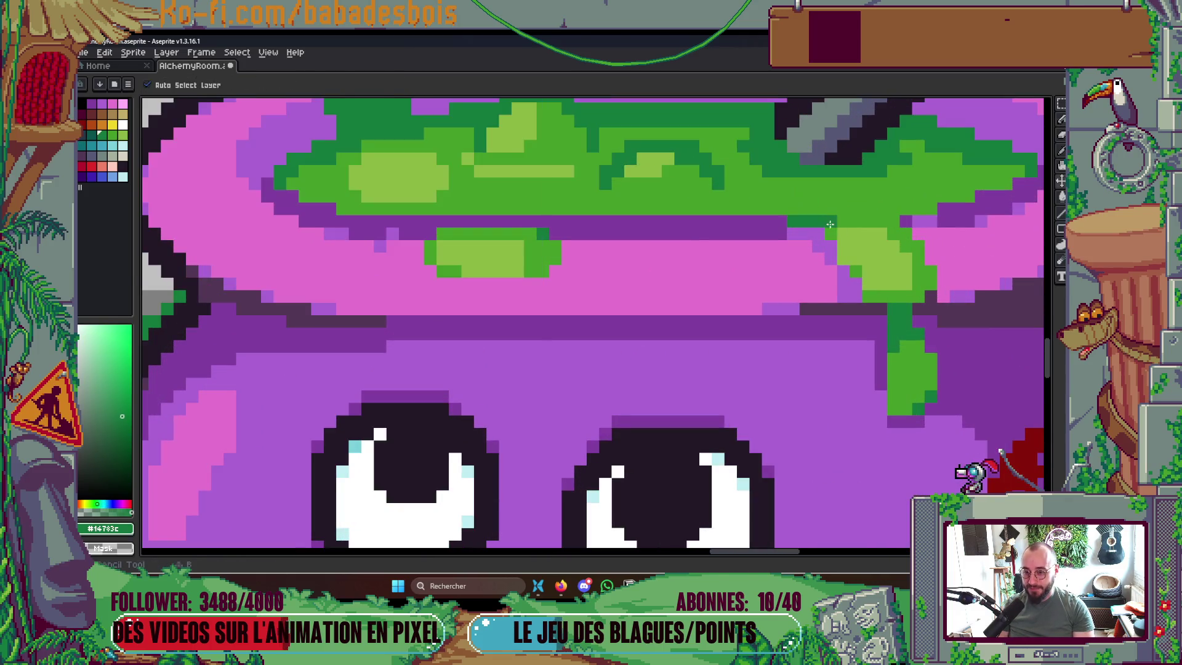
pyautogui.scroll(-3, 841, 214)
pyautogui.scroll(-2, 841, 214)
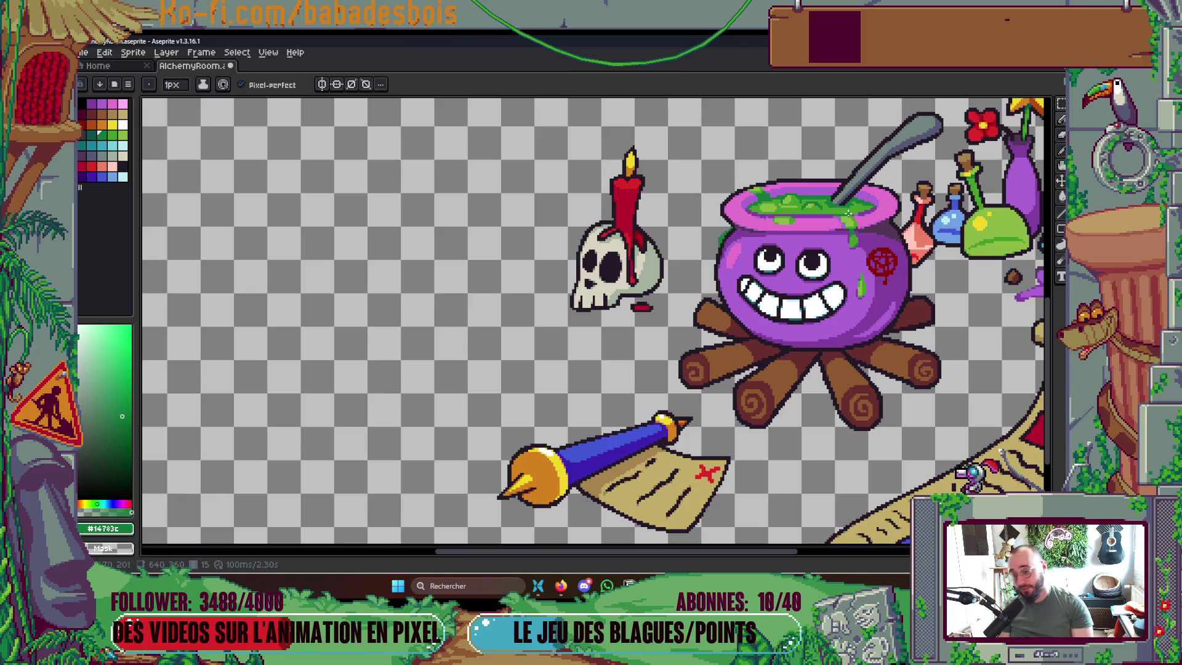
# Sample the cauldron body's purple and switch back to the pencil for the teeth area
pyautogui.scroll(2, 794, 326)
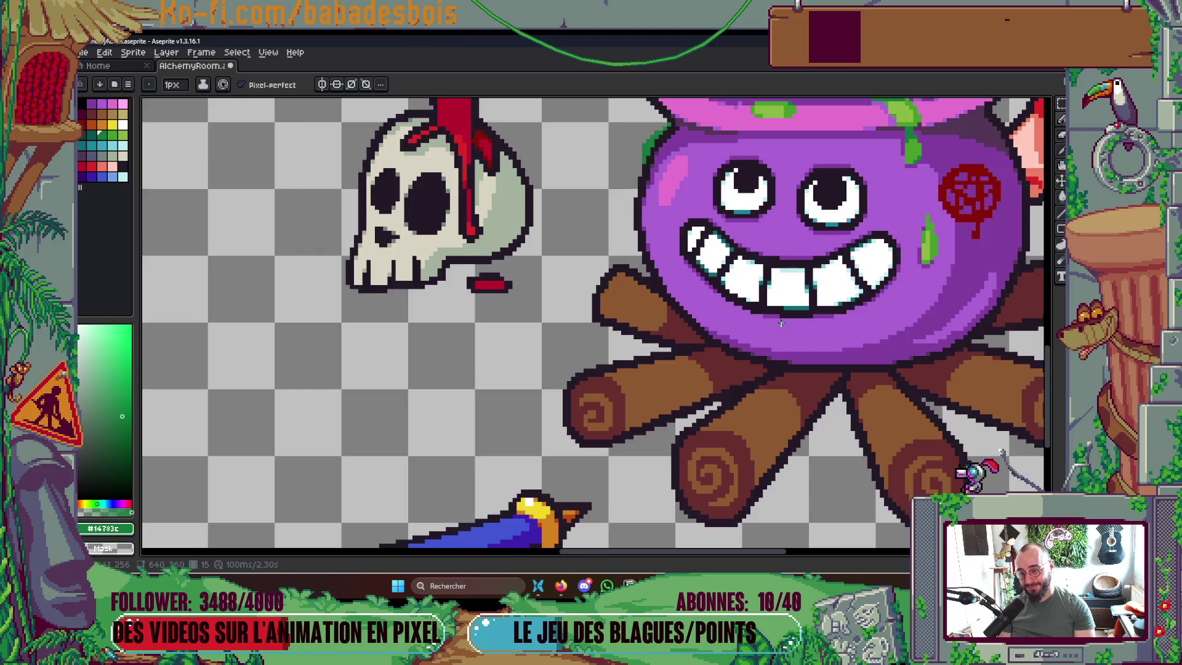
pyautogui.scroll(2, 786, 325)
pyautogui.press('v')
pyautogui.keyDown('alt'); pyautogui.click(781, 325); pyautogui.keyUp('alt')
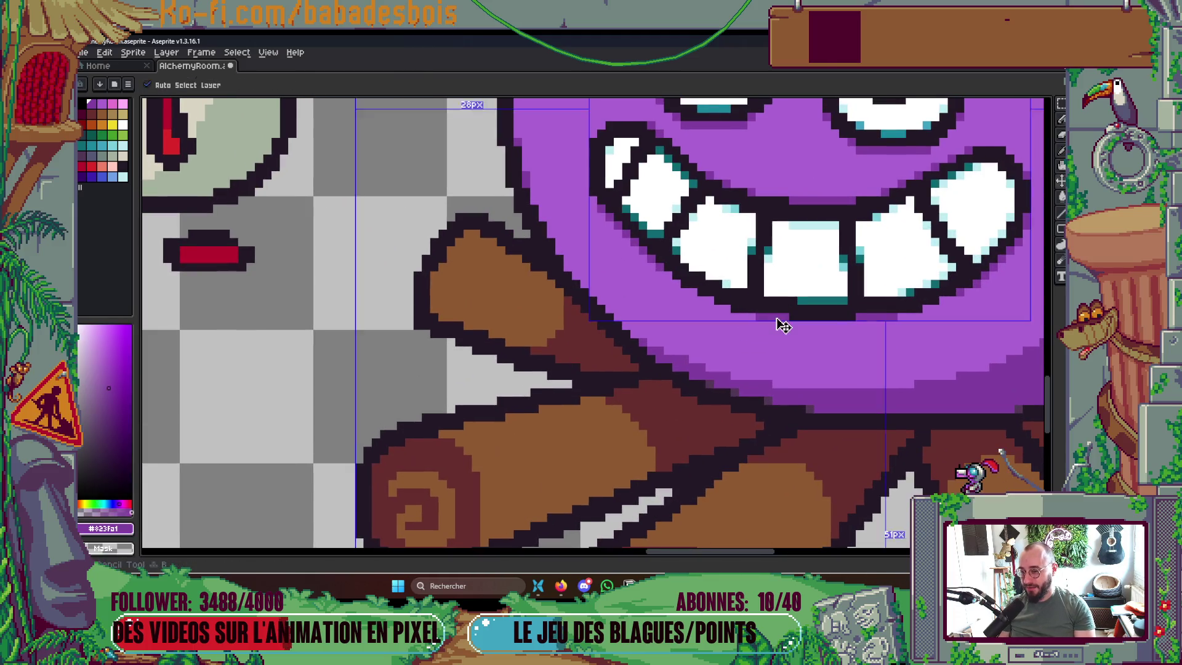
pyautogui.press('b')
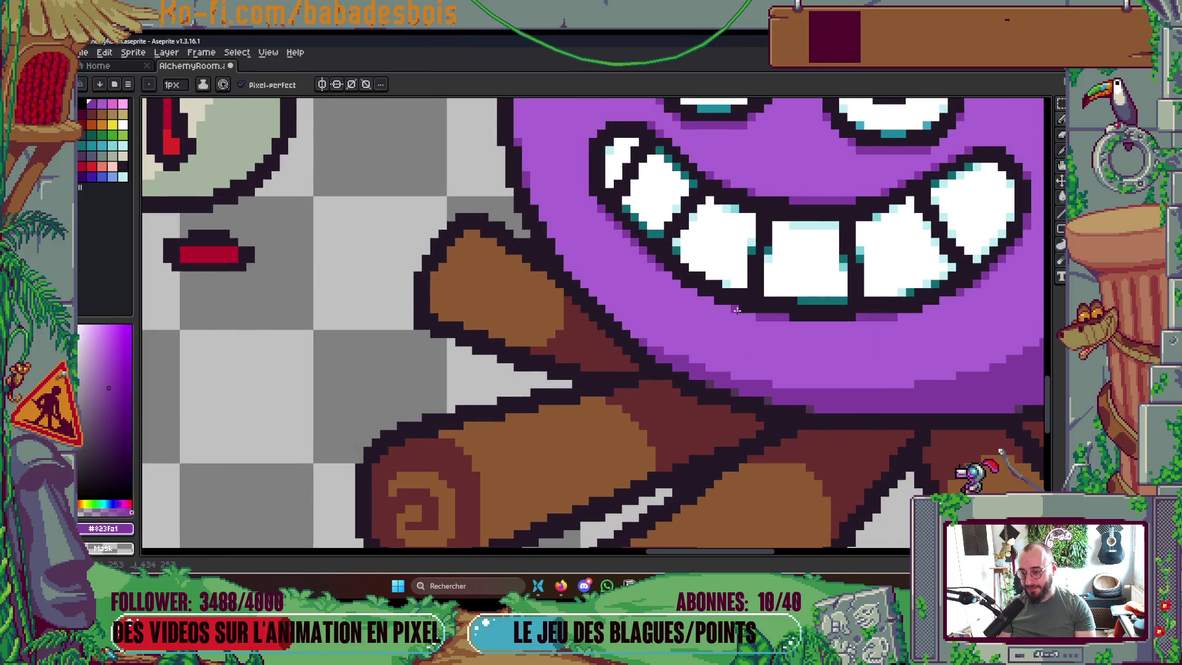
pyautogui.scroll(-2, 720, 287)
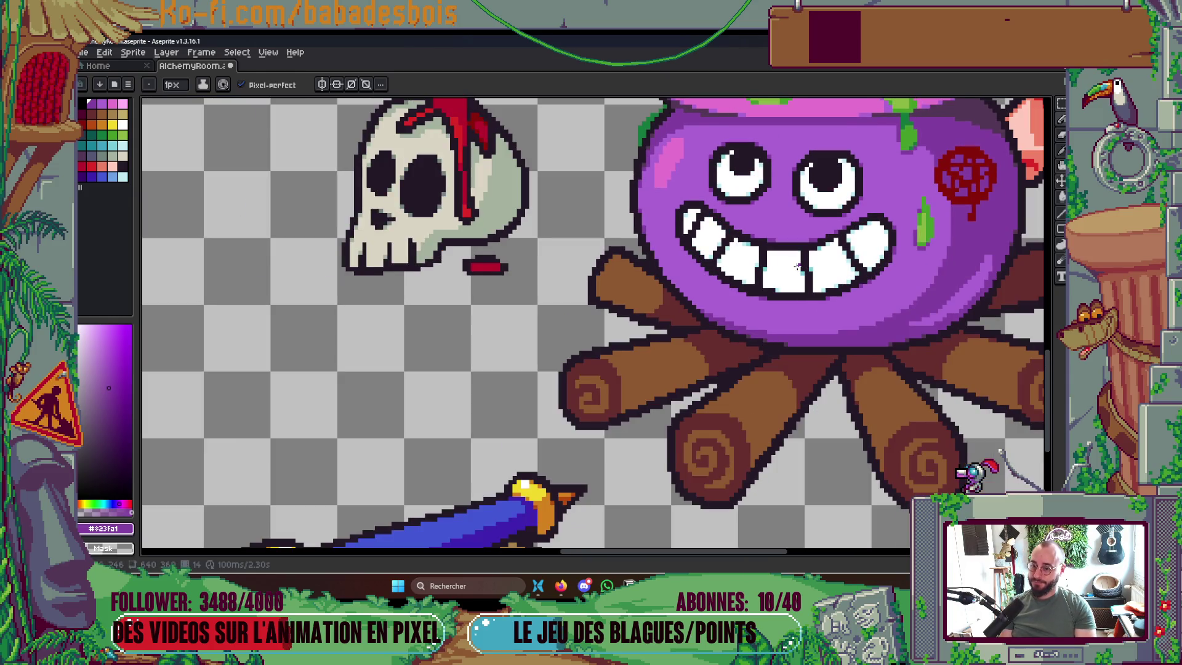
pyautogui.scroll(-5, 796, 266)
pyautogui.scroll(1, 875, 282)
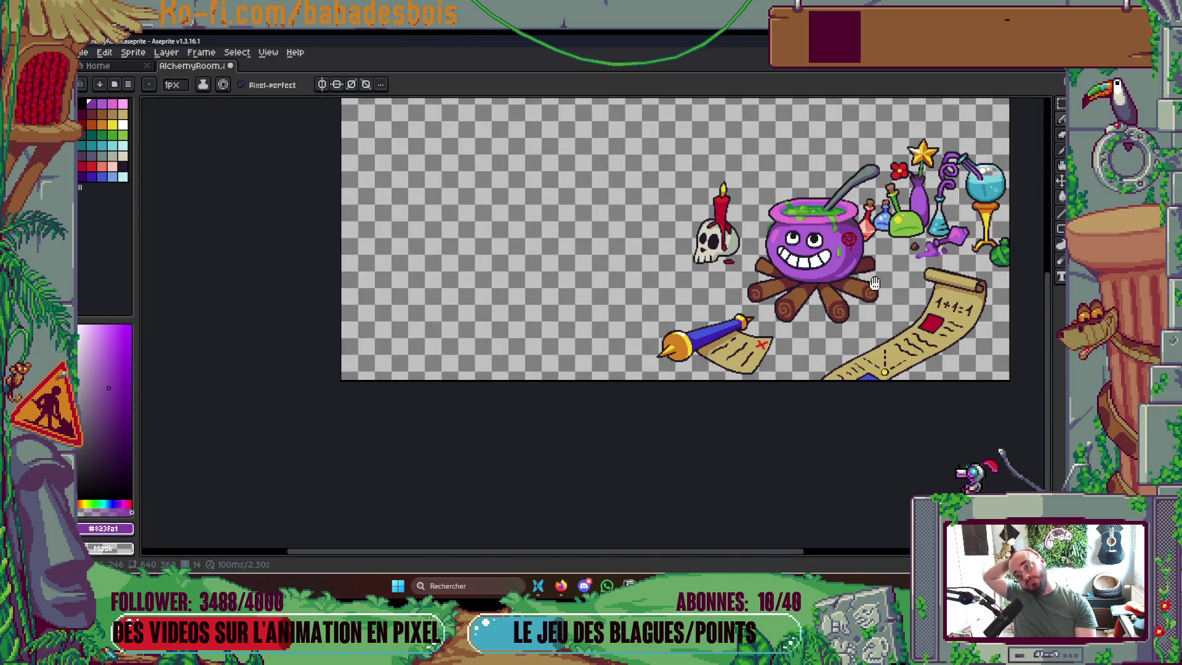
# Reframe the cauldron and pick the light purple #ab63d4 from the rim highlight
pyautogui.moveTo(869, 295); pyautogui.dragTo(829, 344)
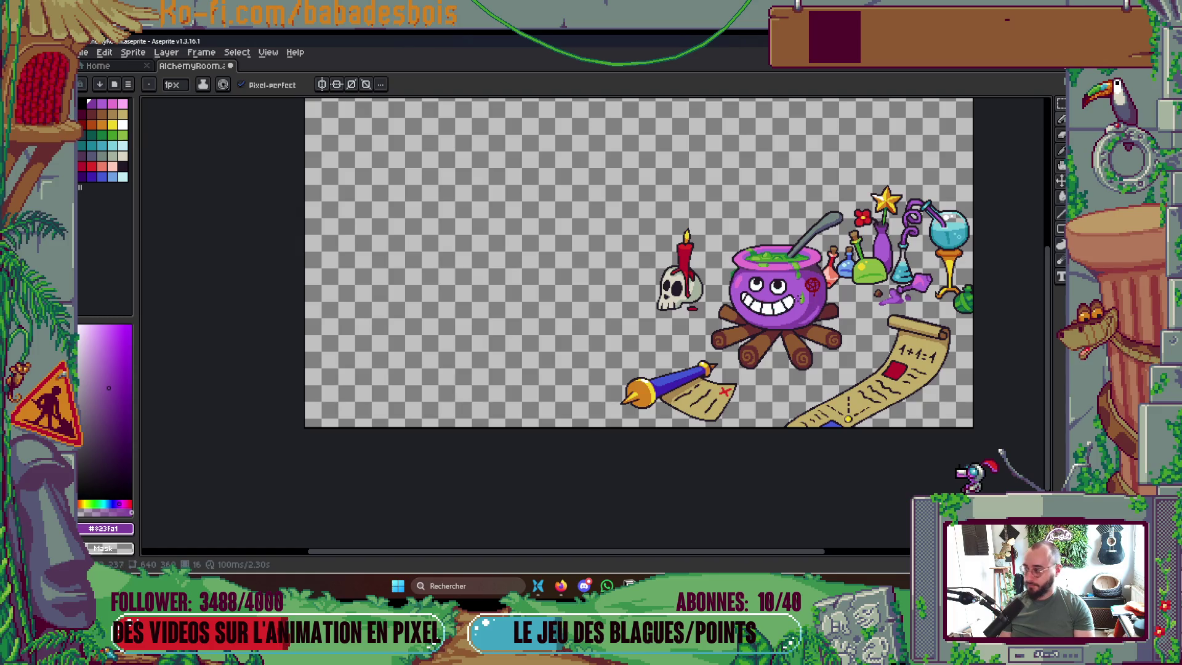
pyautogui.moveTo(794, 299); pyautogui.dragTo(781, 293)
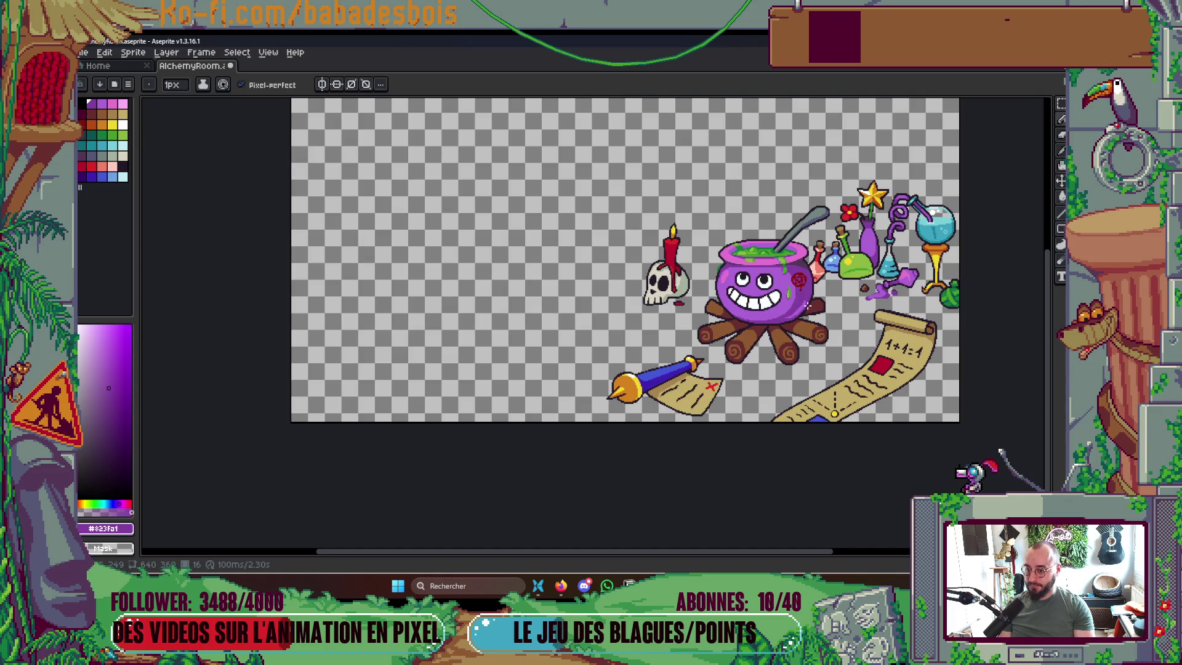
pyautogui.scroll(8, 729, 255)
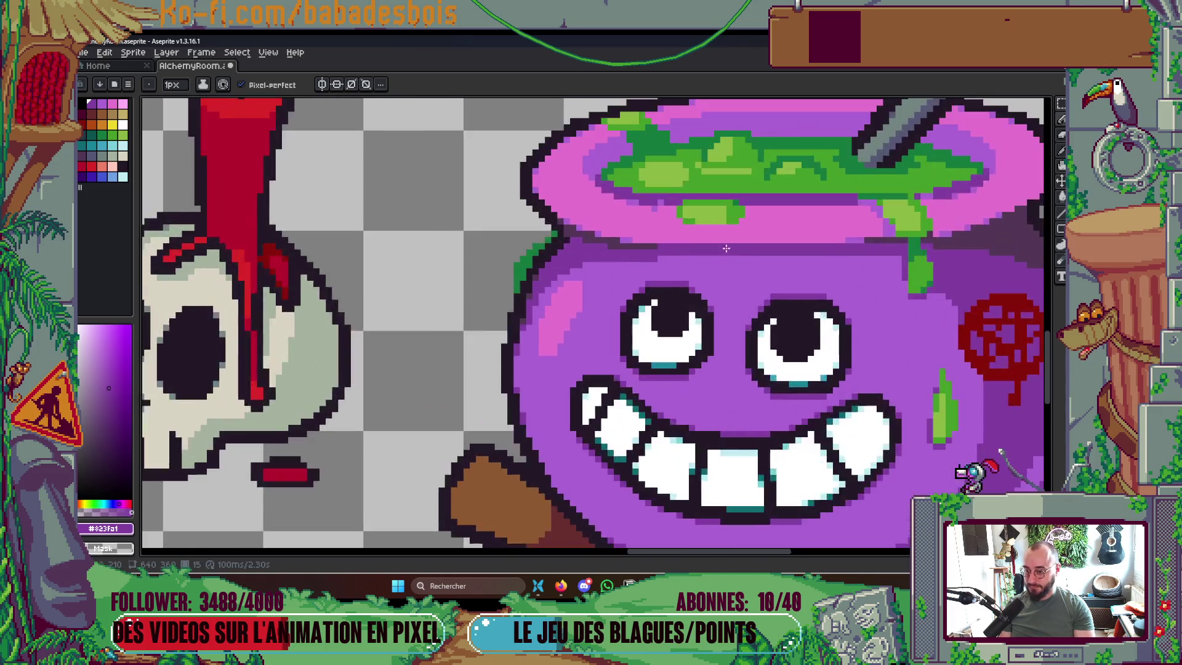
pyautogui.moveTo(576, 246); pyautogui.dragTo(589, 252)
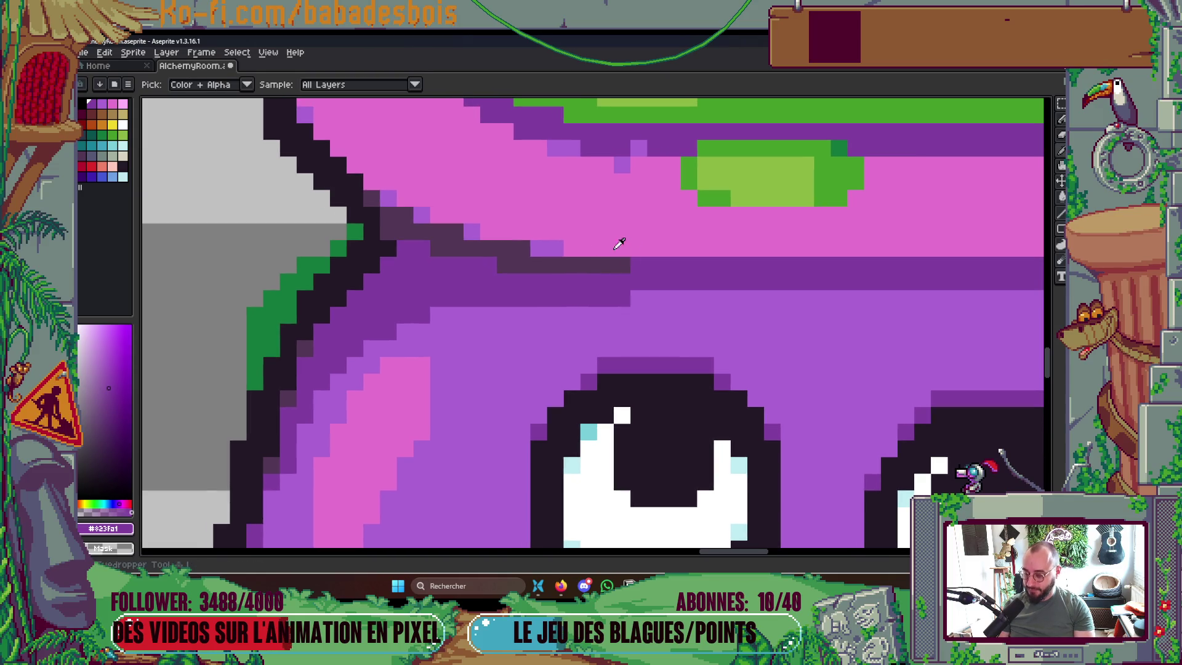
pyautogui.keyDown('alt'); pyautogui.click(561, 246); pyautogui.keyUp('alt')
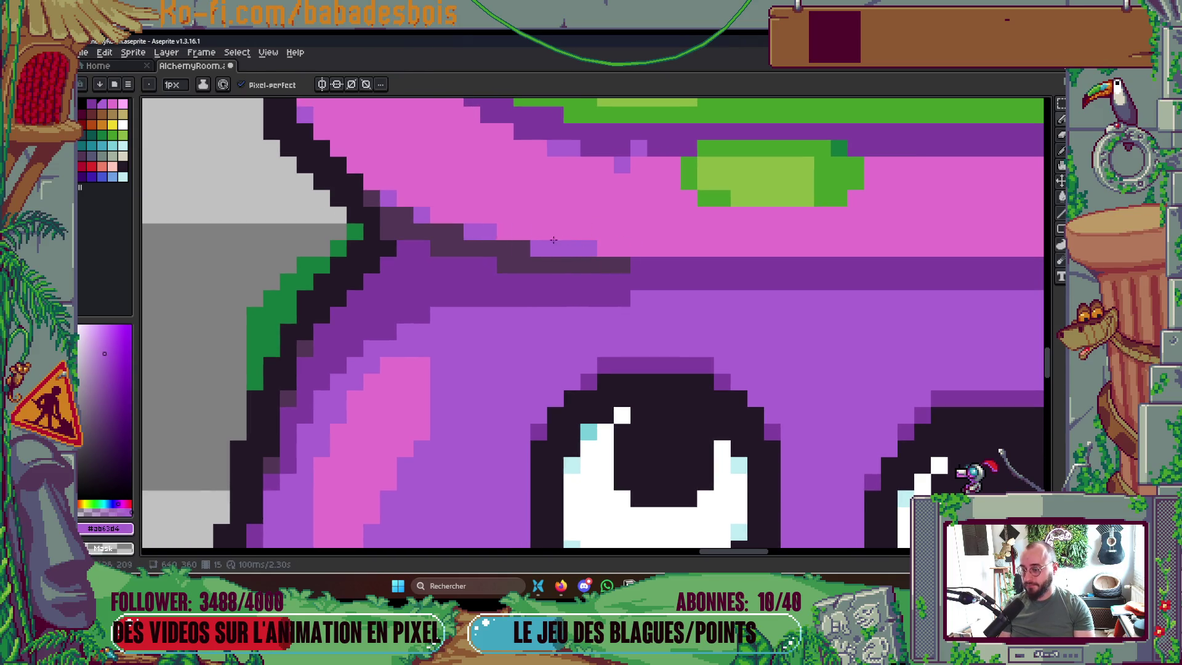
# Pick the pale cyan #bfcdf2 from the teeth for their highlights and reframe the cauldron
pyautogui.scroll(-3, 702, 244)
pyautogui.scroll(-5, 704, 244)
pyautogui.scroll(2, 782, 258)
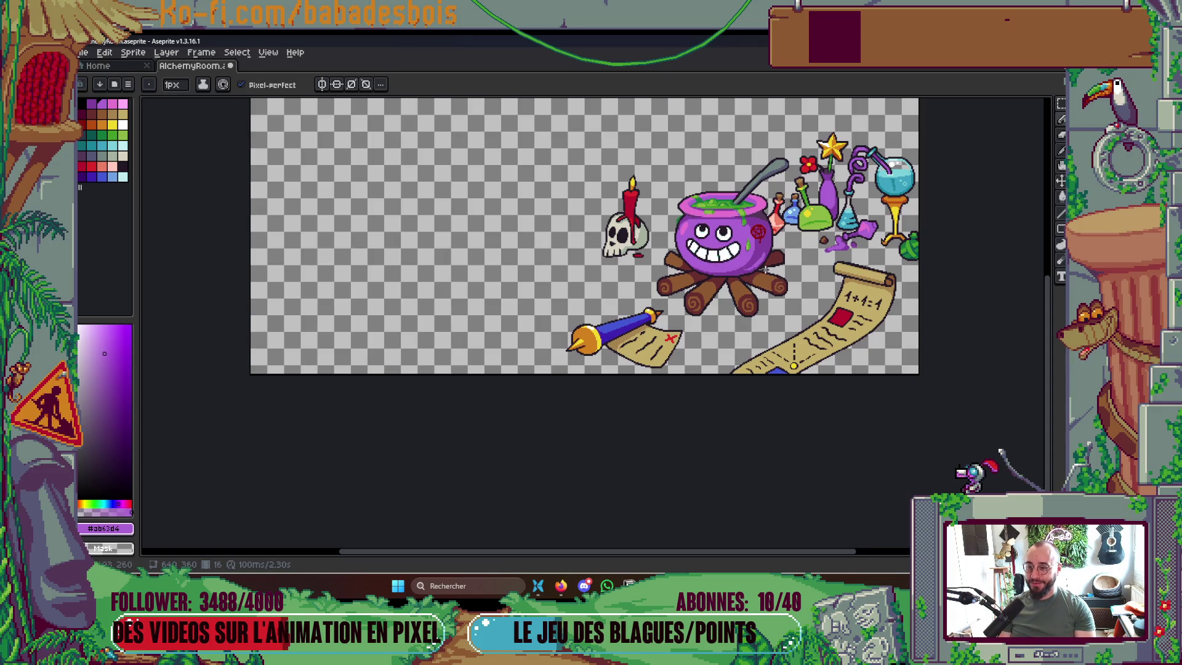
pyautogui.scroll(5, 764, 269)
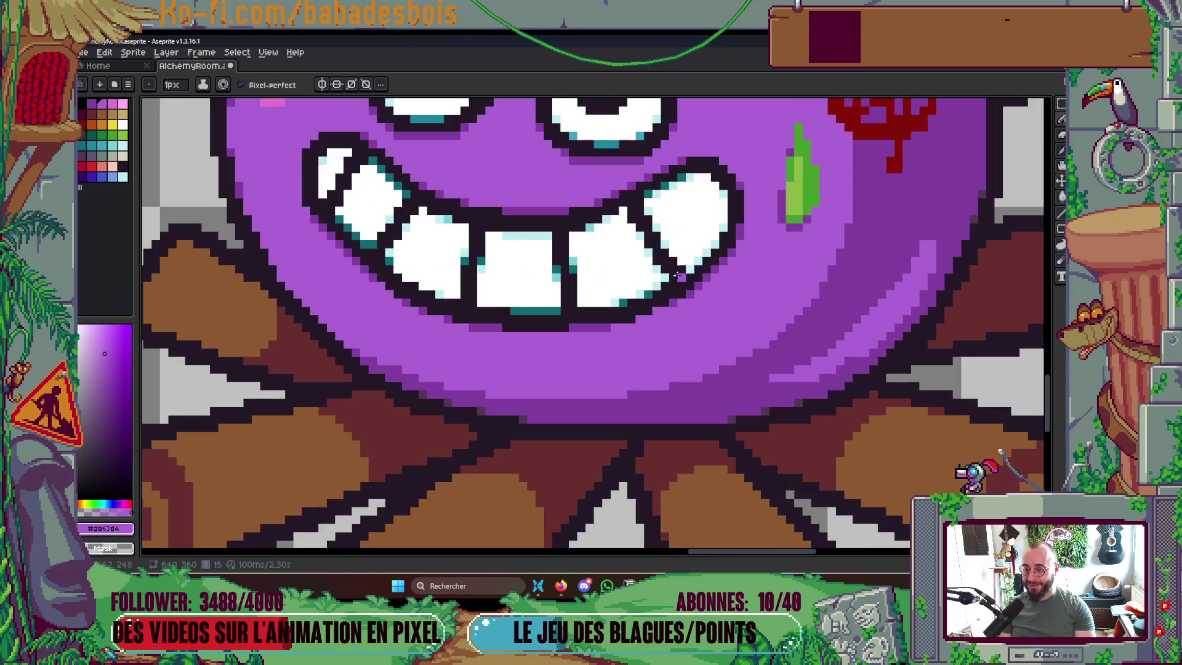
pyautogui.scroll(-4, 681, 269)
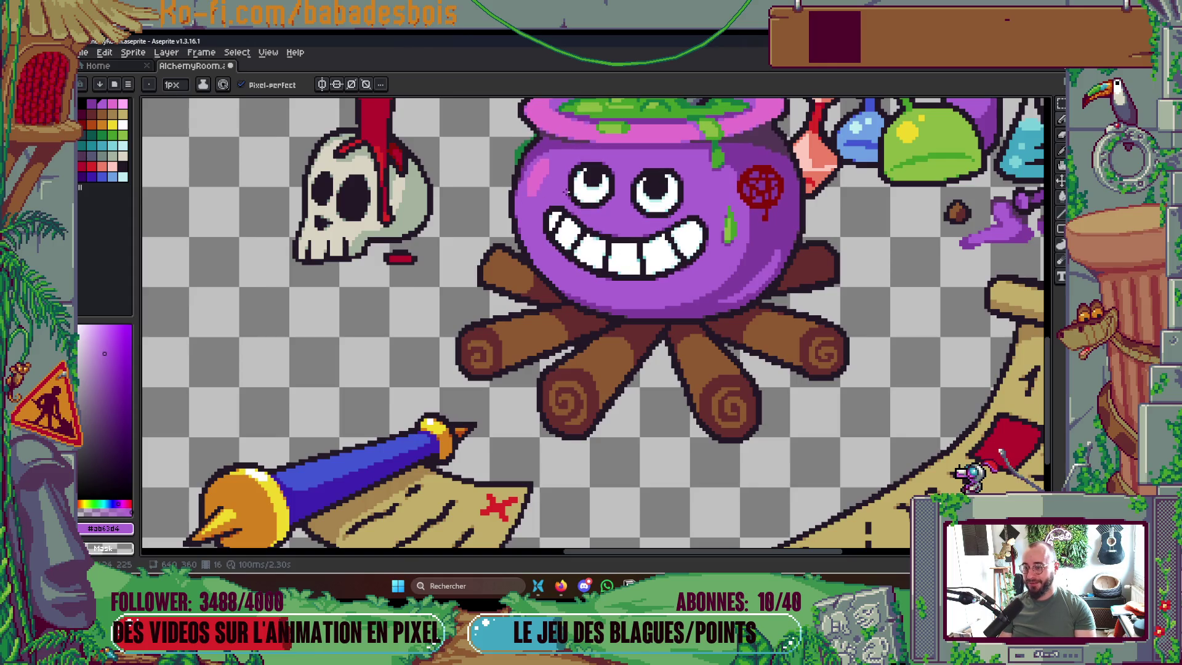
pyautogui.scroll(3, 565, 192)
pyautogui.scroll(1, 569, 206)
pyautogui.keyDown('alt'); pyautogui.click(581, 234); pyautogui.keyUp('alt')
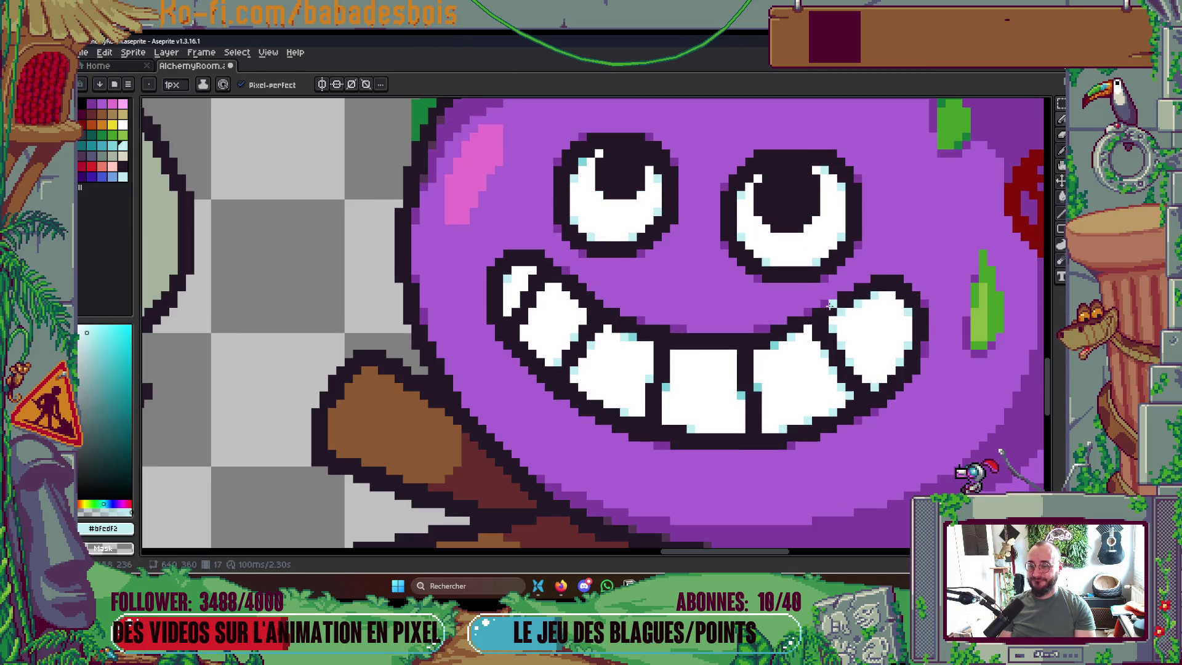
pyautogui.scroll(-5, 908, 303)
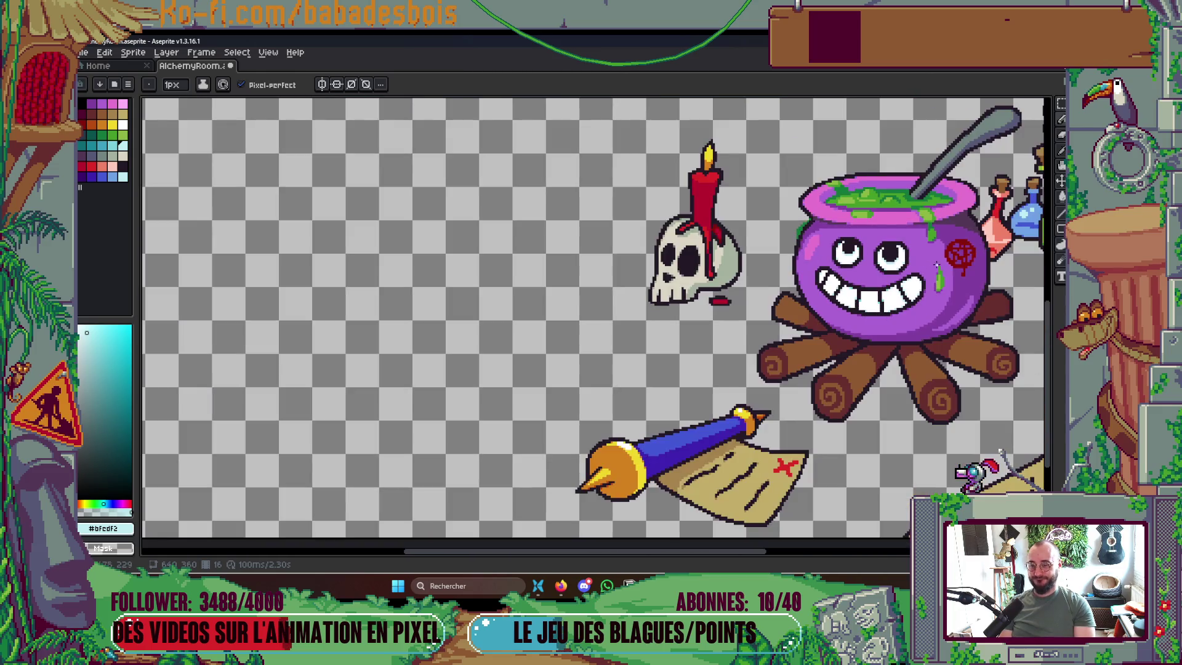
pyautogui.moveTo(946, 290); pyautogui.dragTo(888, 380)
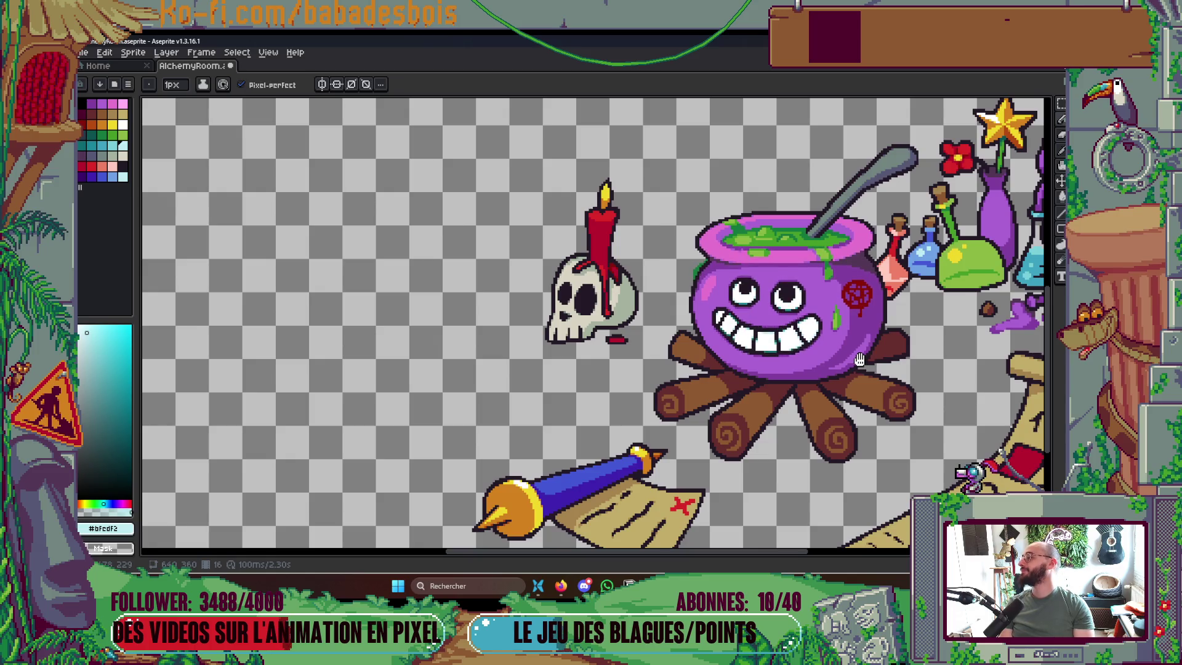
# Step back and forth through the animation frames, stopping playback on the grinning face
pyautogui.moveTo(907, 361); pyautogui.dragTo(845, 365)
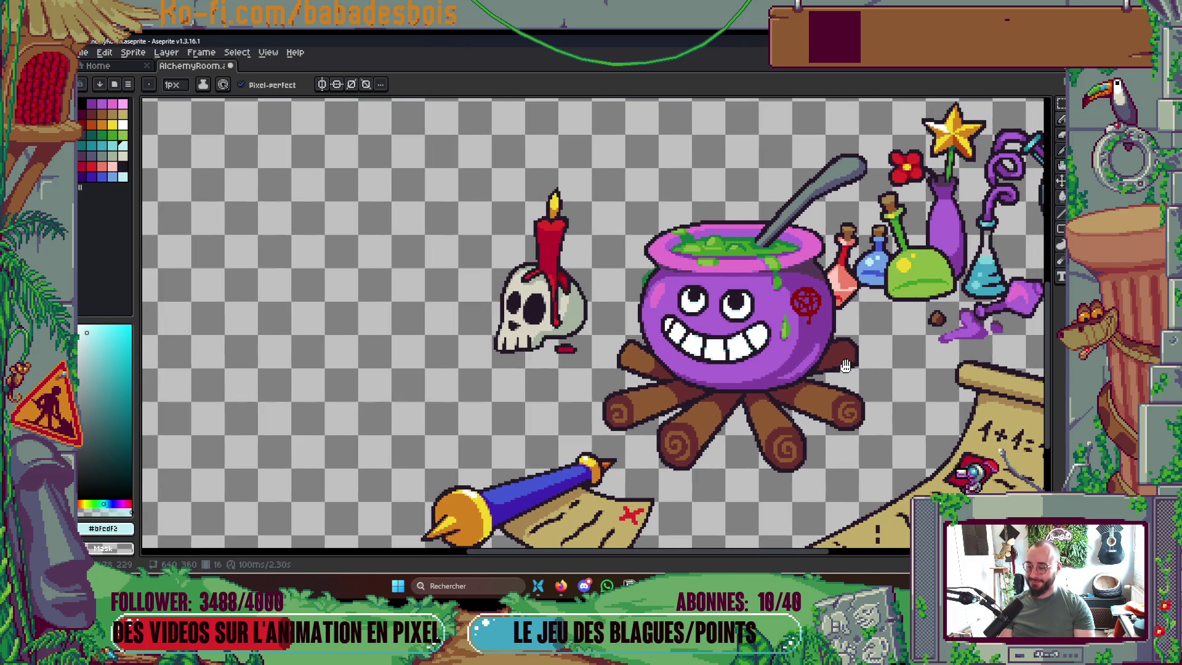
pyautogui.press('Left')
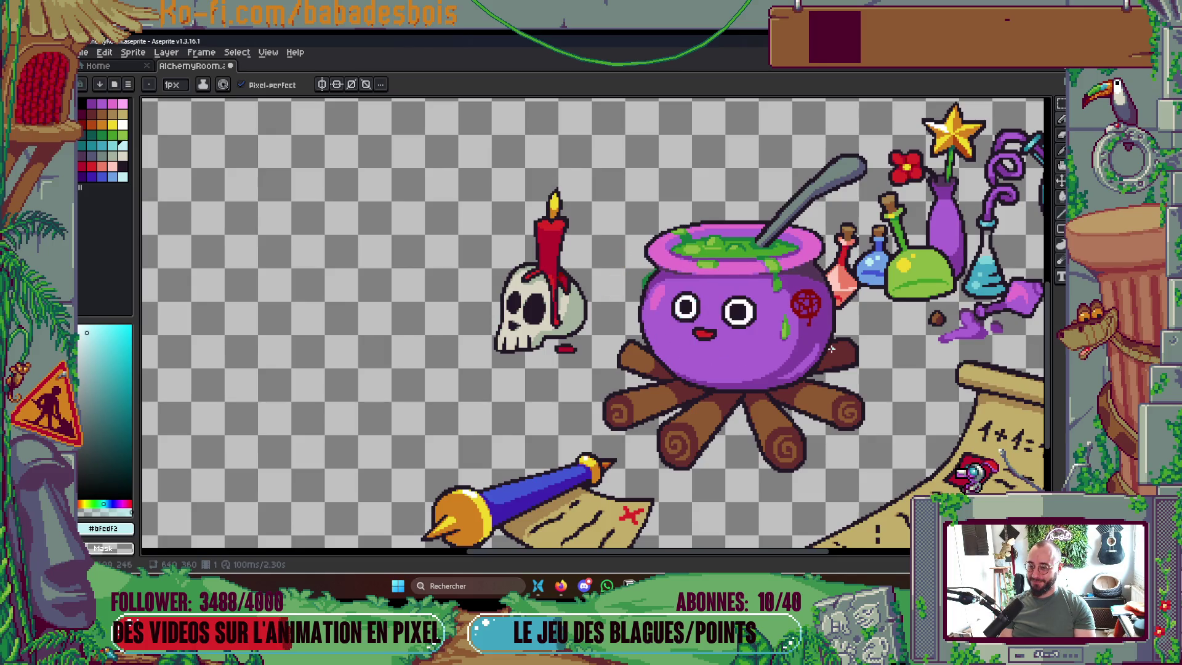
pyautogui.press('Return')
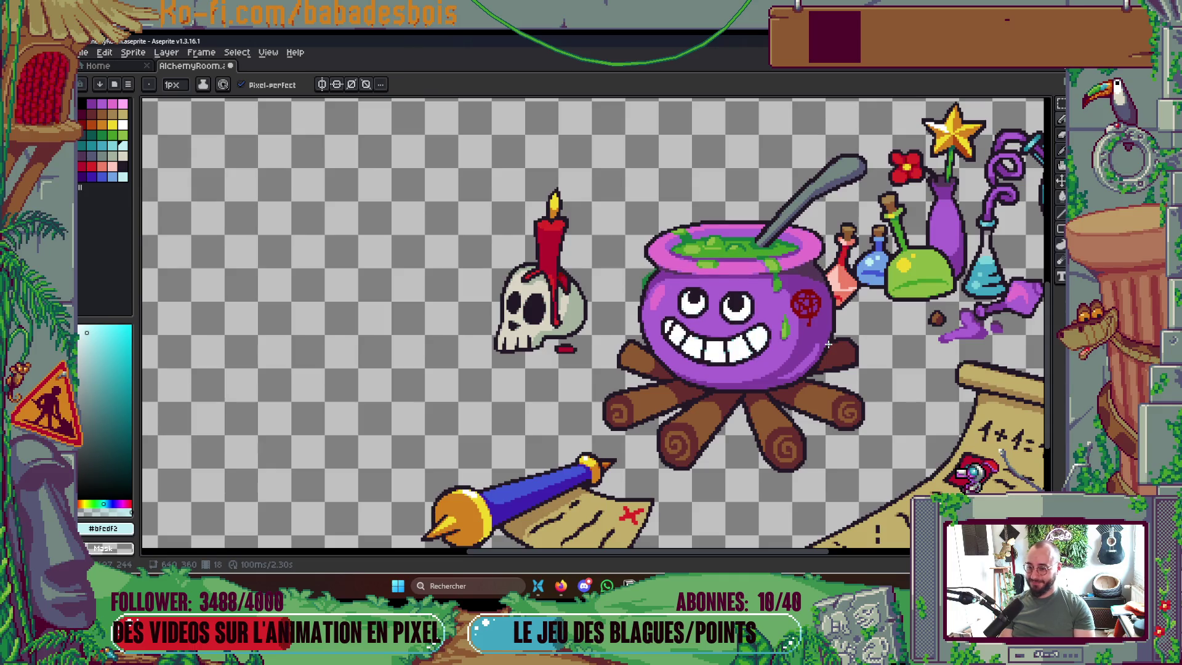
pyautogui.press('Left')
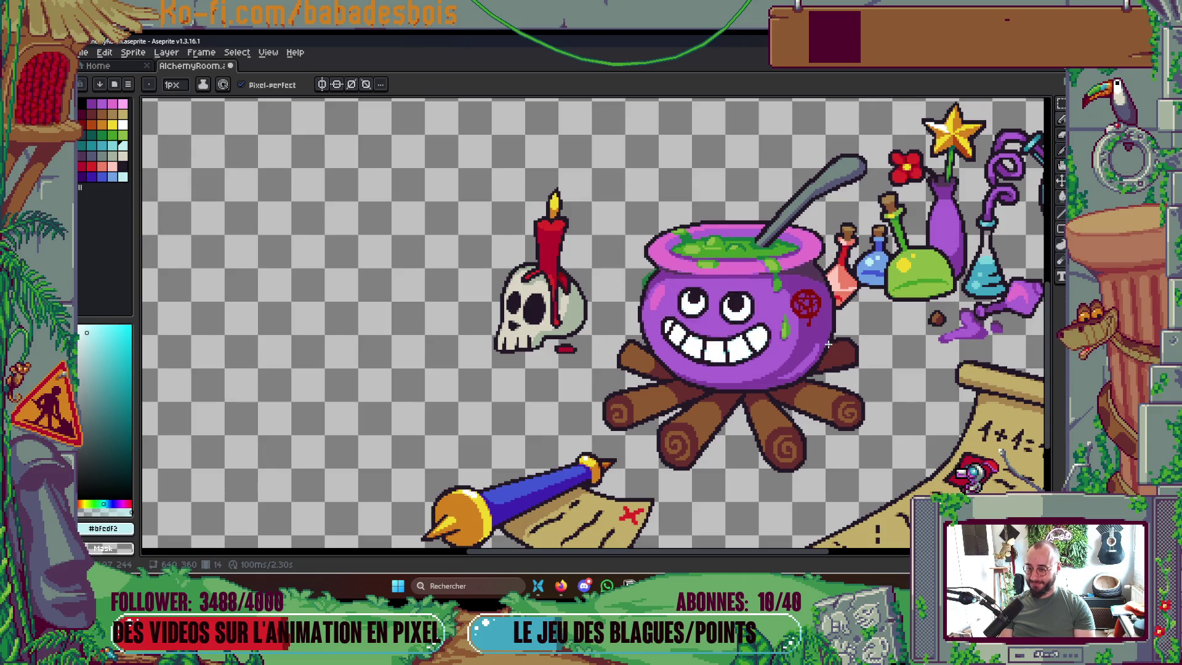
pyautogui.press('Right')
# Show the timeline with the layers and the Idle, LookUp and Happy tags
pyautogui.scroll(-4, 828, 344)
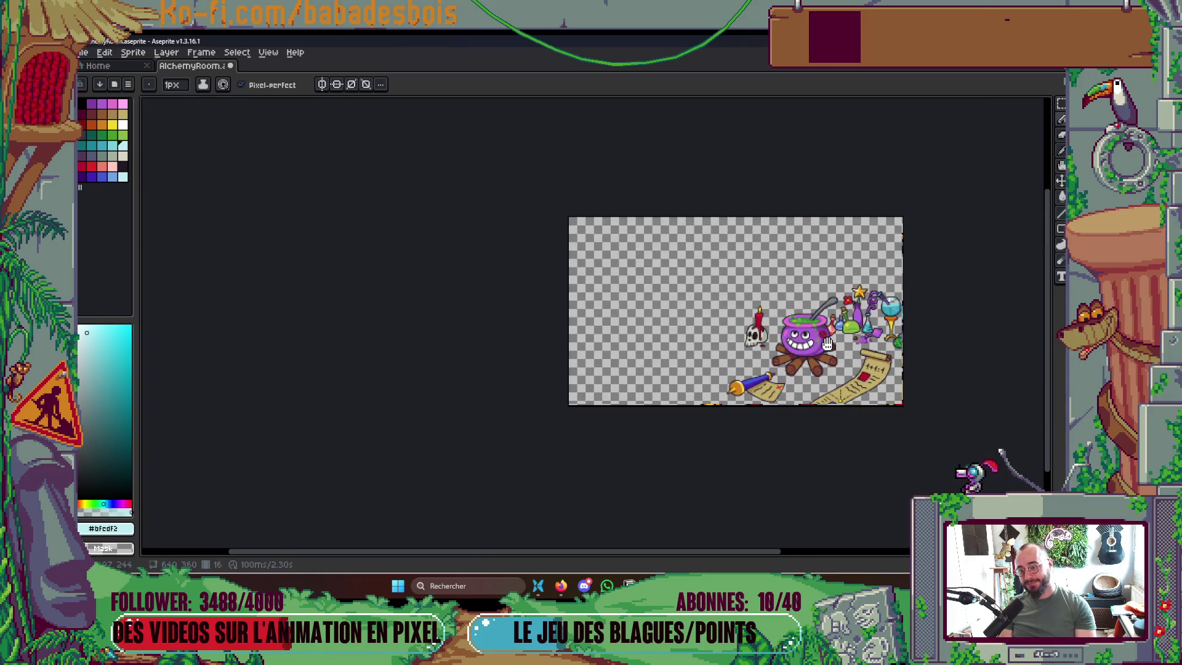
pyautogui.scroll(2, 829, 352)
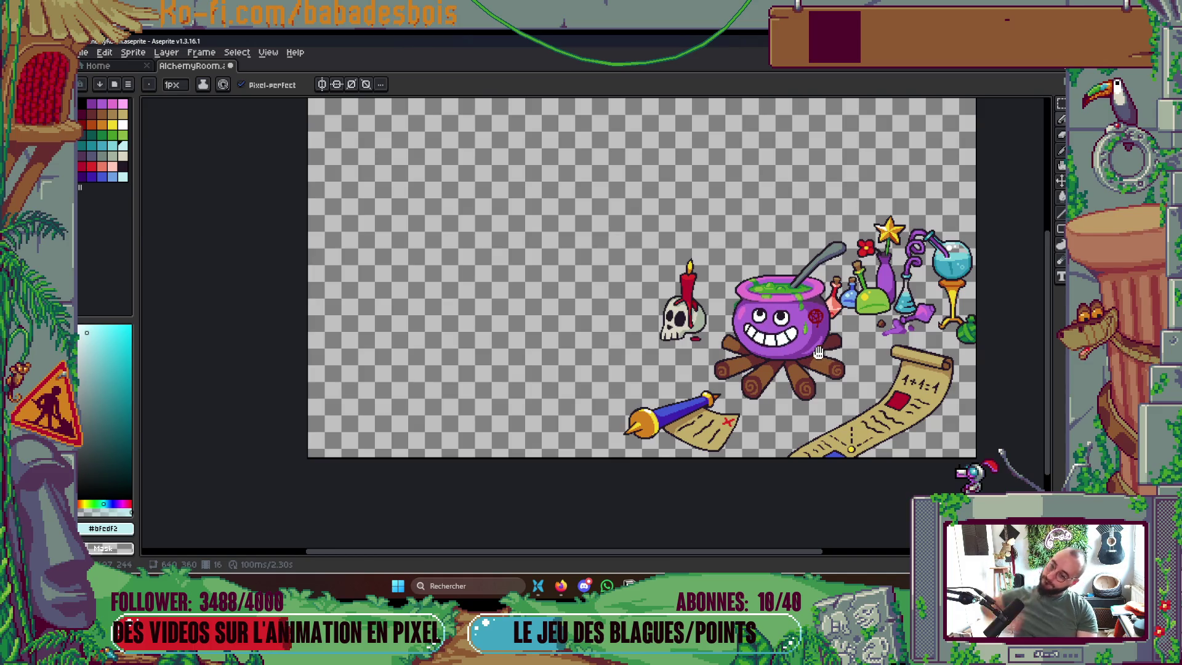
pyautogui.moveTo(818, 344); pyautogui.dragTo(821, 318)
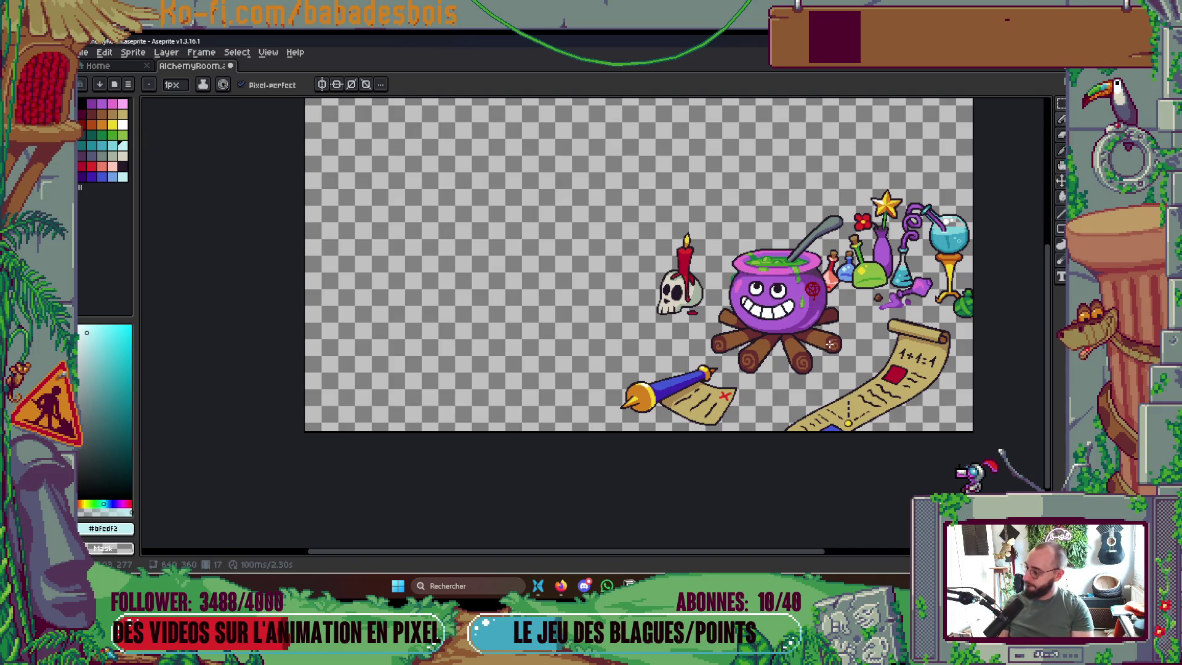
pyautogui.press('Tab')
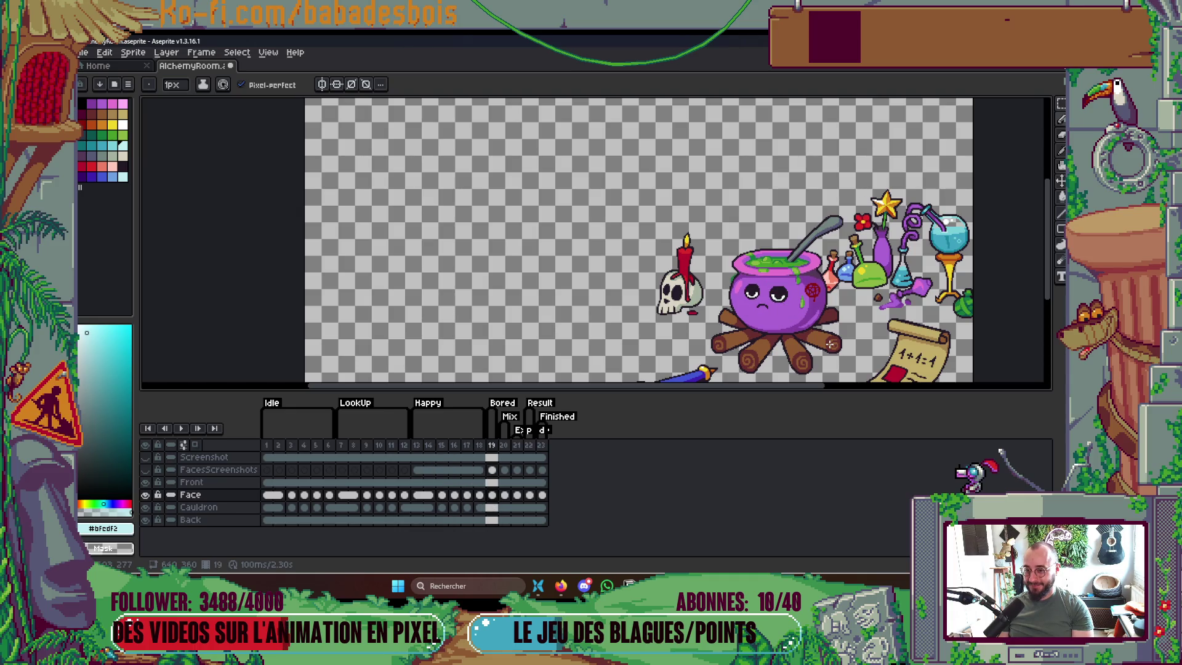
# Save, add five frames after frame 19, and select the frame-19 Bored face cel
pyautogui.hotkey('ctrl', 's')
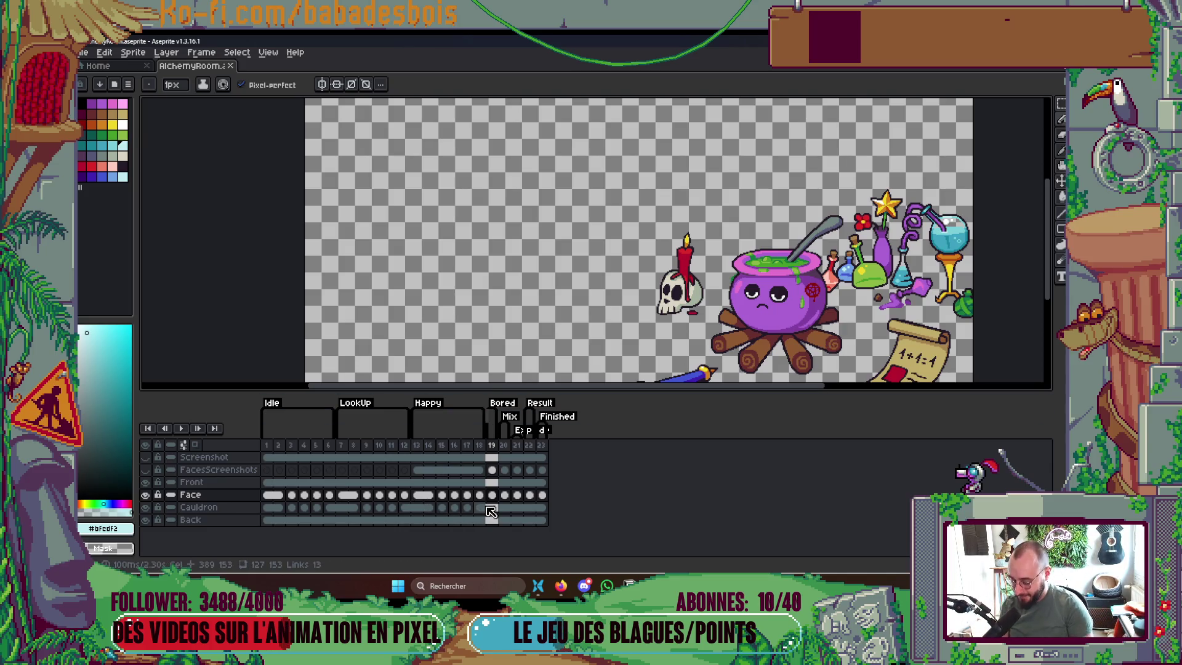
pyautogui.hotkey('alt', 'n')
pyautogui.hotkey('alt', 'n')
pyautogui.hotkey('alt', 'n')
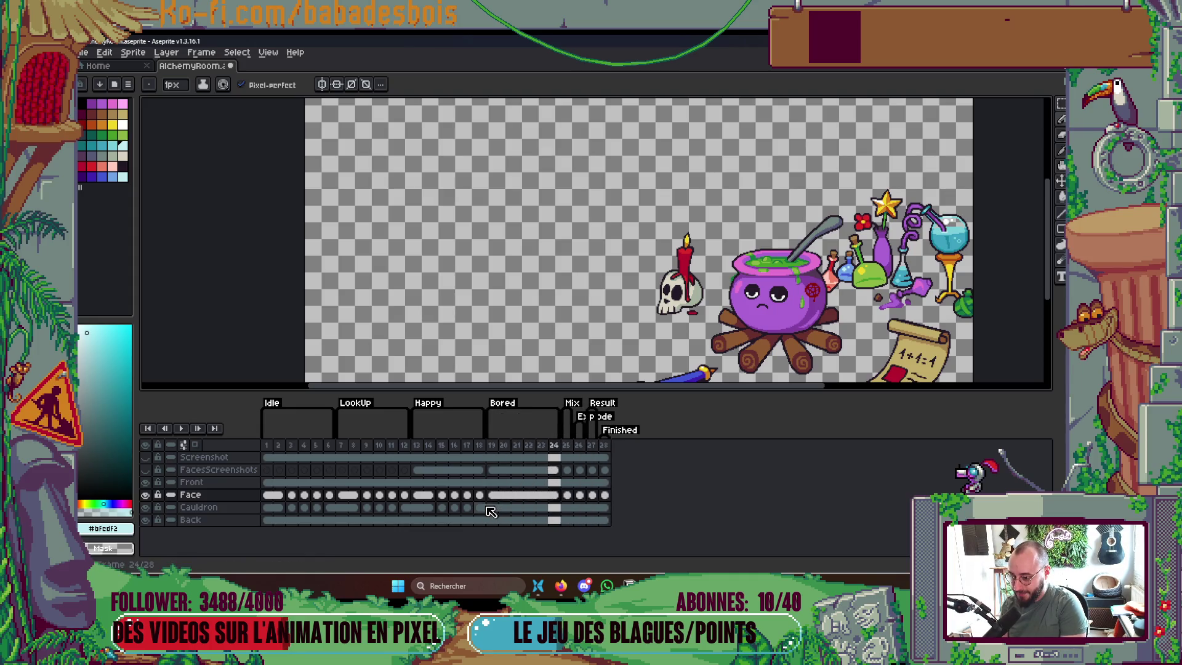
pyautogui.moveTo(418, 507); pyautogui.dragTo(481, 513)
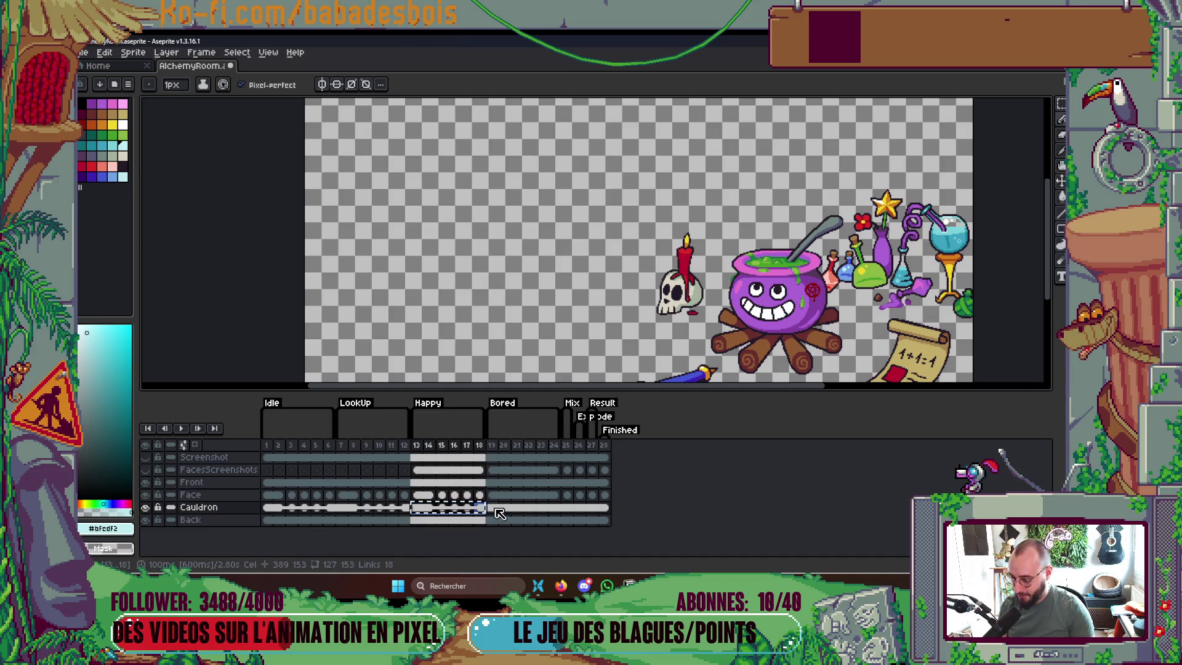
pyautogui.click(492, 508)
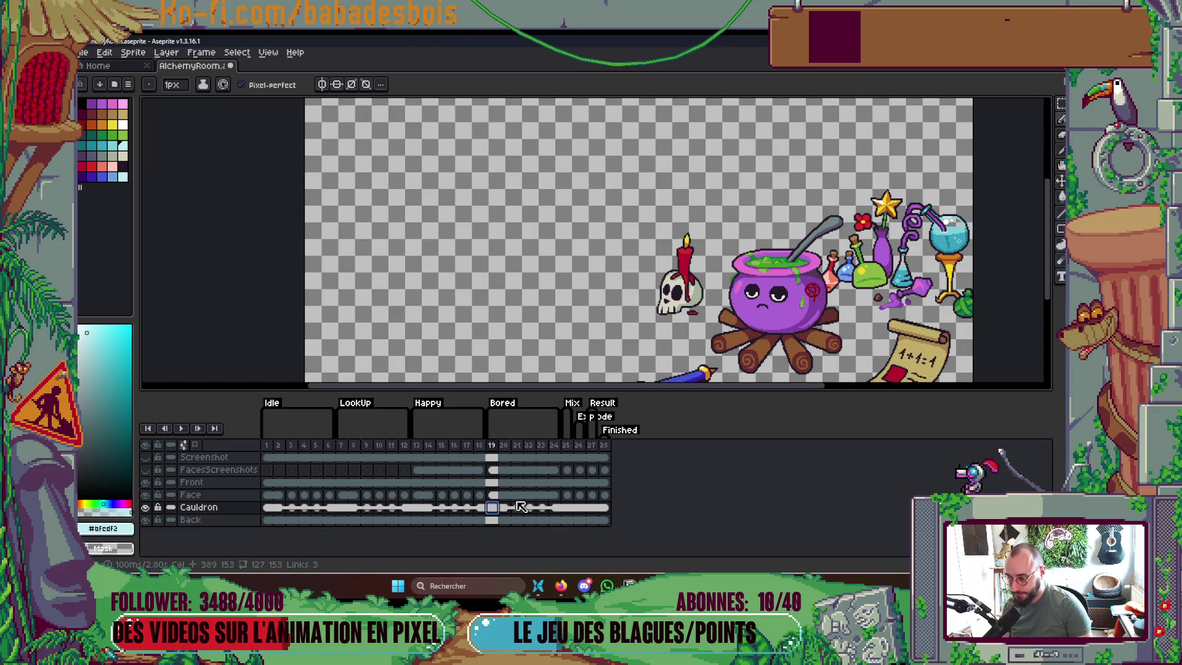
pyautogui.click(492, 494)
pyautogui.press('Tab')
# Eyedrop the darker cauldron purple and try a left-eye eyelid stroke, then undo it
pyautogui.scroll(4, 771, 284)
pyautogui.scroll(2, 766, 281)
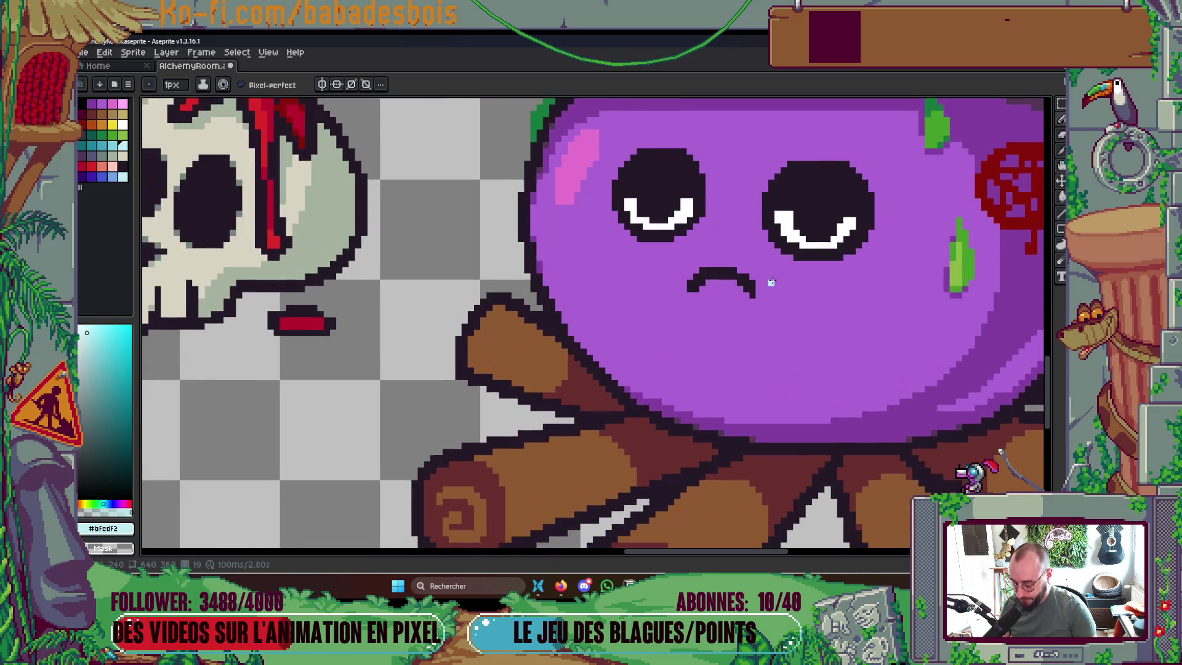
pyautogui.keyDown('alt'); pyautogui.click(881, 477); pyautogui.keyUp('alt')
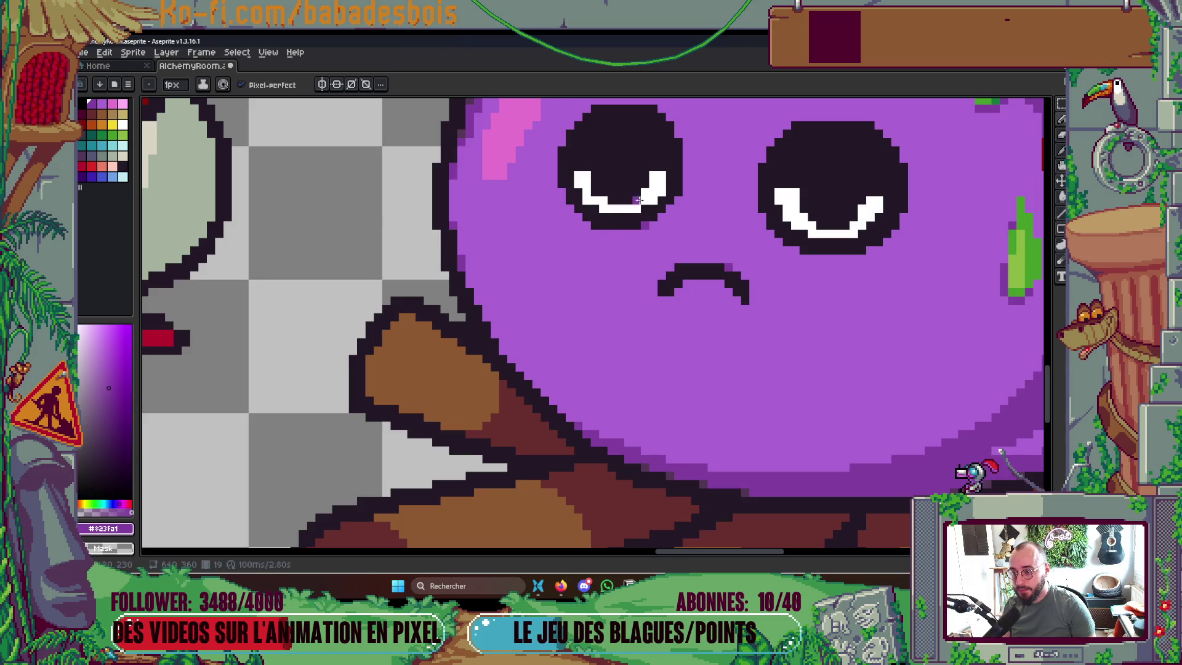
pyautogui.moveTo(618, 225); pyautogui.dragTo(606, 259)
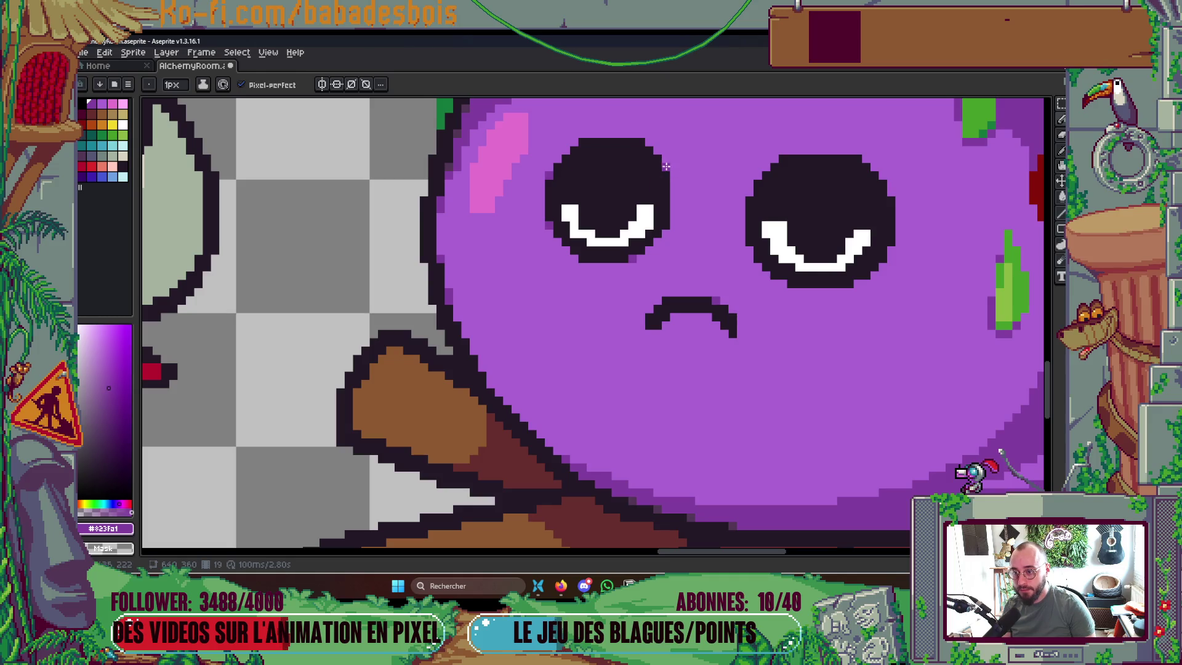
pyautogui.scroll(-5, 783, 225)
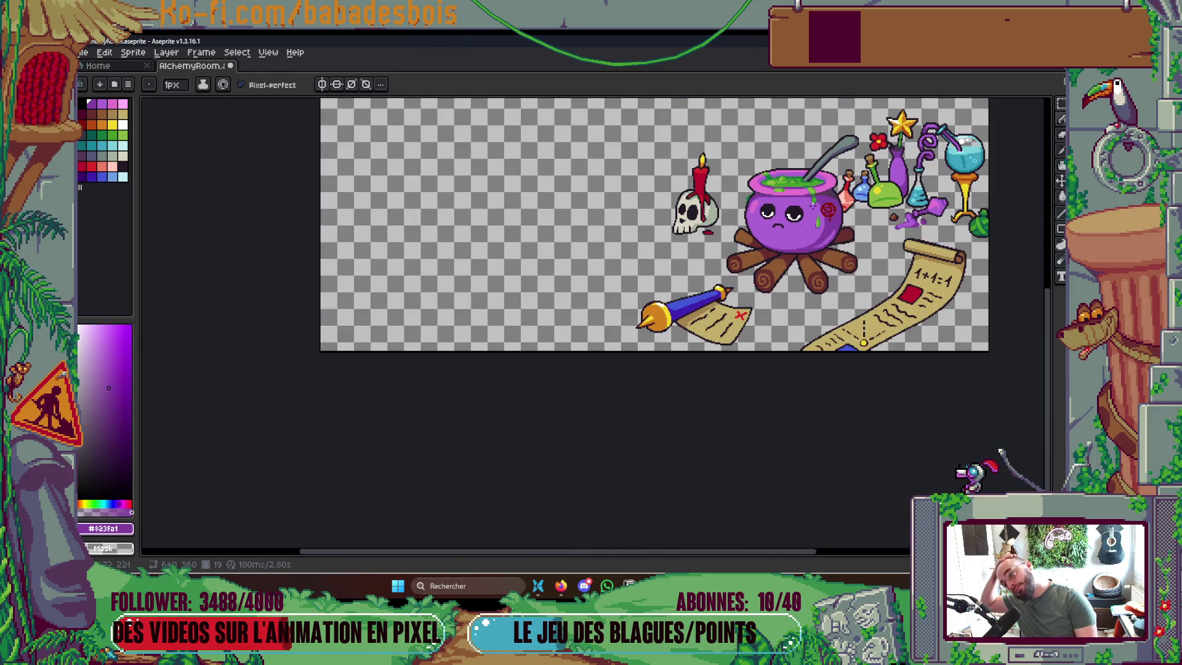
pyautogui.scroll(5, 813, 209)
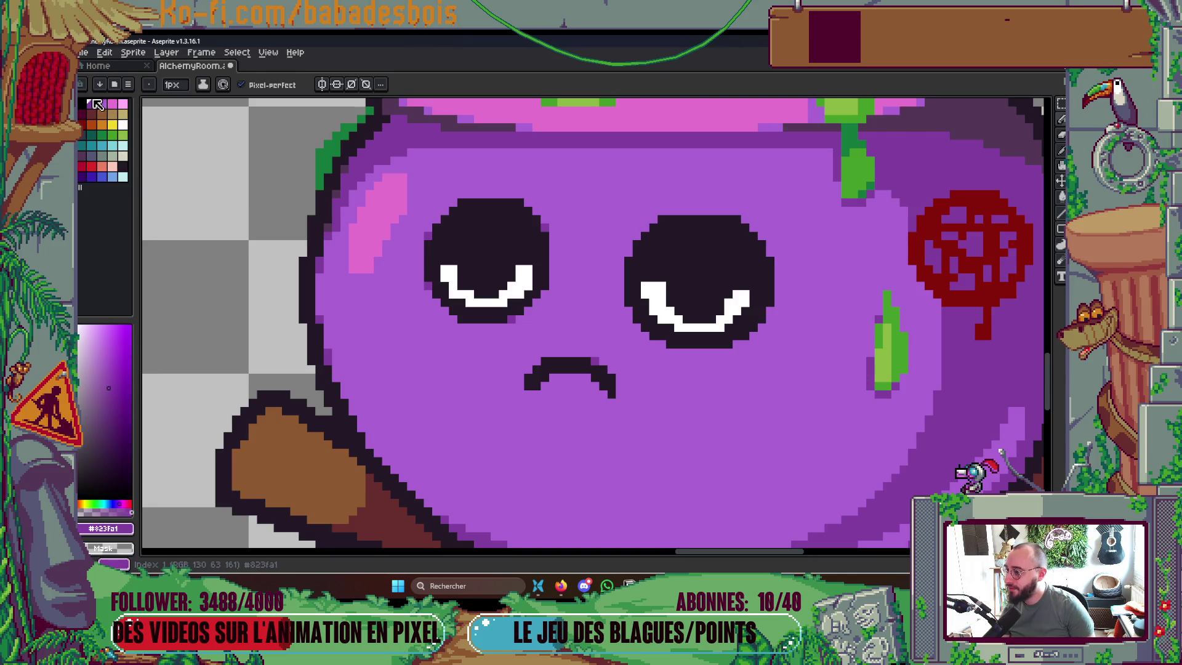
pyautogui.moveTo(443, 253)
pyautogui.mouseDown()
pyautogui.moveTo(532, 254)
pyautogui.moveTo(442, 258)
pyautogui.moveTo(527, 258)
pyautogui.moveTo(520, 224)
pyautogui.moveTo(498, 220)
pyautogui.moveTo(466, 220)
pyautogui.moveTo(457, 242)
pyautogui.mouseUp()
pyautogui.hotkey('ctrl', 'z')
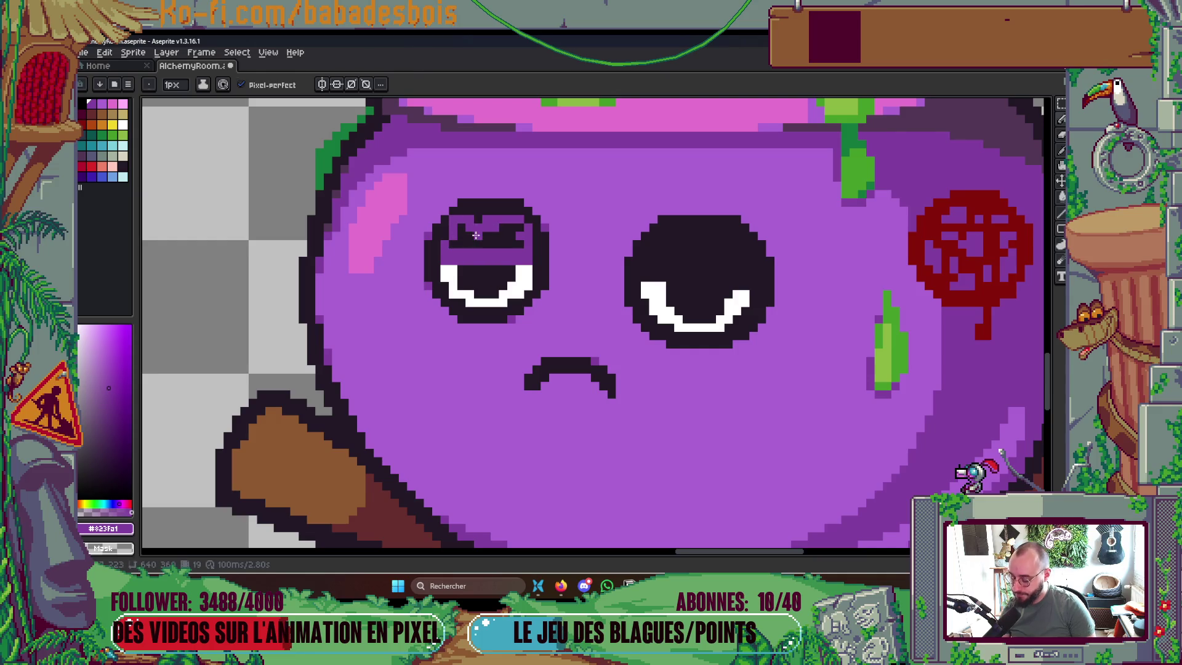
# Bucket-fill the top of the left eye purple to form its drooping eyelid
pyautogui.press('g')
pyautogui.click(475, 235)
pyautogui.press('b')
pyautogui.scroll(2, 436, 224)
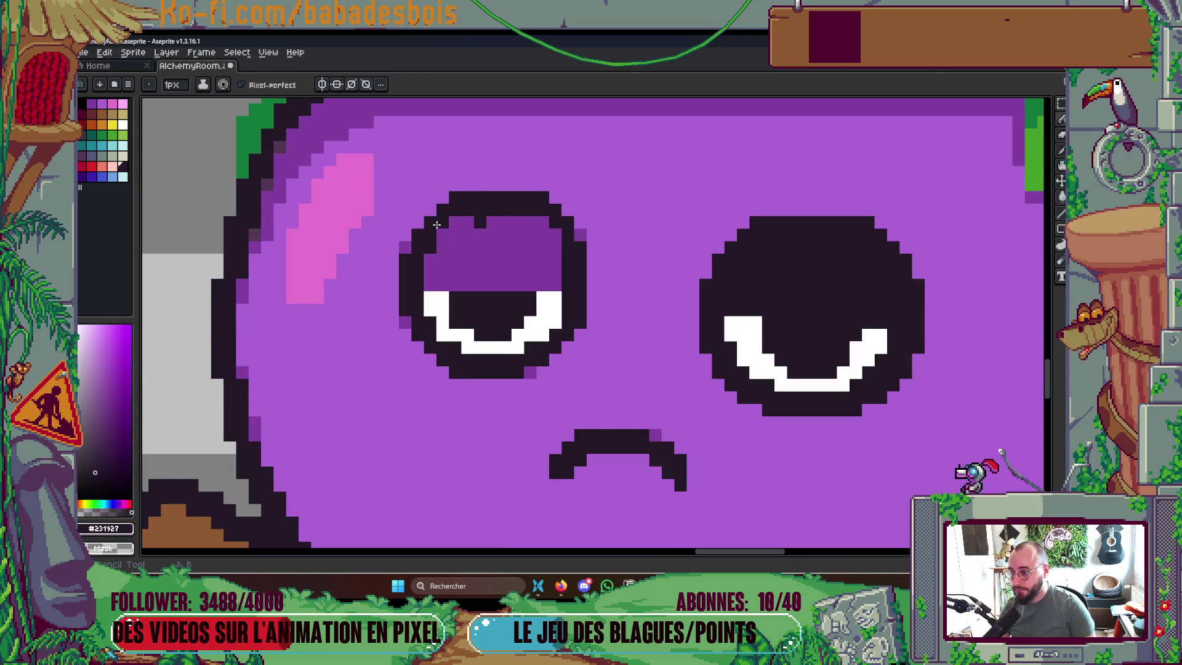
pyautogui.moveTo(460, 219); pyautogui.dragTo(472, 221)
pyautogui.hotkey('ctrl', 'z')
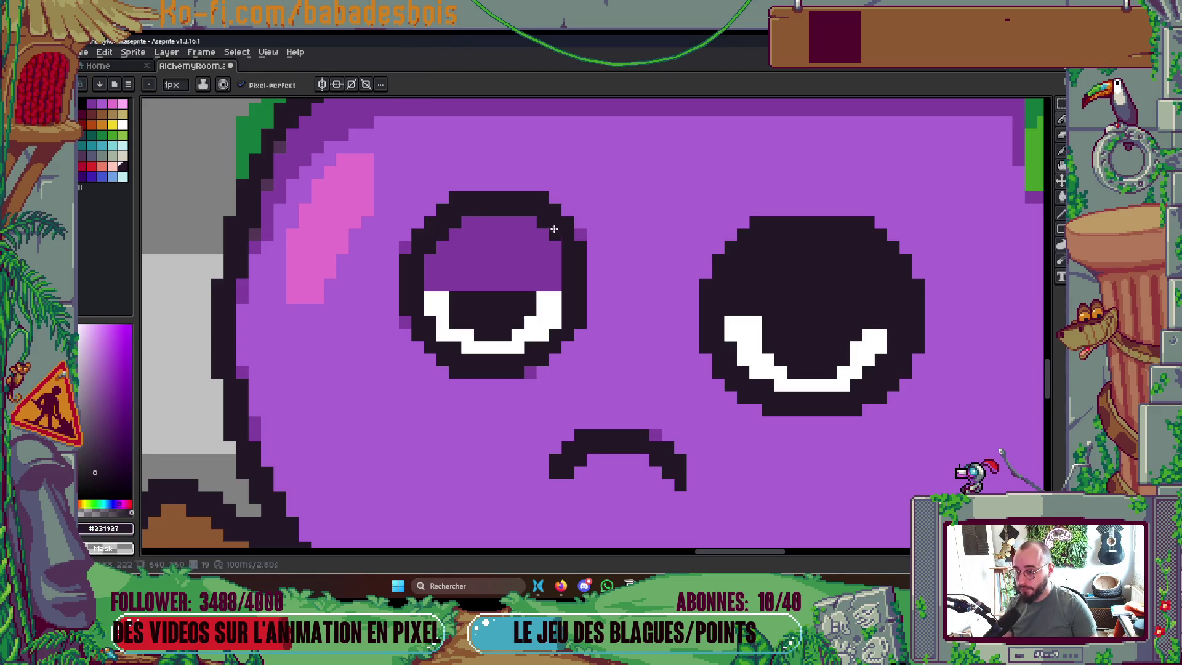
pyautogui.scroll(-5, 554, 228)
pyautogui.scroll(2, 672, 264)
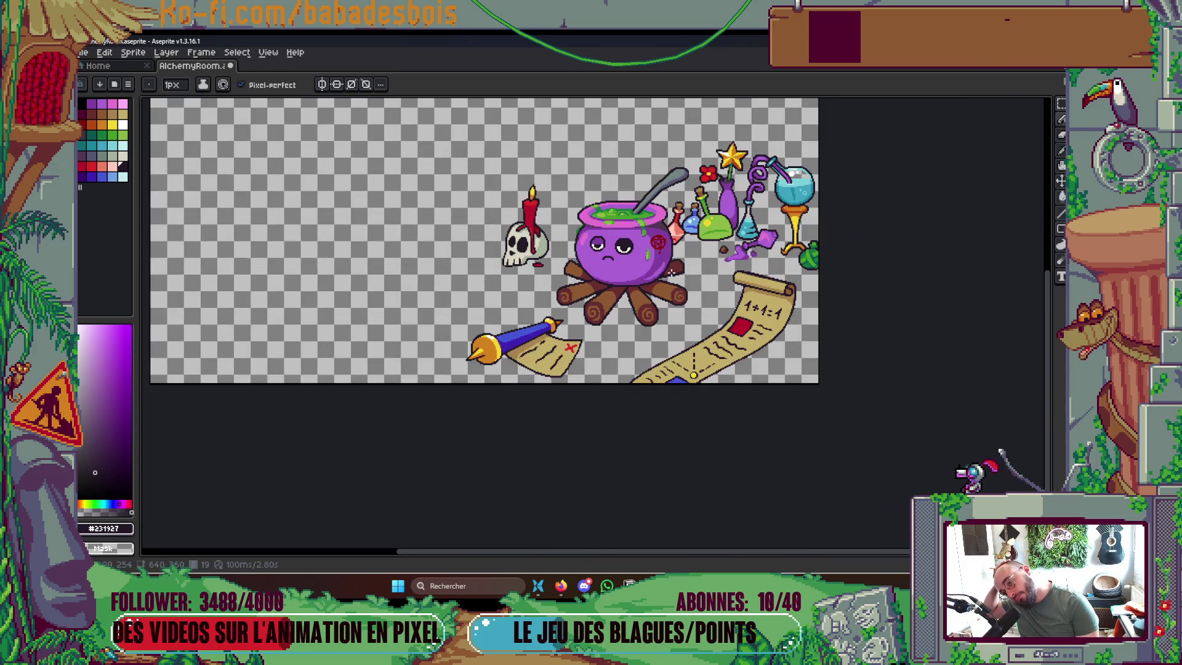
pyautogui.scroll(4, 658, 272)
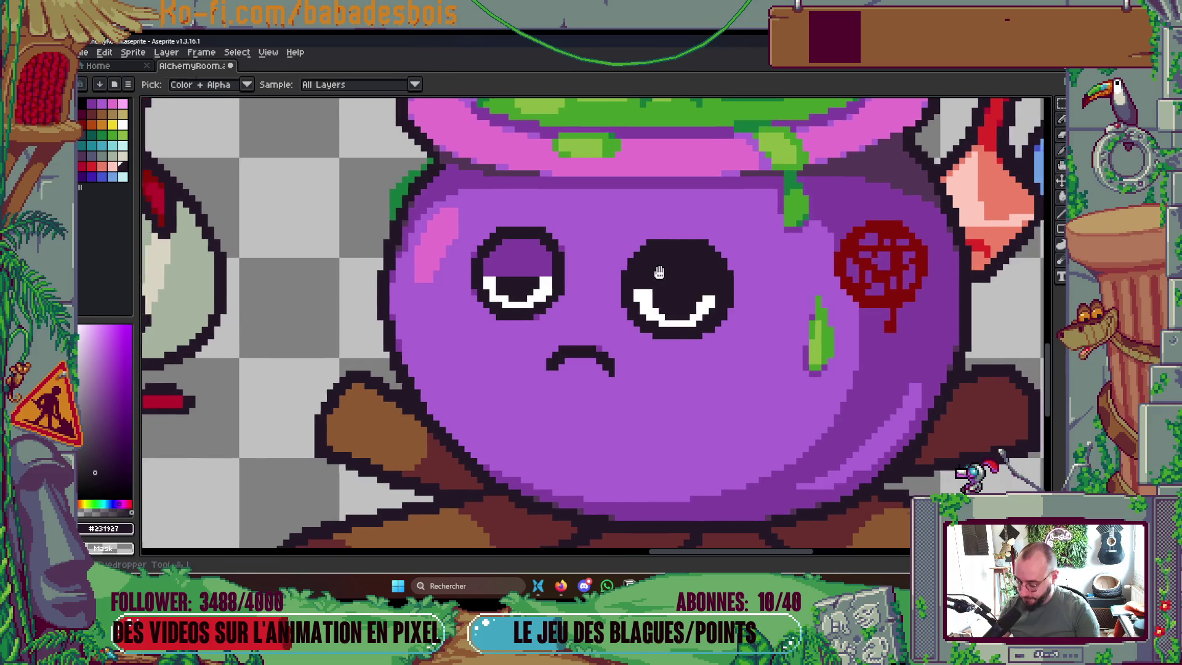
pyautogui.keyDown('alt'); pyautogui.click(521, 249); pyautogui.keyUp('alt')
# Outline the right eye's drooping eyelid with the pencil and fill it purple
pyautogui.scroll(2, 654, 284)
pyautogui.moveTo(596, 281)
pyautogui.mouseDown()
pyautogui.moveTo(732, 282)
pyautogui.moveTo(752, 295)
pyautogui.moveTo(763, 256)
pyautogui.moveTo(751, 243)
pyautogui.moveTo(714, 220)
pyautogui.moveTo(650, 225)
pyautogui.mouseUp()
pyautogui.click(705, 291)
pyautogui.click(601, 271)
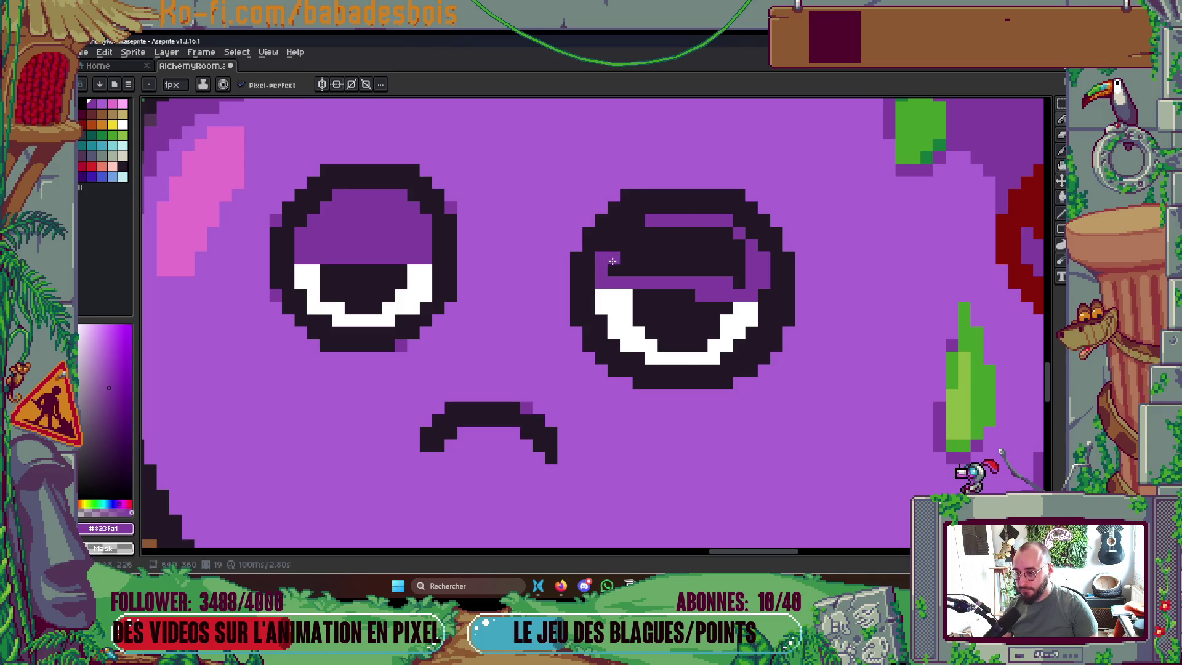
pyautogui.click(626, 240)
pyautogui.click(638, 229)
pyautogui.press('g')
pyautogui.click(640, 245)
pyautogui.scroll(-5, 640, 245)
pyautogui.moveTo(731, 275); pyautogui.dragTo(735, 314)
pyautogui.moveTo(783, 379); pyautogui.dragTo(761, 384)
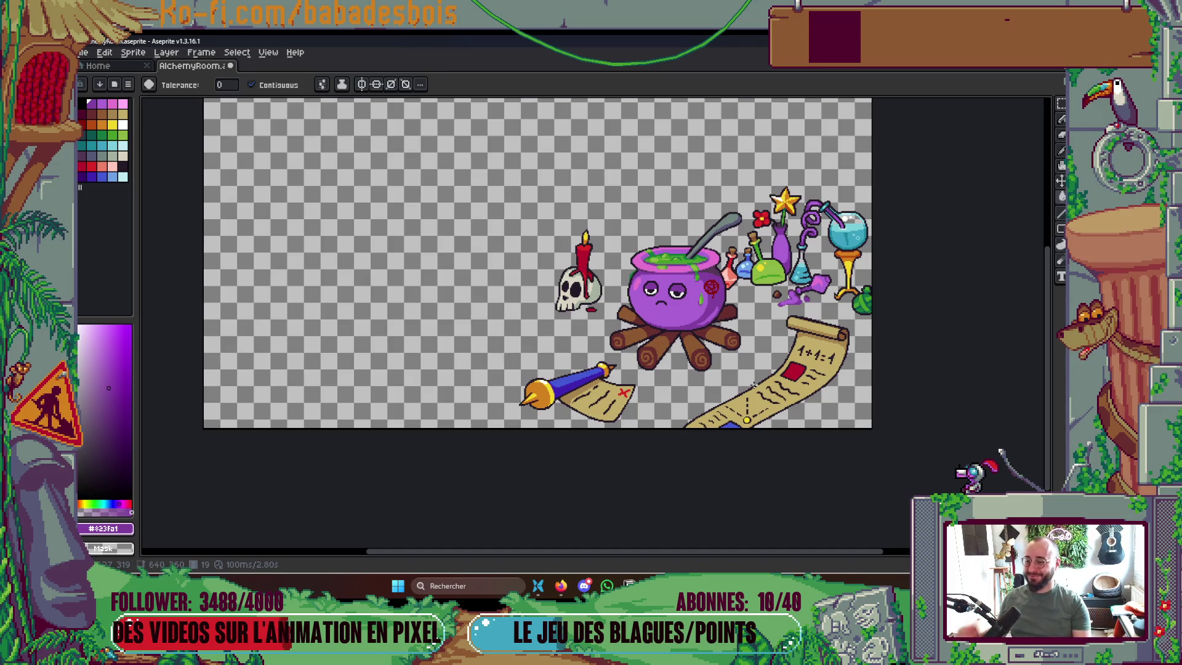
pyautogui.scroll(4, 695, 292)
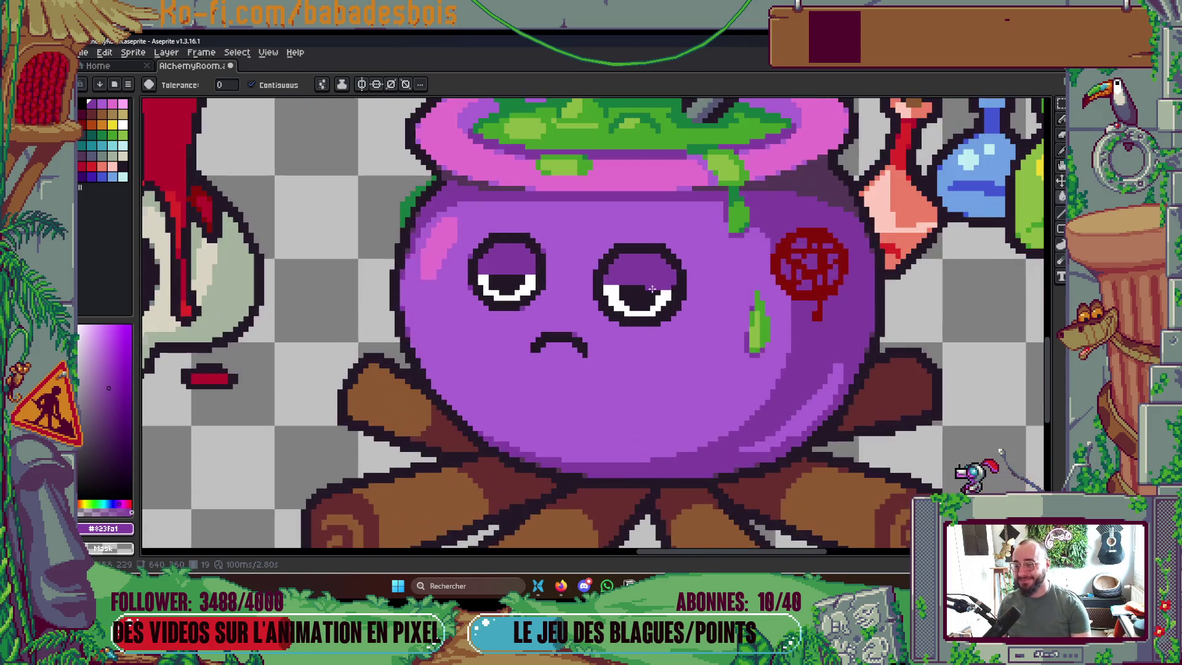
pyautogui.scroll(3, 493, 318)
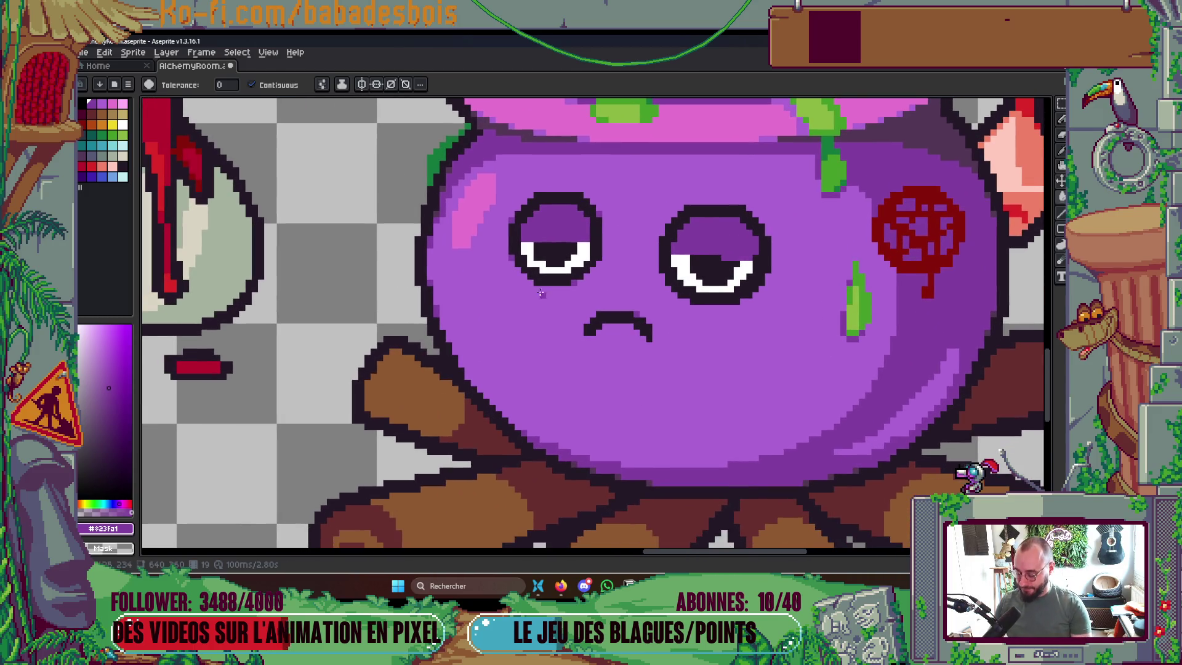
# Paint light cyan palette pixels along the lower rim of the left eye white
pyautogui.press('i')
pyautogui.click(552, 248)
pyautogui.press('b')
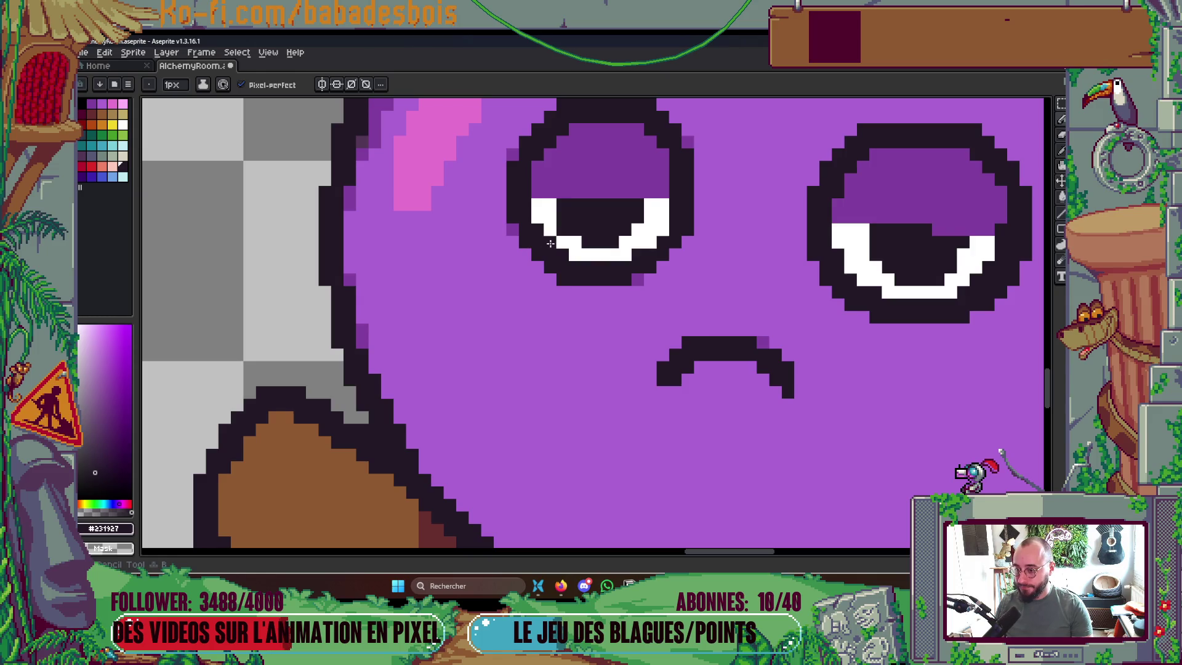
pyautogui.click(114, 148)
pyautogui.click(123, 146)
pyautogui.click(663, 229)
pyautogui.click(650, 242)
pyautogui.click(624, 254)
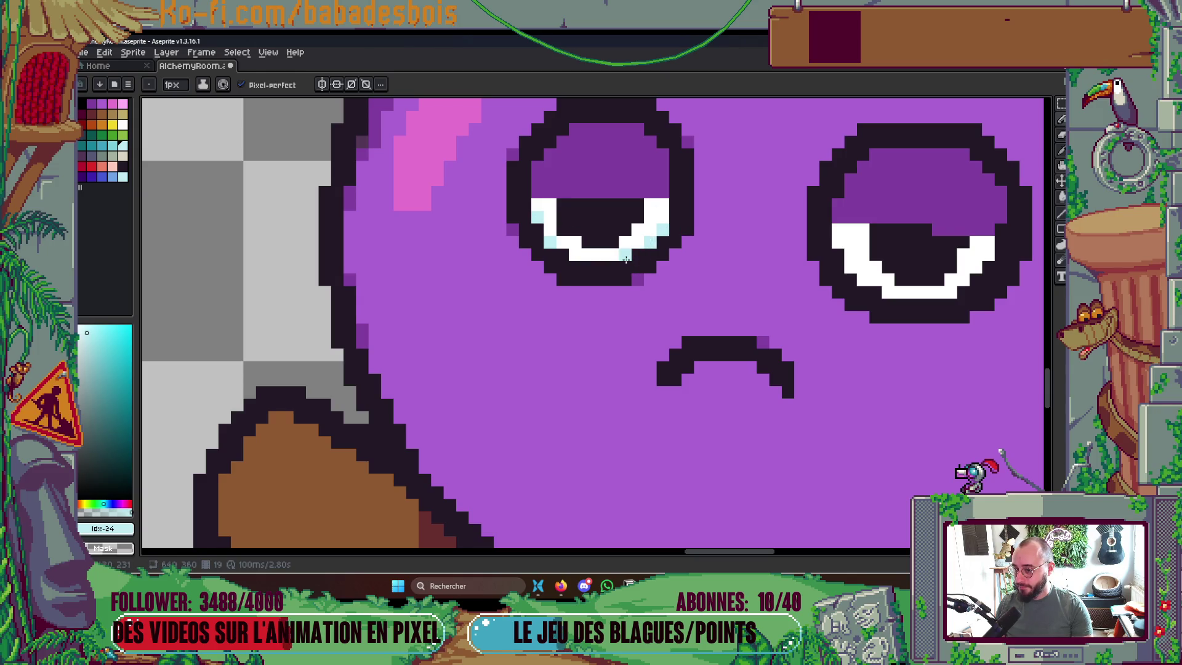
pyautogui.scroll(-3, 742, 221)
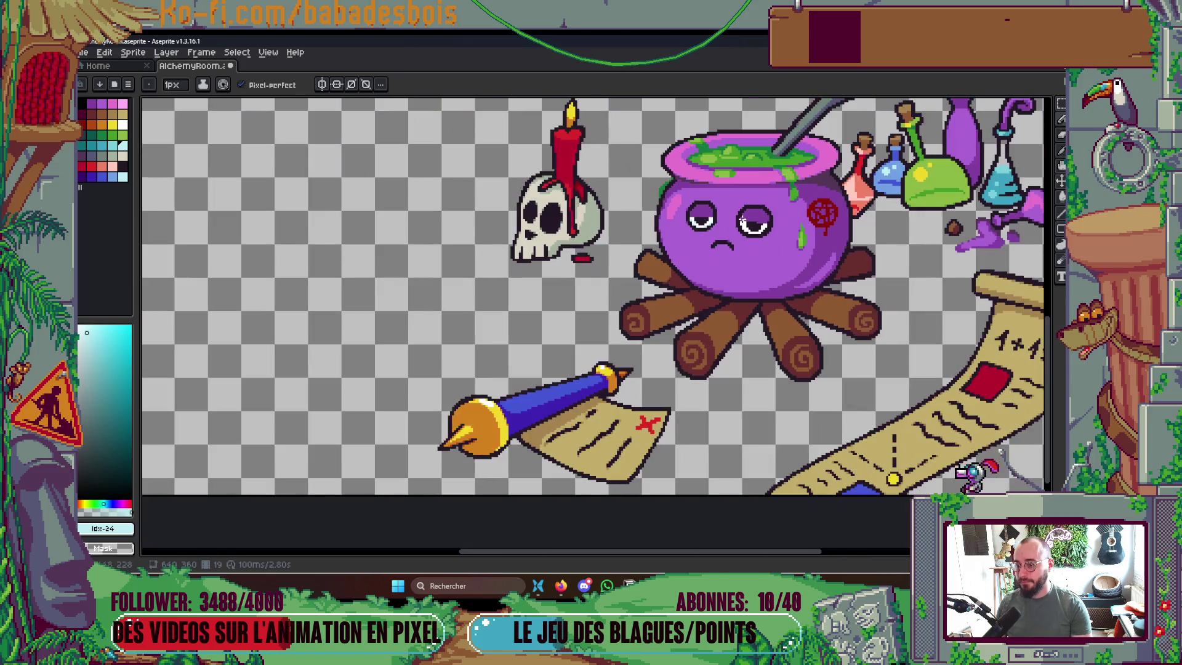
pyautogui.scroll(3, 743, 219)
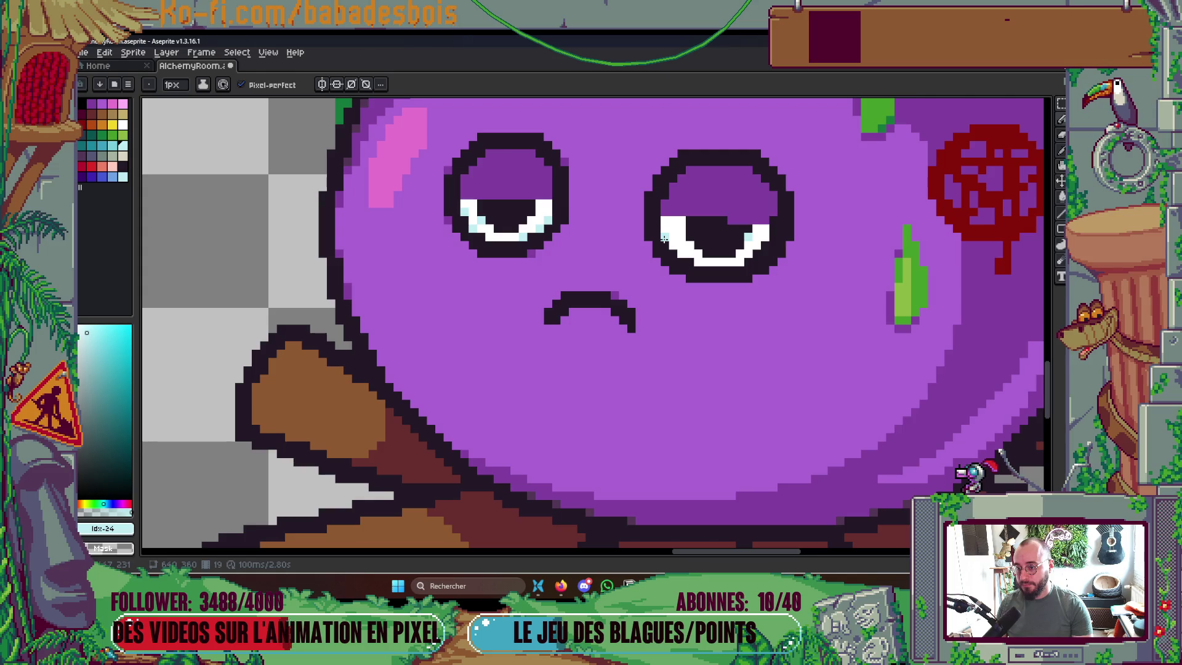
# Sample the right eyelid purple and save AlchemyRoom
pyautogui.keyDown('alt'); pyautogui.click(764, 212); pyautogui.keyUp('alt')
pyautogui.scroll(-1, 796, 235)
pyautogui.scroll(-1, 796, 235)
pyautogui.hotkey('ctrl', 's')
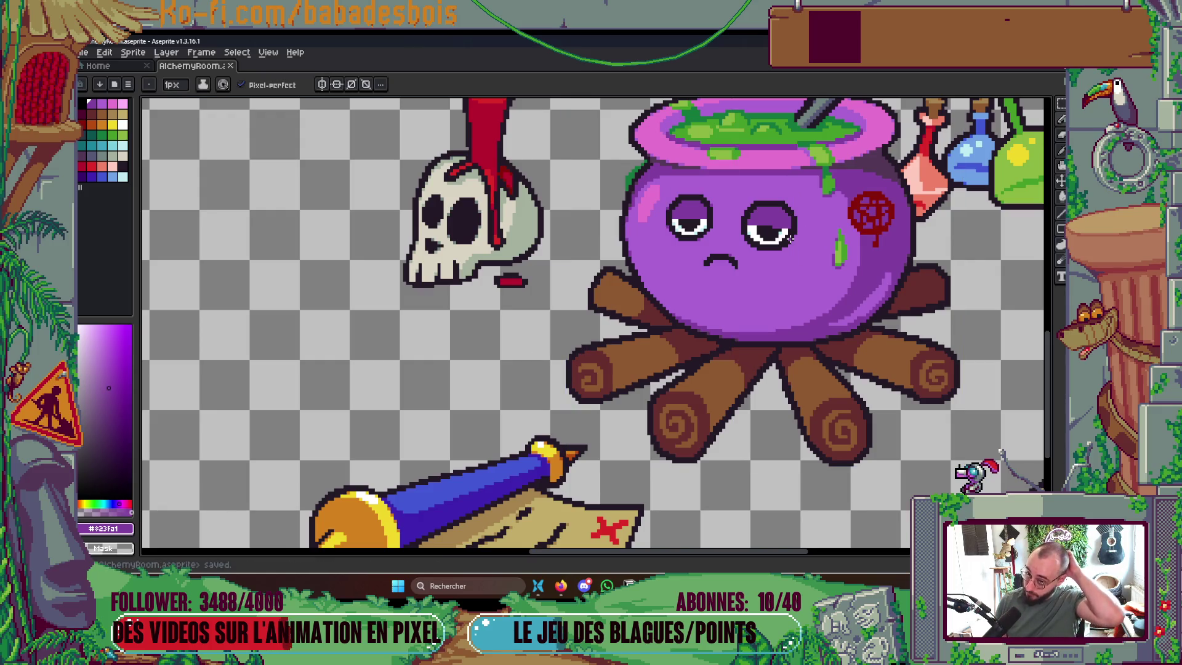
# Touch up the right eye's top-right outline and darken a pixel beside its pupil
pyautogui.press('i')
pyautogui.scroll(2, 699, 225)
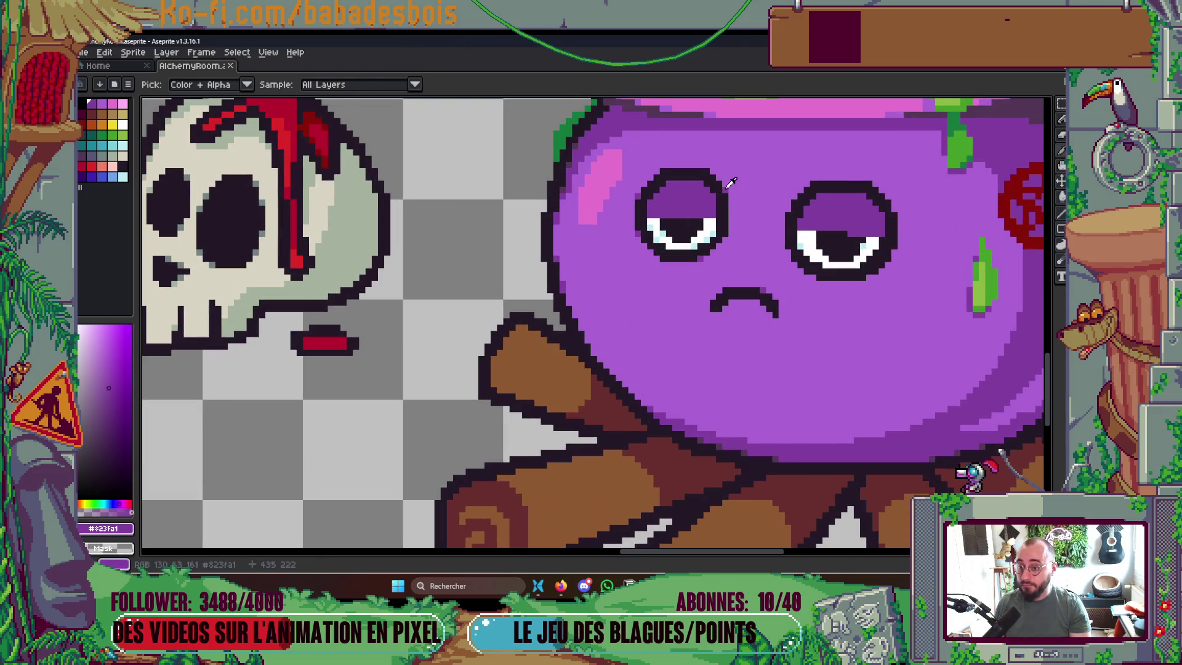
pyautogui.press('b')
pyautogui.click(886, 209)
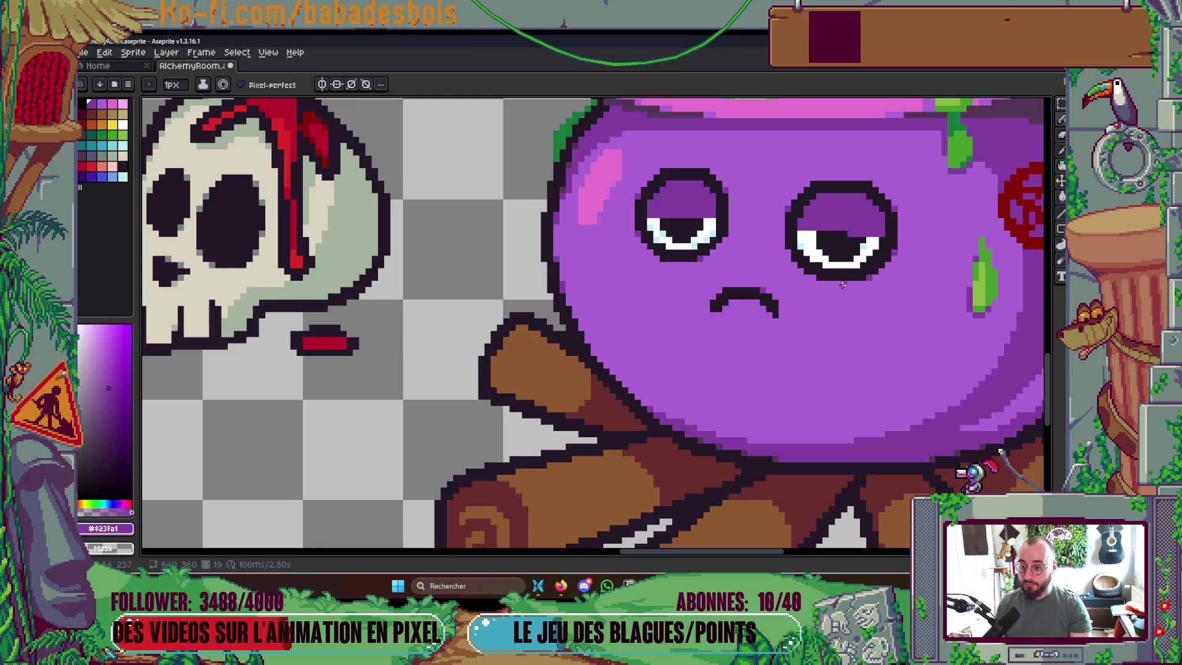
pyautogui.scroll(-3, 789, 252)
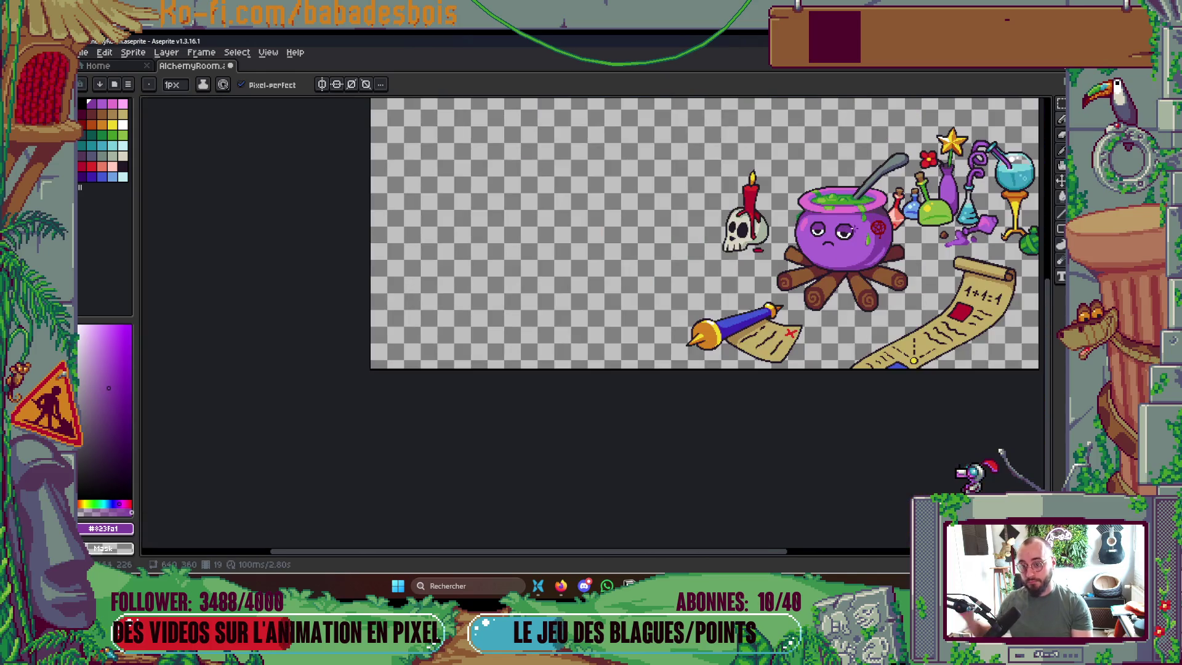
pyautogui.scroll(4, 876, 243)
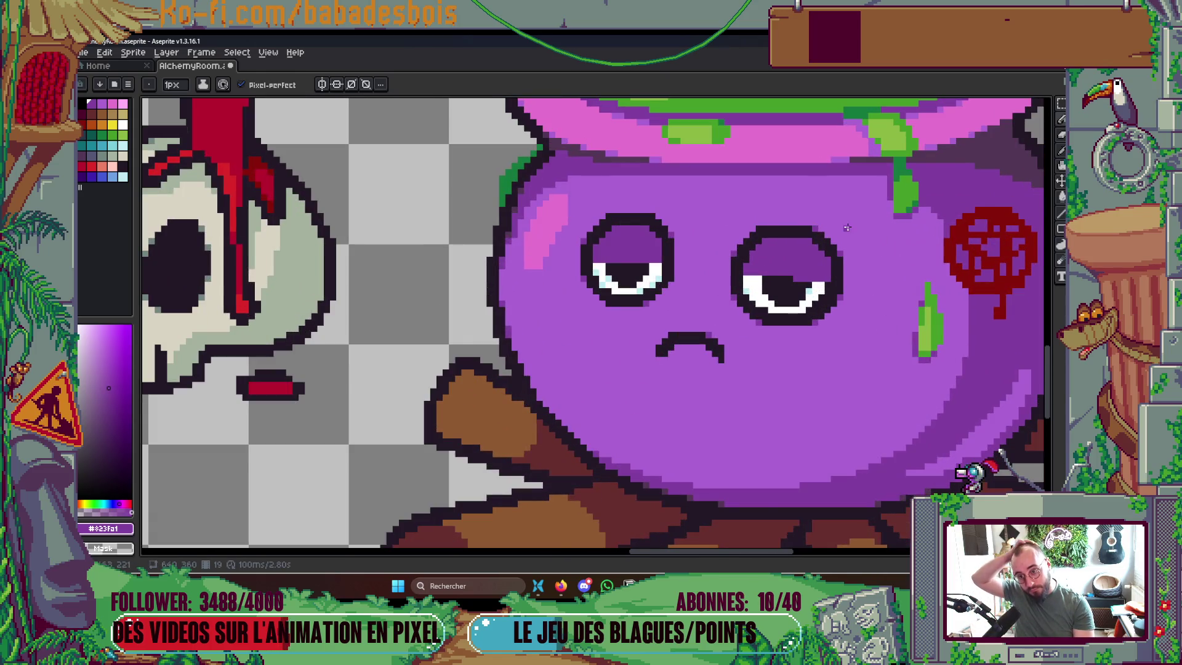
pyautogui.scroll(-2, 848, 226)
pyautogui.scroll(-2, 848, 227)
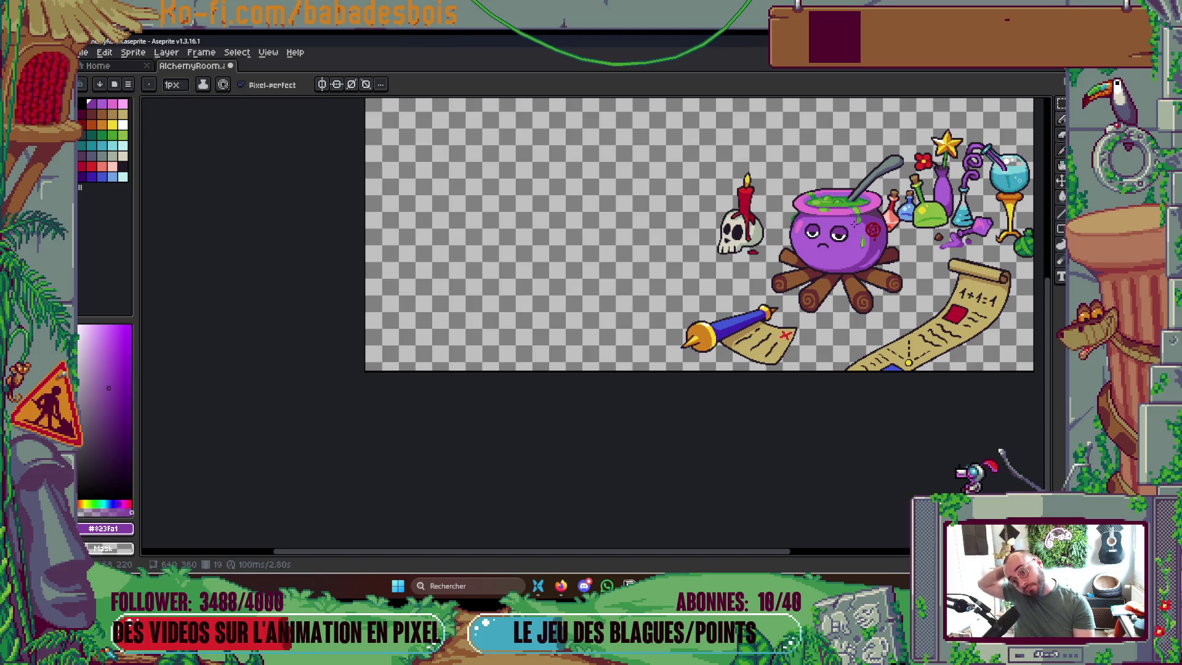
pyautogui.scroll(5, 774, 248)
pyautogui.click(769, 249)
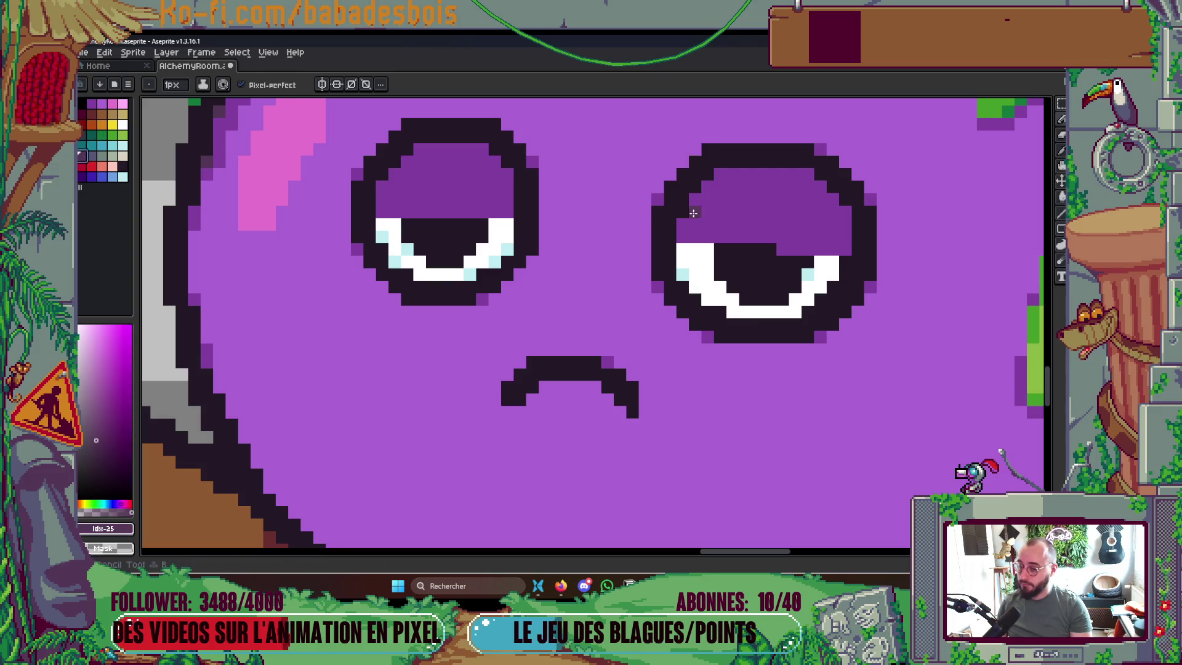
# Paint dark grey pixels over the right pupil, pick the dark outline colour, and save
pyautogui.moveTo(769, 249); pyautogui.dragTo(757, 249)
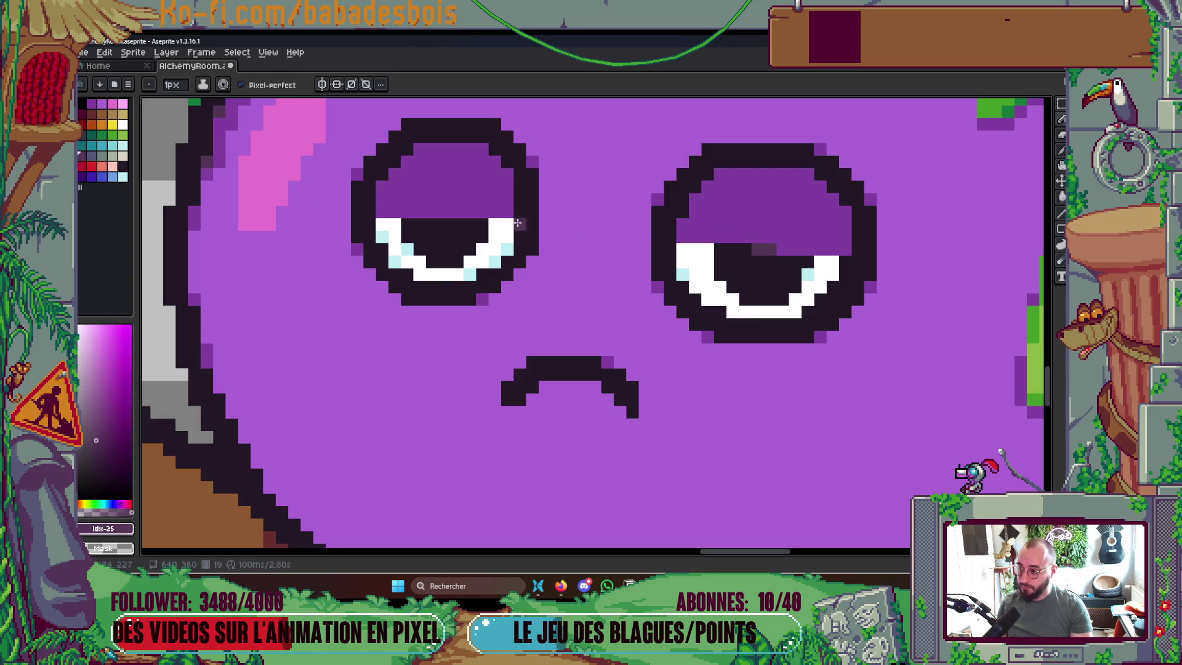
pyautogui.scroll(-5, 517, 223)
pyautogui.scroll(2, 637, 214)
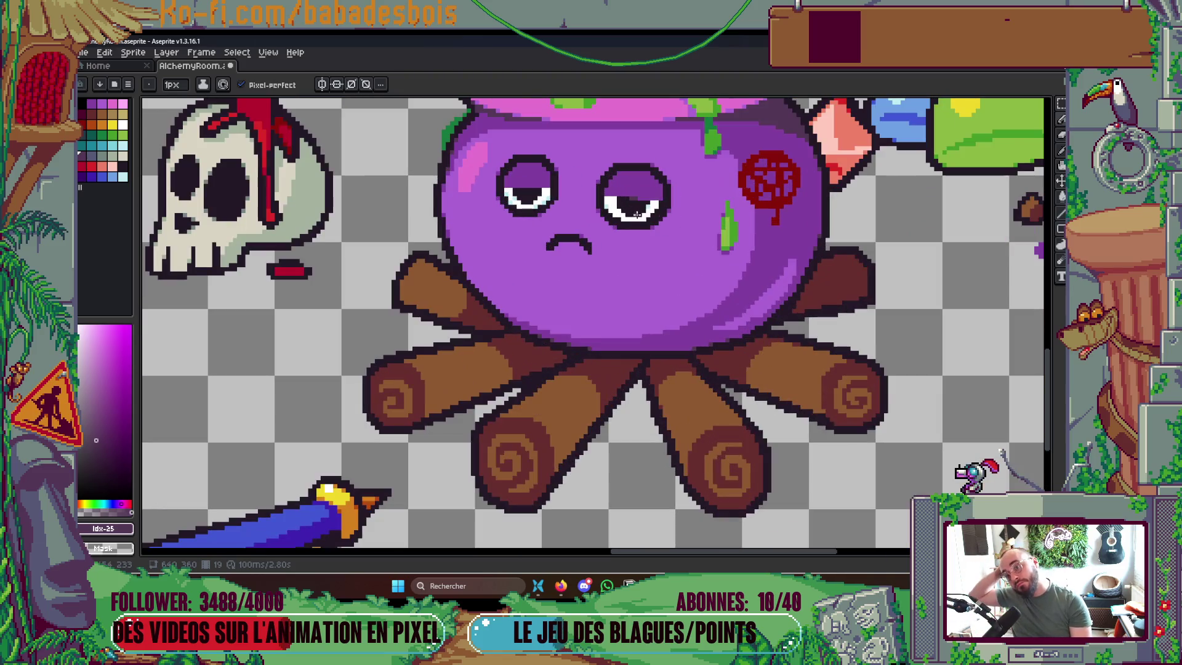
pyautogui.scroll(4, 685, 168)
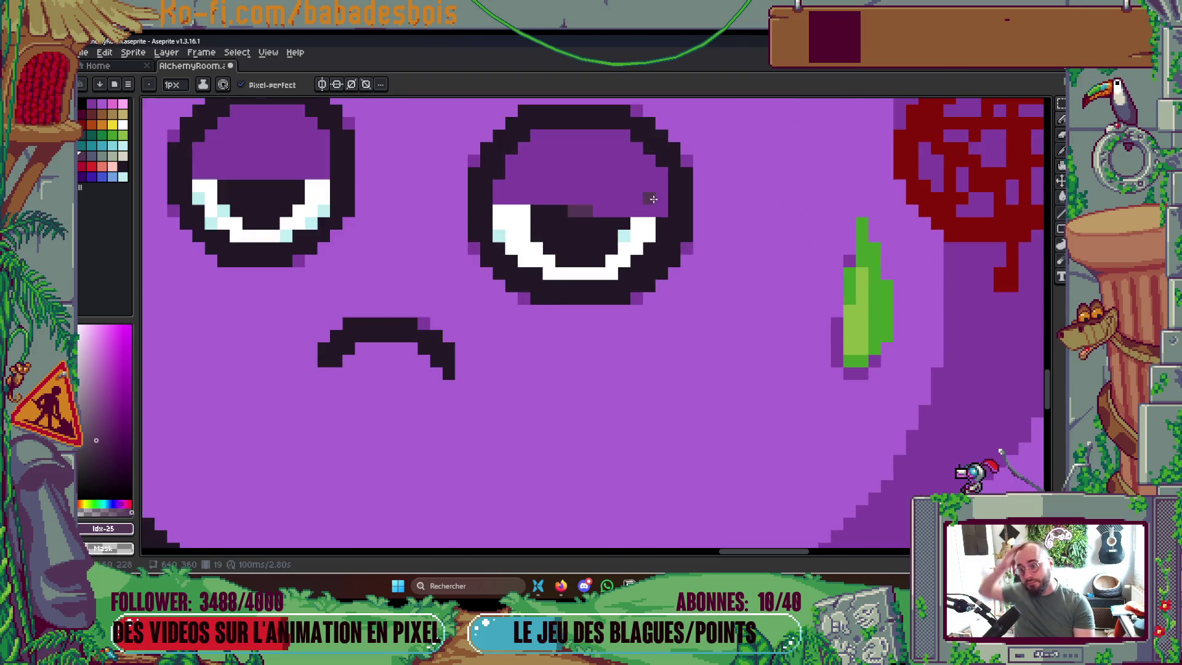
pyautogui.press('i')
pyautogui.click(627, 221)
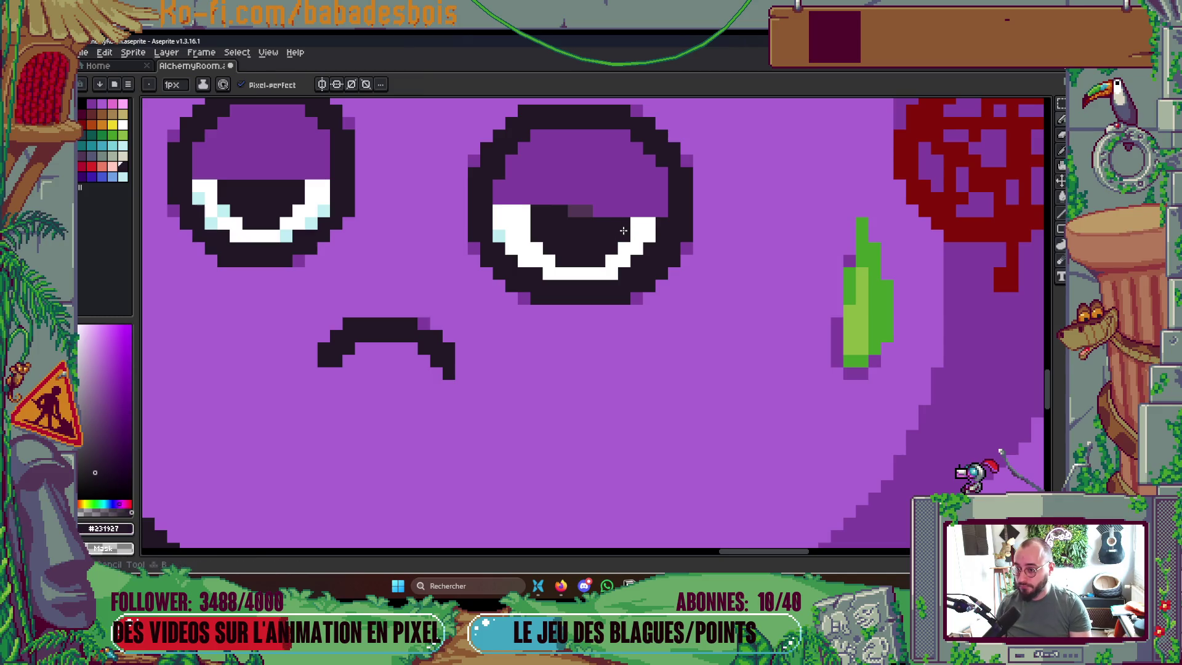
pyautogui.scroll(-3, 565, 212)
pyautogui.scroll(-1, 565, 212)
pyautogui.hotkey('ctrl', 's')
# Sample the pupil's dark purple and darken three eyelid edge pixels
pyautogui.scroll(4, 604, 191)
pyautogui.scroll(2, 613, 191)
pyautogui.press('i')
pyautogui.click(572, 292)
pyautogui.click(622, 195)
pyautogui.click(504, 195)
pyautogui.click(454, 245)
# Add dark lid pixels at the right eye's edge and around the left eye's outline
pyautogui.moveTo(486, 240); pyautogui.dragTo(580, 242)
pyautogui.click(766, 248)
pyautogui.moveTo(341, 215); pyautogui.dragTo(591, 233)
pyautogui.click(565, 215)
pyautogui.click(448, 197)
pyautogui.click(531, 181)
# Recolour three eye highlight pixels teal, two on the left eye and one on the right, then save
pyautogui.scroll(-5, 635, 173)
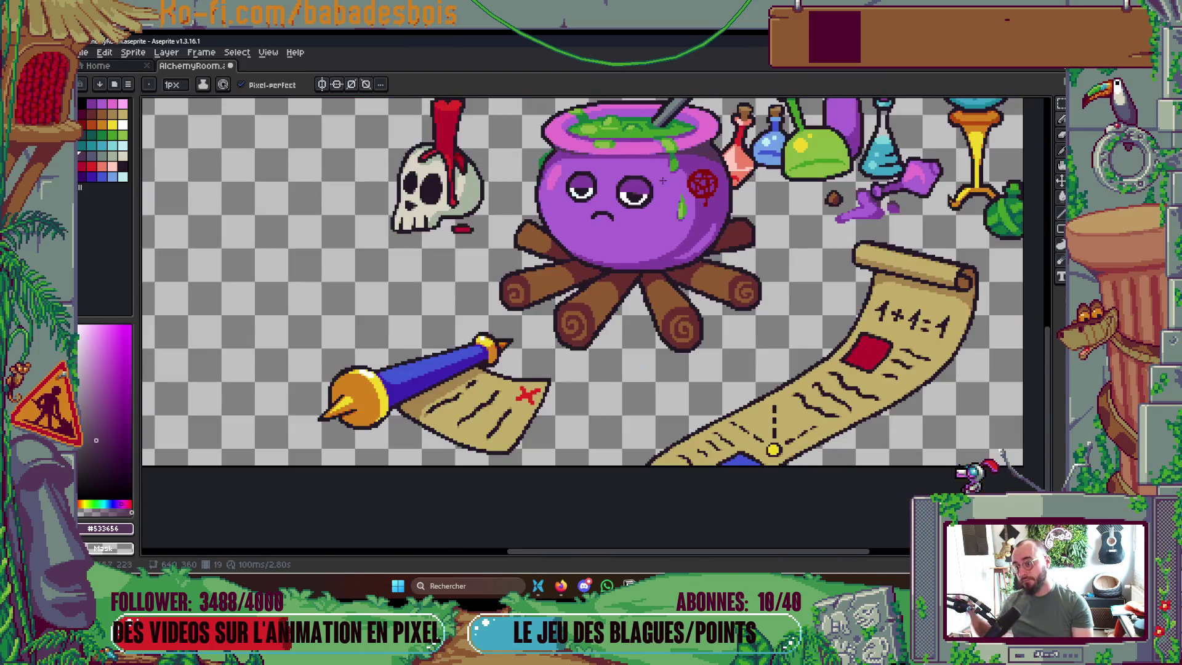
pyautogui.scroll(-2, 635, 174)
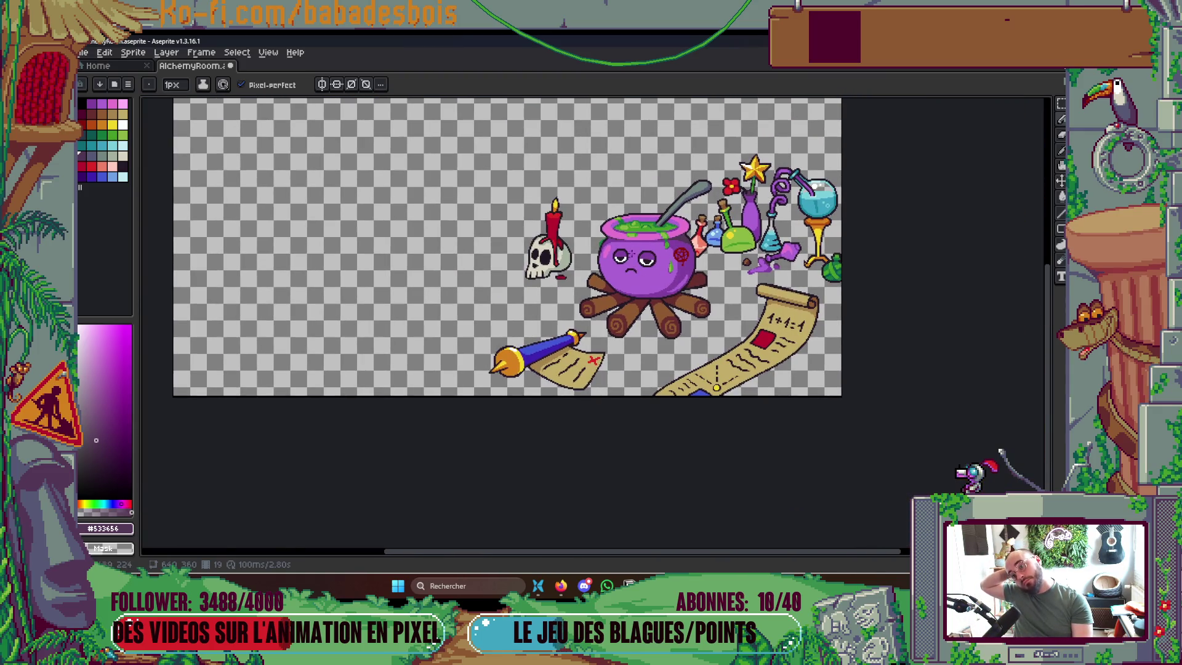
pyautogui.scroll(5, 629, 259)
pyautogui.scroll(1, 602, 278)
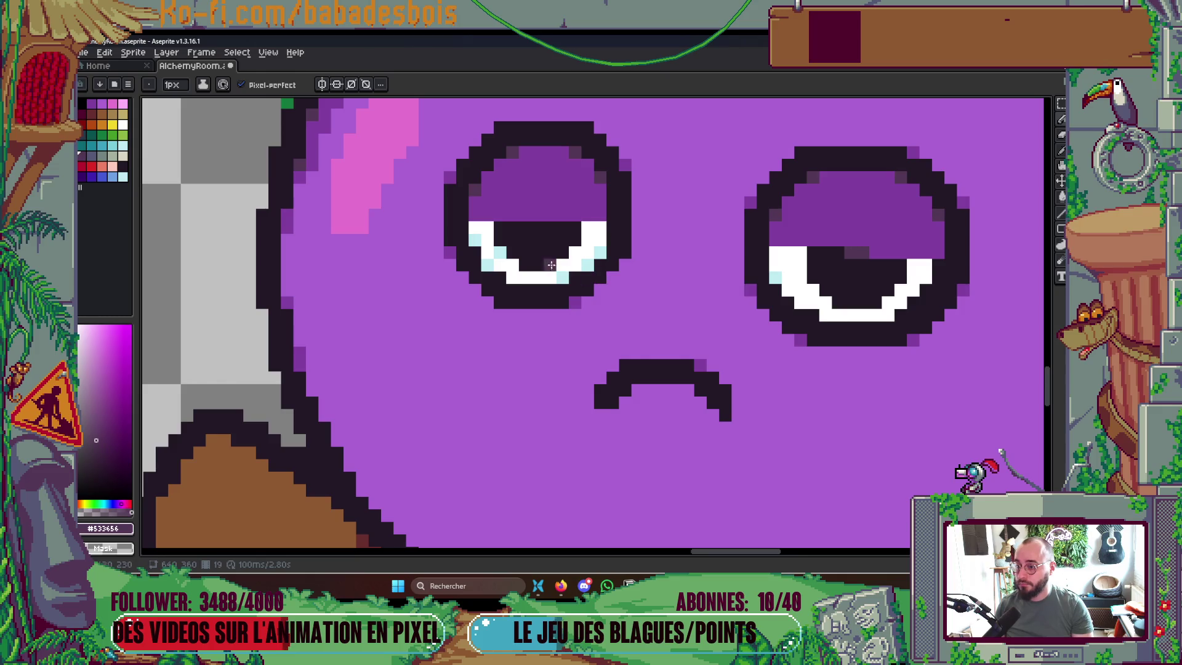
pyautogui.click(98, 147)
pyautogui.click(486, 265)
pyautogui.click(600, 253)
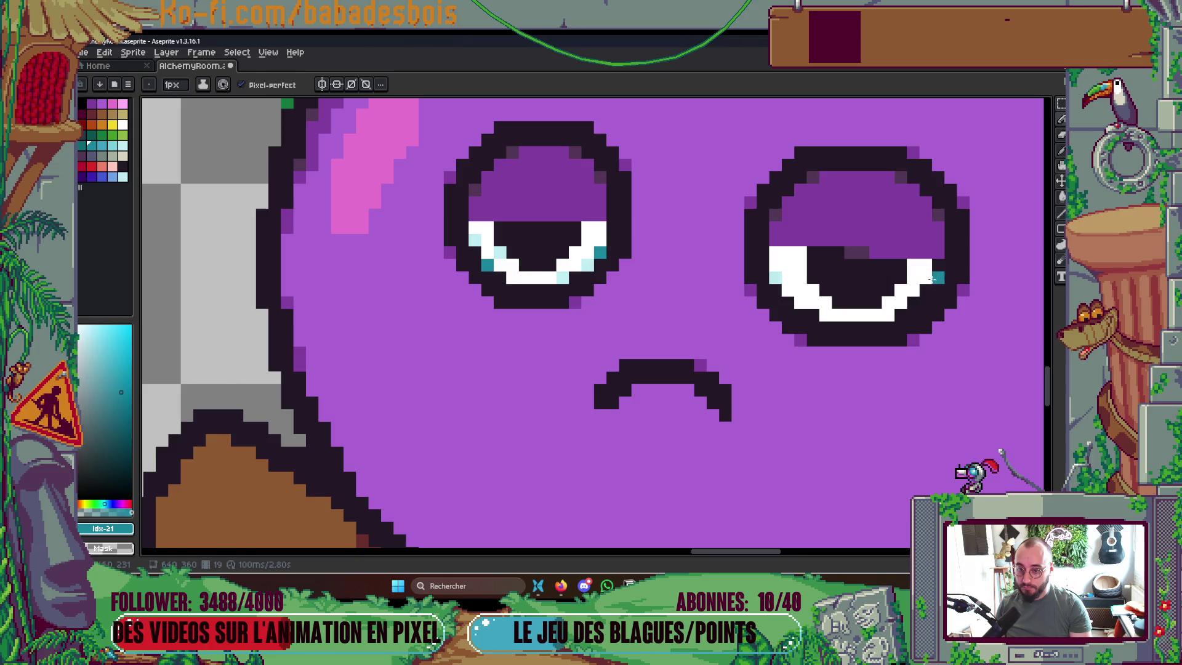
pyautogui.click(812, 314)
pyautogui.scroll(-5, 861, 290)
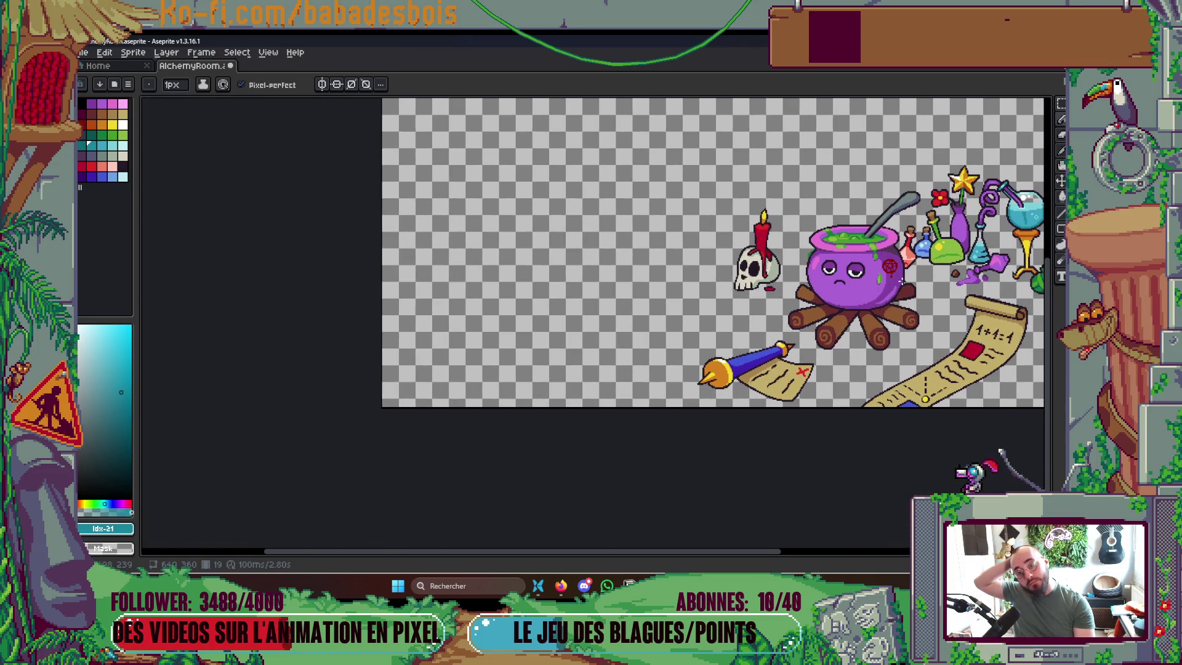
pyautogui.scroll(5, 875, 274)
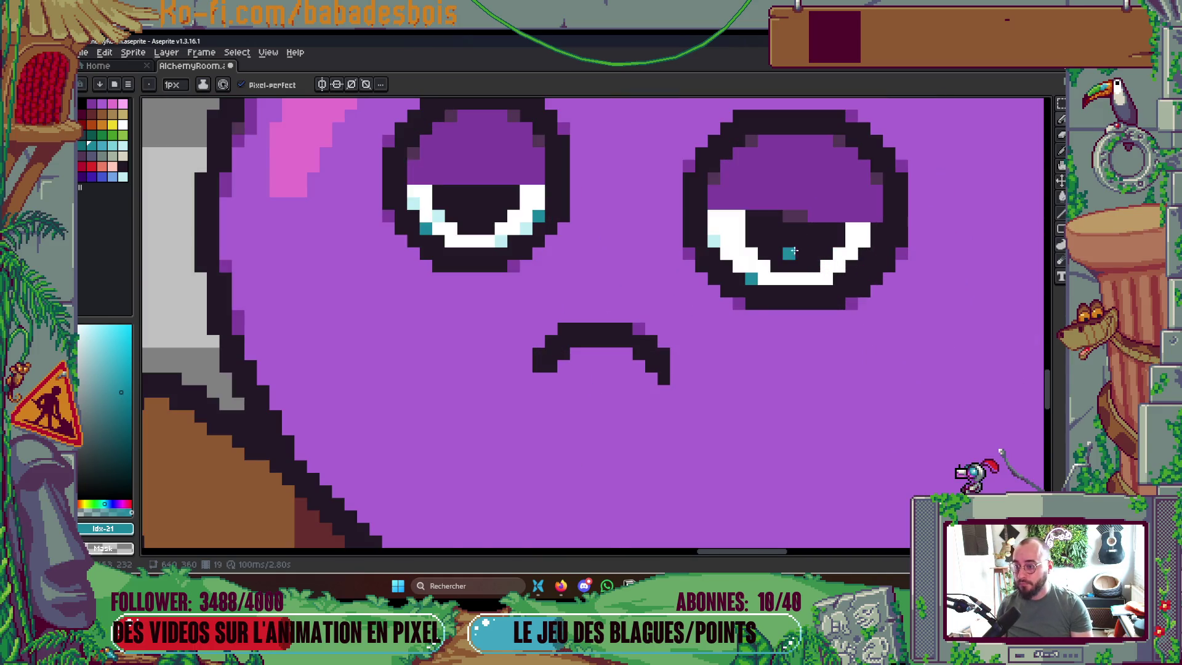
pyautogui.scroll(-5, 823, 229)
pyautogui.moveTo(807, 225); pyautogui.dragTo(762, 267)
pyautogui.hotkey('ctrl', 's')
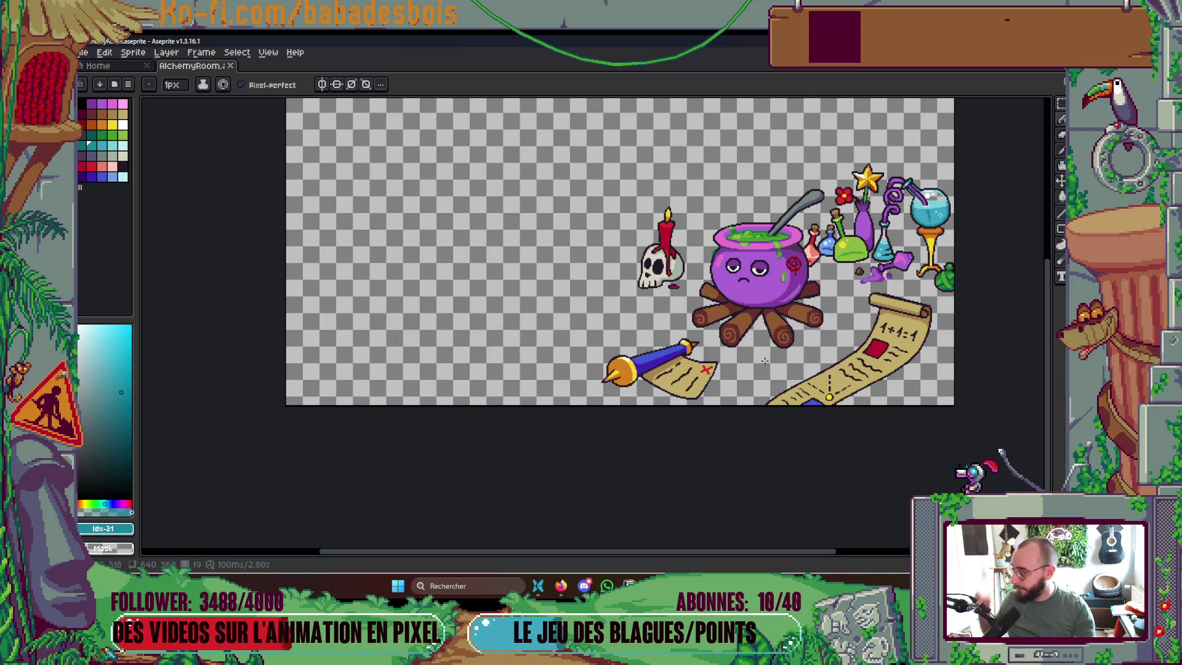
# Repaint both mouth-end pixels with the cauldron's purple body colour and save
pyautogui.scroll(5, 750, 277)
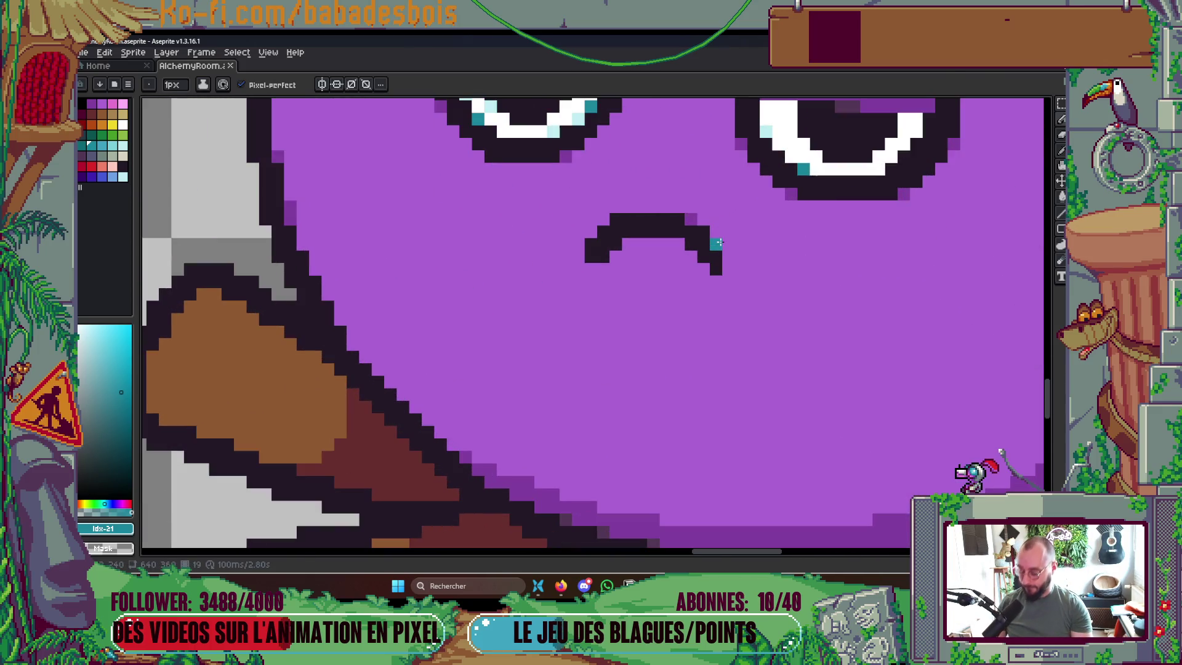
pyautogui.press('i')
pyautogui.click(691, 235)
pyautogui.press('b')
pyautogui.click(715, 269)
pyautogui.click(632, 230)
pyautogui.scroll(-5, 633, 231)
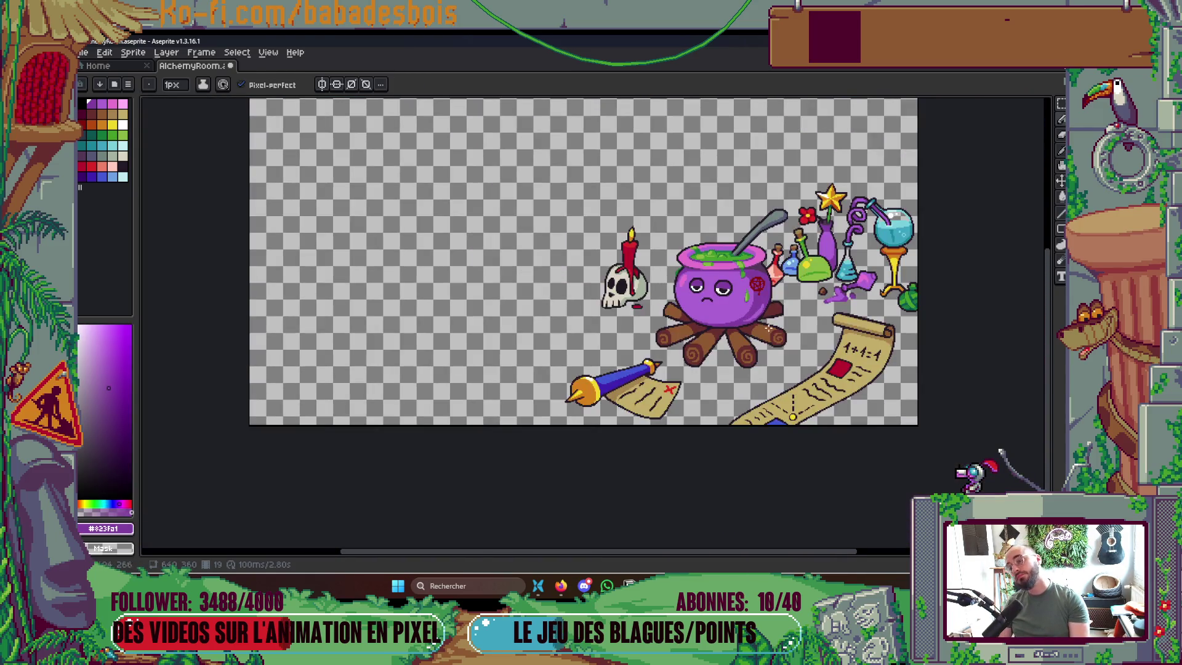
pyautogui.moveTo(800, 368); pyautogui.dragTo(767, 376)
pyautogui.hotkey('ctrl', 's')
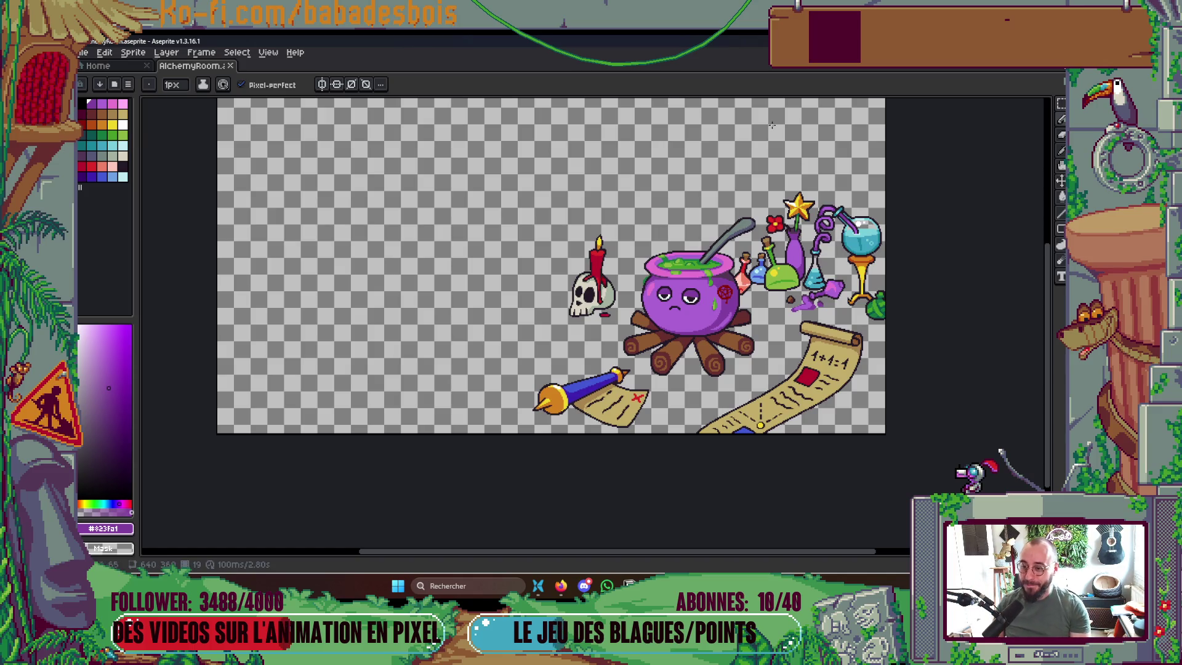
# Sample the pale blue highlight colour and add a pale pixel to the eye
pyautogui.scroll(5, 690, 296)
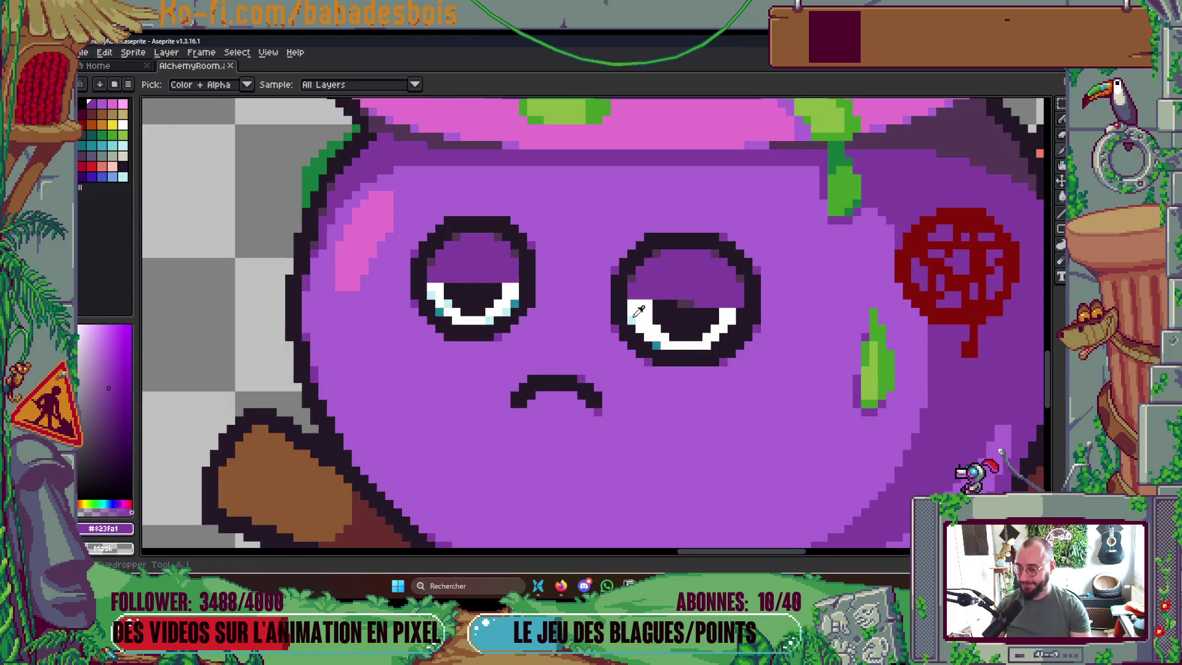
pyautogui.press('i')
pyautogui.click(431, 294)
pyautogui.press('b')
pyautogui.click(634, 302)
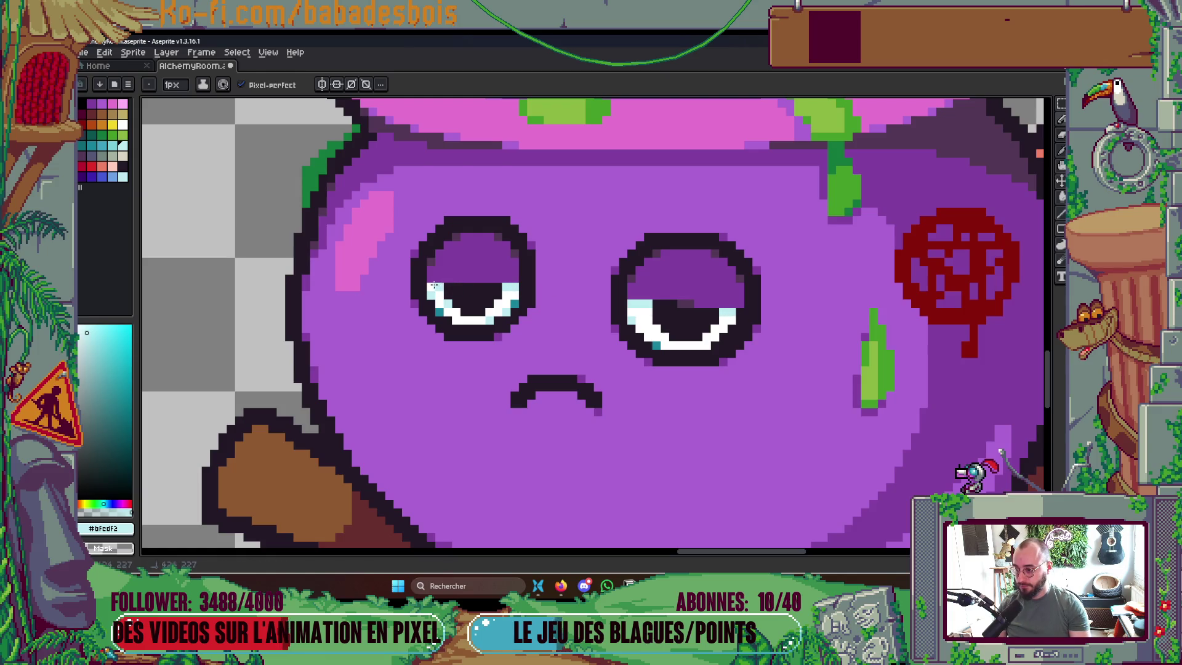
# Save, then shade both eyelids with lighter purple using a 2px brush
pyautogui.scroll(-6, 569, 269)
pyautogui.hotkey('ctrl', 's')
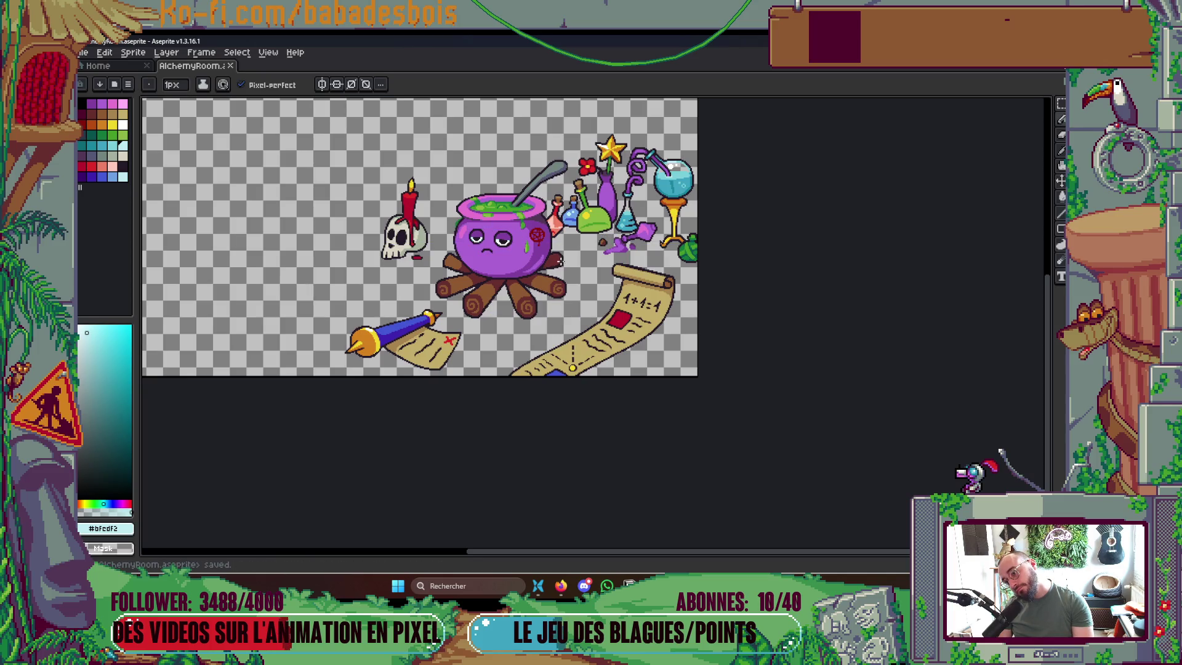
pyautogui.scroll(5, 536, 234)
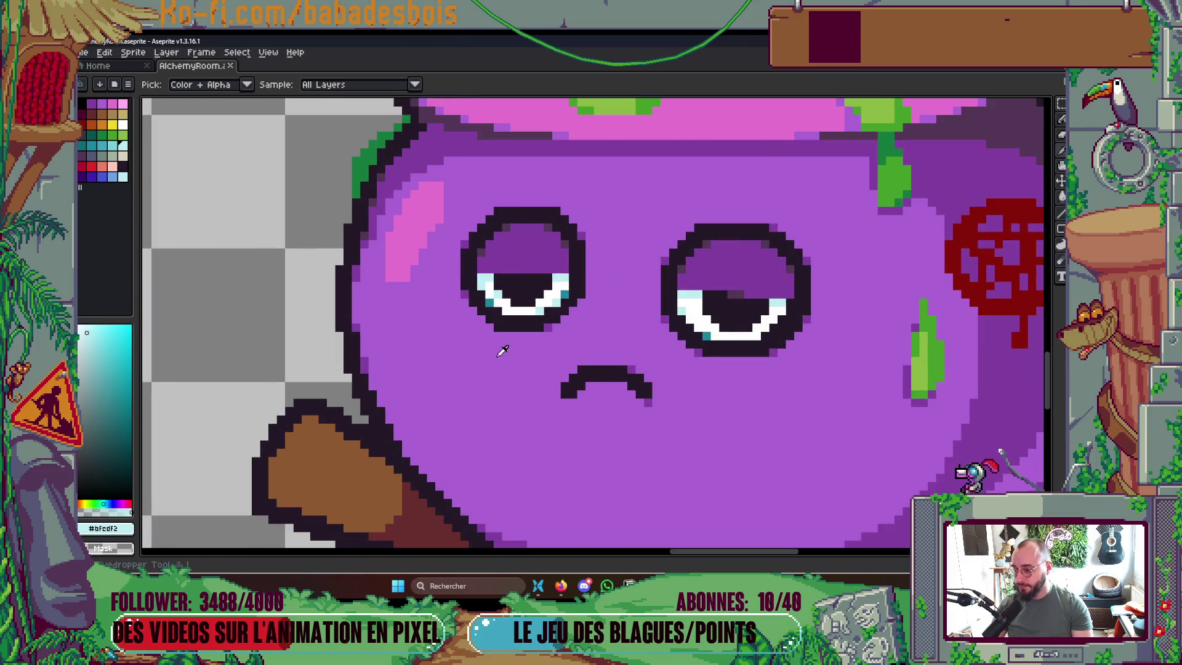
pyautogui.keyDown('alt'); pyautogui.click(501, 338); pyautogui.keyUp('alt')
pyautogui.press('+')
pyautogui.moveTo(483, 260)
pyautogui.mouseDown()
pyautogui.moveTo(545, 259)
pyautogui.moveTo(510, 247)
pyautogui.moveTo(532, 229)
pyautogui.mouseUp()
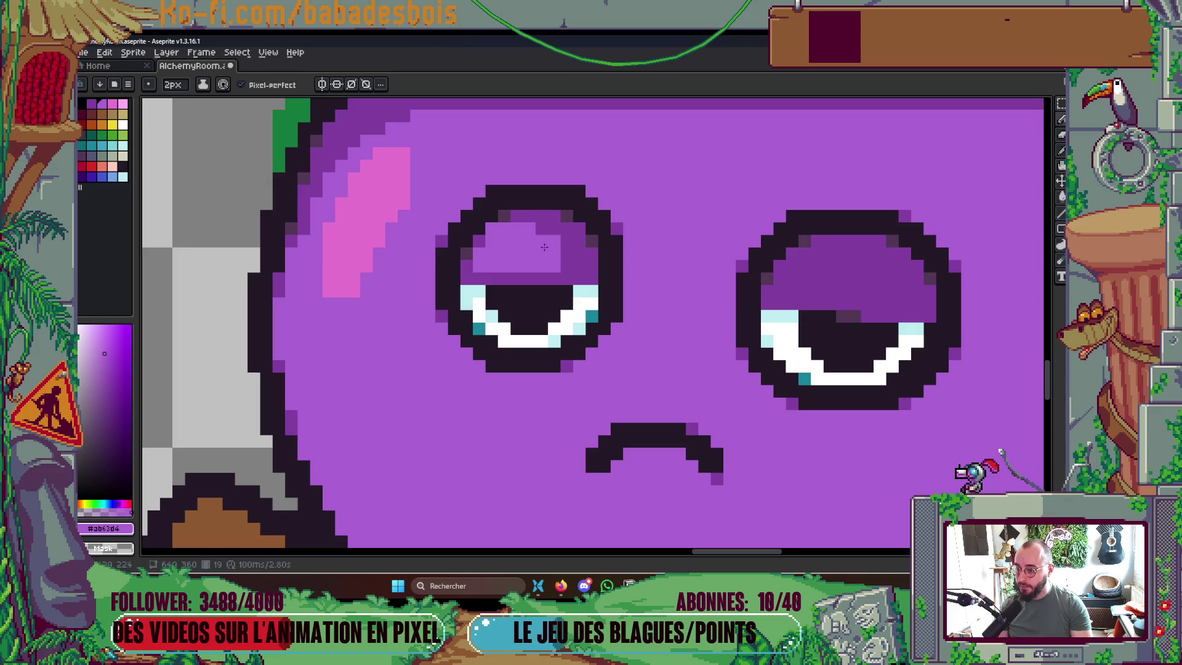
pyautogui.scroll(-6, 706, 235)
pyautogui.scroll(6, 706, 236)
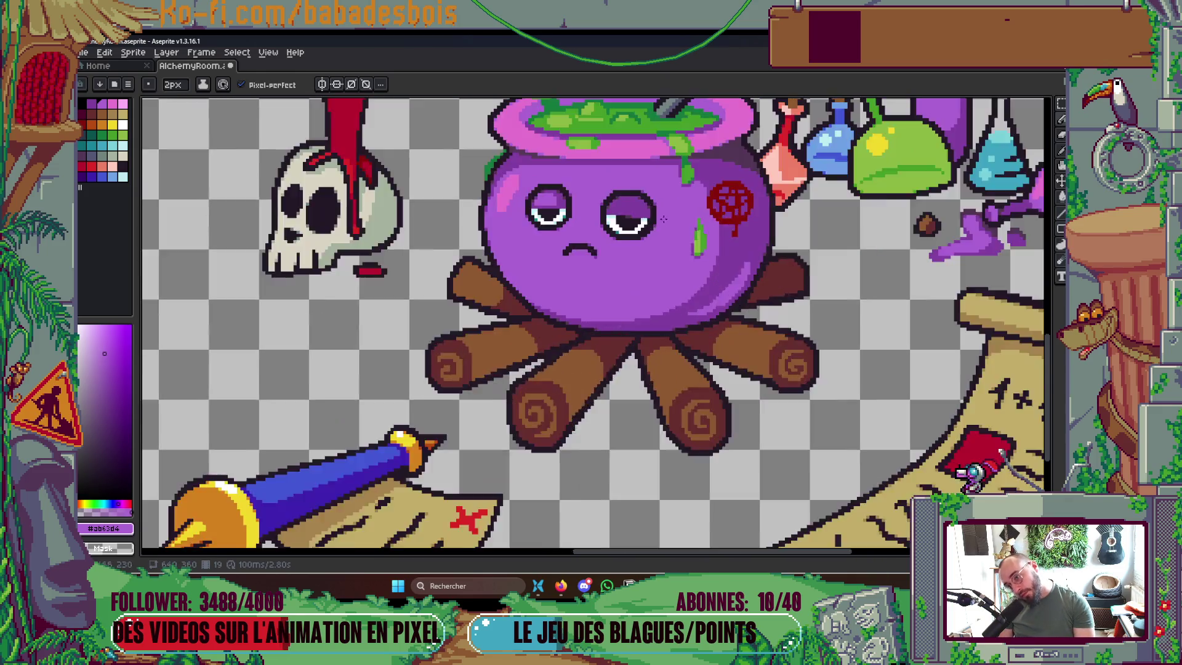
pyautogui.click(589, 227)
pyautogui.moveTo(613, 227)
pyautogui.mouseDown()
pyautogui.moveTo(601, 208)
pyautogui.moveTo(640, 212)
pyautogui.moveTo(600, 196)
pyautogui.moveTo(627, 195)
pyautogui.moveTo(659, 225)
pyautogui.mouseUp()
# Paint a mid-purple pixel at the left eye's corner and return the brush to 1px
pyautogui.scroll(-6, 648, 212)
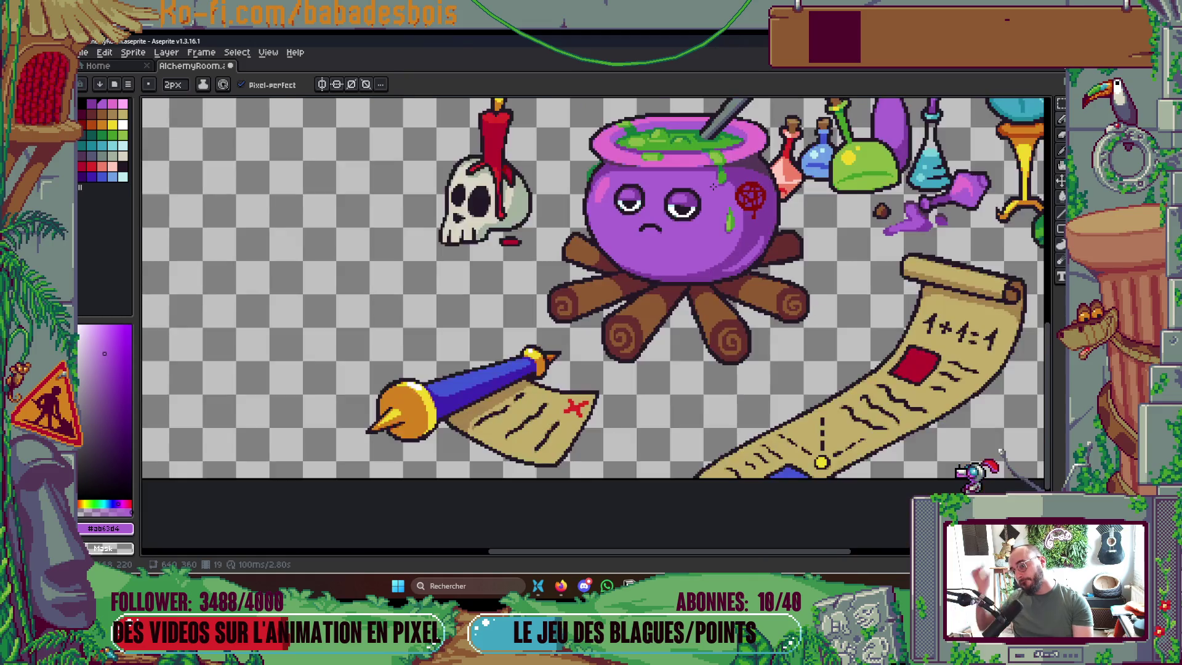
pyautogui.scroll(1, 740, 184)
pyautogui.scroll(1, 763, 246)
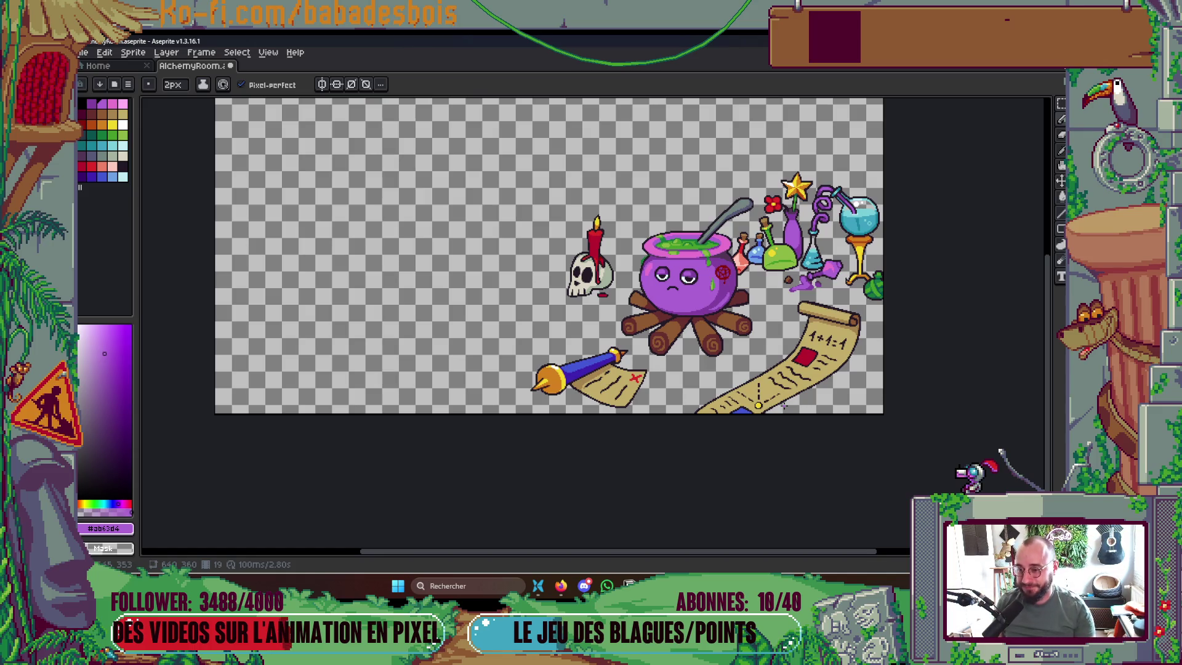
pyautogui.scroll(2, 600, 203)
pyautogui.scroll(4, 600, 203)
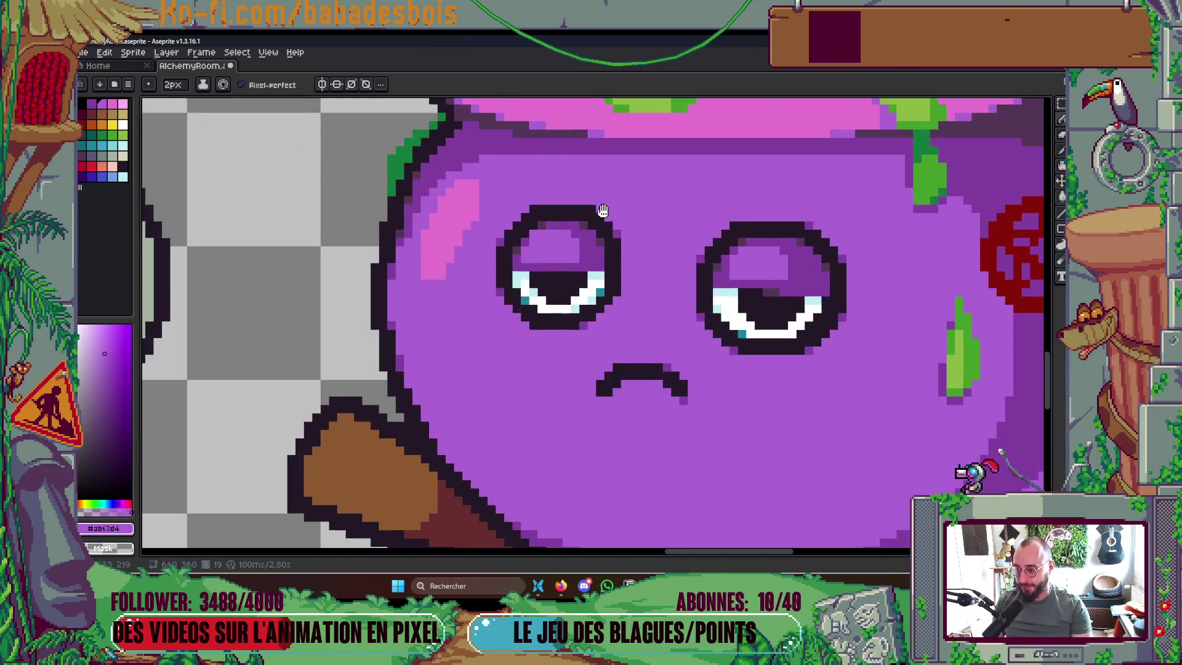
pyautogui.moveTo(601, 203); pyautogui.dragTo(608, 228)
pyautogui.keyDown('alt'); pyautogui.click(623, 266); pyautogui.keyUp('alt')
pyautogui.click(607, 226)
pyautogui.press('-')
# Recolour a left-eye pixel with the eye's teal, pick the adjacent teal swatch, and save
pyautogui.scroll(-4, 761, 243)
pyautogui.moveTo(862, 286); pyautogui.dragTo(839, 310)
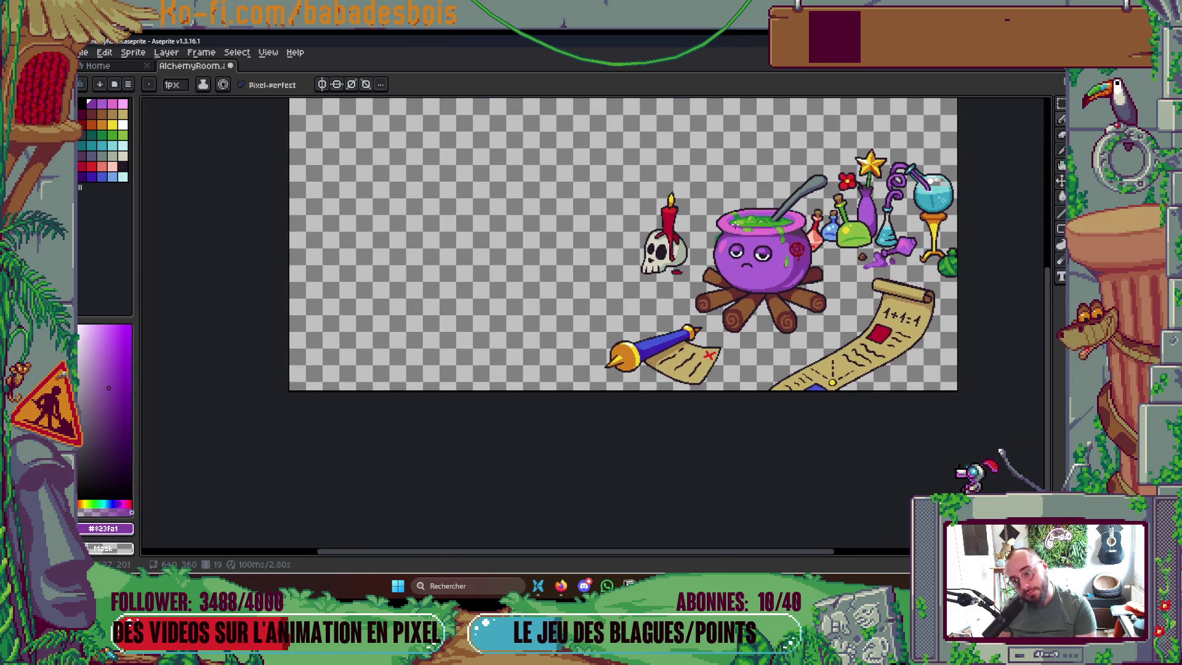
pyautogui.scroll(5, 748, 255)
pyautogui.press('alt')
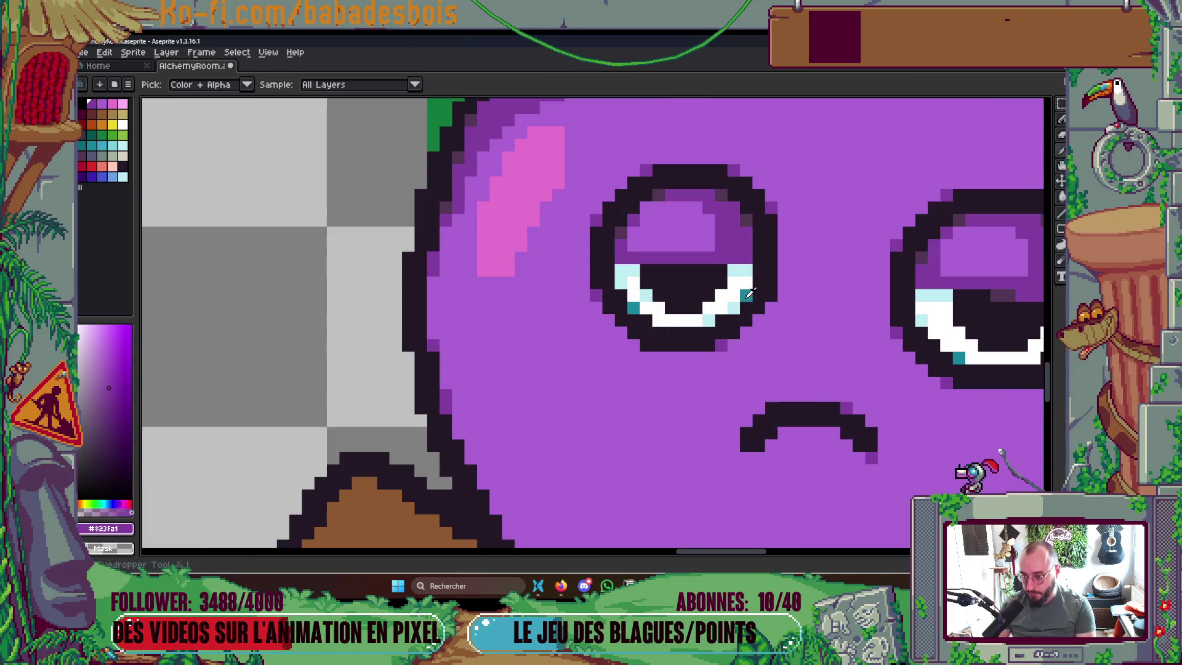
pyautogui.keyDown('alt'); pyautogui.click(748, 294); pyautogui.keyUp('alt')
pyautogui.click(732, 306)
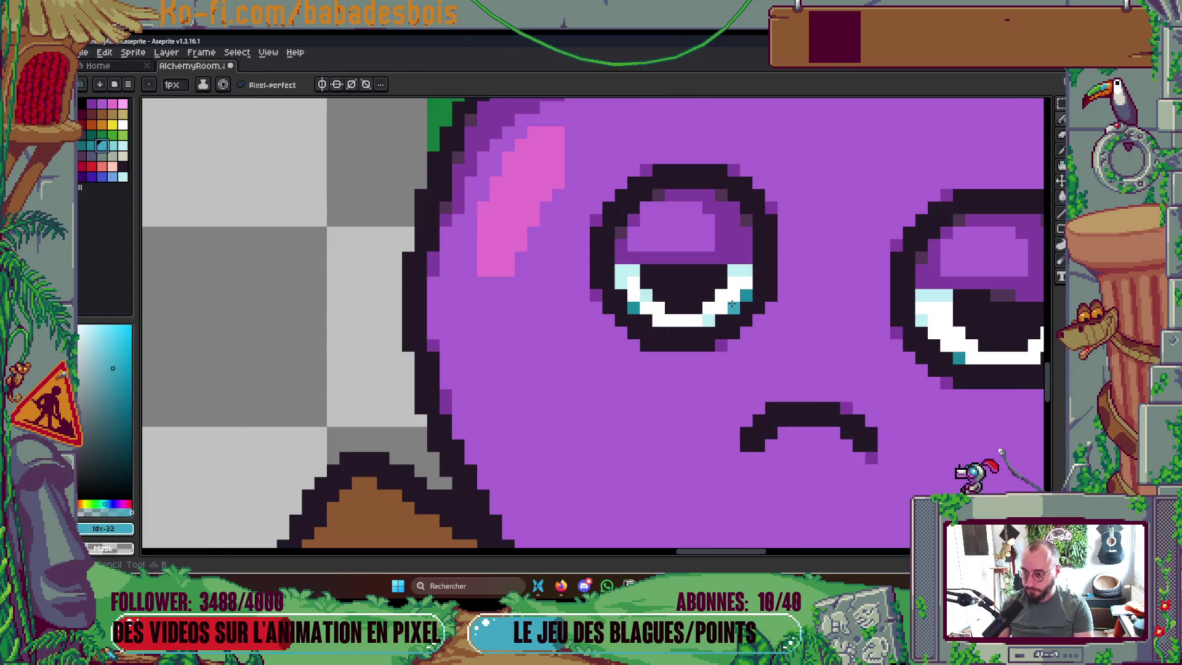
pyautogui.scroll(-2, 857, 308)
pyautogui.scroll(1, 216, 189)
pyautogui.click(112, 145)
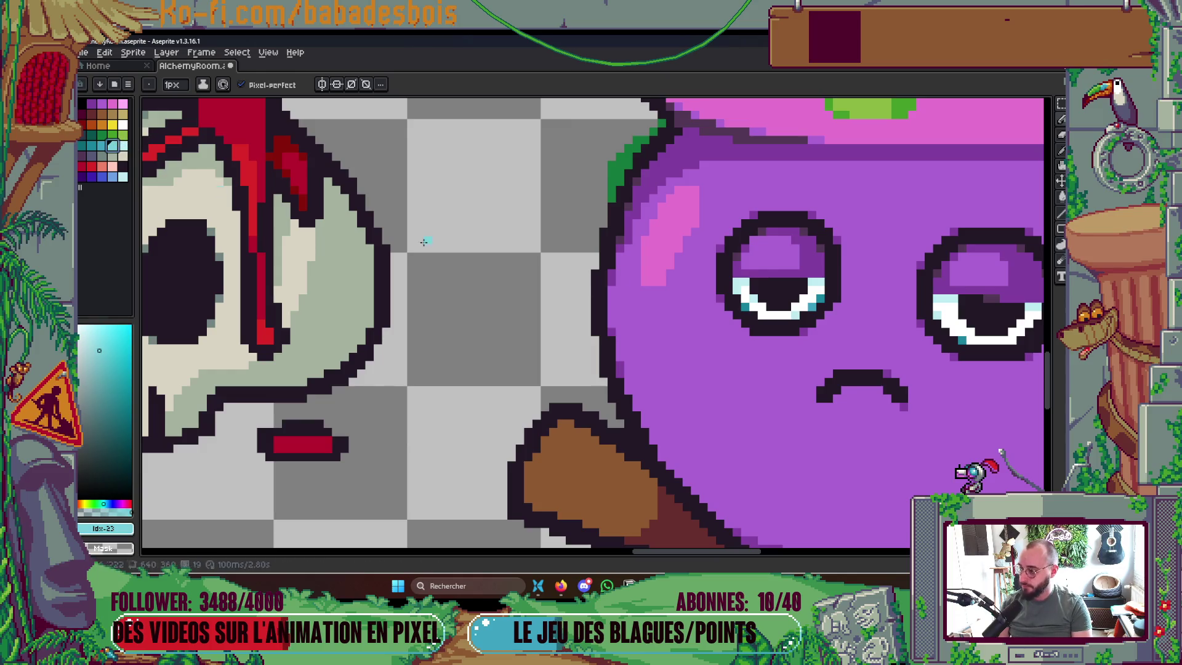
pyautogui.scroll(-3, 902, 302)
pyautogui.hscroll(2, 887, 403)
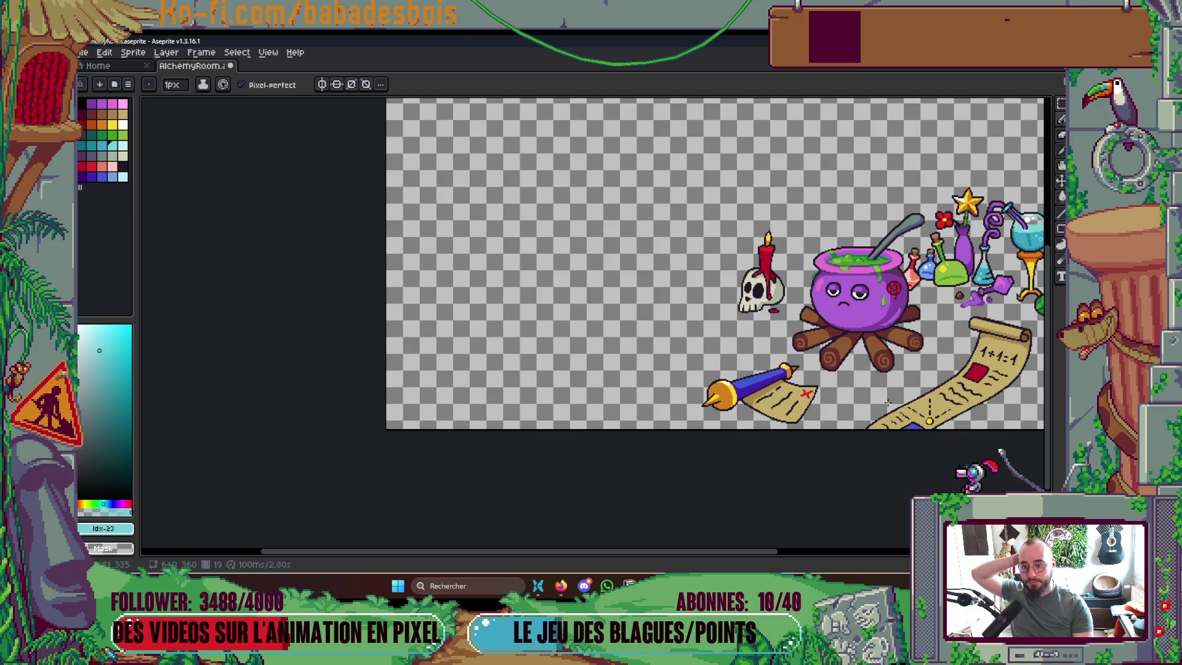
pyautogui.hscroll(2, 887, 405)
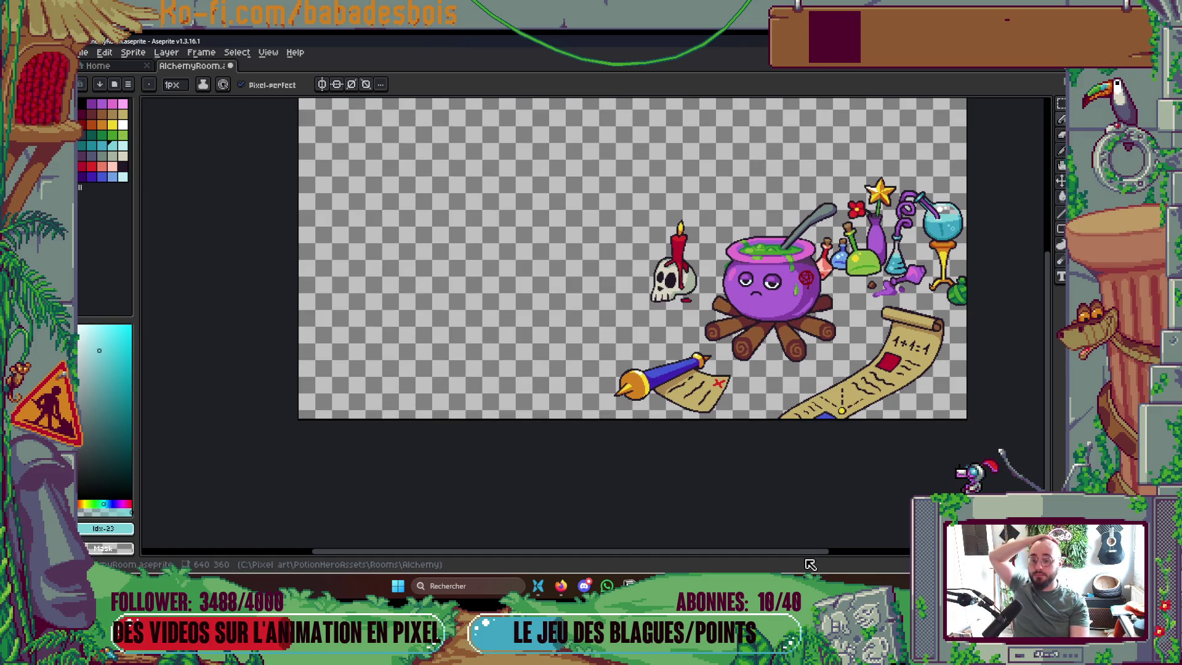
pyautogui.hscroll(1, 831, 445)
pyautogui.hotkey('ctrl', 's')
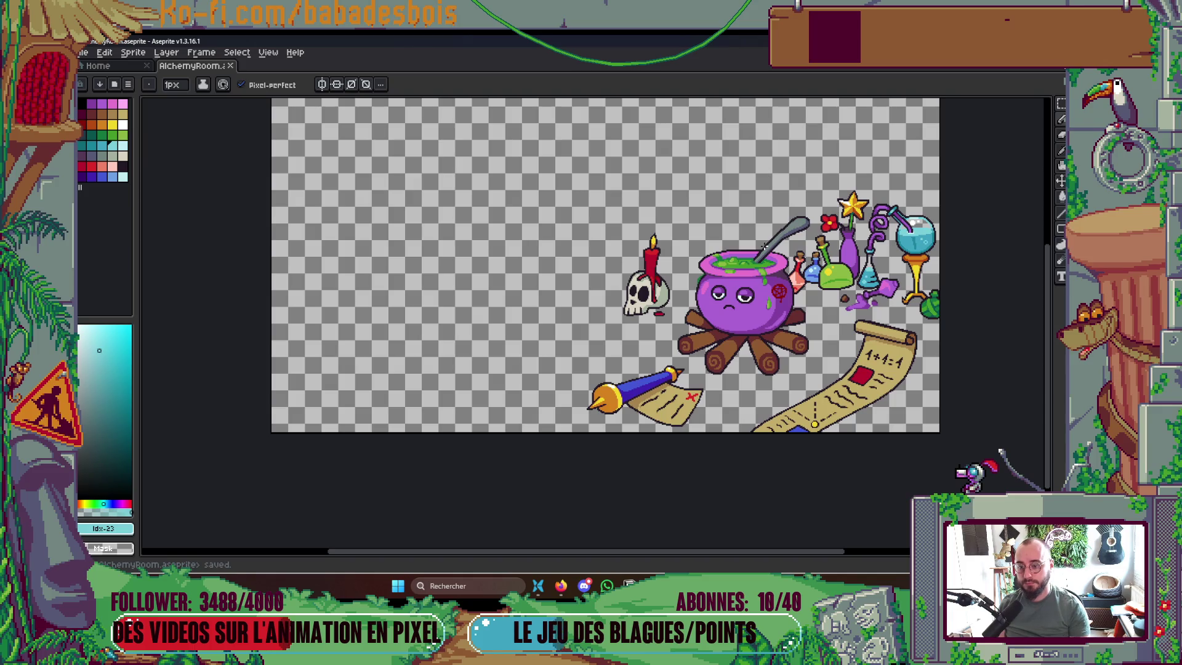
# Select the Cauldron layer, play the expression animation, save, and show the timeline
pyautogui.keyDown('ctrl'); pyautogui.click(763, 244); pyautogui.keyUp('ctrl')
pyautogui.press('Return')
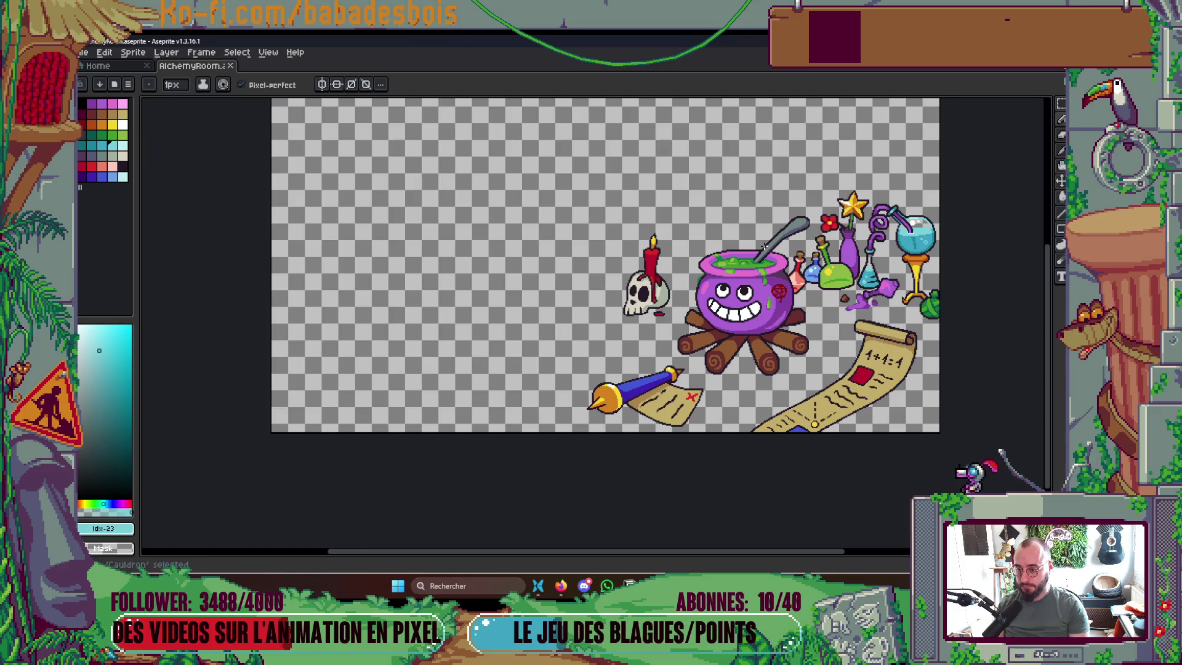
pyautogui.scroll(5, 669, 281)
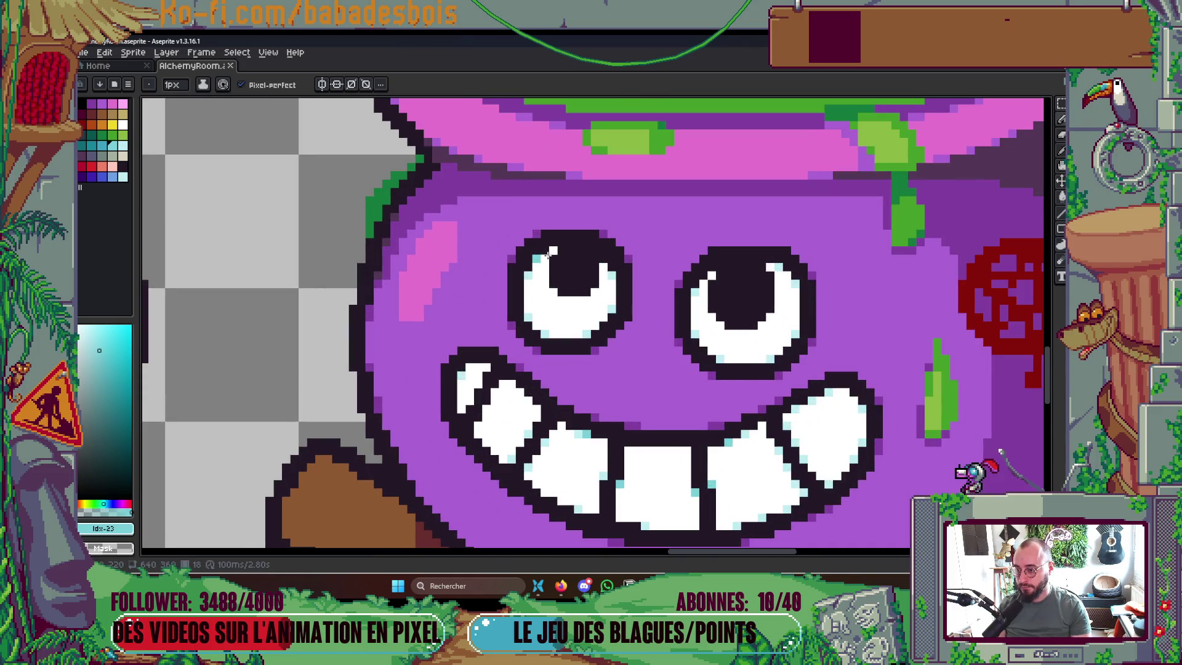
pyautogui.scroll(2, 542, 252)
pyautogui.scroll(-2, 513, 290)
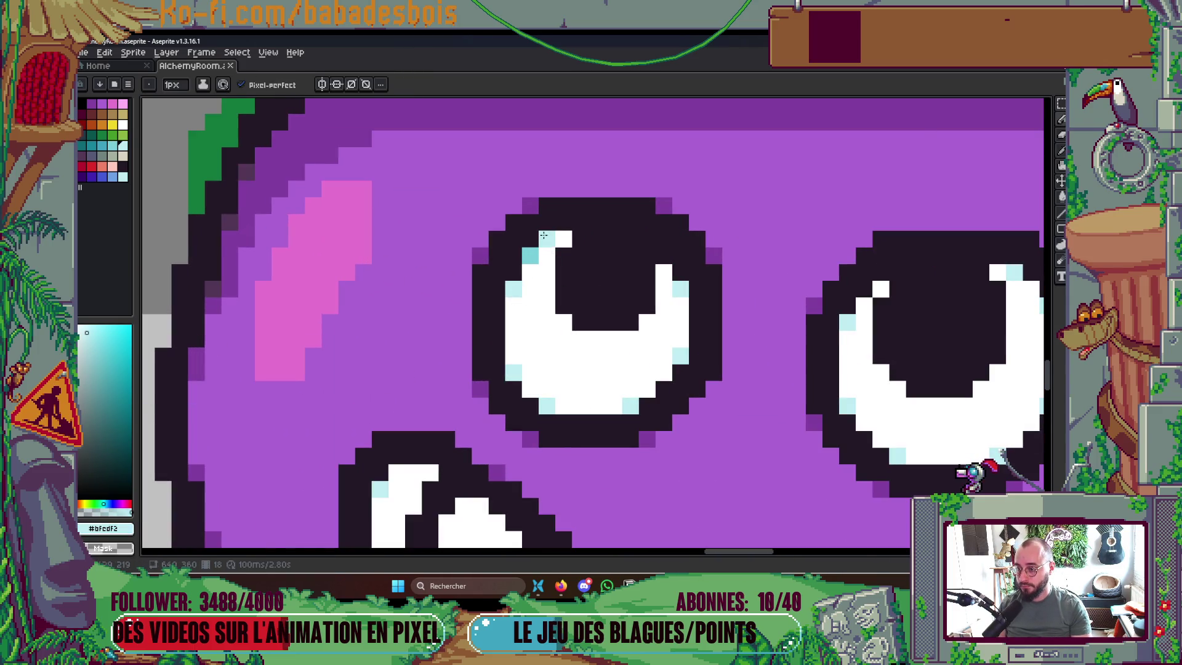
pyautogui.scroll(-4, 514, 290)
pyautogui.hotkey('ctrl', 's')
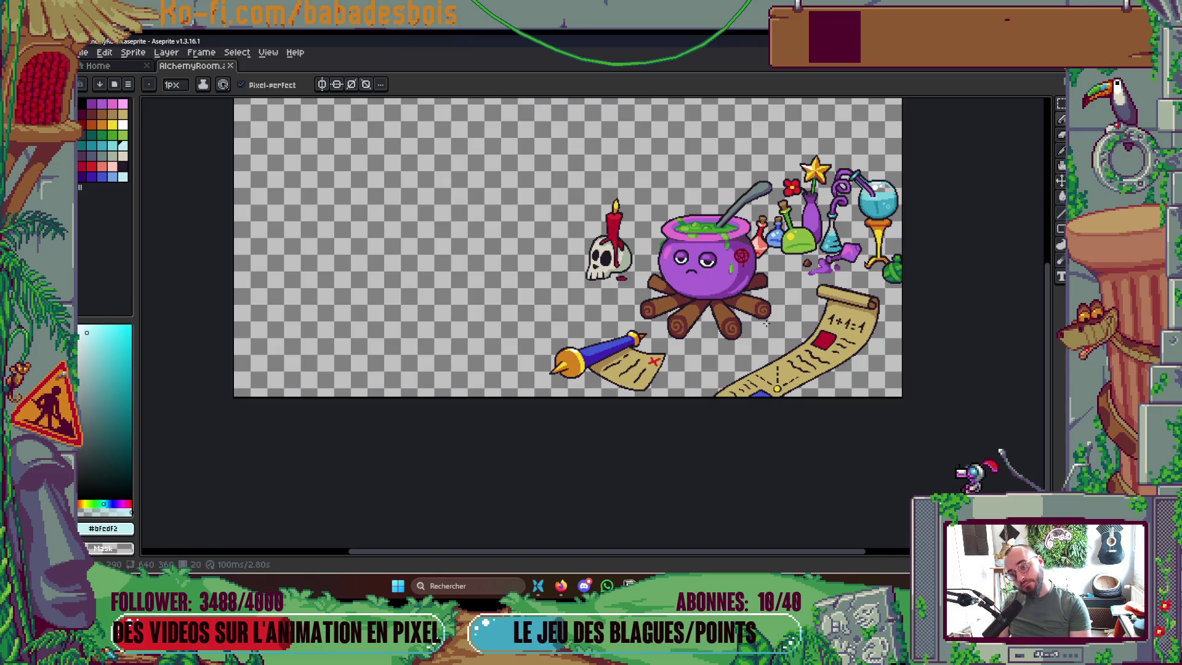
pyautogui.press('Tab')
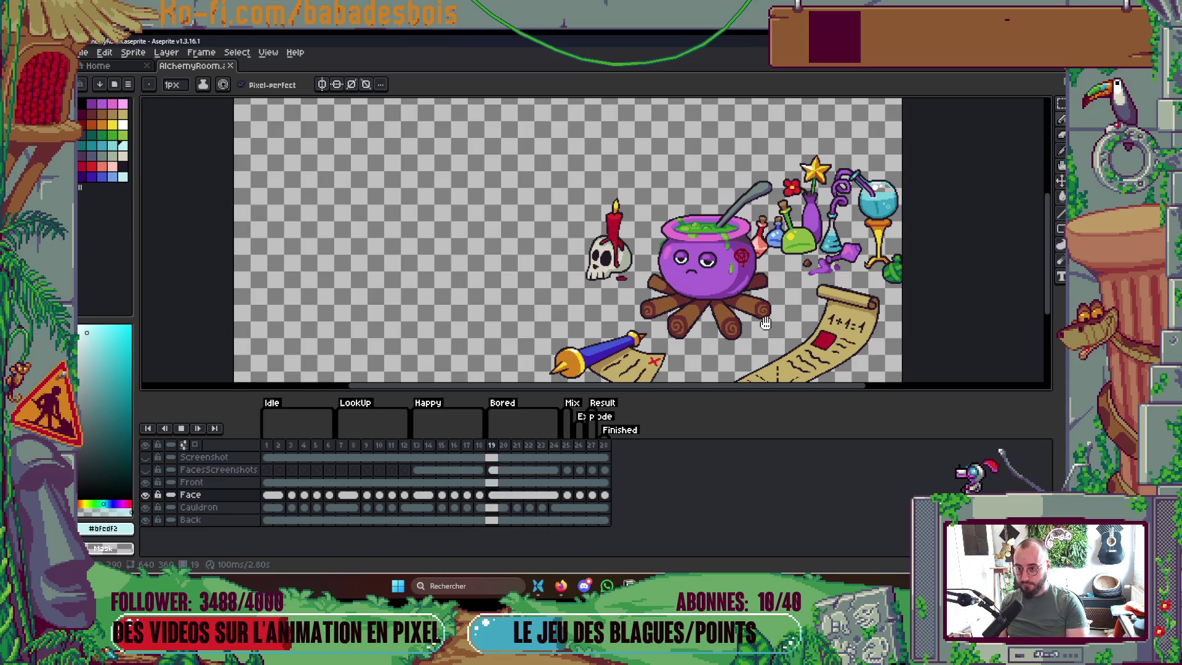
# Stop playback, apply Link Cels to the Face cels in frames 21–24, and save AlchemyRoom
pyautogui.press('Return')
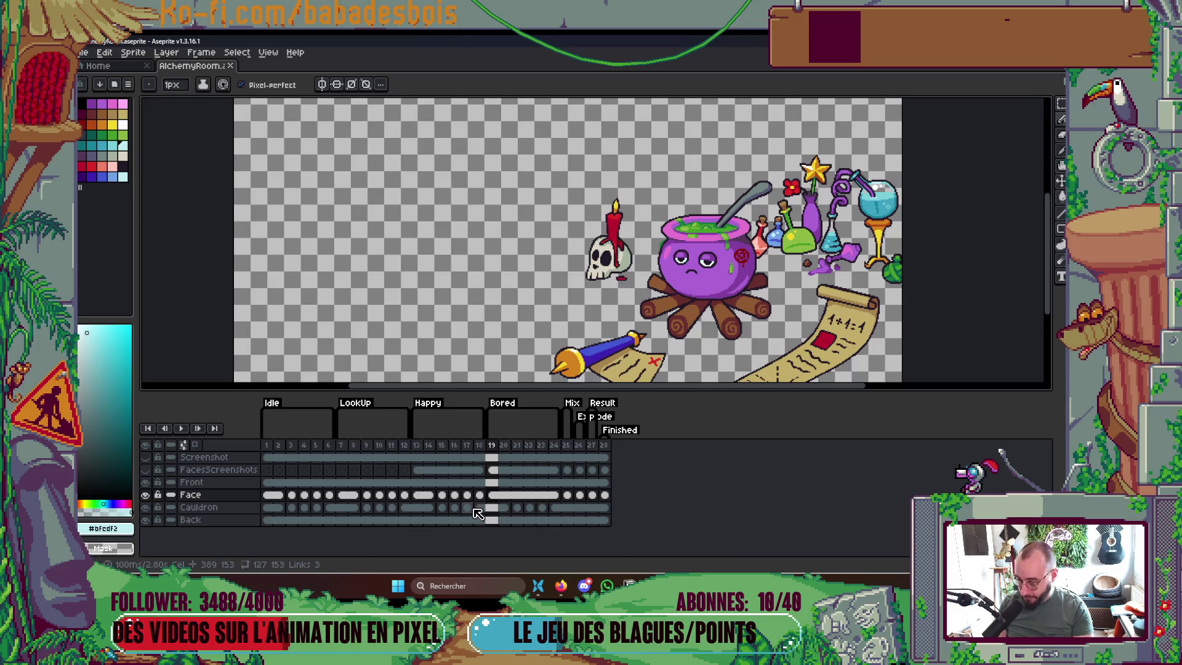
pyautogui.moveTo(516, 505); pyautogui.dragTo(551, 494)
pyautogui.rightClick(551, 494)
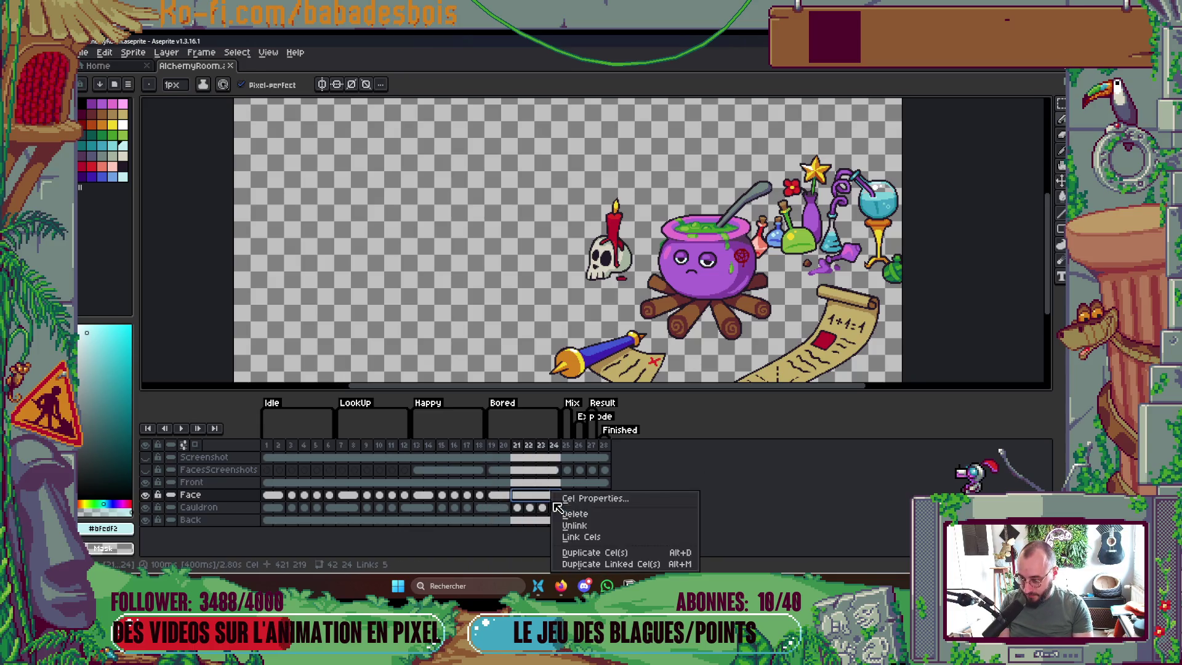
pyautogui.click(589, 537)
pyautogui.moveTo(753, 310); pyautogui.dragTo(726, 320)
pyautogui.scroll(2, 726, 320)
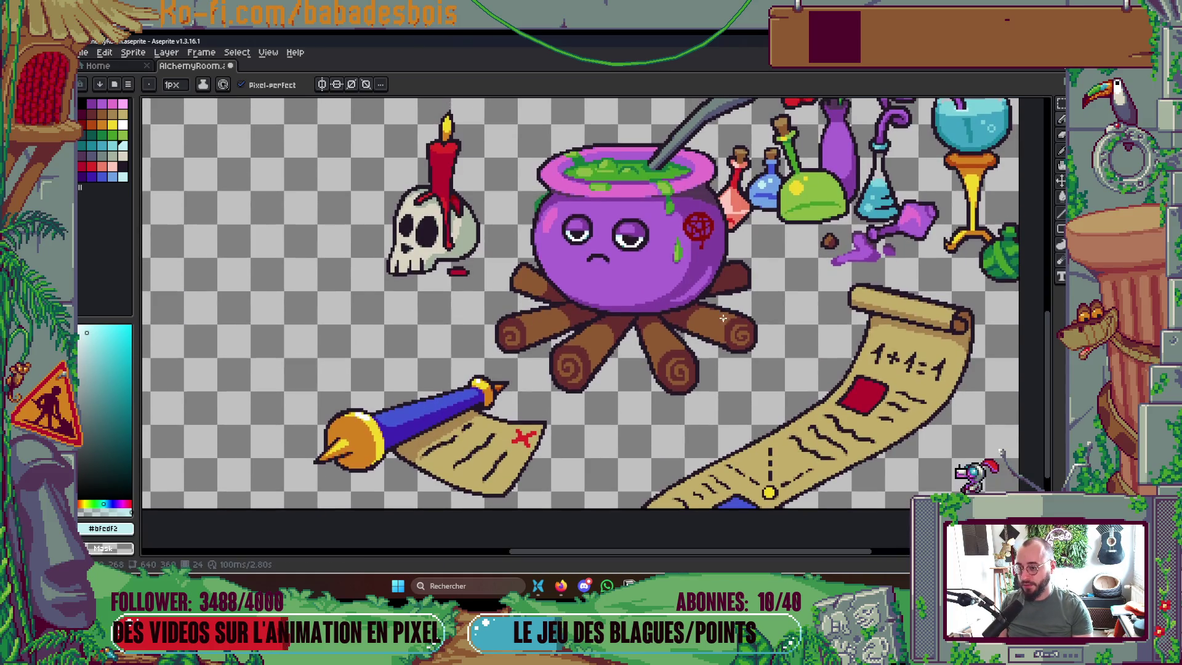
pyautogui.hotkey('ctrl', 's')
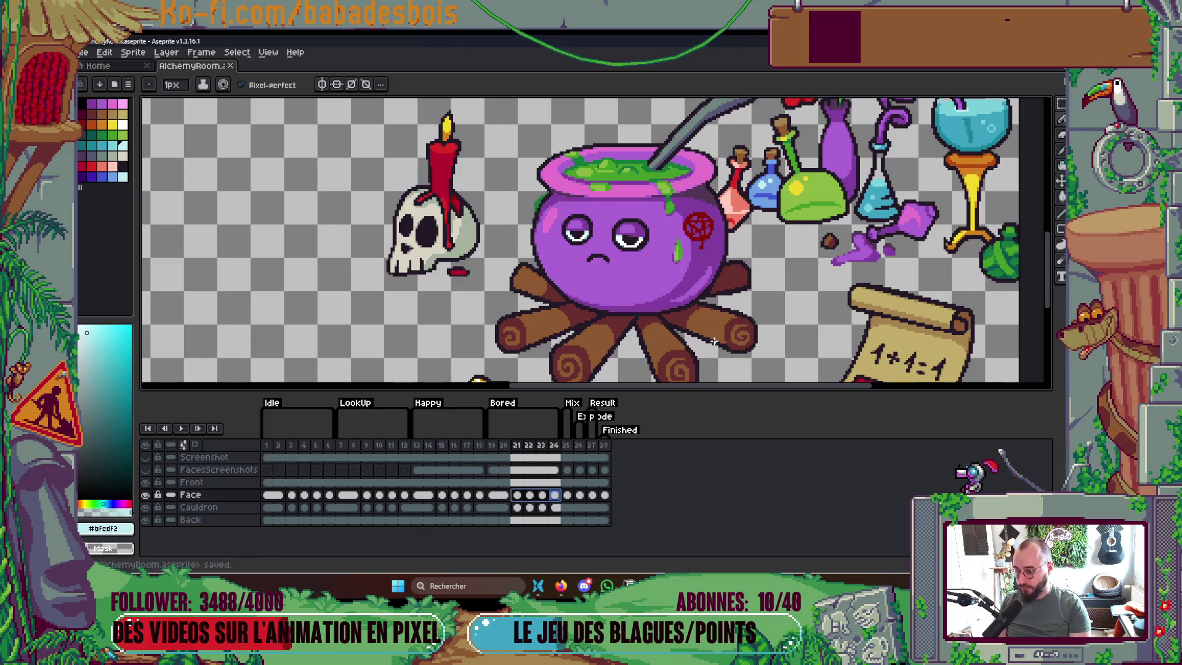
# Look at frames 15 and 14, then select frames 22–23 on the Face layer
pyautogui.click(444, 494)
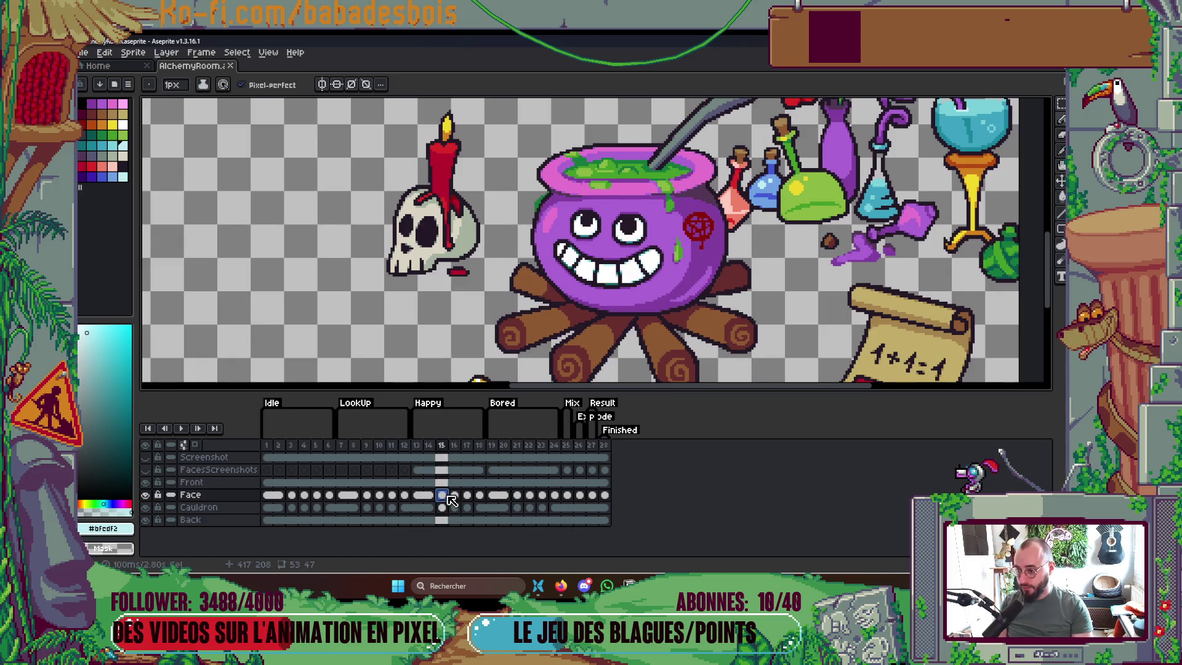
pyautogui.click(429, 496)
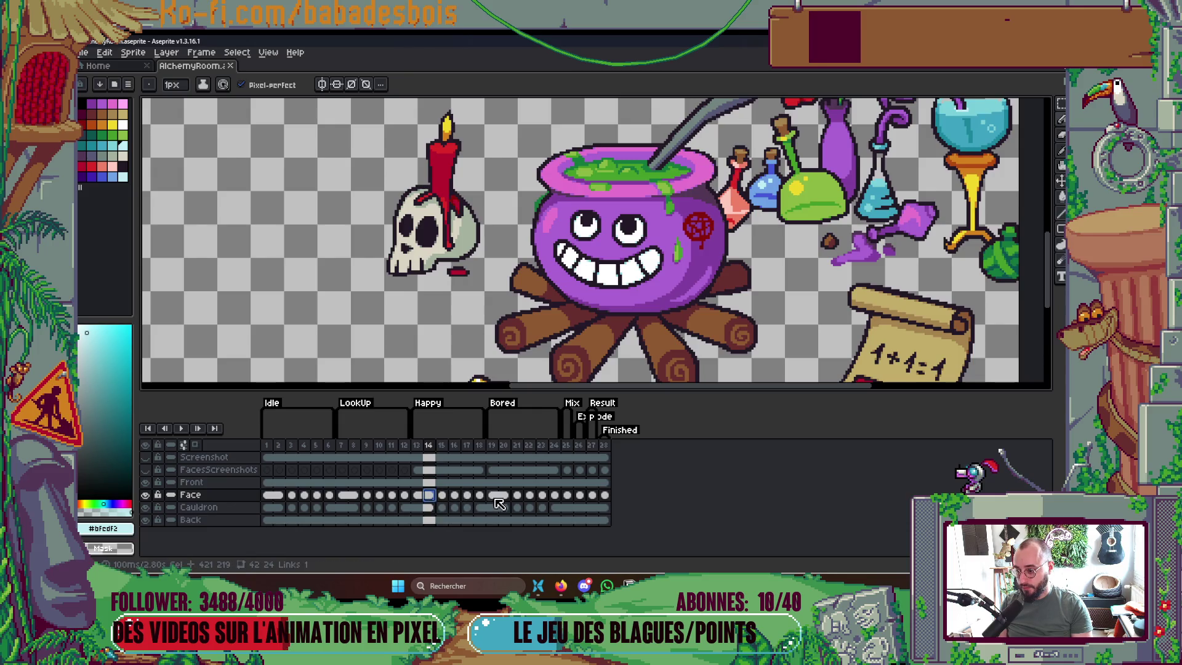
pyautogui.click(522, 495)
pyautogui.click(532, 498)
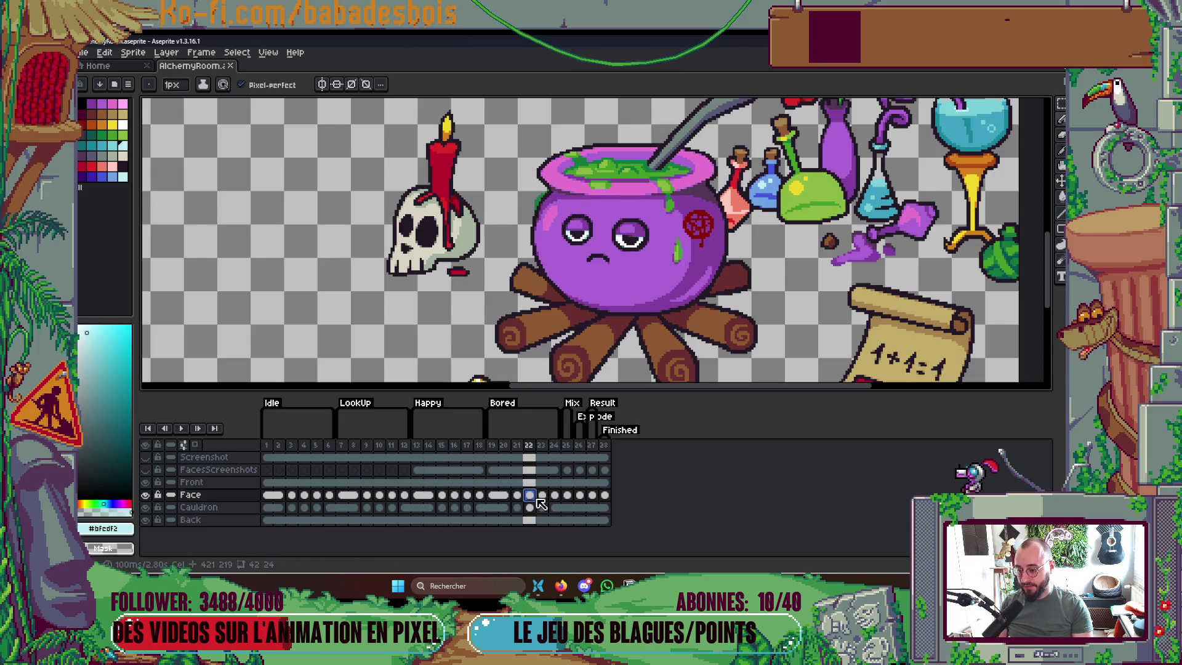
pyautogui.keyDown('shift'); pyautogui.click(544, 496); pyautogui.keyUp('shift')
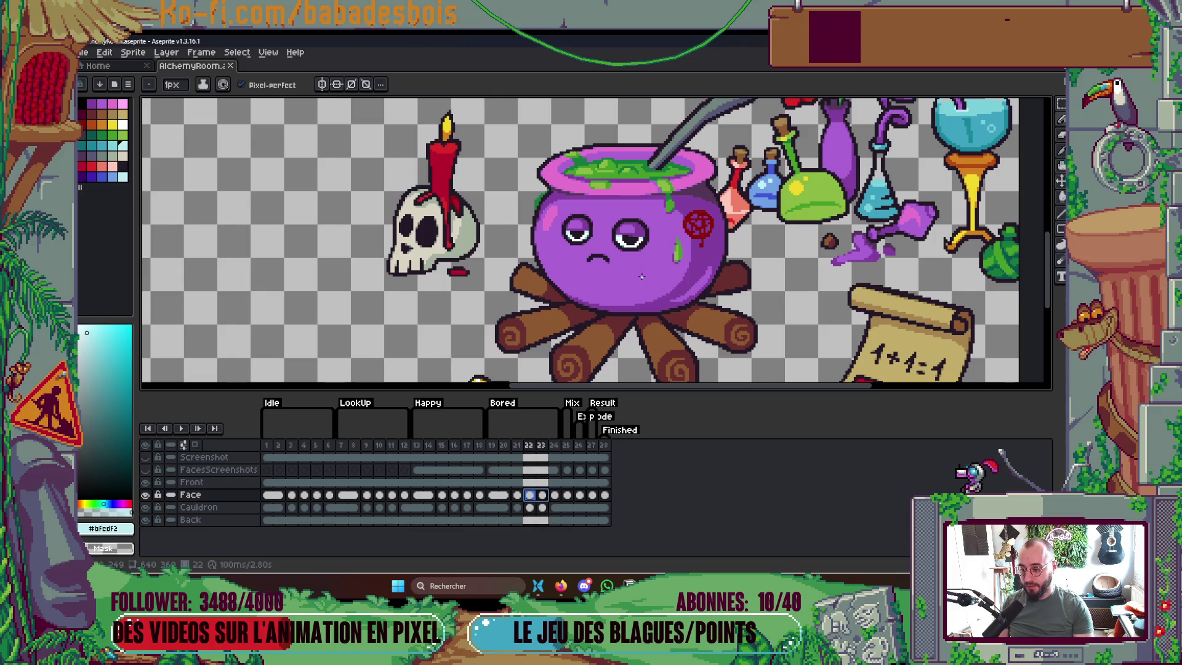
pyautogui.press('Escape')
pyautogui.scroll(2, 603, 258)
# Scale the selected bored eyes and frown from 38x23 up to 42x25
pyautogui.press('m')
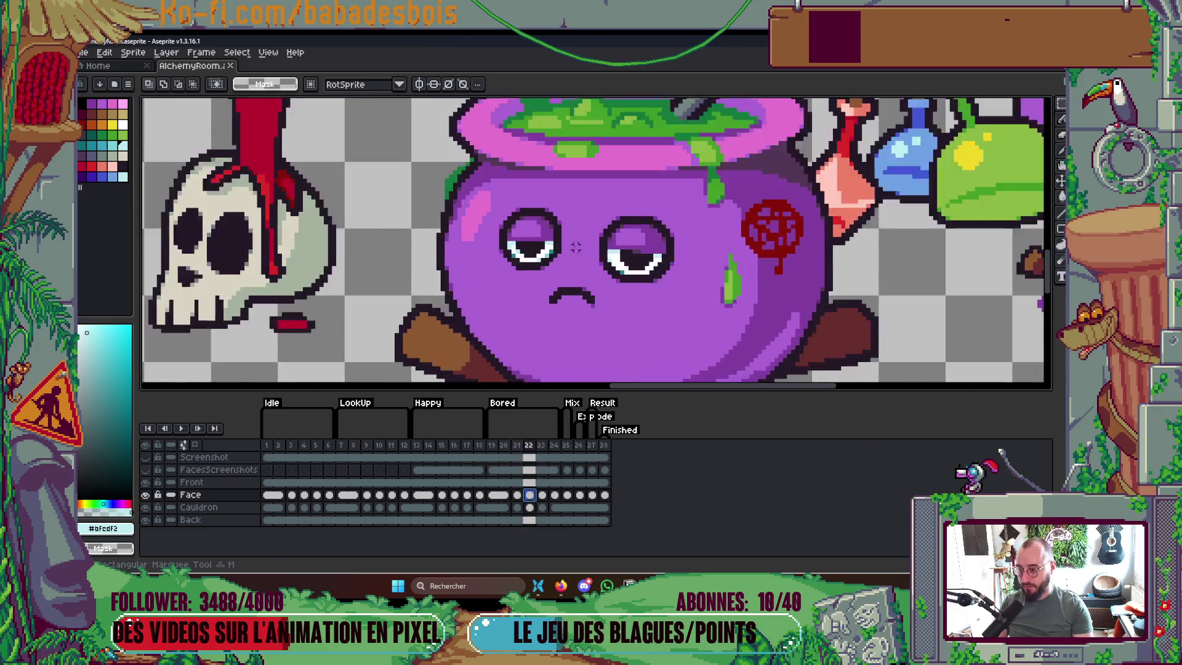
pyautogui.scroll(1, 580, 251)
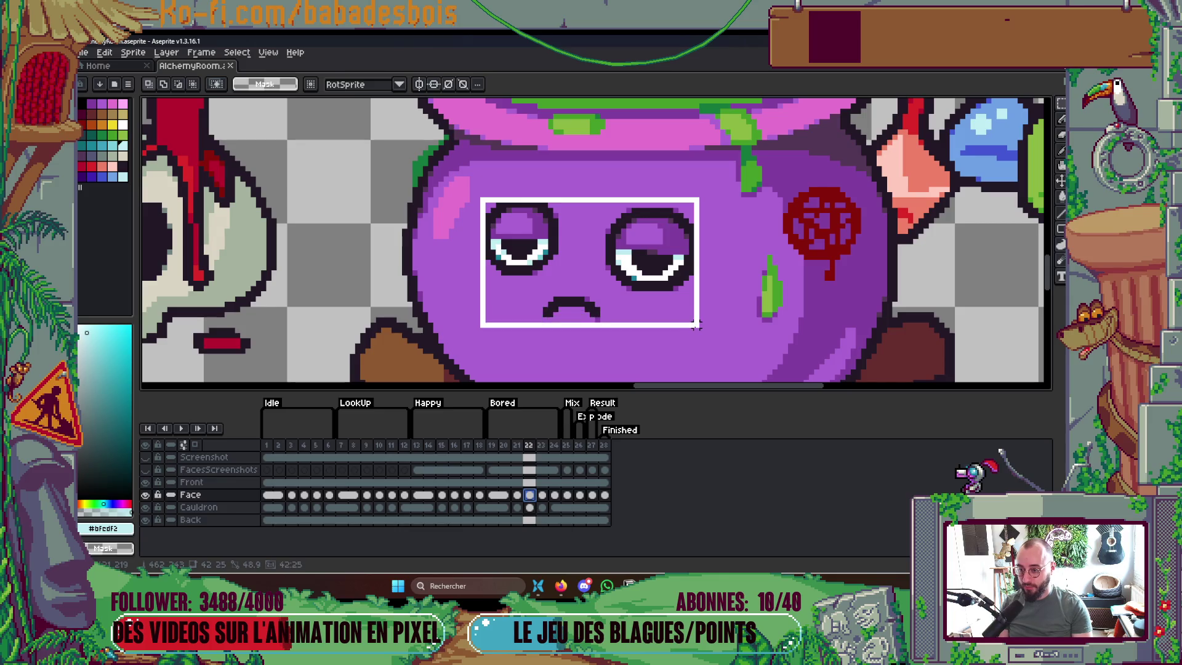
pyautogui.moveTo(681, 314); pyautogui.dragTo(711, 310)
pyautogui.press('Return')
# Select the eyes and mouth on frame 23, then step through frames 24, 21 and 19
pyautogui.press('Right')
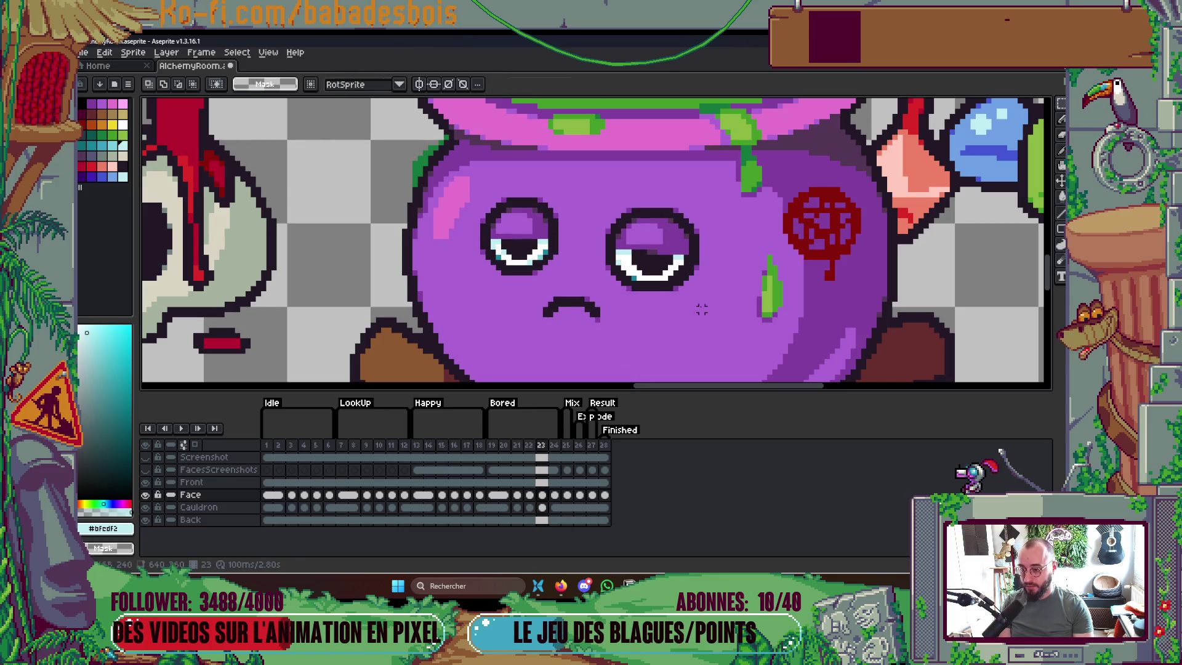
pyautogui.moveTo(482, 199)
pyautogui.mouseDown()
pyautogui.moveTo(681, 274)
pyautogui.moveTo(706, 322)
pyautogui.mouseUp()
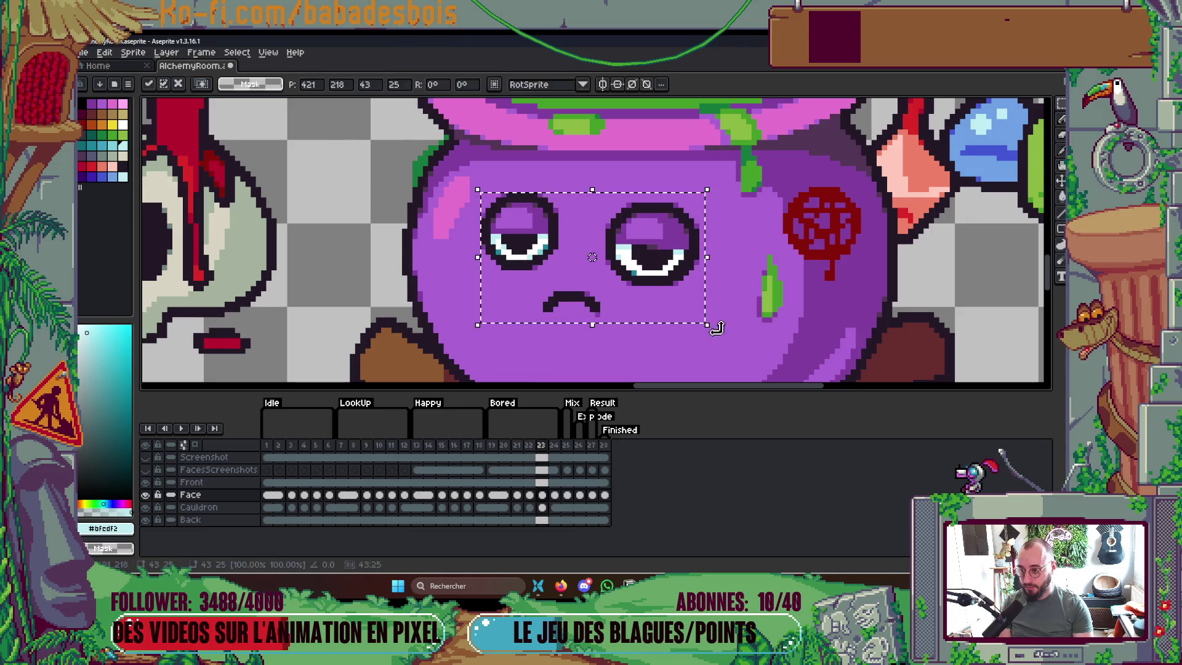
pyautogui.scroll(-2, 714, 317)
pyautogui.press('Right')
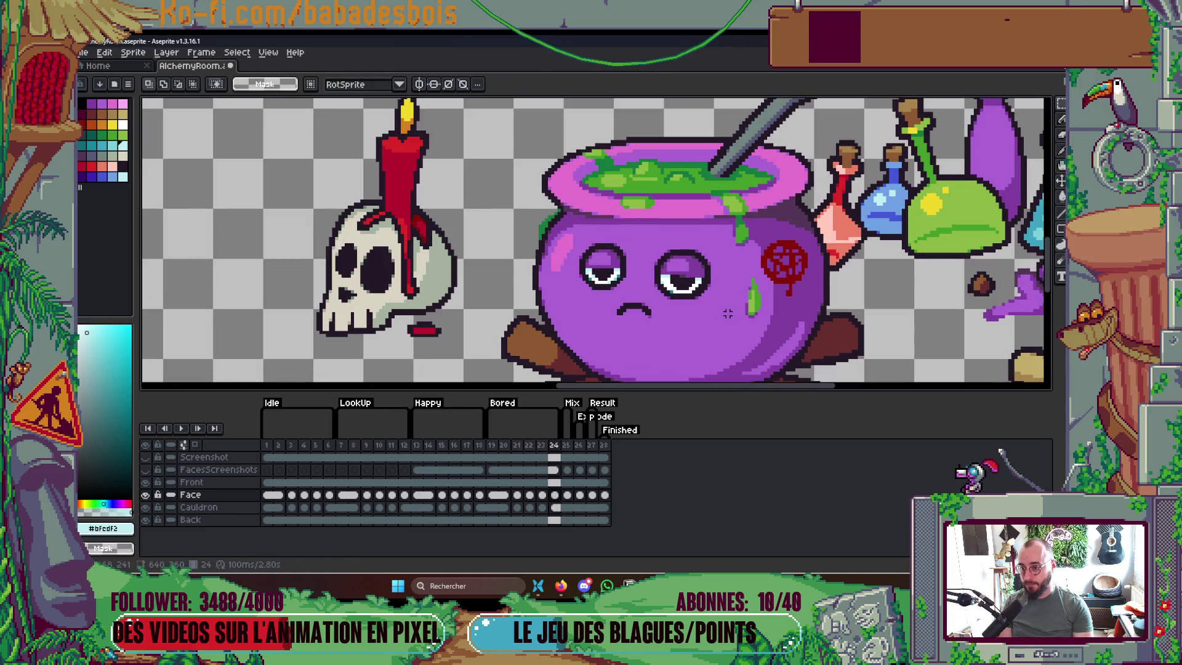
pyautogui.press('Left')
pyautogui.press('Left')
pyautogui.press('Left')
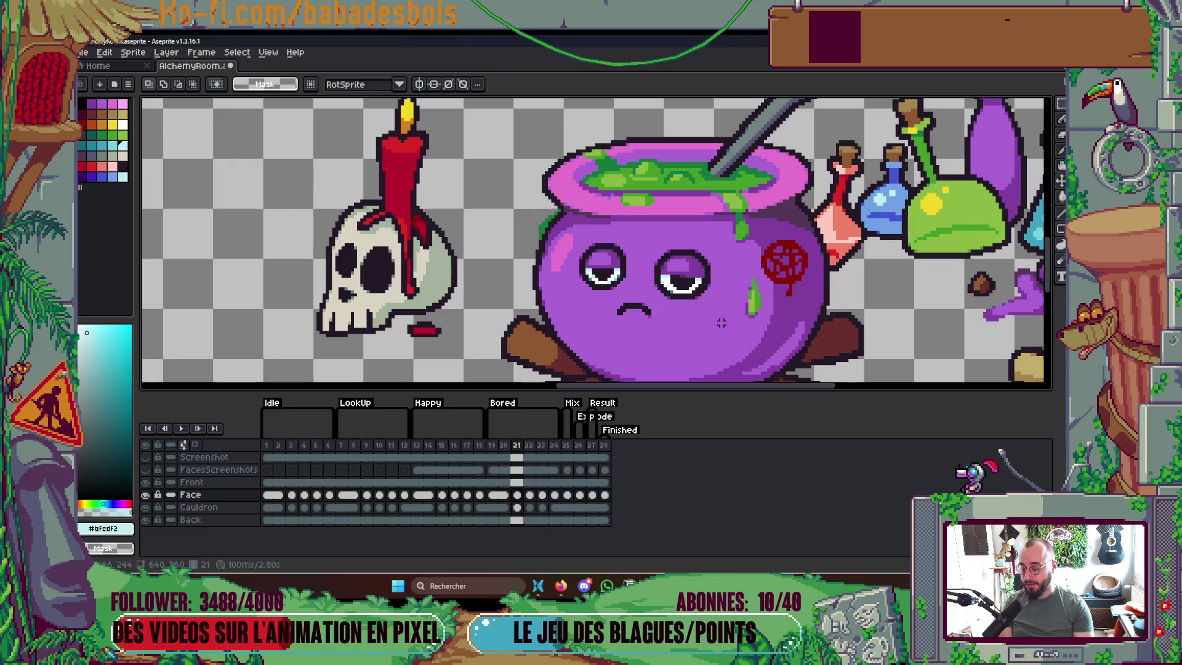
pyautogui.scroll(-3, 712, 316)
pyautogui.scroll(1, 717, 249)
pyautogui.press('Left')
pyautogui.press('Left')
# Play the animation to check the expressions, then stop and step to frames 20 and 21
pyautogui.press('Return')
pyautogui.scroll(-1, 738, 257)
pyautogui.scroll(1, 750, 263)
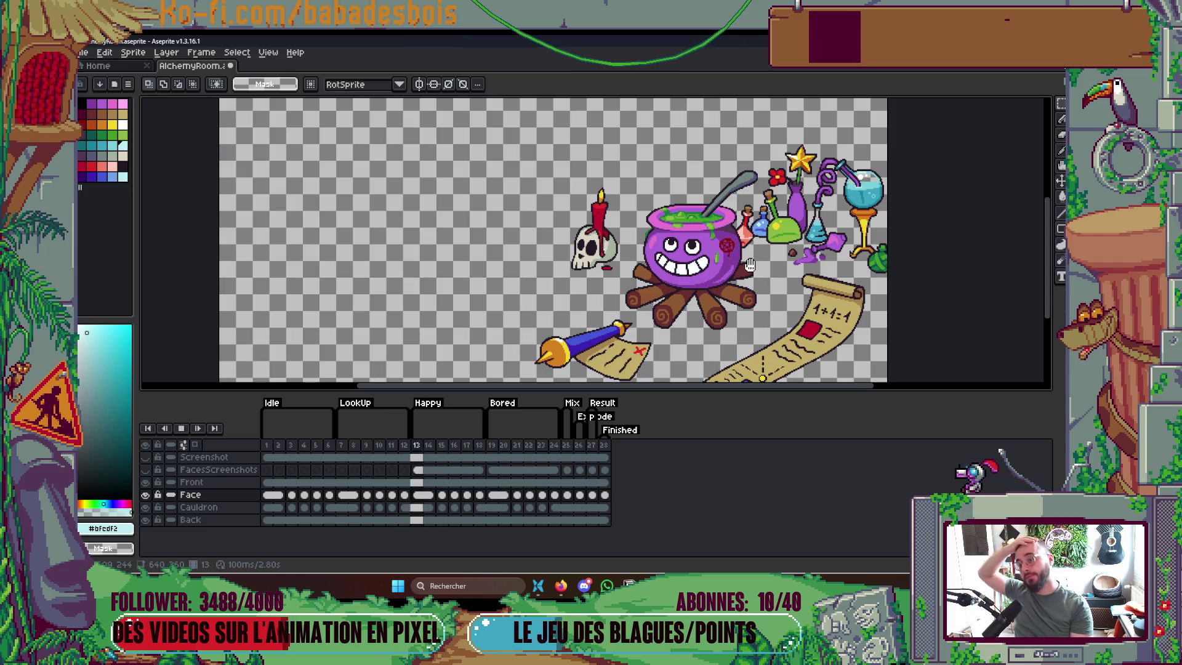
pyautogui.press('Return')
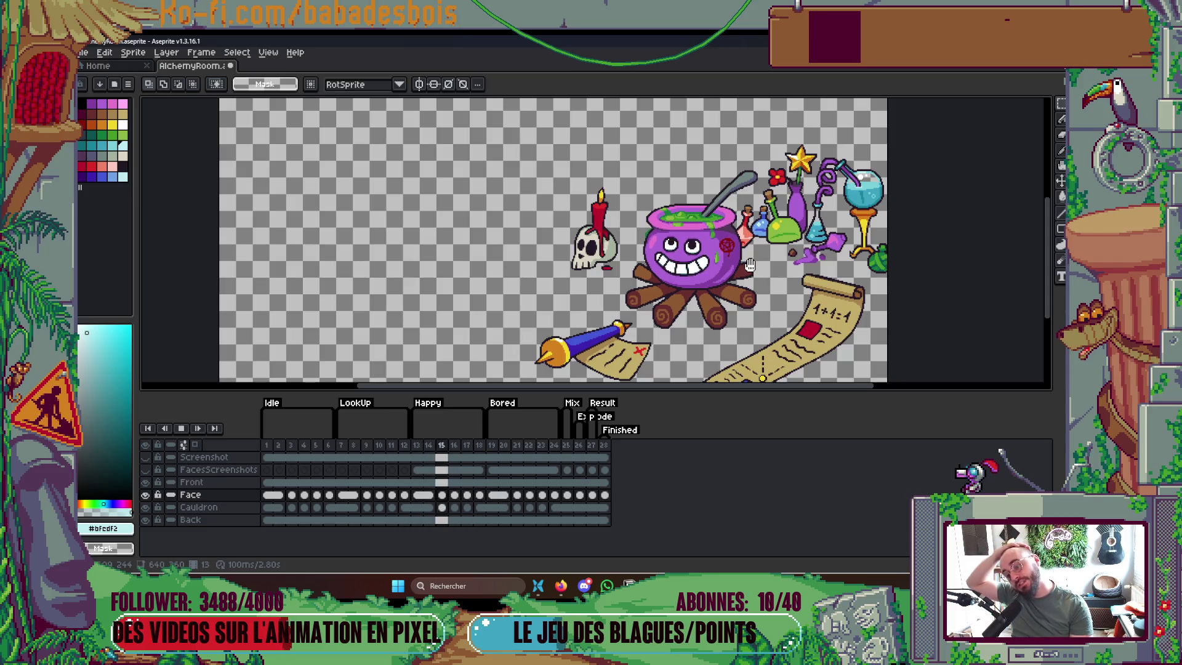
pyautogui.press('Right')
pyautogui.press('Right')
pyautogui.press('Right')
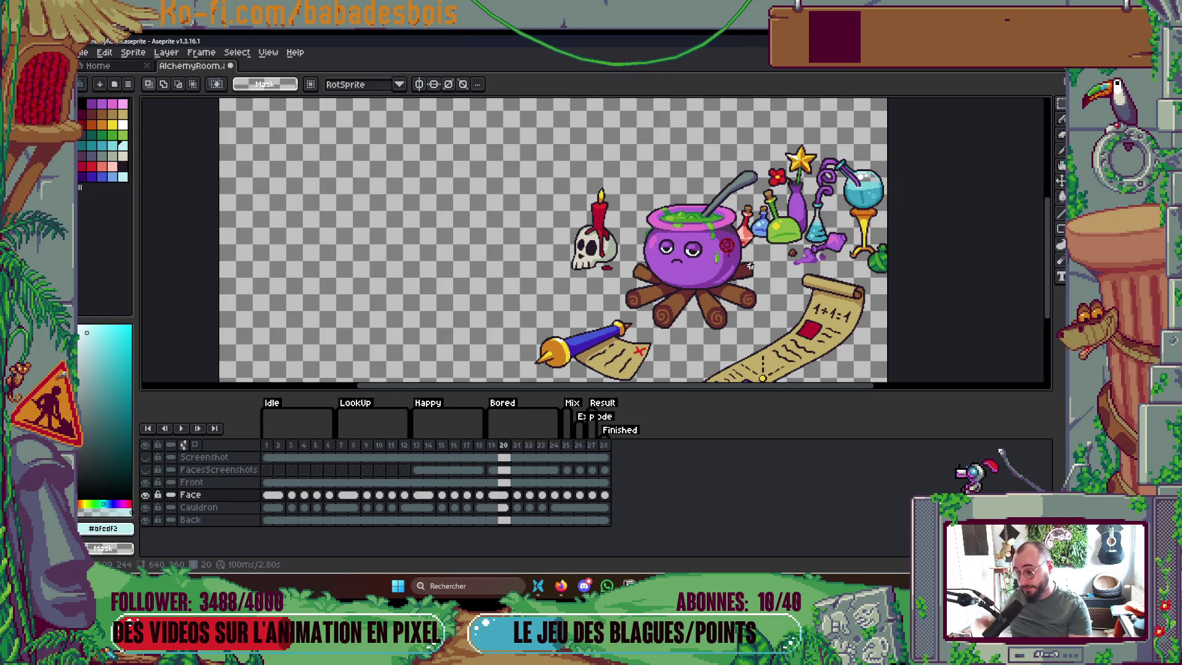
pyautogui.press('Right')
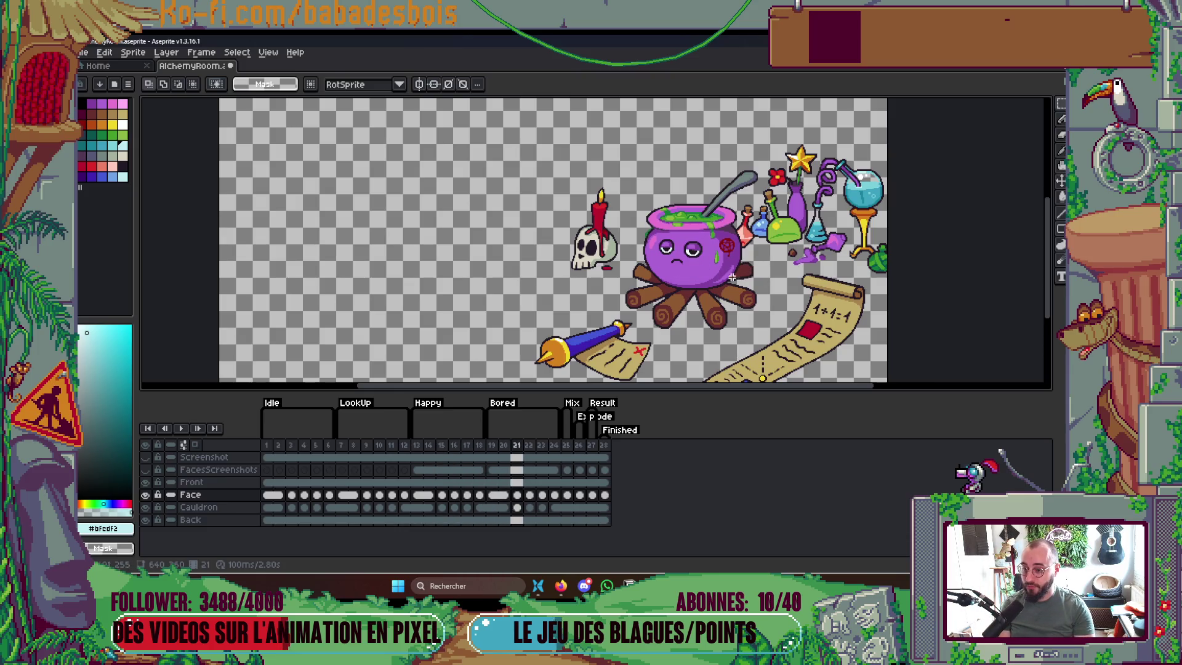
pyautogui.scroll(2, 736, 265)
pyautogui.scroll(3, 718, 281)
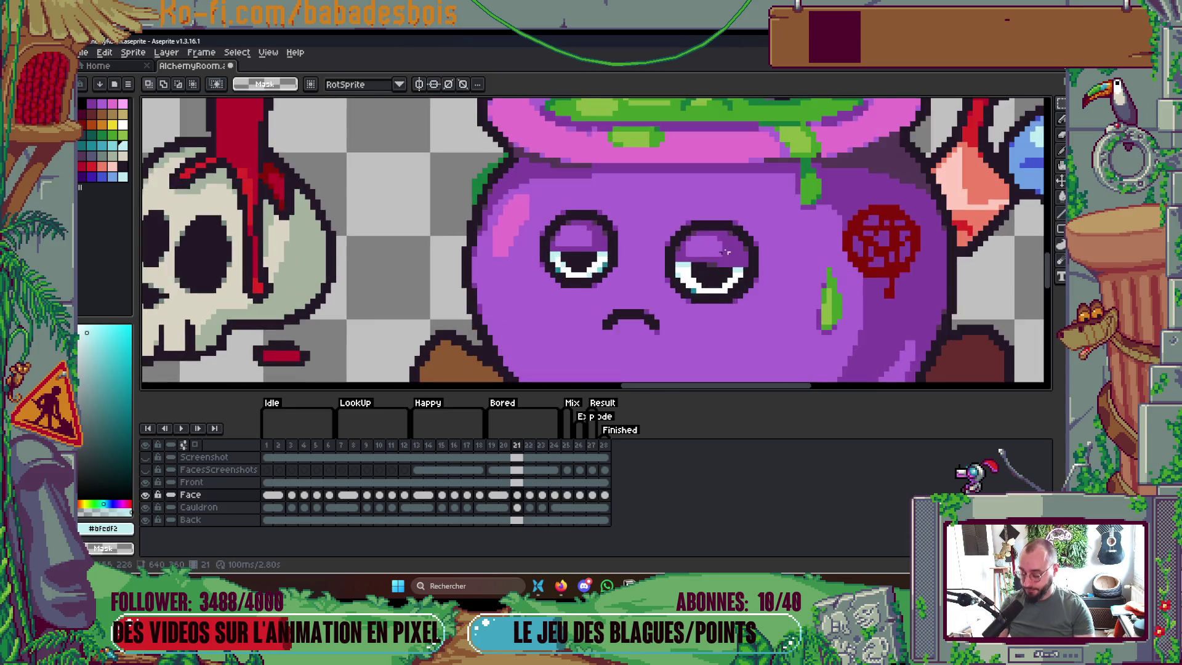
# Paint face purple #823fa1 over the shading above the right eye and add a dark #231927 pixel
pyautogui.press('b')
pyautogui.keyDown('alt'); pyautogui.click(669, 200); pyautogui.keyUp('alt')
pyautogui.moveTo(719, 196); pyautogui.dragTo(670, 200)
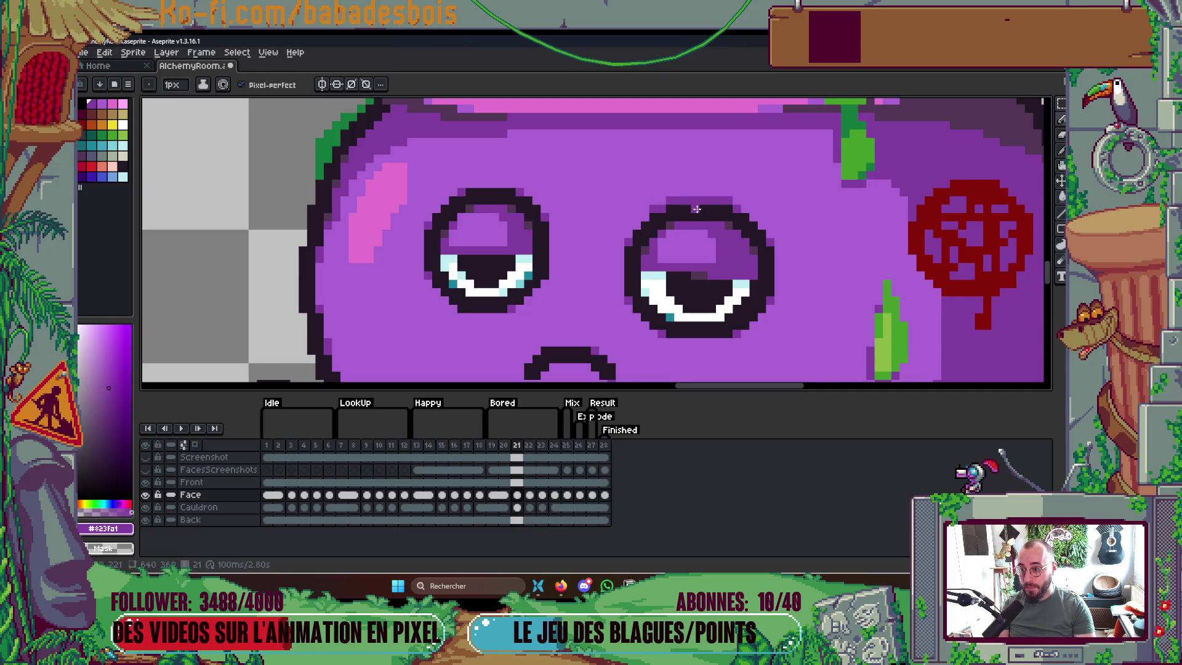
pyautogui.scroll(1, 708, 206)
pyautogui.keyDown('alt'); pyautogui.click(683, 205); pyautogui.keyUp('alt')
pyautogui.click(677, 194)
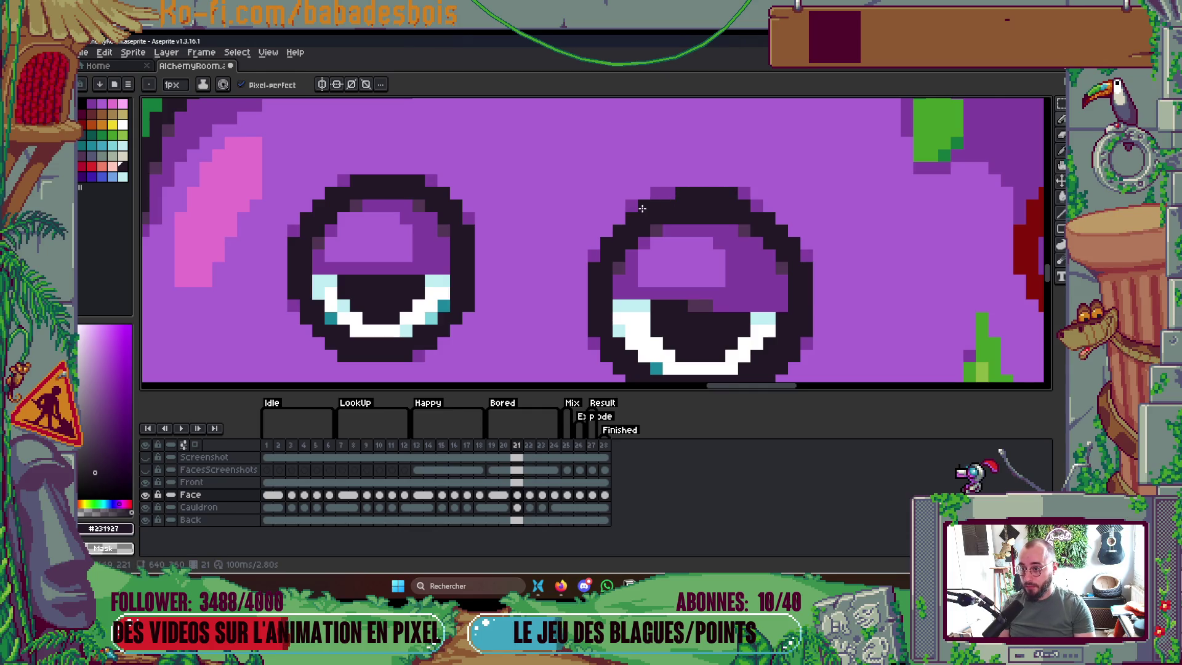
# Fill the strip below the right pupil with white #FFFFFF
pyautogui.scroll(-4, 674, 194)
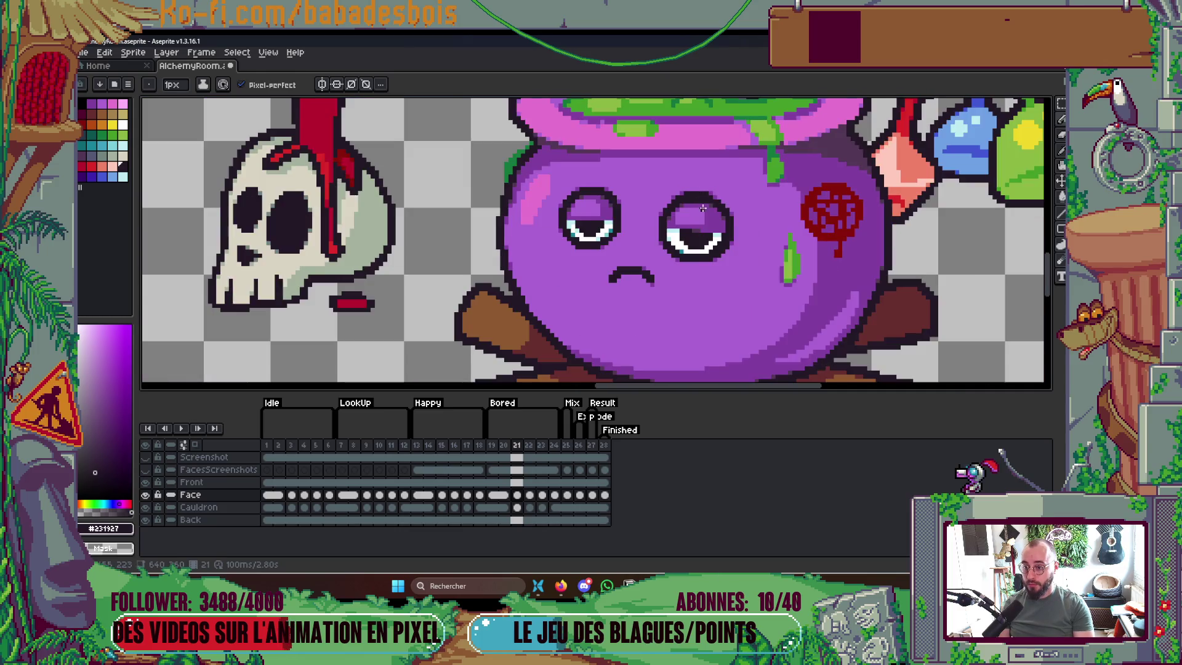
pyautogui.scroll(3, 695, 249)
pyautogui.scroll(1, 695, 249)
pyautogui.press('m')
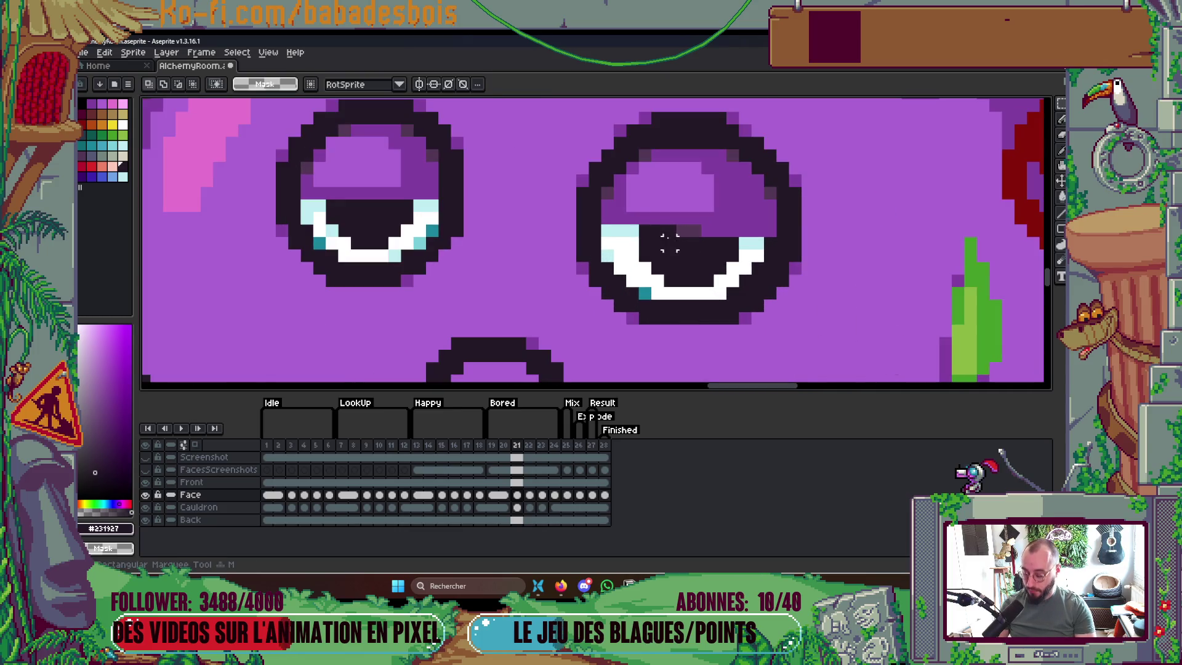
pyautogui.scroll(-3, 632, 215)
pyautogui.scroll(2, 610, 213)
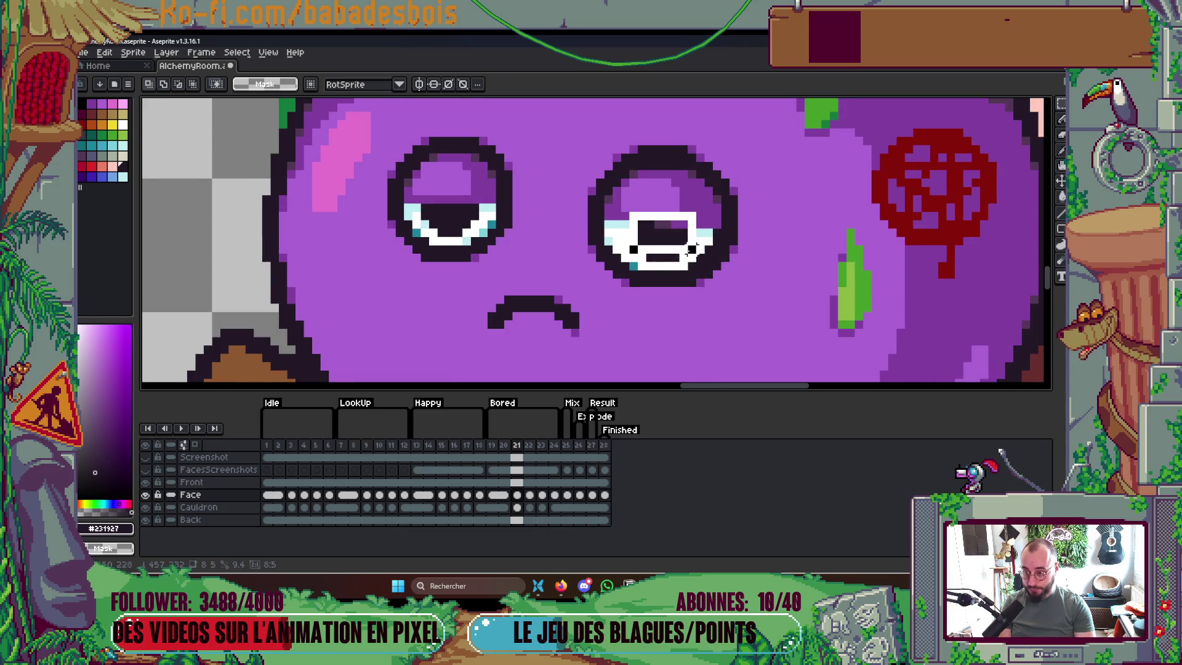
pyautogui.scroll(1, 668, 240)
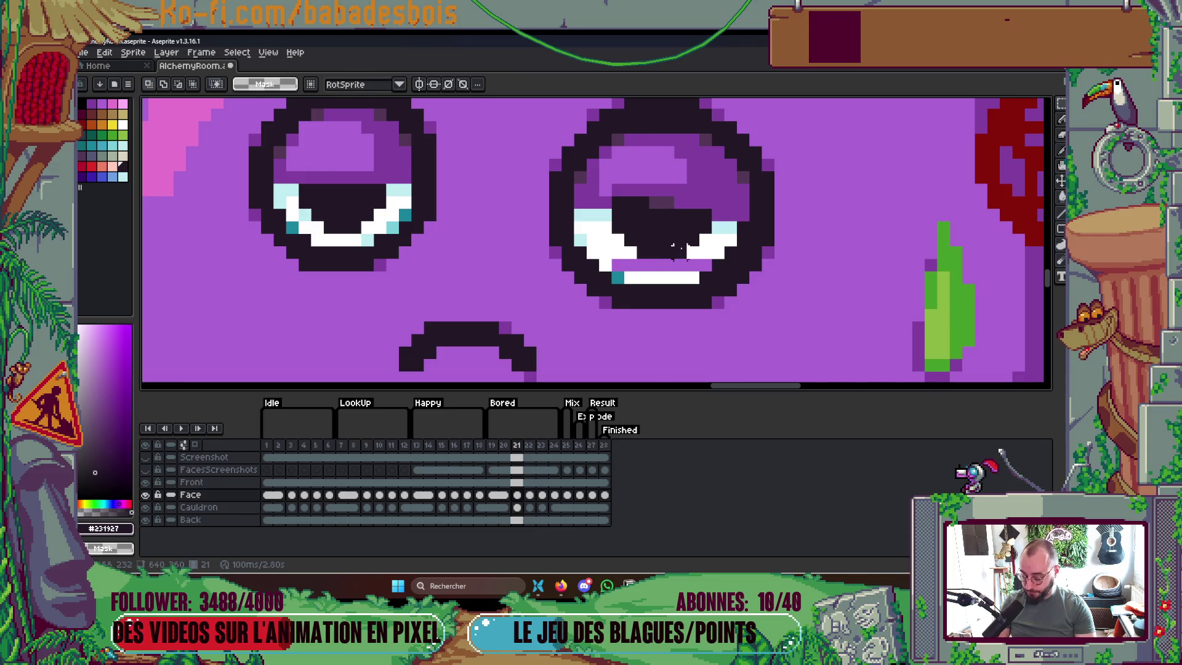
pyautogui.press('g')
pyautogui.keyDown('alt'); pyautogui.click(683, 249); pyautogui.keyUp('alt')
pyautogui.click(677, 265)
# Draw a dark plum #533656 row across the right eye and a teal #1a869c row under the pupil
pyautogui.press('b')
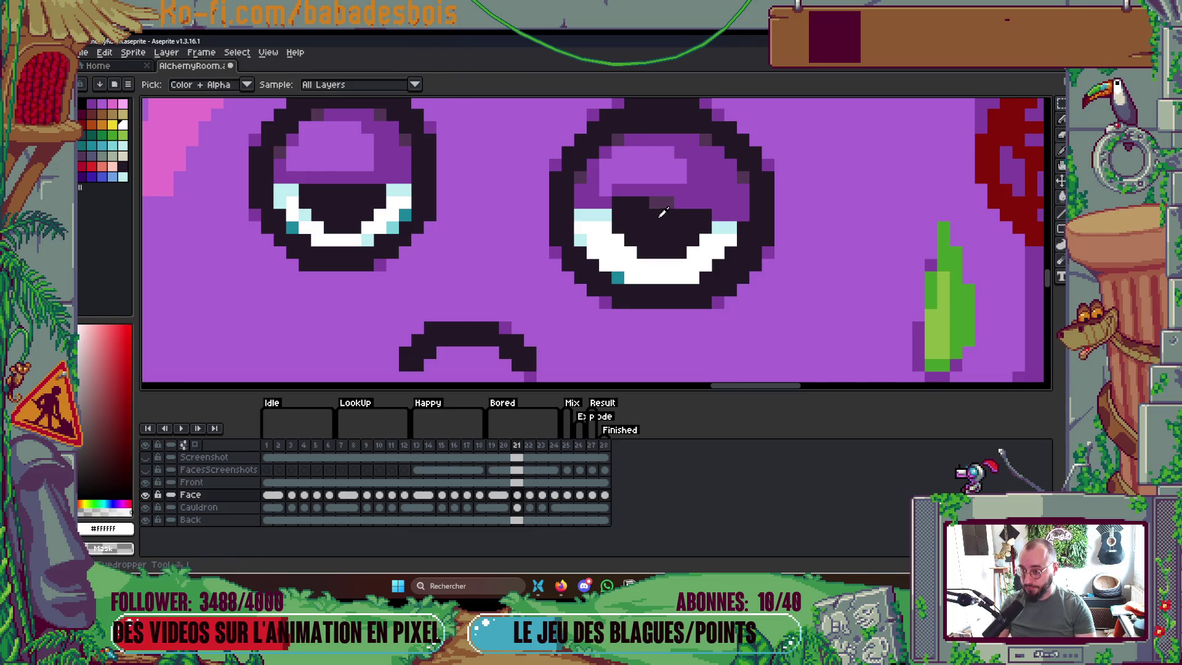
pyautogui.keyDown('alt'); pyautogui.click(665, 201); pyautogui.keyUp('alt')
pyautogui.moveTo(655, 202); pyautogui.dragTo(615, 200)
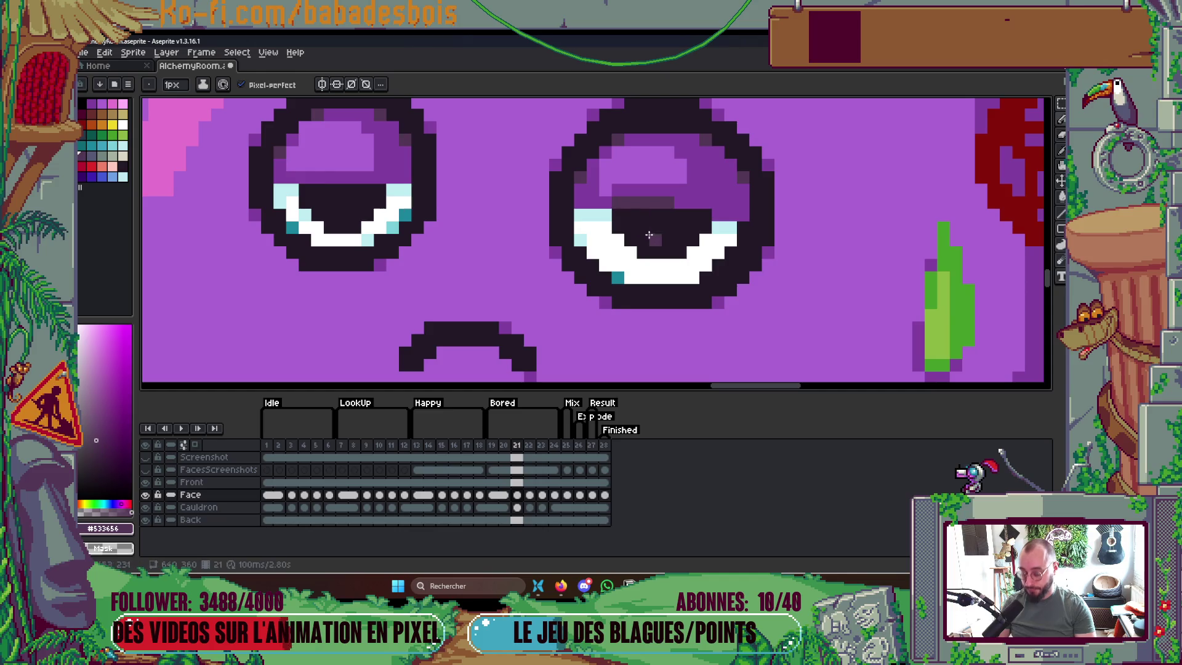
pyautogui.keyDown('alt'); pyautogui.click(618, 276); pyautogui.keyUp('alt')
pyautogui.moveTo(645, 261); pyautogui.dragTo(688, 256)
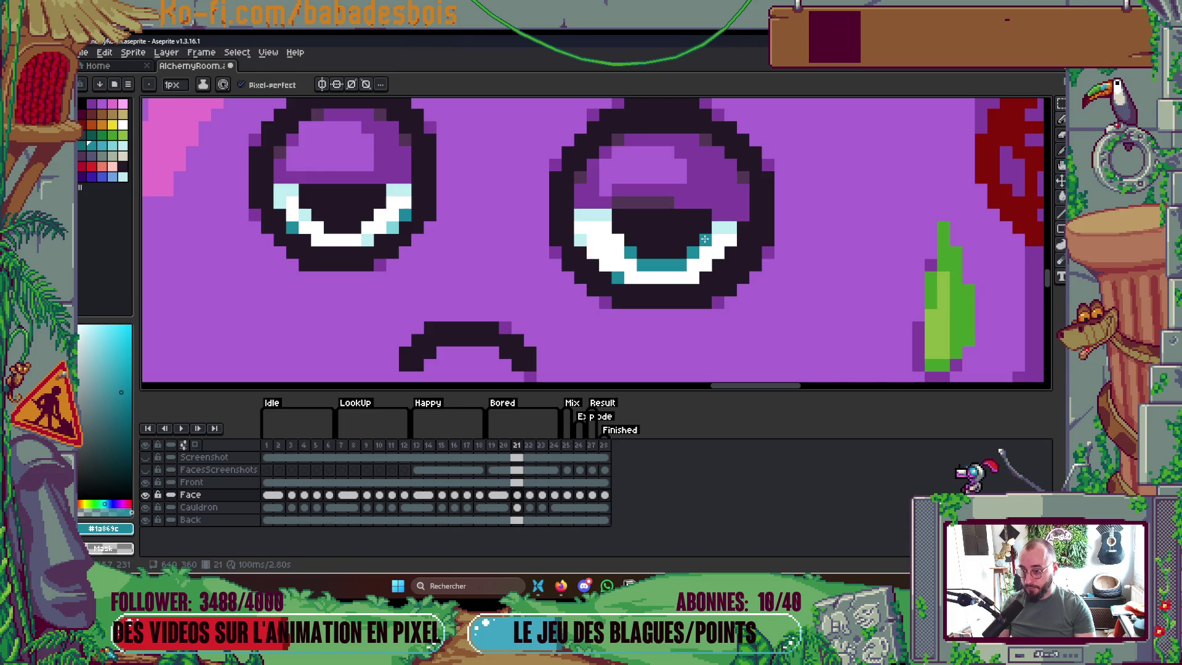
# Compare the eyes with the neighbouring frames, then return to frame 21
pyautogui.scroll(-5, 626, 232)
pyautogui.press('Left')
pyautogui.press('Right')
pyautogui.press('Right')
pyautogui.press('Left')
pyautogui.press('Left')
pyautogui.press('Right')
pyautogui.press('Left')
pyautogui.press('Right')
# With a 2px brush, repaint the eye's bottom dark row in face purple #823fa1
pyautogui.scroll(4, 633, 202)
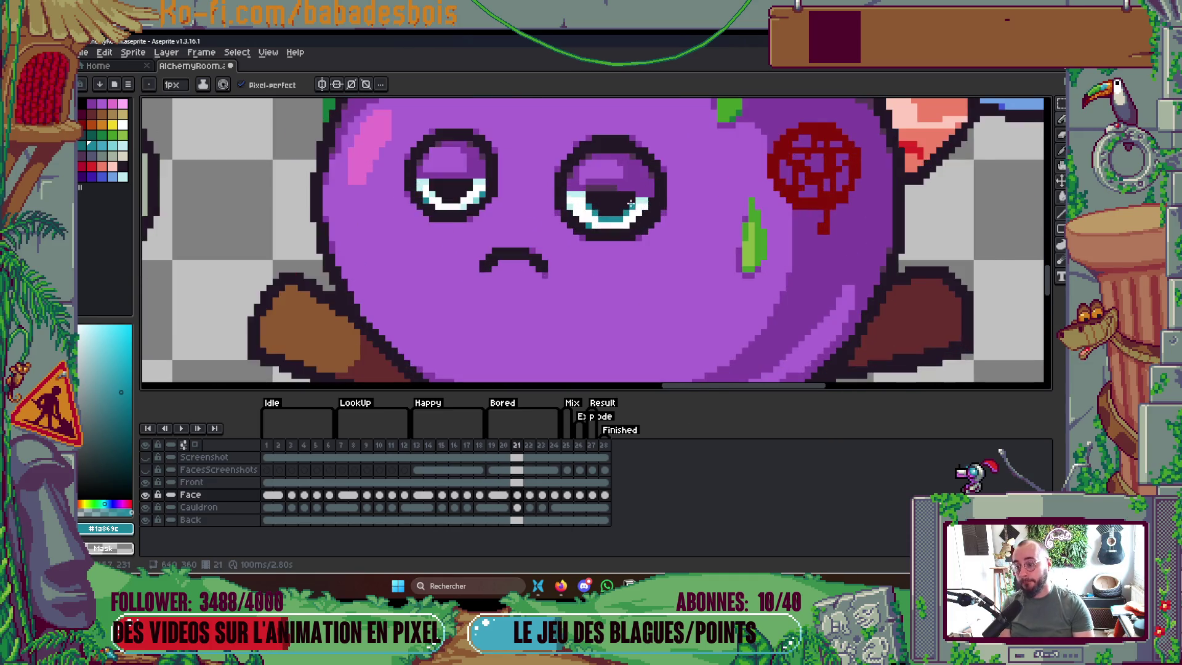
pyautogui.scroll(3, 632, 202)
pyautogui.press('+')
pyautogui.press('i')
pyautogui.click(683, 291)
pyautogui.press('b')
pyautogui.moveTo(653, 294); pyautogui.dragTo(555, 293)
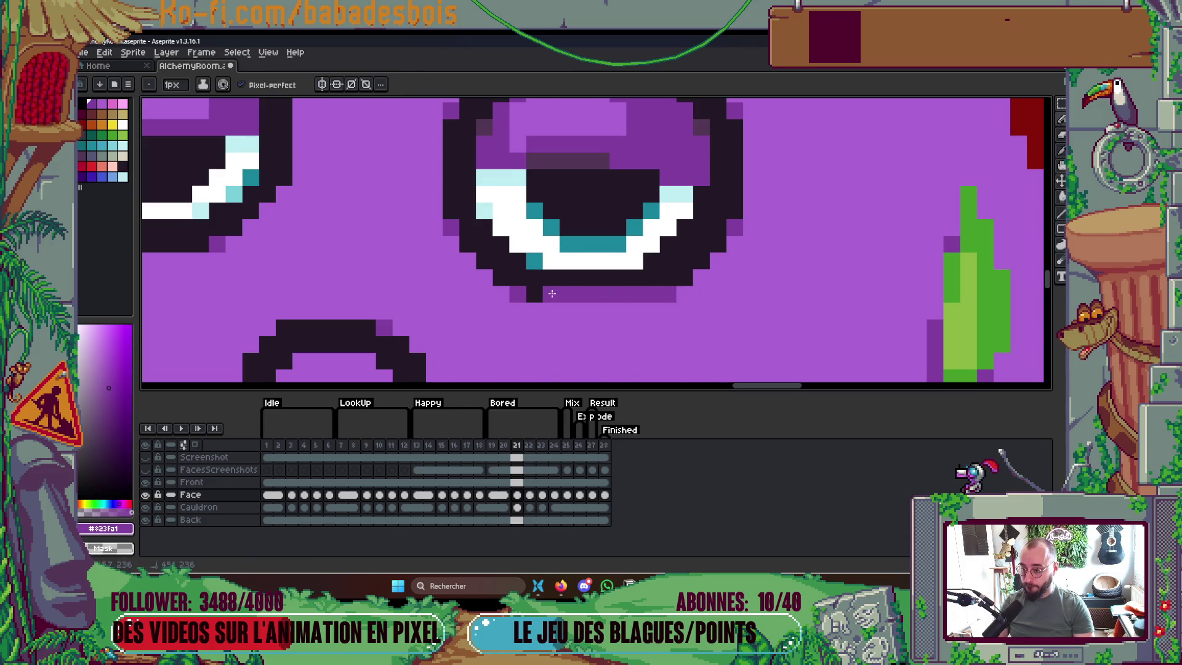
# Retouch the eye's lower pixels in teal and white and restore the upper-right pixel to light cyan #bfcdf2
pyautogui.keyDown('alt'); pyautogui.click(561, 248); pyautogui.keyUp('alt')
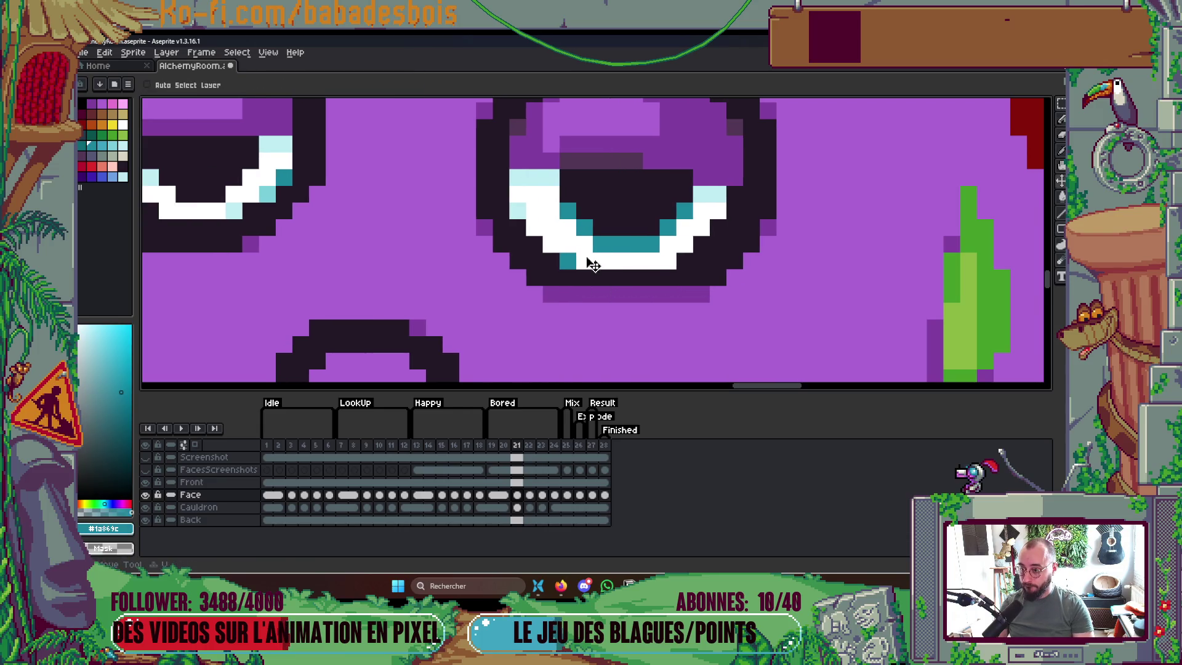
pyautogui.press('b')
pyautogui.moveTo(551, 261)
pyautogui.mouseDown()
pyautogui.moveTo(621, 261)
pyautogui.moveTo(612, 244)
pyautogui.moveTo(564, 243)
pyautogui.mouseUp()
pyautogui.keyDown('alt'); pyautogui.click(651, 227); pyautogui.keyUp('alt')
pyautogui.click(677, 193)
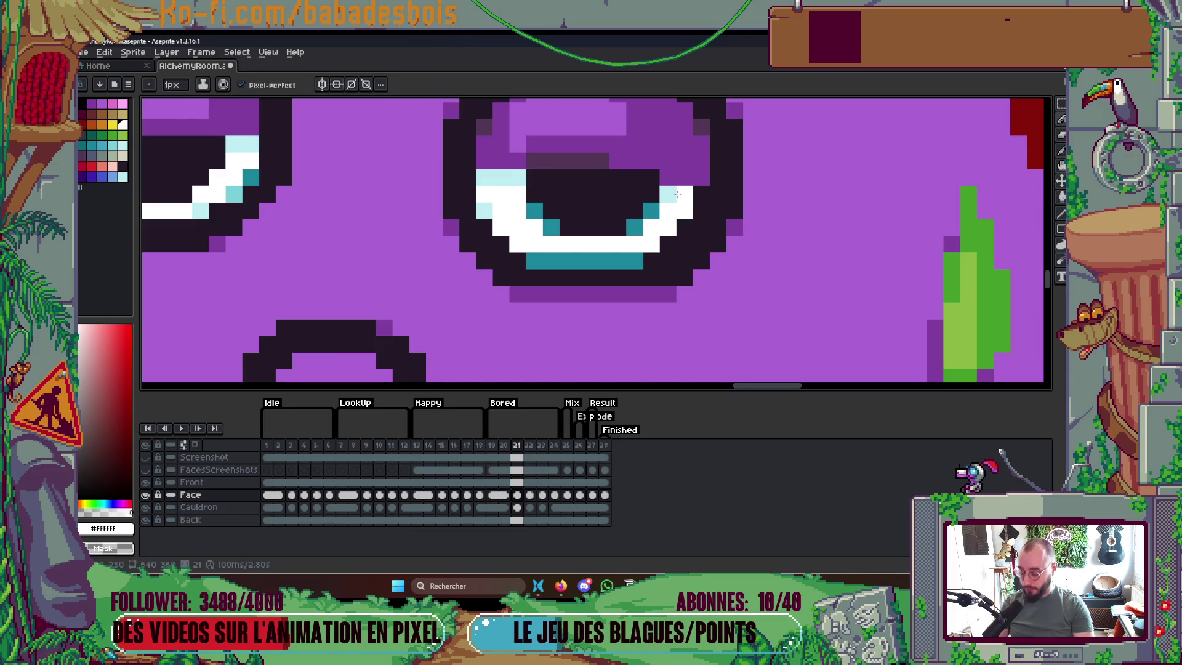
pyautogui.keyDown('alt'); pyautogui.click(667, 194); pyautogui.keyUp('alt')
pyautogui.click(683, 194)
pyautogui.click(614, 241)
pyautogui.scroll(-5, 562, 244)
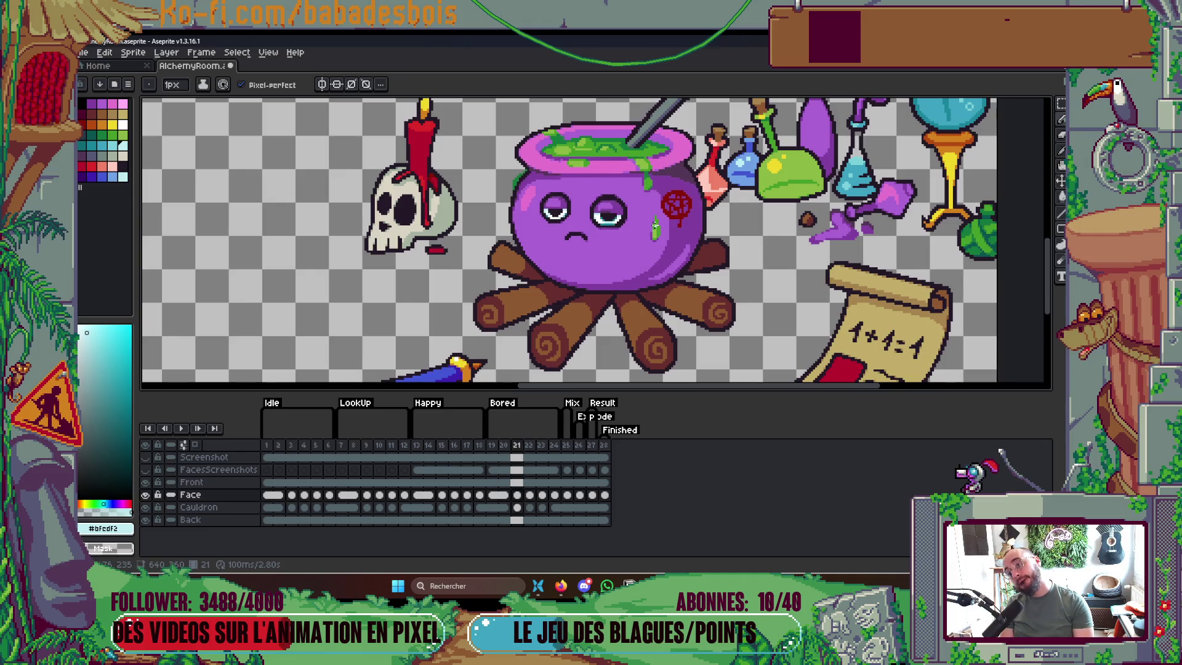
pyautogui.scroll(4, 613, 224)
pyautogui.press('alt')
pyautogui.keyDown('alt'); pyautogui.click(609, 217); pyautogui.keyUp('alt')
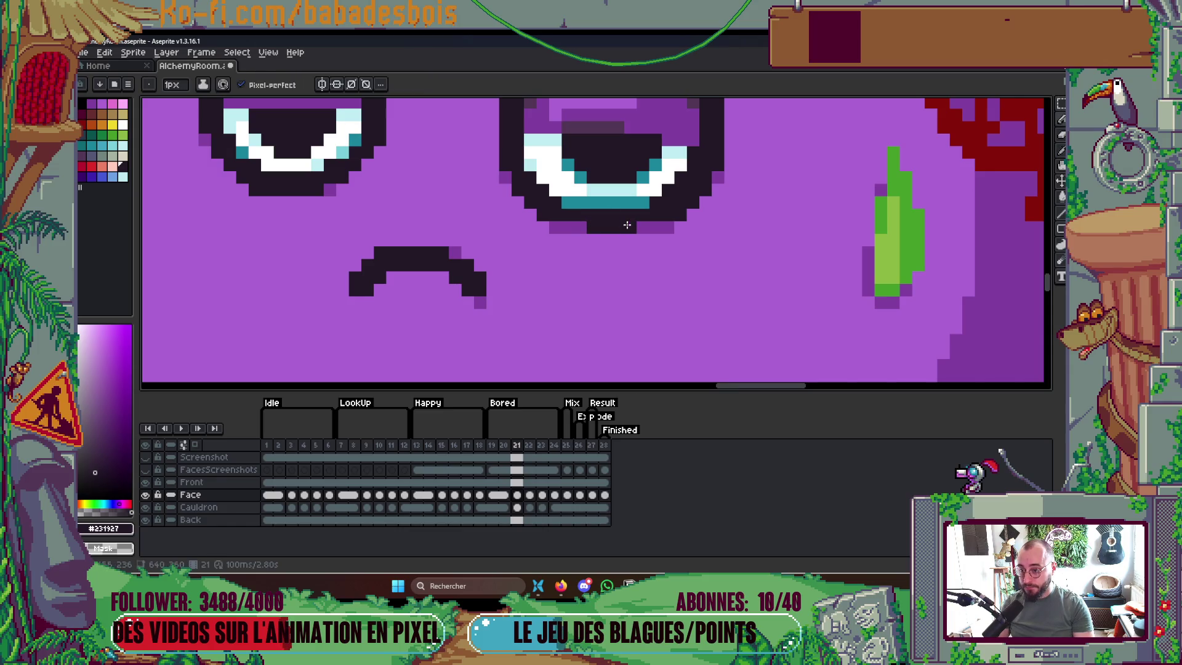
# Compare the eye against the neighbouring frame and come back to frame 21
pyautogui.scroll(-5, 585, 225)
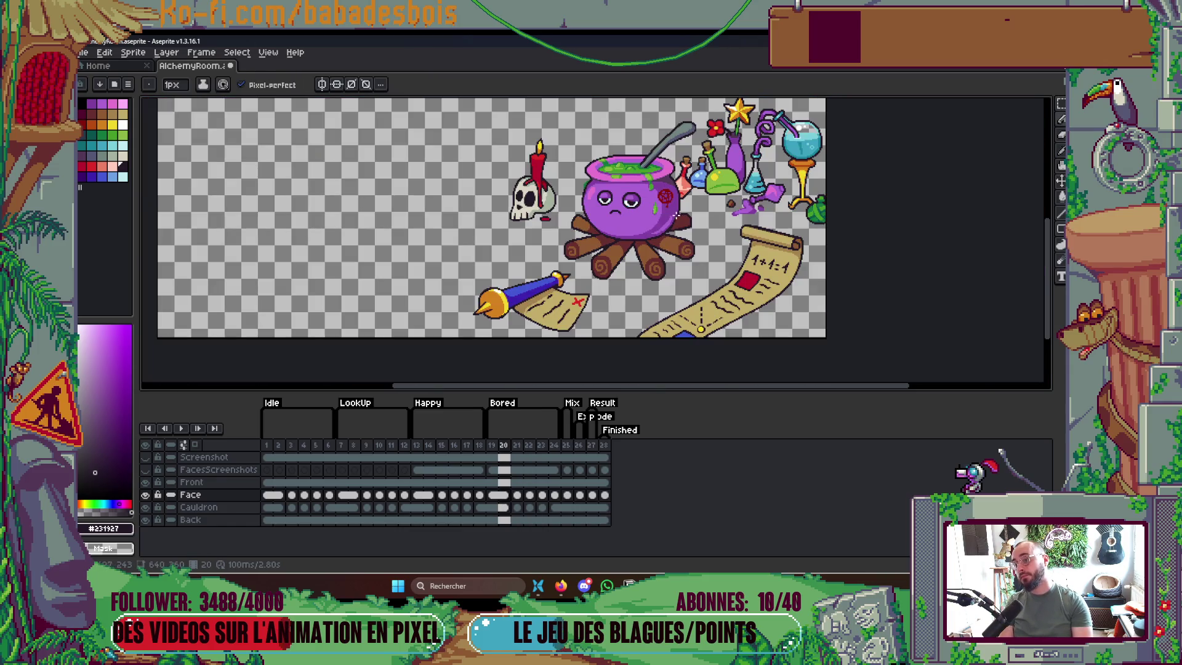
pyautogui.scroll(3, 621, 205)
pyautogui.scroll(2, 621, 205)
pyautogui.press('Left')
pyautogui.press('Right')
pyautogui.scroll(-2, 618, 174)
pyautogui.press('Left')
pyautogui.press('Right')
pyautogui.press('Left')
pyautogui.press('Right')
pyautogui.press('Left')
pyautogui.press('Right')
pyautogui.press('Left')
pyautogui.press('Right')
# Repaint the right eye's upper-right outline pixels with the eyelid purples, then play the animation
pyautogui.scroll(1, 636, 108)
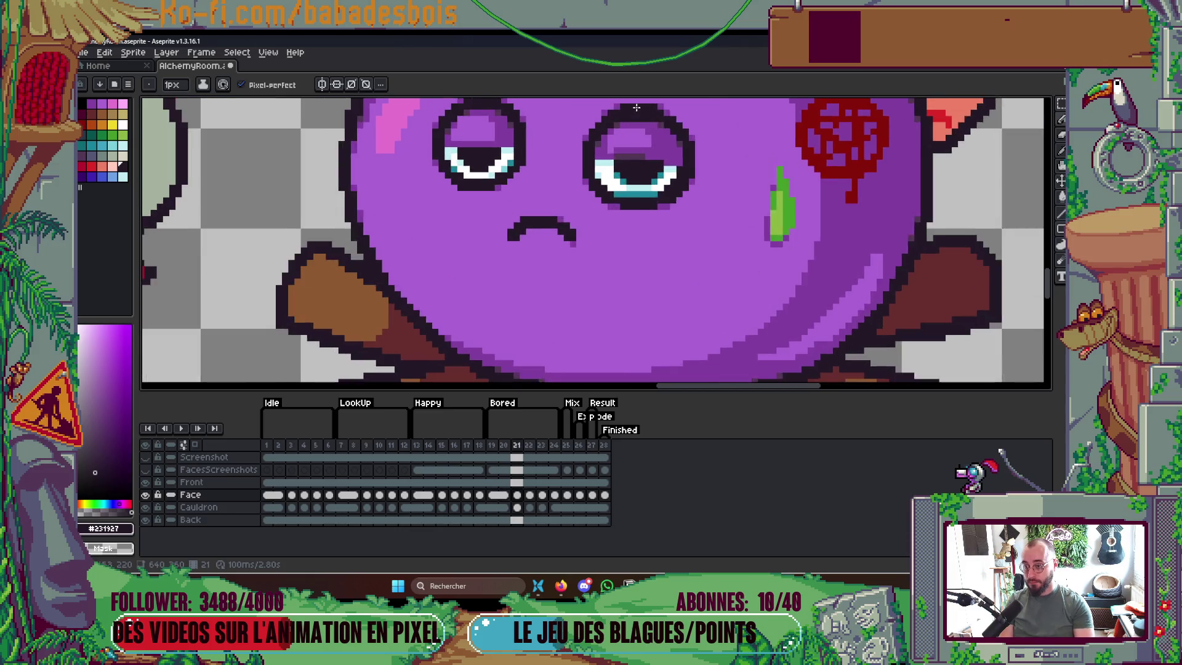
pyautogui.scroll(1, 637, 108)
pyautogui.keyDown('alt'); pyautogui.click(650, 162); pyautogui.keyUp('alt')
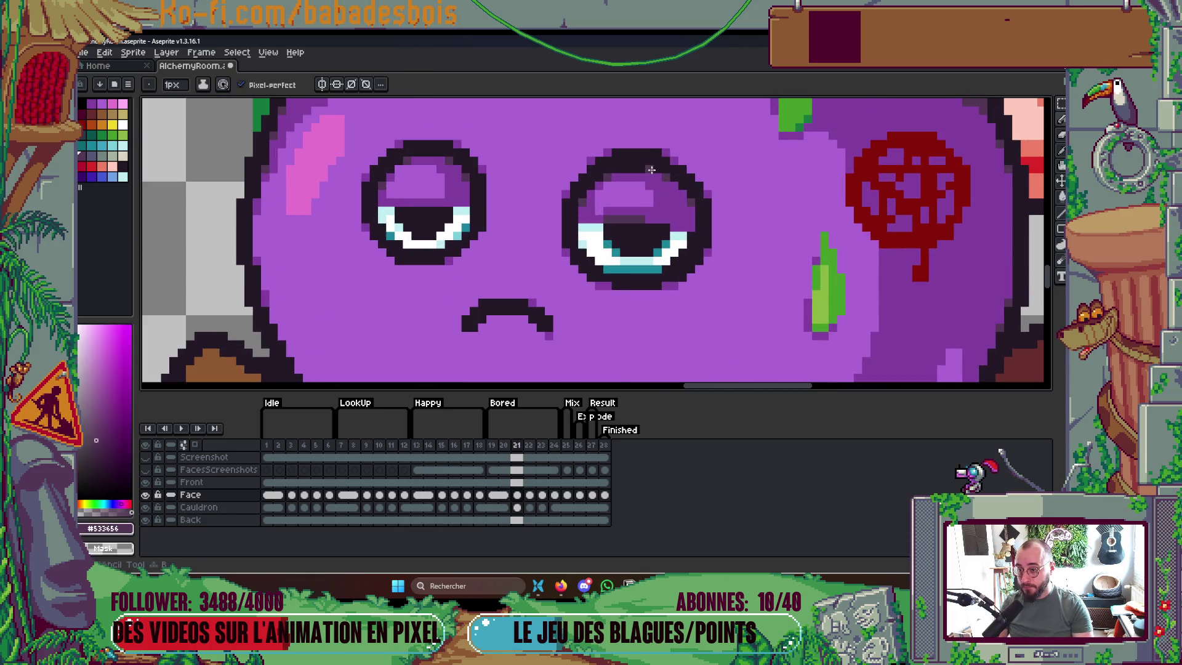
pyautogui.scroll(2, 618, 172)
pyautogui.keyDown('alt'); pyautogui.click(600, 151); pyautogui.keyUp('alt')
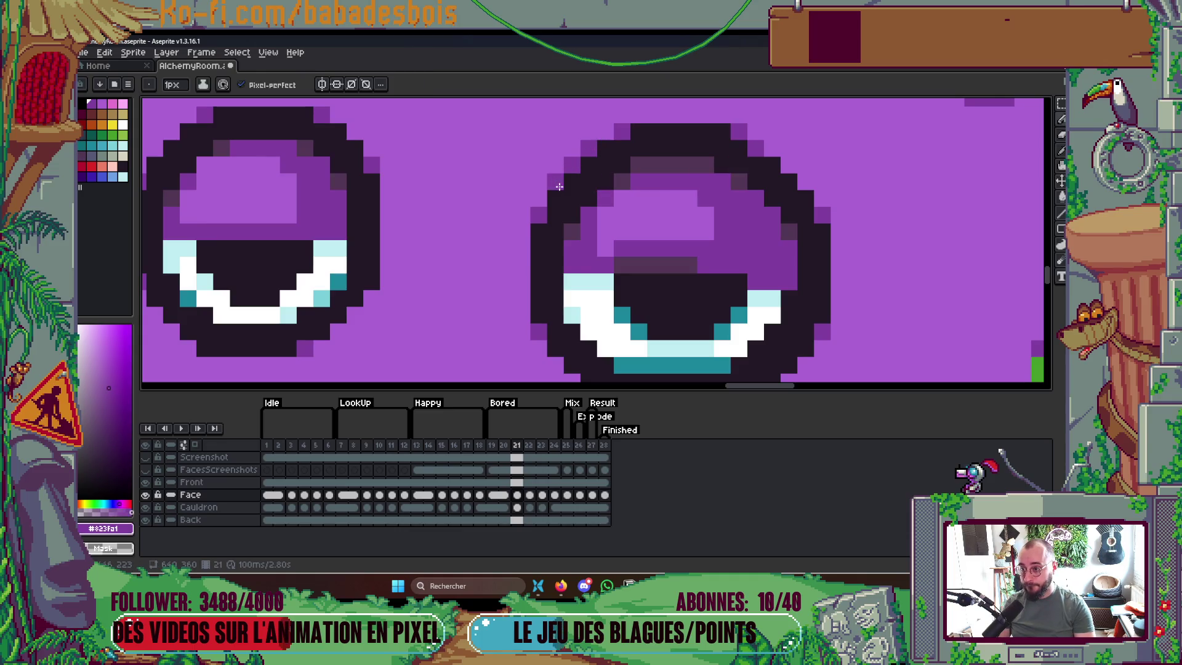
pyautogui.keyDown('alt'); pyautogui.click(617, 177); pyautogui.keyUp('alt')
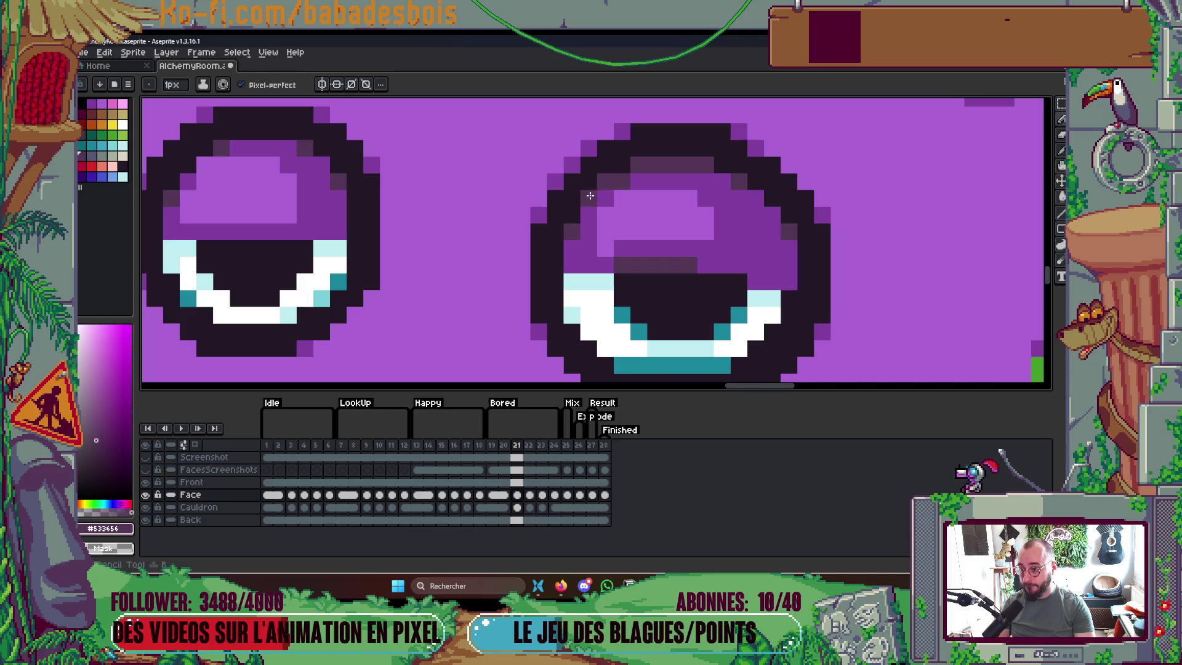
pyautogui.click(749, 182)
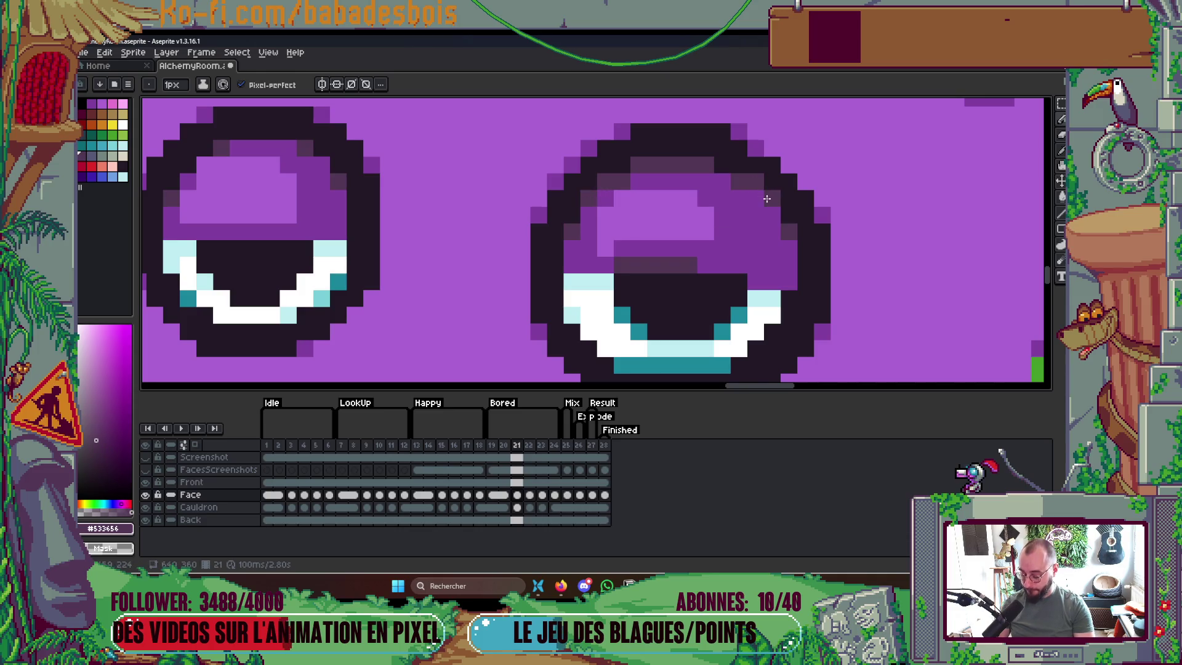
pyautogui.keyDown('alt'); pyautogui.click(770, 148); pyautogui.keyUp('alt')
pyautogui.click(788, 165)
pyautogui.keyDown('alt'); pyautogui.click(761, 160); pyautogui.keyUp('alt')
pyautogui.scroll(-3, 800, 179)
pyautogui.press('Return')
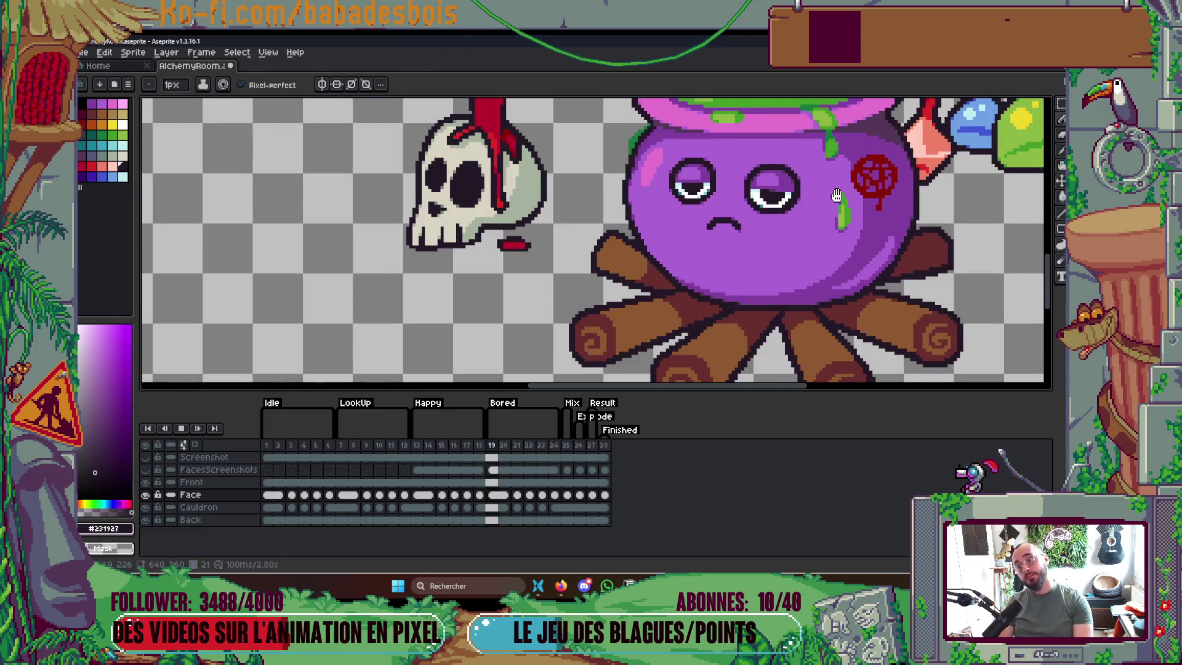
# Paint the right eye's bottom row light blue, undo it, then recolour a corner pixel teal
pyautogui.scroll(-3, 837, 195)
pyautogui.scroll(1, 839, 196)
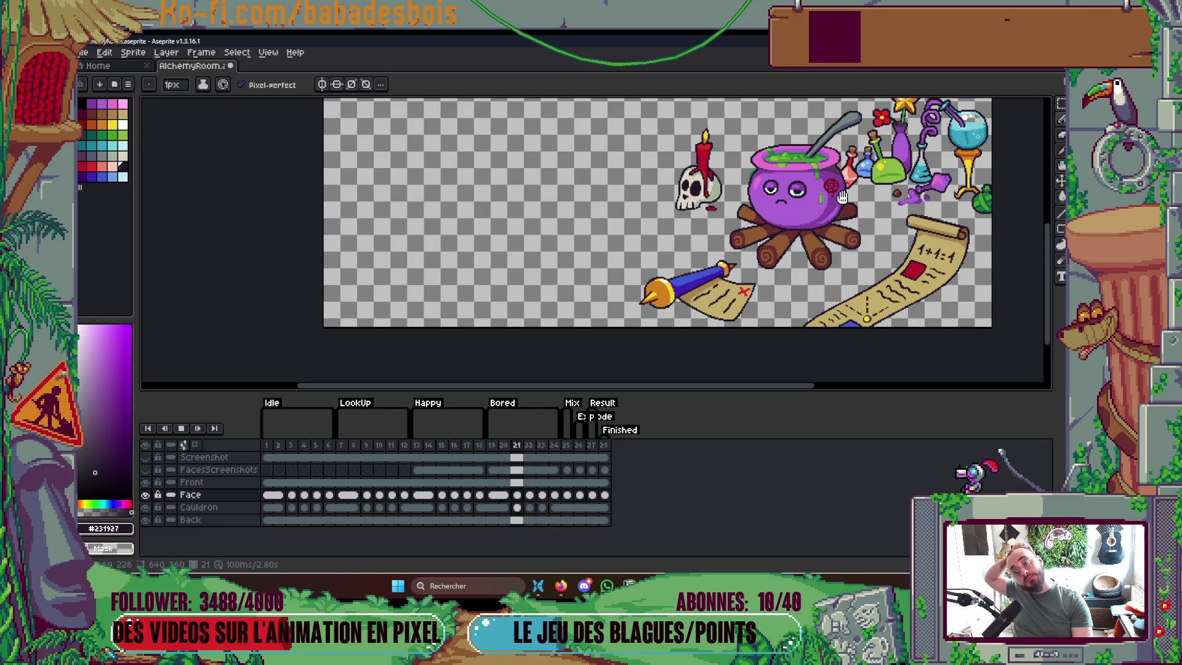
pyautogui.press('Return')
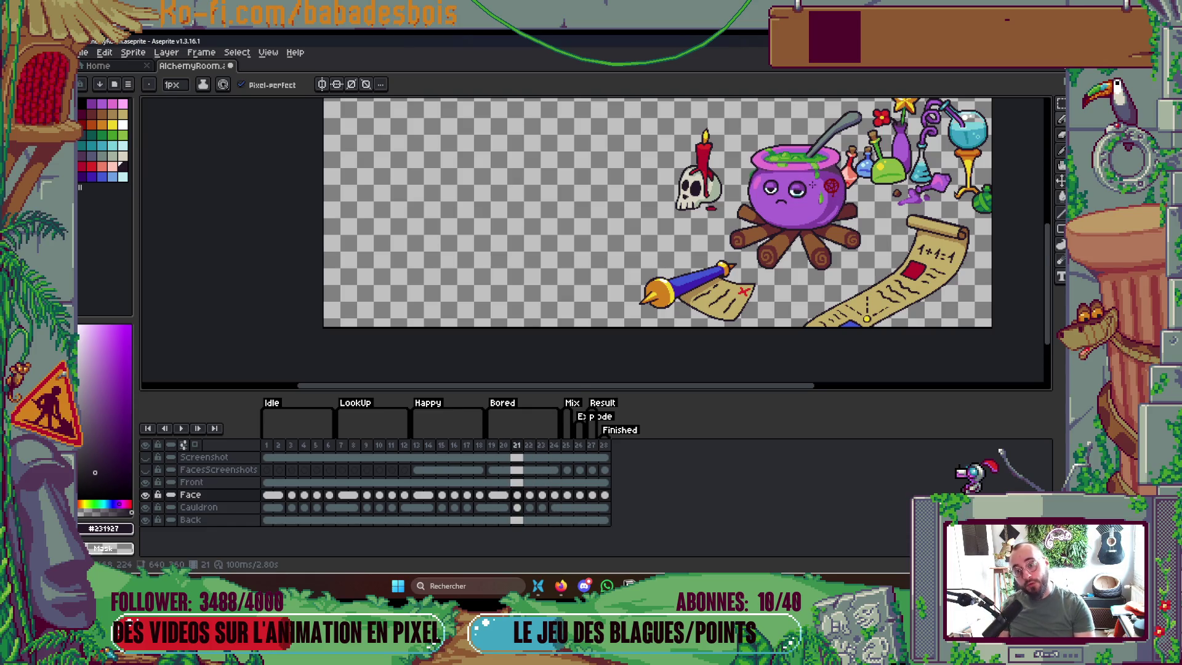
pyautogui.scroll(5, 813, 185)
pyautogui.keyDown('alt'); pyautogui.click(685, 244); pyautogui.keyUp('alt')
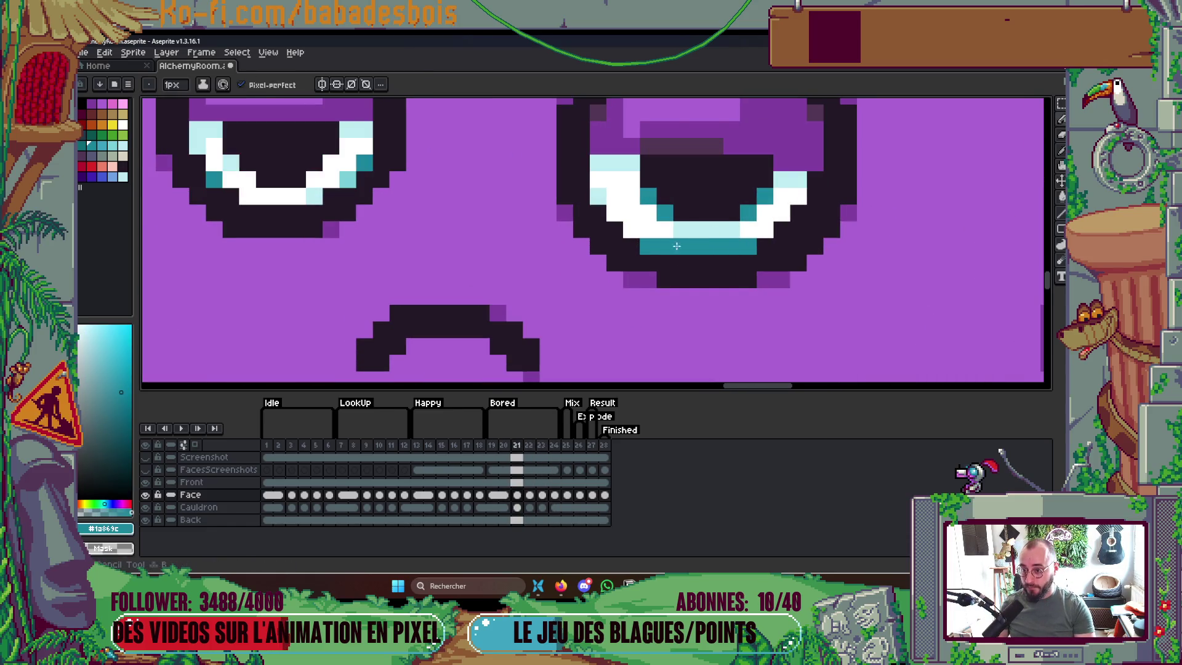
pyautogui.keyDown('alt'); pyautogui.click(687, 231); pyautogui.keyUp('alt')
pyautogui.moveTo(665, 246)
pyautogui.mouseDown()
pyautogui.moveTo(702, 248)
pyautogui.moveTo(685, 244)
pyautogui.mouseUp()
pyautogui.hotkey('ctrl', 'z')
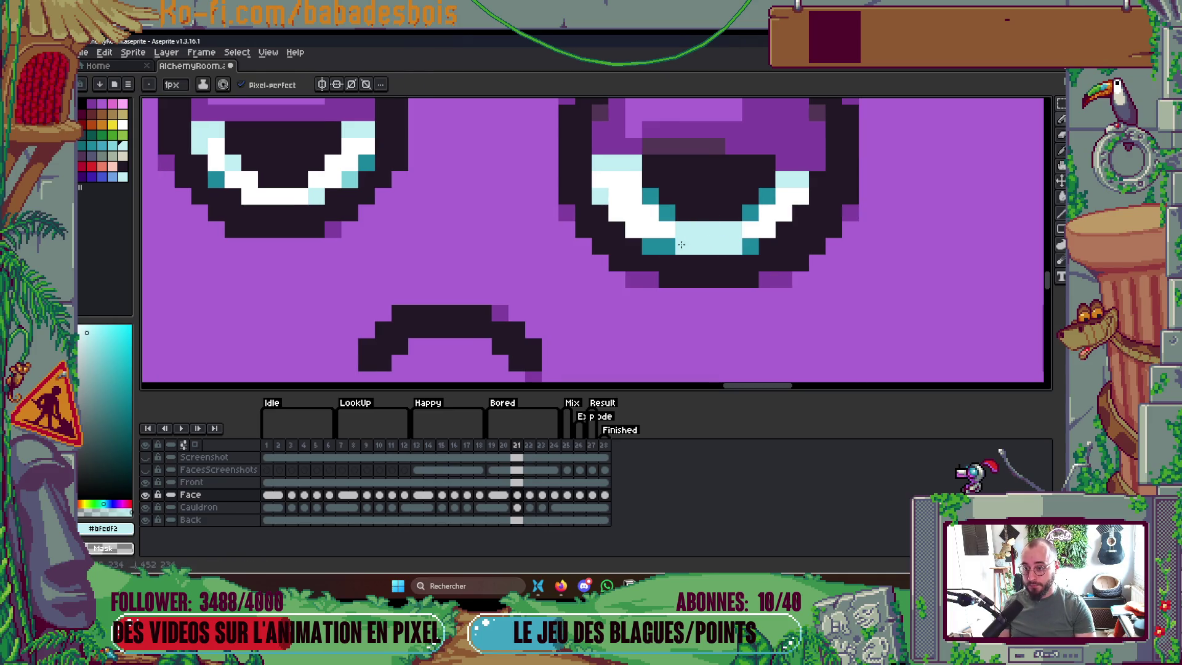
pyautogui.keyDown('alt'); pyautogui.click(665, 246); pyautogui.keyUp('alt')
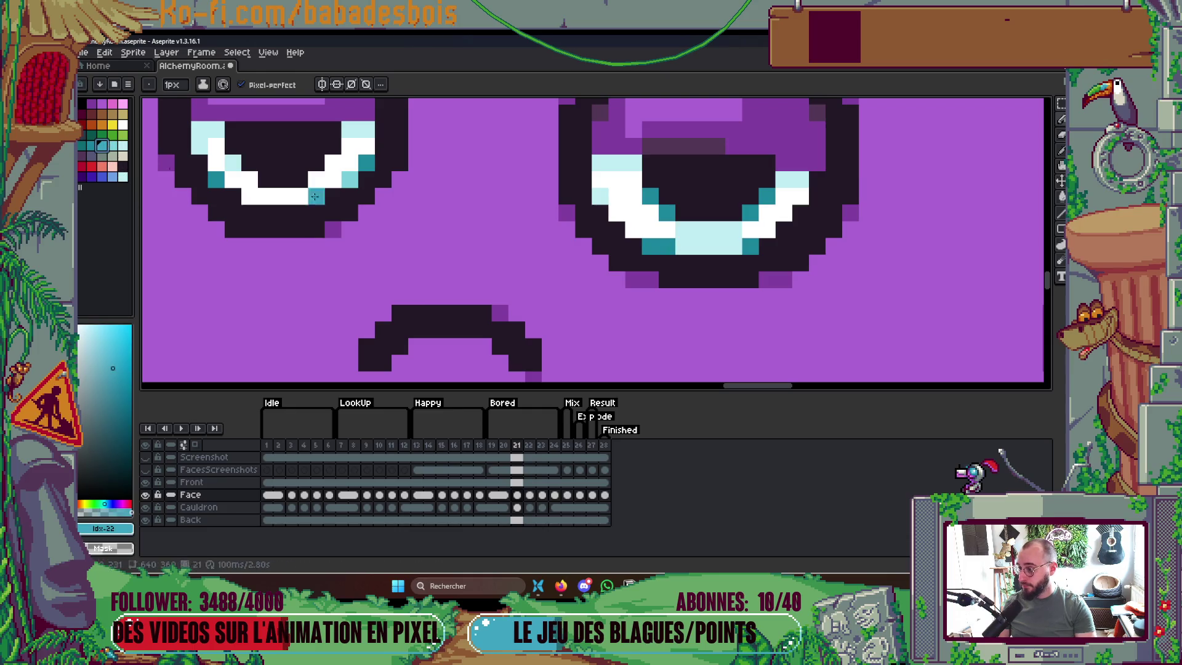
pyautogui.click(651, 237)
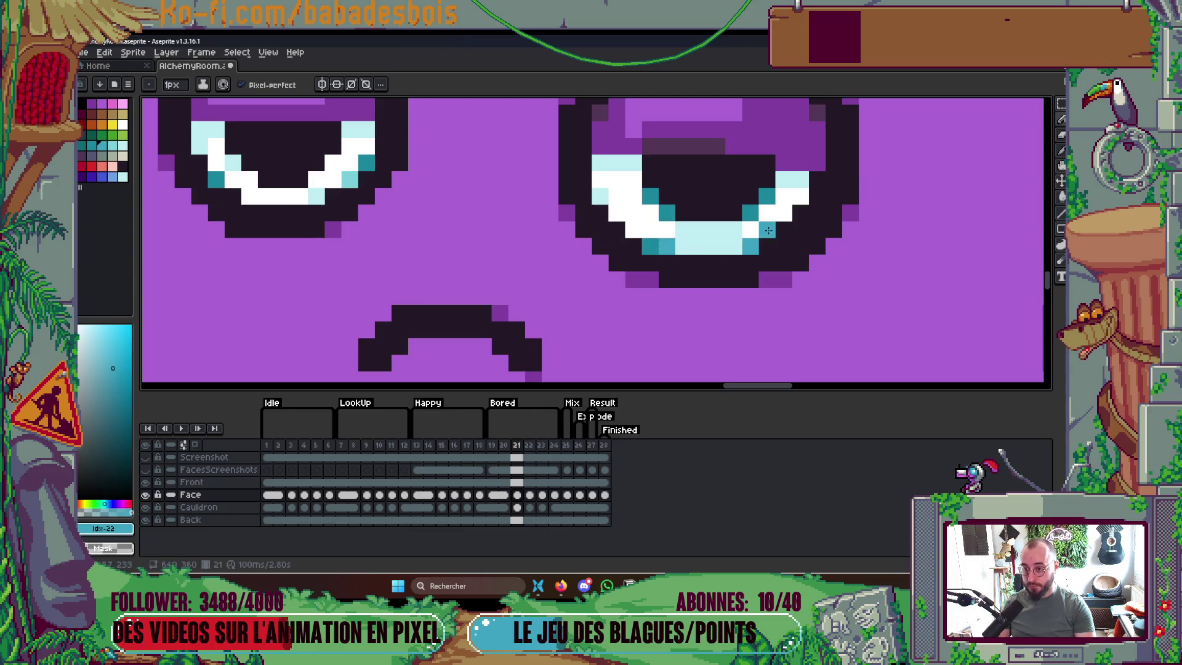
# Step between frames 20 and 21 to check the retouched eye
pyautogui.scroll(-5, 758, 240)
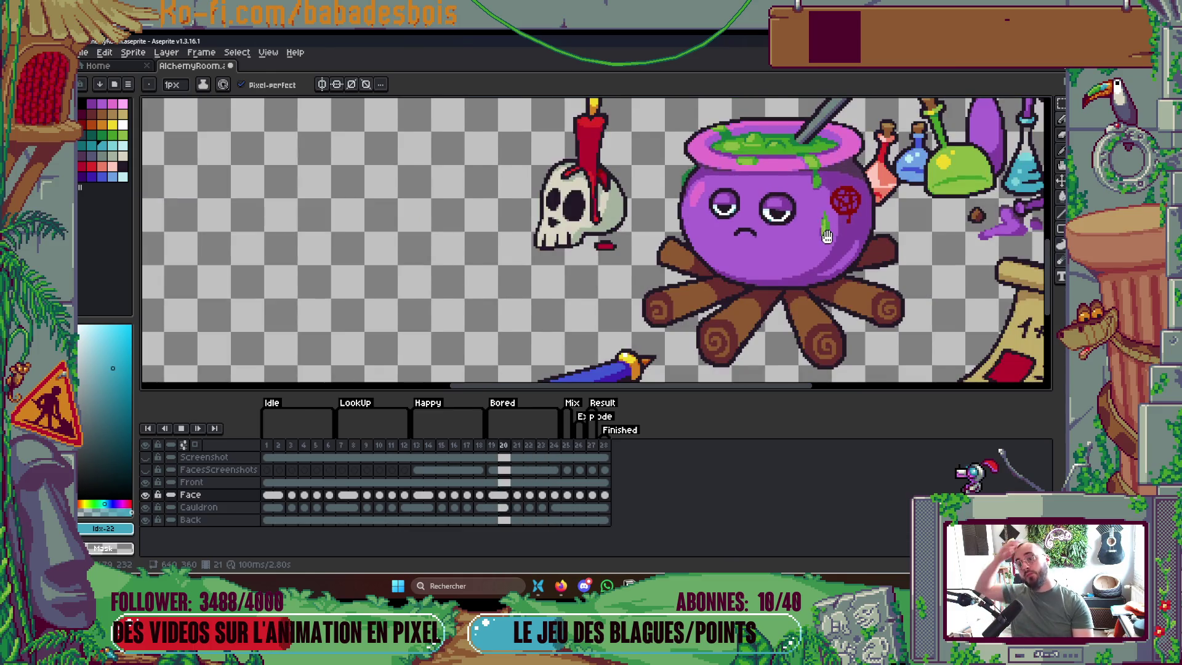
pyautogui.scroll(-2, 837, 229)
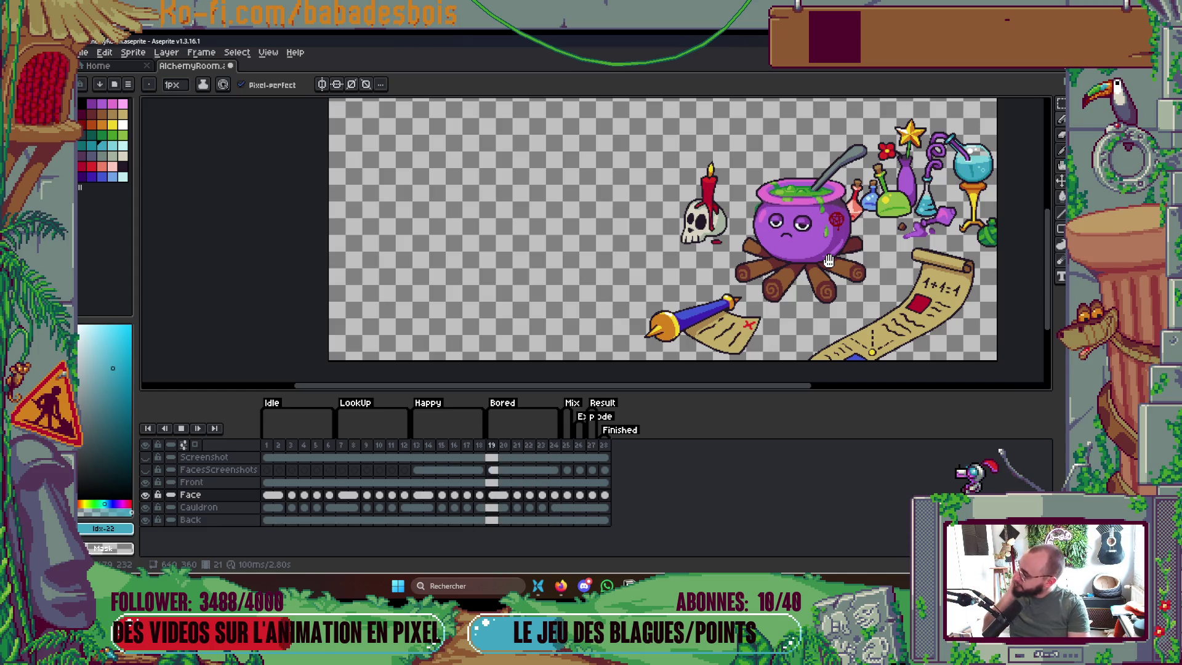
pyautogui.press('Return')
pyautogui.press('Left')
pyautogui.press('Left')
pyautogui.press('Left')
pyautogui.press('Right')
pyautogui.press('Right')
pyautogui.press('Right')
pyautogui.press('Left')
pyautogui.scroll(5, 621, 231)
pyautogui.press('Left')
pyautogui.press('Right')
pyautogui.press('Left')
pyautogui.press('Right')
pyautogui.press('Left')
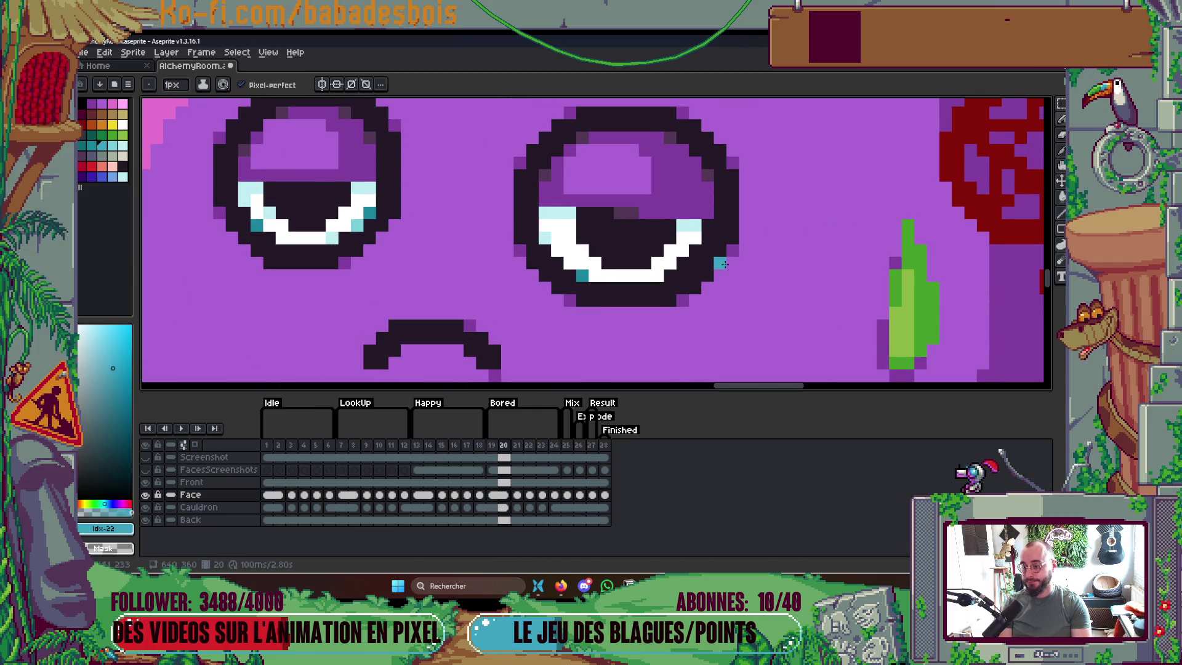
# Preview the animation and stop on frame 21
pyautogui.scroll(-3, 732, 256)
pyautogui.press('Return')
pyautogui.scroll(-1, 755, 245)
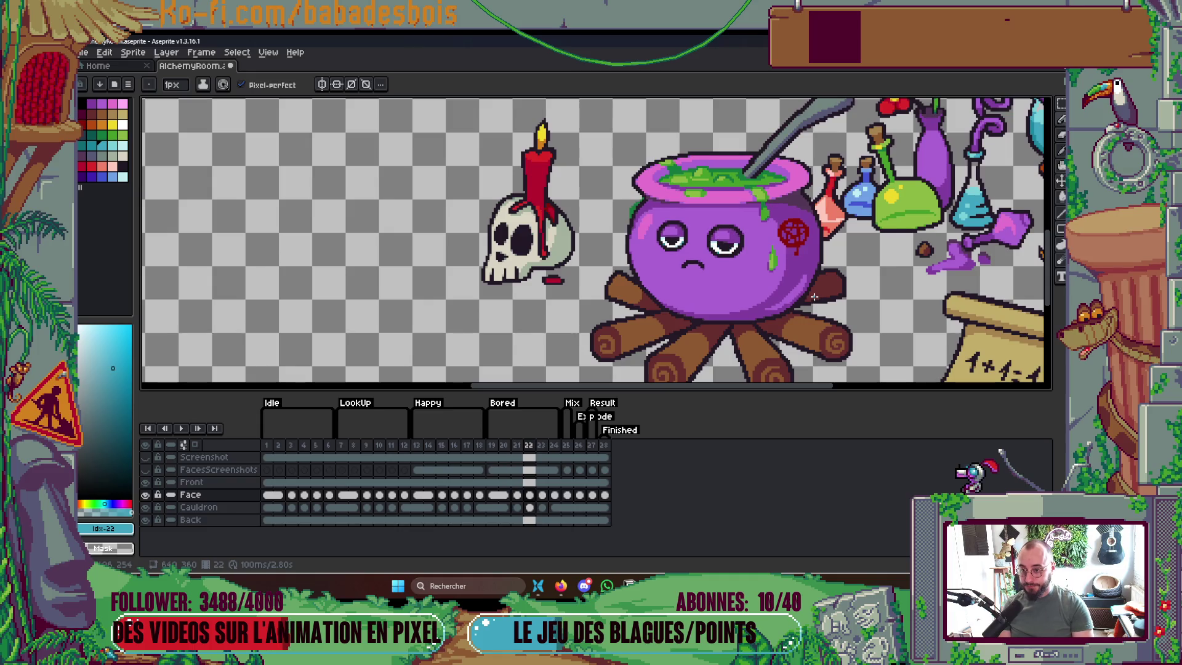
pyautogui.press('Return')
# Sample the eyelid's purple and dark purple shading colours
pyautogui.scroll(4, 725, 245)
pyautogui.keyDown('alt'); pyautogui.click(732, 241); pyautogui.keyUp('alt')
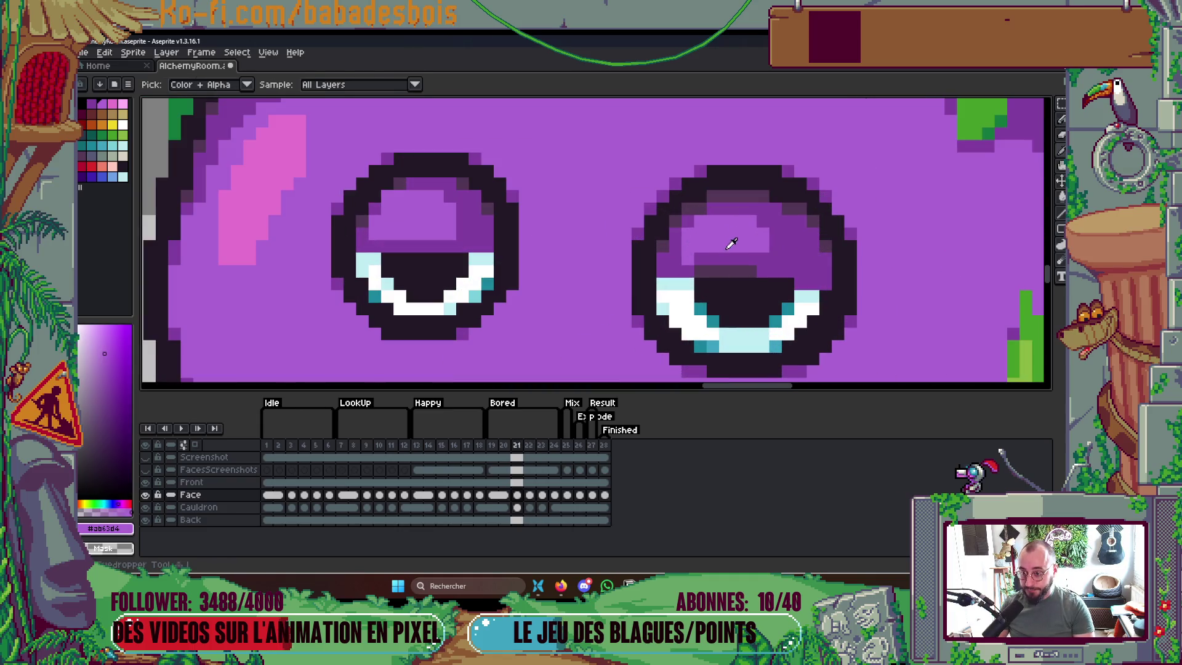
pyautogui.scroll(-3, 715, 256)
pyautogui.scroll(4, 751, 251)
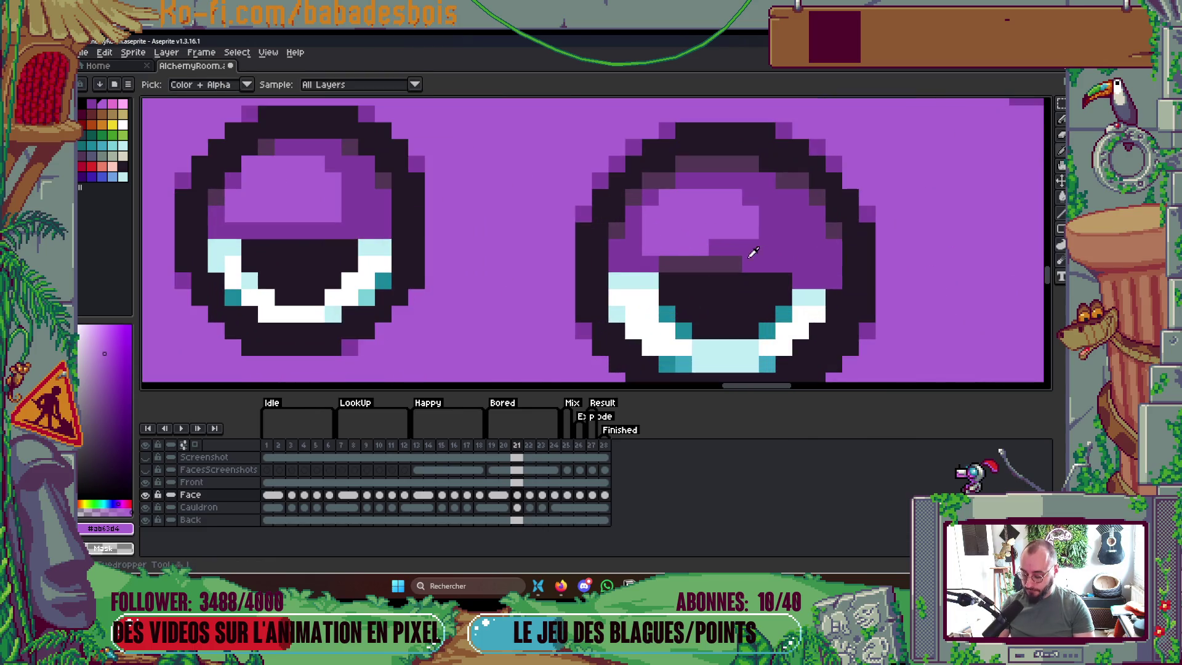
pyautogui.keyDown('alt'); pyautogui.click(738, 257); pyautogui.keyUp('alt')
pyautogui.scroll(-4, 764, 264)
# Flip through frames 19, 20 and 21 to compare the eye drawings
pyautogui.press('Right')
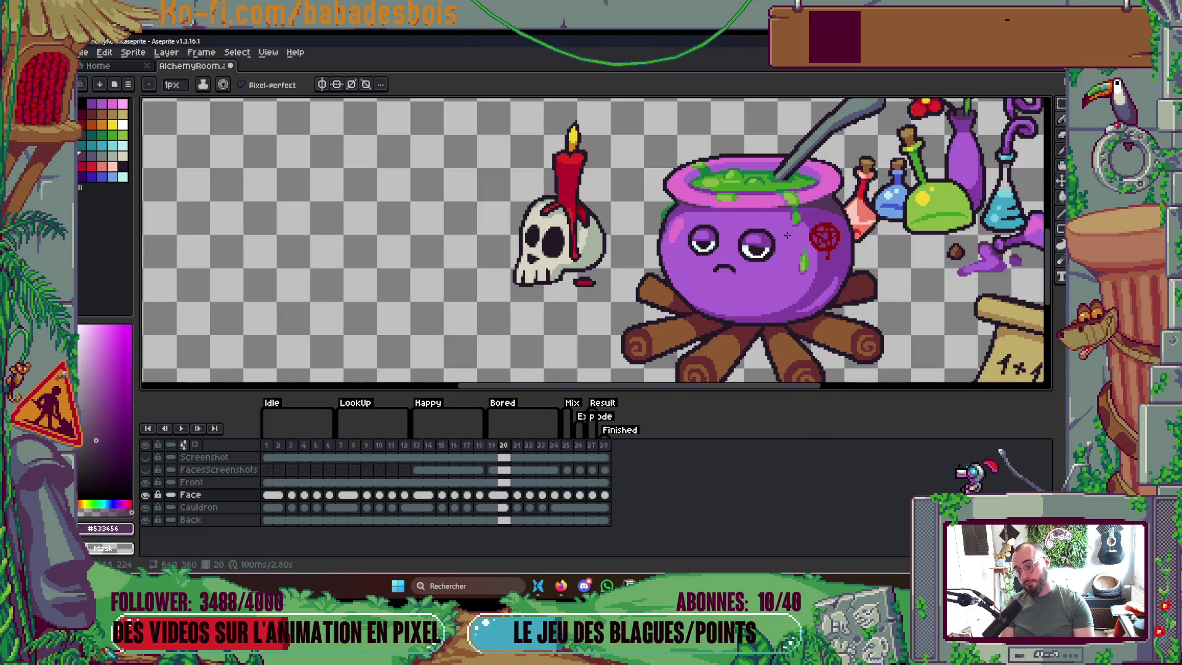
pyautogui.press('Left')
pyautogui.press('Left')
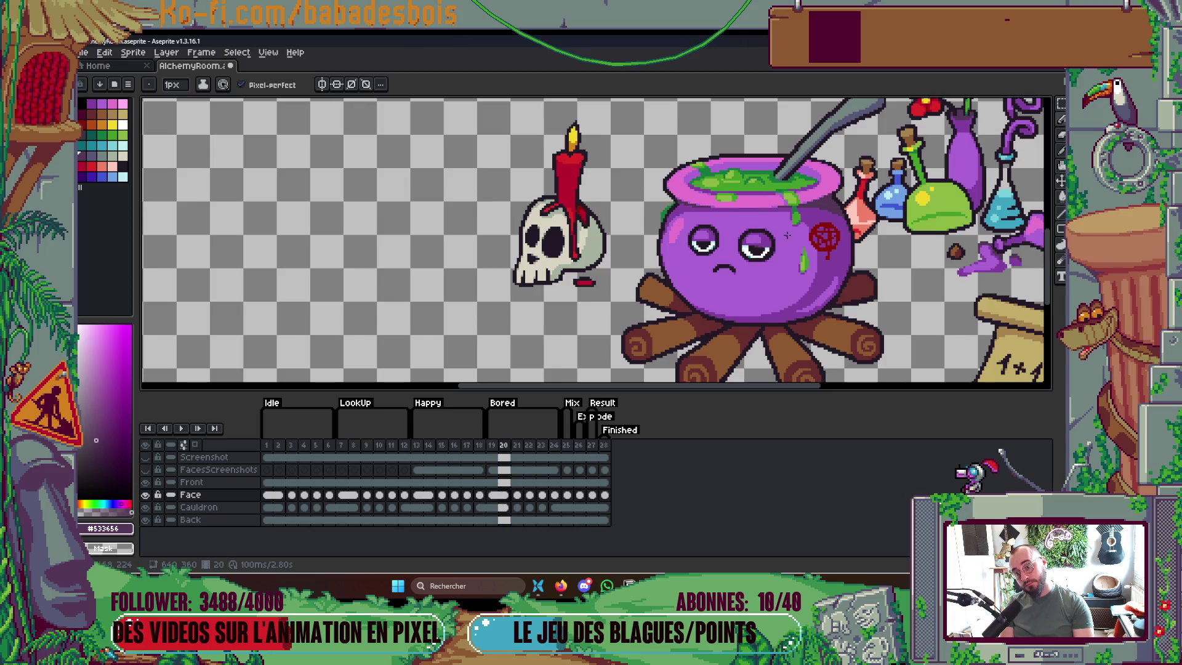
pyautogui.press('Right')
pyautogui.press('Right')
pyautogui.press('Left')
pyautogui.press('Right')
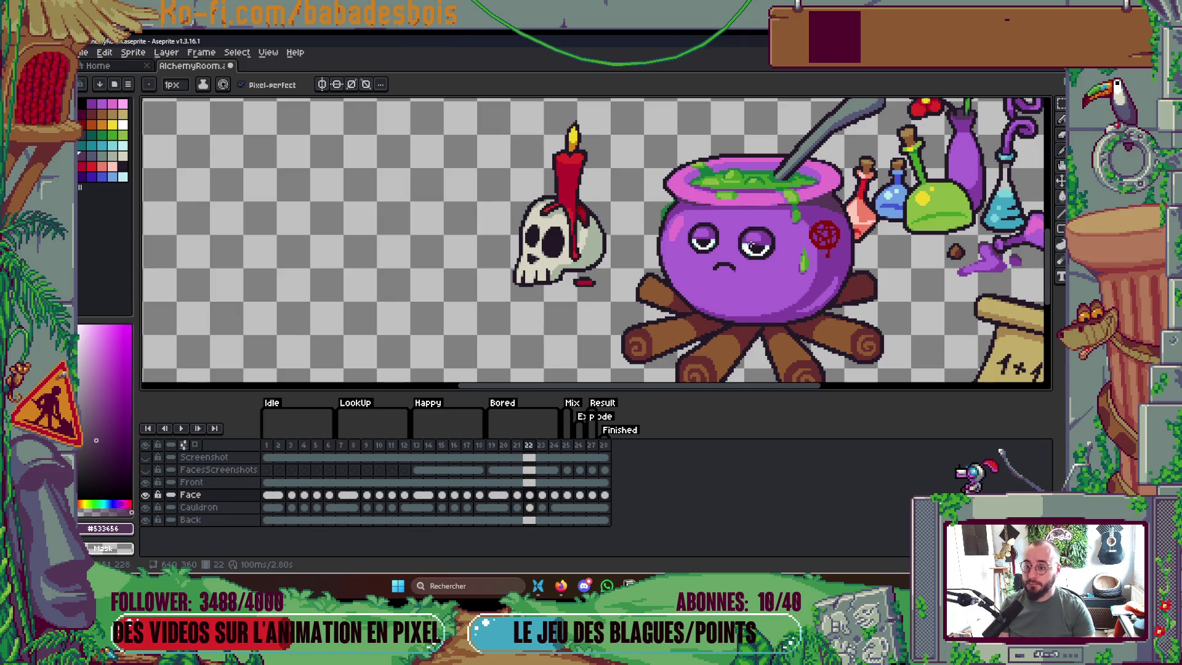
pyautogui.press('Left')
pyautogui.press('Left')
pyautogui.press('Right')
pyautogui.press('Left')
pyautogui.press('Left')
pyautogui.press('Right')
pyautogui.press('Left')
pyautogui.press('Right')
pyautogui.press('Left')
pyautogui.press('Right')
pyautogui.press('Right')
pyautogui.press('Right')
pyautogui.press('Left')
pyautogui.press('Left')
pyautogui.press('Right')
# Flip between frames 20 and 21 to compare the eyes and cauldron rim
pyautogui.press('Left')
pyautogui.press('Right')
pyautogui.press('Left')
pyautogui.press('Right')
pyautogui.press('Left')
pyautogui.press('Right')
pyautogui.press('Left')
pyautogui.press('Right')
pyautogui.press('Left')
pyautogui.press('Right')
pyautogui.scroll(2, 790, 240)
pyautogui.press('Left')
pyautogui.press('Right')
pyautogui.press('Left')
pyautogui.press('Left')
pyautogui.press('Right')
pyautogui.press('Right')
pyautogui.press('Left')
pyautogui.press('Right')
pyautogui.scroll(2, 664, 241)
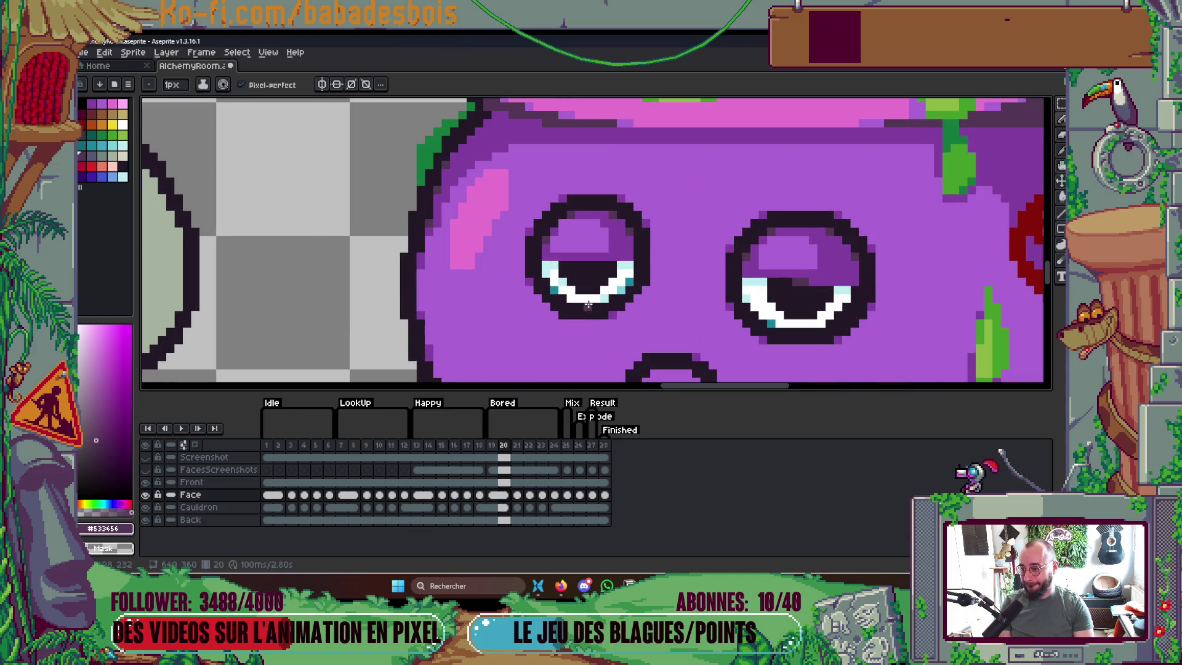
# Sample the eye colours and paint teal pixels along the left eye's bottom on frame 21
pyautogui.scroll(1, 603, 259)
pyautogui.keyDown('alt'); pyautogui.click(602, 262); pyautogui.keyUp('alt')
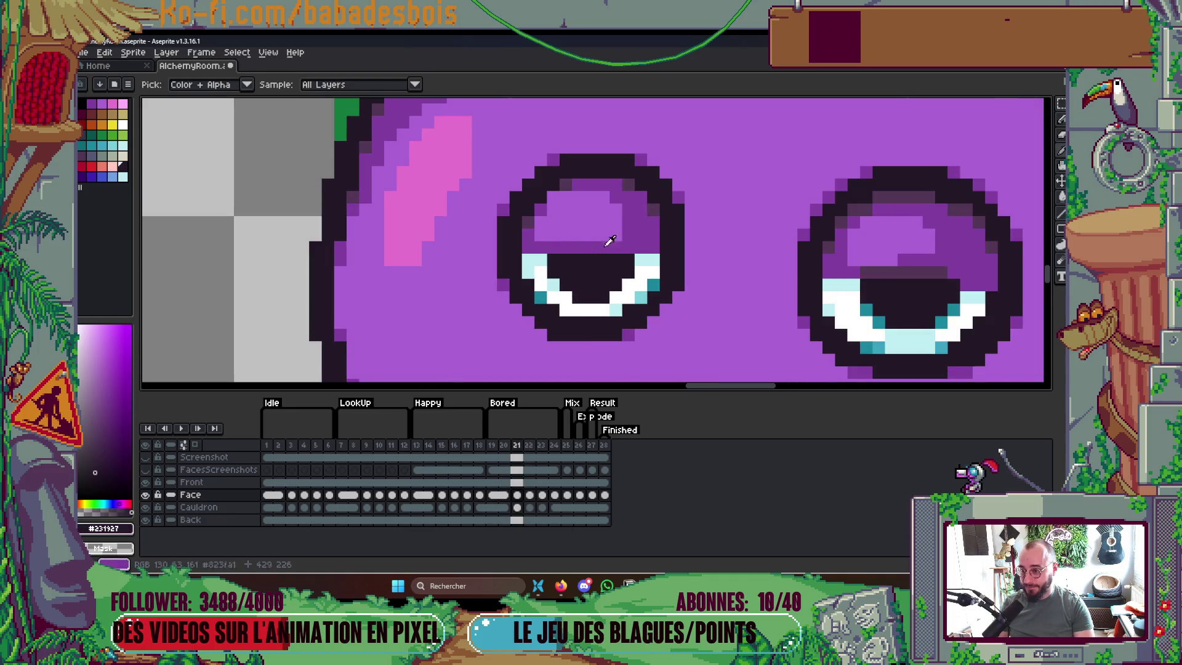
pyautogui.keyDown('alt'); pyautogui.click(657, 205); pyautogui.keyUp('alt')
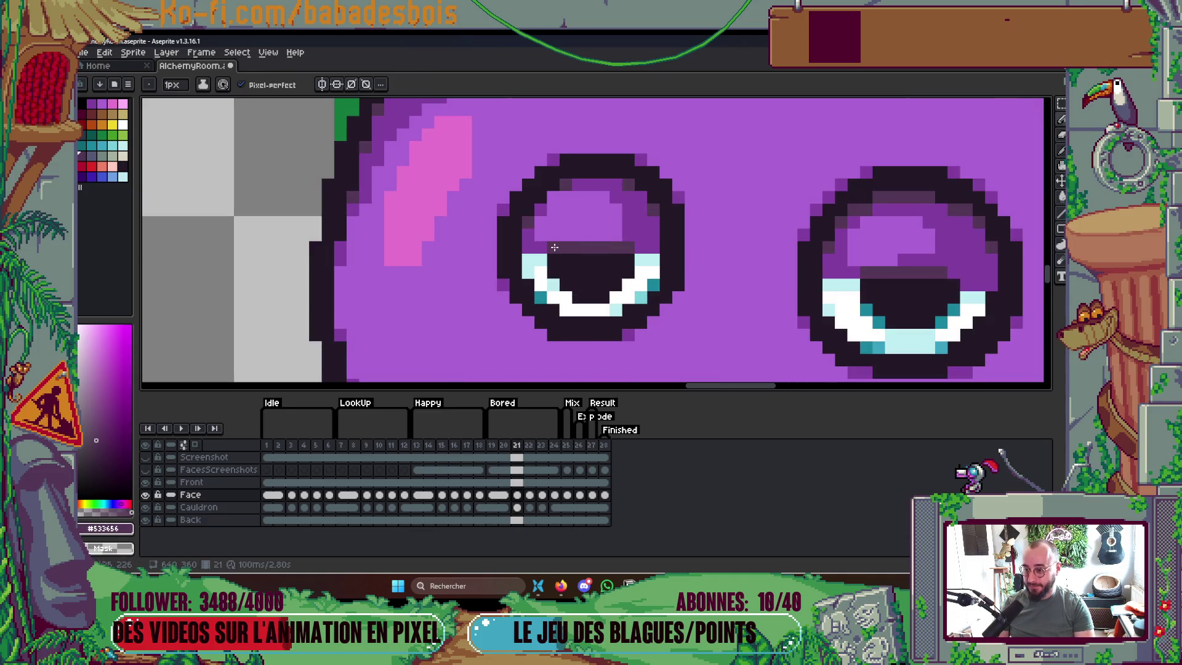
pyautogui.press('alt')
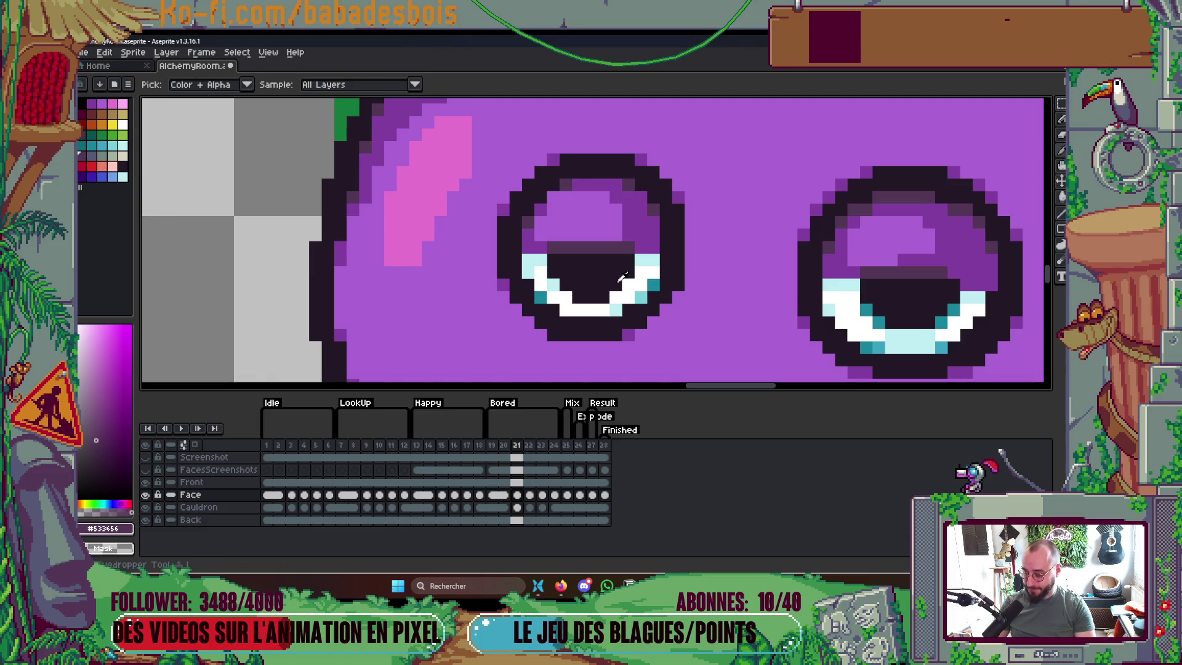
pyautogui.keyDown('alt'); pyautogui.click(556, 285); pyautogui.keyUp('alt')
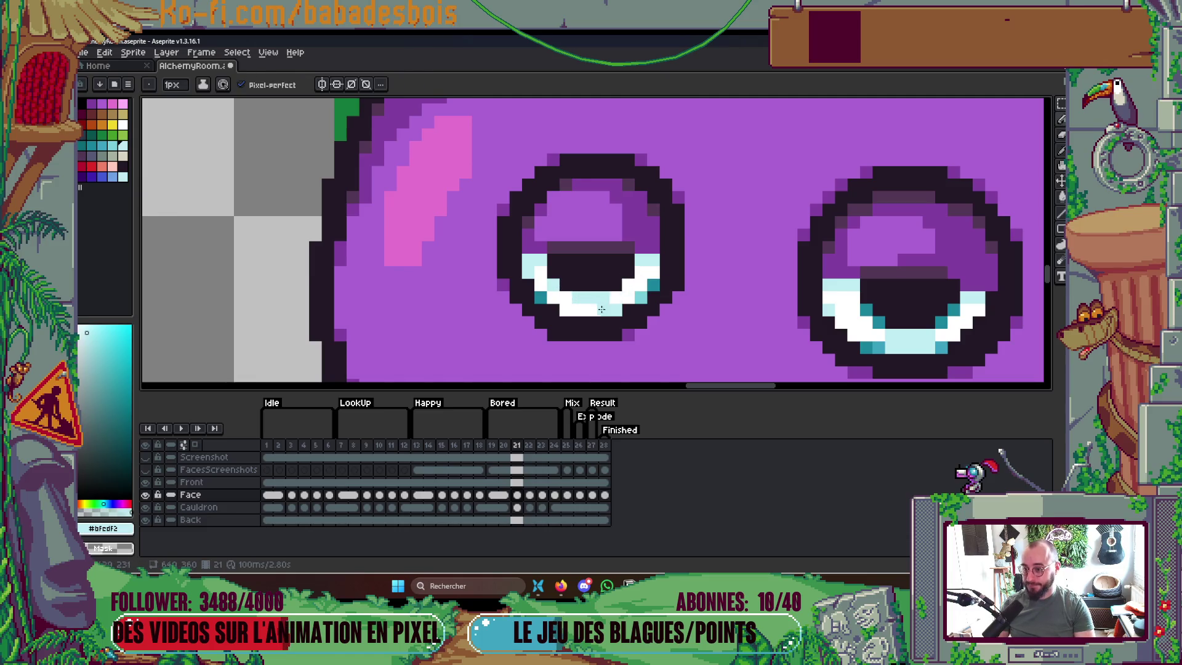
pyautogui.keyDown('alt'); pyautogui.click(542, 297); pyautogui.keyUp('alt')
pyautogui.click(566, 309)
pyautogui.click(616, 310)
# Eyedrop the near-black outline colour and darken two pixels on the left eye's top outline
pyautogui.keyDown('alt'); pyautogui.click(626, 334); pyautogui.keyUp('alt')
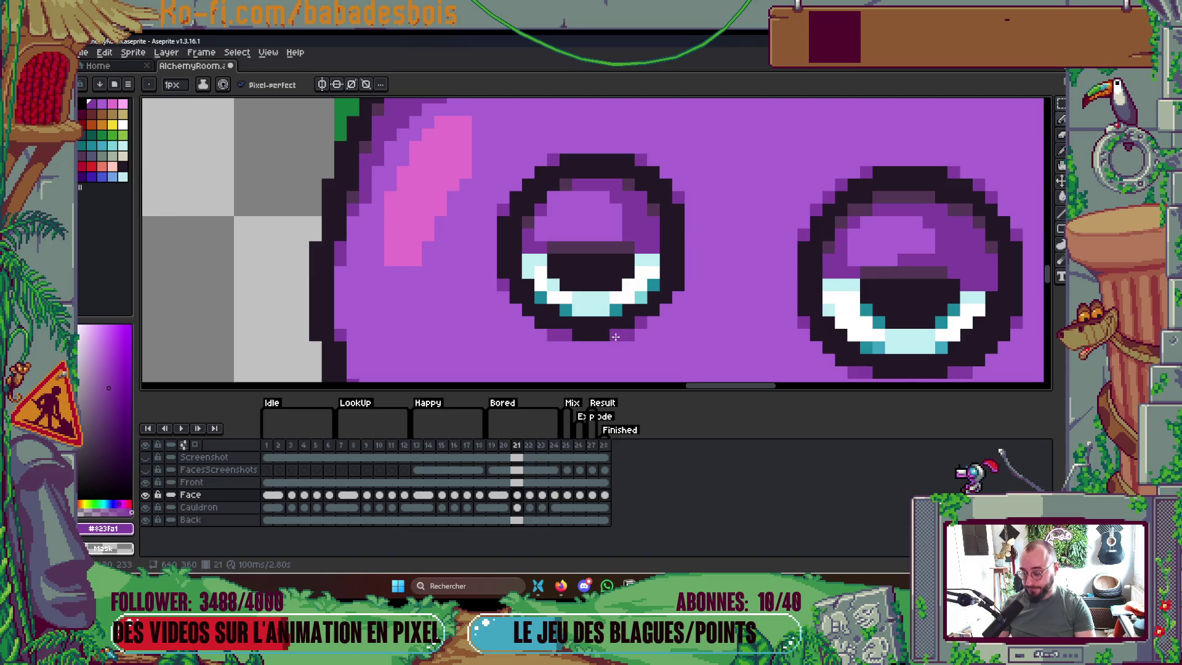
pyautogui.keyDown('alt'); pyautogui.click(591, 244); pyautogui.keyUp('alt')
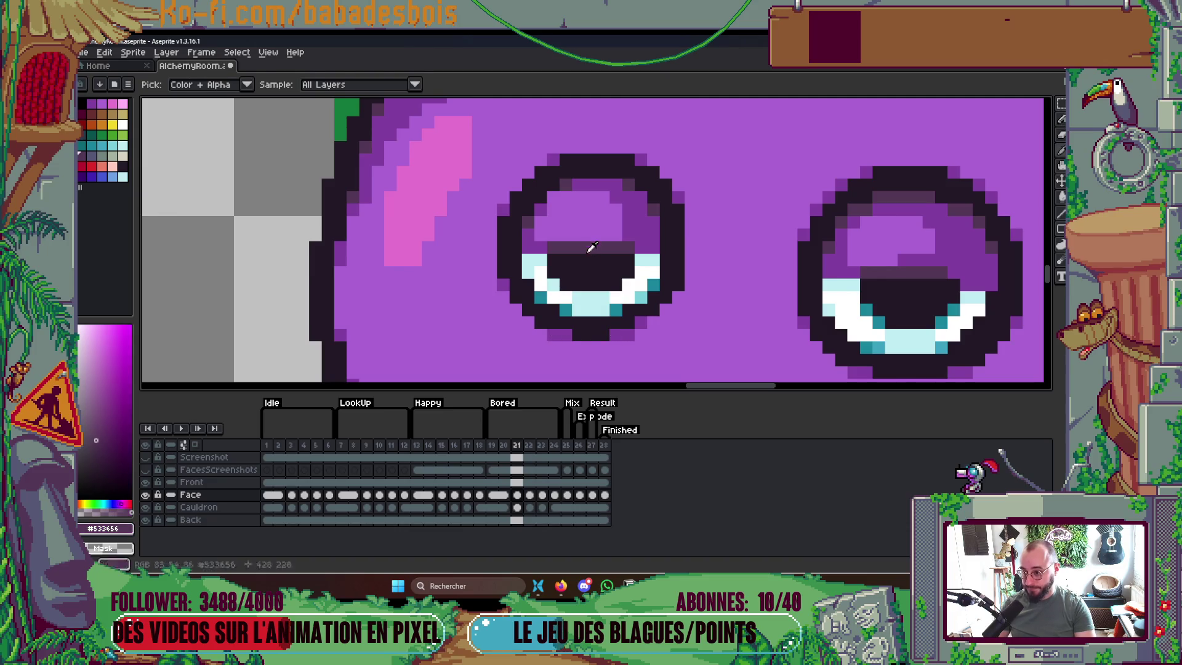
pyautogui.keyDown('alt'); pyautogui.click(585, 336); pyautogui.keyUp('alt')
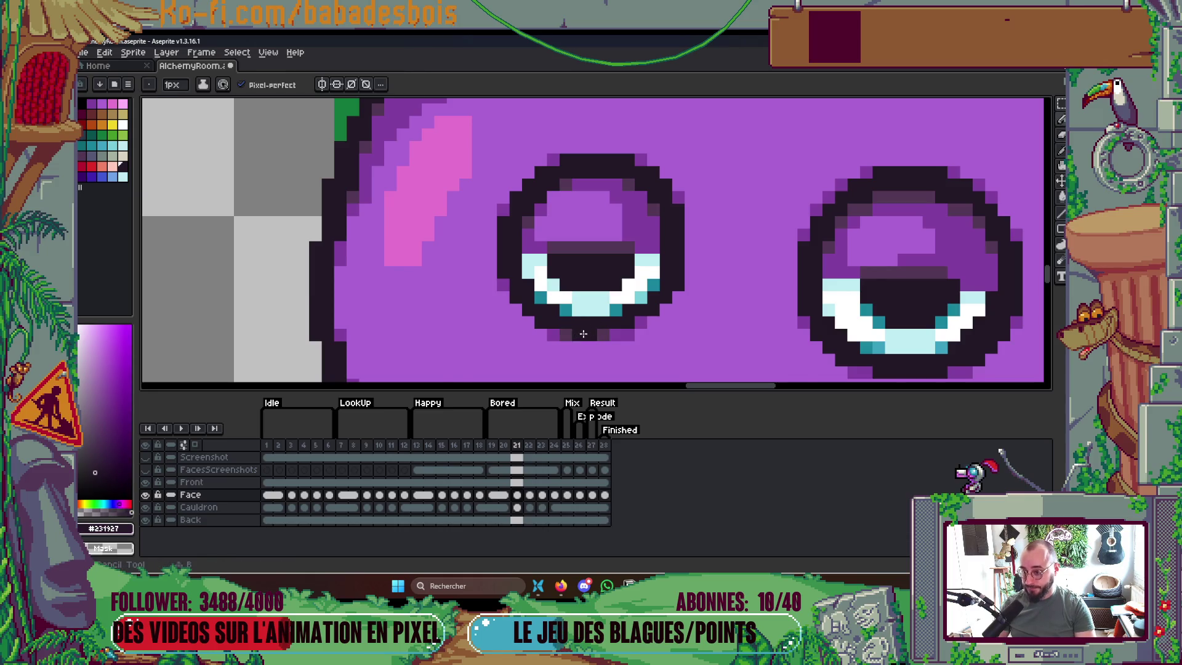
pyautogui.scroll(-2, 579, 332)
pyautogui.scroll(1, 615, 285)
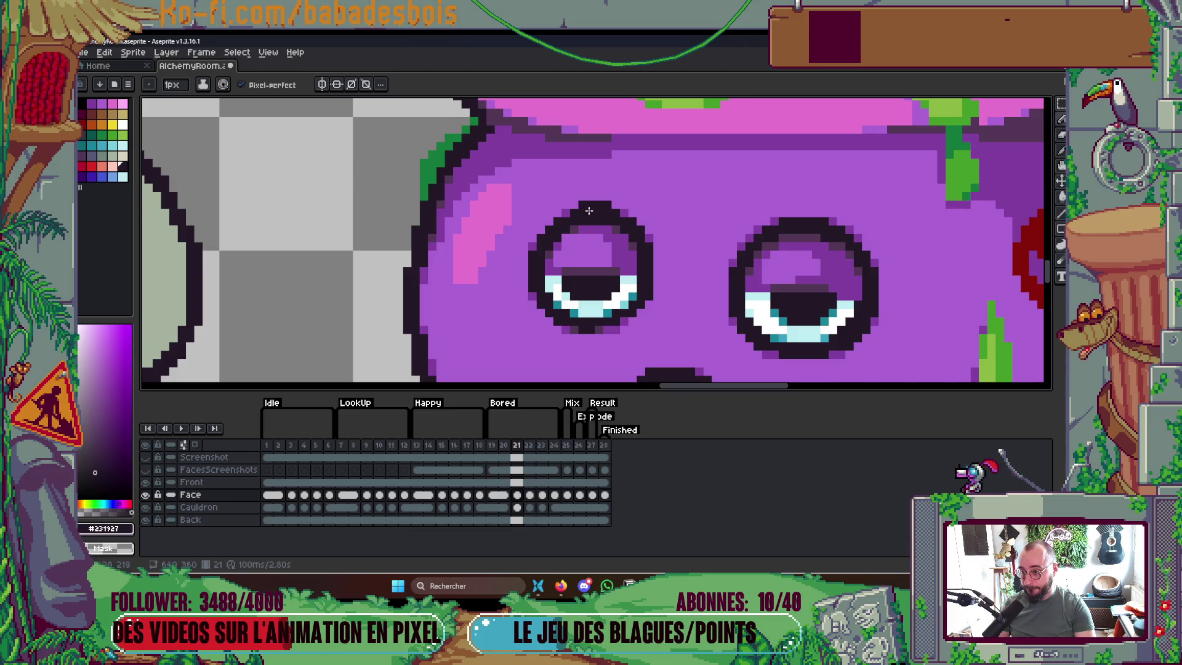
pyautogui.scroll(1, 623, 215)
pyautogui.keyDown('alt'); pyautogui.click(595, 217); pyautogui.keyUp('alt')
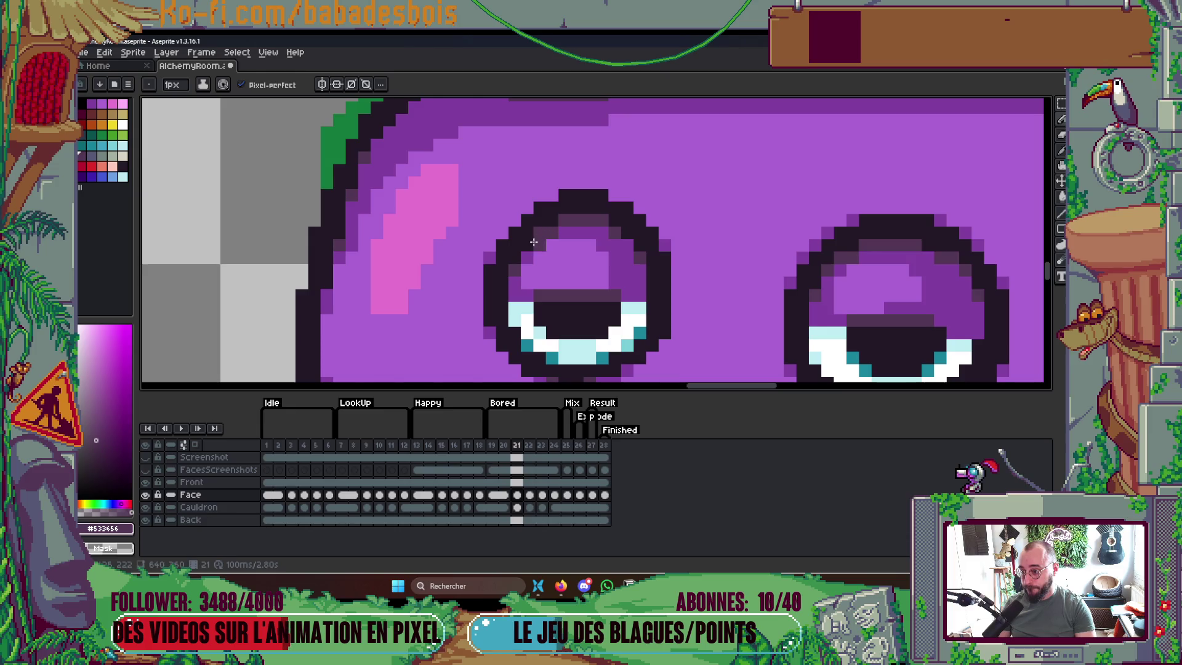
pyautogui.keyDown('alt'); pyautogui.click(498, 245); pyautogui.keyUp('alt')
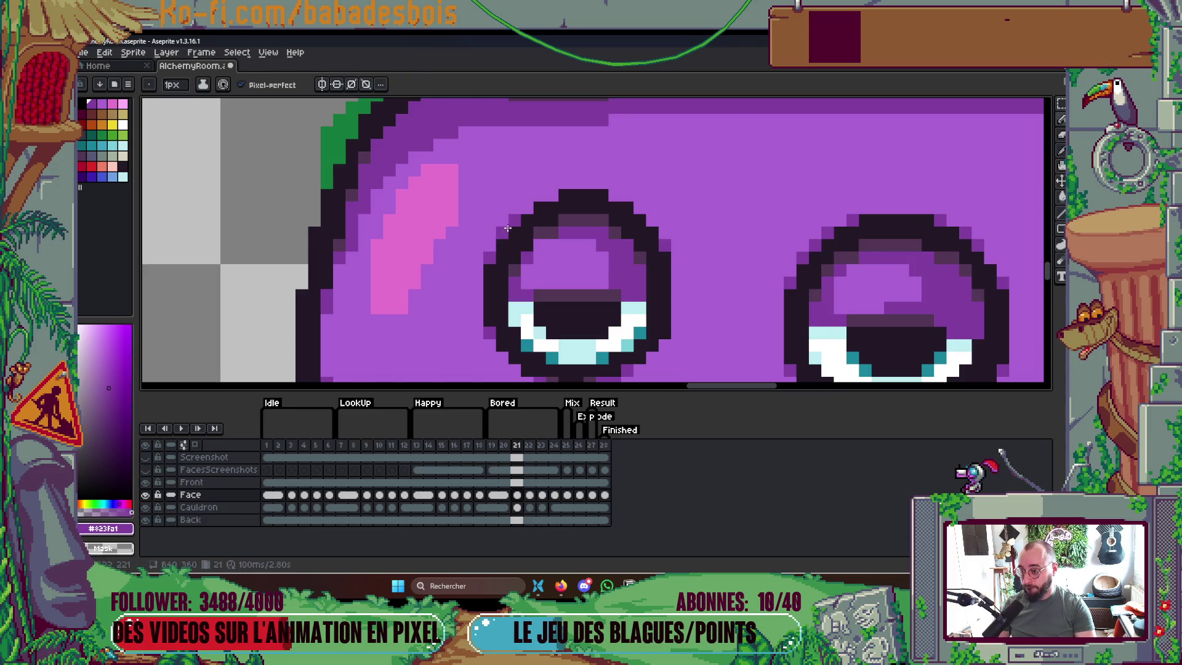
pyautogui.click(552, 196)
pyautogui.click(605, 191)
pyautogui.scroll(-2, 605, 191)
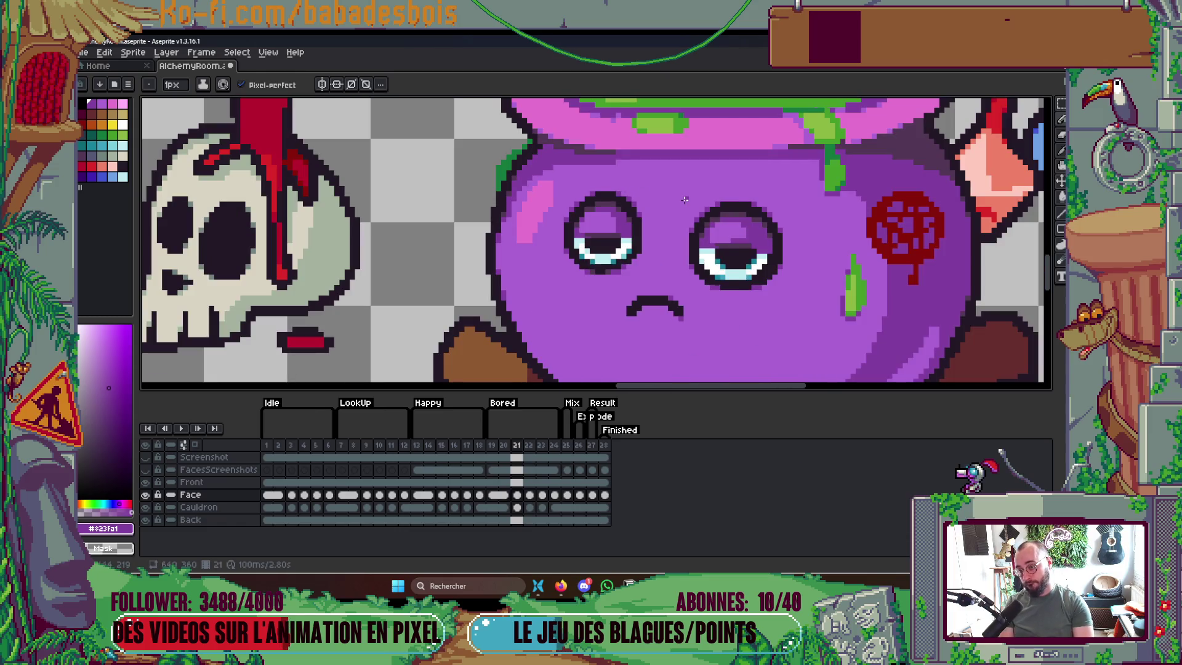
# Compare frames 21 and 22, play the animation, then settle back on frame 21
pyautogui.press('Right')
pyautogui.press('Left')
pyautogui.press('Left')
pyautogui.press('Right')
pyautogui.press('Right')
pyautogui.press('Left')
pyautogui.press('Left')
pyautogui.press('Right')
pyautogui.press('Return')
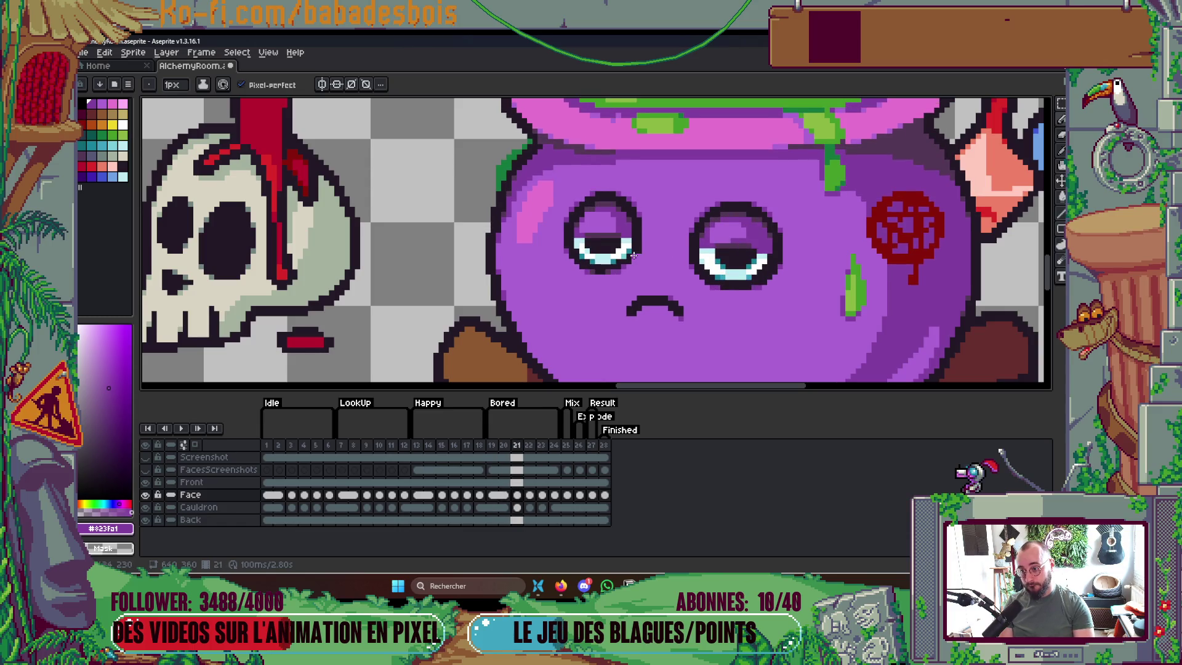
pyautogui.scroll(-4, 755, 228)
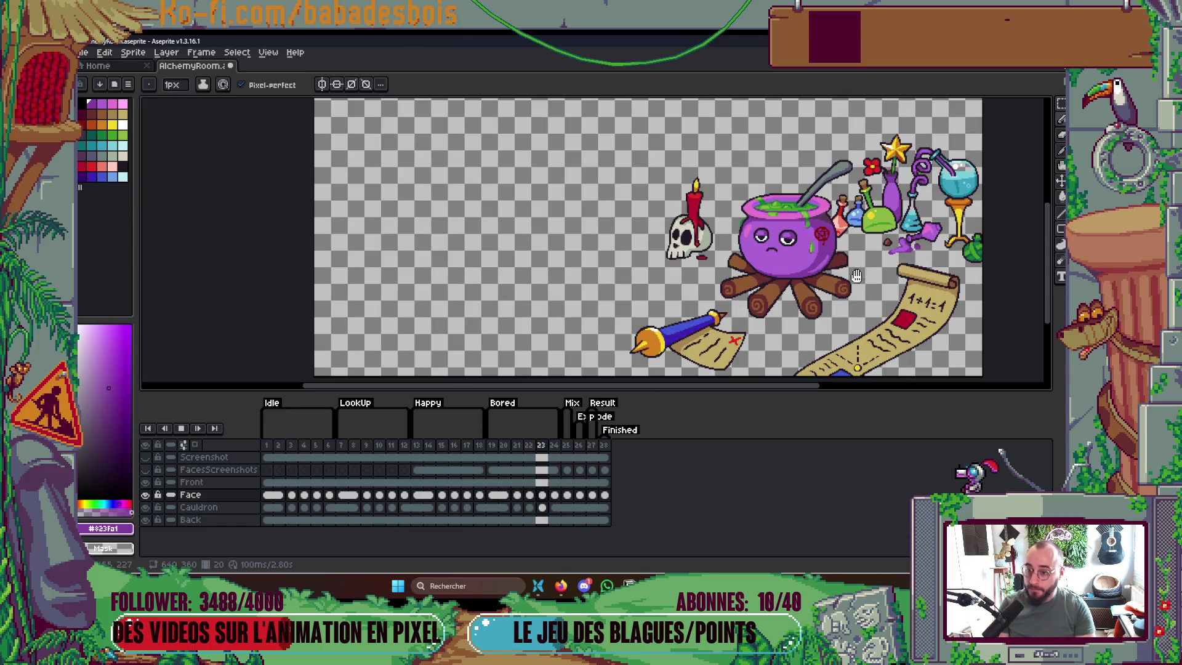
pyautogui.press('Return')
pyautogui.press('Left')
pyautogui.press('Left')
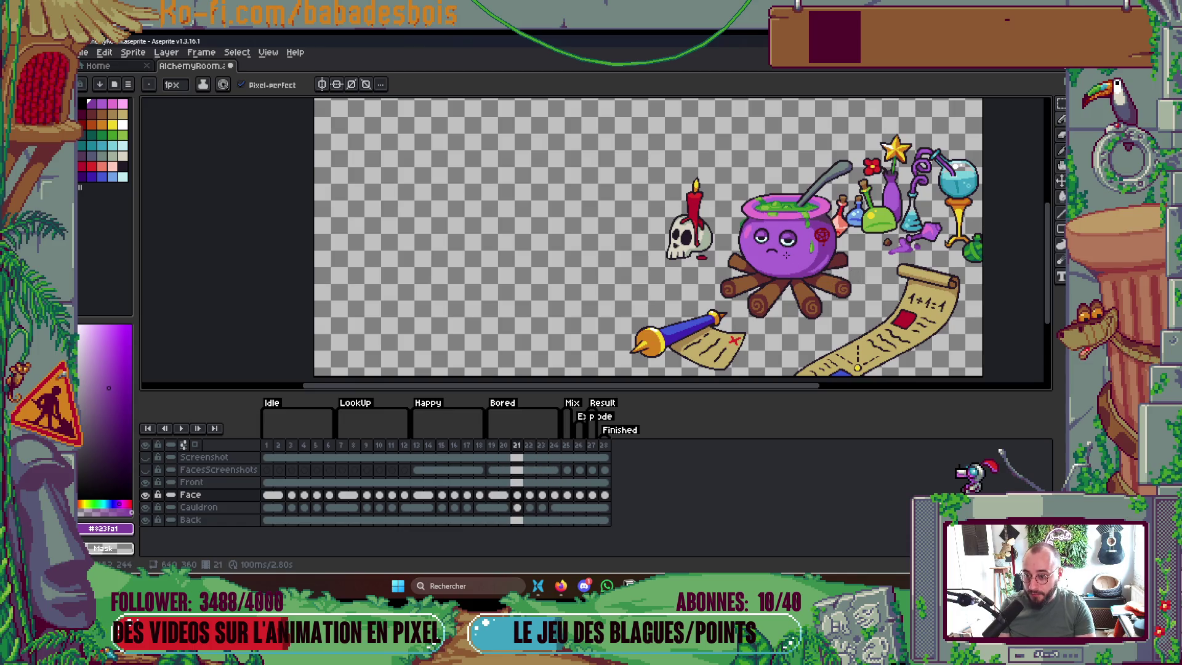
pyautogui.scroll(3, 769, 240)
pyautogui.press('Right')
pyautogui.press('Left')
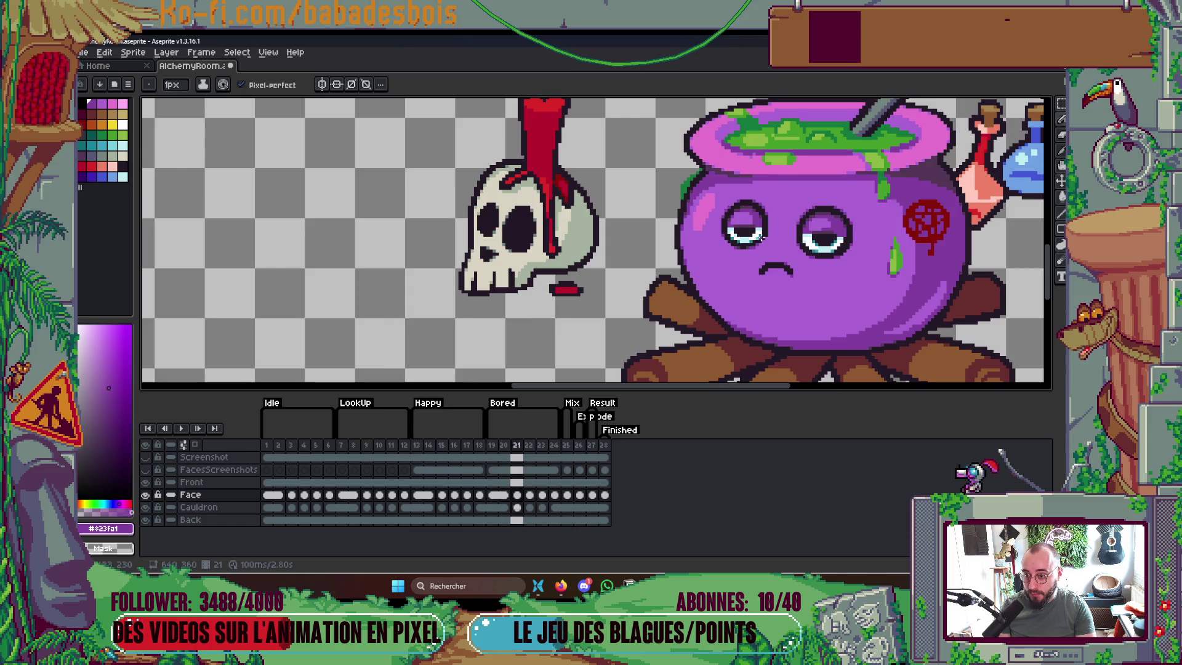
pyautogui.press('Right')
pyautogui.press('Left')
pyautogui.scroll(3, 741, 232)
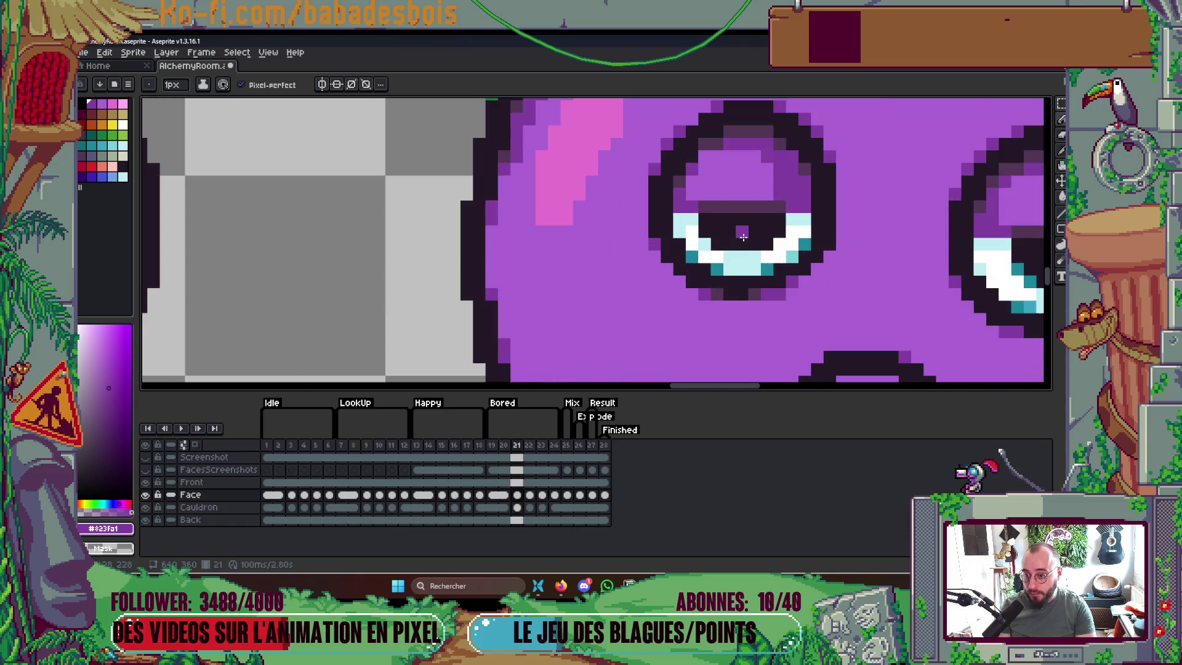
# Pick the eye's teal and paint teal pixels into the left eye's lower rim
pyautogui.keyDown('alt'); pyautogui.click(768, 259); pyautogui.keyUp('alt')
pyautogui.click(743, 256)
pyautogui.click(755, 243)
pyautogui.scroll(-3, 755, 236)
# Play the animation to check the eye, then stop and return to frame 21
pyautogui.press('Return')
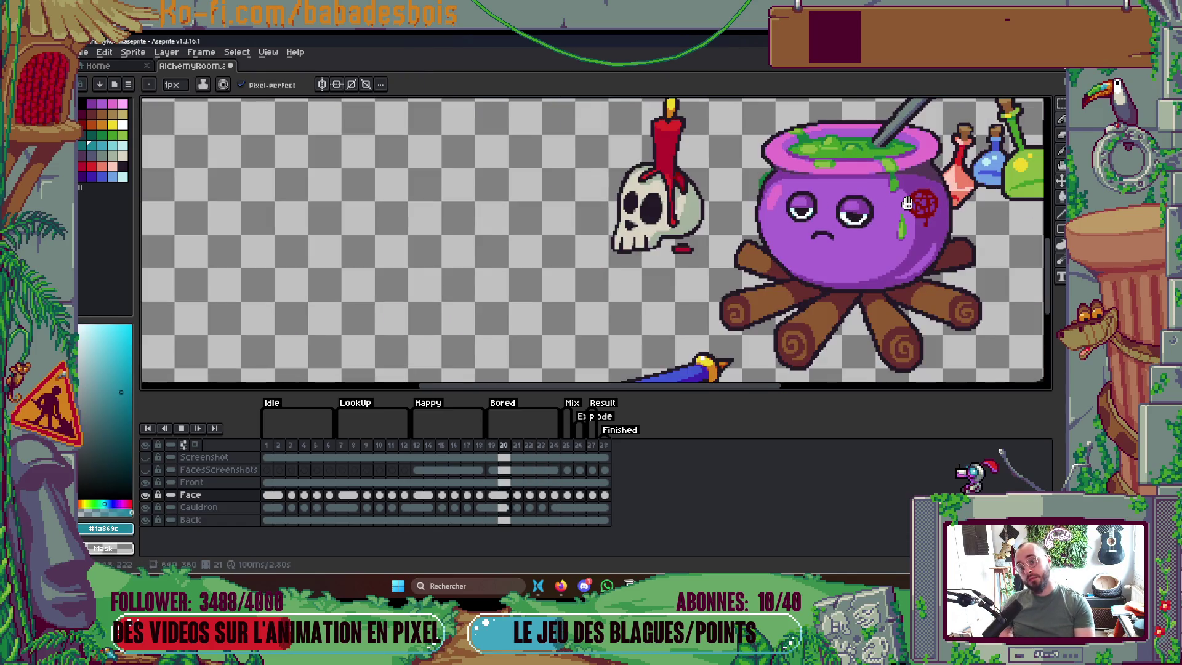
pyautogui.scroll(-2, 911, 221)
pyautogui.scroll(1, 913, 220)
pyautogui.moveTo(913, 219); pyautogui.dragTo(877, 279)
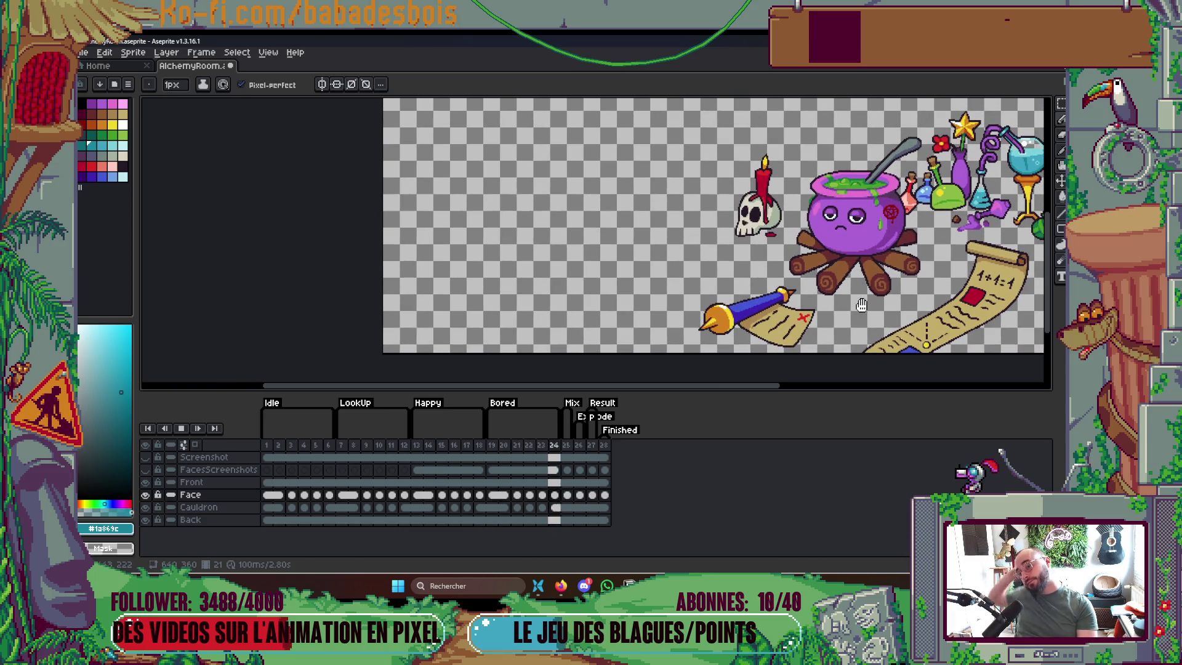
pyautogui.press('Return')
pyautogui.press('Left')
pyautogui.press('Left')
pyautogui.press('Left')
pyautogui.press('Right')
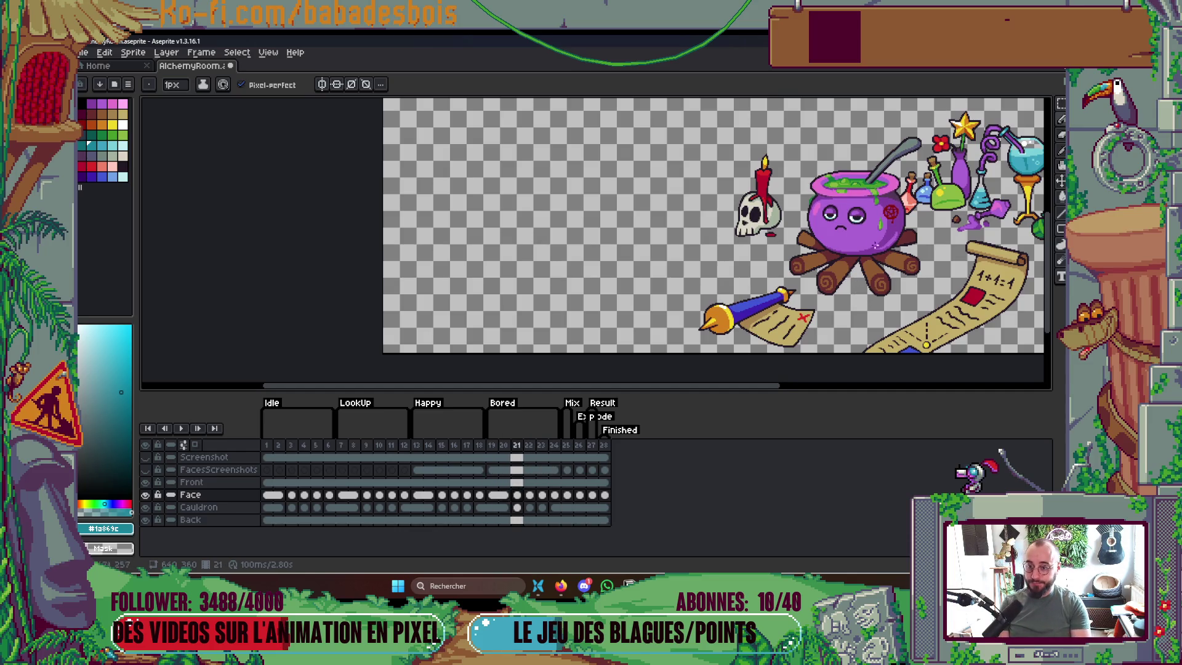
pyautogui.scroll(5, 843, 226)
pyautogui.scroll(1, 798, 224)
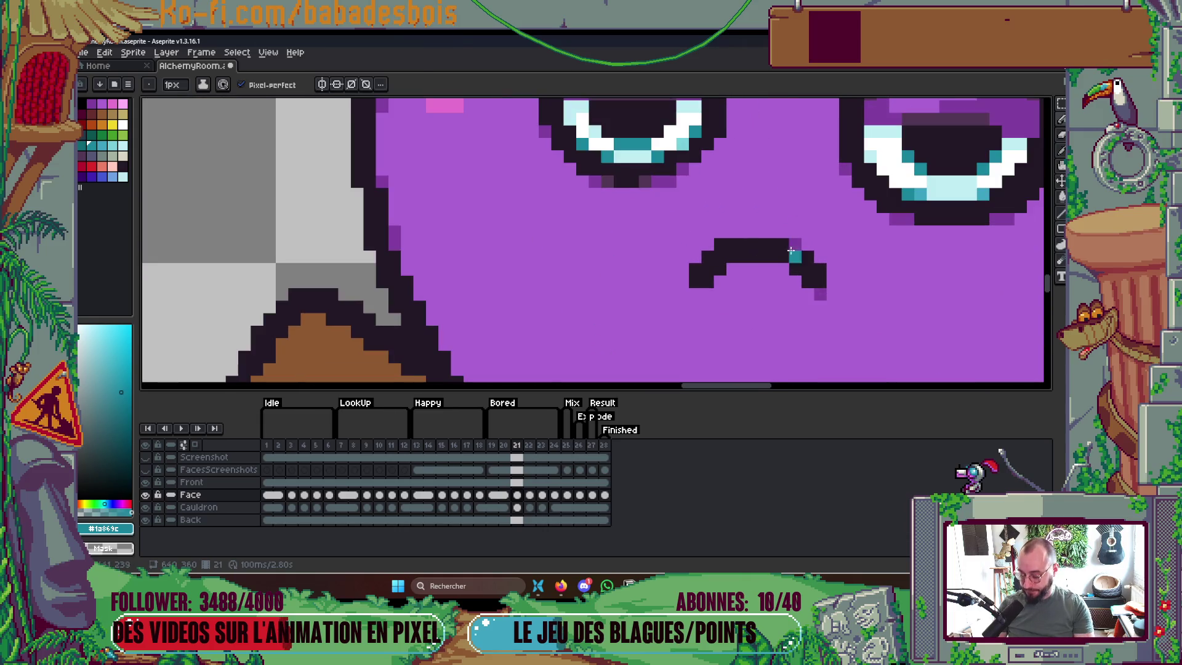
# Eyedrop the mouth-edge purple and paint a purple row over the frown's top edge
pyautogui.press('i')
pyautogui.click(823, 296)
pyautogui.press('b')
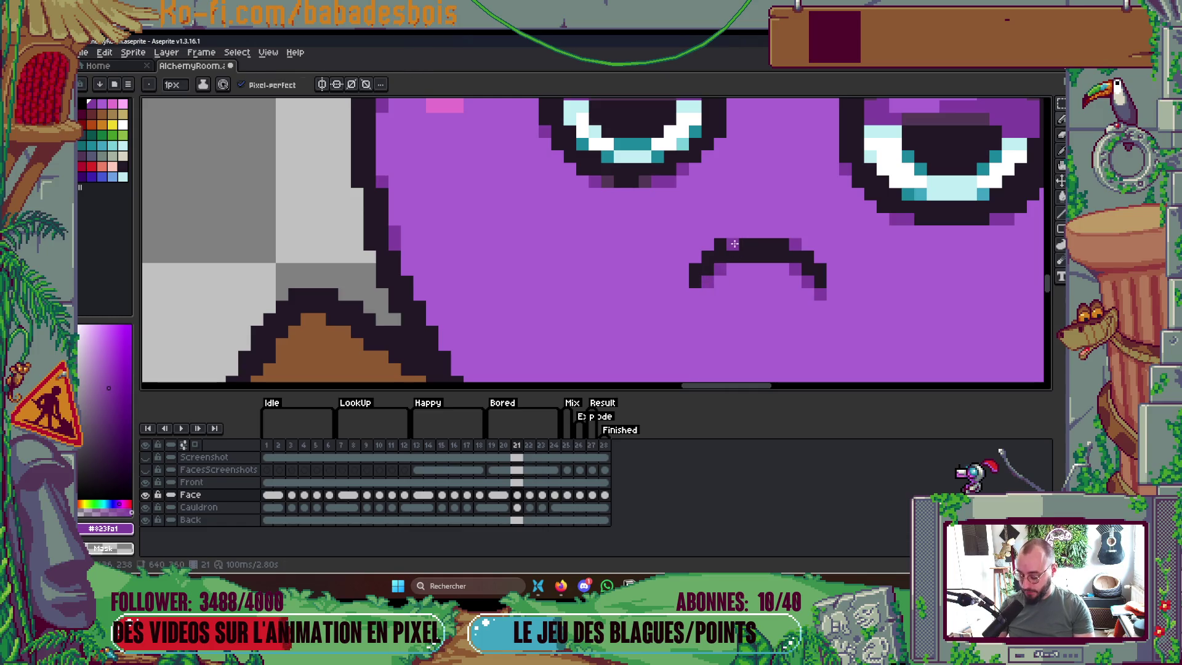
pyautogui.press('i')
pyautogui.press('b')
pyautogui.moveTo(732, 232); pyautogui.dragTo(804, 245)
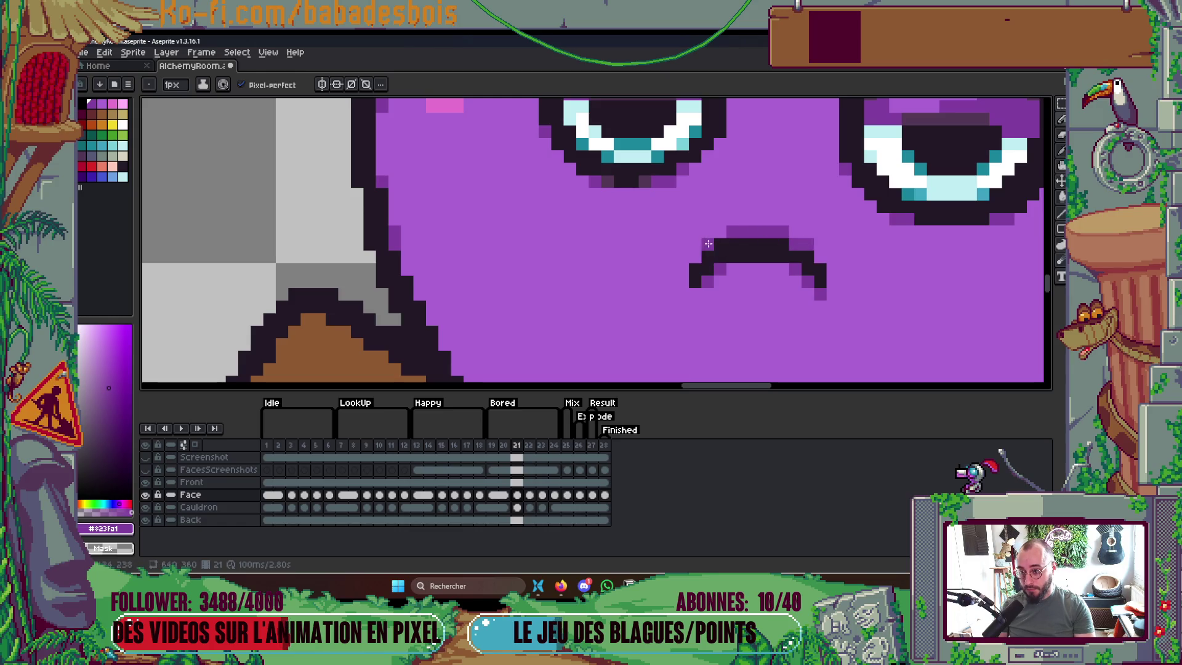
# Add dark pixels at both mouth sides, repaint the lower corner purple, and play to review
pyautogui.keyDown('alt'); pyautogui.click(742, 245); pyautogui.keyUp('alt')
pyautogui.click(794, 244)
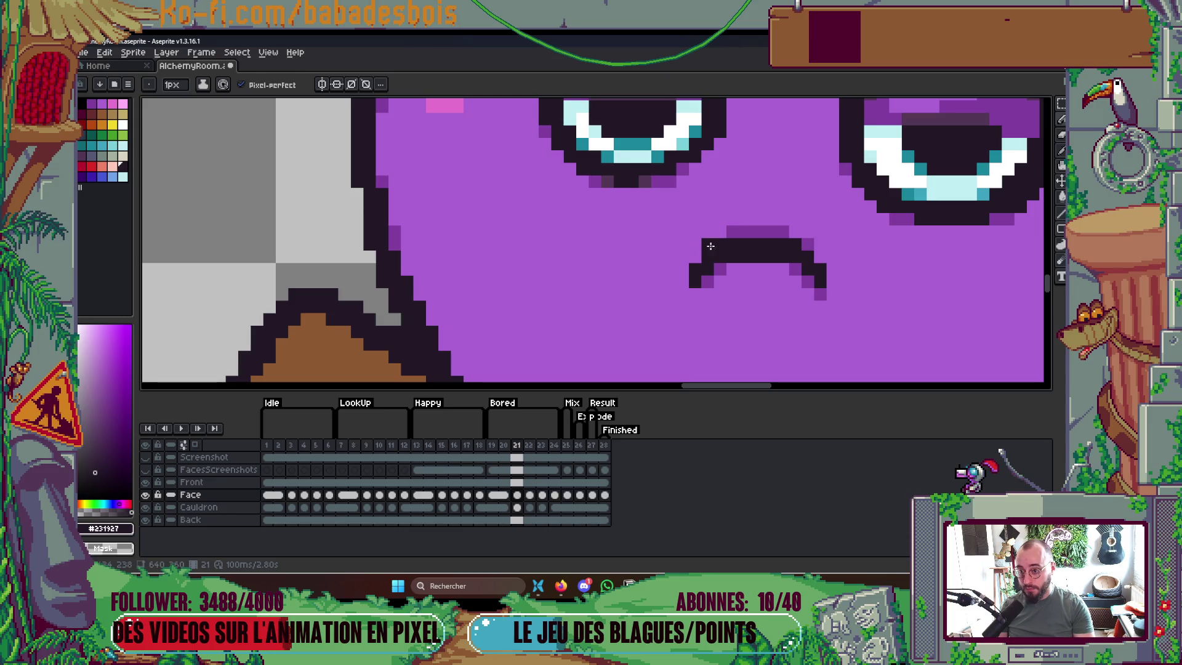
pyautogui.click(747, 233)
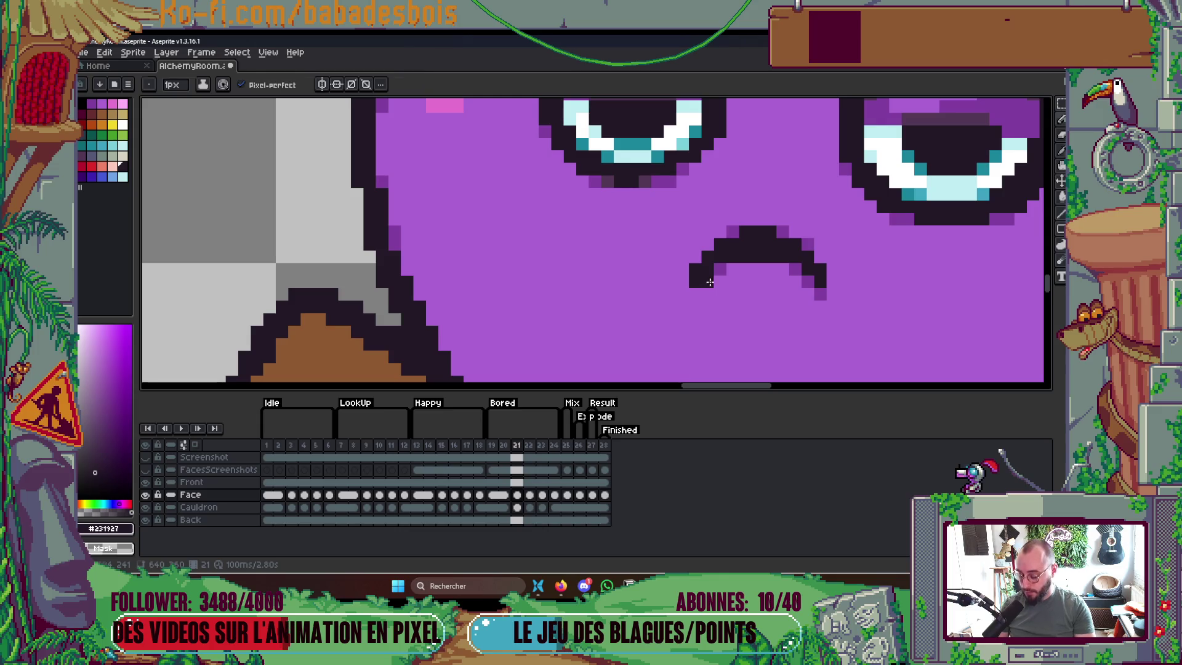
pyautogui.press('x')
pyautogui.moveTo(709, 282); pyautogui.dragTo(694, 284)
pyautogui.click(708, 268)
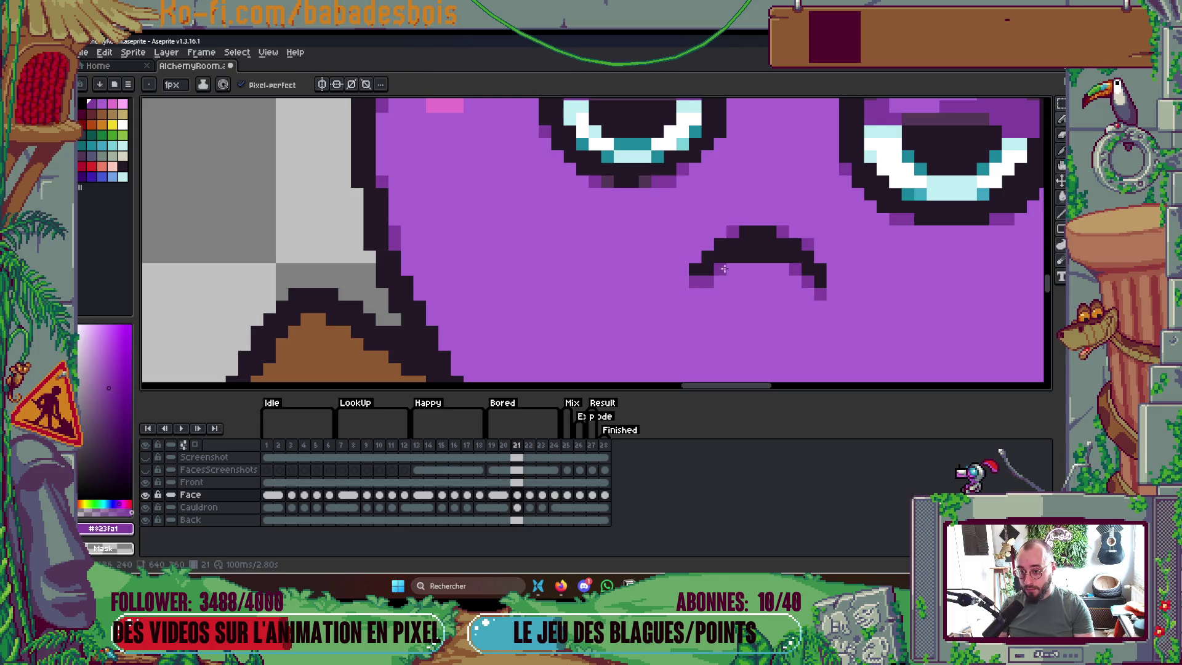
pyautogui.scroll(-5, 805, 269)
pyautogui.press('Return')
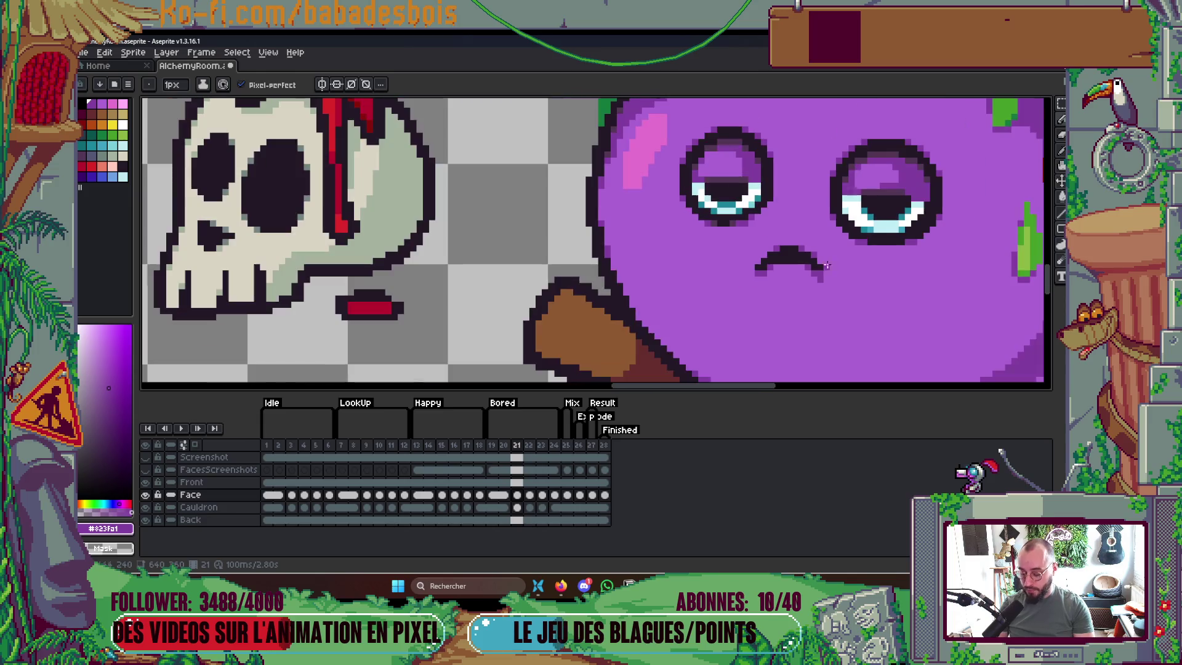
pyautogui.scroll(-2, 876, 261)
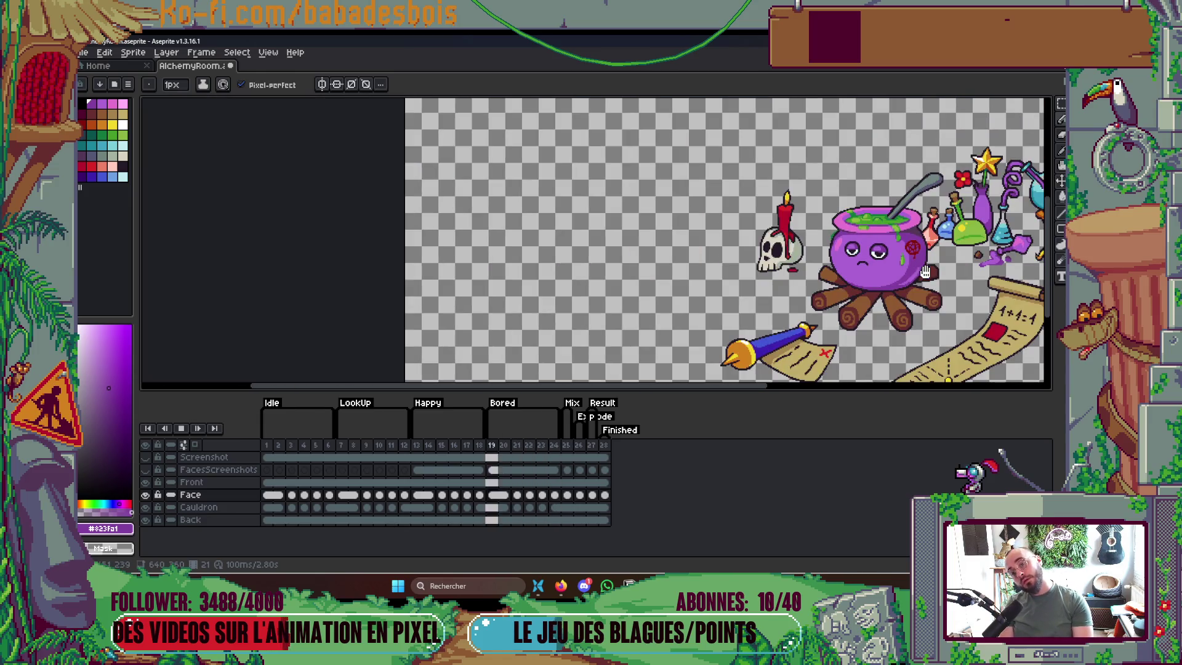
pyautogui.moveTo(892, 319); pyautogui.dragTo(831, 331)
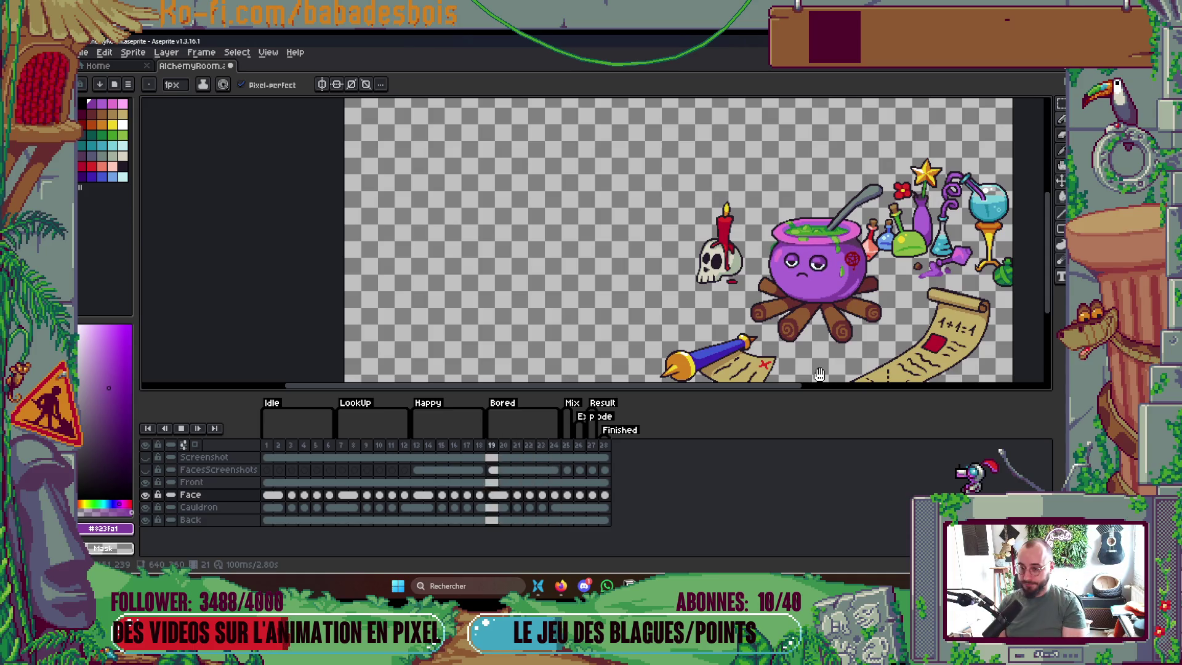
pyautogui.press('Return')
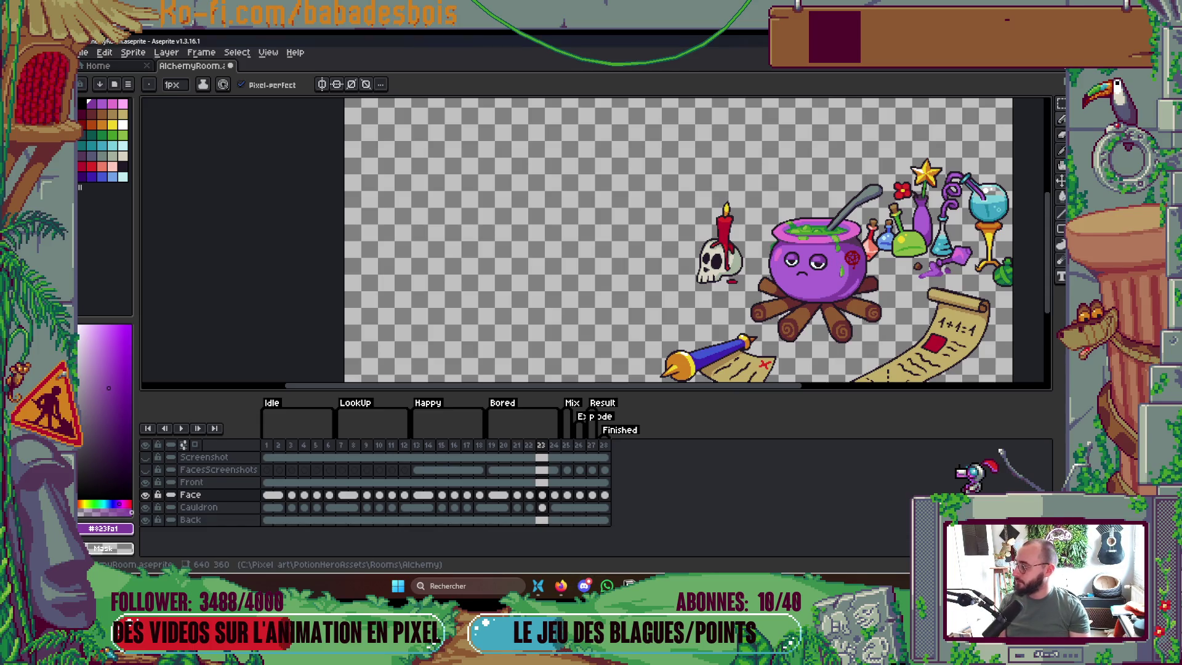
pyautogui.moveTo(677, 307); pyautogui.dragTo(636, 300)
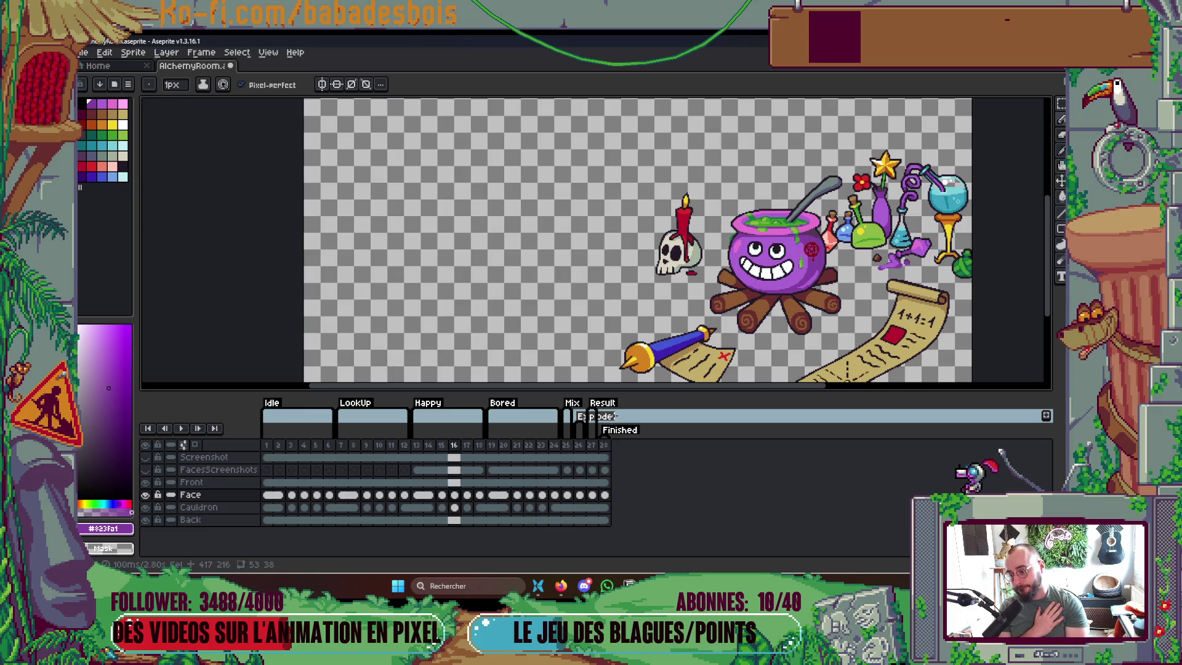
pyautogui.press('Return')
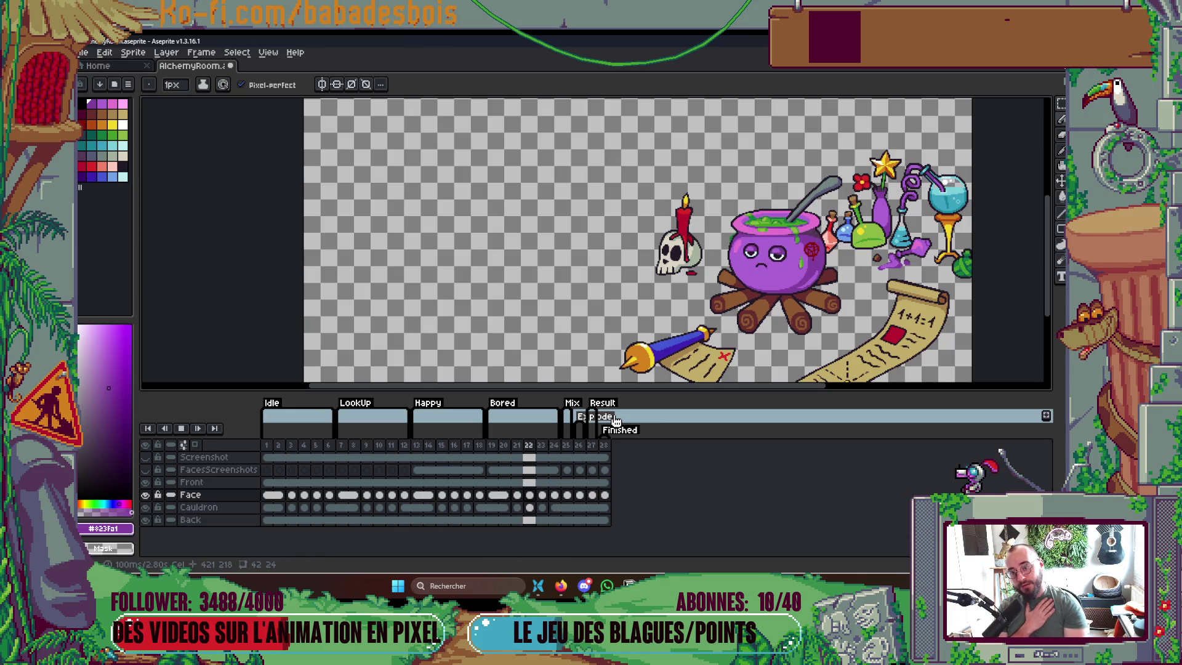
pyautogui.press('Left')
pyautogui.press('Left')
pyautogui.press('Left')
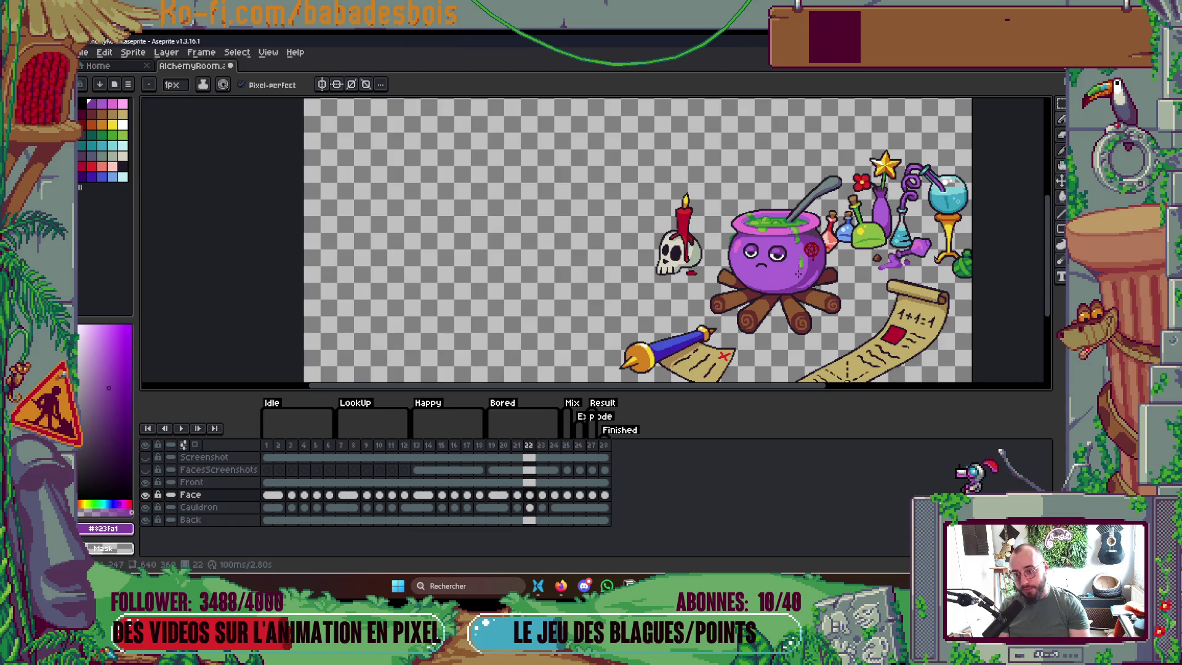
pyautogui.scroll(5, 755, 228)
# Eyedrop the eyelid's dark purple #533656 as the drawing colour
pyautogui.scroll(1, 756, 228)
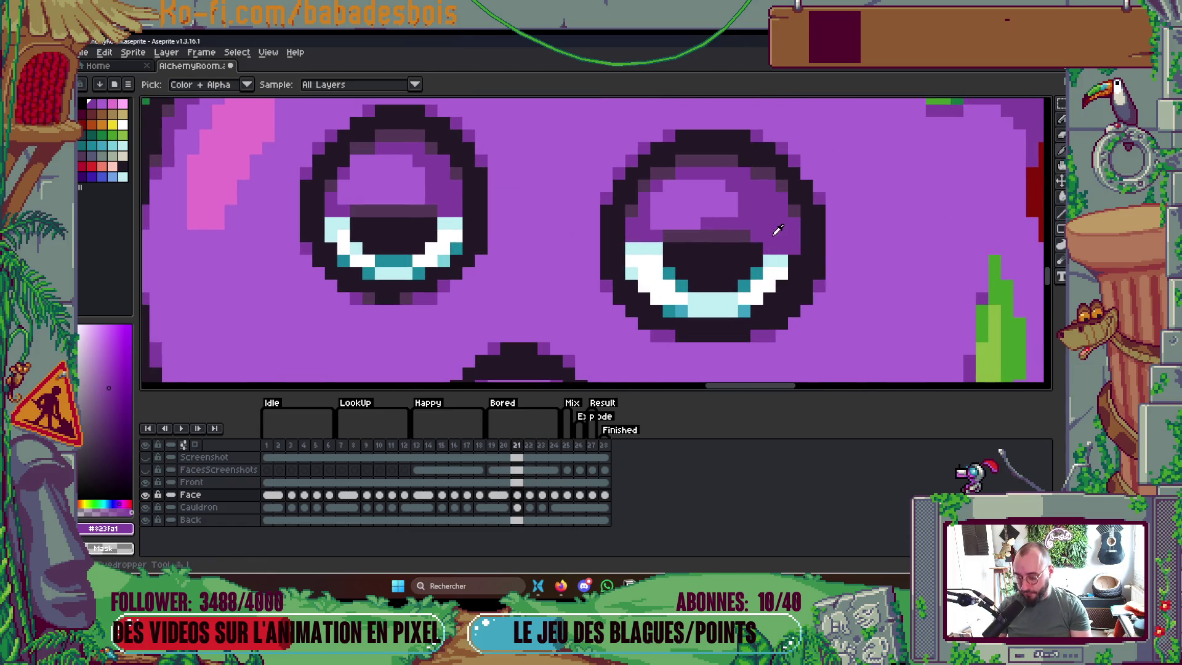
pyautogui.keyDown('alt'); pyautogui.click(751, 245); pyautogui.keyUp('alt')
pyautogui.scroll(-3, 756, 247)
# Play the animation, recentre the scene, stop playback, and bring up the Potion Hero Miro board
pyautogui.press('Return')
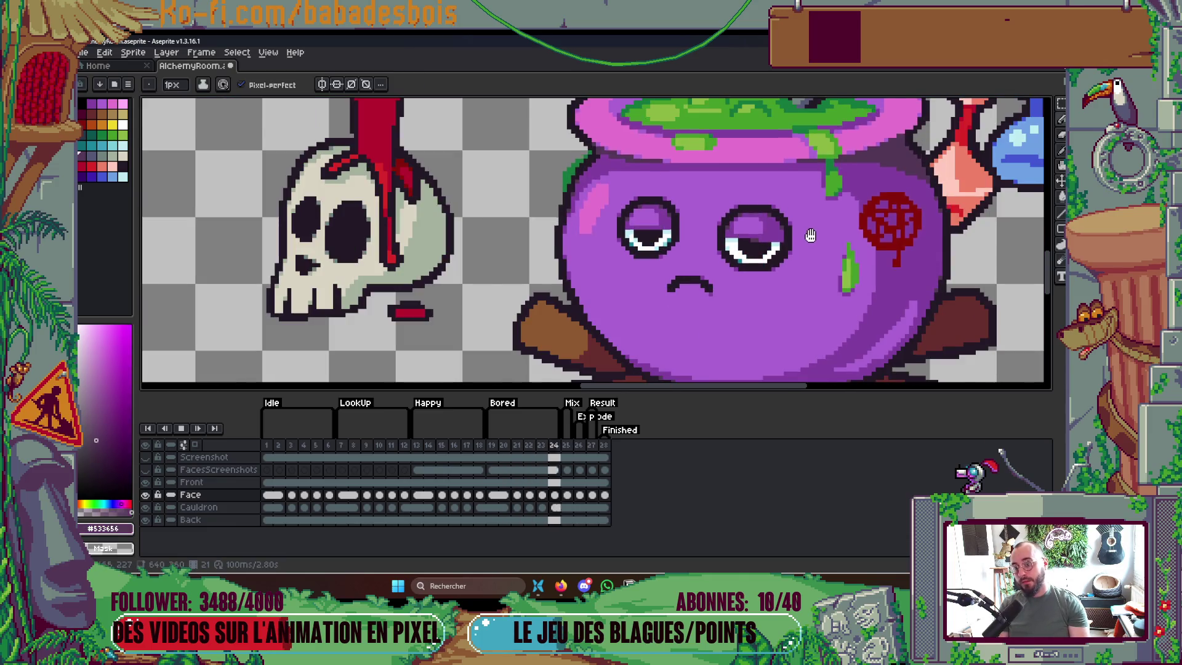
pyautogui.scroll(-2, 854, 262)
pyautogui.moveTo(855, 262); pyautogui.dragTo(820, 270)
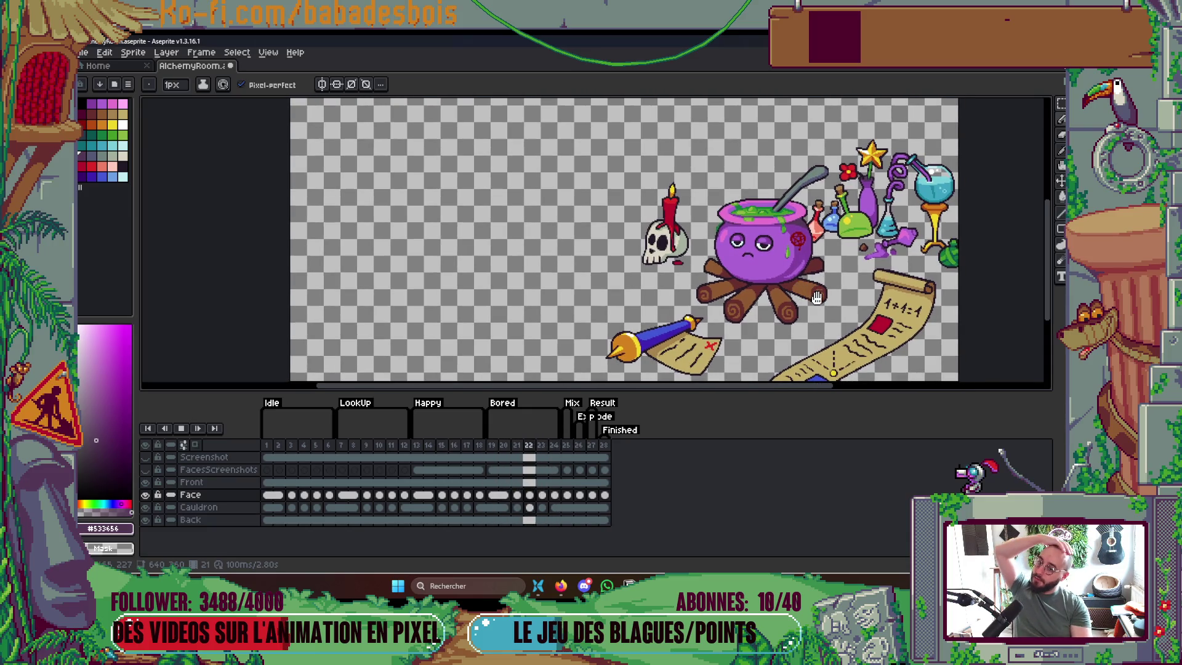
pyautogui.press('Return')
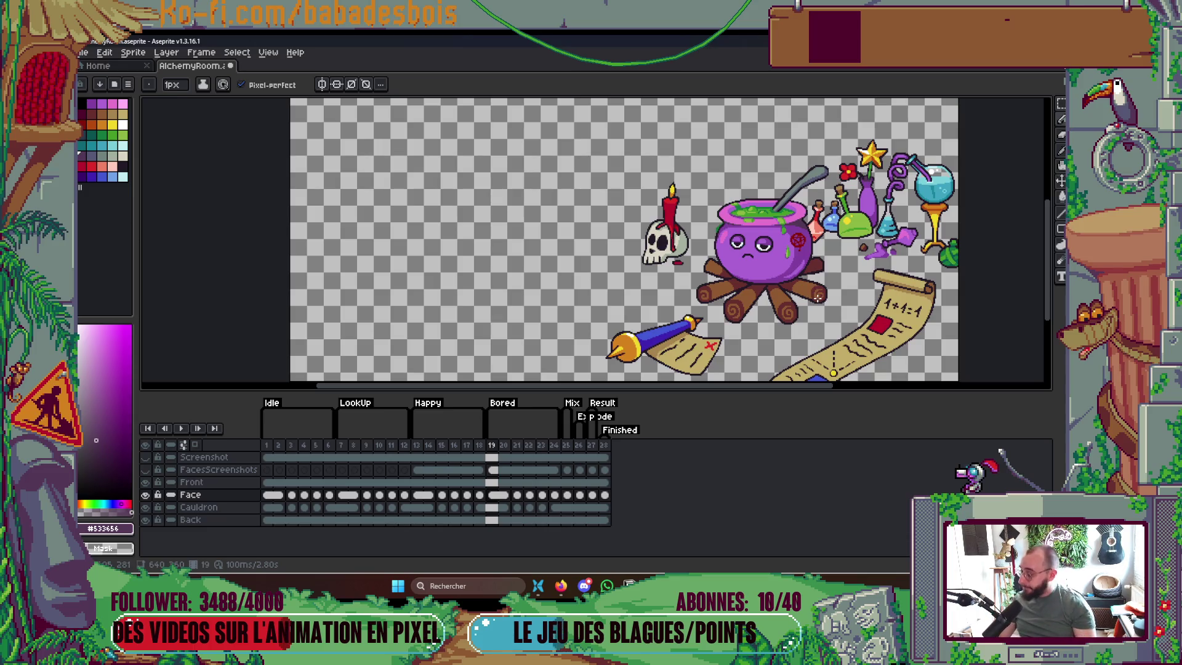
pyautogui.click(560, 585)
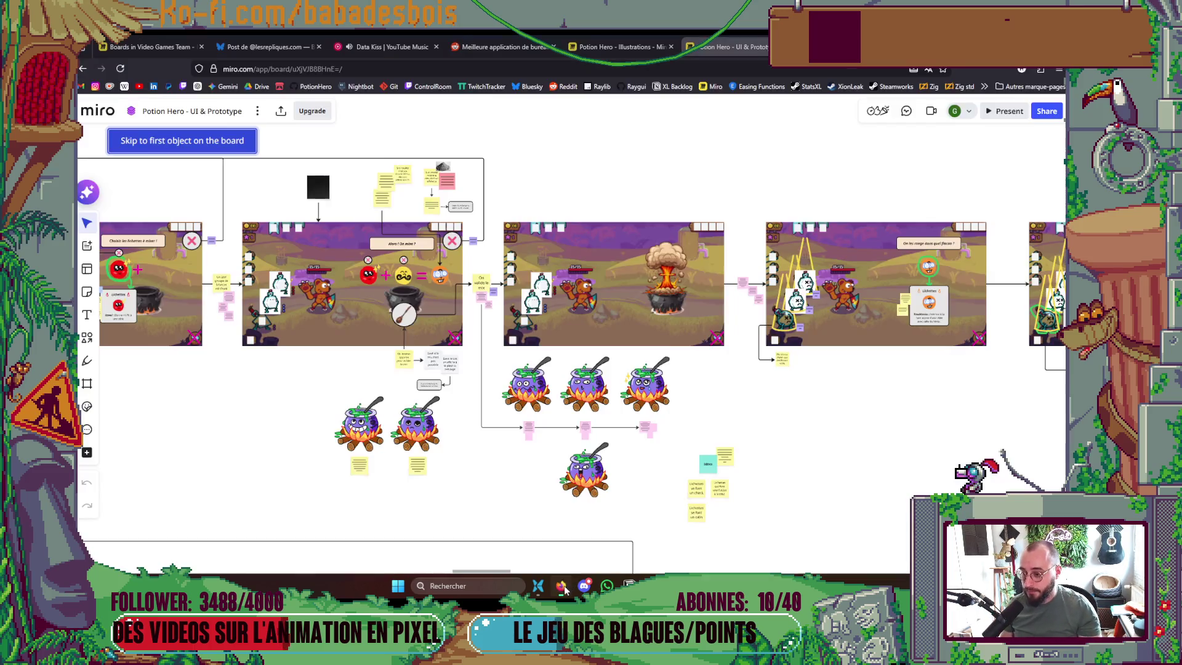
pyautogui.hscroll(2, 618, 397)
pyautogui.scroll(-1, 618, 397)
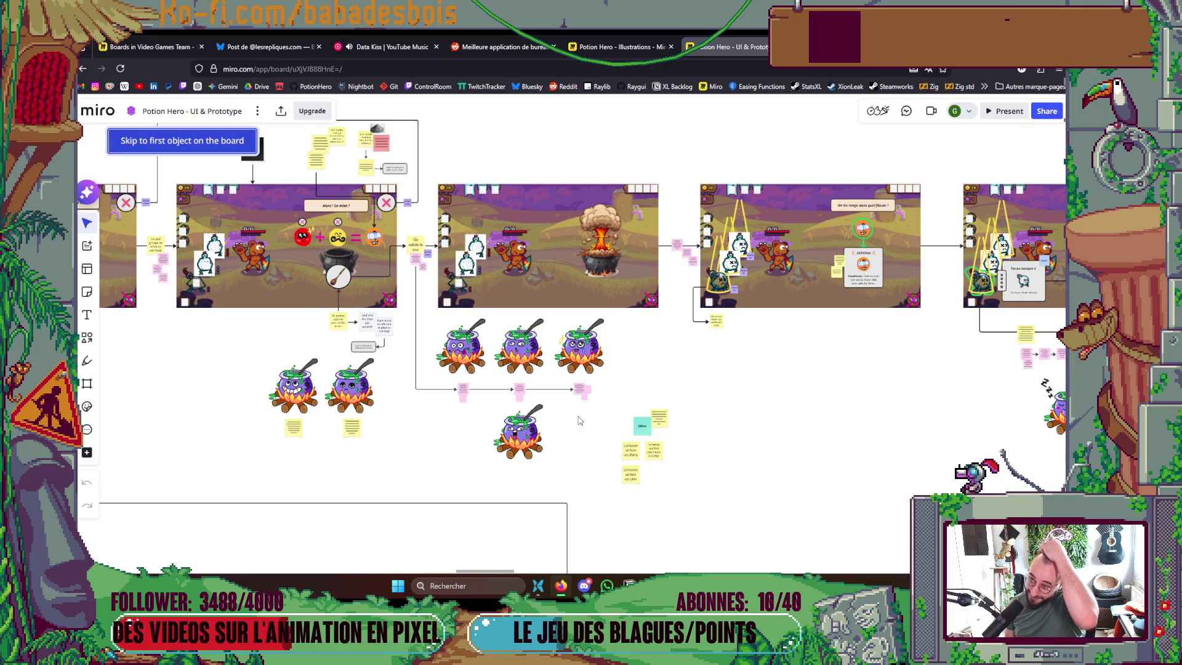
pyautogui.hotkey('alt', 'Tab')
pyautogui.hotkey('alt', 'Tab')
pyautogui.hotkey('alt', 'Tab')
pyautogui.press('Return')
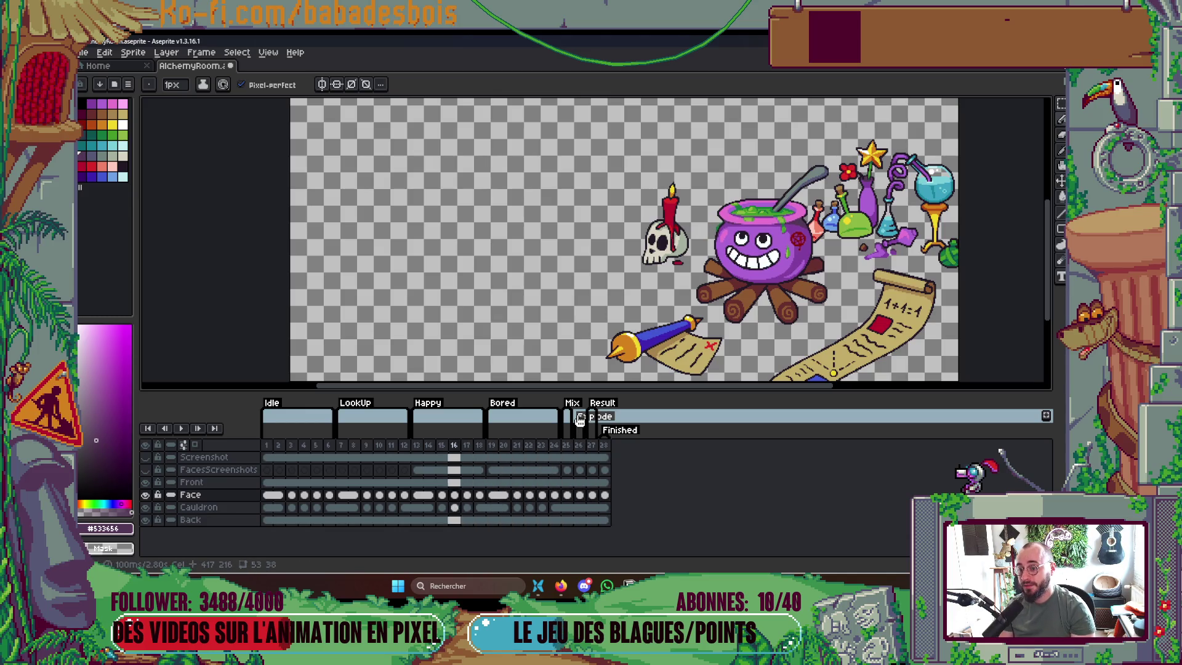
# Stop playback, step back to frame 3, and sample the cauldron's purple body colour
pyautogui.press('Return')
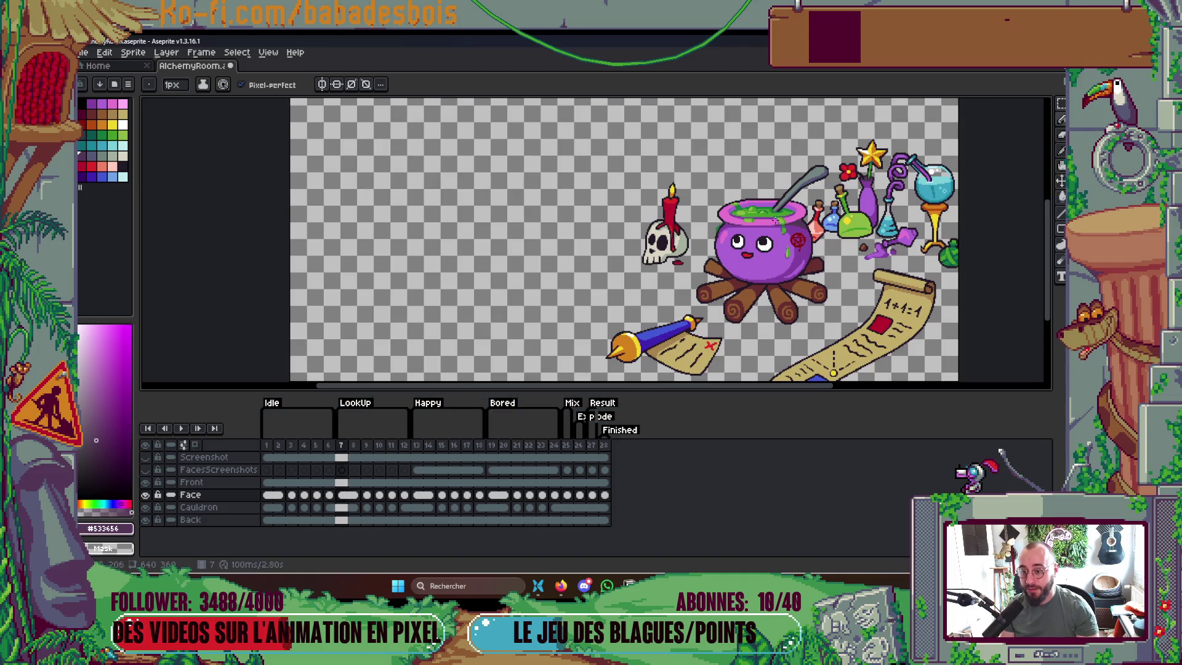
pyautogui.scroll(2, 781, 215)
pyautogui.press('Left')
pyautogui.press('Right')
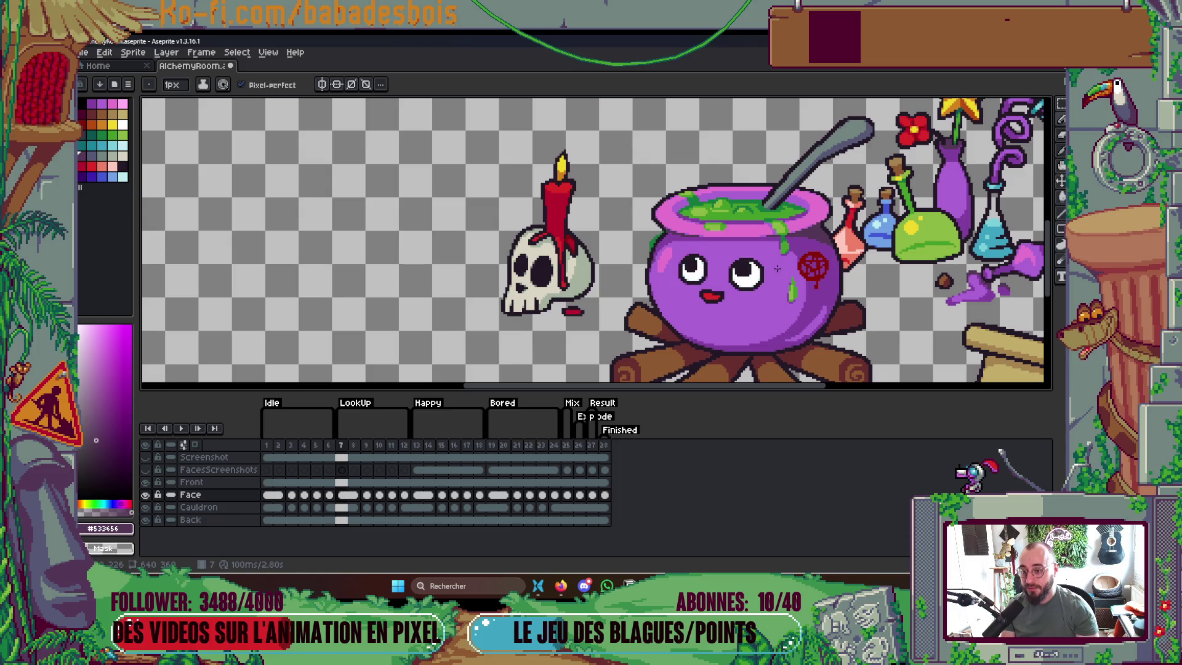
pyautogui.press('Left')
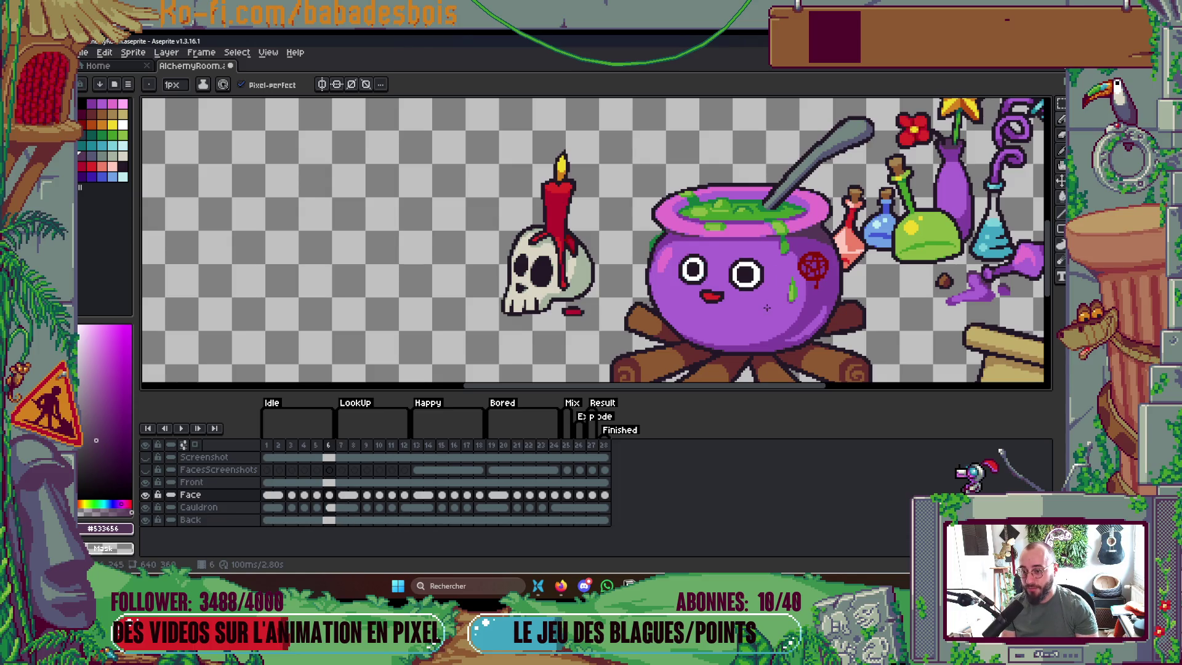
pyautogui.press('Left')
pyautogui.press('Left')
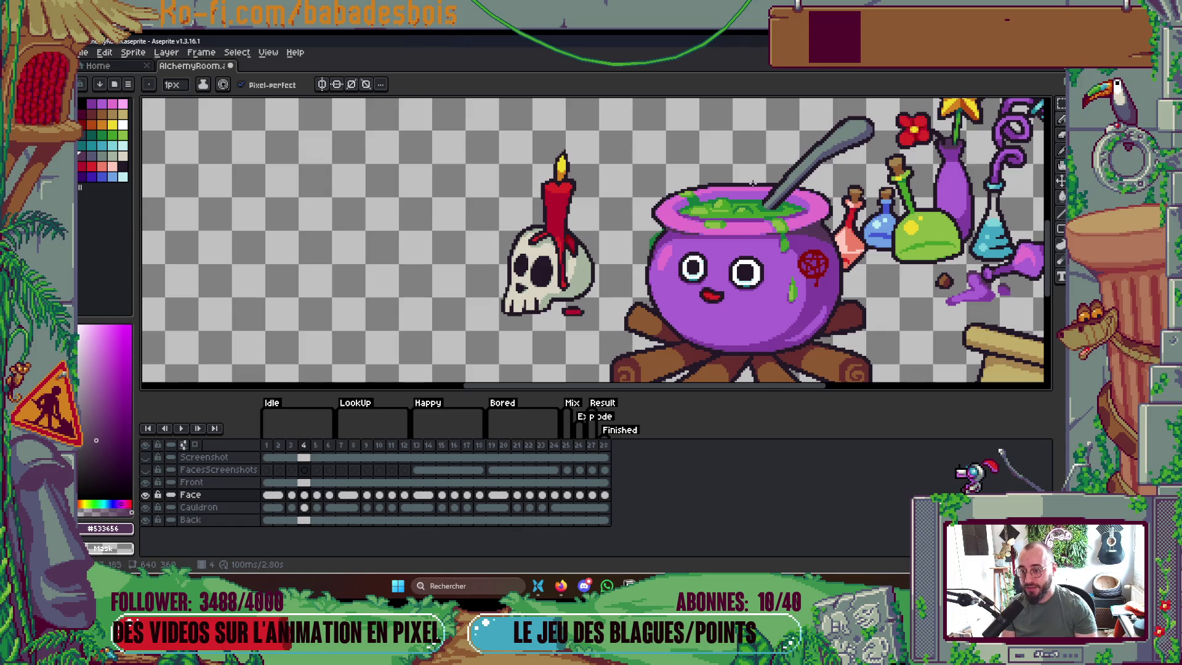
pyautogui.press('Left')
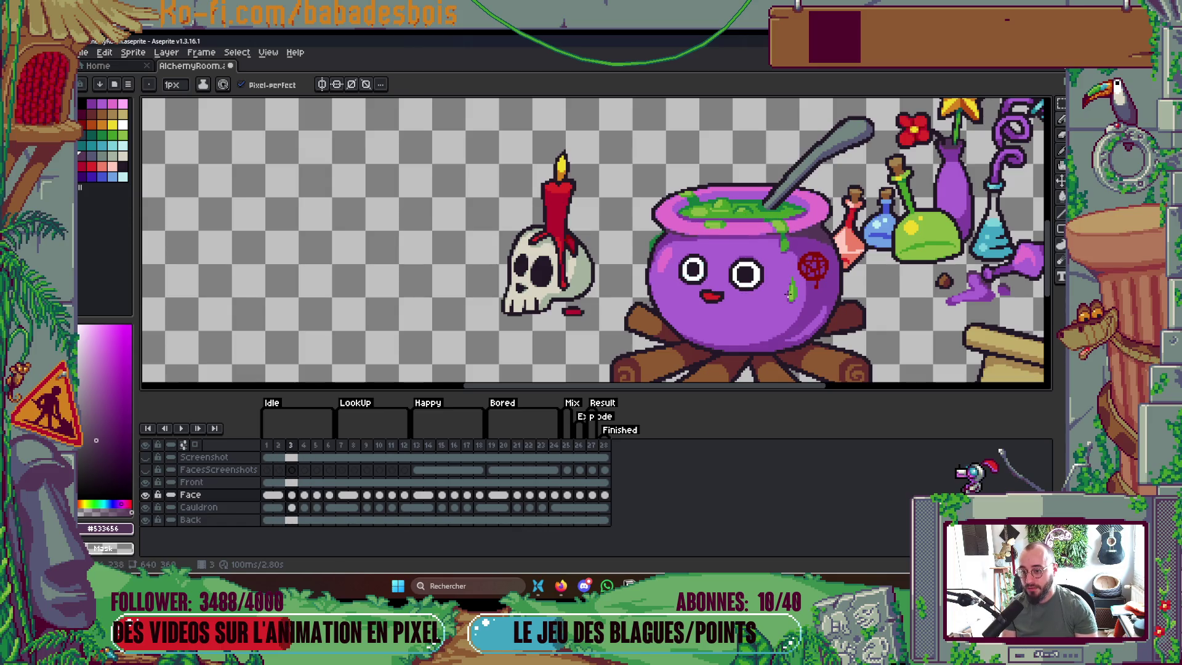
pyautogui.scroll(3, 787, 289)
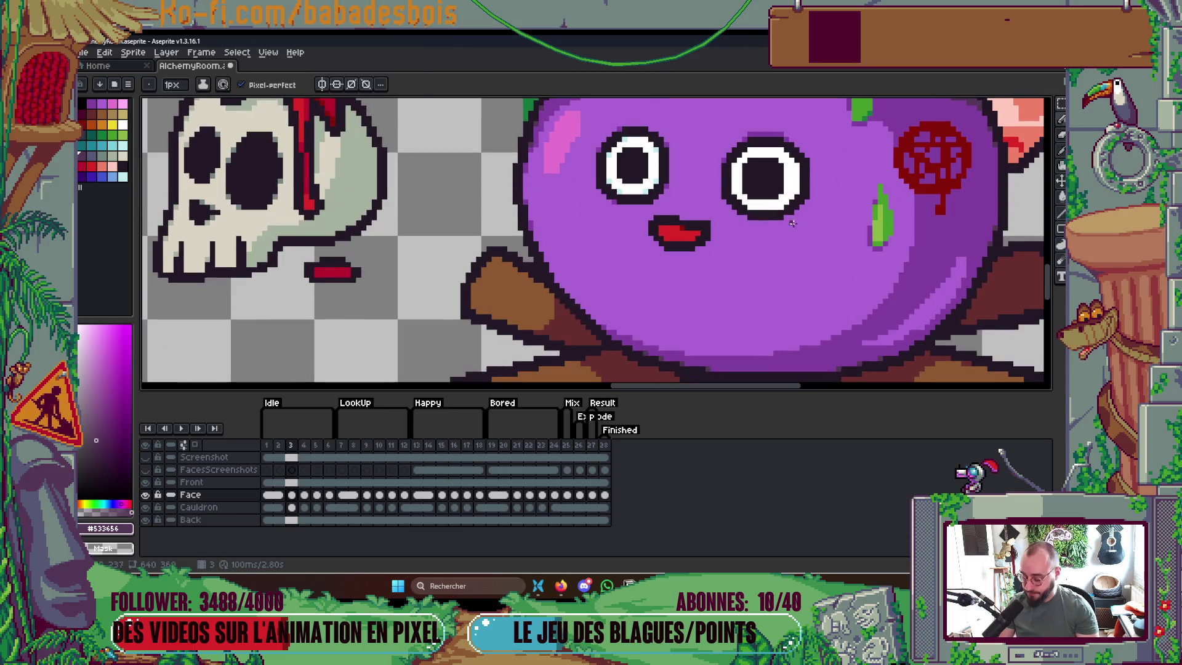
pyautogui.press('i')
pyautogui.click(910, 276)
pyautogui.scroll(2, 831, 255)
pyautogui.press('b')
pyautogui.scroll(2, 738, 258)
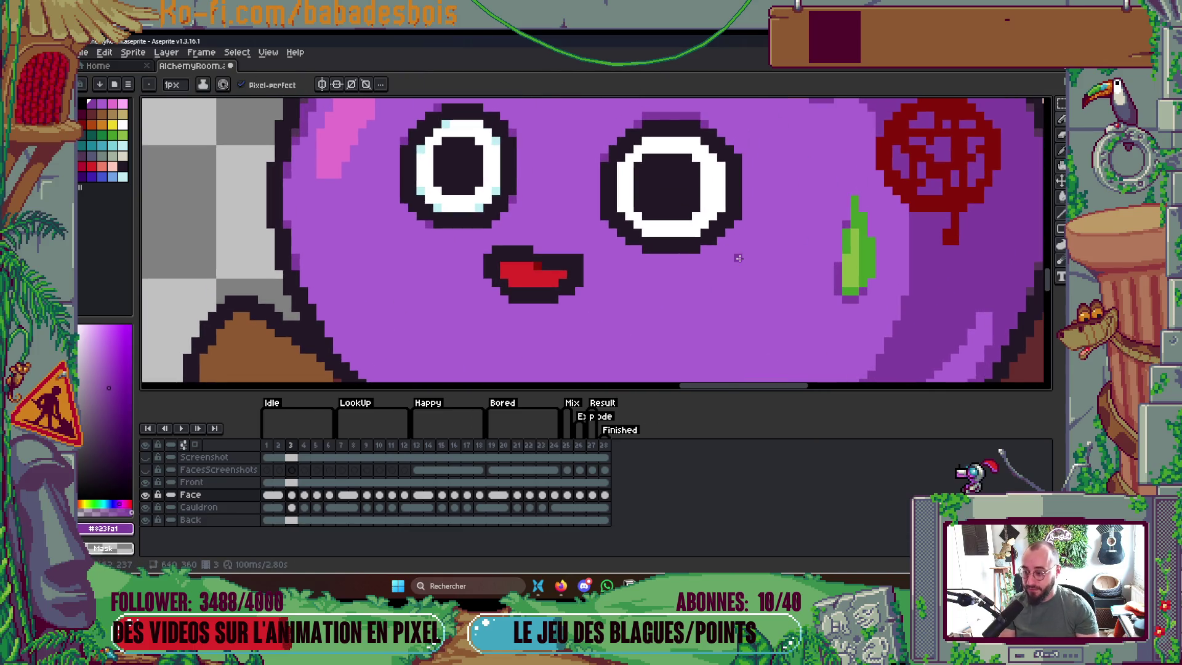
pyautogui.moveTo(735, 264); pyautogui.dragTo(719, 314)
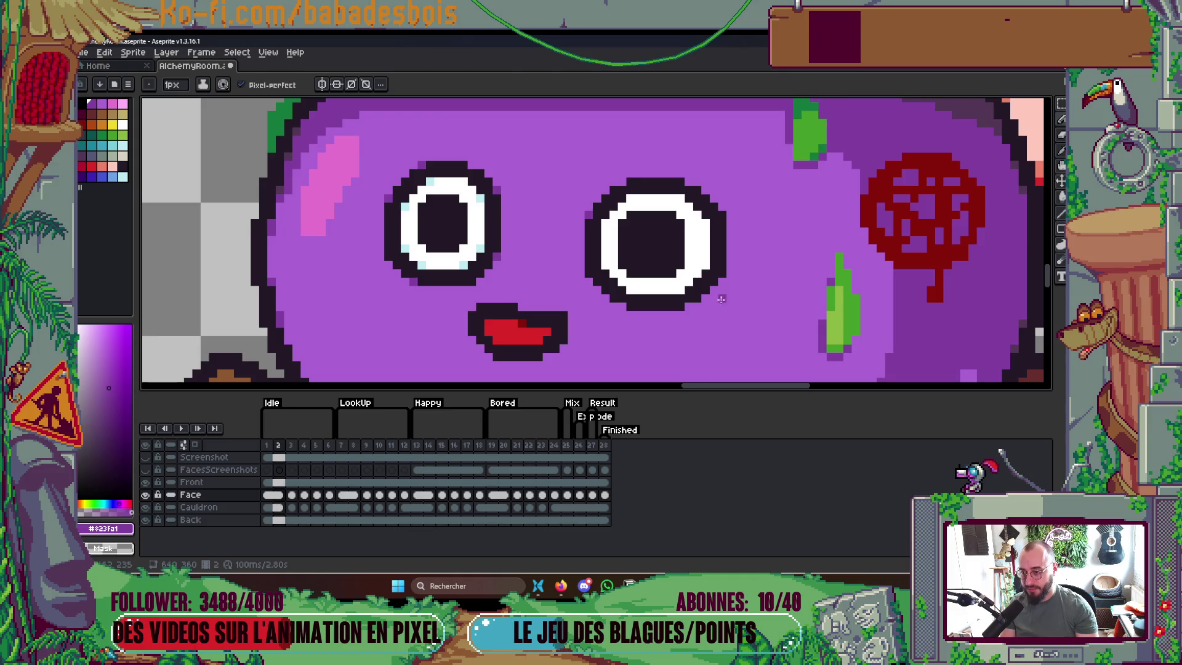
# Compare frames 2–6, then add a light cyan pixel at the right eye's bottom on frame 3
pyautogui.press('Left')
pyautogui.press('Right')
pyautogui.press('Left')
pyautogui.press('Left')
pyautogui.press('Right')
pyautogui.press('Right')
pyautogui.press('Right')
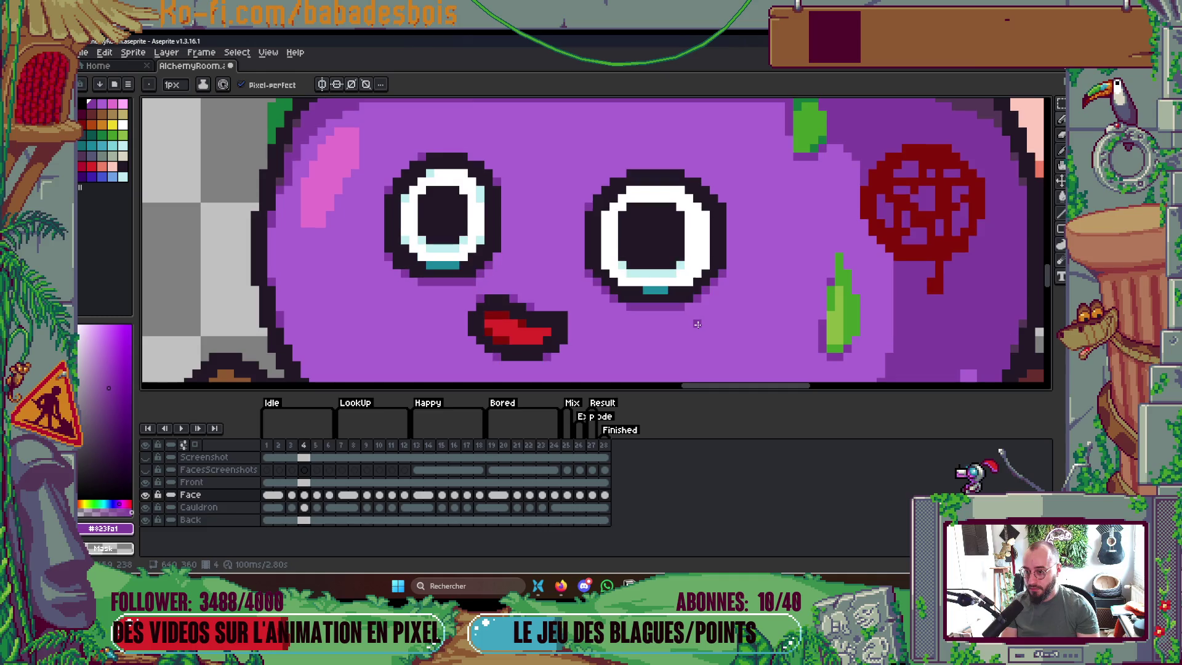
pyautogui.press('Right')
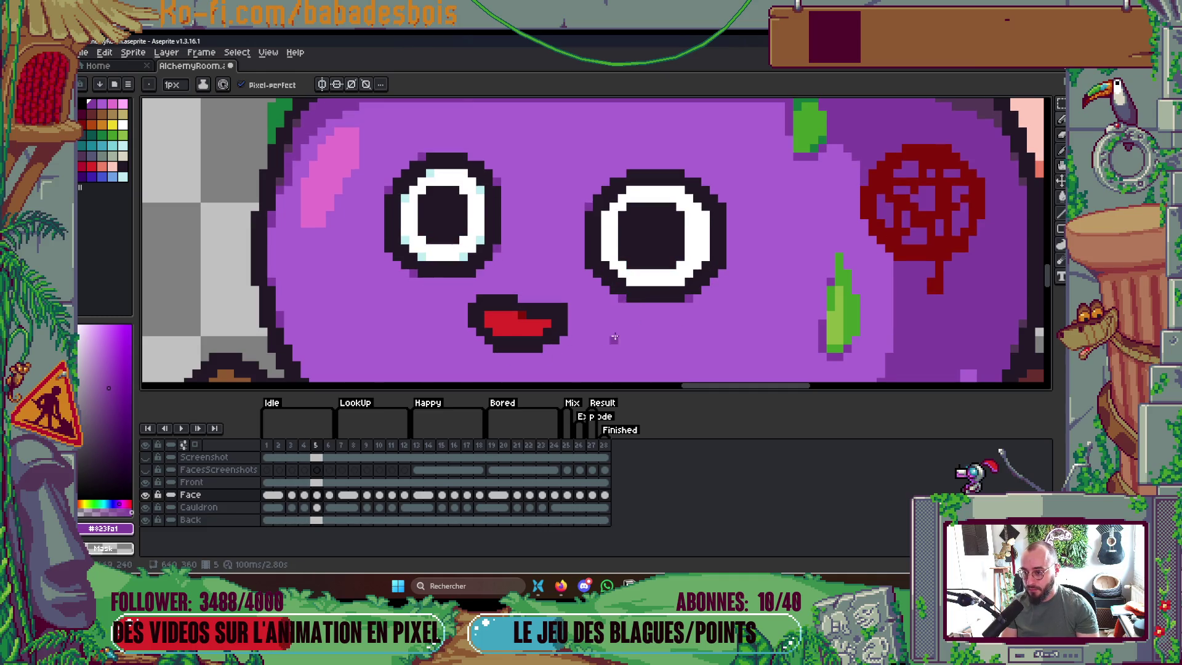
pyautogui.press('Right')
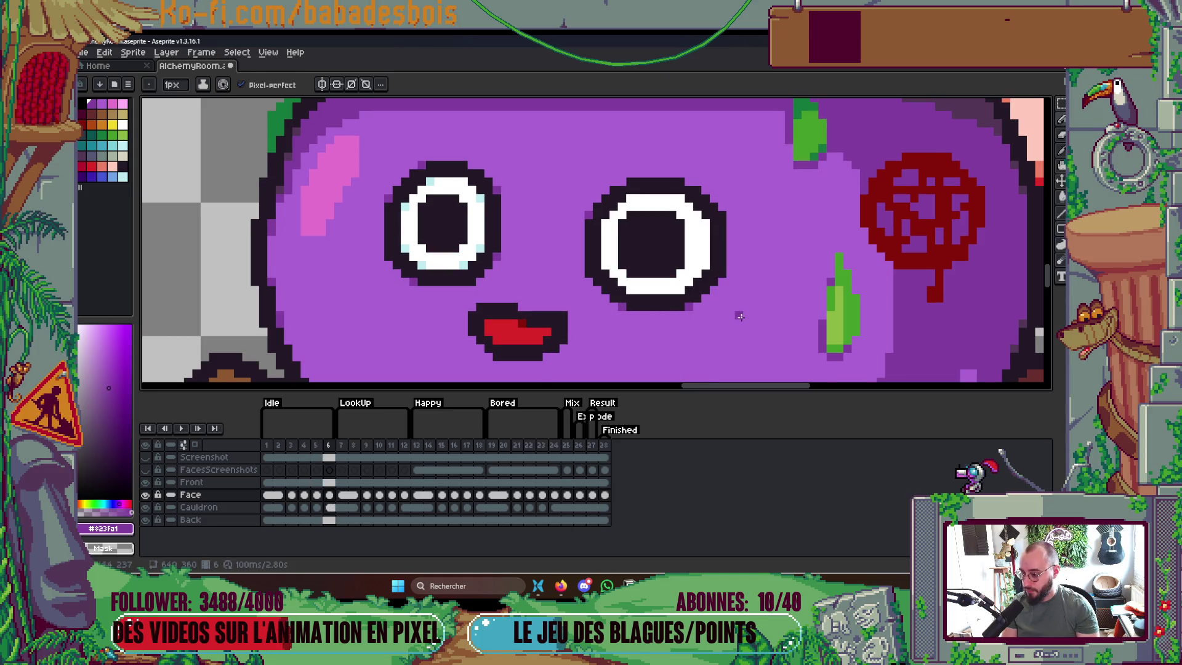
pyautogui.press('Left')
pyautogui.press('Left')
pyautogui.press('Left')
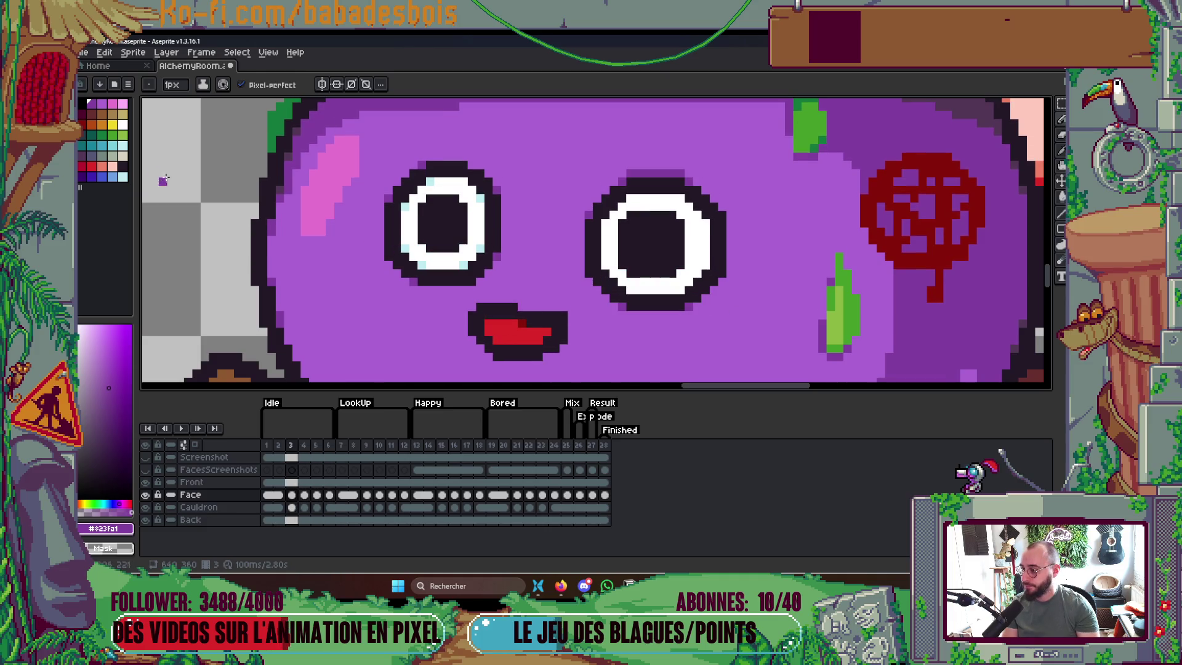
pyautogui.click(123, 145)
pyautogui.click(629, 289)
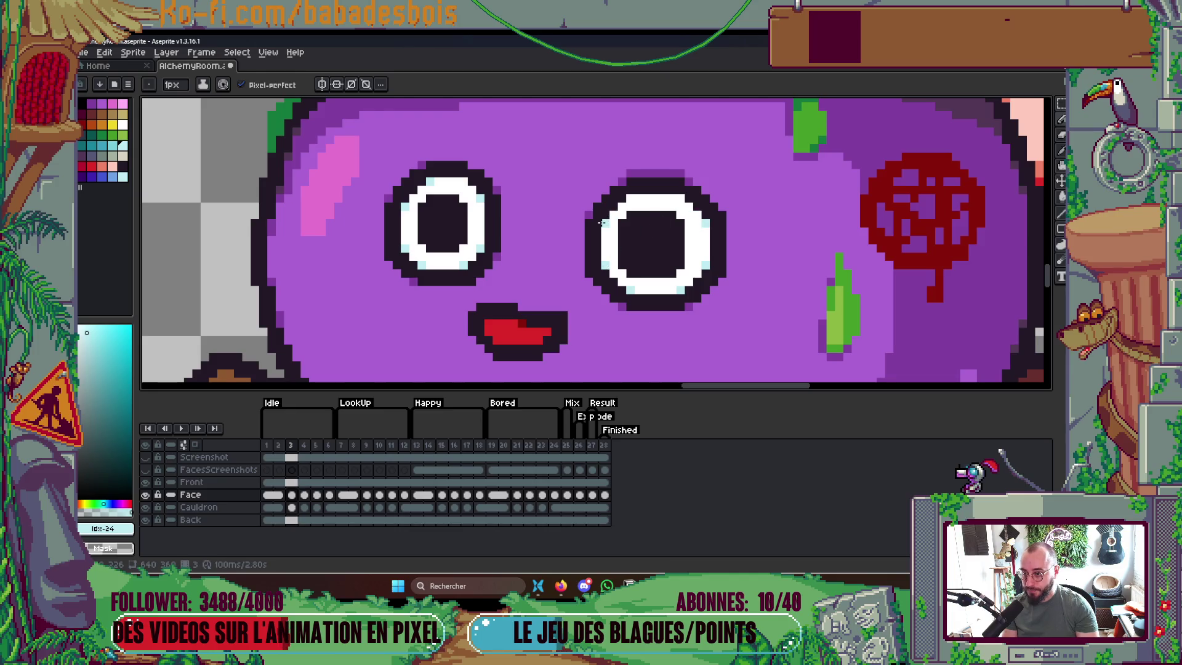
# Step through frames 4, 5 and 6, checking the cauldron's eyes on each
pyautogui.scroll(-4, 680, 197)
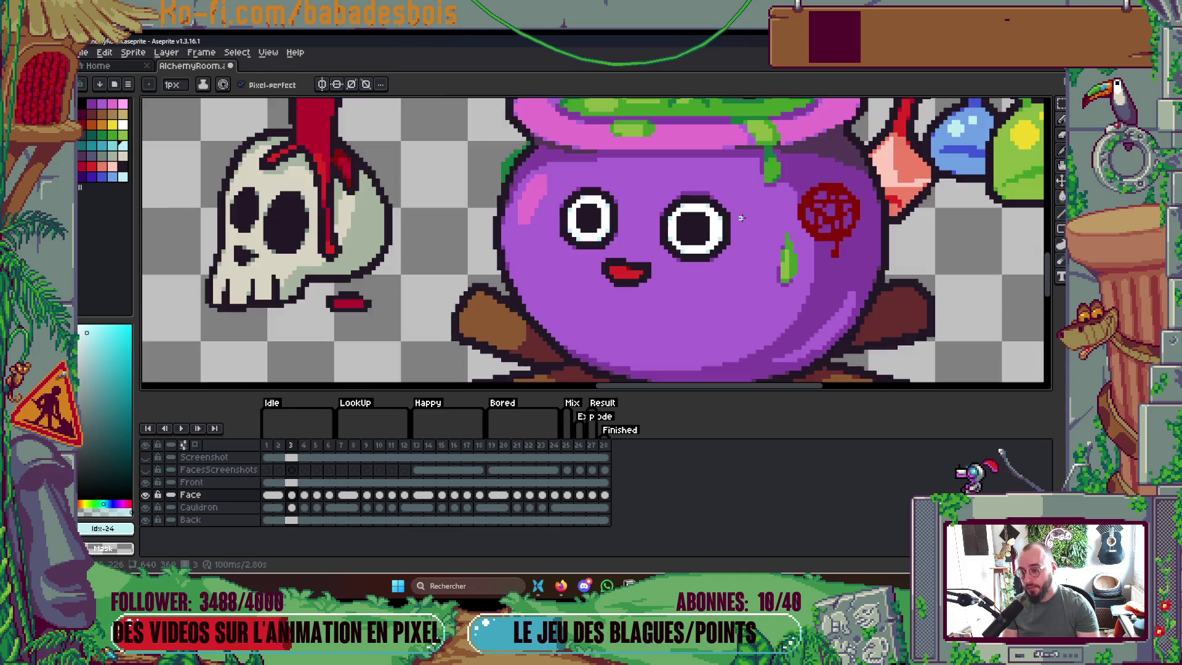
pyautogui.scroll(3, 761, 219)
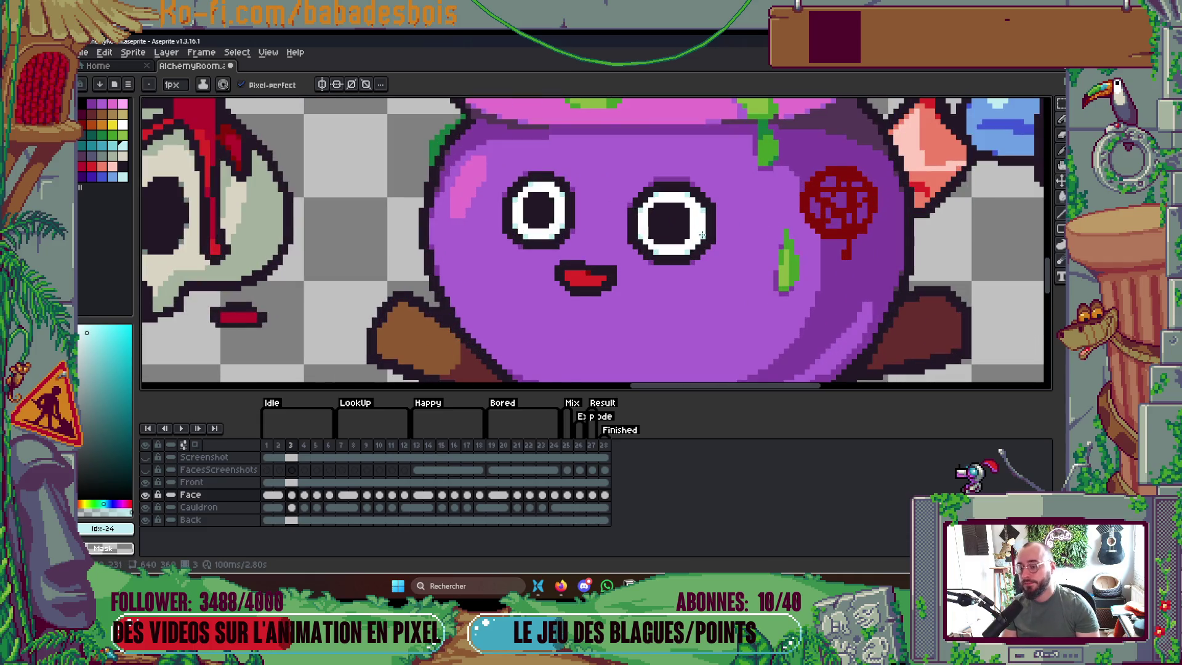
pyautogui.press('.')
pyautogui.scroll(1, 678, 182)
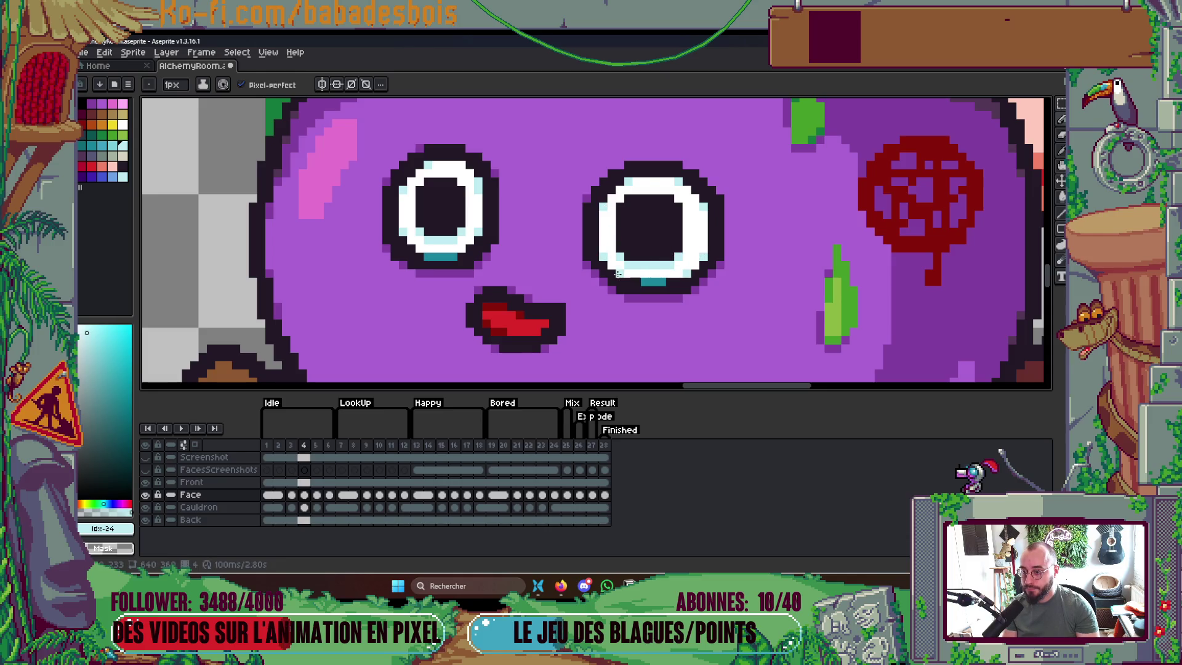
pyautogui.scroll(-3, 720, 256)
pyautogui.press('.')
pyautogui.scroll(4, 738, 252)
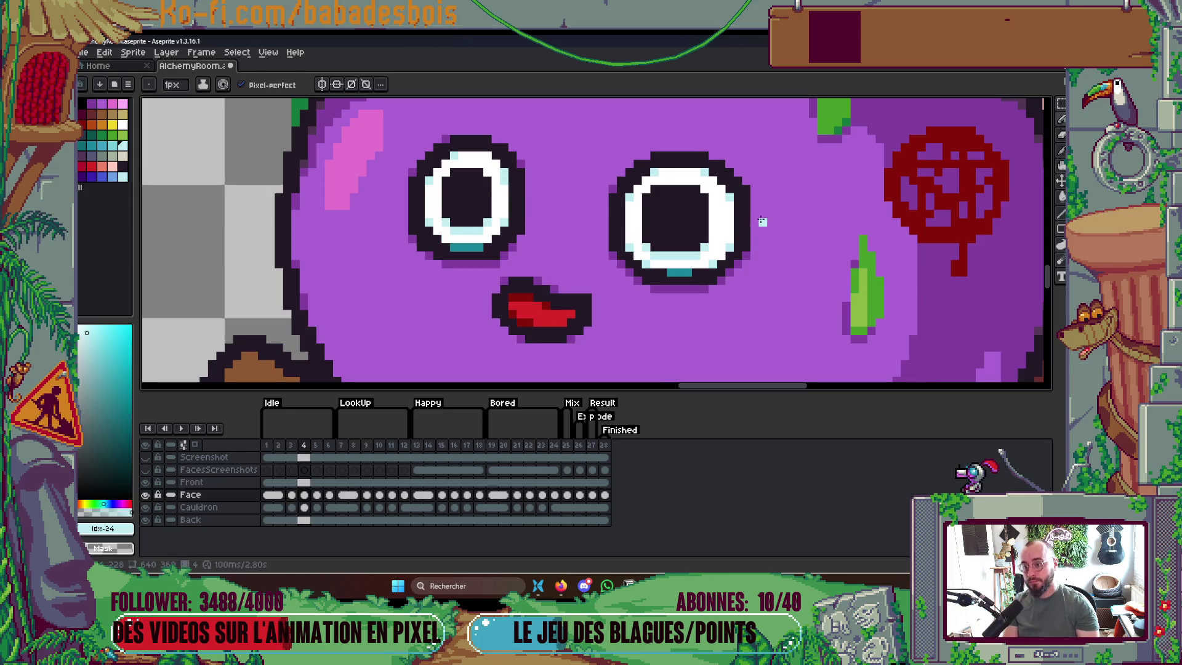
pyautogui.press('.')
pyautogui.press(',')
pyautogui.press('.')
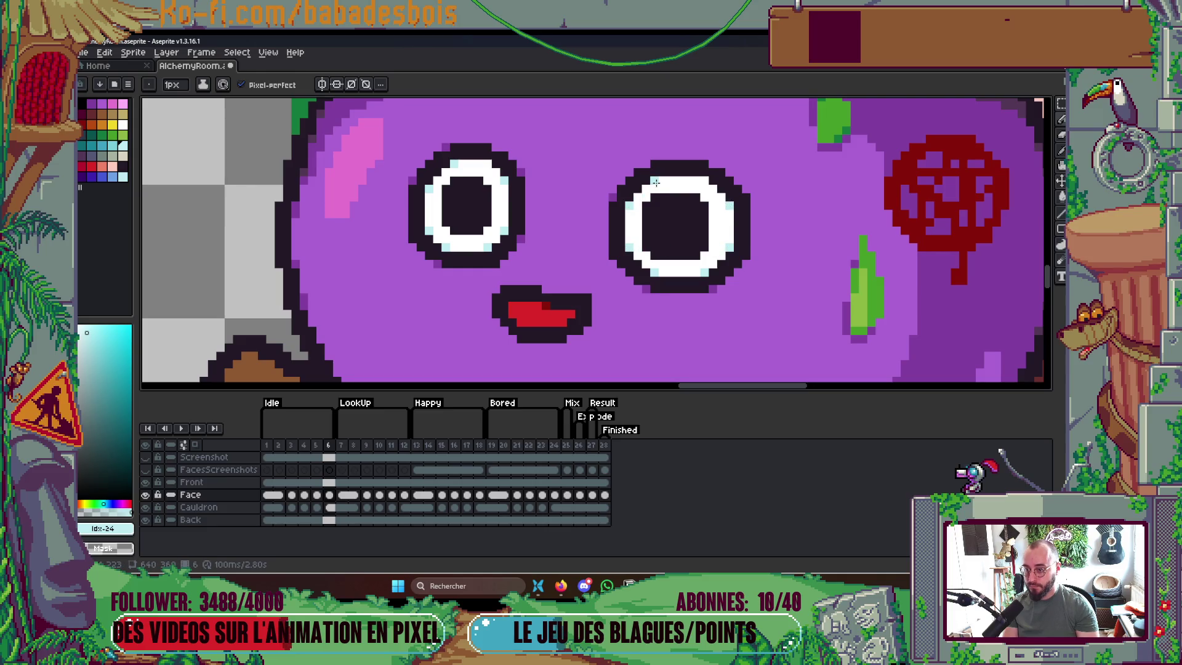
# Play the whole animation, stop it, and step back to frame 24's sad face
pyautogui.scroll(-5, 738, 252)
pyautogui.press('Return')
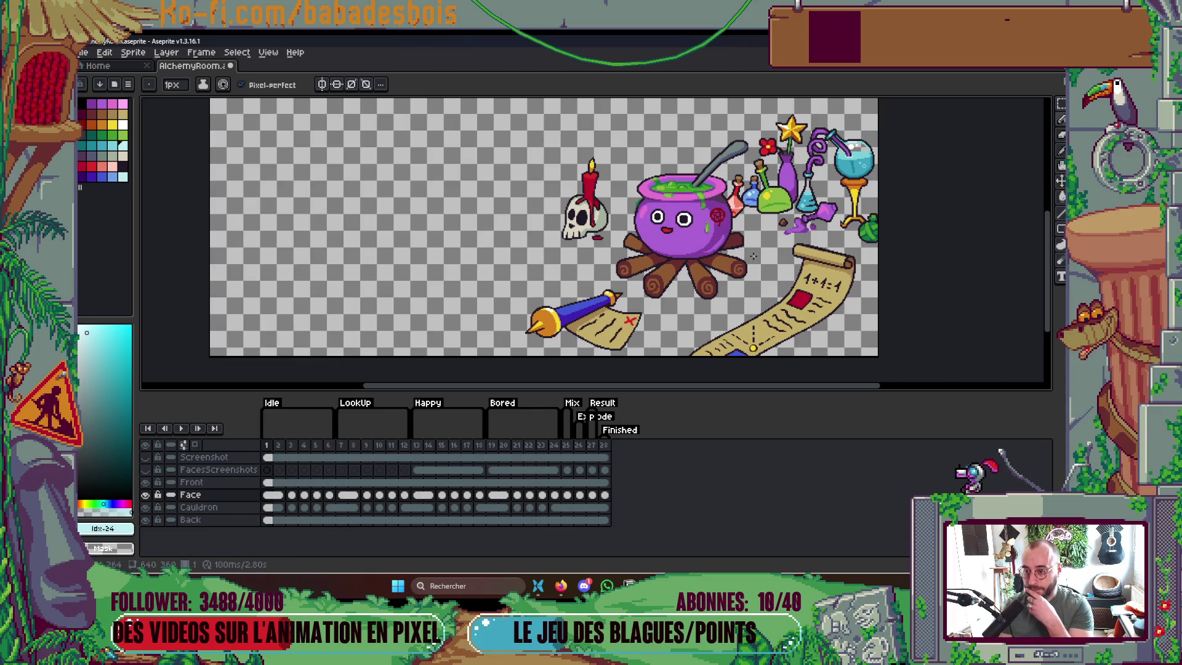
pyautogui.press('Return')
pyautogui.press('Left')
pyautogui.press('Left')
pyautogui.press('Left')
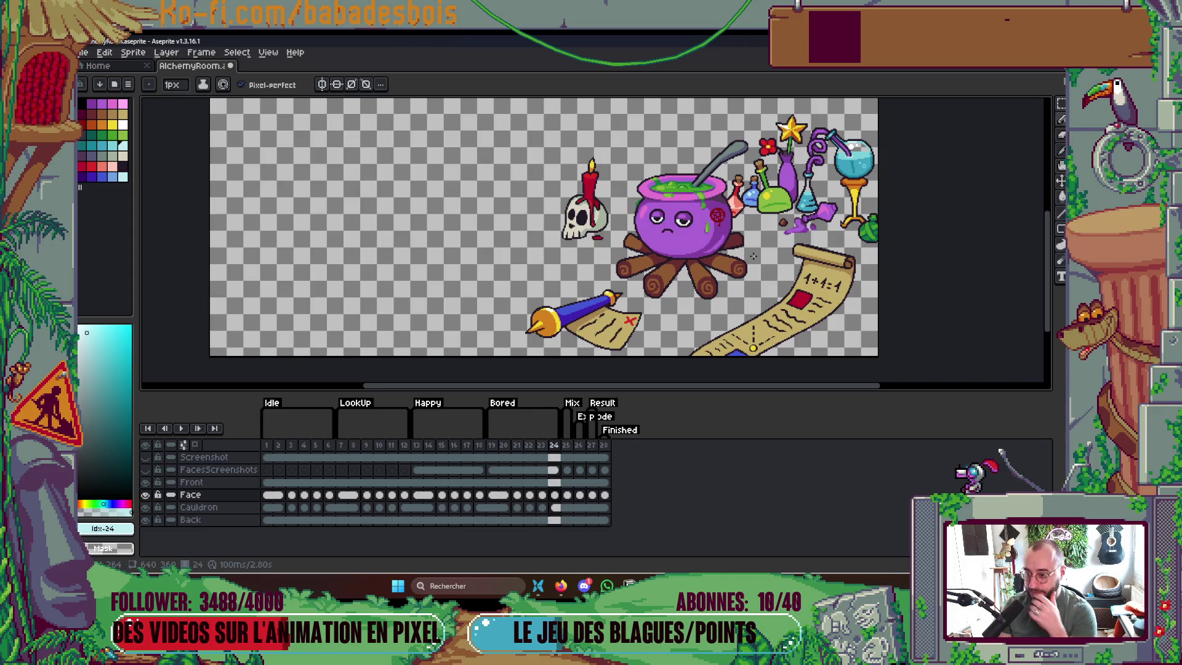
# Compare the sad, goofy and shocked faces around frames 24–26
pyautogui.press('Right')
pyautogui.press('Left')
pyautogui.press('Right')
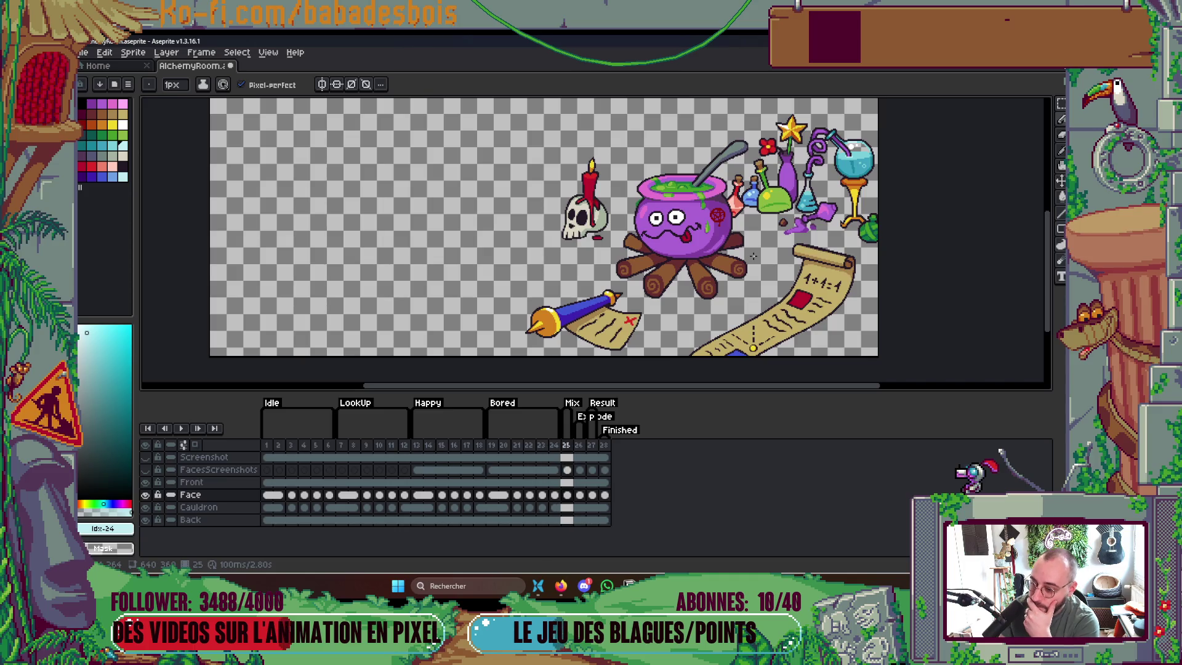
pyautogui.press('Right')
pyautogui.press('Right')
pyautogui.press('Right')
pyautogui.press('Left')
pyautogui.press('Left')
pyautogui.press('Left')
pyautogui.press('Right')
pyautogui.press('Right')
pyautogui.press('Right')
pyautogui.press('Left')
pyautogui.press('Left')
pyautogui.press('Left')
pyautogui.press('Right')
pyautogui.press('Right')
pyautogui.press('Right')
pyautogui.press('Left')
pyautogui.press('Left')
pyautogui.press('Left')
# Step back to the big grin and frame 6, then forward through the expressions to frame 28
pyautogui.press('Left')
pyautogui.press('Left')
pyautogui.press('Left')
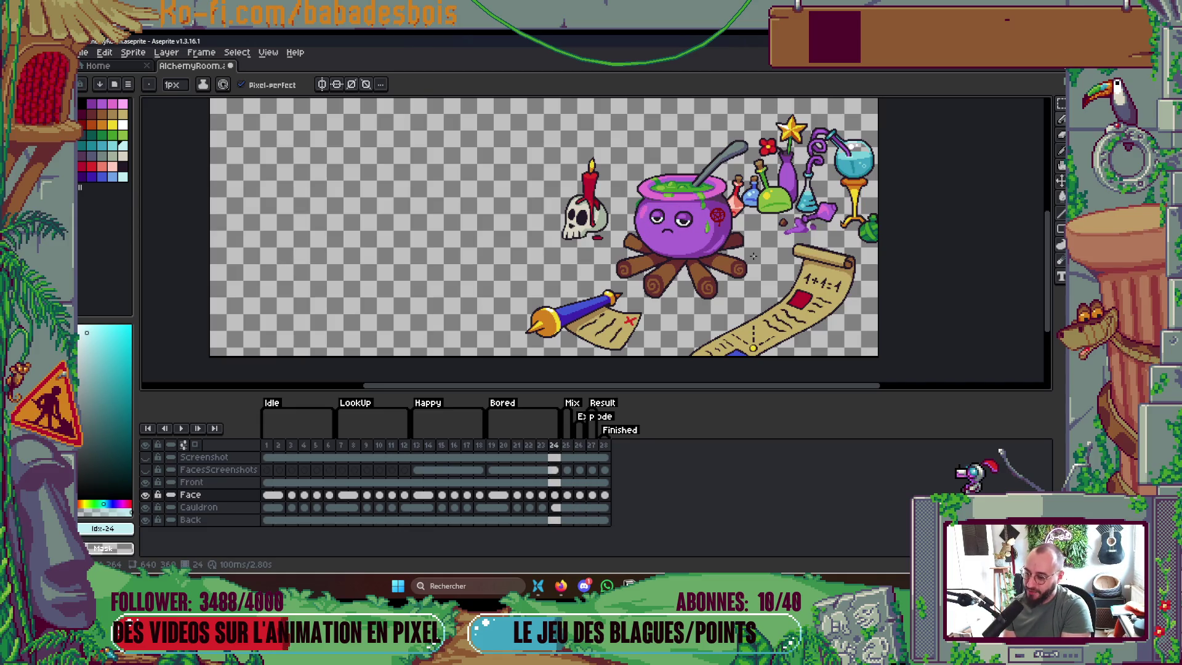
pyautogui.press('Left')
pyautogui.press('Left')
pyautogui.press('Left')
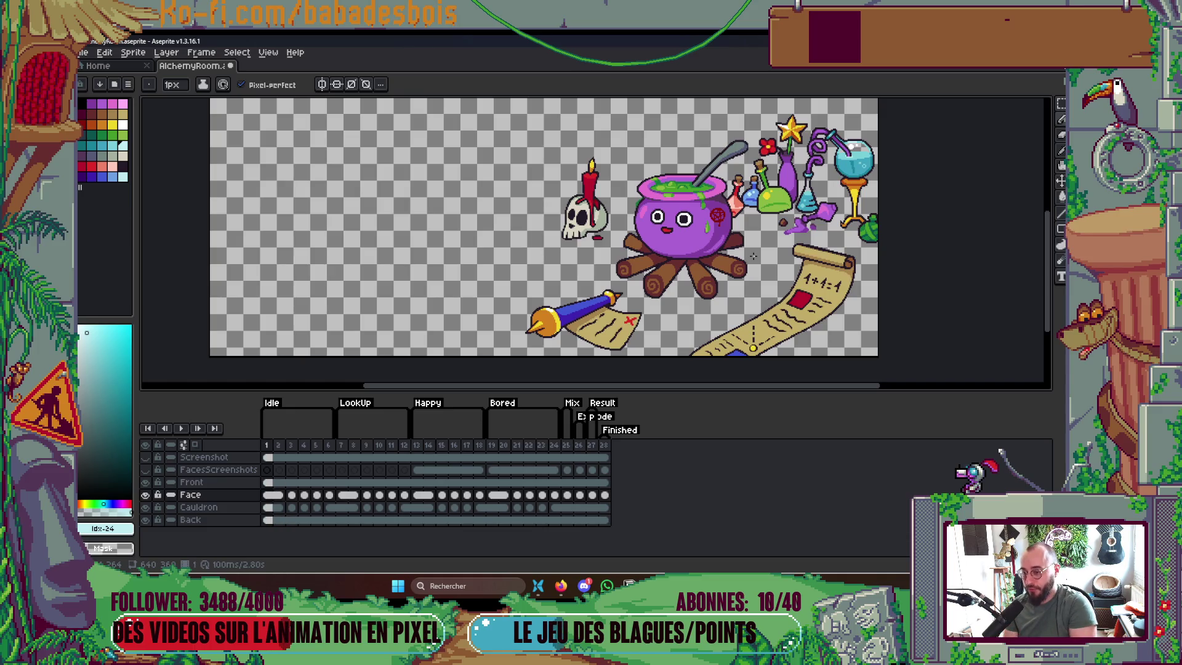
pyautogui.press('Right')
pyautogui.press('Right')
pyautogui.press('Right')
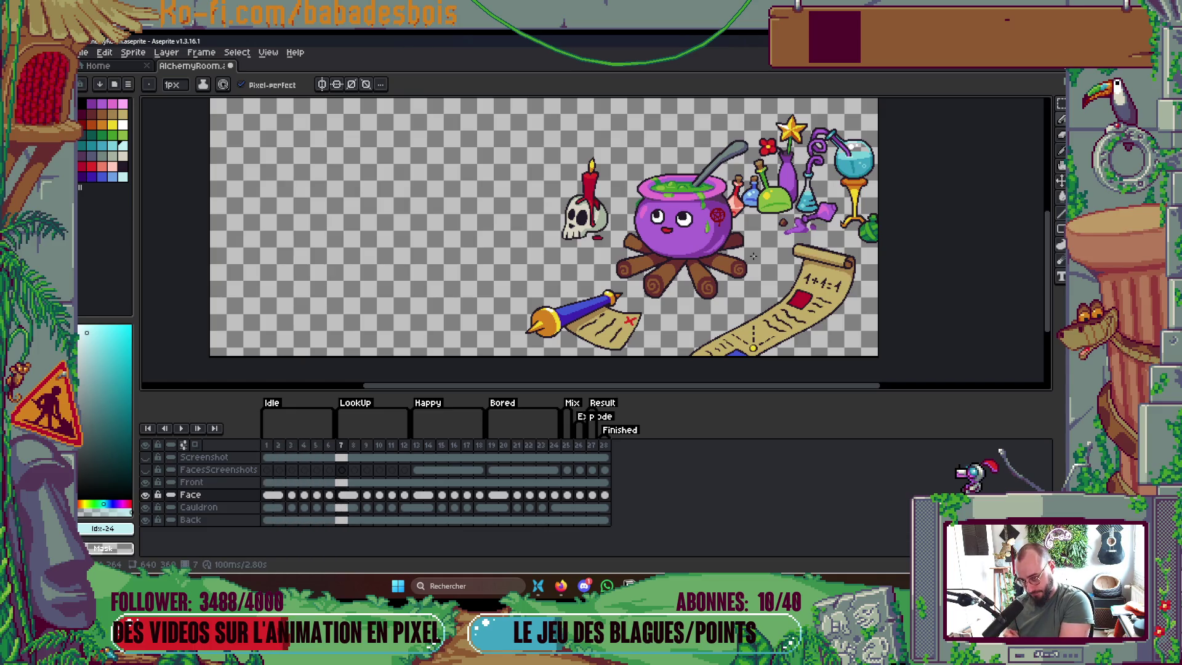
pyautogui.press('Left')
pyautogui.press('Left')
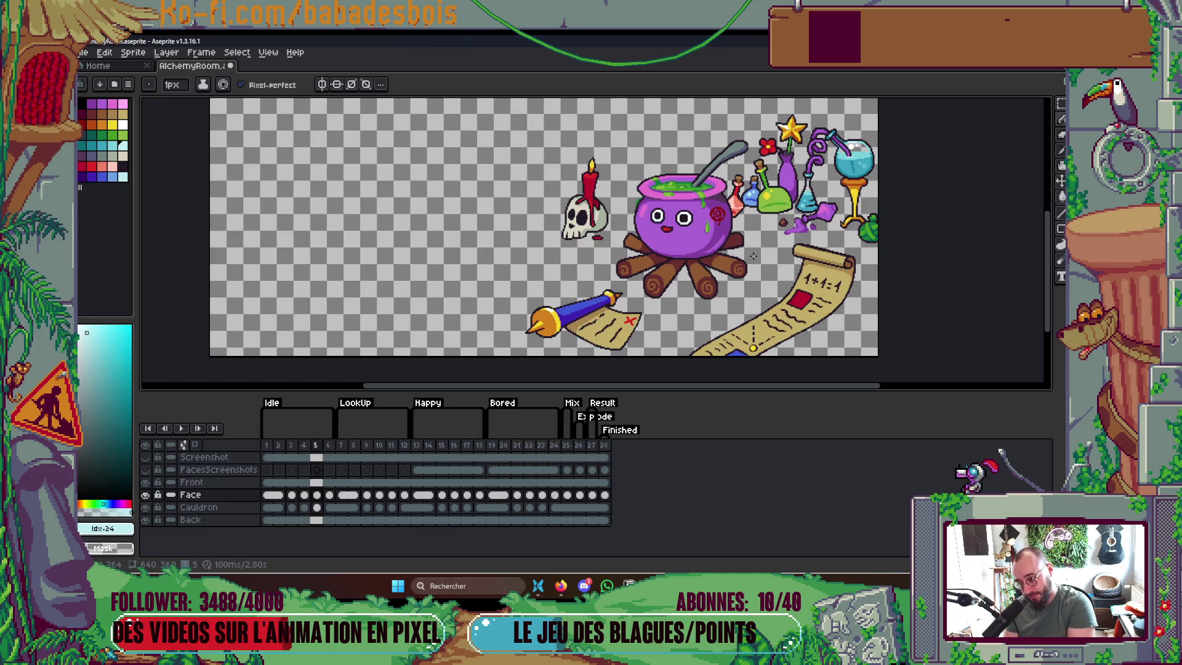
pyautogui.press('Right')
pyautogui.press('Right')
pyautogui.press('Right')
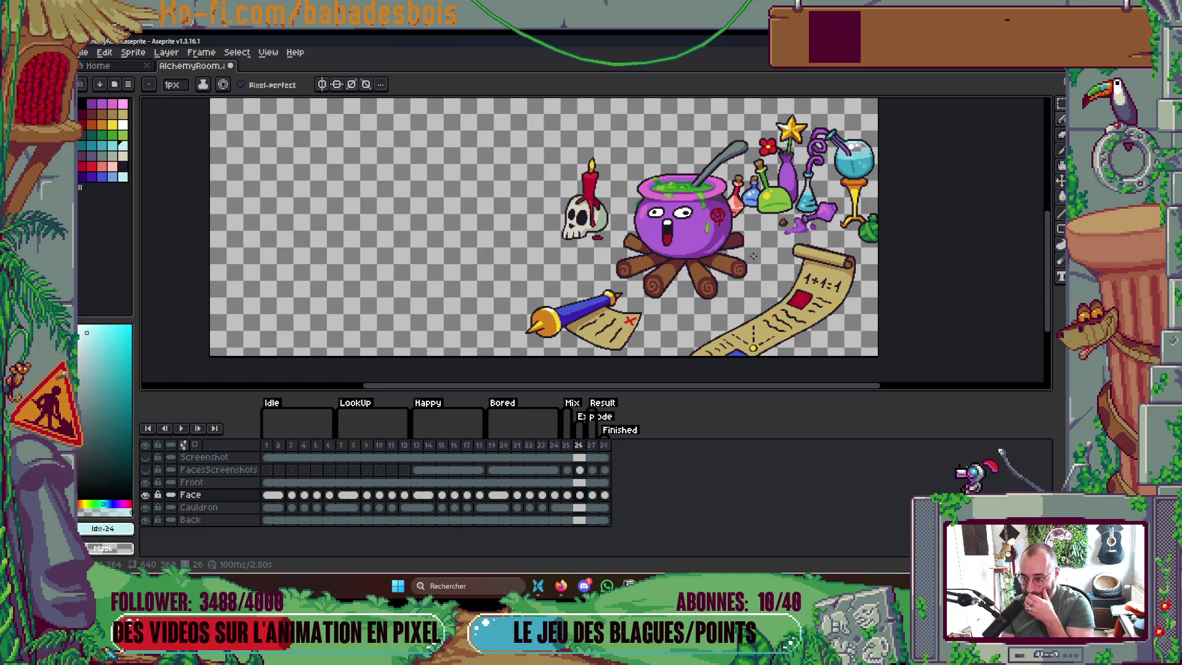
pyautogui.press('Right')
pyautogui.press('Left')
pyautogui.press('Left')
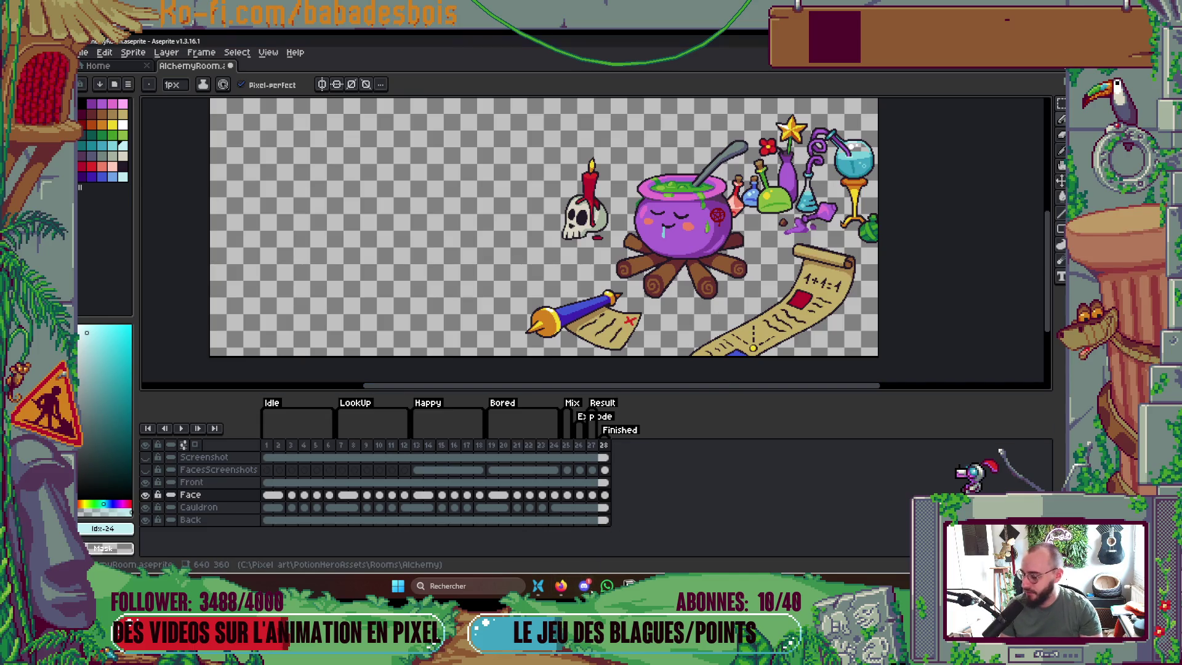
pyautogui.hotkey('alt', 'Tab')
# Pan and zoom the Miro board onto the sleeping cauldron and its notes, then return to Aseprite
pyautogui.moveTo(781, 484); pyautogui.dragTo(489, 435)
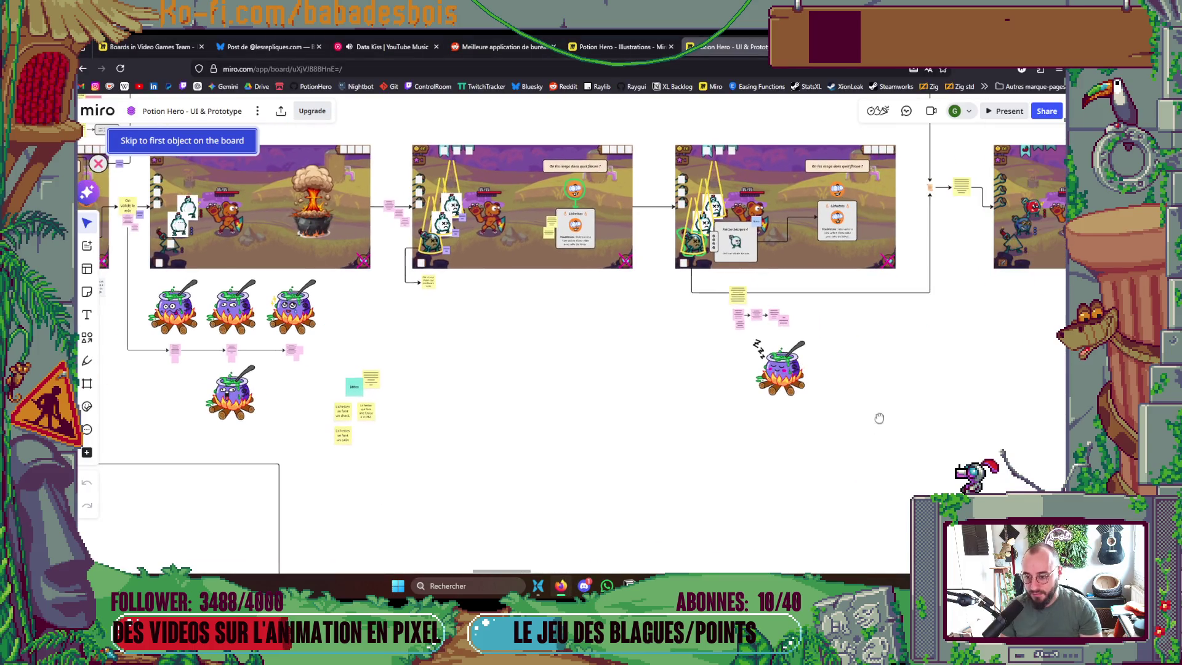
pyautogui.hscroll(10, 800, 418)
pyautogui.scroll(6, 630, 404)
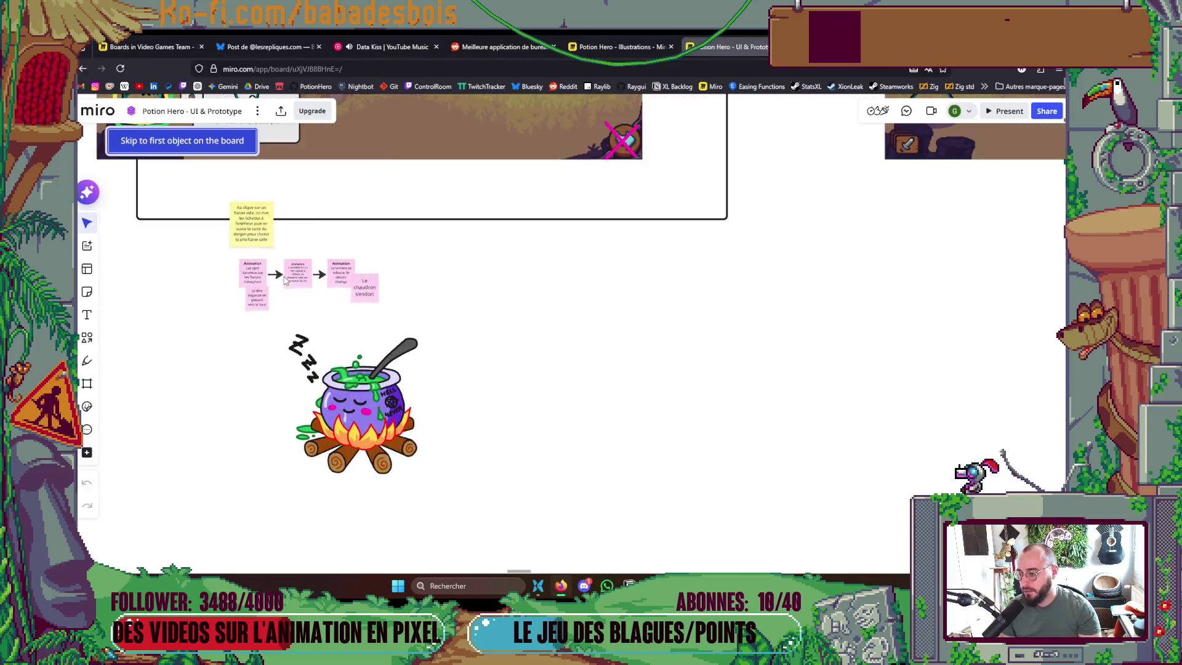
pyautogui.scroll(2, 284, 280)
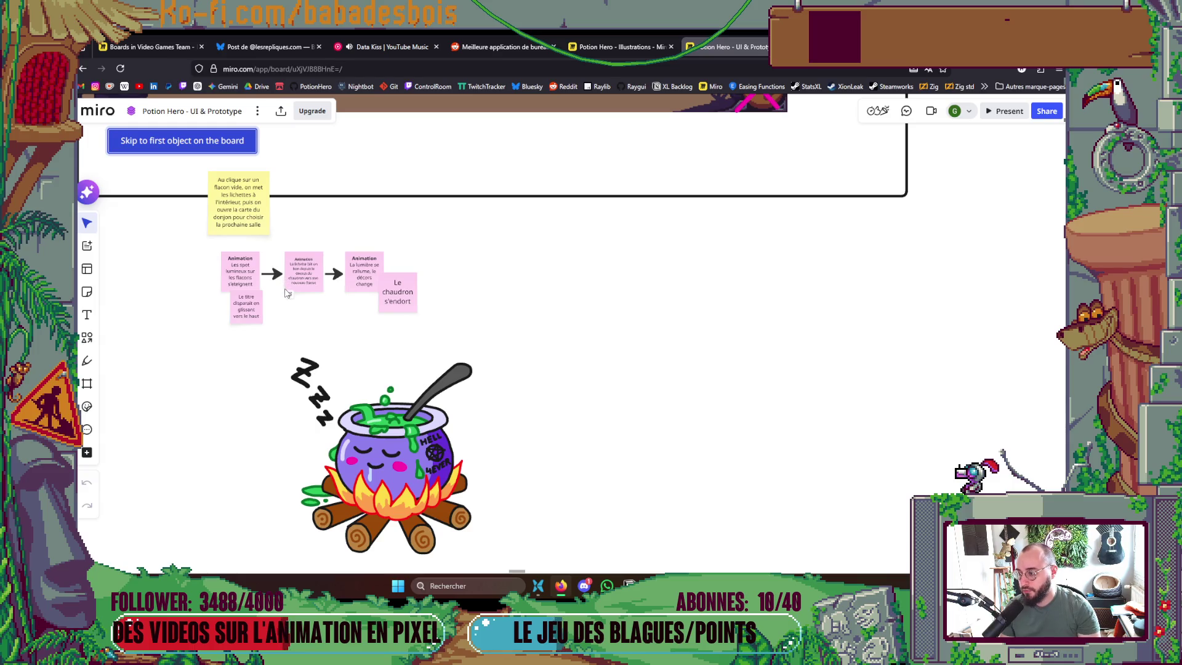
pyautogui.scroll(-3, 285, 293)
pyautogui.scroll(-2, 354, 311)
pyautogui.hotkey('alt', 'Tab')
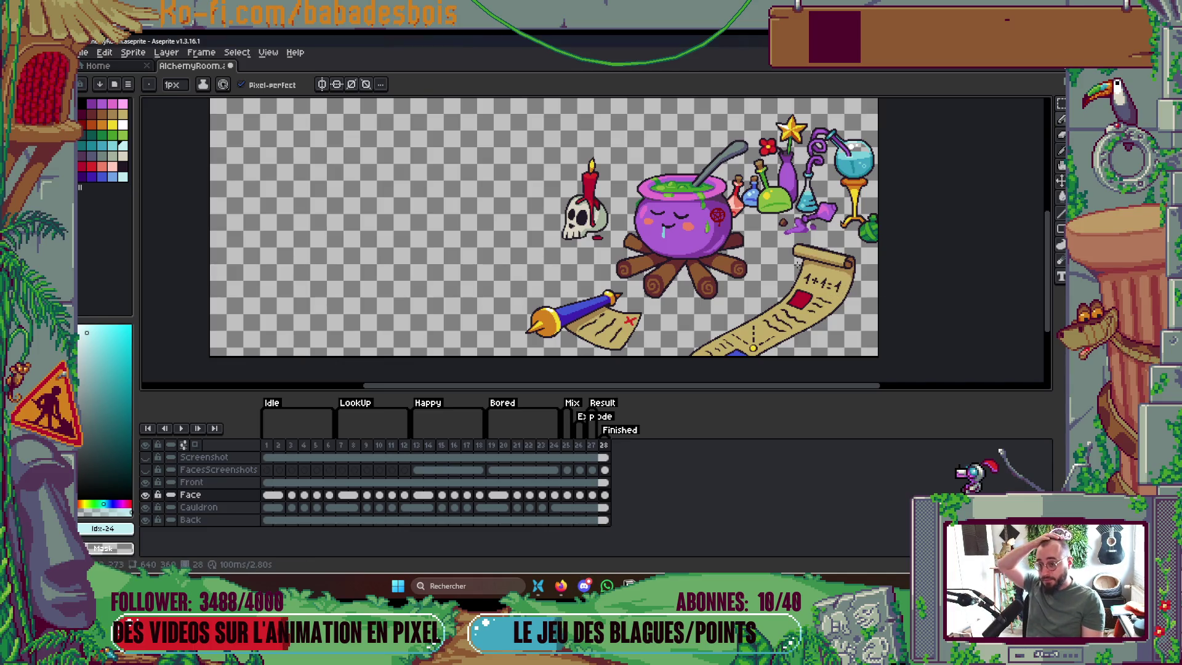
# Compare the faces on frames 19–26, then select every cel of the Cauldron layer
pyautogui.click(566, 445)
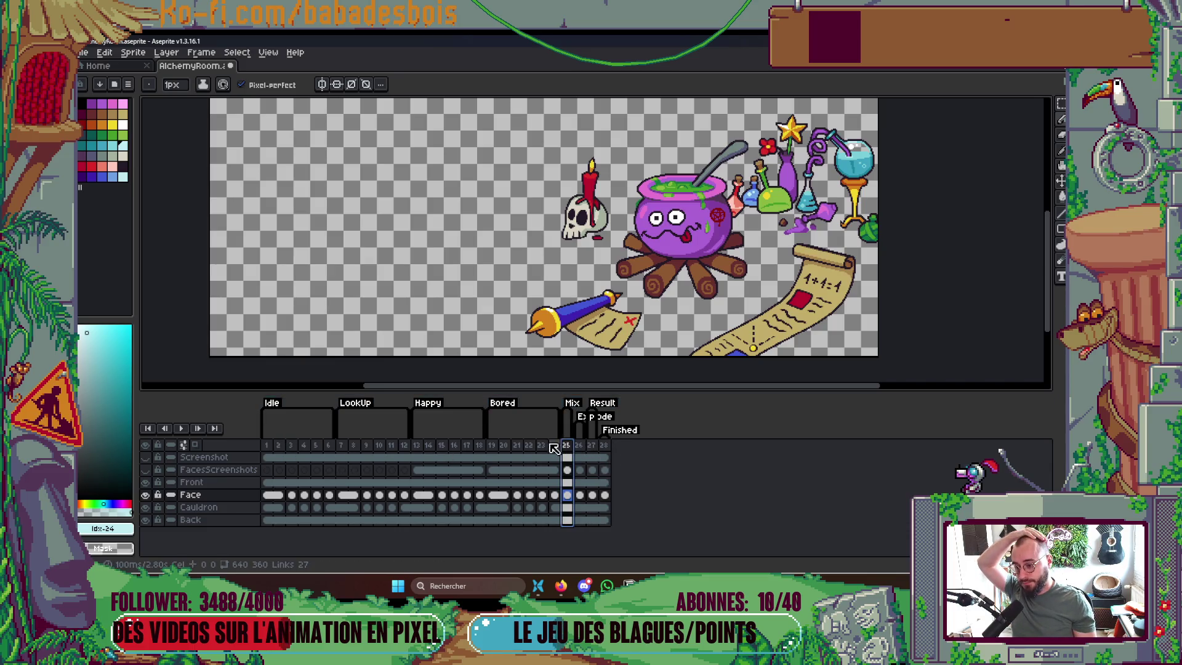
pyautogui.click(492, 448)
pyautogui.press('Right')
pyautogui.press('Right')
pyautogui.press('Right')
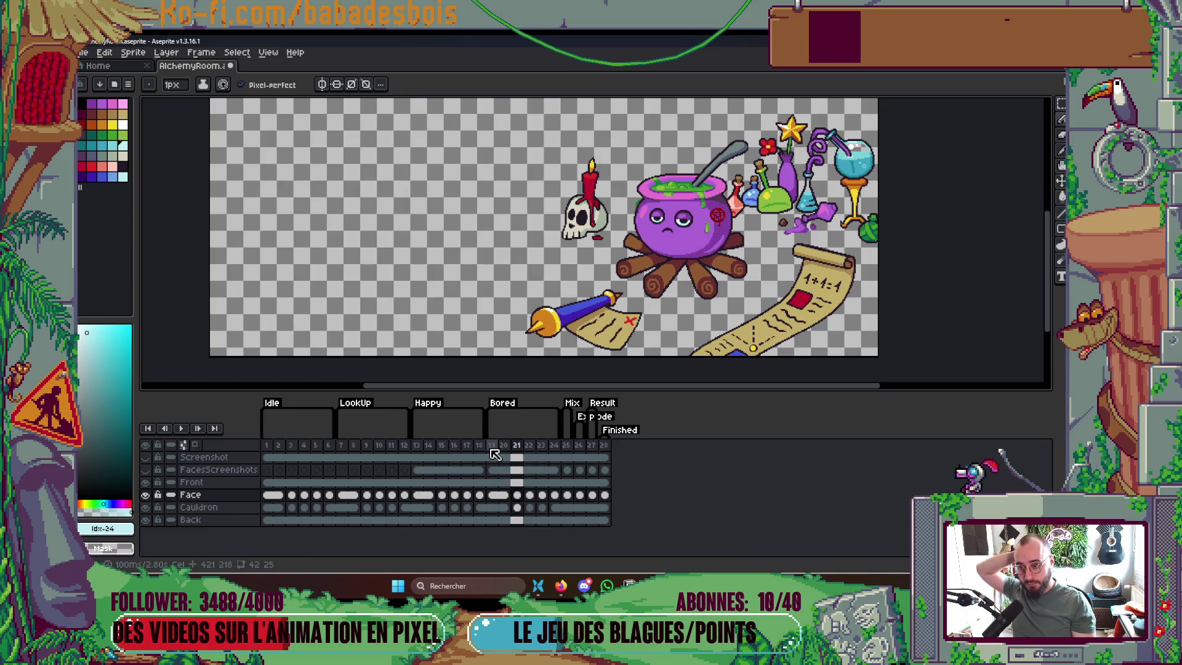
pyautogui.press('Left')
pyautogui.press('Left')
pyautogui.press('Left')
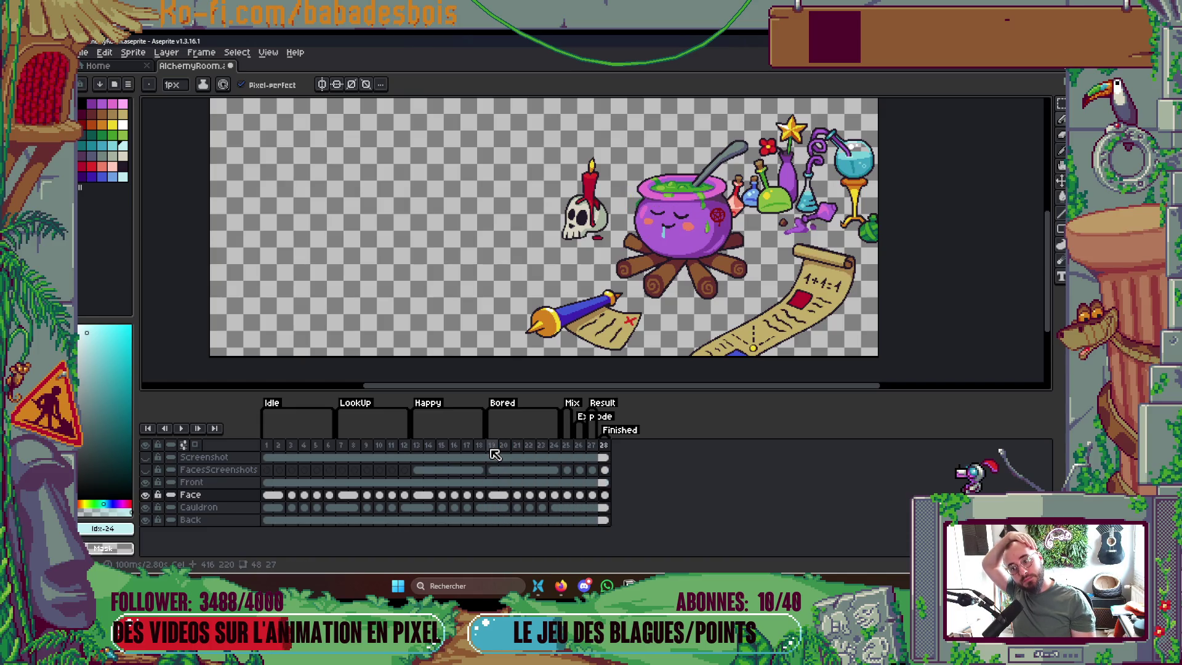
pyautogui.press('Right')
pyautogui.press('Right')
pyautogui.press('Right')
pyautogui.press('Left')
pyautogui.press('Right')
pyautogui.press('Right')
pyautogui.press('Left')
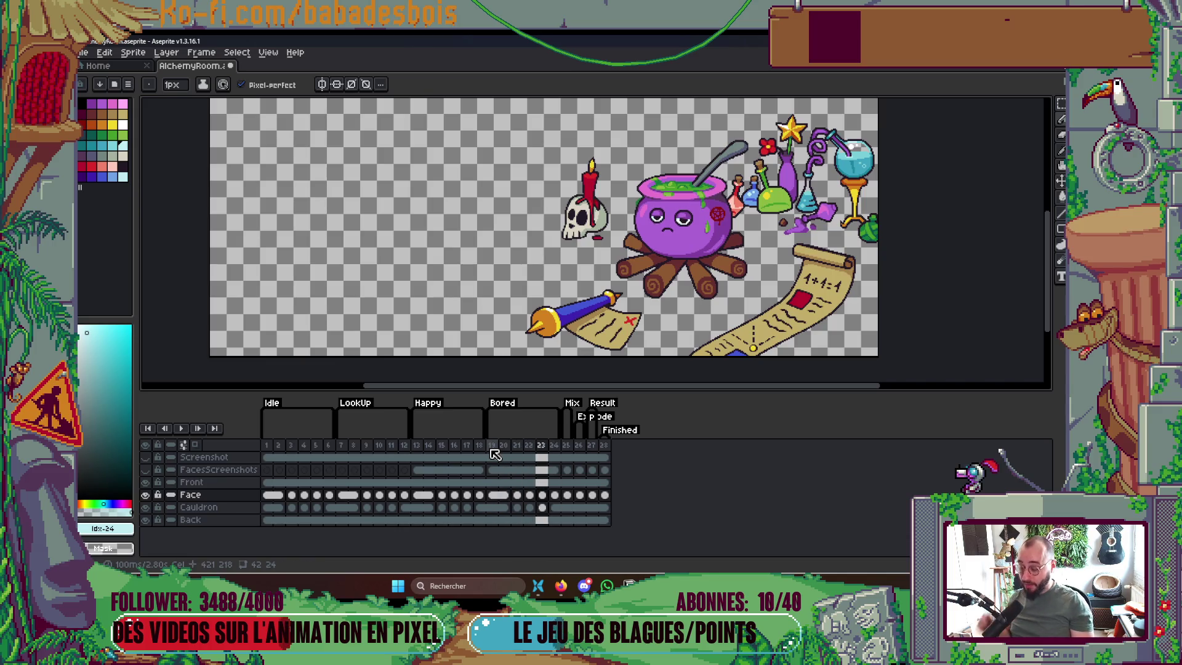
pyautogui.click(266, 507)
pyautogui.click(199, 506)
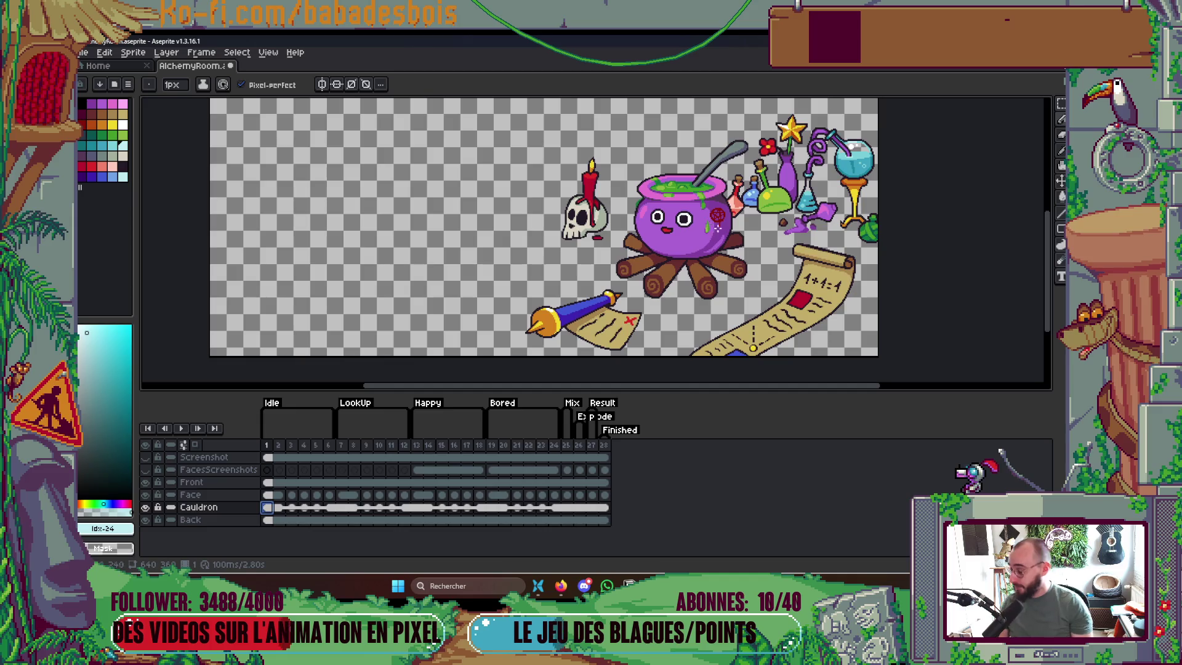
# Zoom in and play the animation to watch the brew bubble, then stop it
pyautogui.scroll(5, 716, 230)
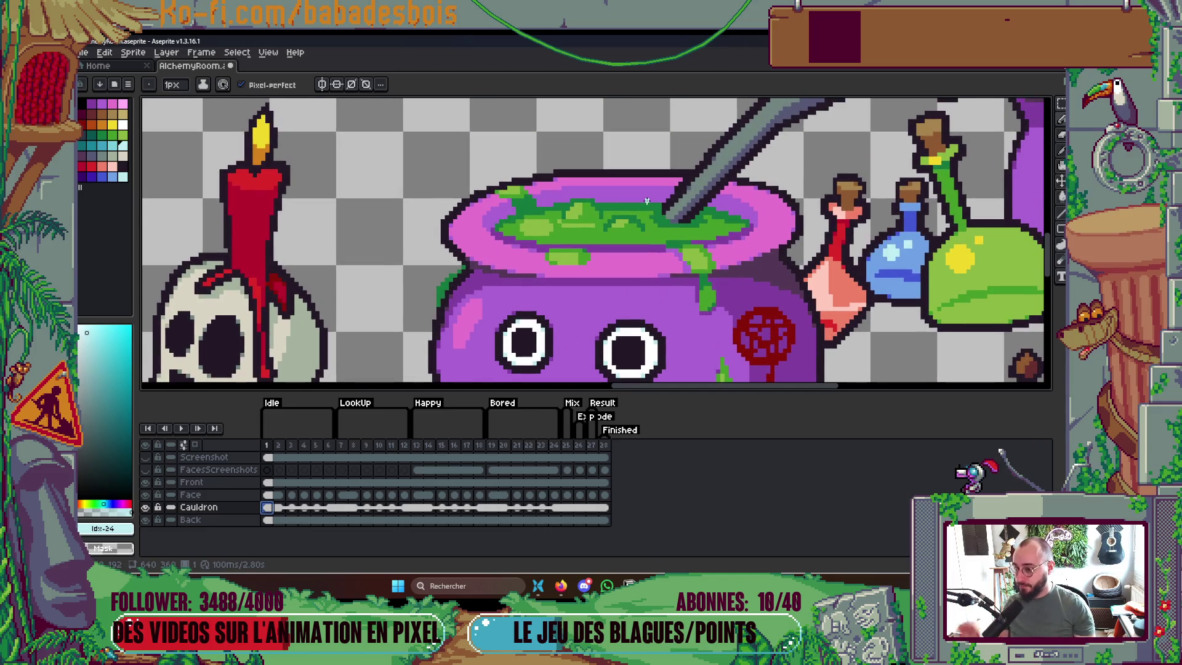
pyautogui.press('Return')
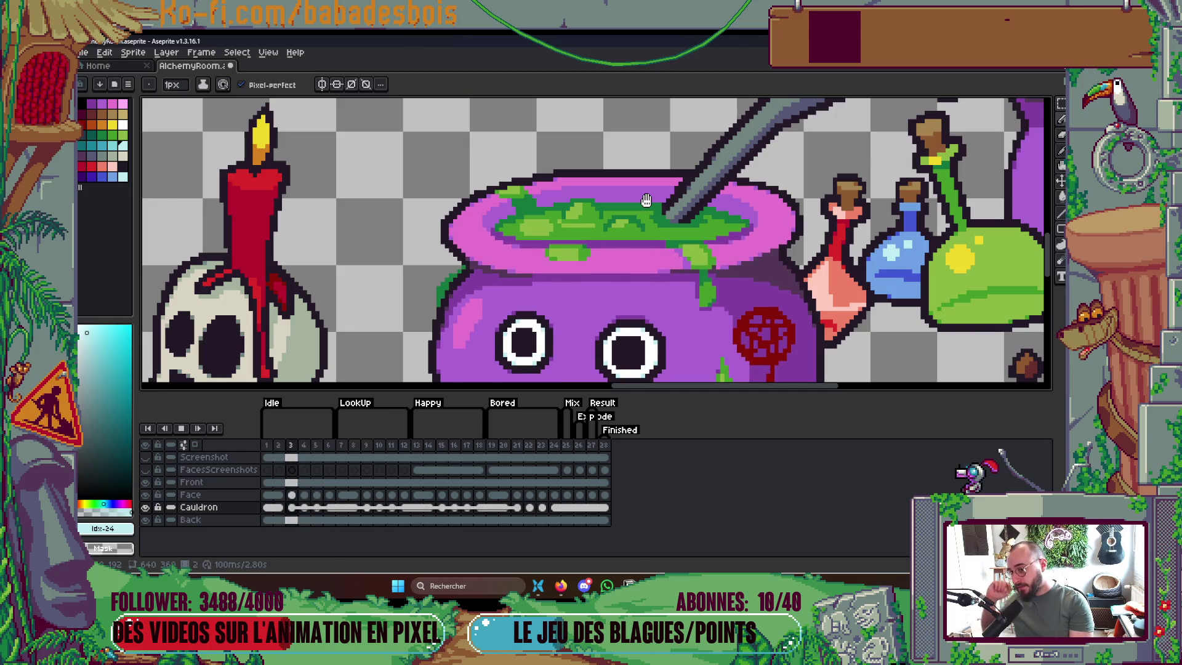
pyautogui.press('Return')
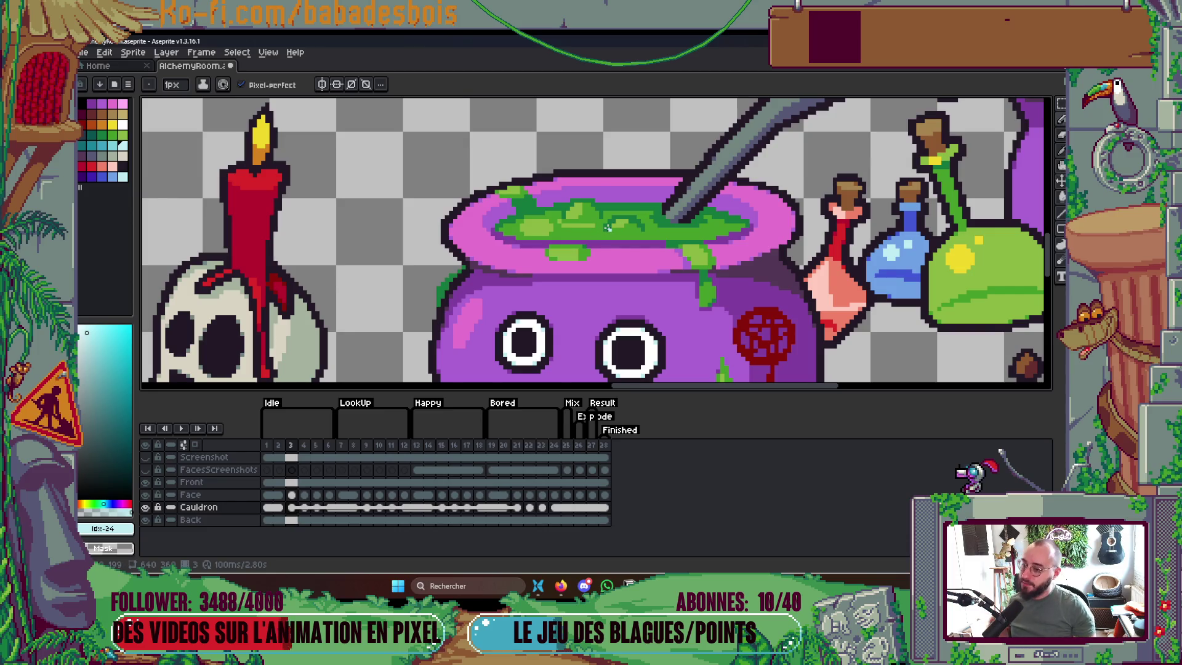
pyautogui.scroll(-4, 608, 227)
pyautogui.scroll(5, 613, 211)
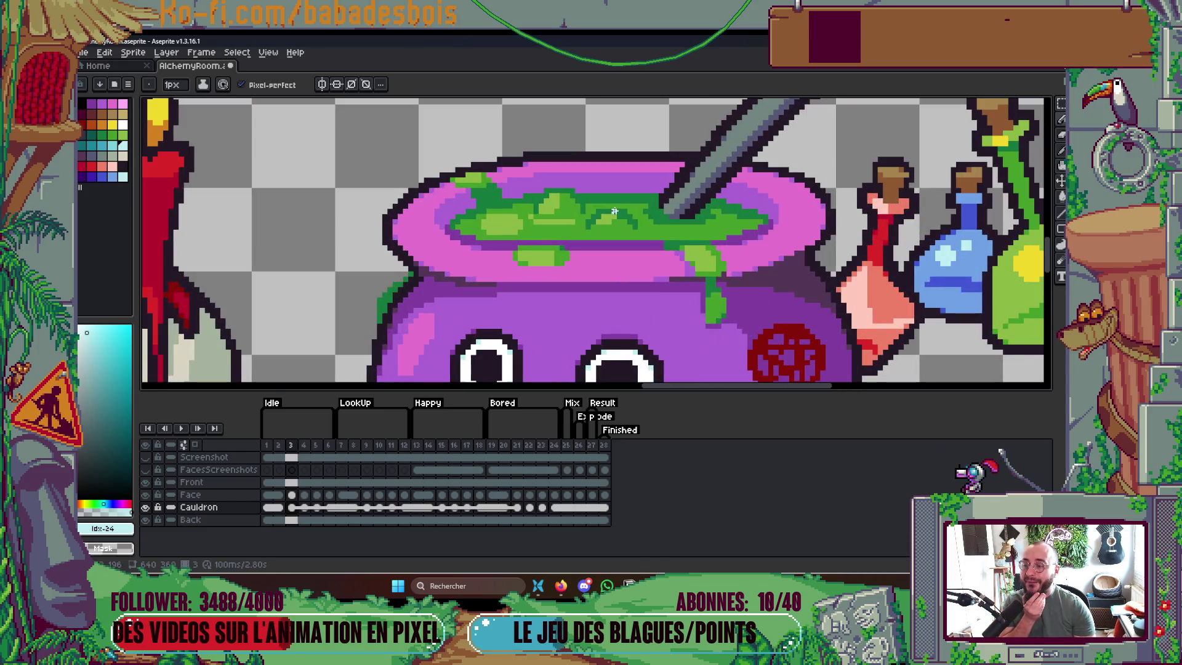
pyautogui.scroll(2, 603, 211)
# Draw a rectangular selection around the cauldron's green liquid
pyautogui.press('m')
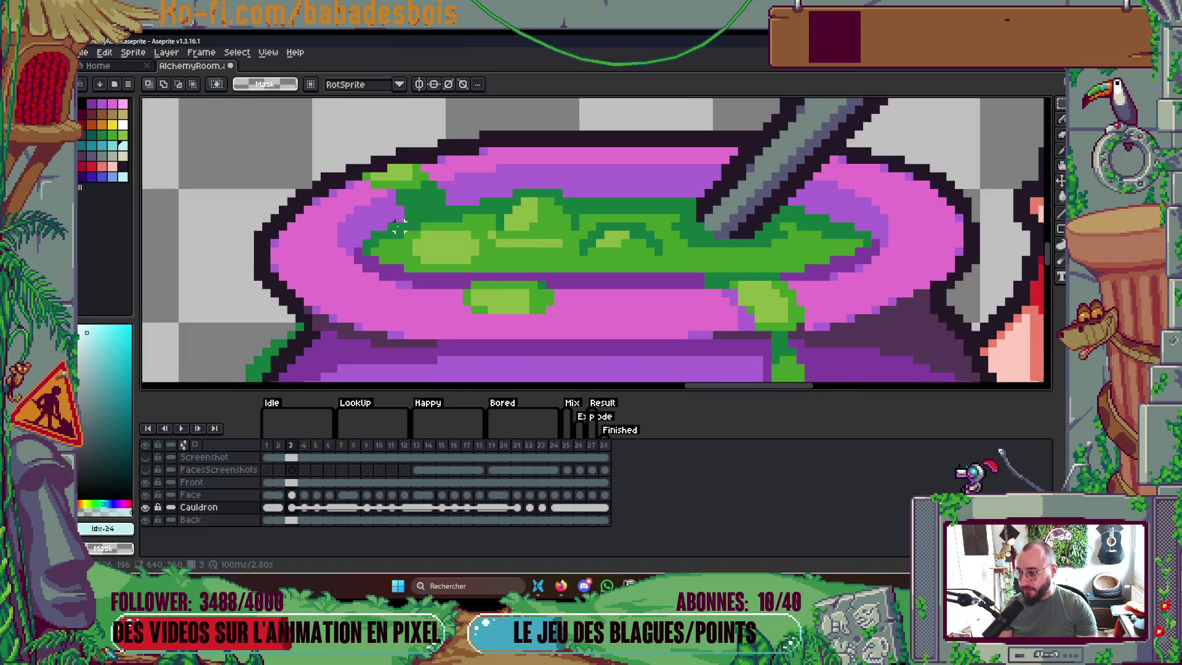
pyautogui.moveTo(389, 227); pyautogui.dragTo(697, 263)
pyautogui.moveTo(454, 208); pyautogui.dragTo(797, 252)
pyautogui.hotkey('ctrl', 'z')
pyautogui.scroll(-2, 739, 265)
# Add the stirring spoon and its bowl's dark edge to the selection with the Magic Wand
pyautogui.press('w')
pyautogui.keyDown('shift'); pyautogui.click(725, 235); pyautogui.keyUp('shift')
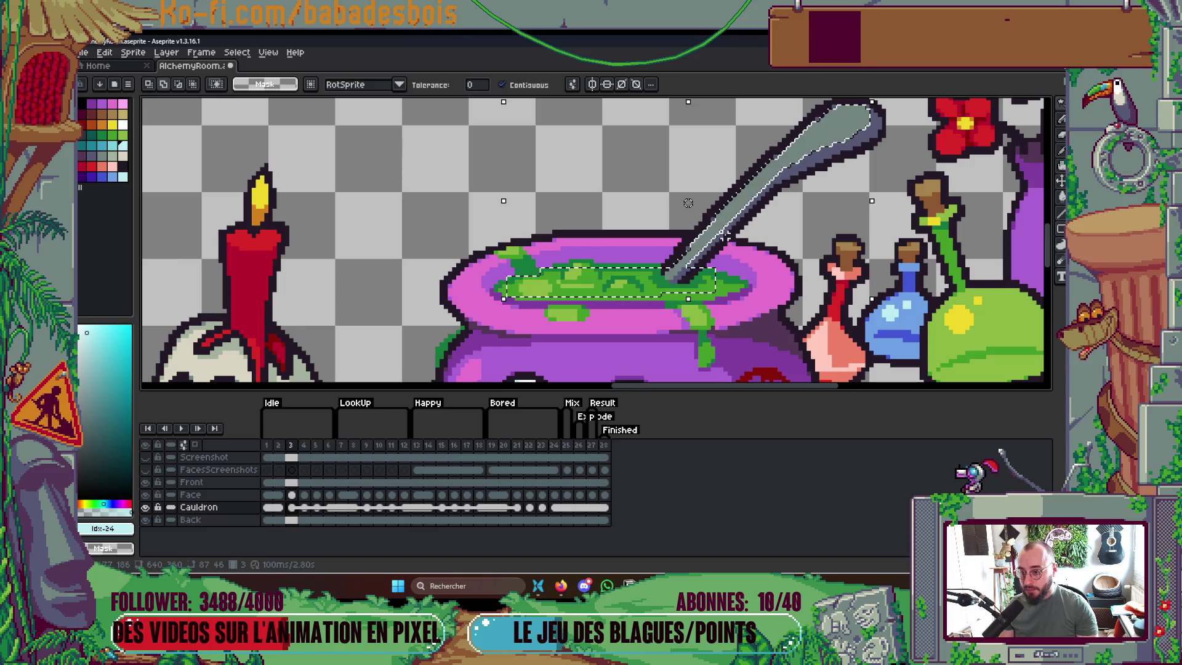
pyautogui.keyDown('shift'); pyautogui.click(827, 161); pyautogui.keyUp('shift')
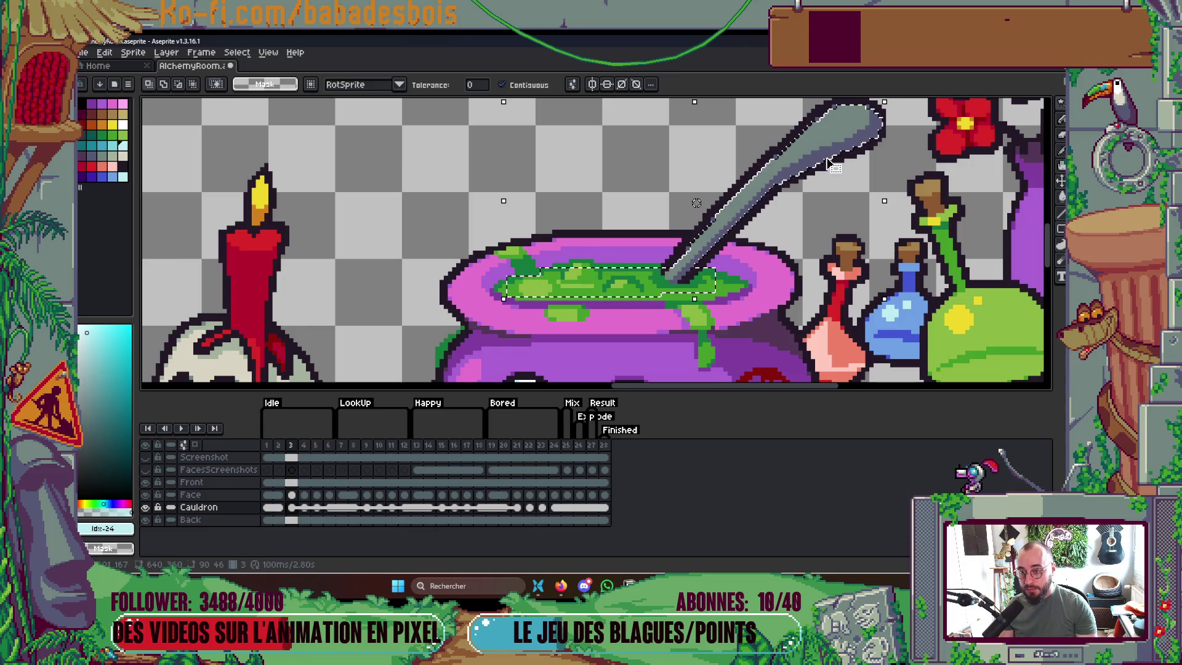
pyautogui.scroll(-3, 828, 161)
pyautogui.scroll(4, 699, 221)
# Trace the spoon's left edge into the selection with the Lasso
pyautogui.press('q')
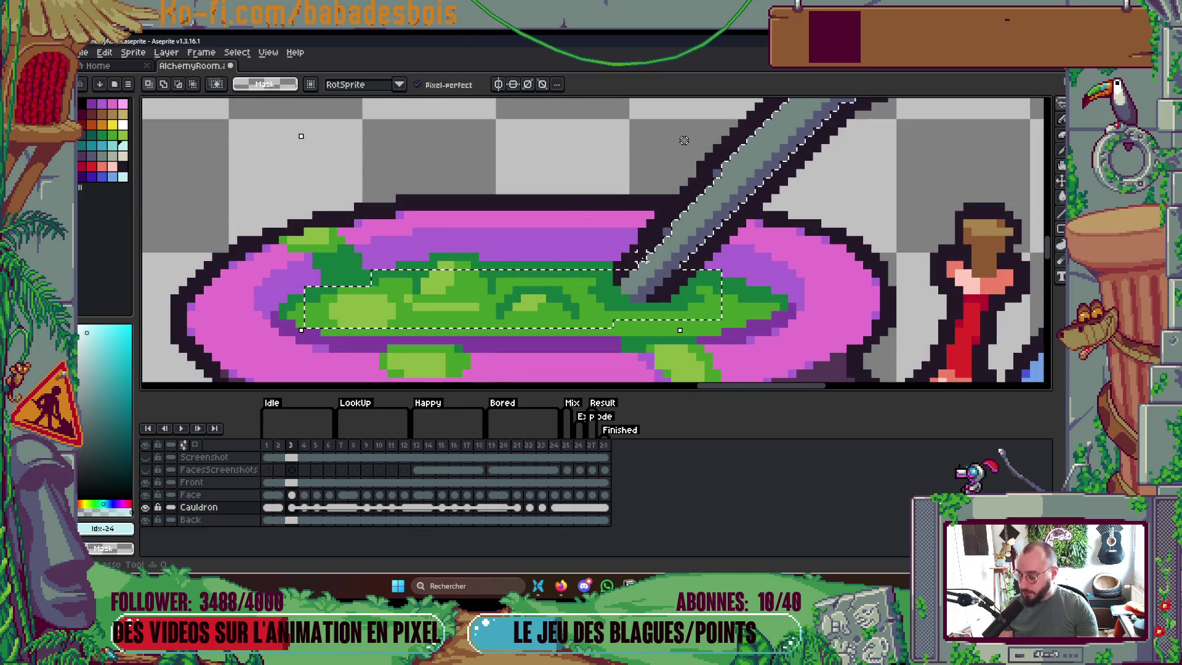
pyautogui.moveTo(625, 271)
pyautogui.mouseDown()
pyautogui.moveTo(612, 264)
pyautogui.moveTo(675, 208)
pyautogui.moveTo(643, 264)
pyautogui.mouseUp()
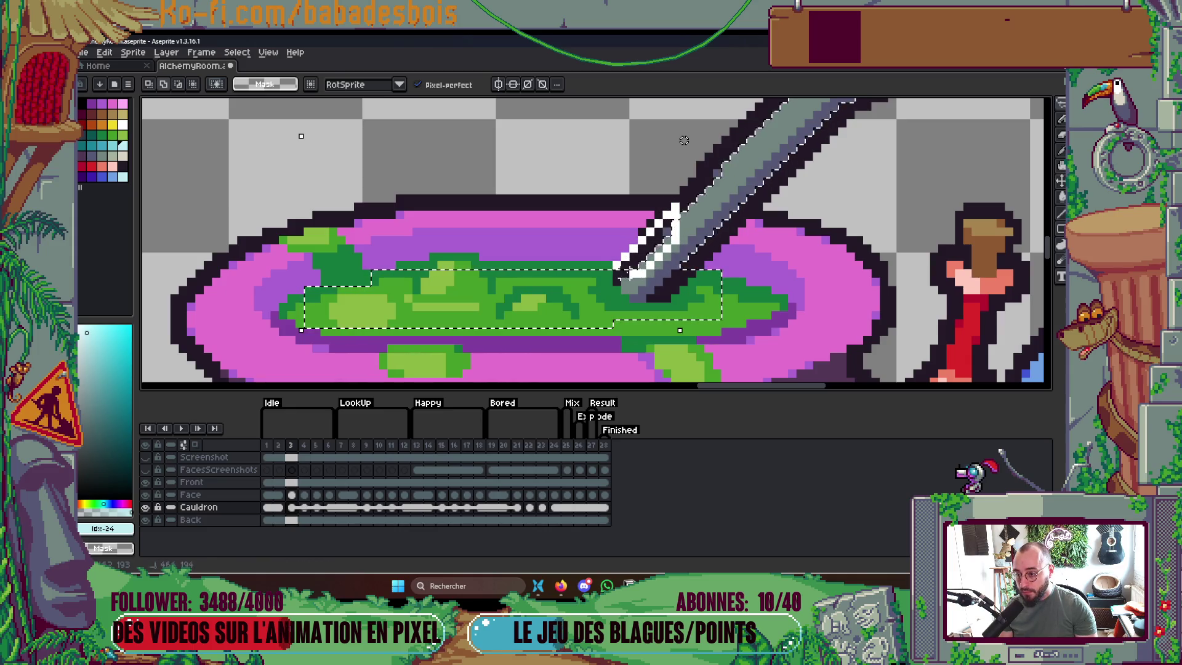
pyautogui.scroll(-2, 581, 283)
pyautogui.scroll(2, 567, 258)
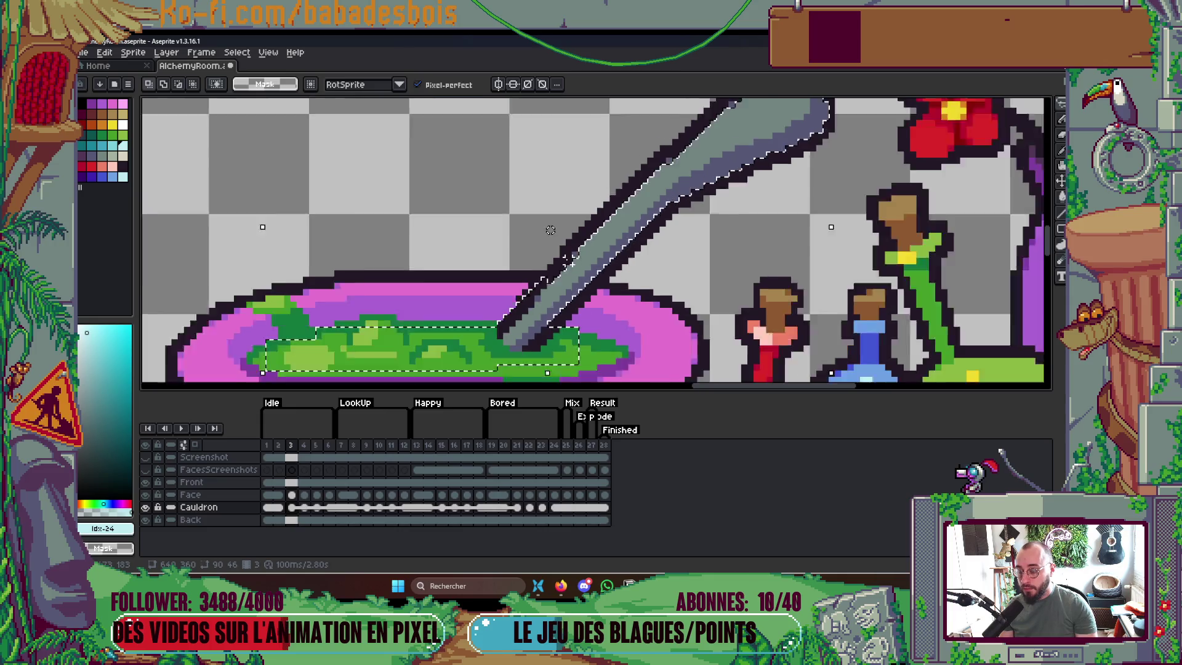
pyautogui.scroll(-2, 550, 229)
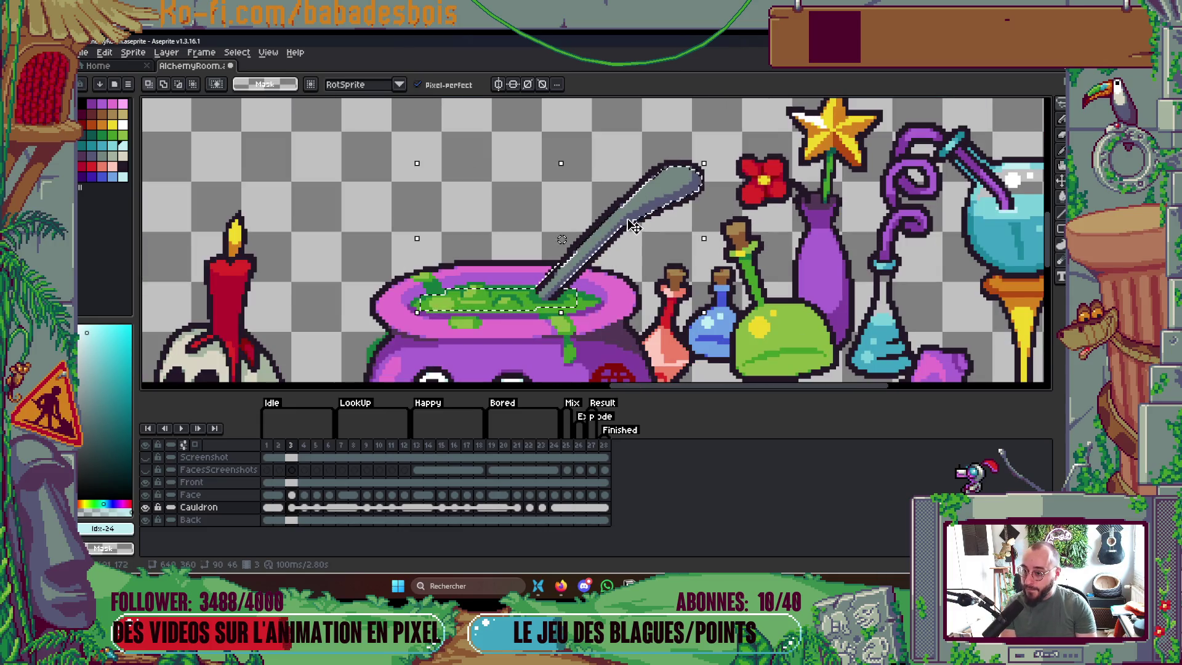
pyautogui.scroll(2, 562, 263)
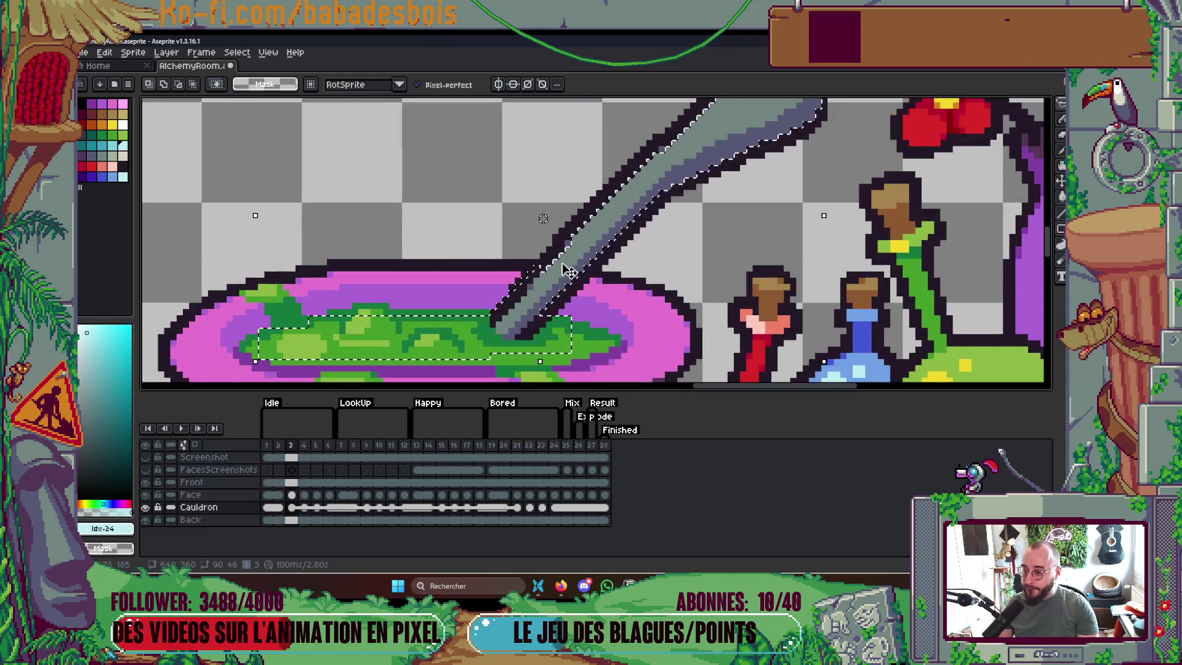
pyautogui.scroll(1, 520, 284)
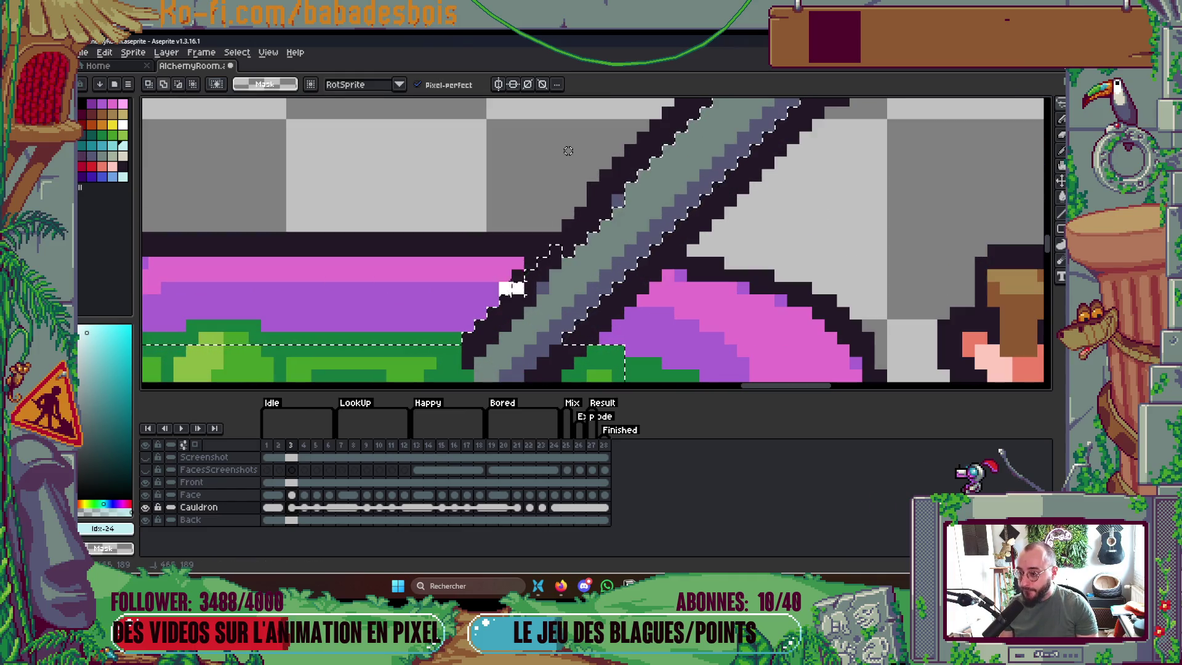
pyautogui.scroll(-2, 567, 150)
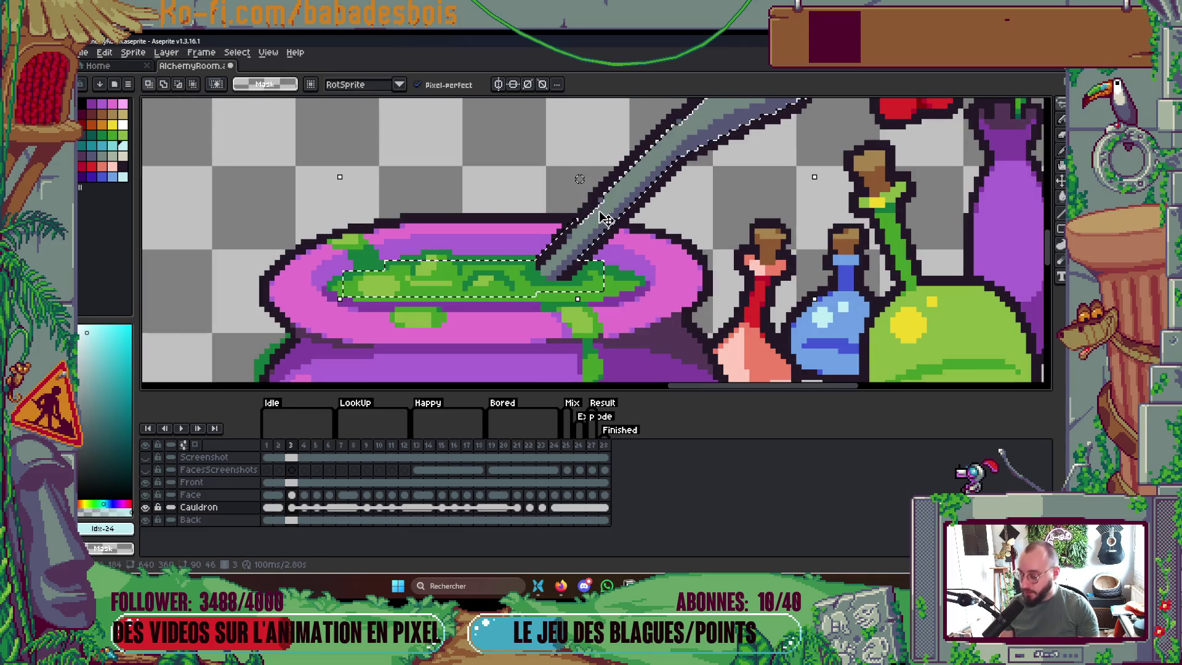
pyautogui.scroll(3, 567, 232)
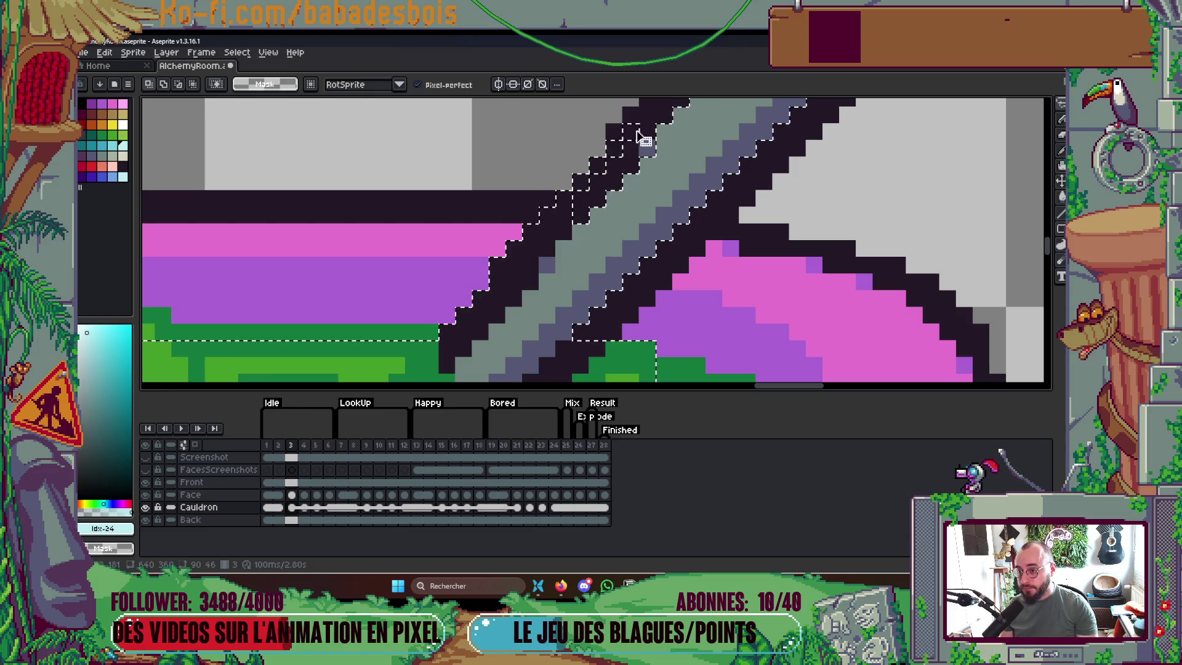
pyautogui.scroll(-2, 612, 159)
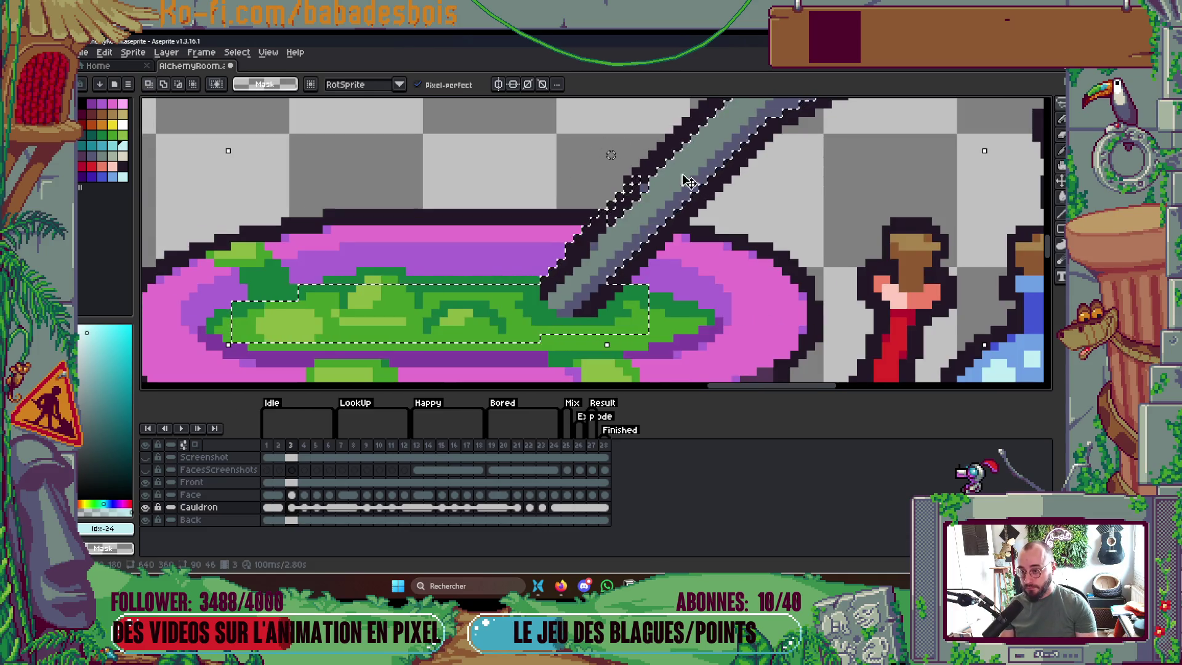
# Test a white highlight along the spoon's edge, then undo it to keep the pixels unchanged
pyautogui.moveTo(688, 180); pyautogui.dragTo(652, 221)
pyautogui.moveTo(660, 124); pyautogui.dragTo(659, 247)
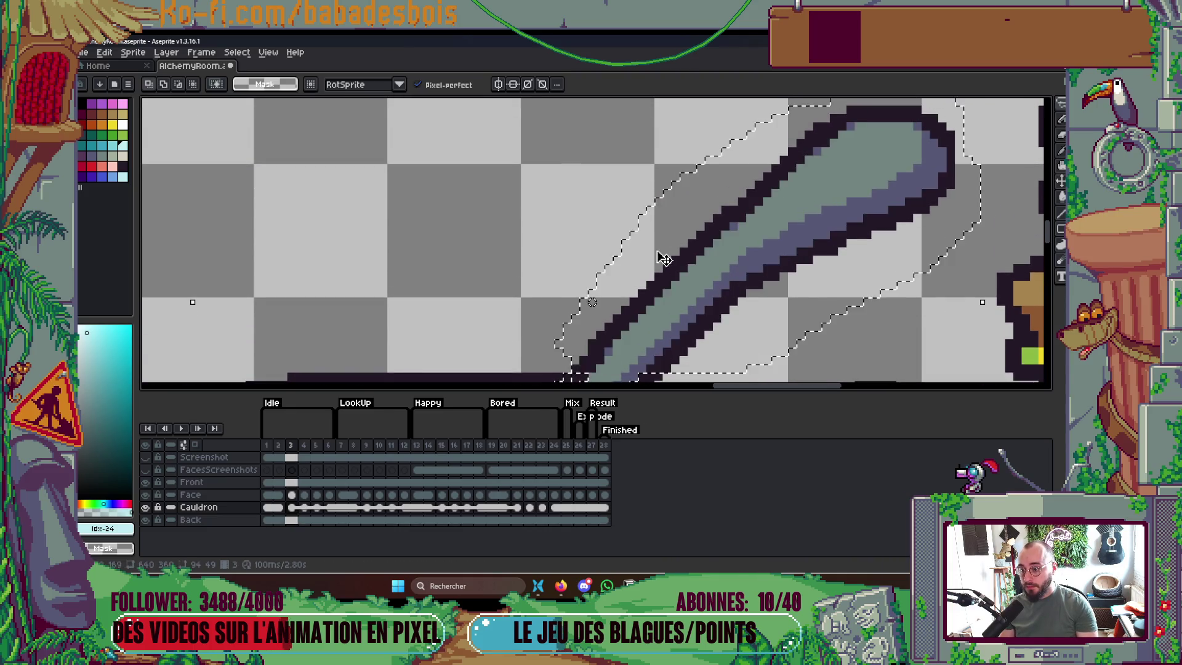
pyautogui.scroll(-2, 660, 248)
pyautogui.scroll(2, 616, 203)
pyautogui.moveTo(638, 207)
pyautogui.mouseDown()
pyautogui.moveTo(556, 290)
pyautogui.moveTo(489, 308)
pyautogui.moveTo(621, 138)
pyautogui.mouseUp()
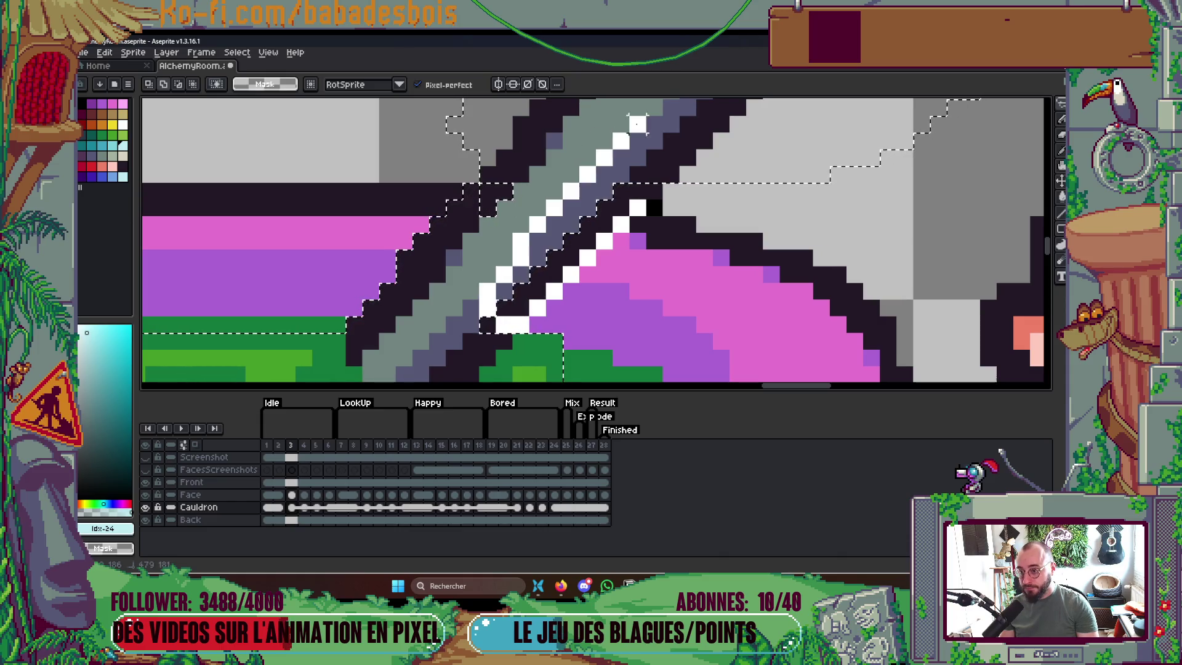
pyautogui.hotkey('ctrl', 'z')
pyautogui.scroll(-1, 692, 236)
pyautogui.scroll(1, 603, 343)
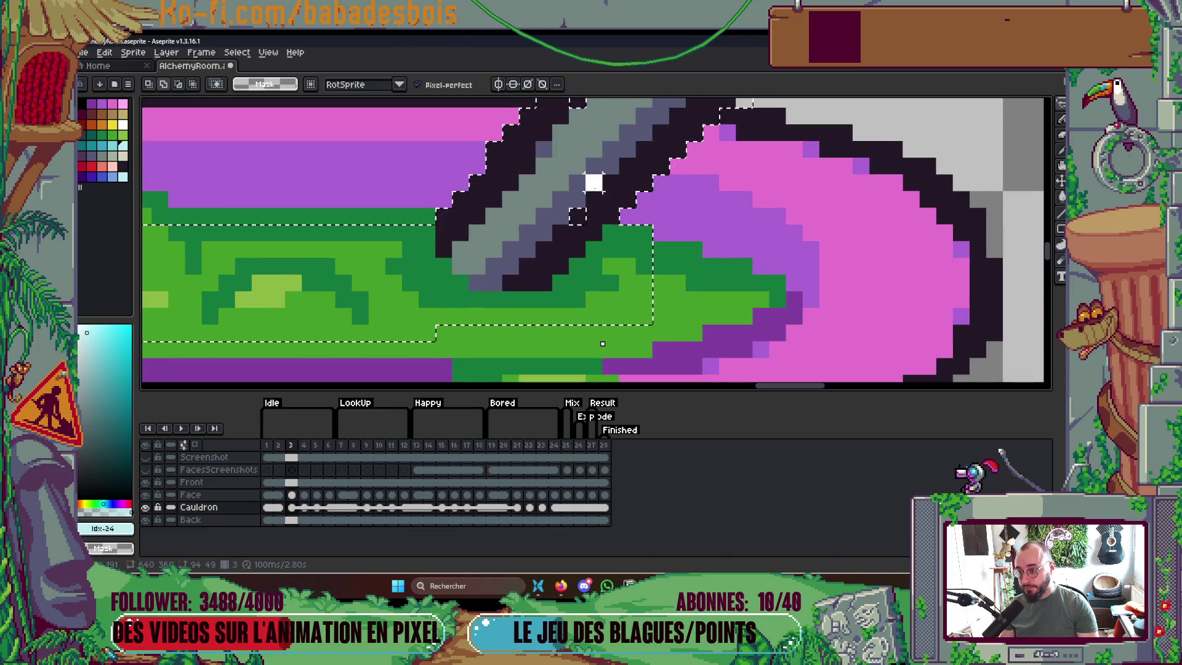
pyautogui.scroll(2, 562, 282)
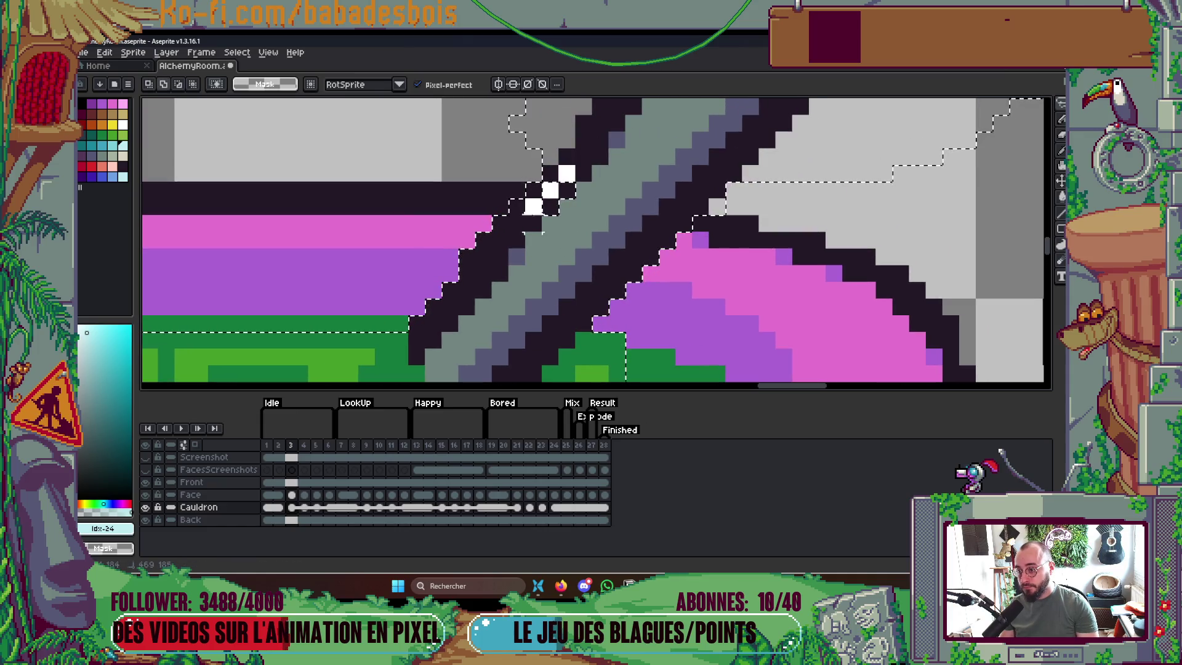
pyautogui.scroll(-3, 525, 183)
pyautogui.scroll(2, 718, 209)
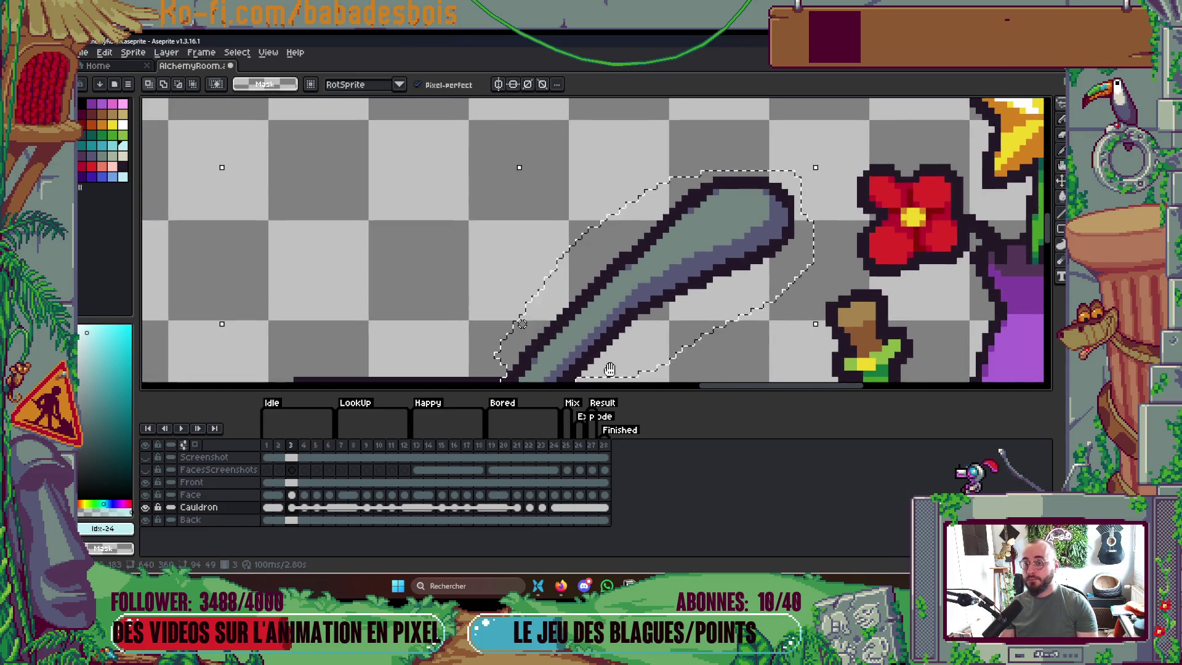
pyautogui.scroll(-3, 609, 368)
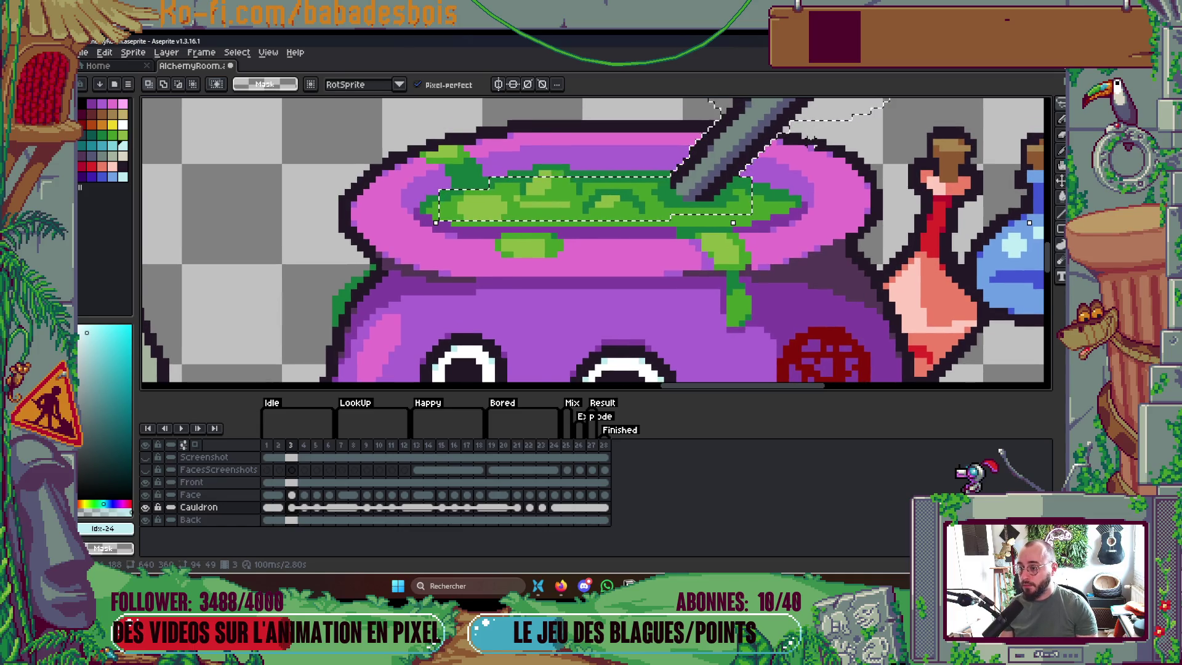
pyautogui.scroll(-4, 714, 172)
pyautogui.scroll(1, 731, 204)
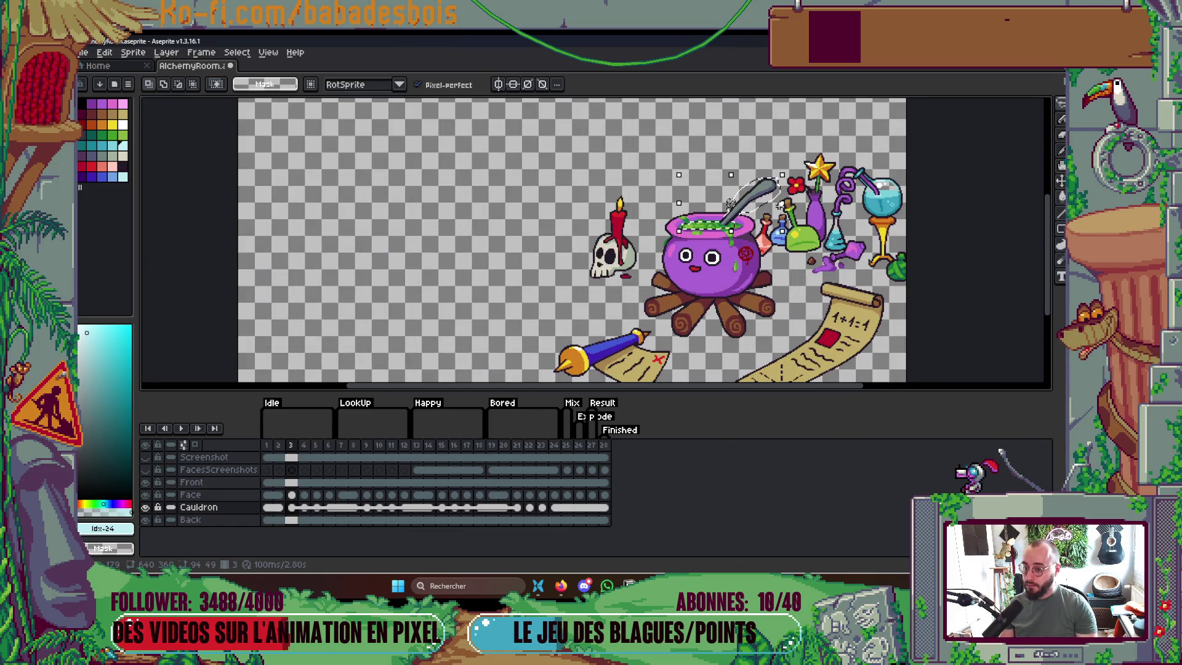
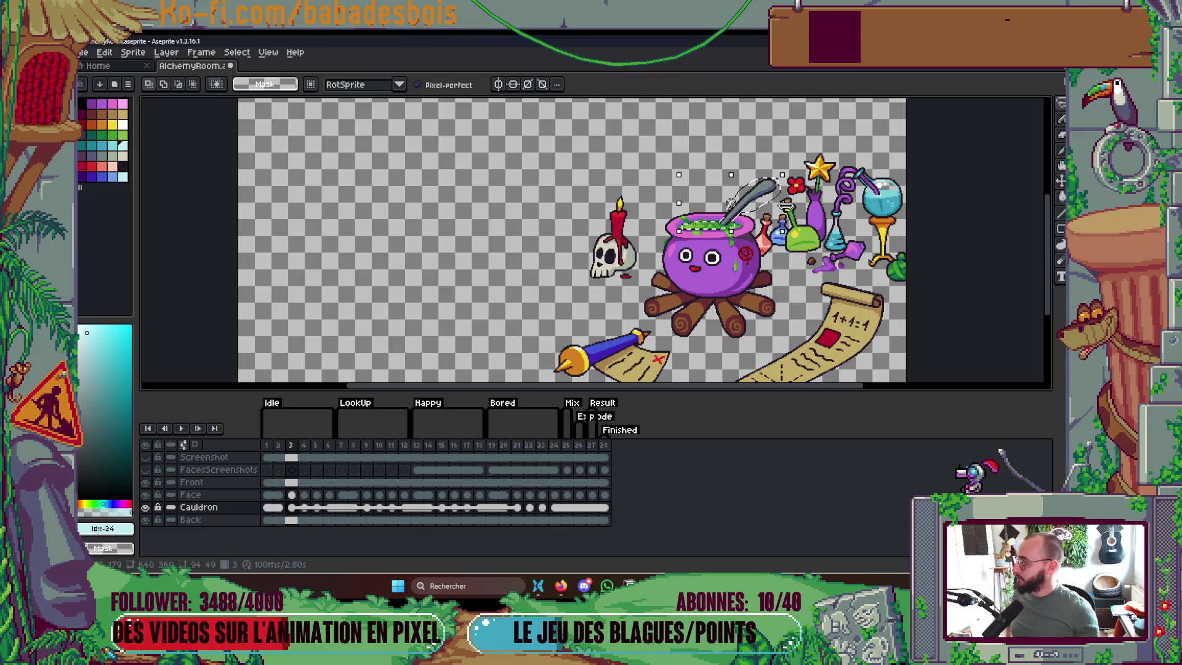
# Delete the selected ladle and green soup from the cauldron, then bring up the Cauldron layer's options
pyautogui.scroll(1, 731, 203)
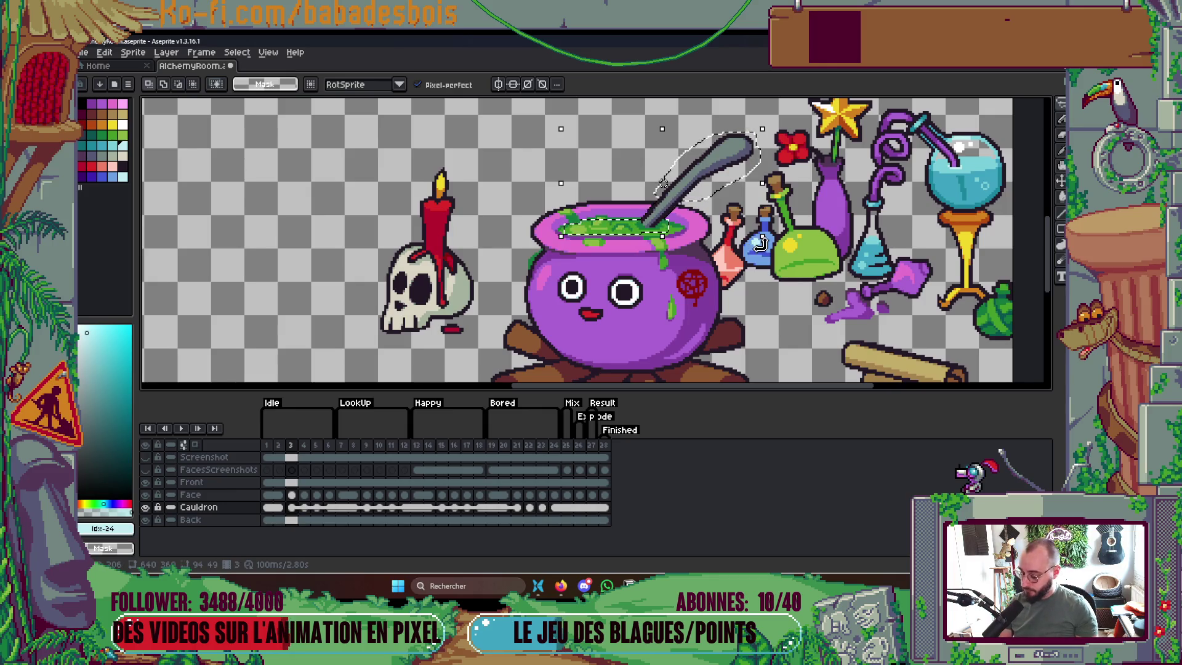
pyautogui.moveTo(761, 243); pyautogui.dragTo(763, 239)
pyautogui.press('Delete')
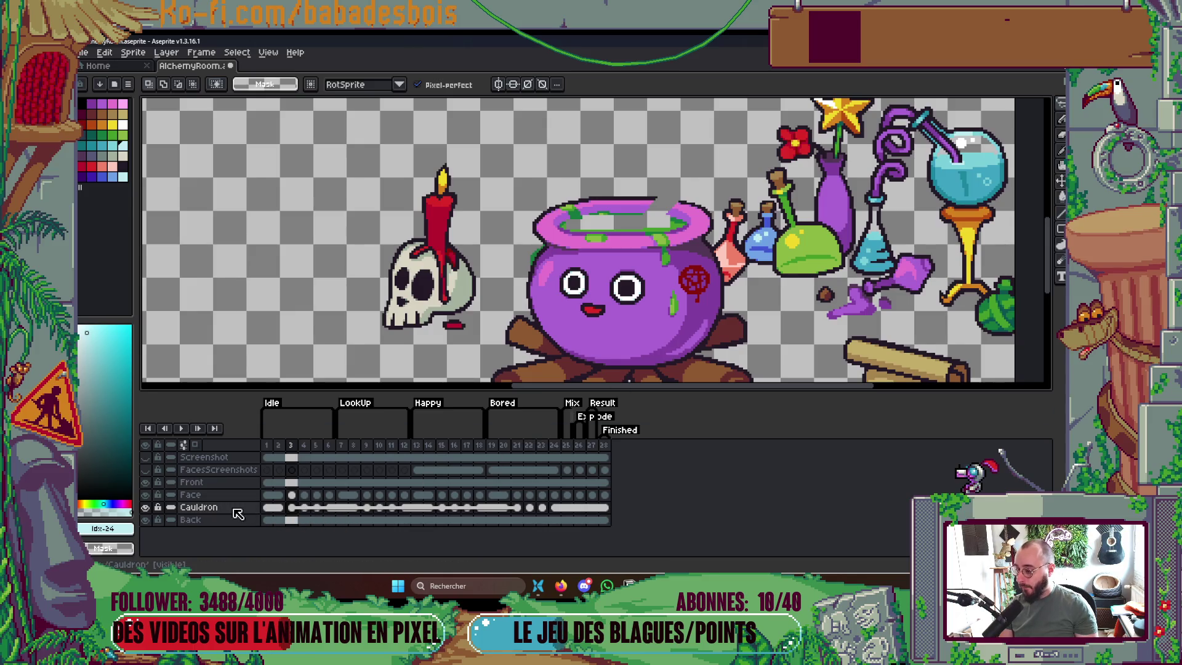
pyautogui.rightClick(280, 511)
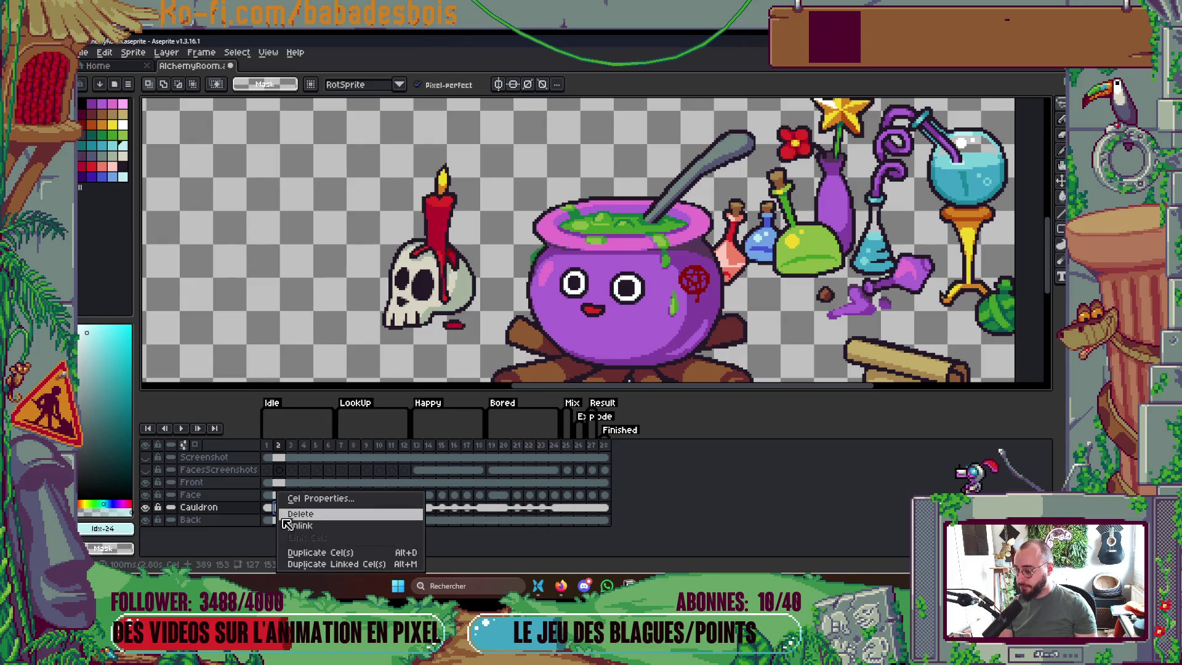
pyautogui.click(232, 515)
pyautogui.rightClick(229, 510)
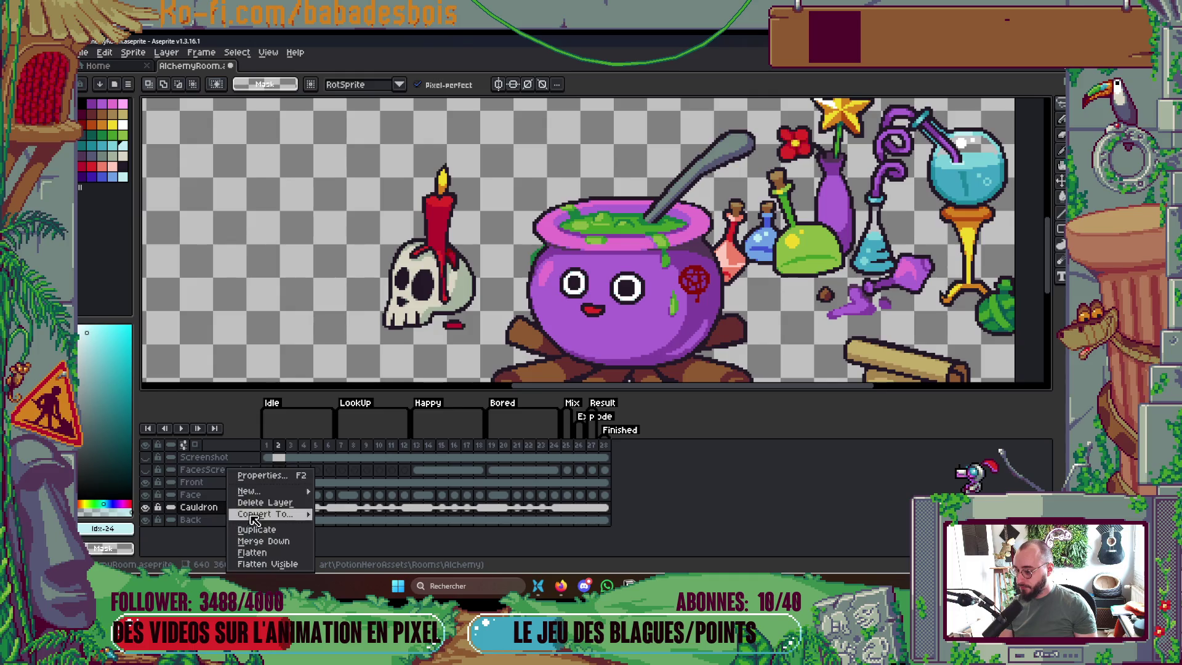
# Add Layer 1 above Cauldron and paste the ladle and soup into frames 1–3
pyautogui.moveTo(271, 491)
pyautogui.click(342, 491)
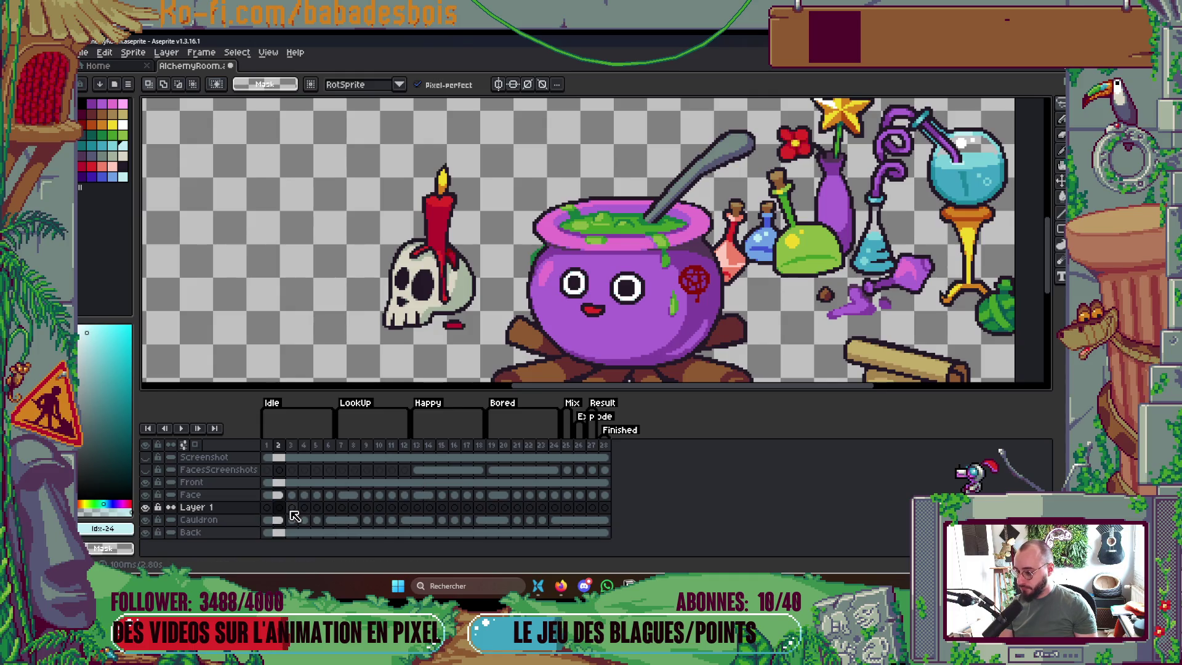
pyautogui.click(292, 507)
pyautogui.hotkey('ctrl', 'v')
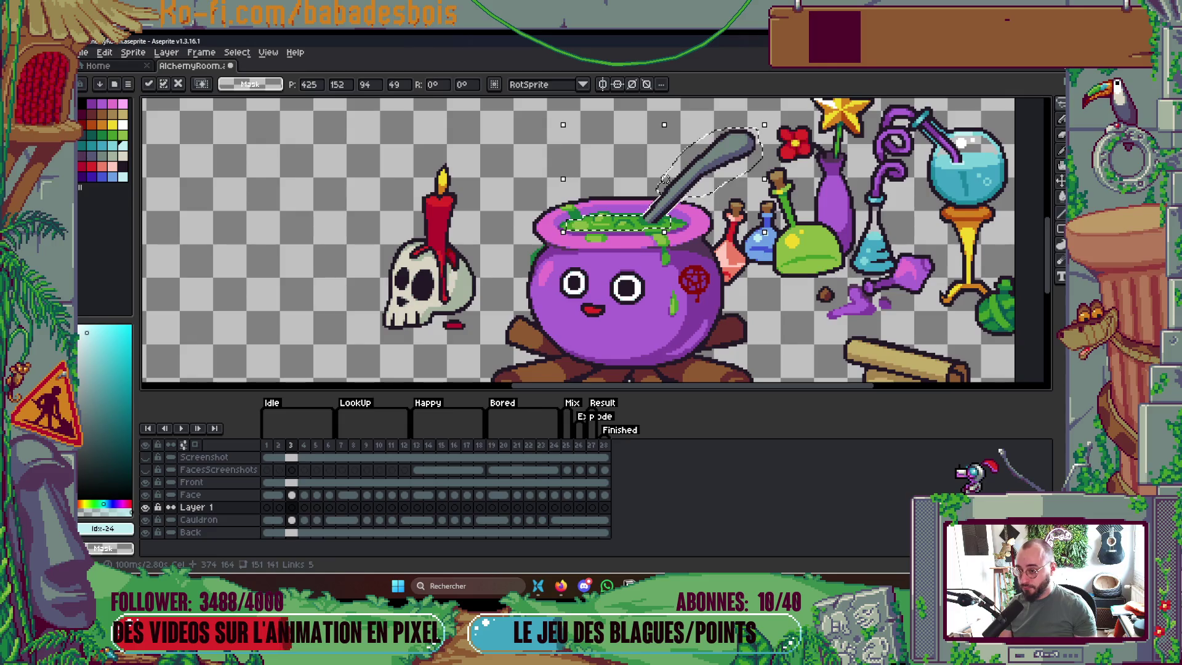
pyautogui.click(279, 520)
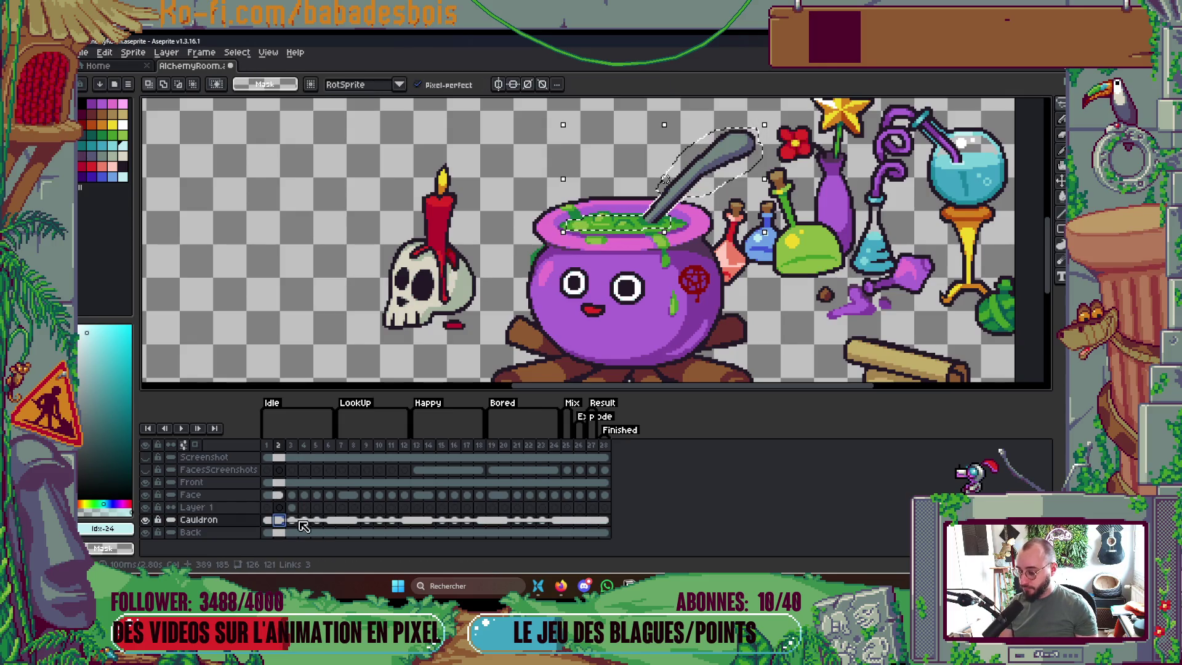
pyautogui.click(284, 510)
pyautogui.hotkey('ctrl', 'v')
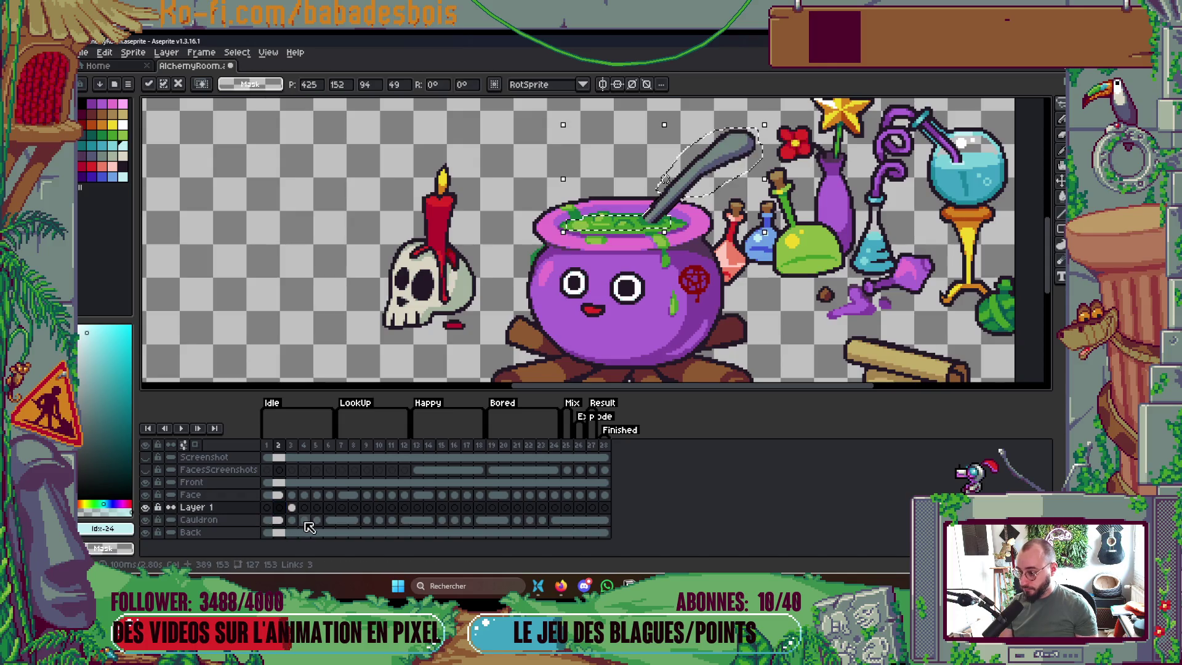
pyautogui.click(267, 508)
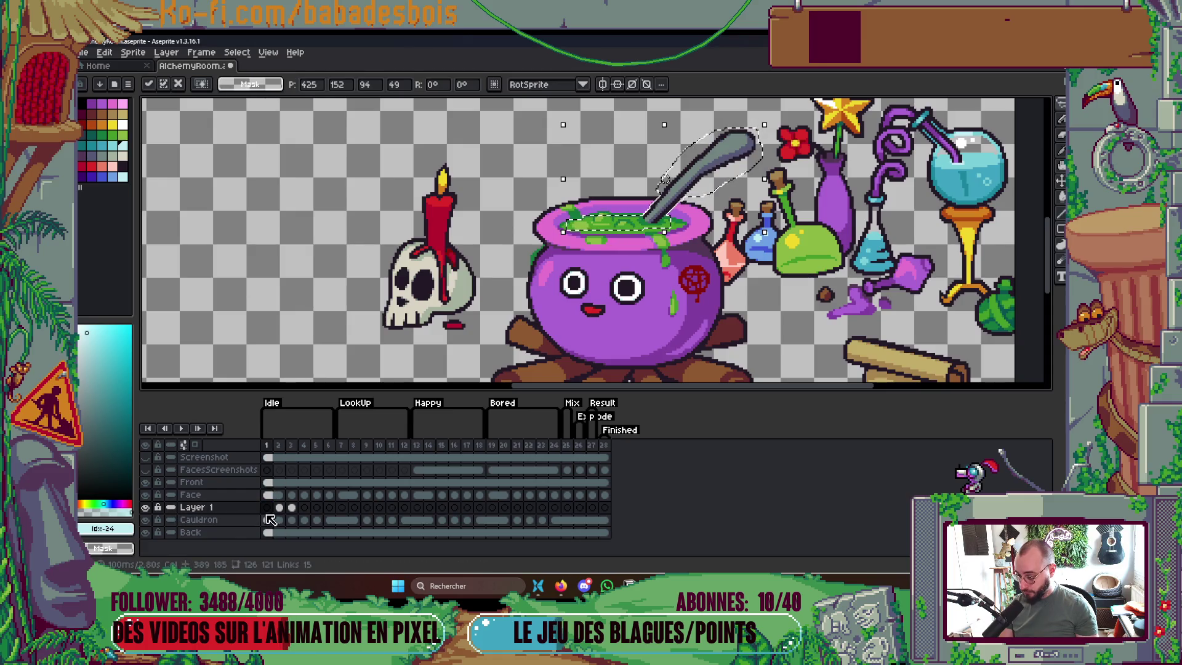
pyautogui.click(279, 520)
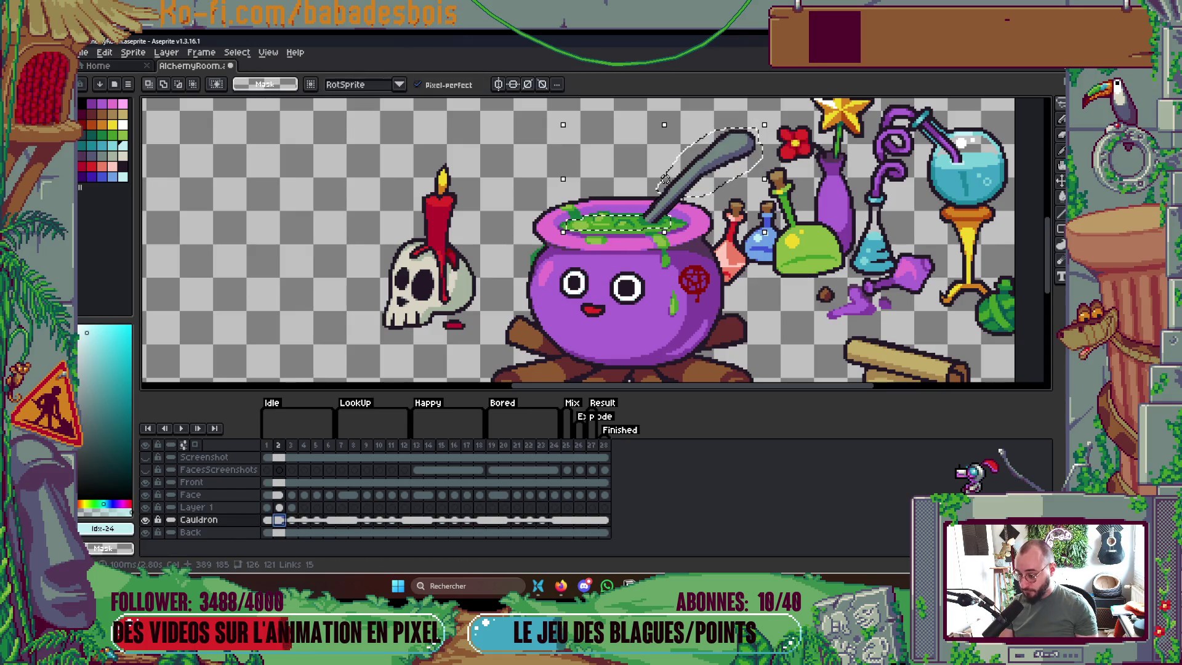
# Paste the ladle and soup into Layer 1 on frames 4 and 5
pyautogui.press('Right')
pyautogui.press('Right')
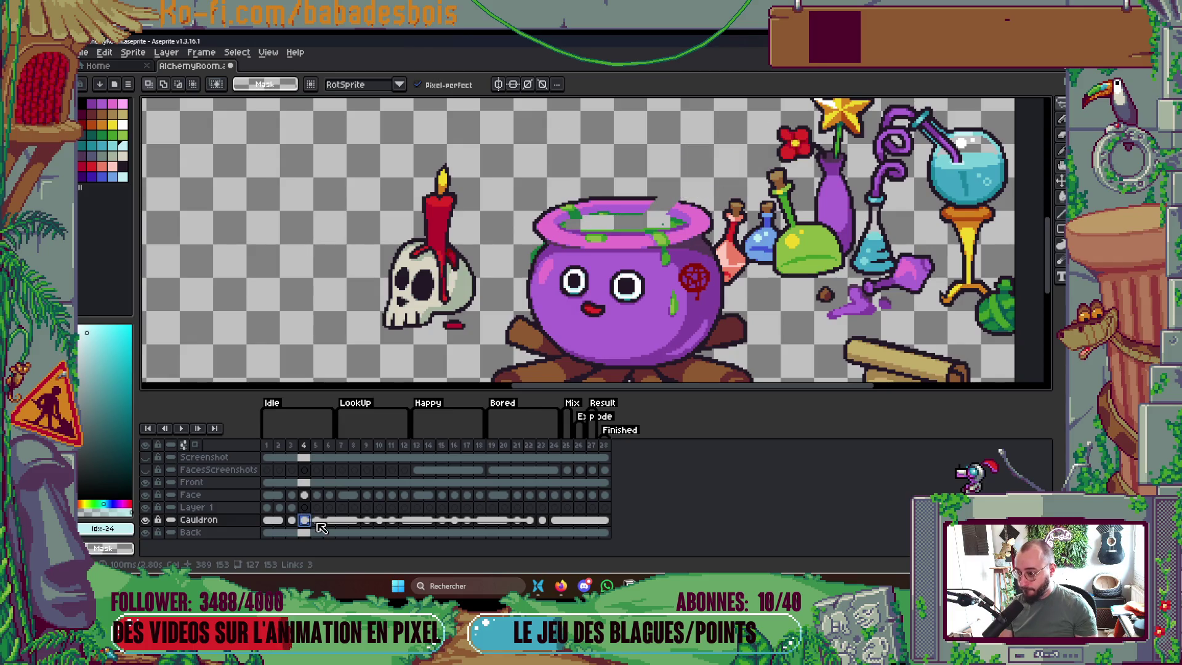
pyautogui.press('Up')
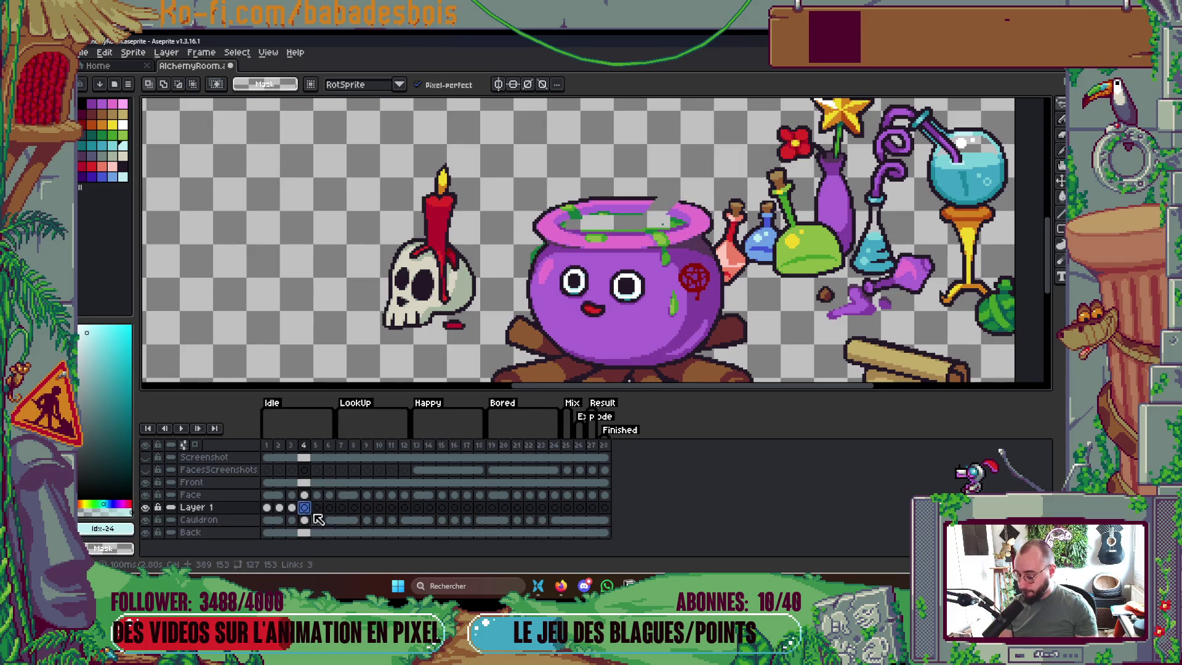
pyautogui.hotkey('ctrl', 'v')
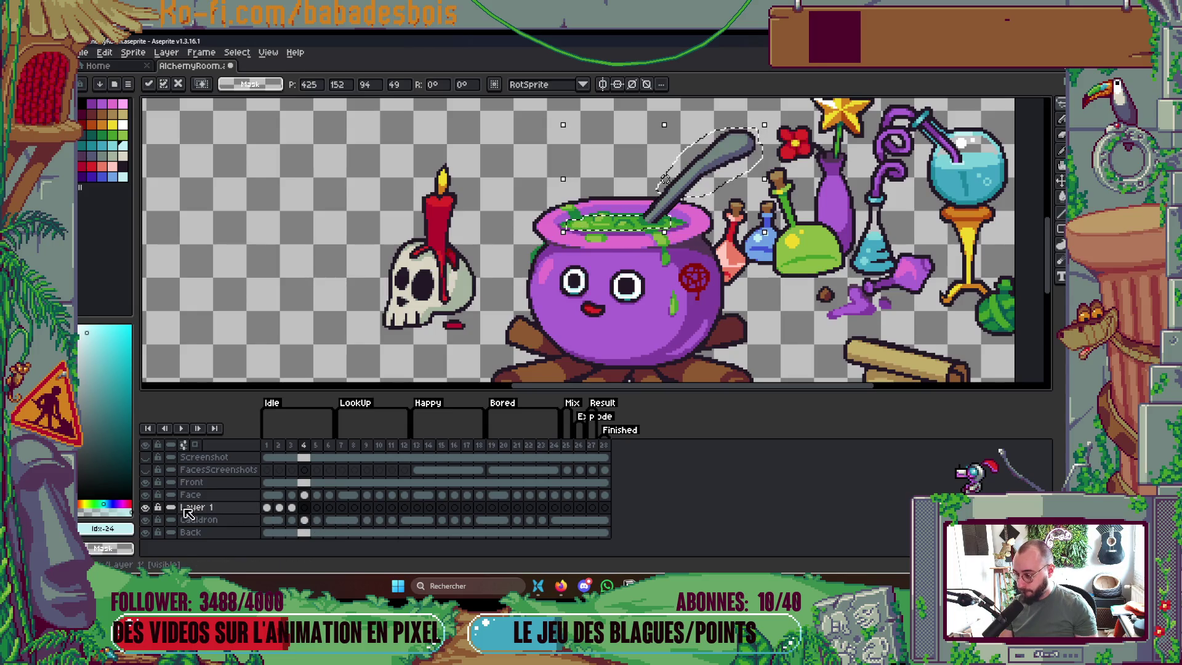
pyautogui.click(316, 520)
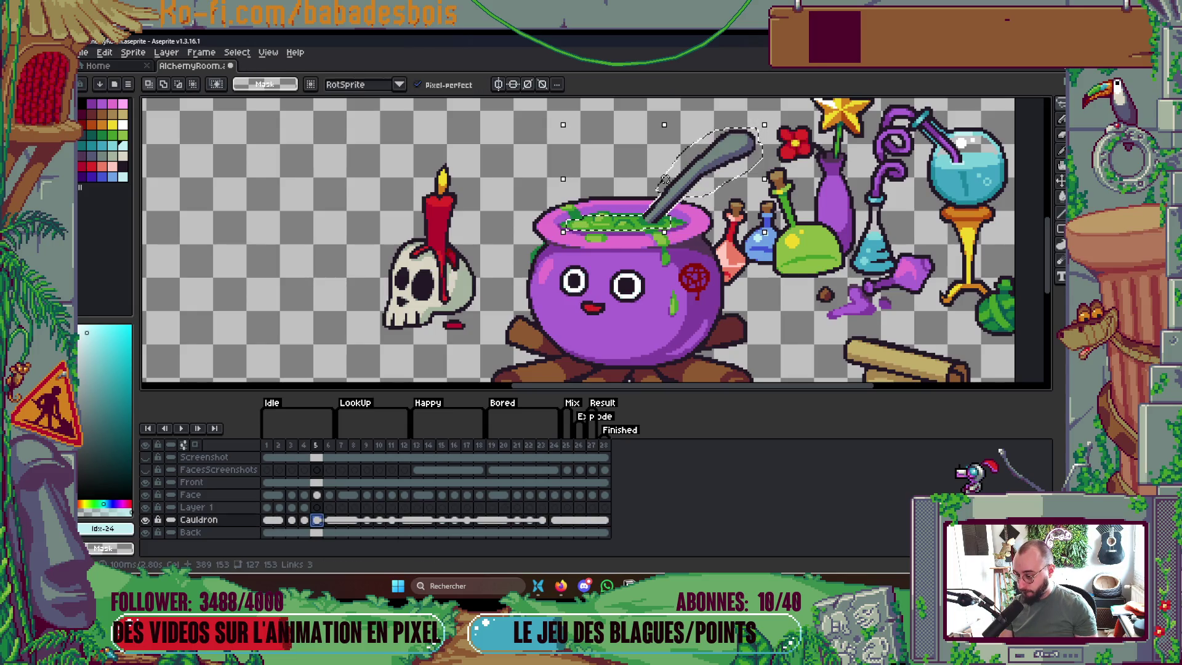
pyautogui.press('Up')
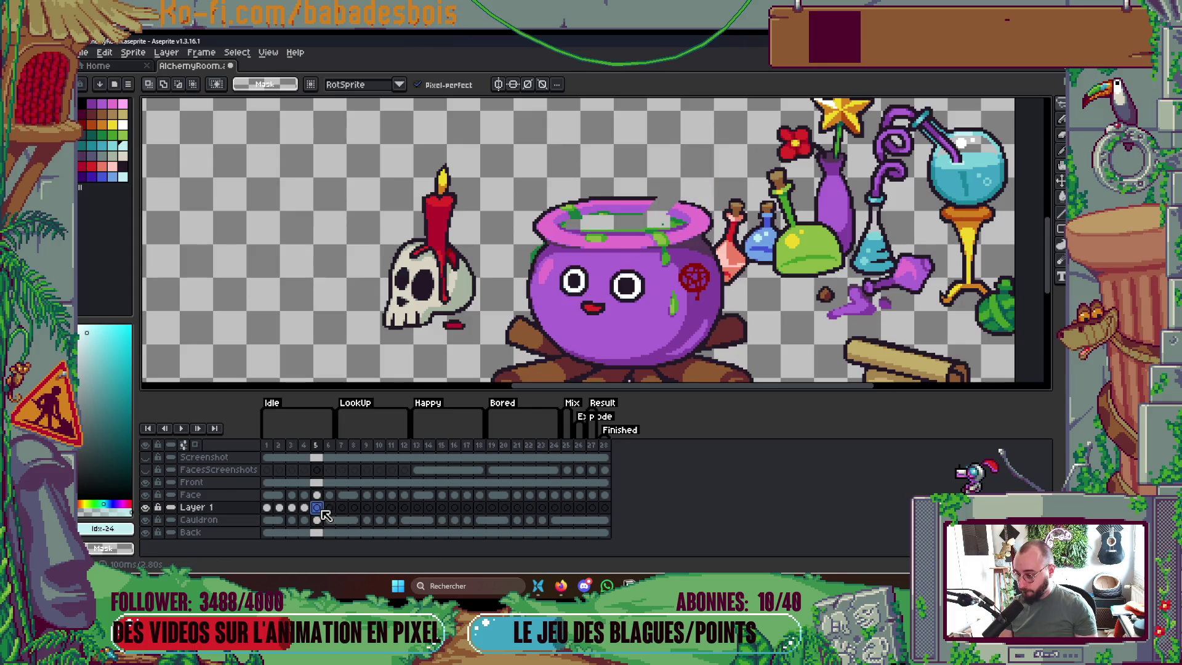
pyautogui.hotkey('ctrl', 'v')
pyautogui.click(329, 519)
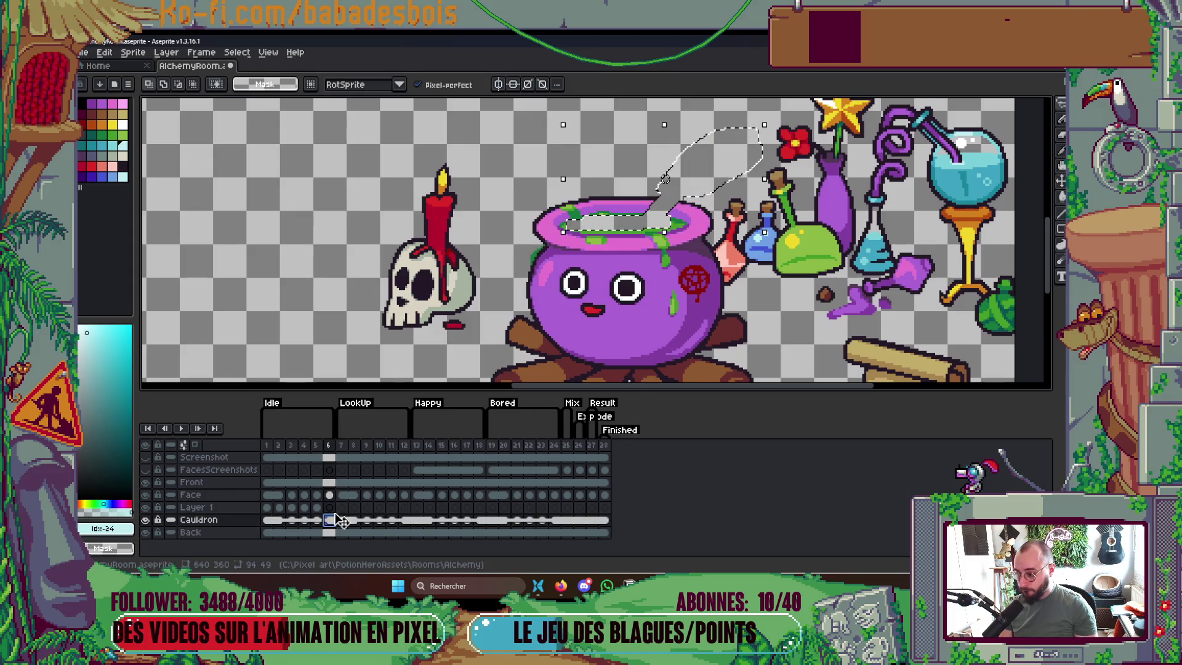
# Paste the ladle and soup into Layer 1 on frames 6, 7 and 8
pyautogui.press('Up')
pyautogui.hotkey('ctrl', 'v')
pyautogui.press('Right')
pyautogui.hotkey('ctrl', 'v')
pyautogui.press('Right')
pyautogui.hotkey('ctrl', 'v')
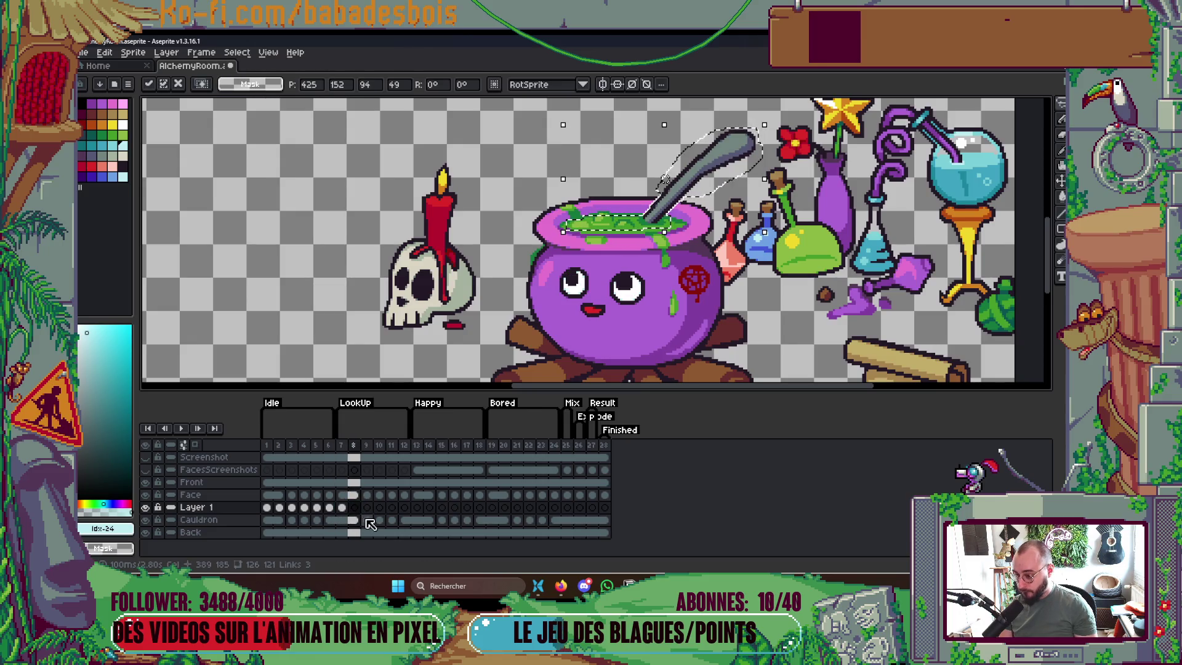
pyautogui.press('Down')
# Link Layer 1's soup cels into one cel spanning frames 1–28
pyautogui.press('Right')
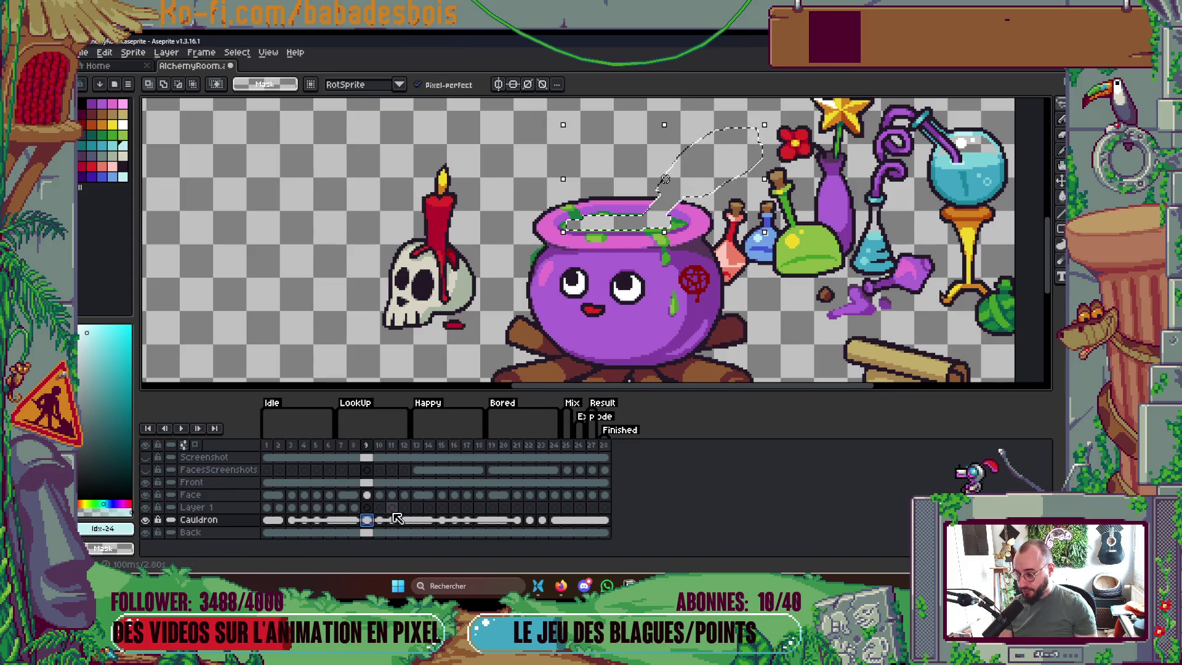
pyautogui.press('Up')
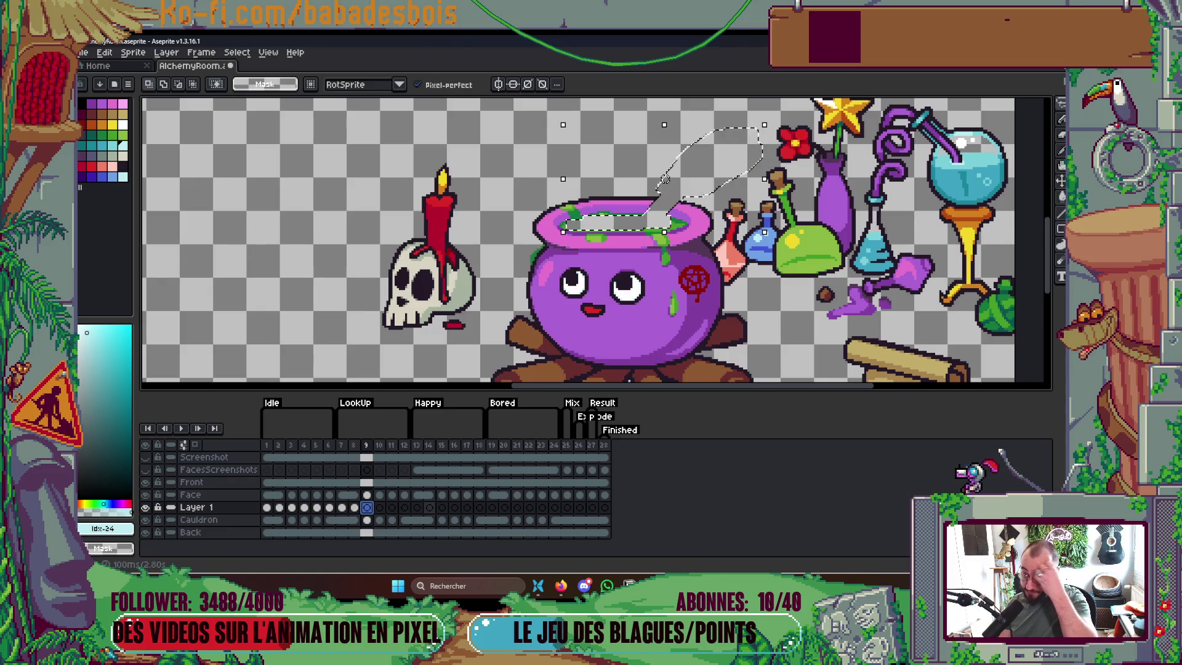
pyautogui.click(379, 506)
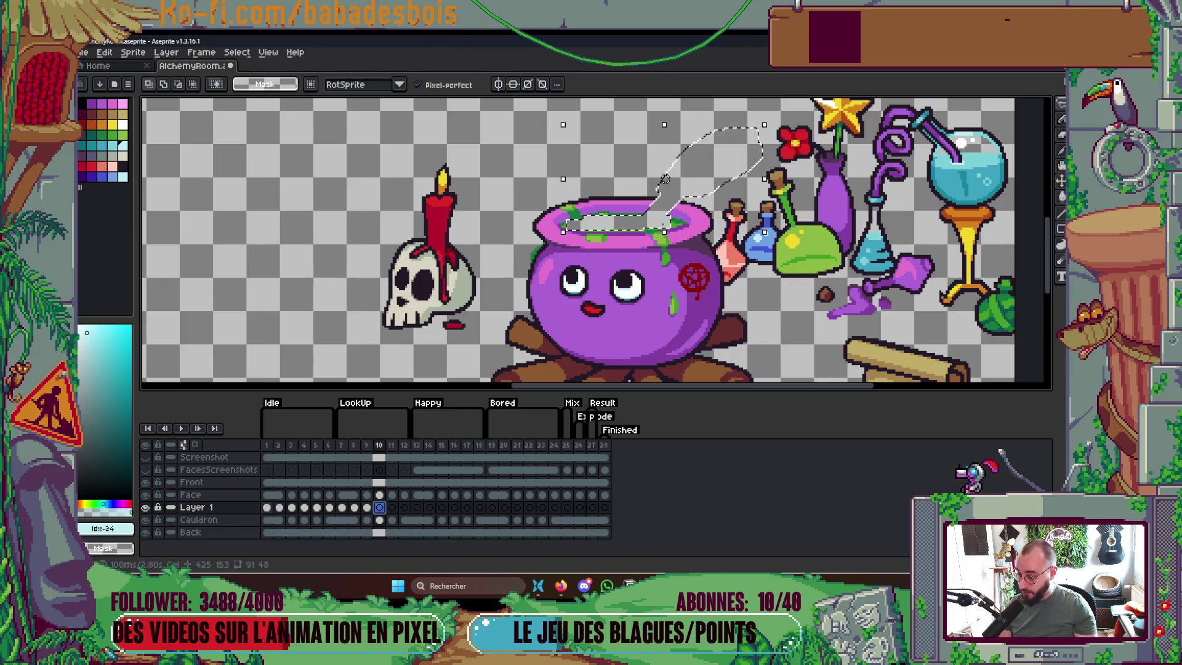
pyautogui.press('Return')
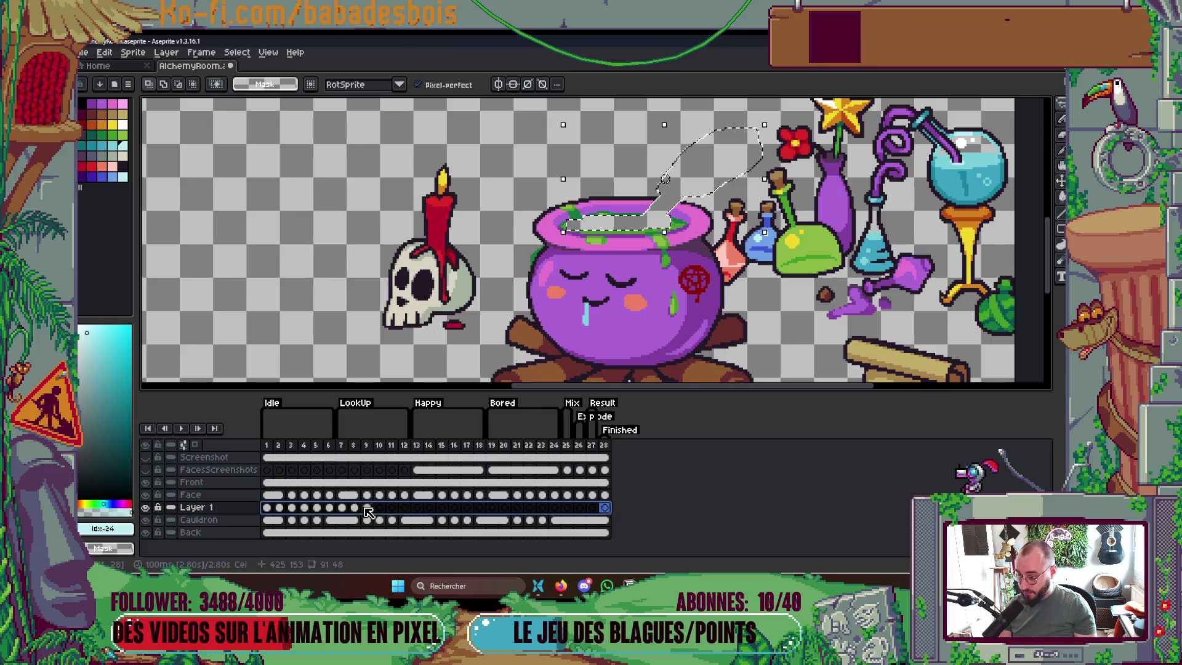
pyautogui.rightClick(380, 509)
pyautogui.click(385, 539)
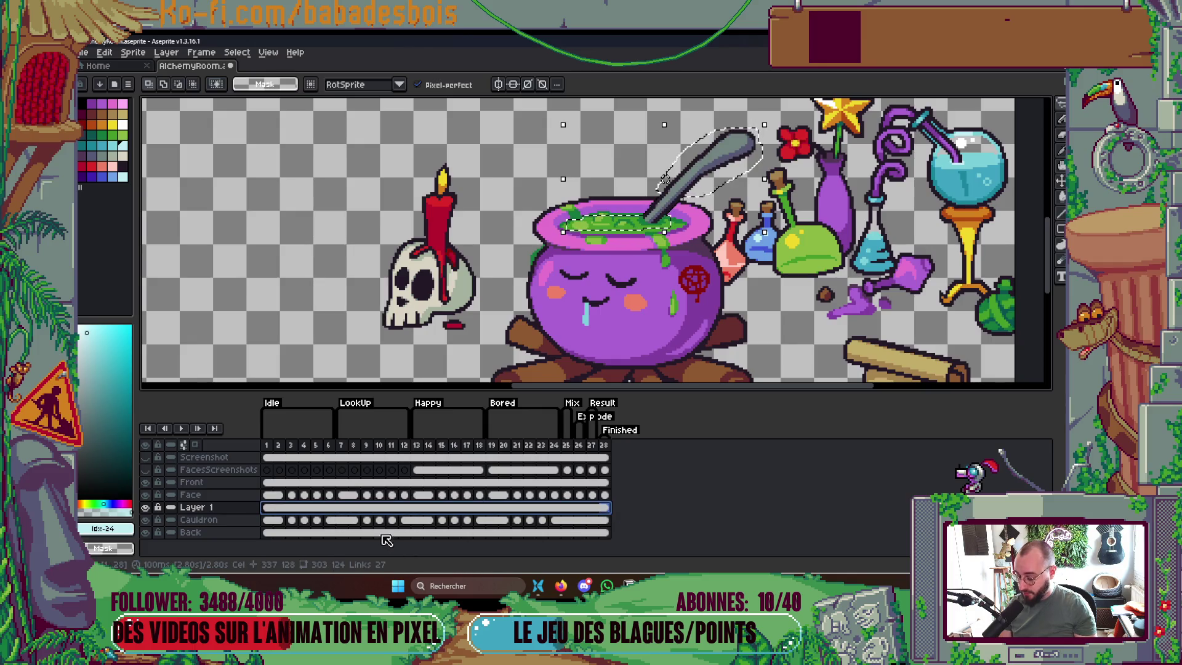
# Play and stop the animation preview twice, then hide Layer 1 to show the empty cauldron
pyautogui.press('Return')
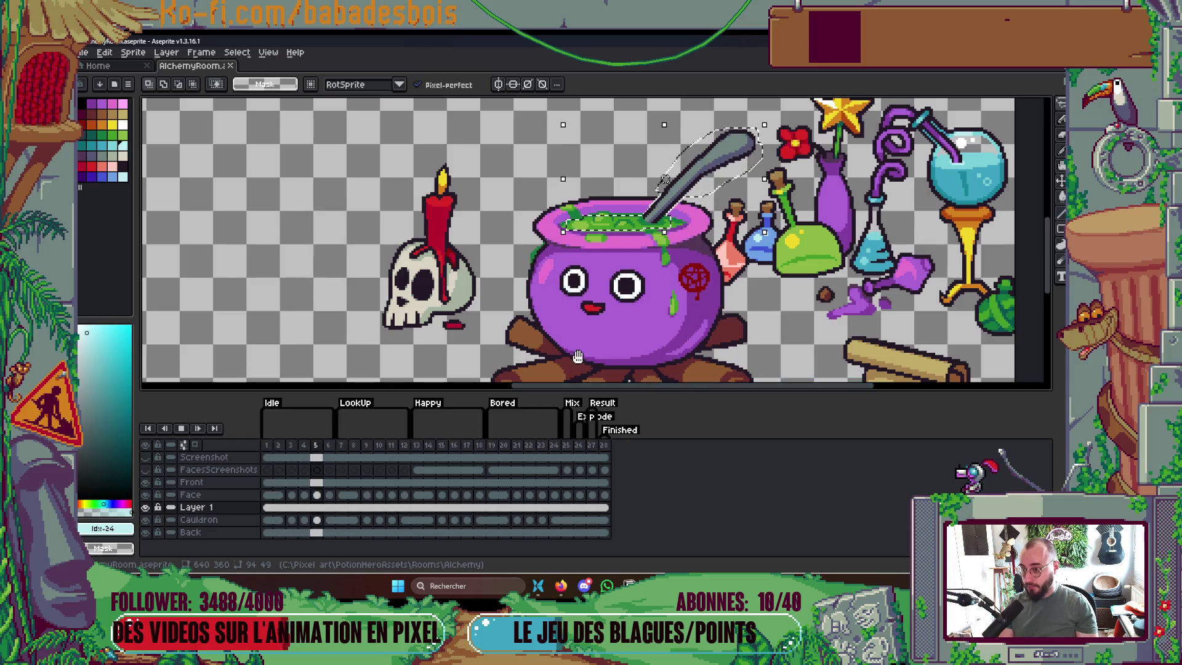
pyautogui.press('Return')
pyautogui.scroll(-2, 699, 317)
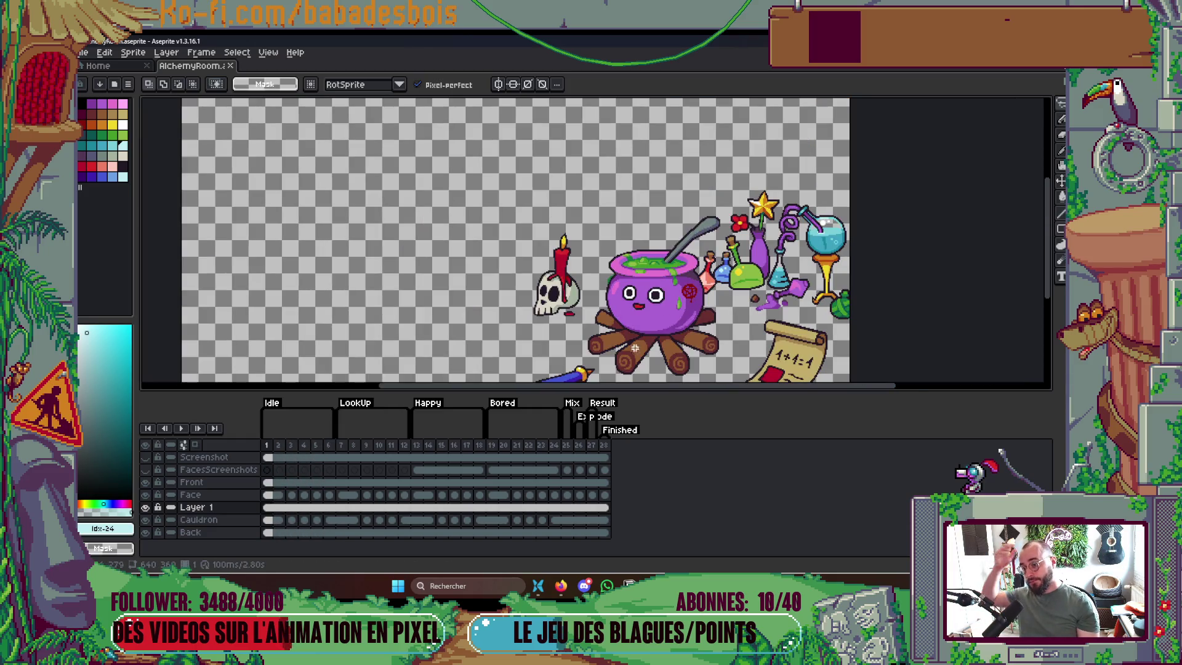
pyautogui.press('Return')
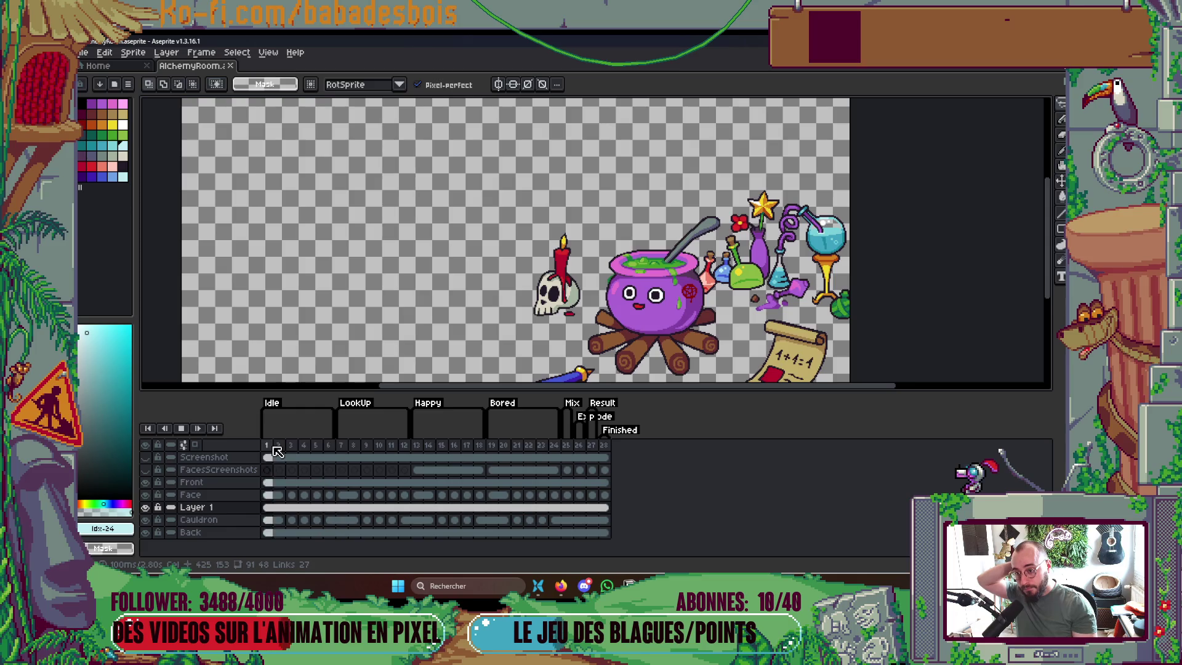
pyautogui.press('Return')
pyautogui.press('Return')
pyautogui.press('Return')
pyautogui.press('Return')
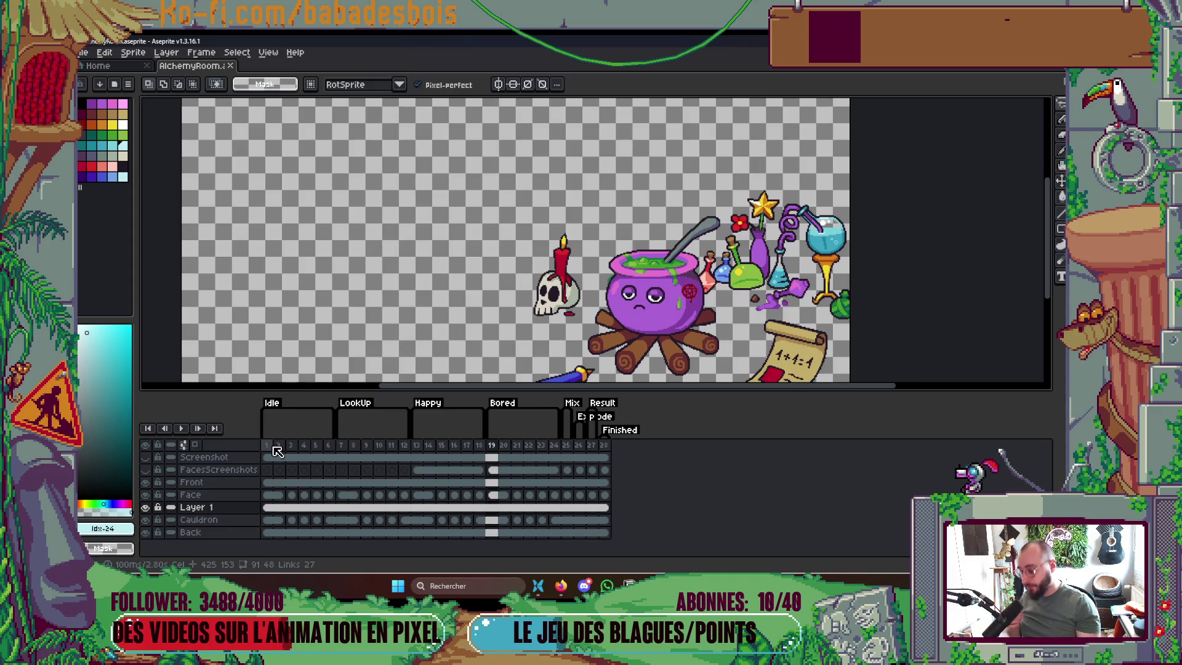
pyautogui.click(145, 507)
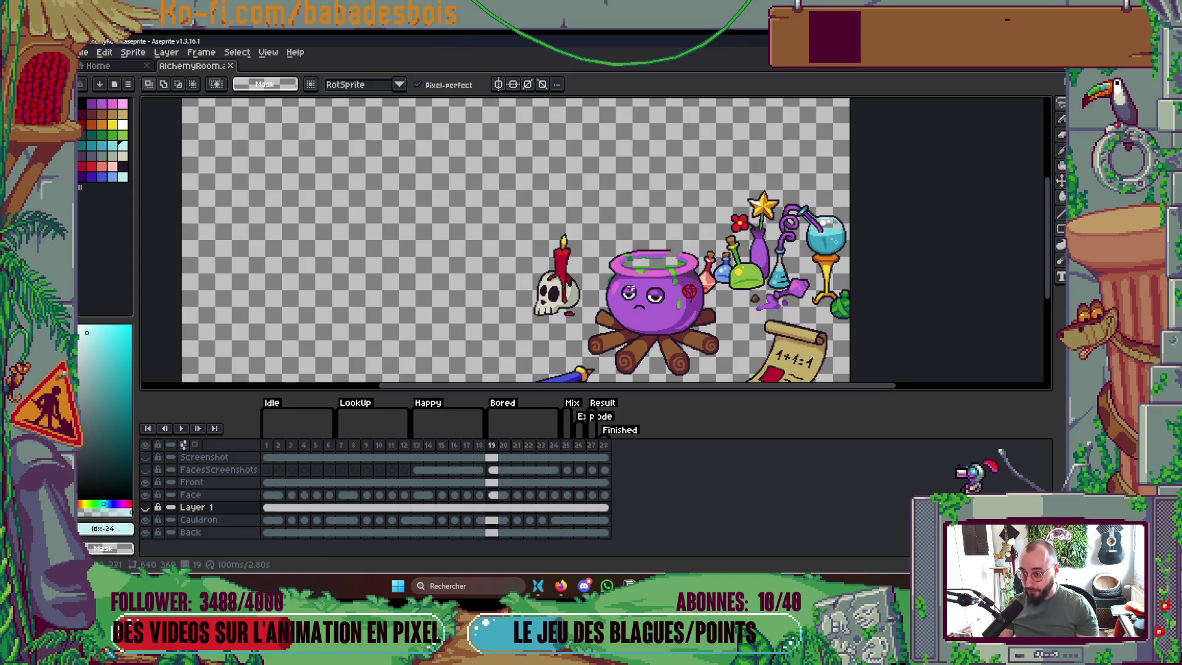
# Paint the sampled purple along the cauldron's inner rim on the Cauldron layer
pyautogui.scroll(5, 680, 258)
pyautogui.keyDown('alt'); pyautogui.click(702, 230); pyautogui.keyUp('alt')
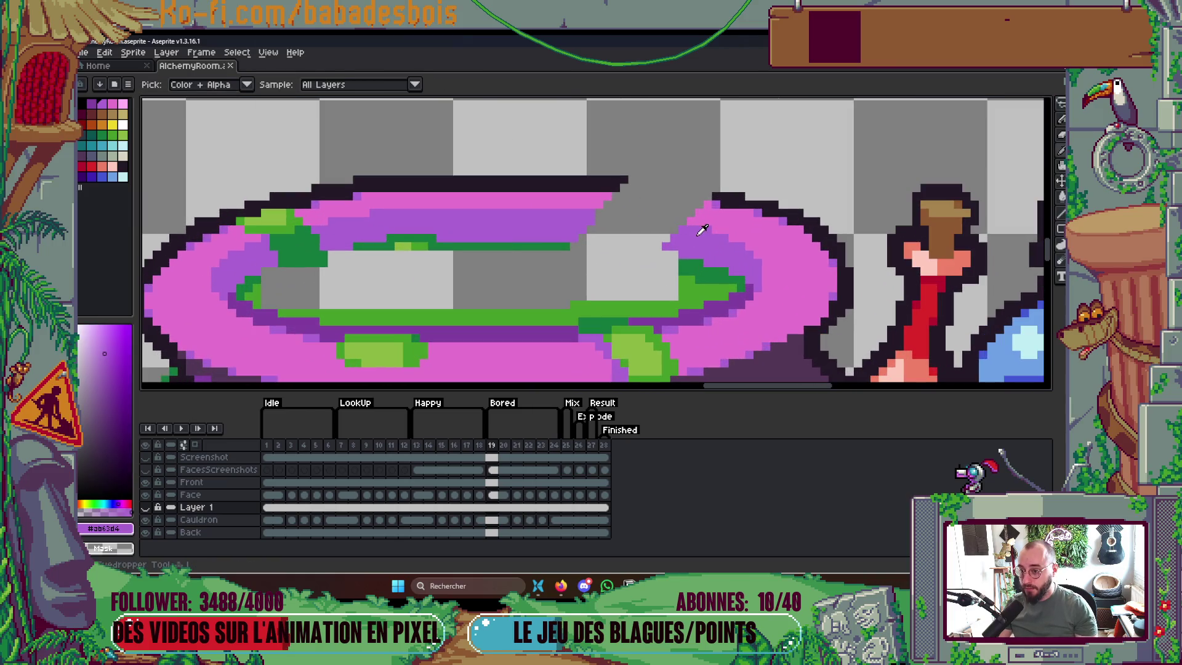
pyautogui.press('Down')
pyautogui.moveTo(581, 238); pyautogui.dragTo(677, 251)
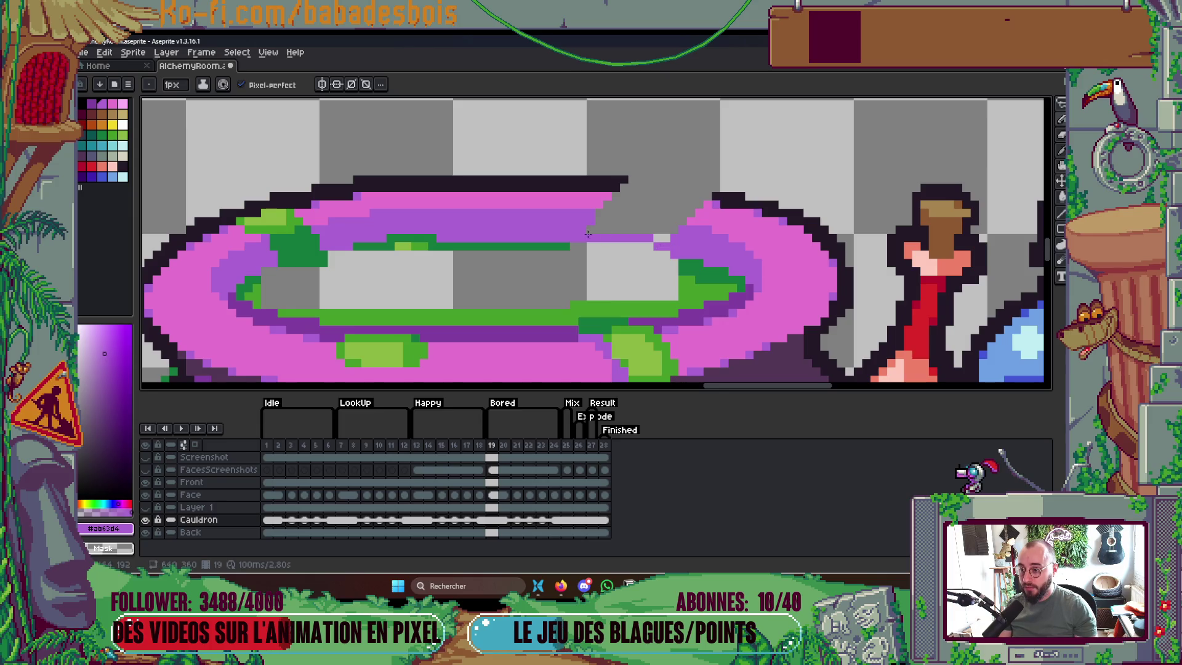
# With a 2px brush, paint pink pixels along the rim and fill its grey gaps
pyautogui.press('+')
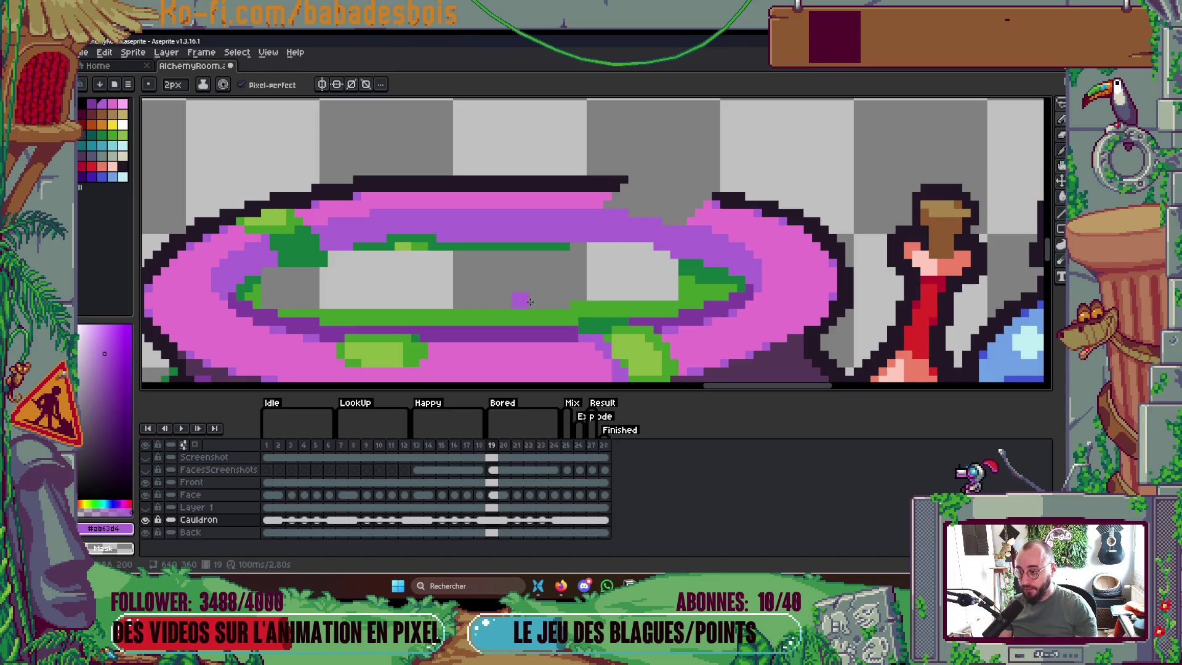
pyautogui.hscroll(2, 623, 284)
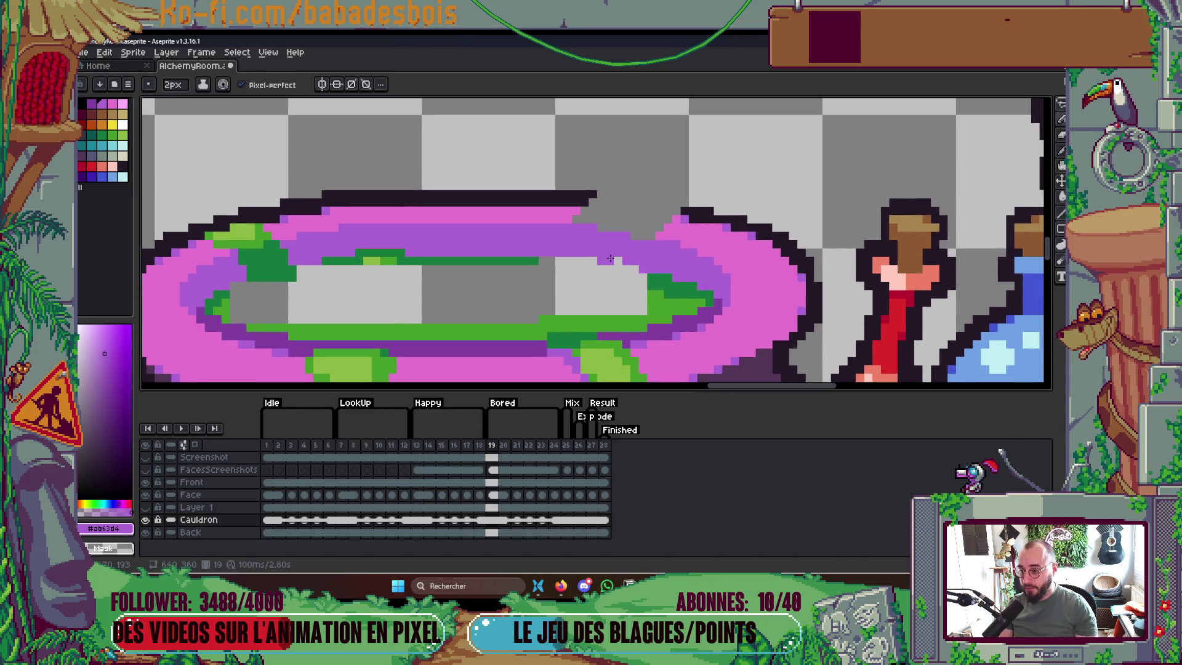
pyautogui.scroll(-1, 668, 260)
pyautogui.scroll(1, 677, 240)
pyautogui.keyDown('alt'); pyautogui.click(576, 215); pyautogui.keyUp('alt')
pyautogui.click(589, 216)
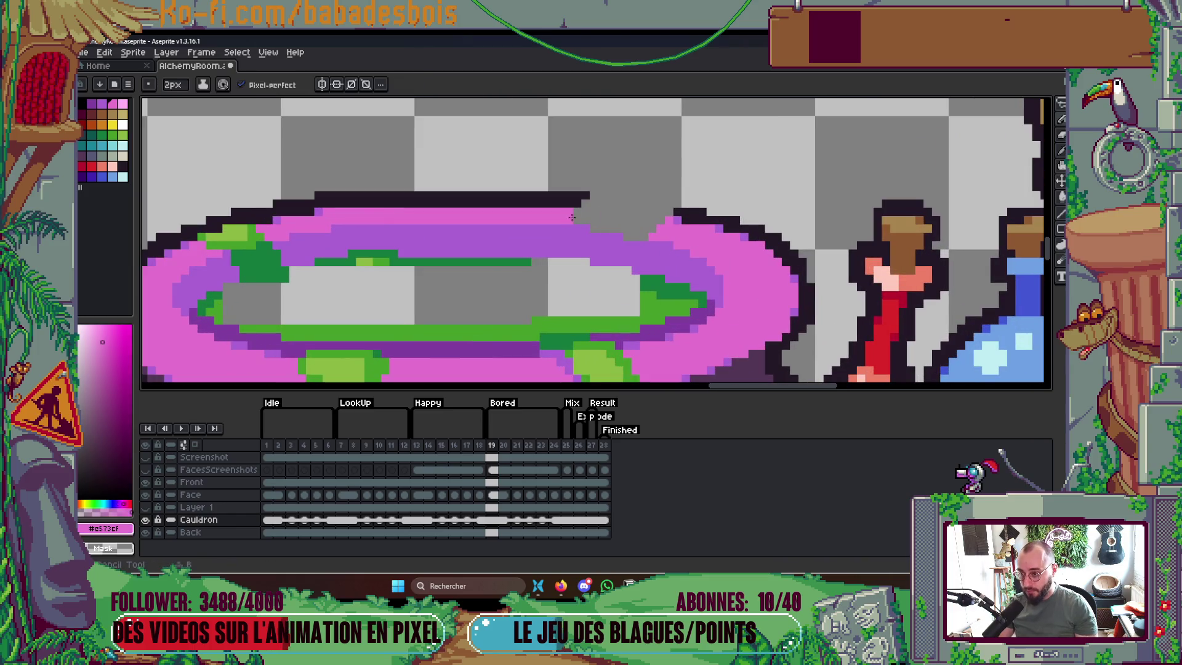
pyautogui.moveTo(579, 217)
pyautogui.mouseDown()
pyautogui.moveTo(654, 238)
pyautogui.moveTo(657, 209)
pyautogui.moveTo(587, 200)
pyautogui.mouseUp()
pyautogui.keyDown('alt'); pyautogui.click(698, 212); pyautogui.keyUp('alt')
# Bring up the Firefox browser window from the taskbar
pyautogui.scroll(-2, 600, 201)
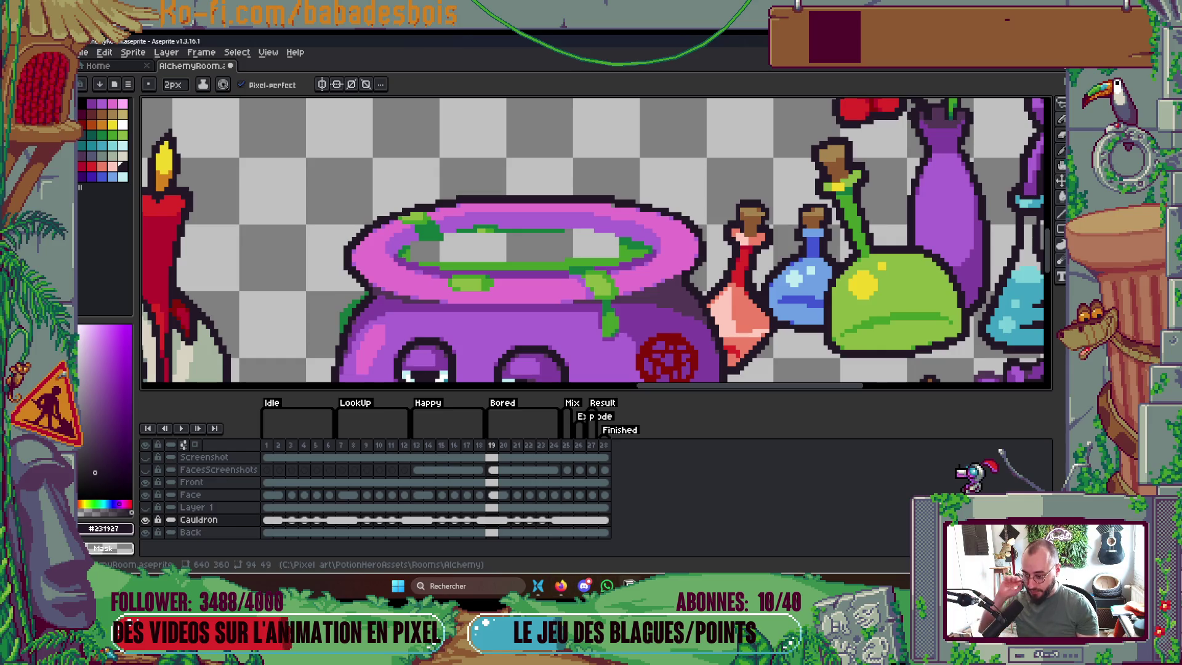
pyautogui.moveTo(607, 585)
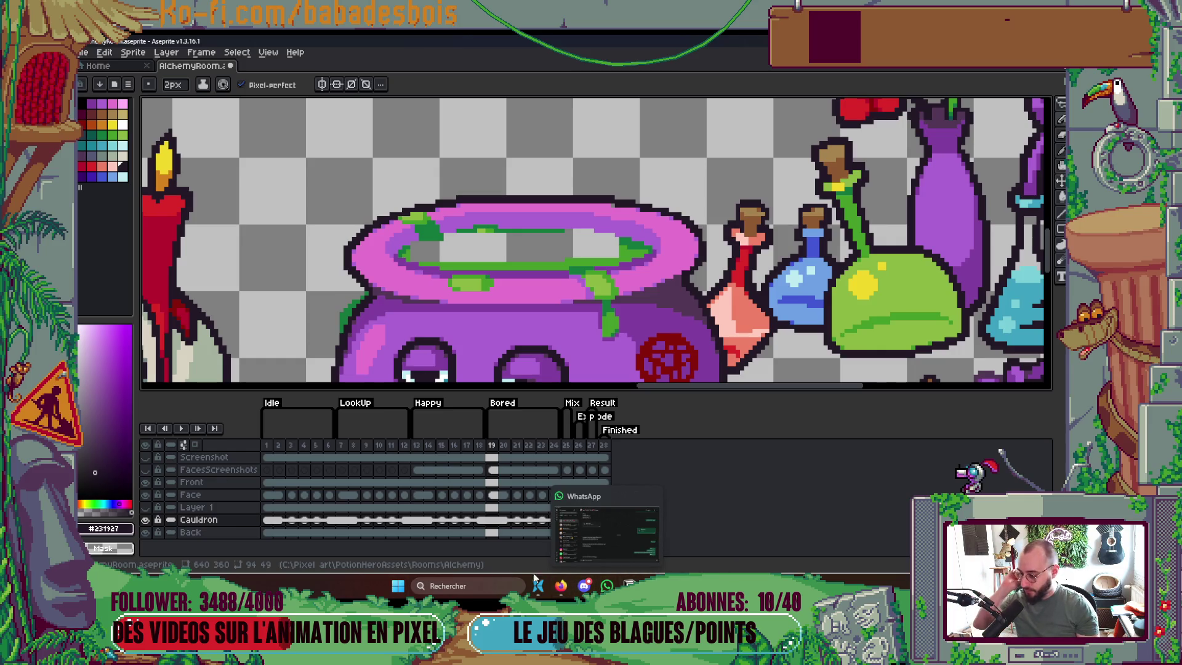
pyautogui.click(561, 588)
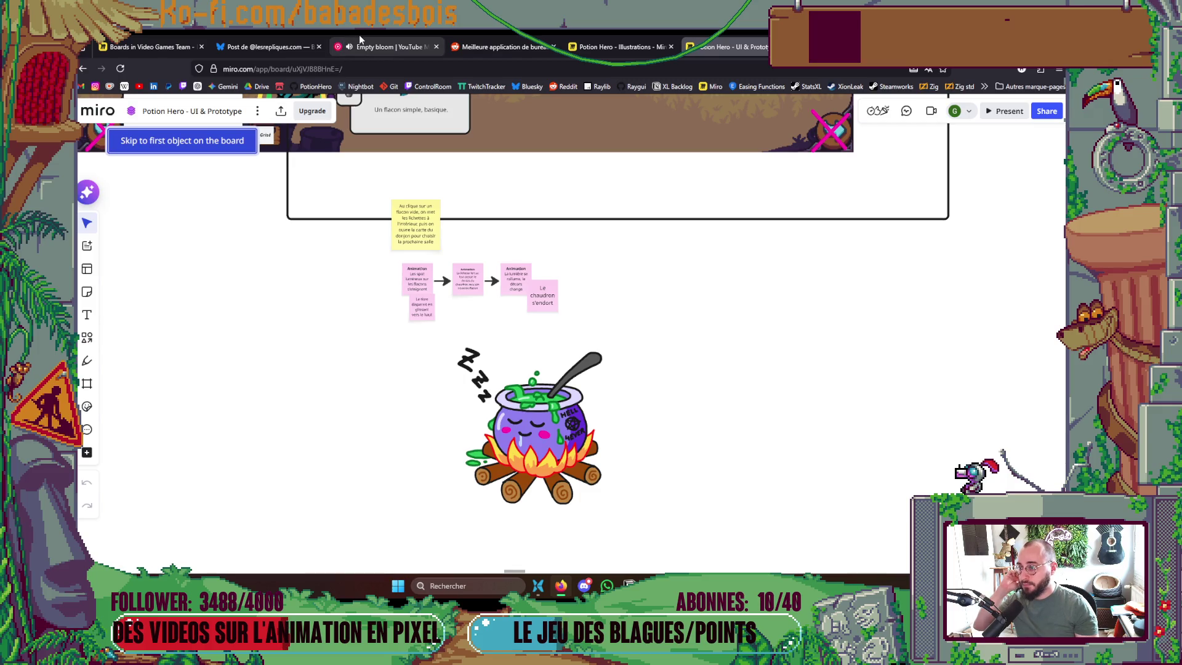
# Switch to the YouTube Music tab and browse the auritni artist page
pyautogui.click(363, 44)
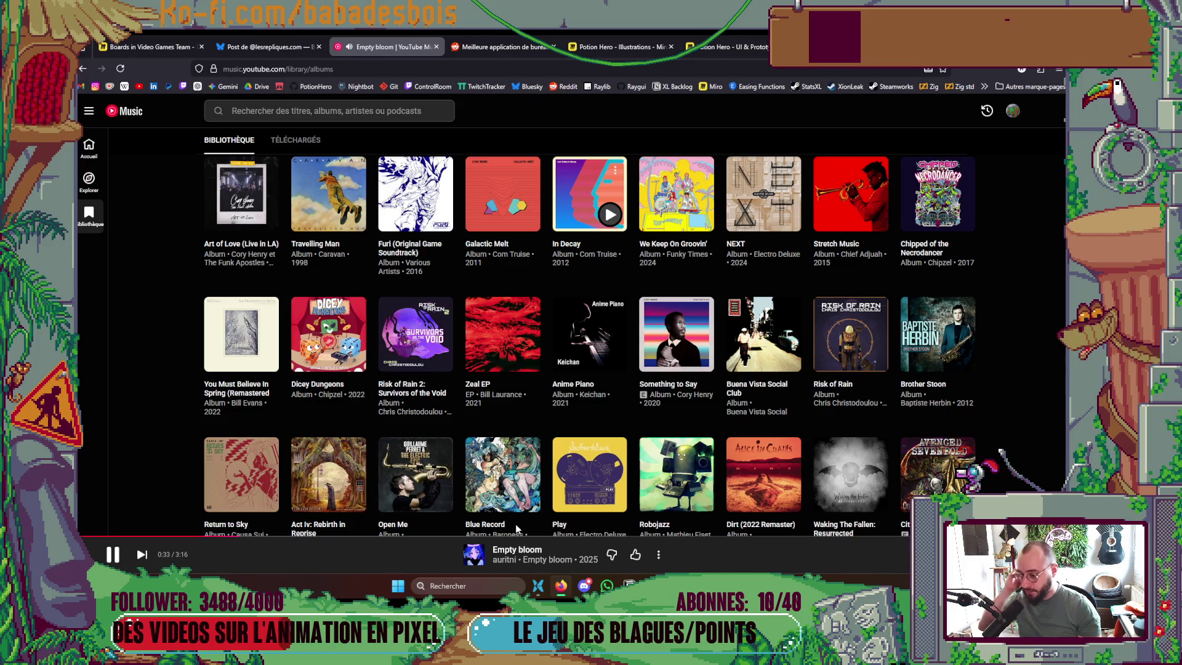
pyautogui.click(502, 559)
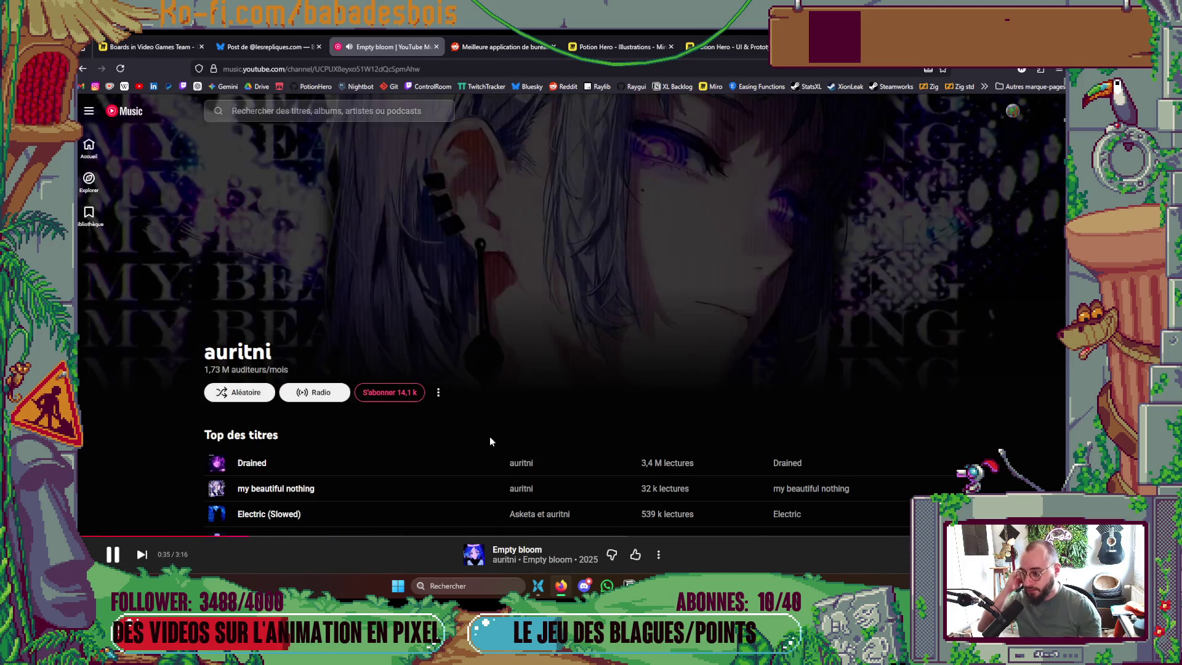
pyautogui.scroll(-8, 486, 440)
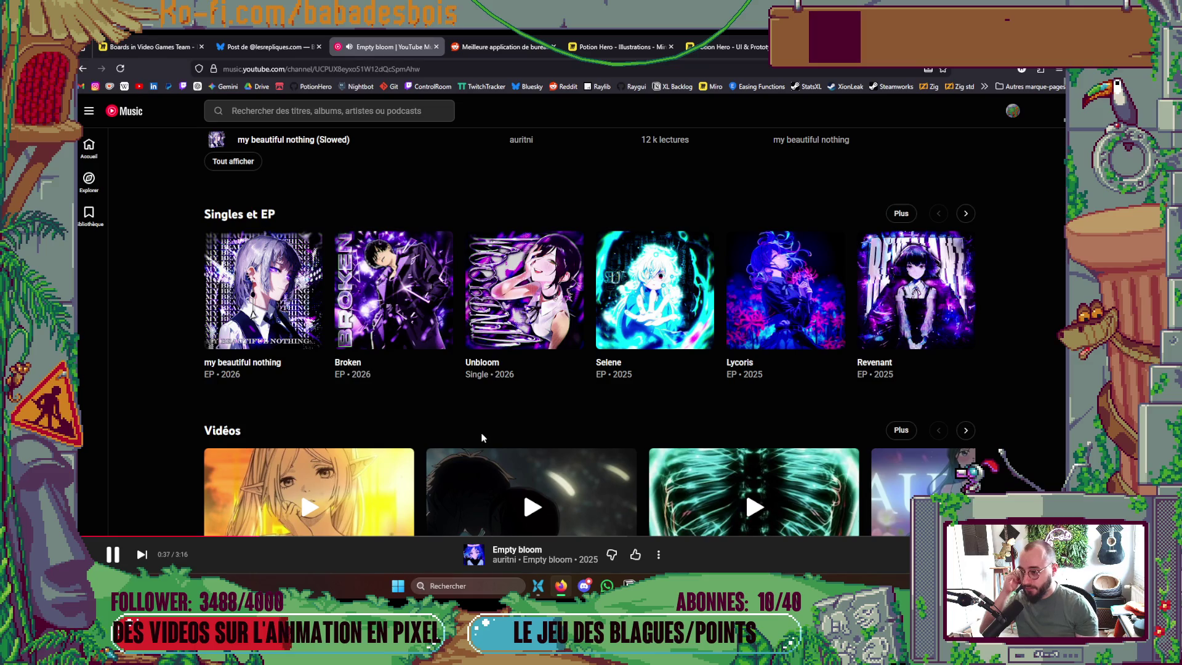
pyautogui.scroll(-2, 480, 433)
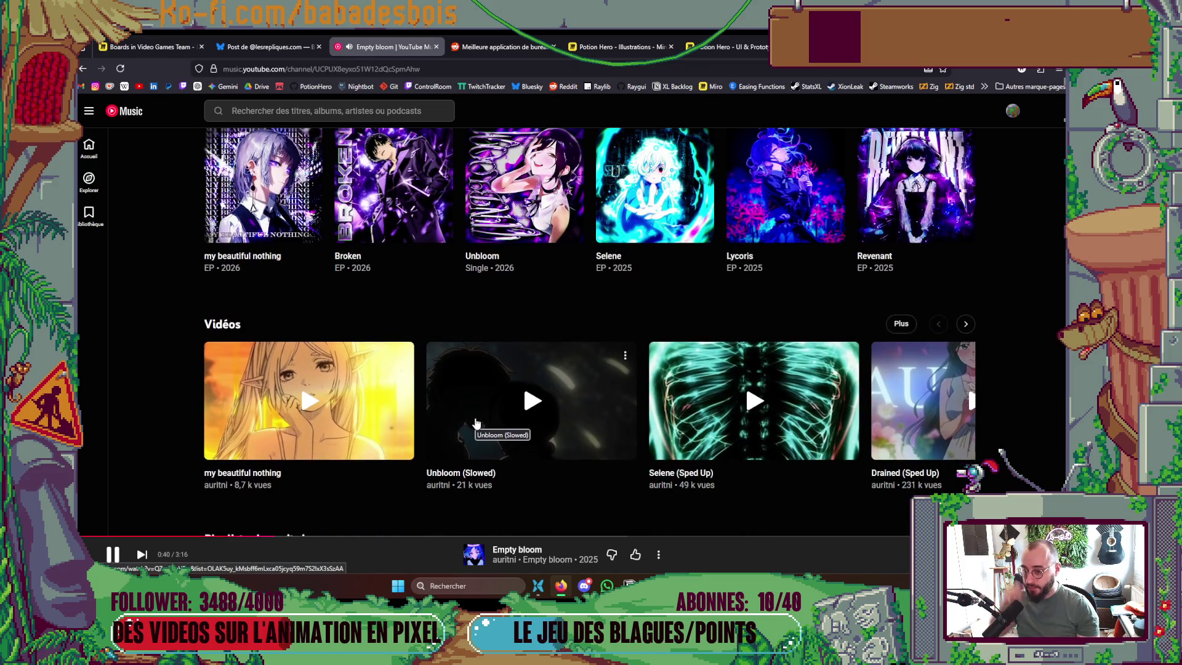
pyautogui.scroll(2, 475, 422)
pyautogui.scroll(8, 477, 418)
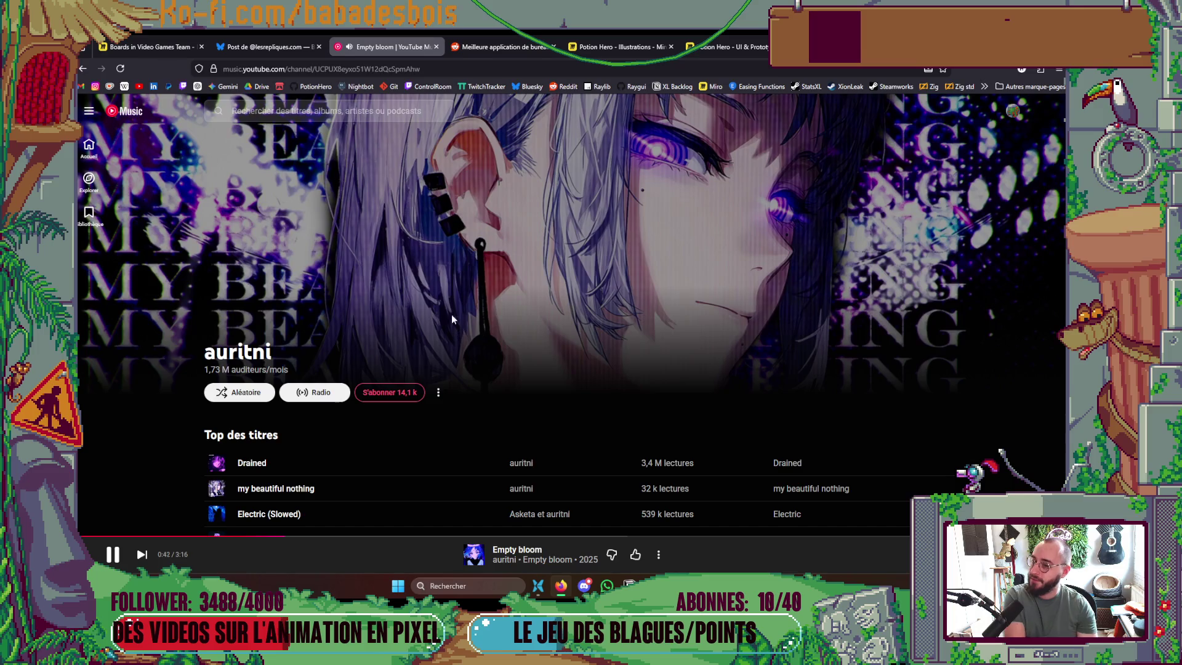
pyautogui.scroll(-3, 456, 317)
pyautogui.scroll(-3, 456, 318)
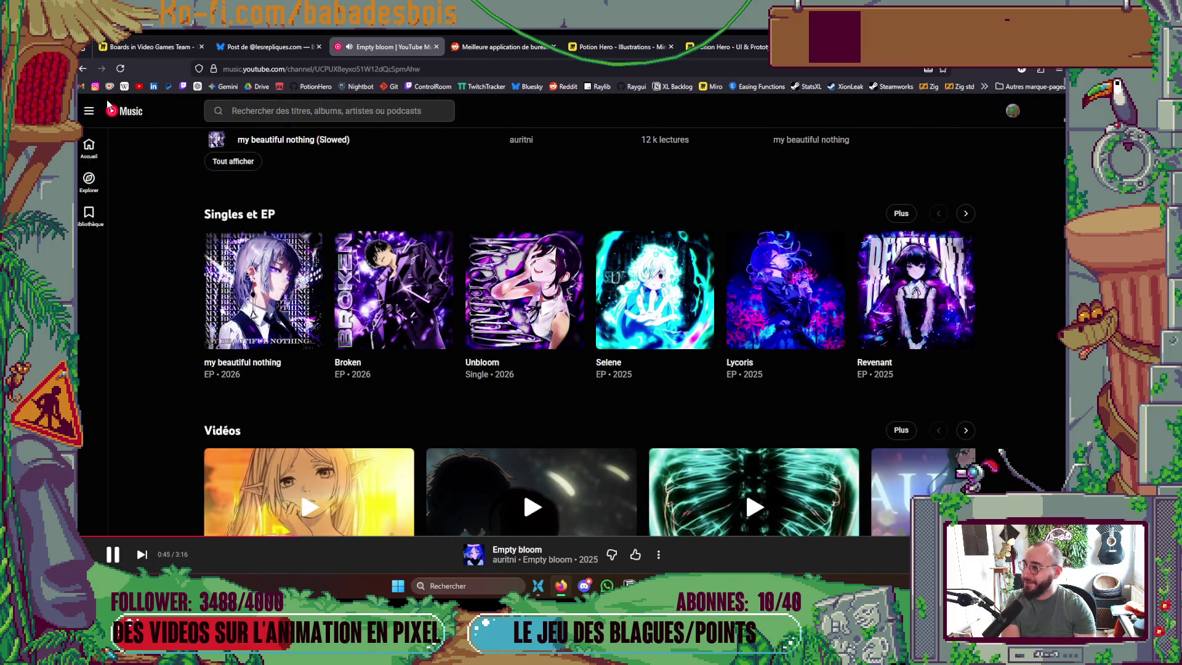
# Go back to the album library and start playing the Red Fang album, then minimise the browser
pyautogui.click(82, 69)
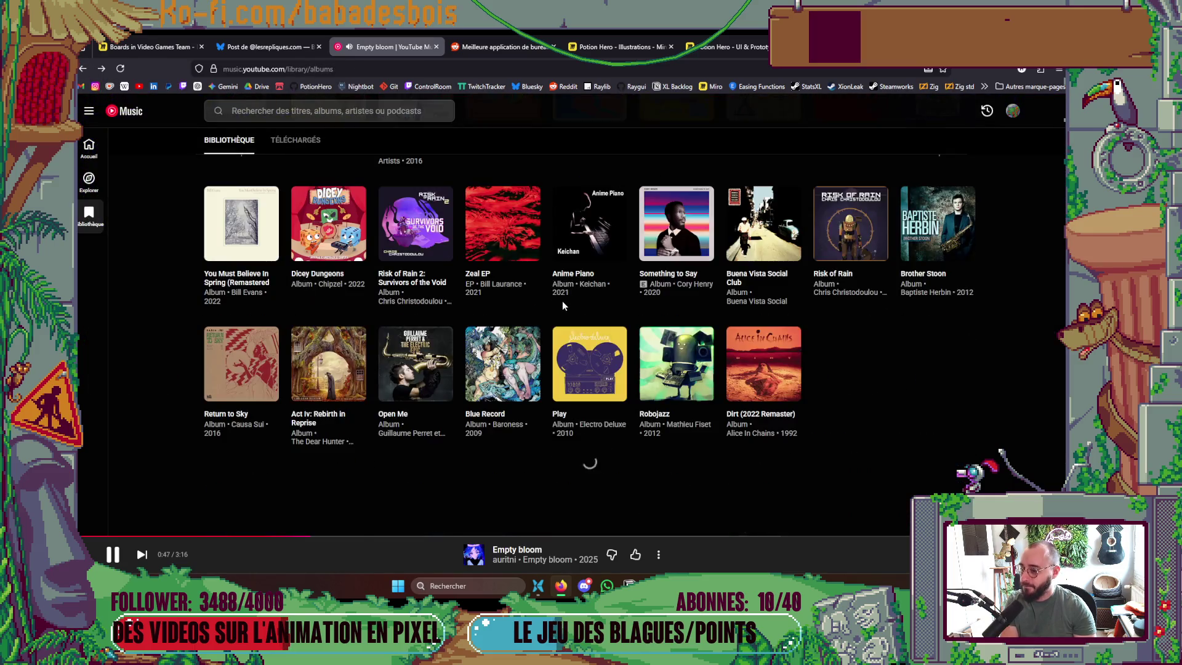
pyautogui.scroll(-3, 545, 284)
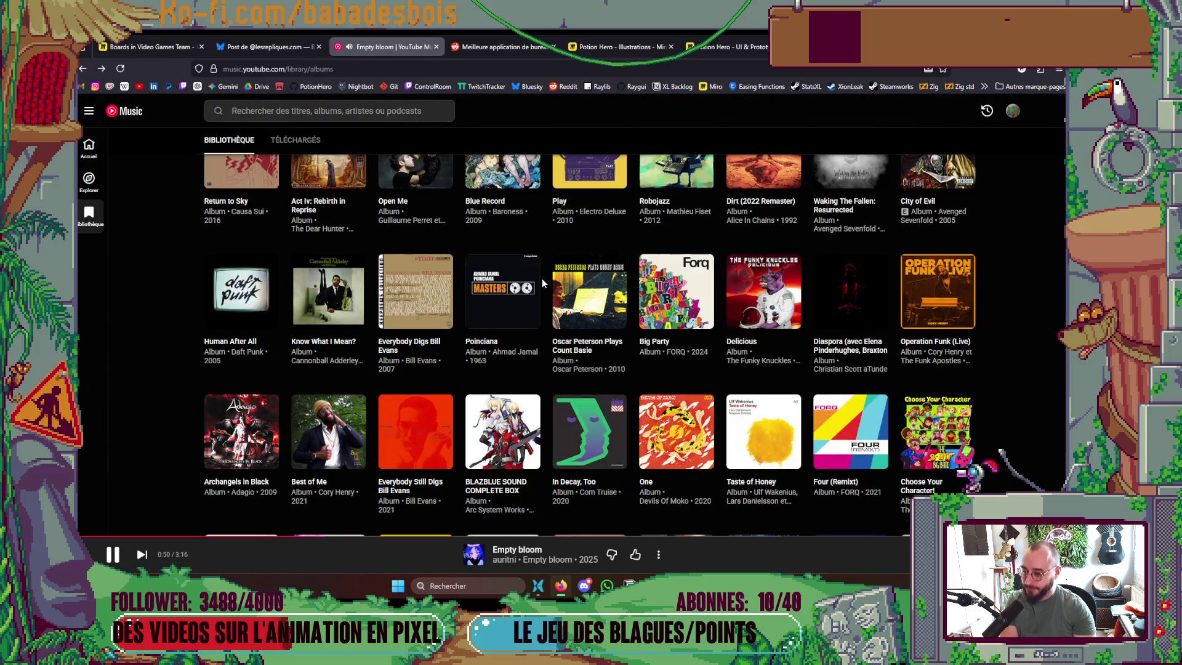
pyautogui.scroll(-3, 541, 283)
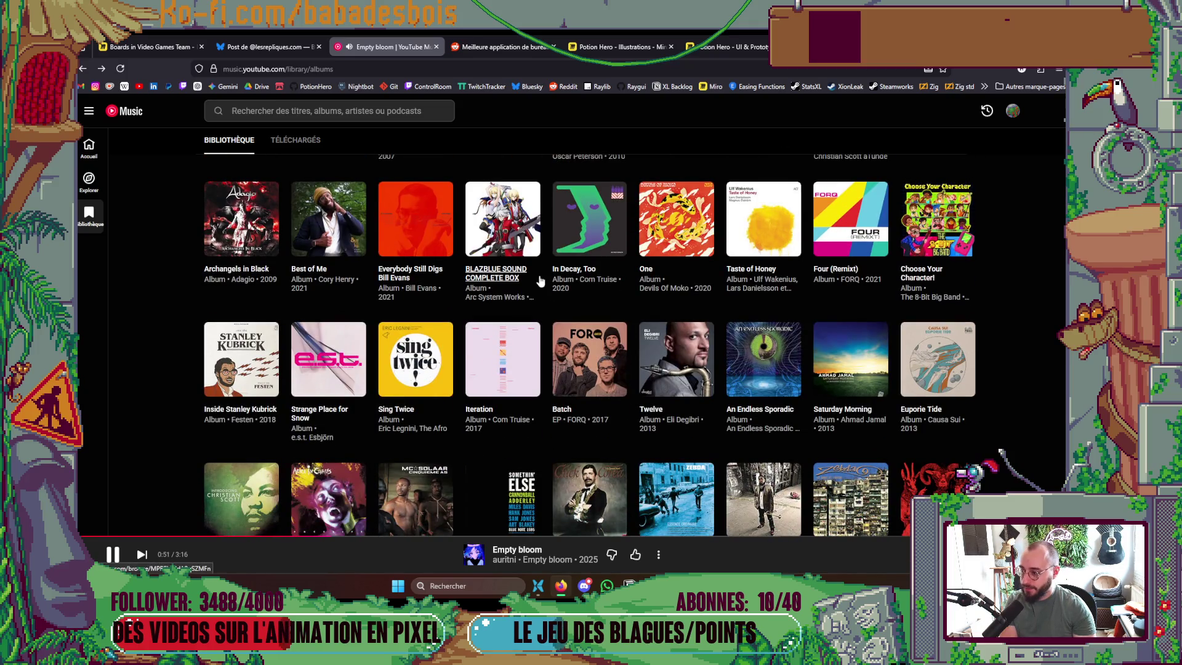
pyautogui.scroll(-3, 535, 287)
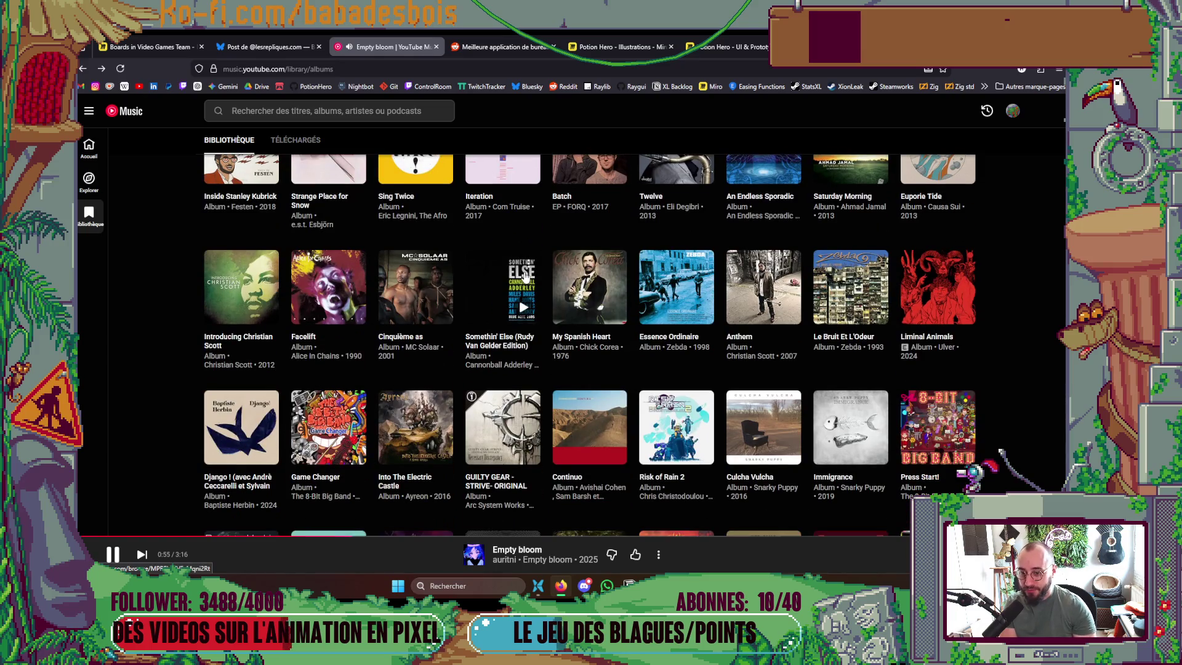
pyautogui.scroll(-2, 492, 346)
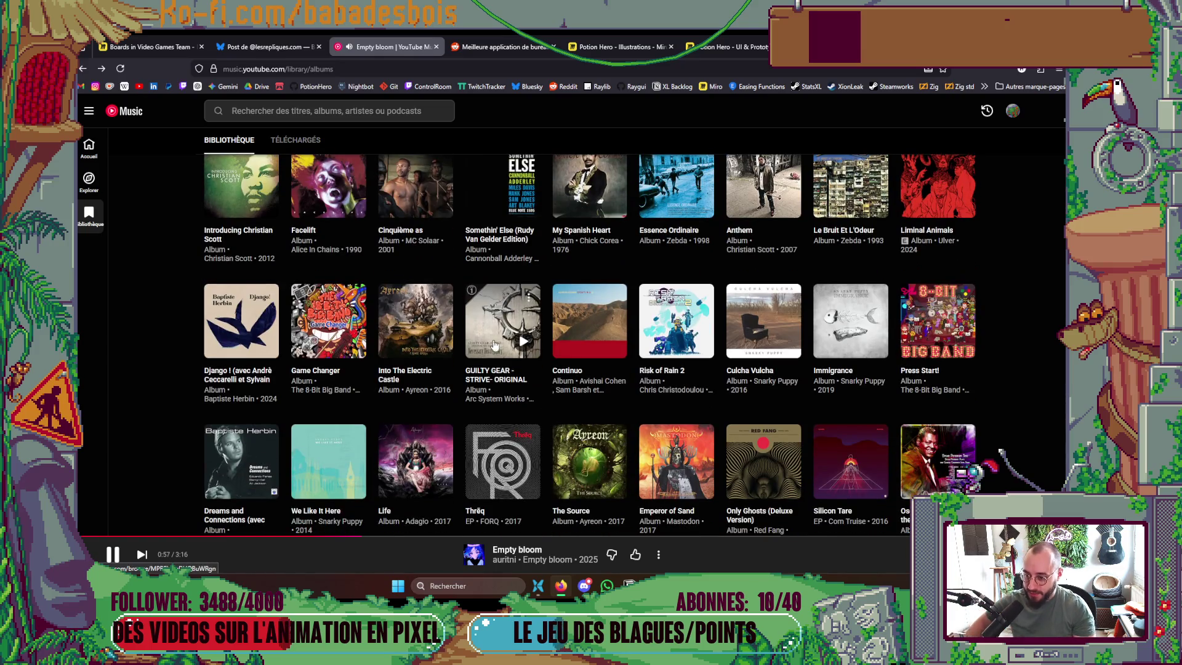
pyautogui.scroll(-1, 492, 347)
pyautogui.scroll(-2, 494, 324)
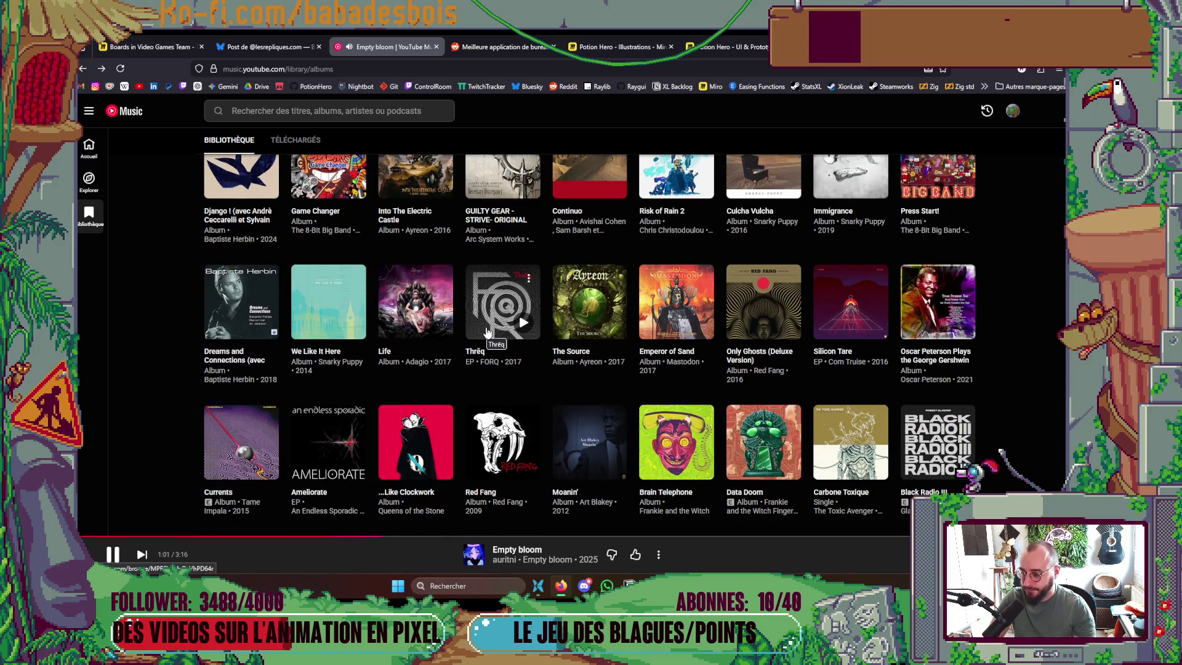
pyautogui.click(523, 465)
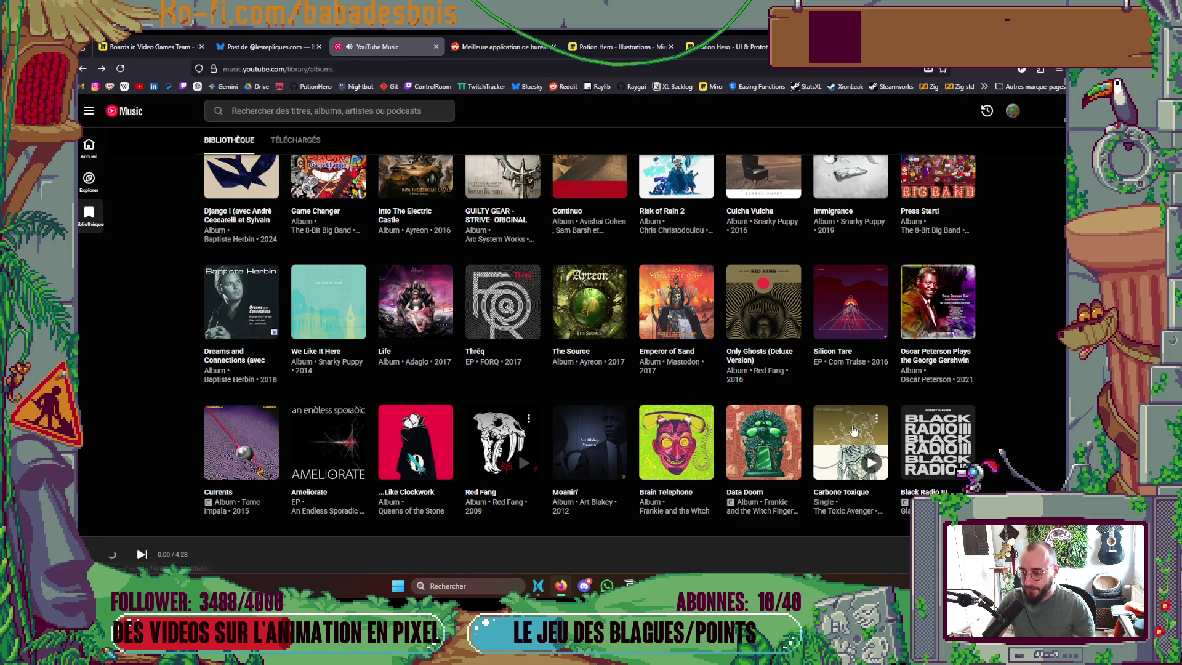
pyautogui.scroll(-1, 853, 406)
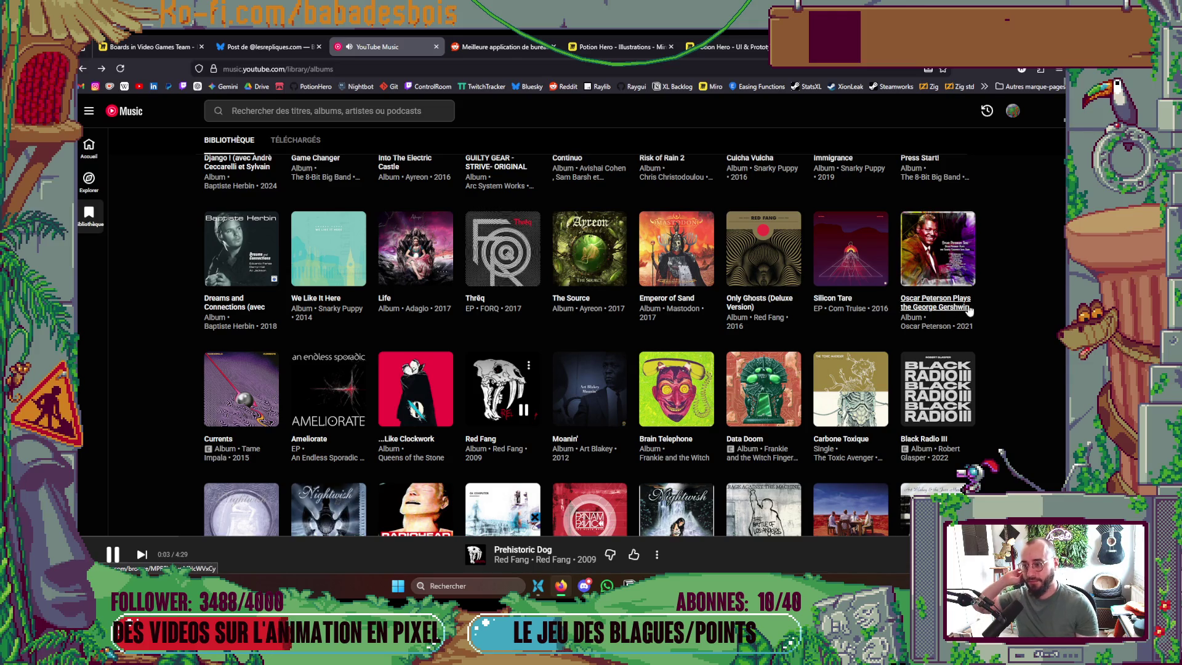
pyautogui.press('super+Down')
# Pan to the cauldron, sample its purple, and try a rectangular selection over its top
pyautogui.moveTo(642, 288); pyautogui.dragTo(703, 251)
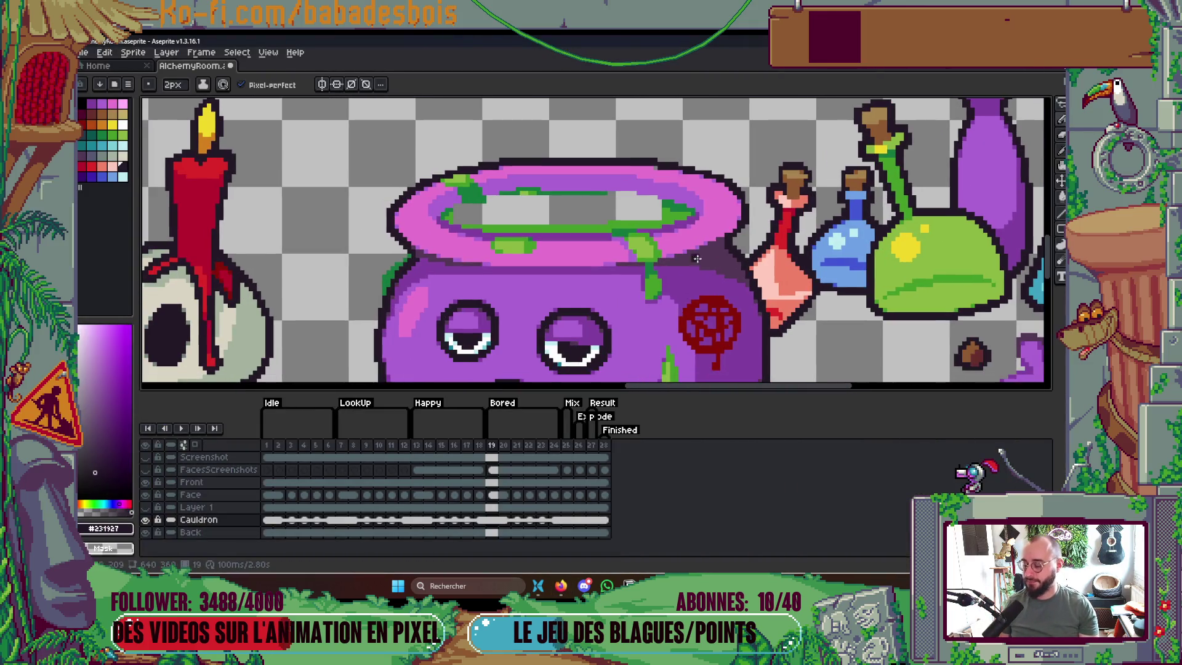
pyautogui.scroll(2, 590, 208)
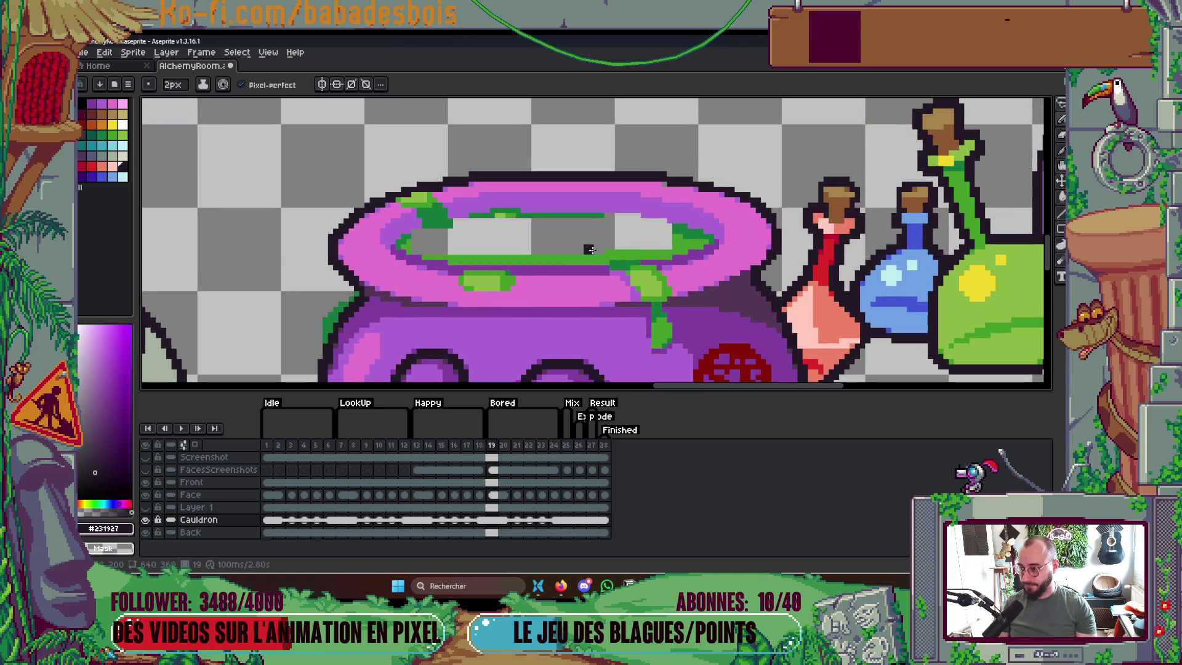
pyautogui.scroll(1, 657, 208)
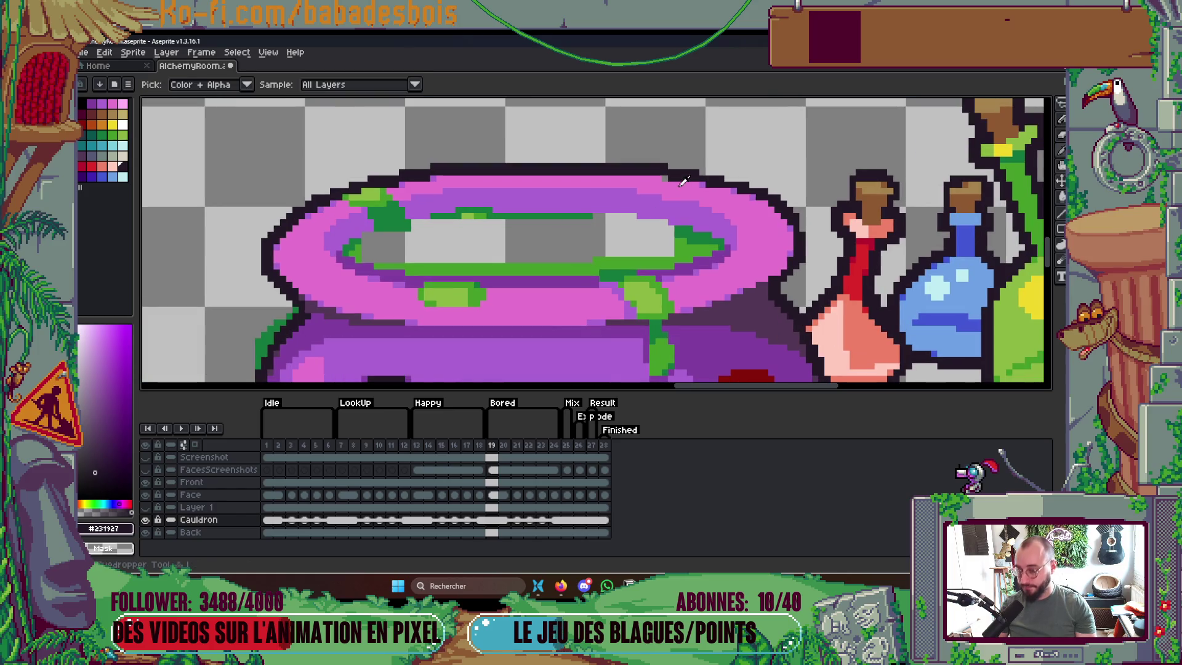
pyautogui.keyDown('alt'); pyautogui.click(665, 187); pyautogui.keyUp('alt')
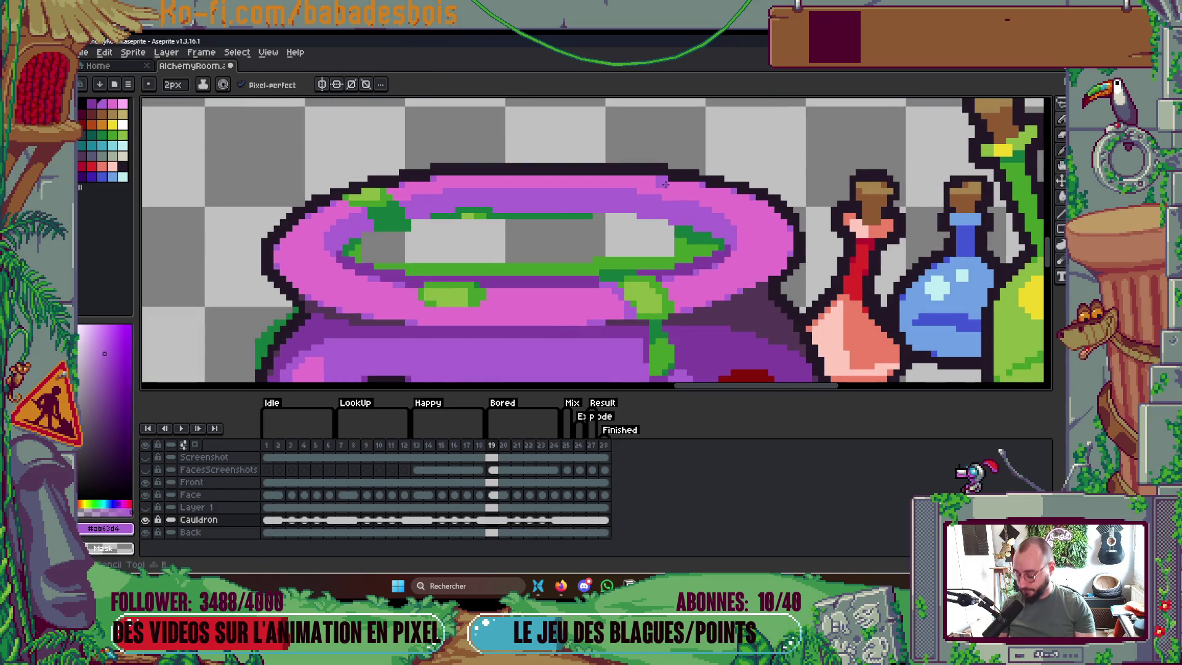
pyautogui.press('alt')
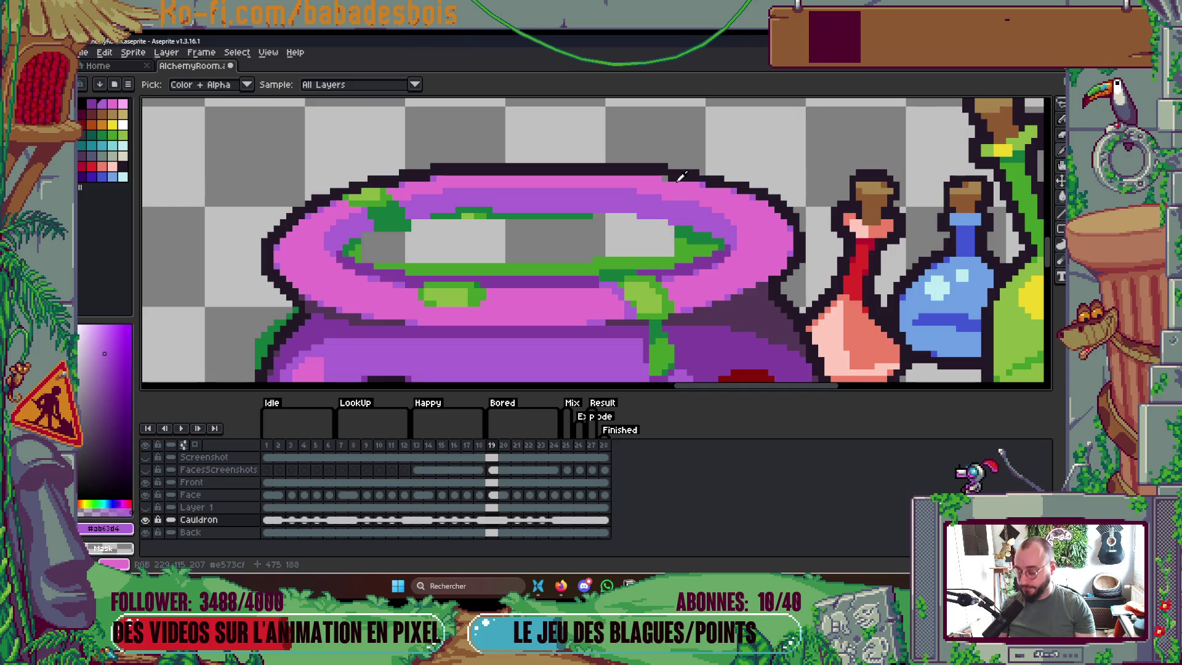
pyautogui.press('g')
pyautogui.press('m')
pyautogui.moveTo(553, 154)
pyautogui.mouseDown()
pyautogui.moveTo(715, 209)
pyautogui.moveTo(745, 234)
pyautogui.mouseUp()
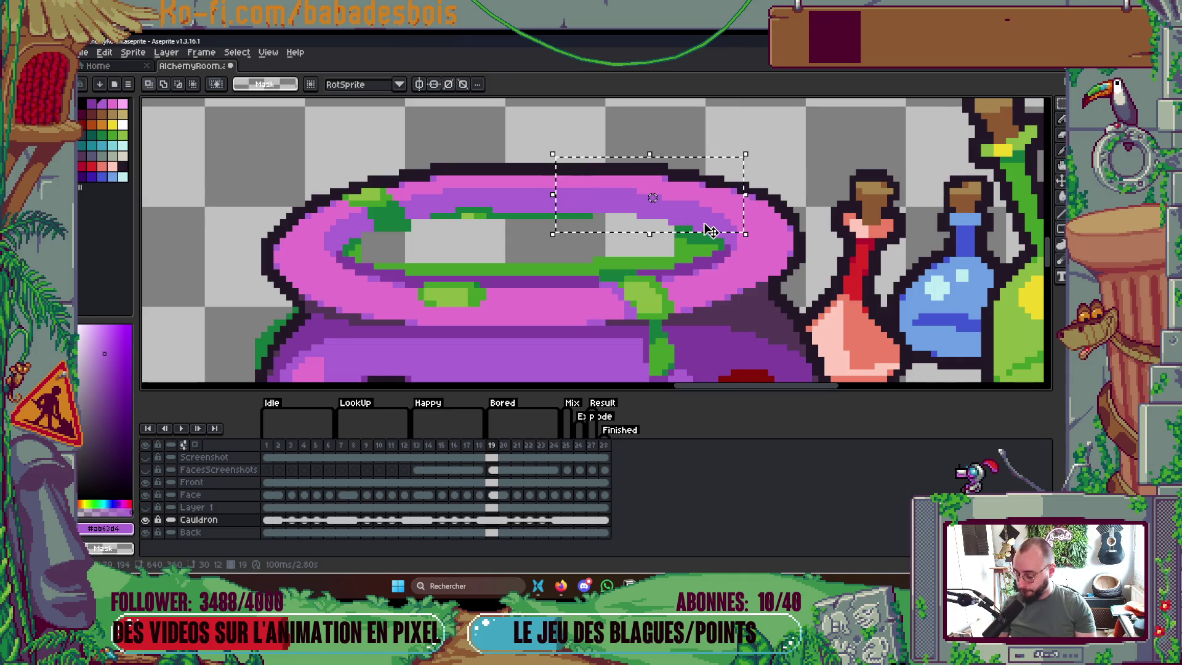
pyautogui.press('v')
pyautogui.hotkey('ctrl', 'd')
# Fill the cauldron's grey interior with the liquid green, then select and release its upper-right area
pyautogui.press('g')
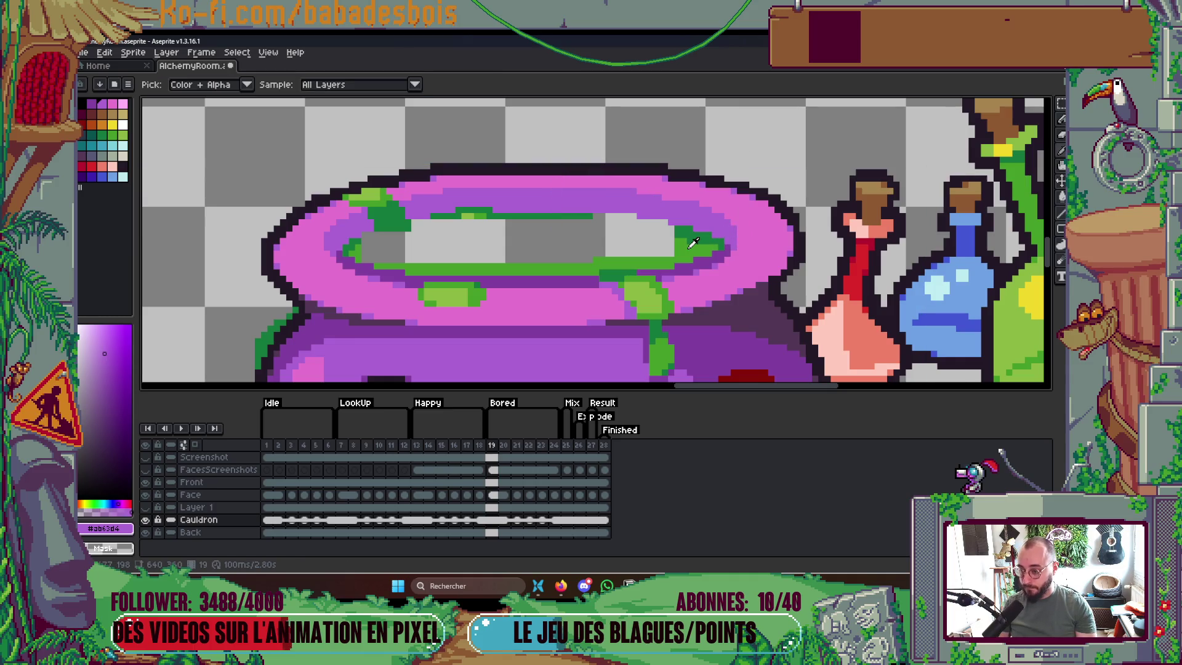
pyautogui.keyDown('alt'); pyautogui.click(671, 262); pyautogui.keyUp('alt')
pyautogui.click(631, 238)
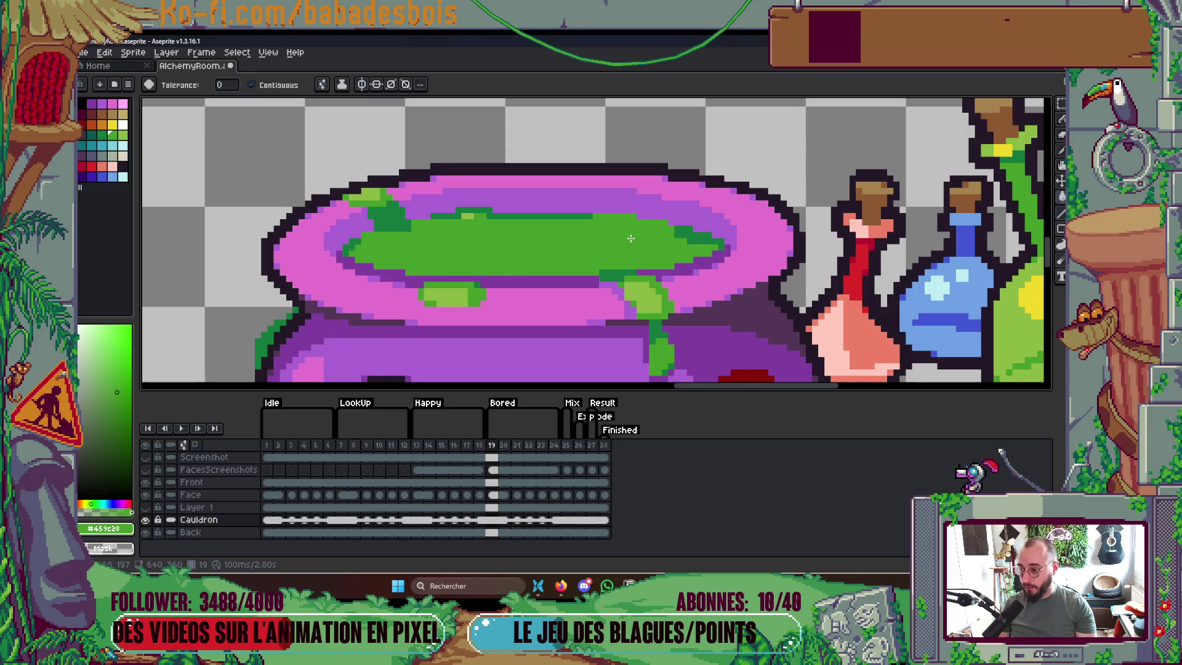
pyautogui.press('m')
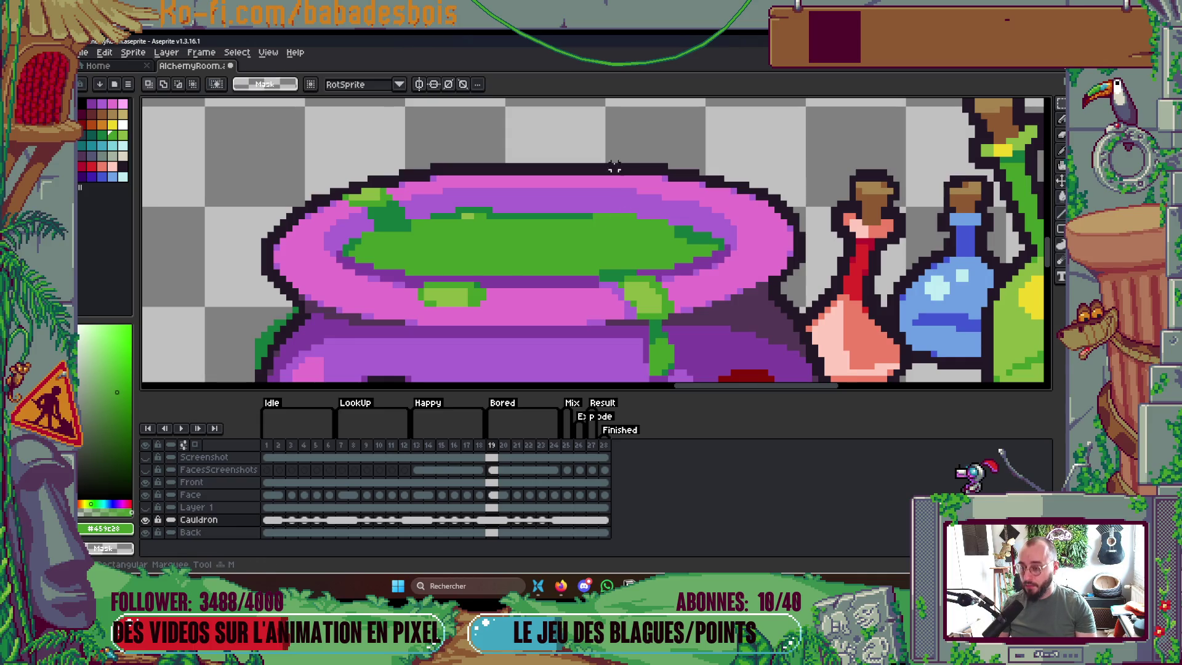
pyautogui.moveTo(624, 153)
pyautogui.mouseDown()
pyautogui.moveTo(760, 233)
pyautogui.moveTo(719, 234)
pyautogui.moveTo(720, 246)
pyautogui.mouseUp()
pyautogui.hotkey('ctrl', 'd')
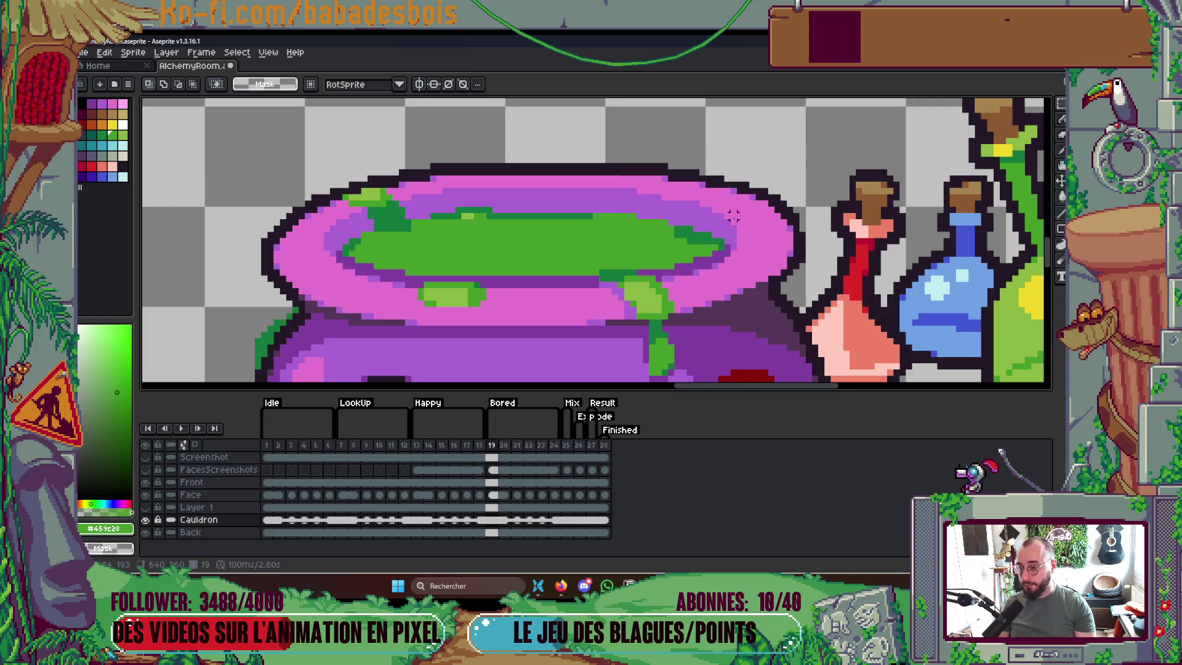
# Sample the dark green with the pencil and jump to frame 3
pyautogui.scroll(1, 670, 210)
pyautogui.press('b')
pyautogui.keyDown('alt'); pyautogui.click(660, 222); pyautogui.keyUp('alt')
pyautogui.scroll(-2, 660, 222)
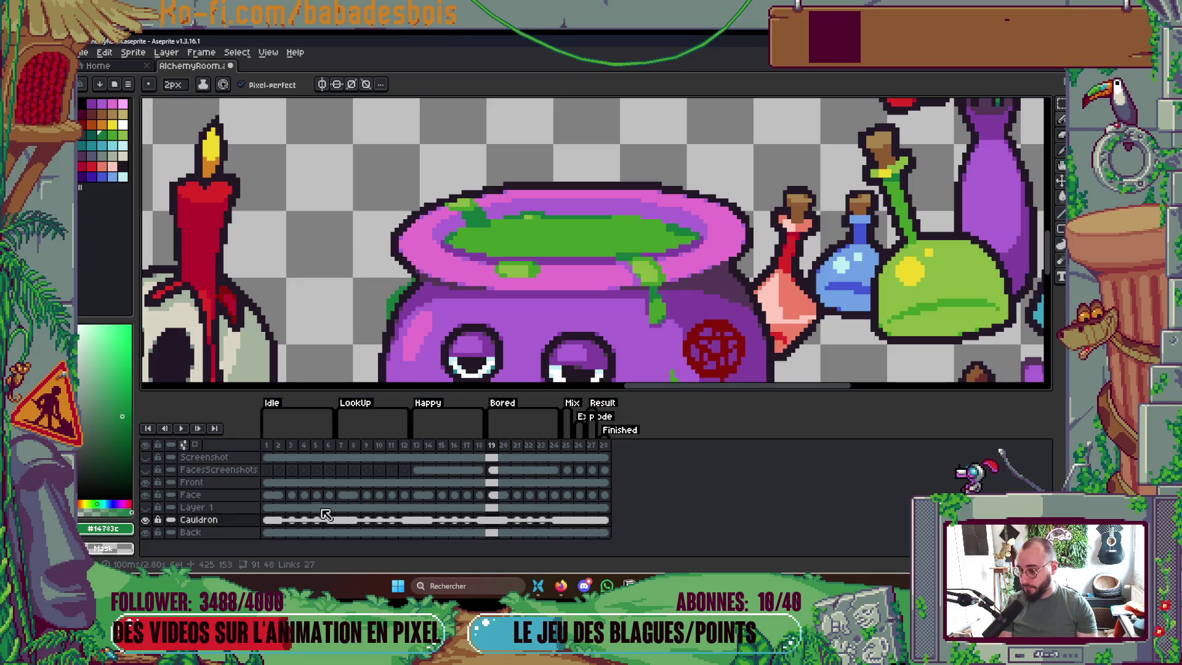
pyautogui.click(292, 520)
# On frame 3, fill the cauldron's empty interior with green using the Paint Bucket
pyautogui.press('m')
pyautogui.moveTo(698, 171); pyautogui.dragTo(630, 238)
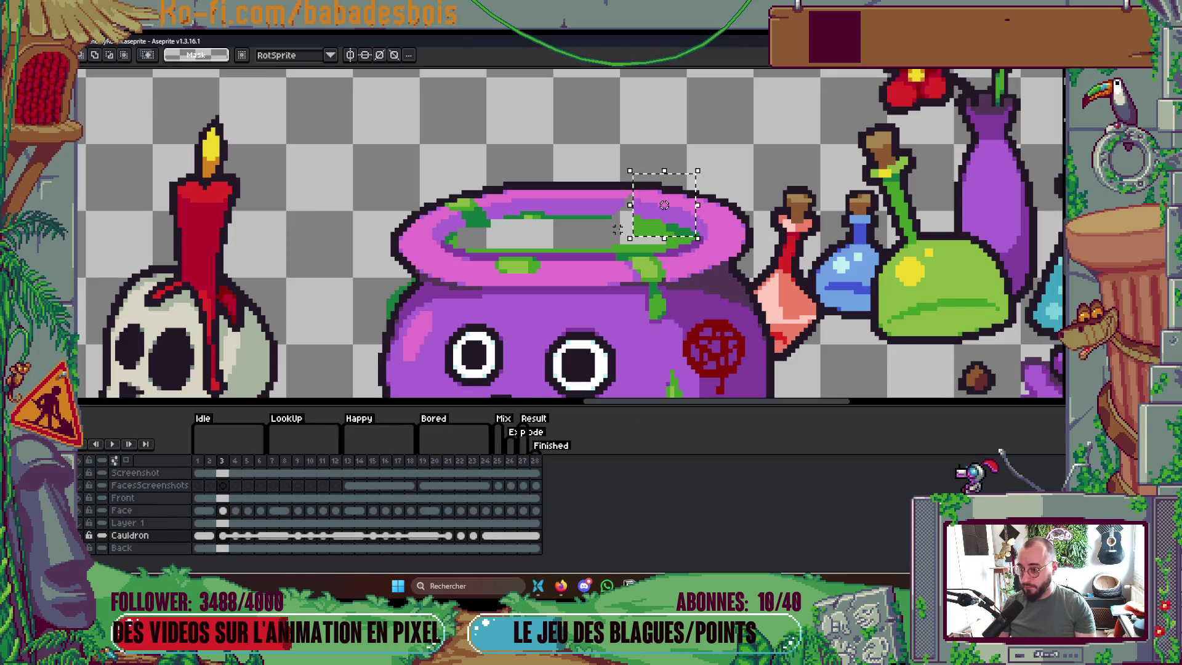
pyautogui.hotkey('ctrl', 'f')
pyautogui.scroll(1, 628, 219)
pyautogui.scroll(1, 629, 215)
pyautogui.press('i')
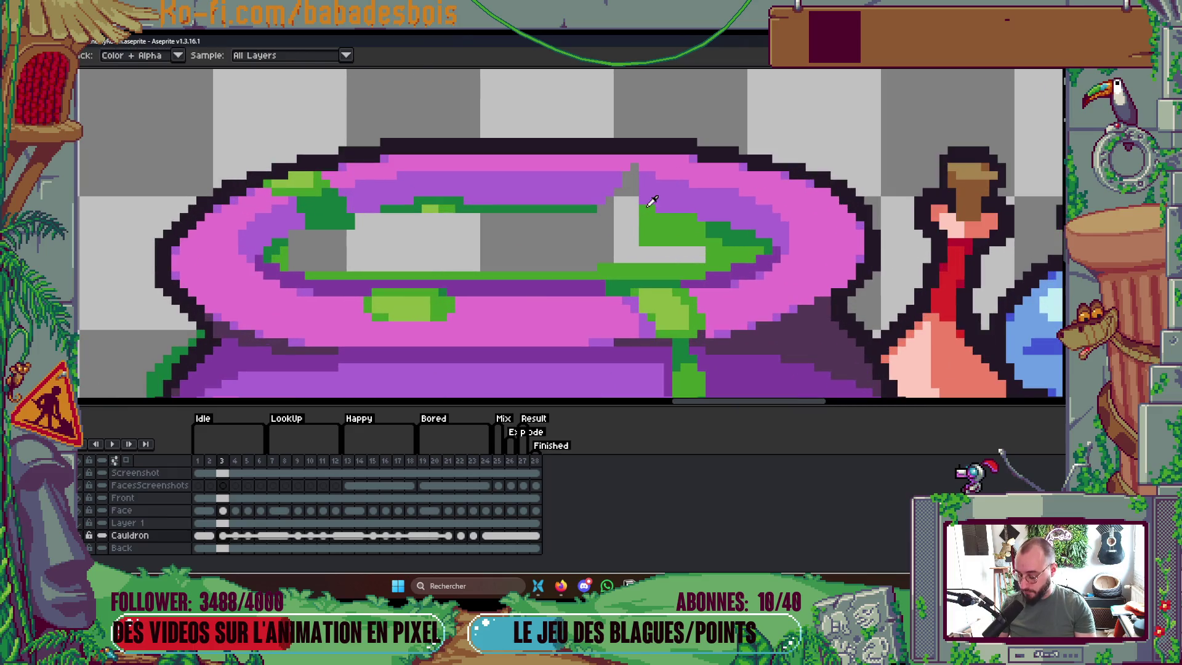
pyautogui.press('b')
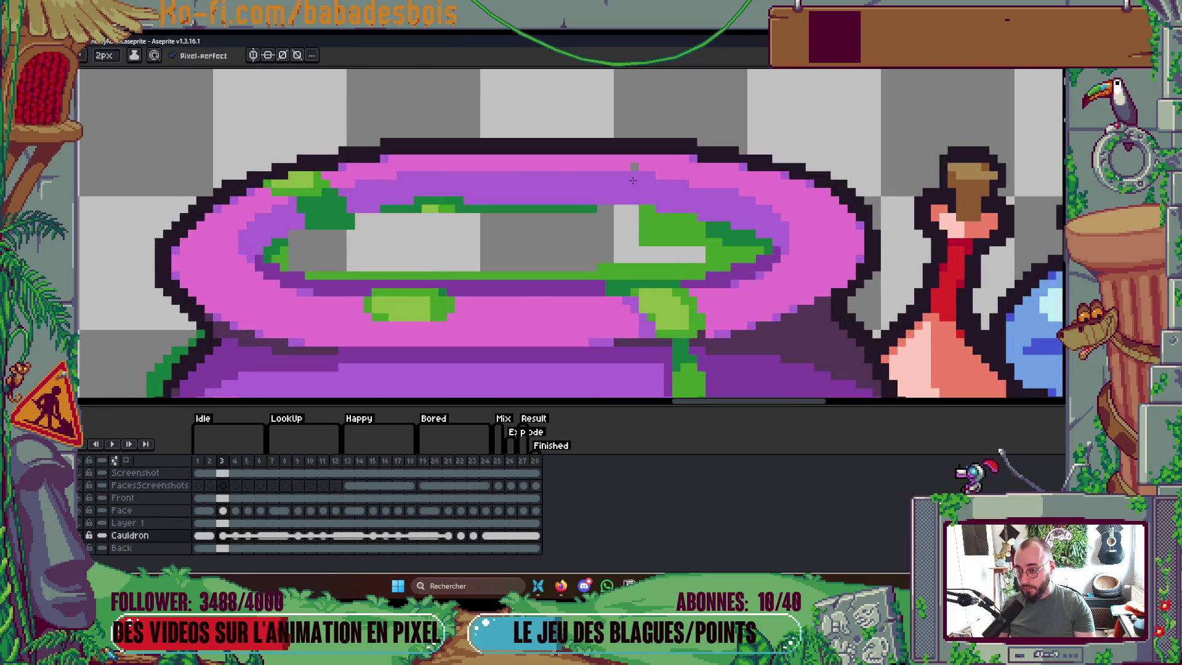
pyautogui.press('g')
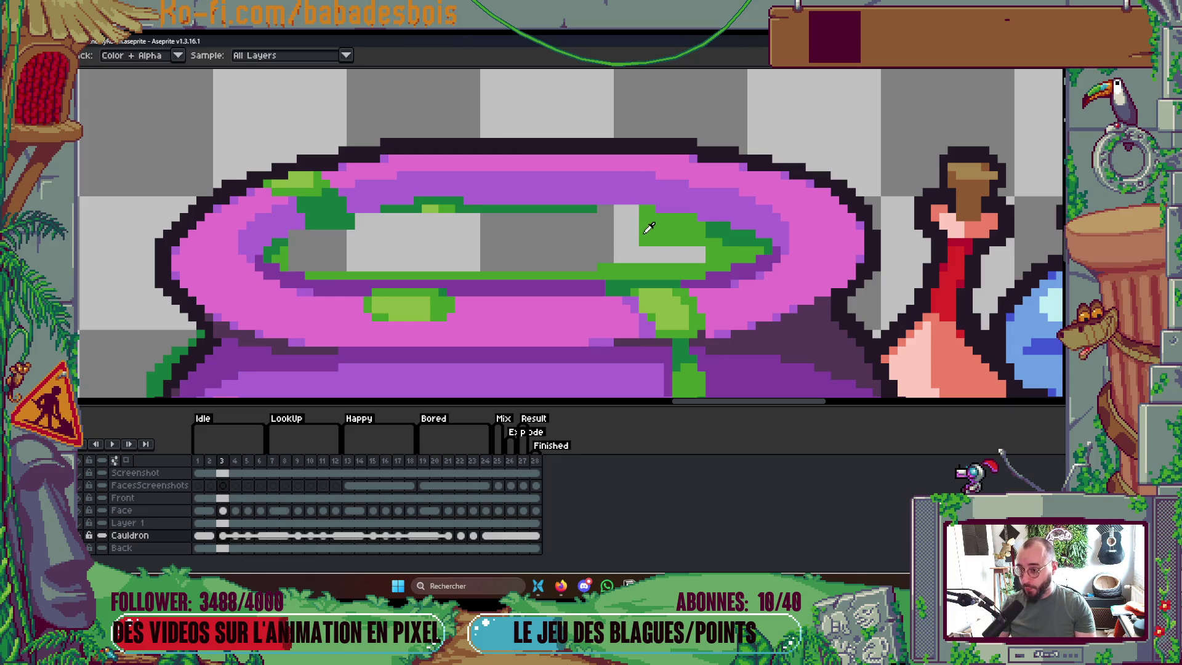
pyautogui.click(608, 232)
# Select the upper-right slime and shift it up and right on frame 4
pyautogui.press('m')
pyautogui.moveTo(567, 129)
pyautogui.mouseDown()
pyautogui.moveTo(754, 190)
pyautogui.moveTo(759, 249)
pyautogui.mouseUp()
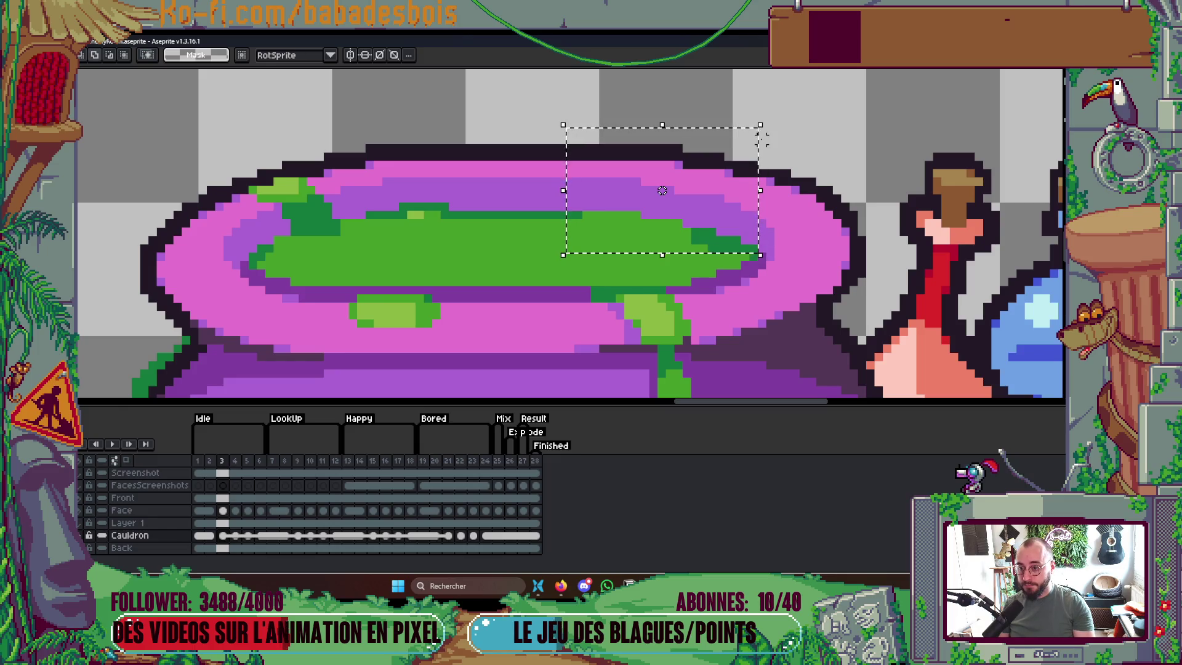
pyautogui.scroll(-1, 746, 195)
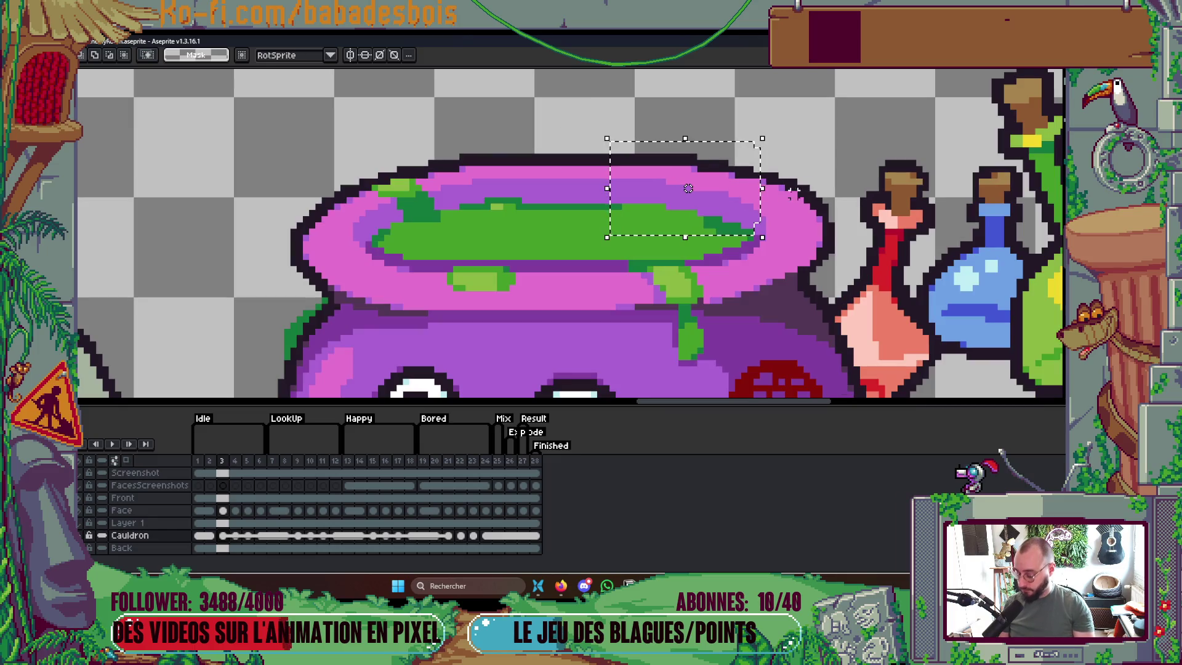
pyautogui.press('.')
pyautogui.moveTo(683, 194); pyautogui.dragTo(688, 188)
pyautogui.press('Tab')
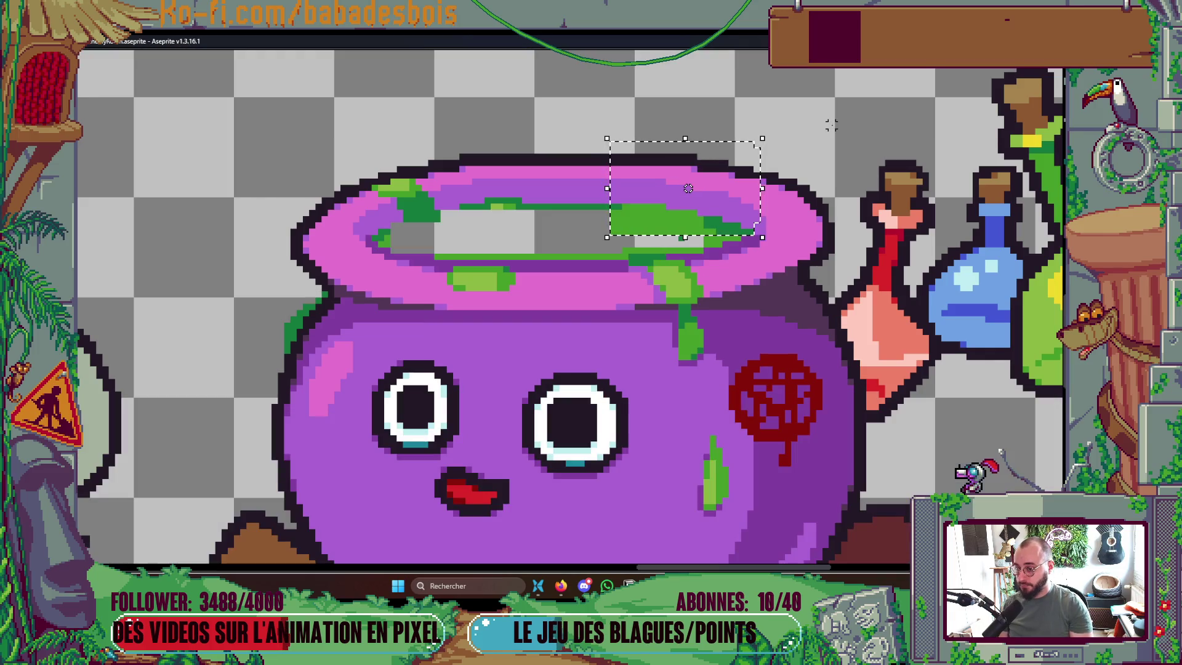
# Bucket-fill the left and right transparent gaps in the green slime, then restore the timeline
pyautogui.click(605, 233)
pyautogui.scroll(-3, 700, 234)
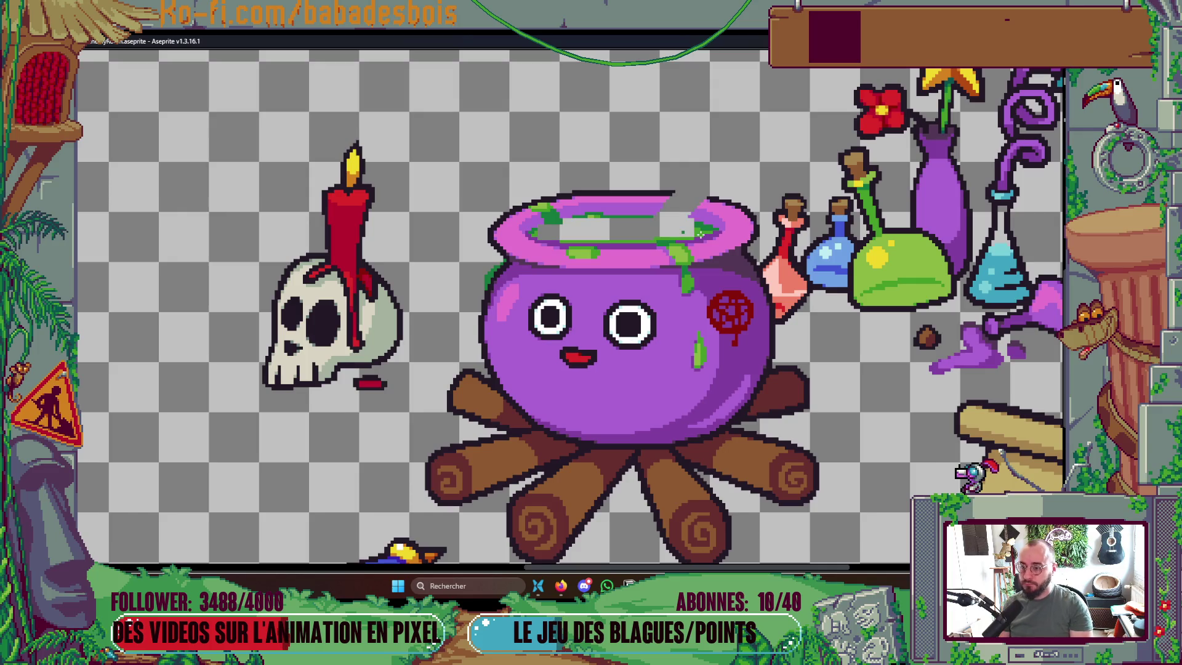
pyautogui.click(696, 232)
pyautogui.scroll(2, 690, 218)
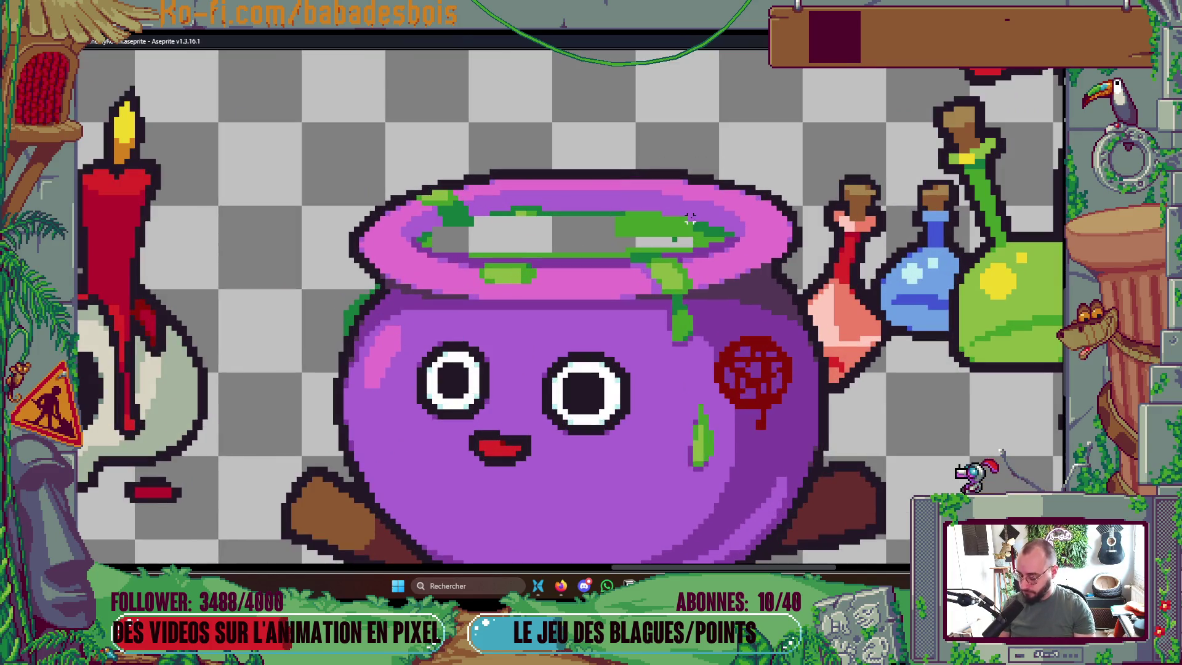
pyautogui.press('.')
pyautogui.scroll(-4, 645, 210)
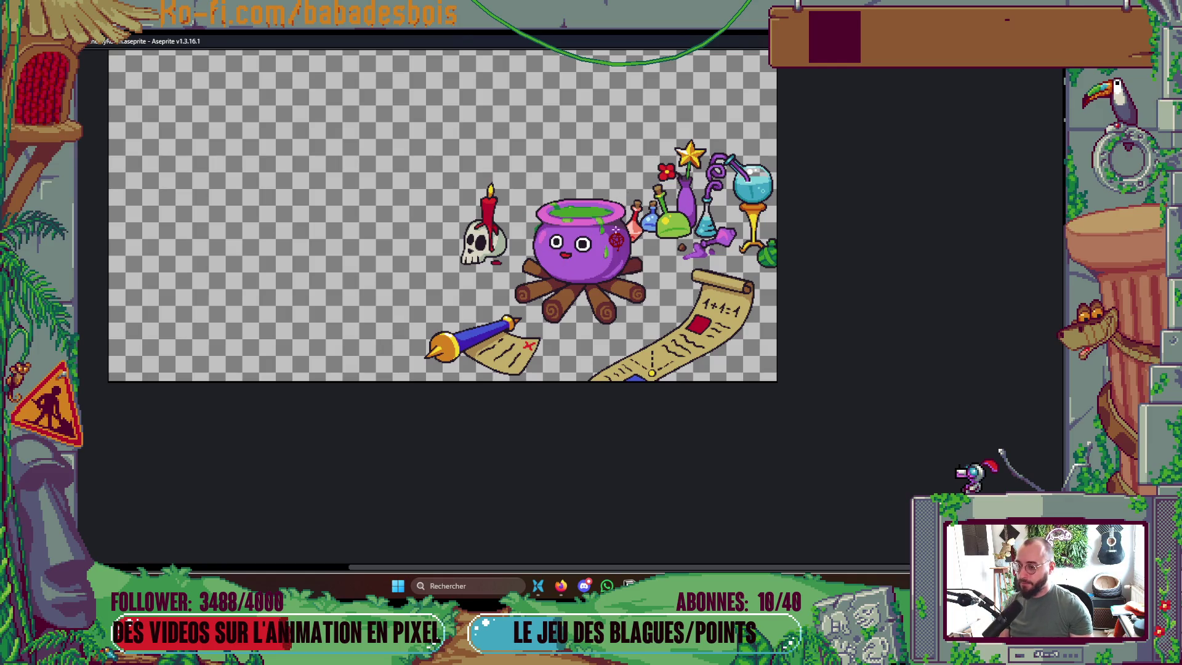
pyautogui.moveTo(645, 262); pyautogui.dragTo(668, 248)
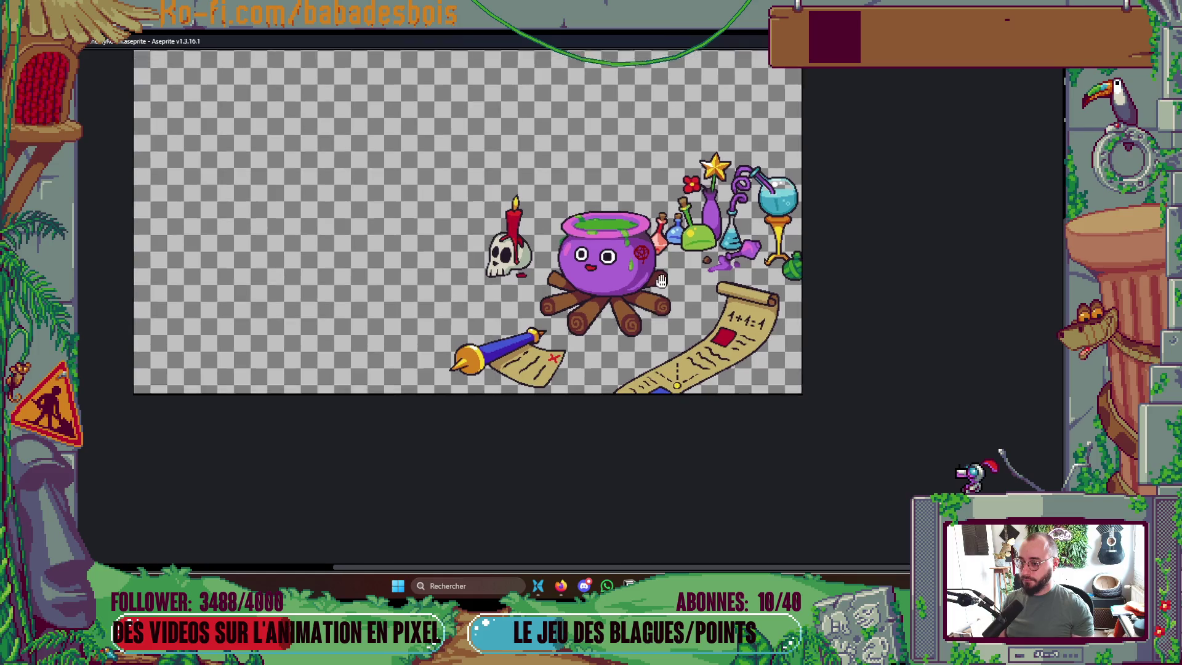
pyautogui.press('Escape')
pyautogui.press('Tab')
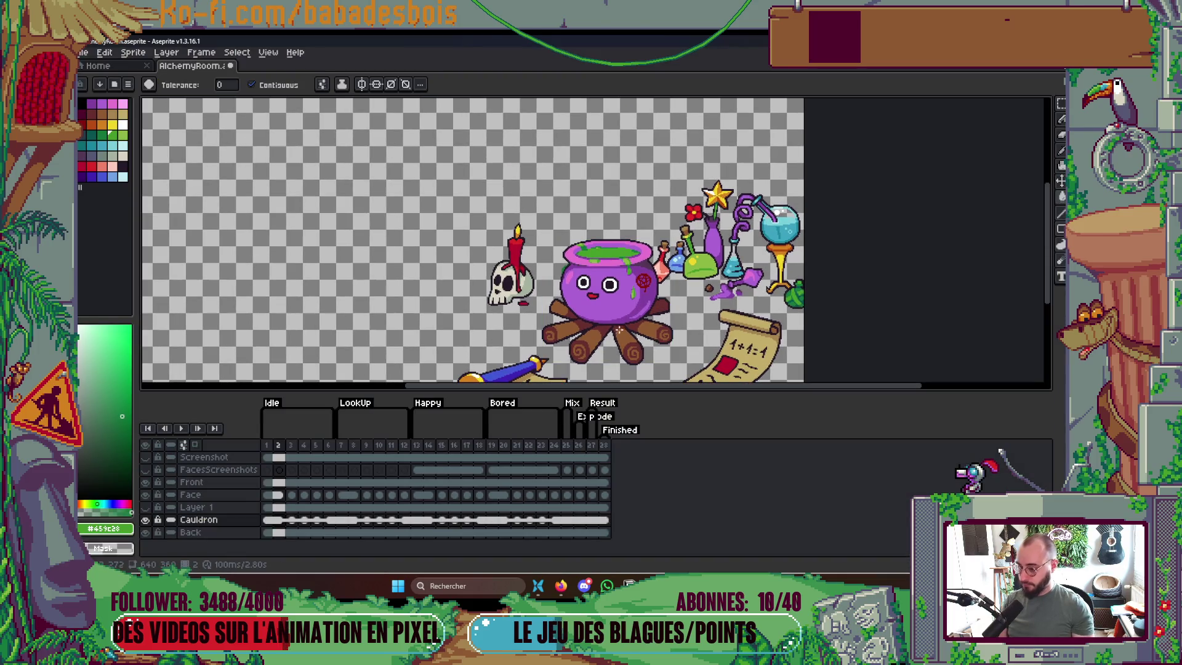
# Make Layer 1 visible, rename it 'Bubulle', and play the animation full-screen
pyautogui.click(145, 508)
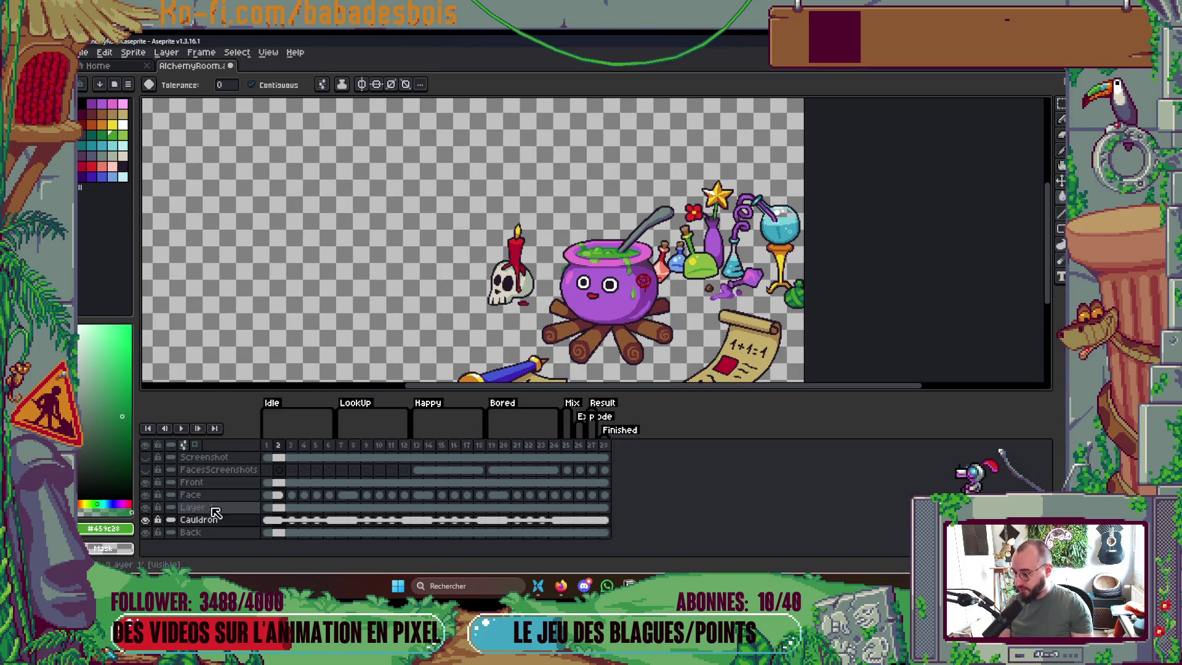
pyautogui.doubleClick(215, 508)
pyautogui.write('Bubulles')
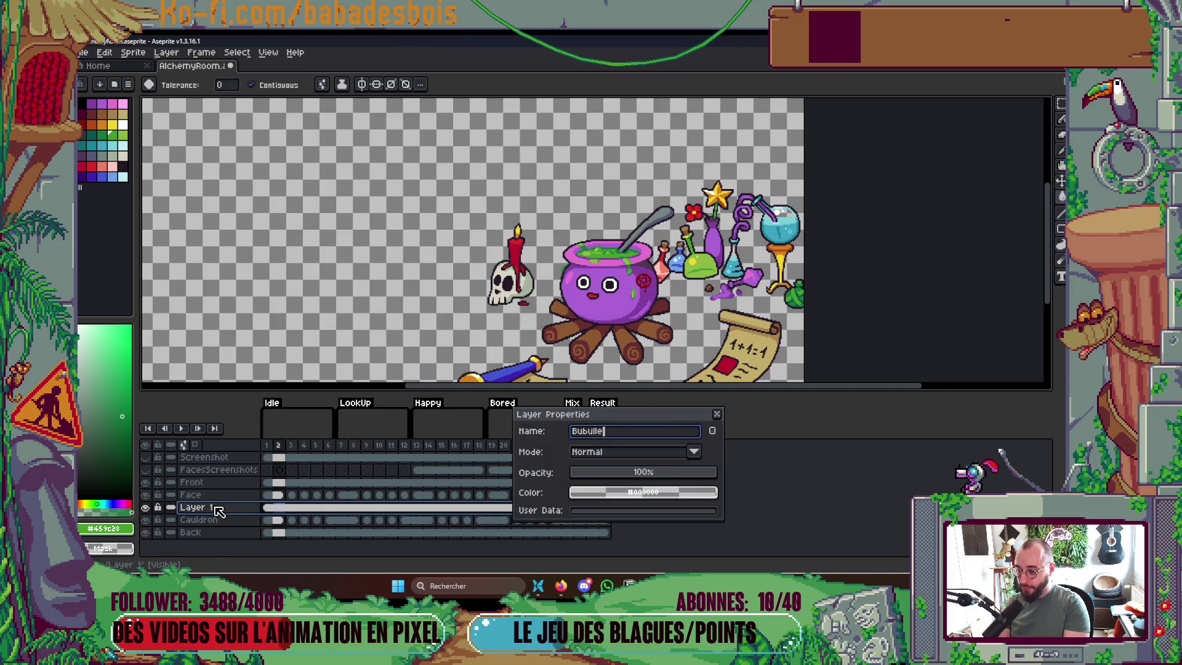
pyautogui.press('Return')
pyautogui.press('Tab')
pyautogui.press('Return')
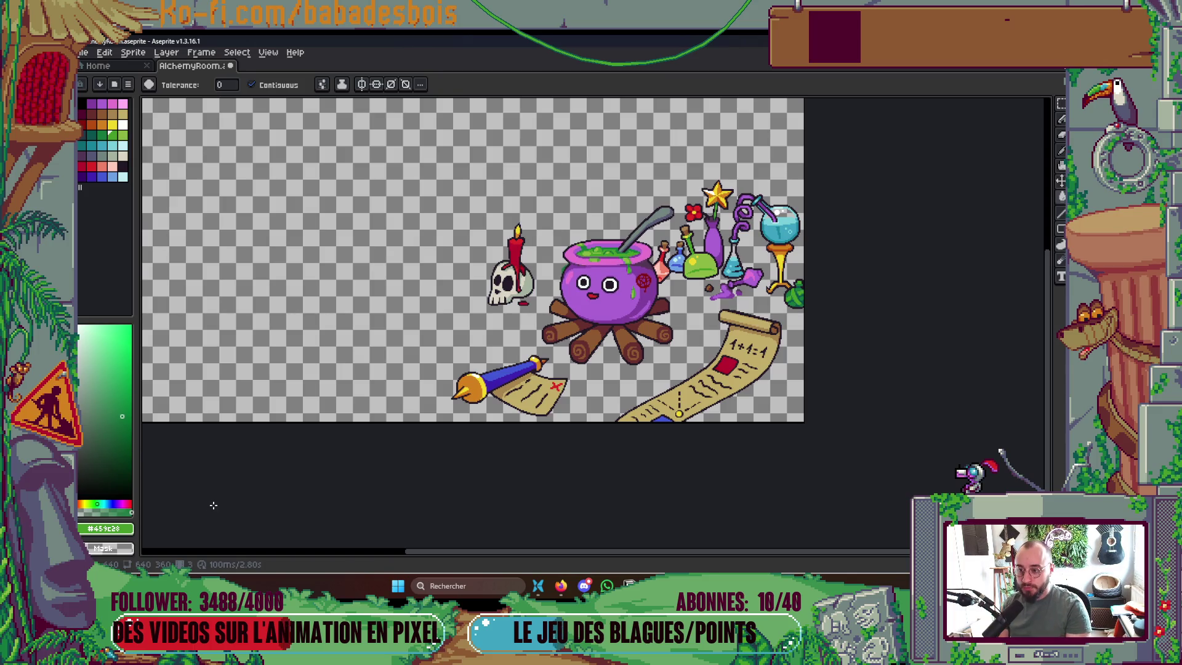
pyautogui.press('Tab')
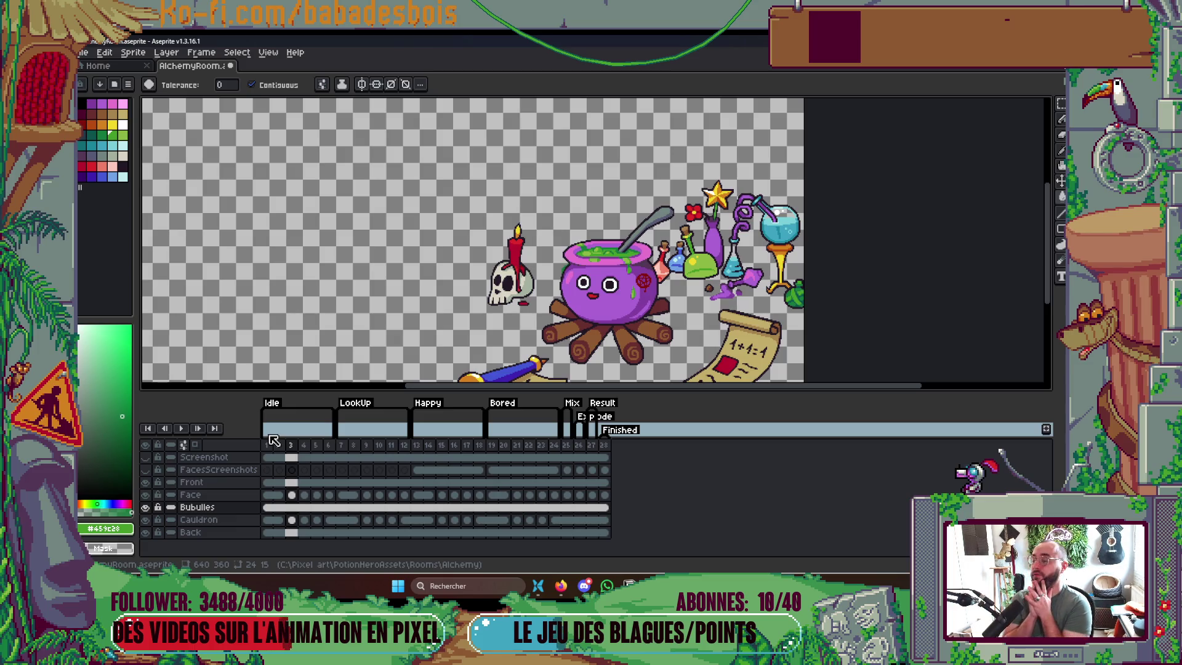
# Play and stop the cauldron animation preview, then step back to frame 1
pyautogui.press('Return')
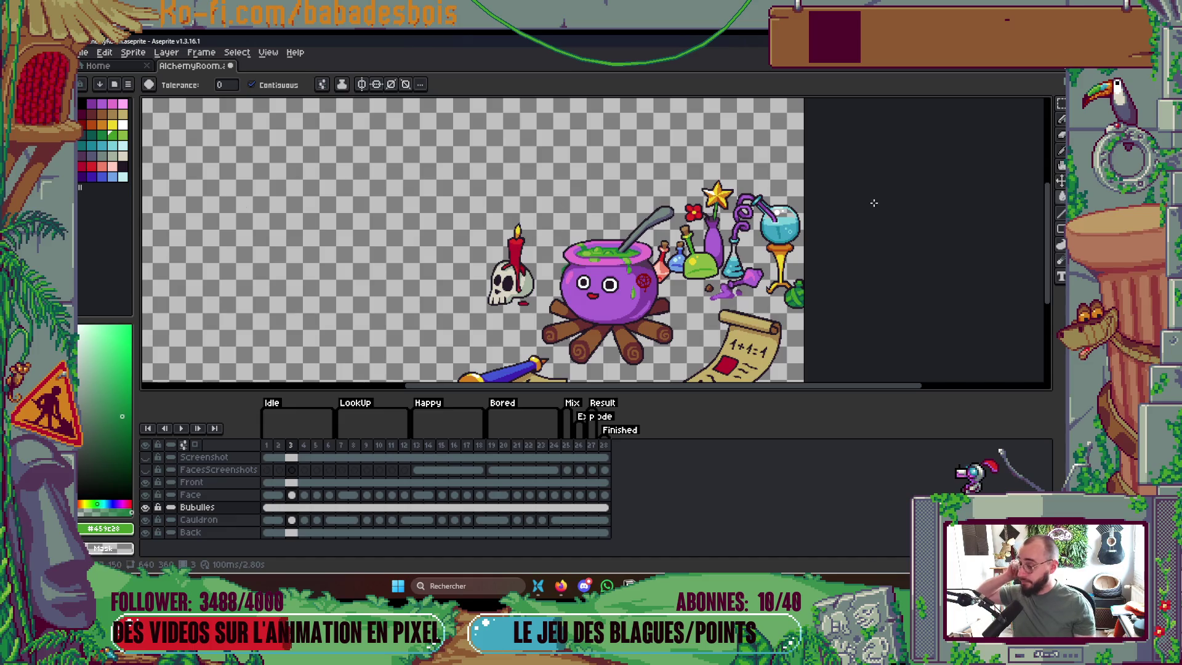
pyautogui.press('Return')
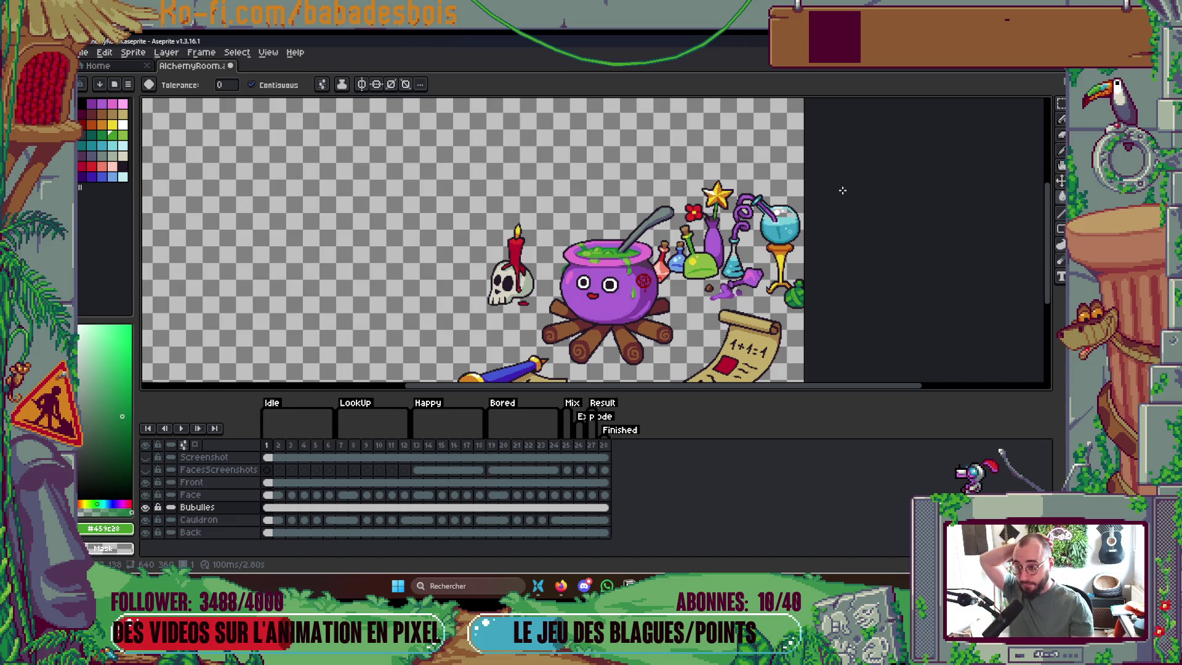
pyautogui.press('Return')
pyautogui.press('Left')
pyautogui.press('Left')
pyautogui.press('Left')
pyautogui.press('Right')
pyautogui.press('Right')
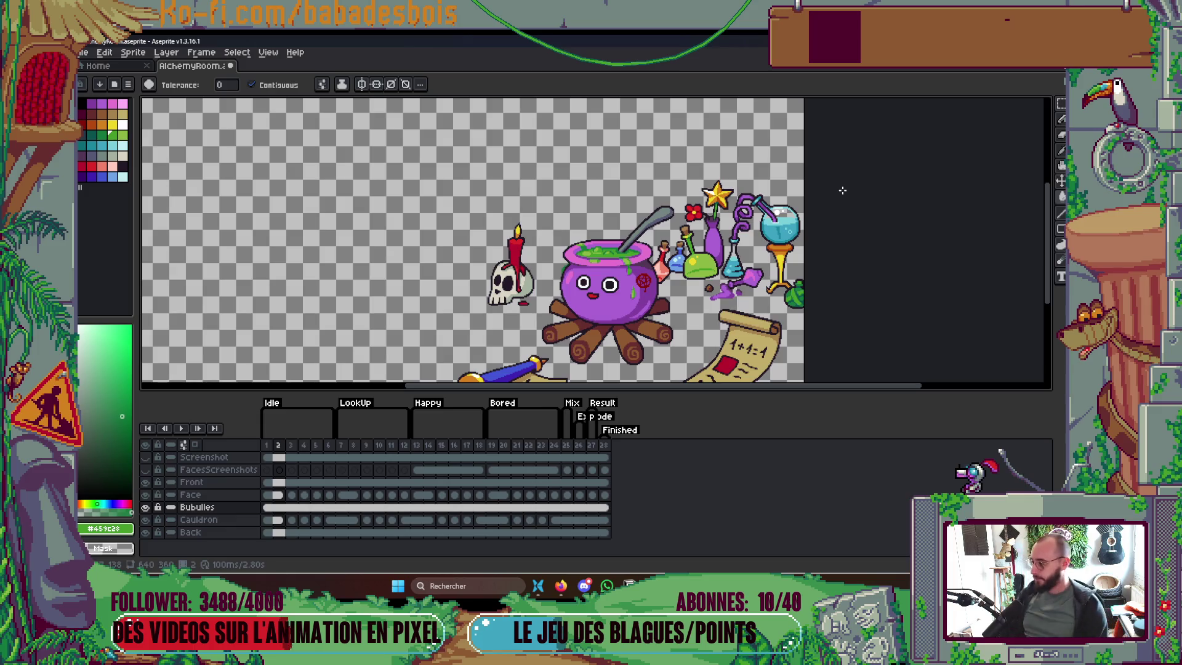
pyautogui.moveTo(842, 190); pyautogui.dragTo(817, 206)
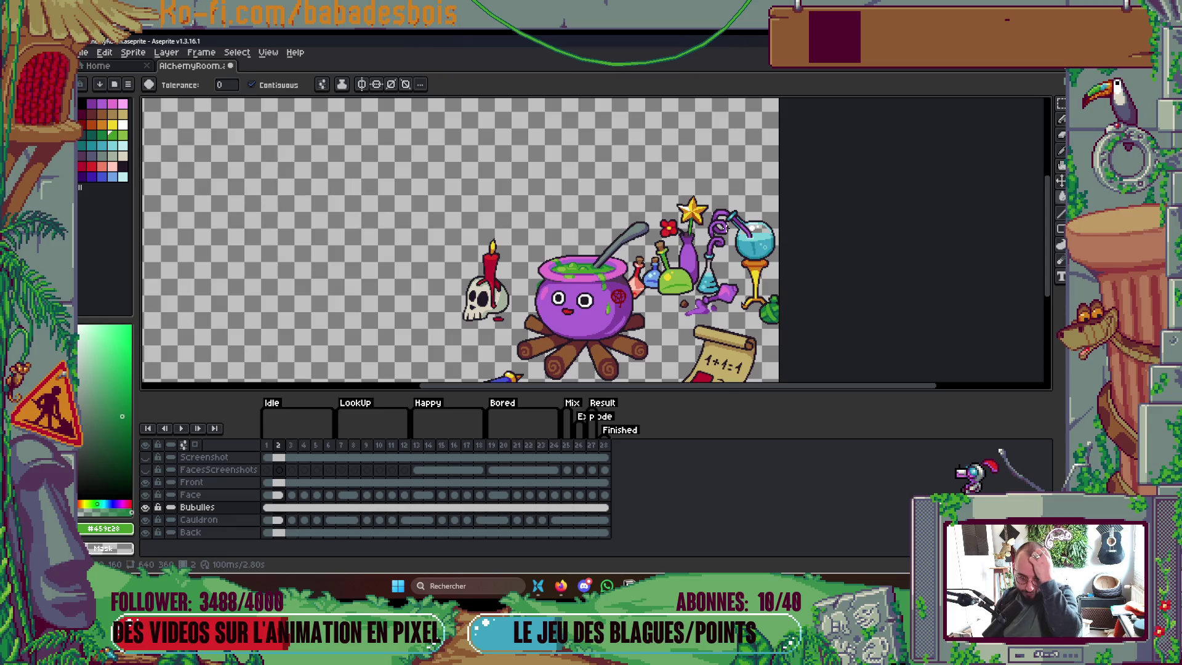
pyautogui.press('Return')
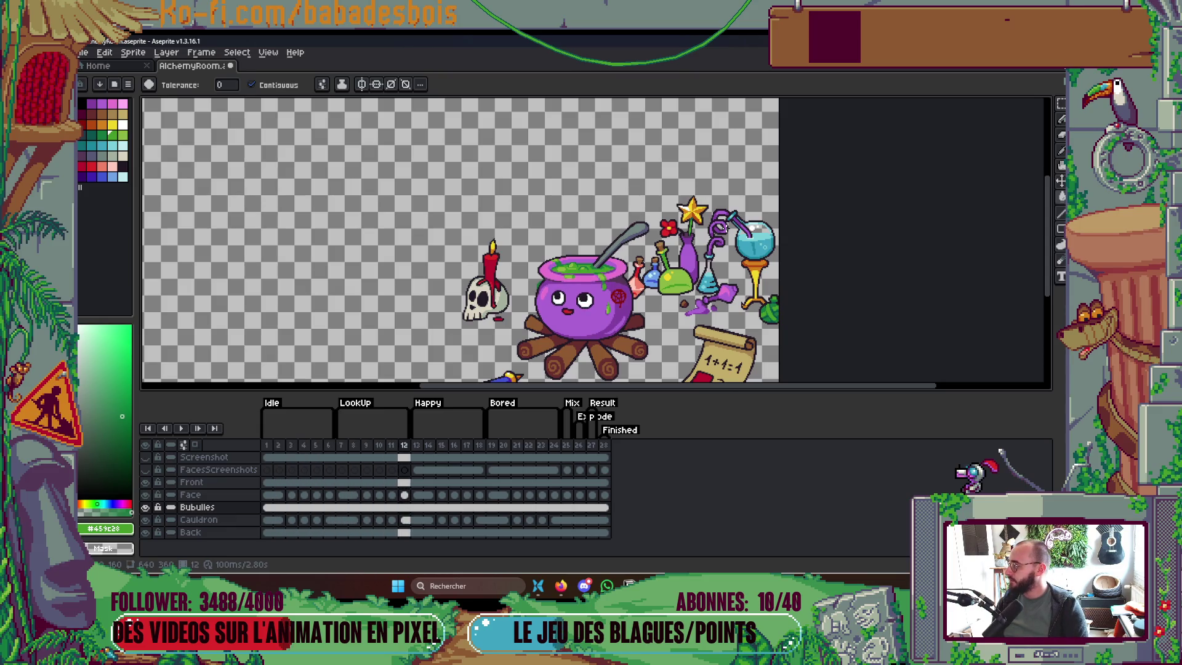
# Play and stop the animation to review the current bubbling
pyautogui.press('Return')
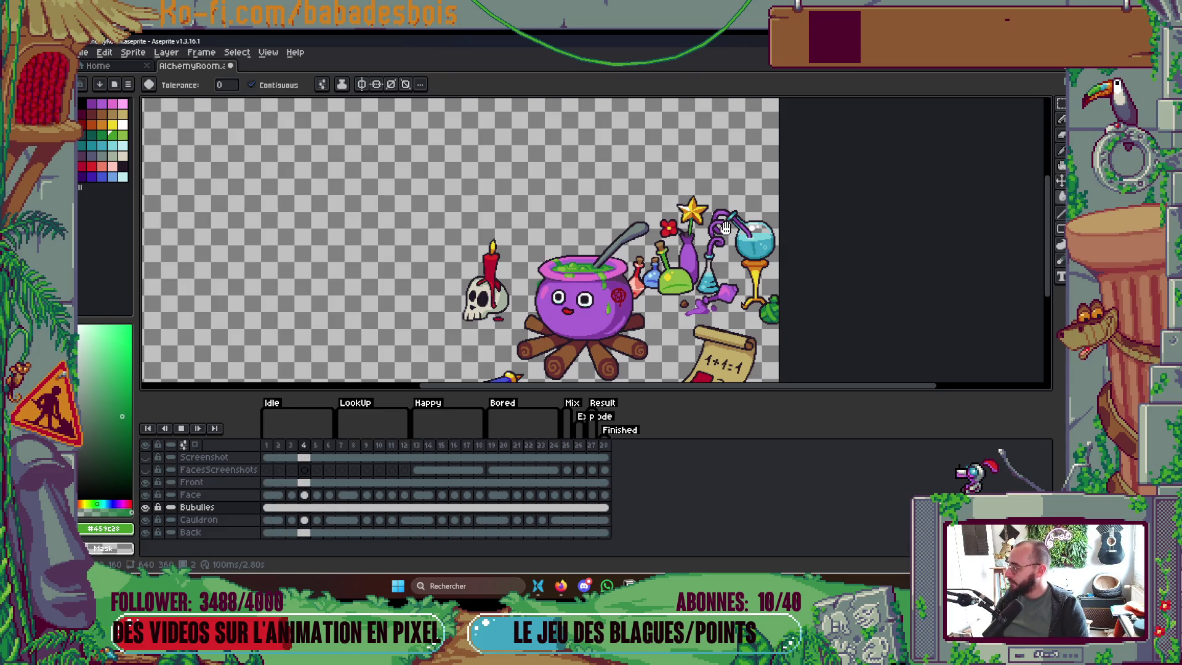
pyautogui.press('Return')
pyautogui.press('Return')
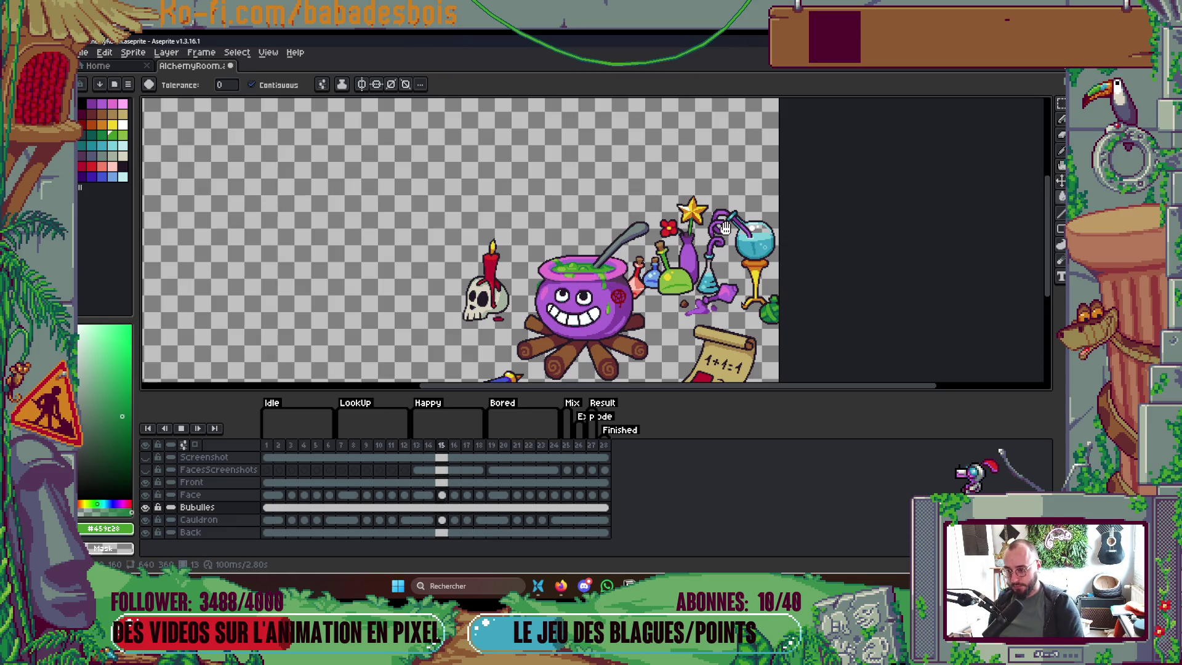
pyautogui.press('Return')
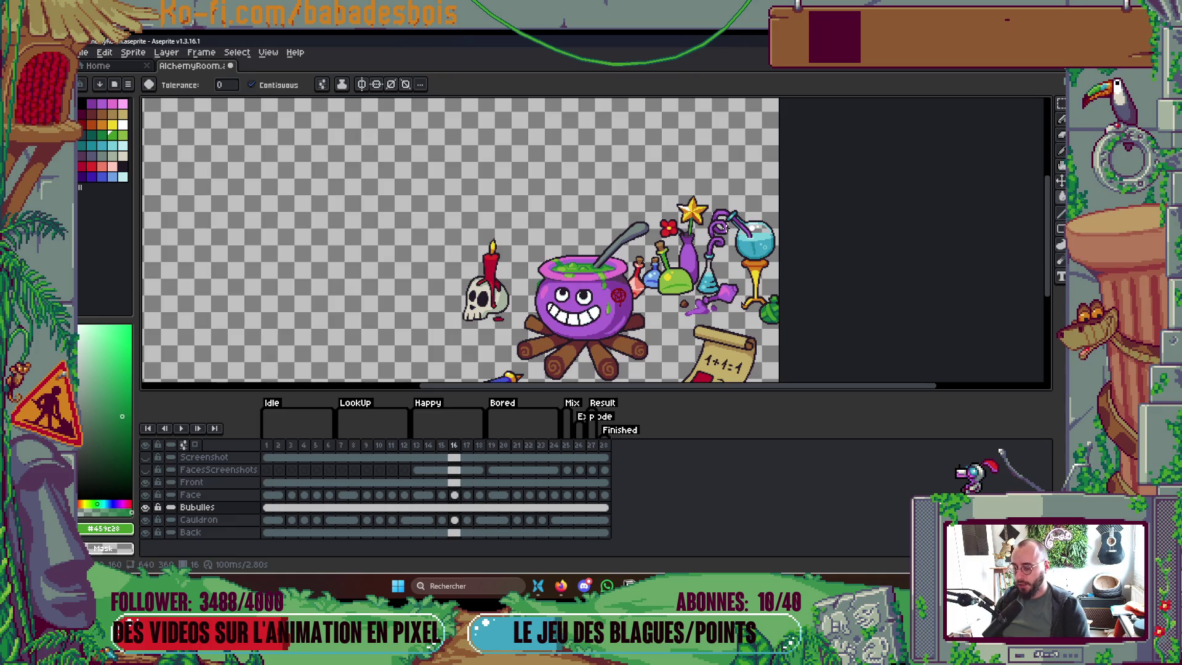
# Unlink the Bubulles cel on frame 2
pyautogui.scroll(-1, 462, 246)
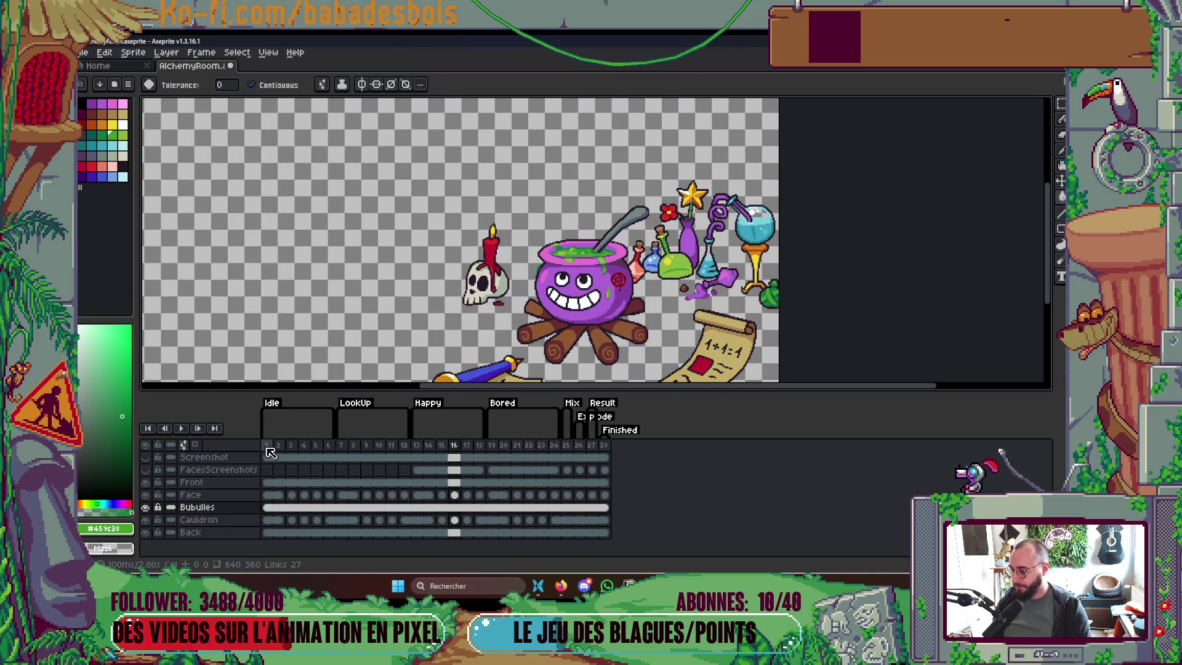
pyautogui.click(268, 506)
pyautogui.click(273, 507)
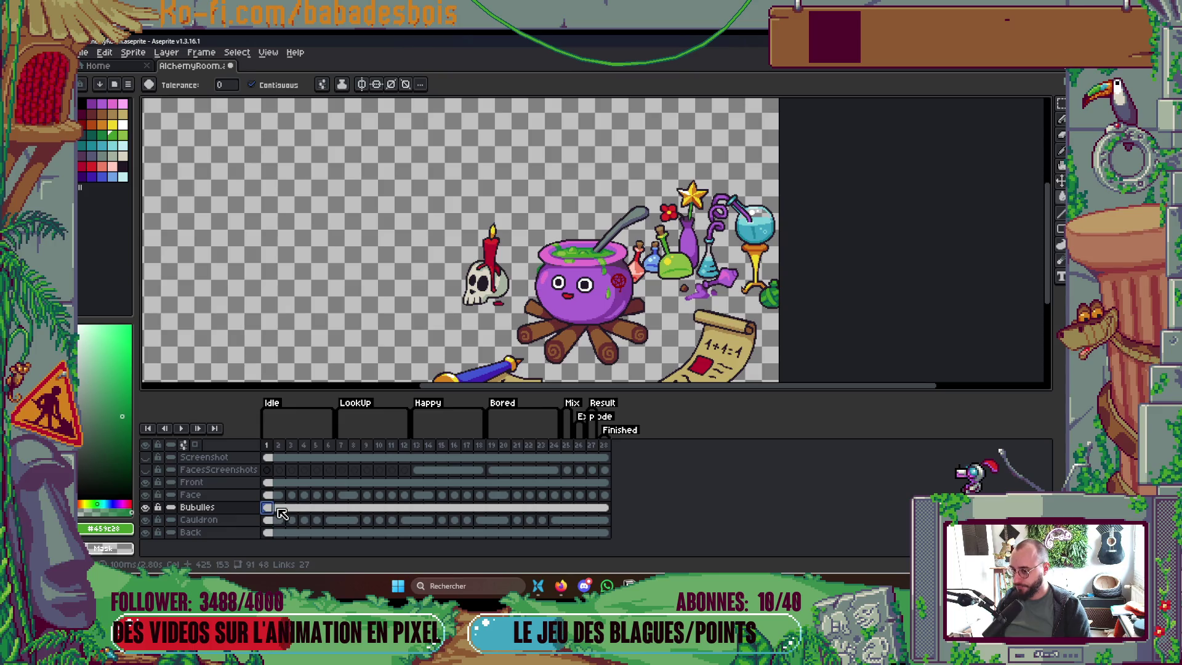
pyautogui.click(278, 508)
pyautogui.rightClick(279, 508)
pyautogui.click(295, 523)
# Unlink the Bubulles cels for frames 3 to 6, then reselect frame 2
pyautogui.moveTo(327, 508); pyautogui.dragTo(290, 508)
pyautogui.rightClick(292, 508)
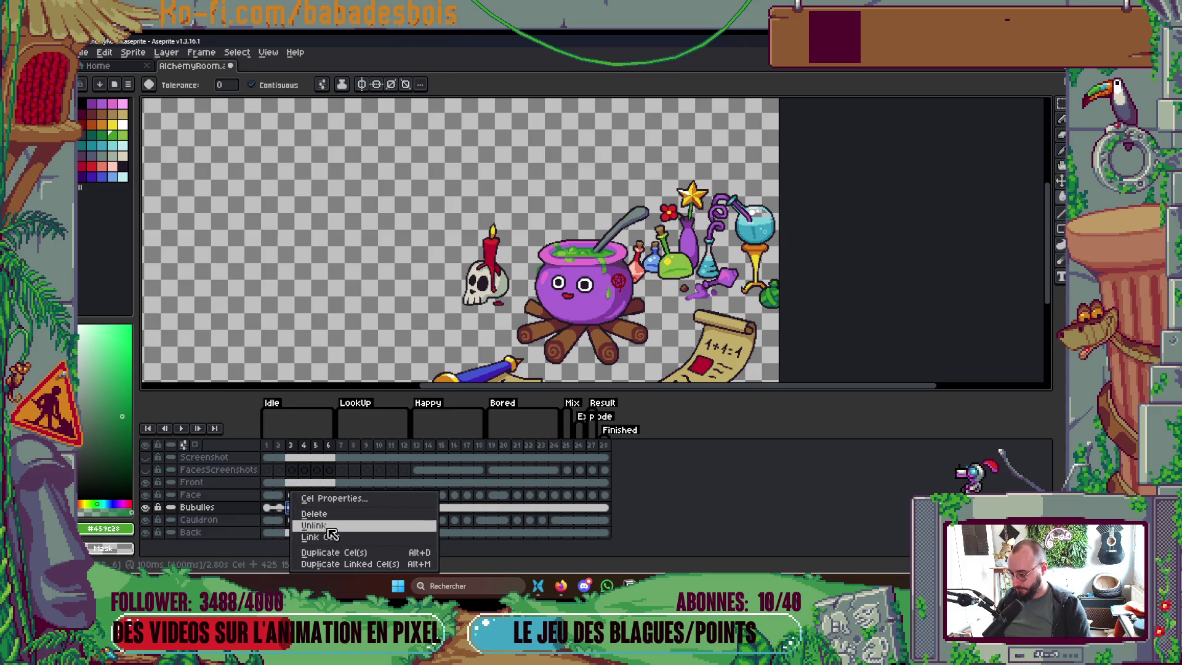
pyautogui.click(327, 527)
pyautogui.click(278, 507)
pyautogui.scroll(5, 574, 248)
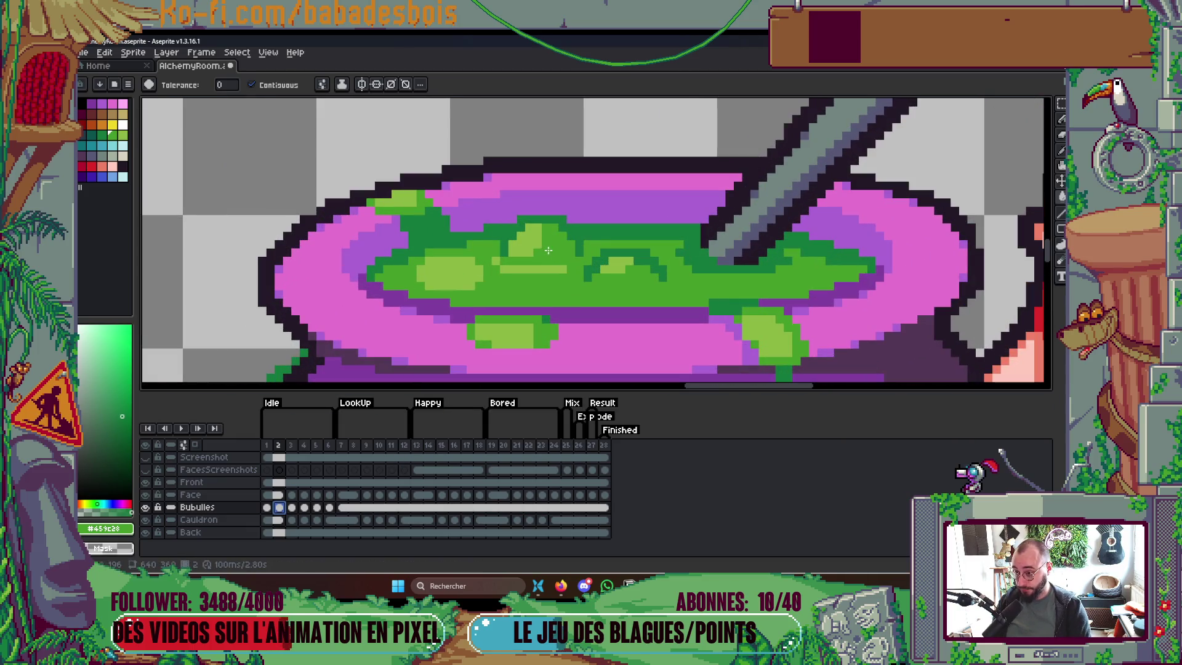
pyautogui.scroll(1, 536, 245)
# Add a dark-green and a light-green pixel to the slime using eyedropped colours
pyautogui.keyDown('alt'); pyautogui.click(499, 213); pyautogui.keyUp('alt')
pyautogui.press('b')
pyautogui.click(482, 195)
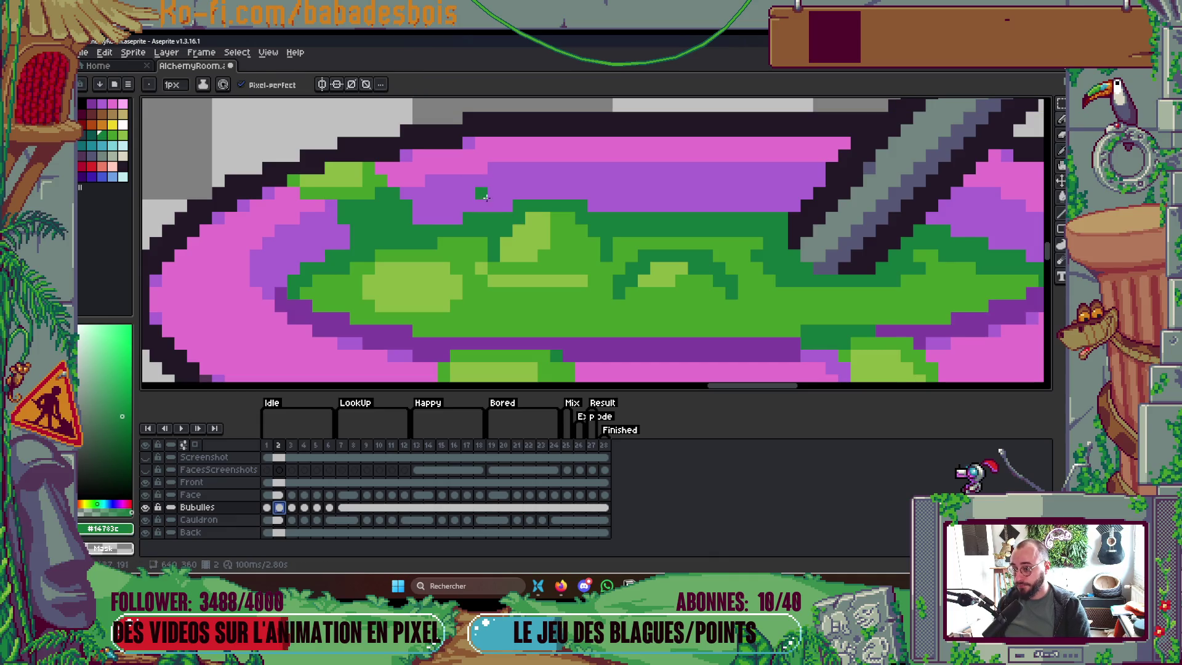
pyautogui.keyDown('alt'); pyautogui.click(544, 222); pyautogui.keyUp('alt')
pyautogui.click(506, 206)
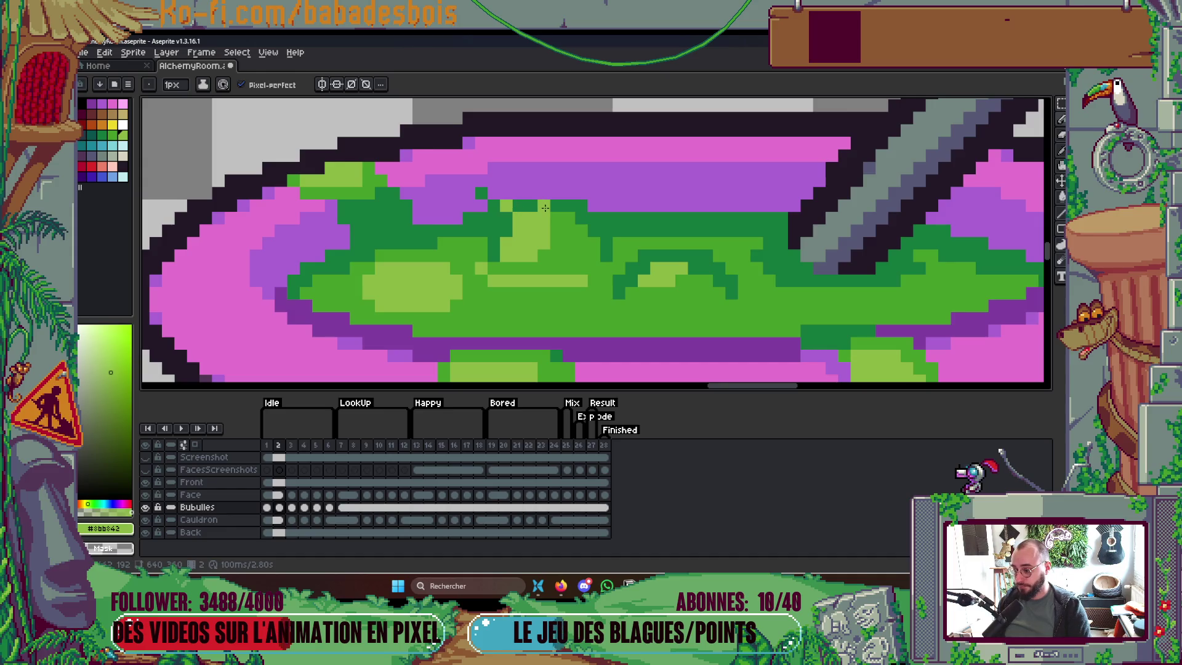
# Compare layers with visibility toggles and add a light-green pixel on the liquid edge
pyautogui.click(145, 519)
pyautogui.click(145, 519)
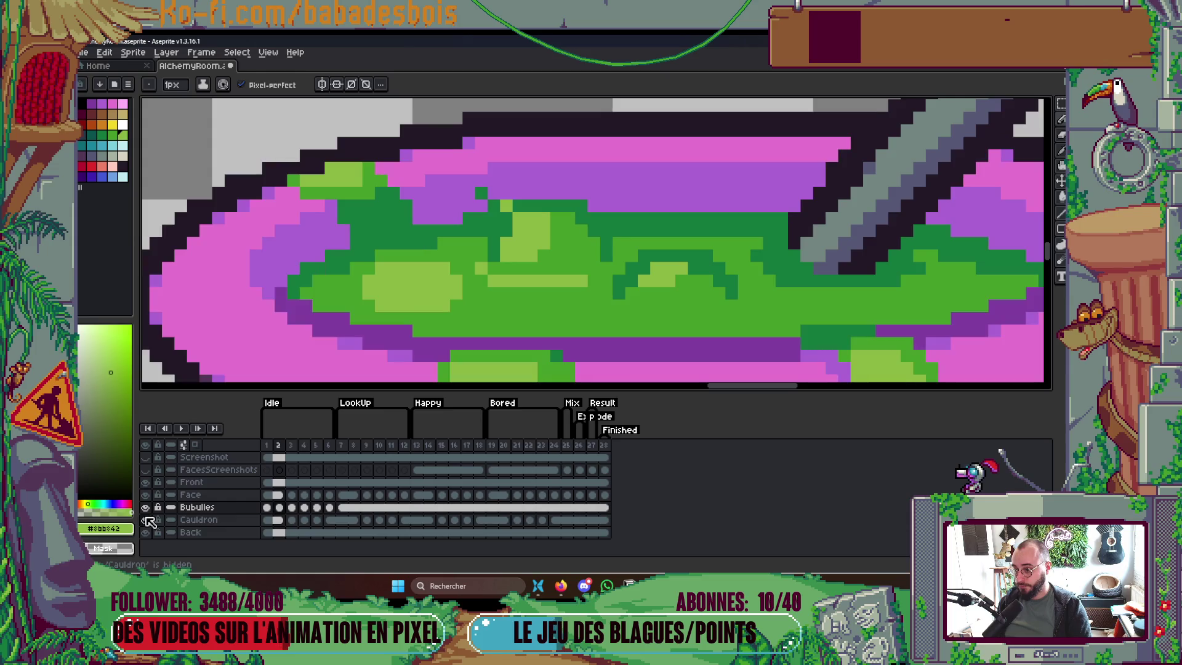
pyautogui.click(459, 343)
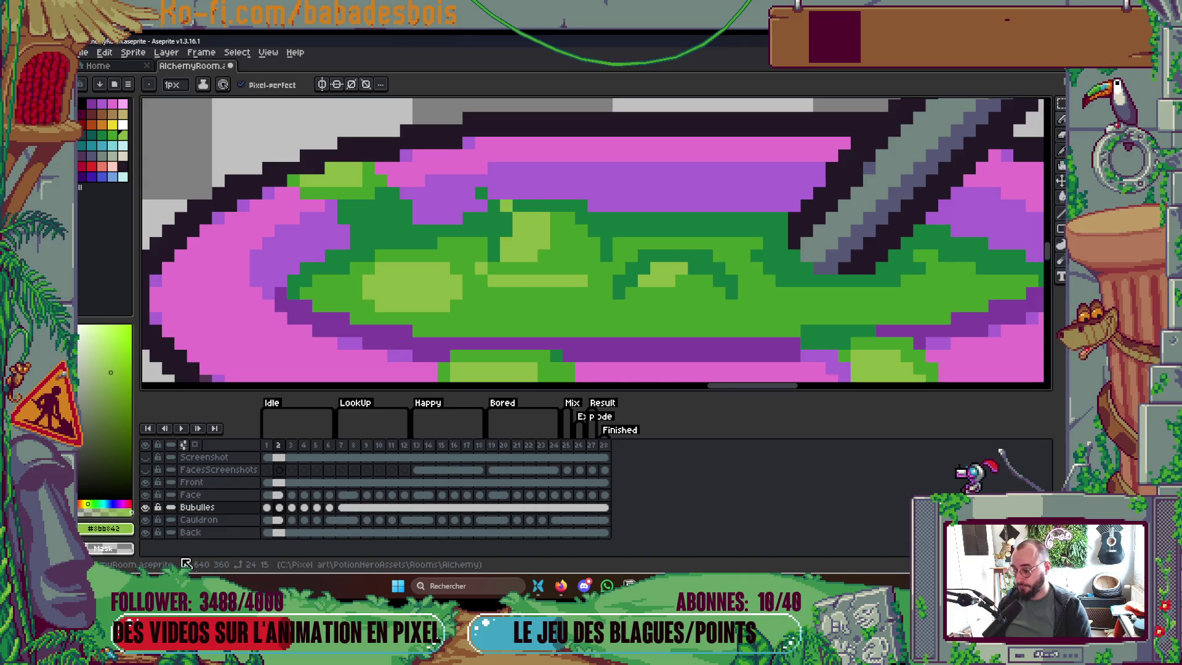
pyautogui.click(146, 507)
pyautogui.click(146, 507)
pyautogui.click(146, 508)
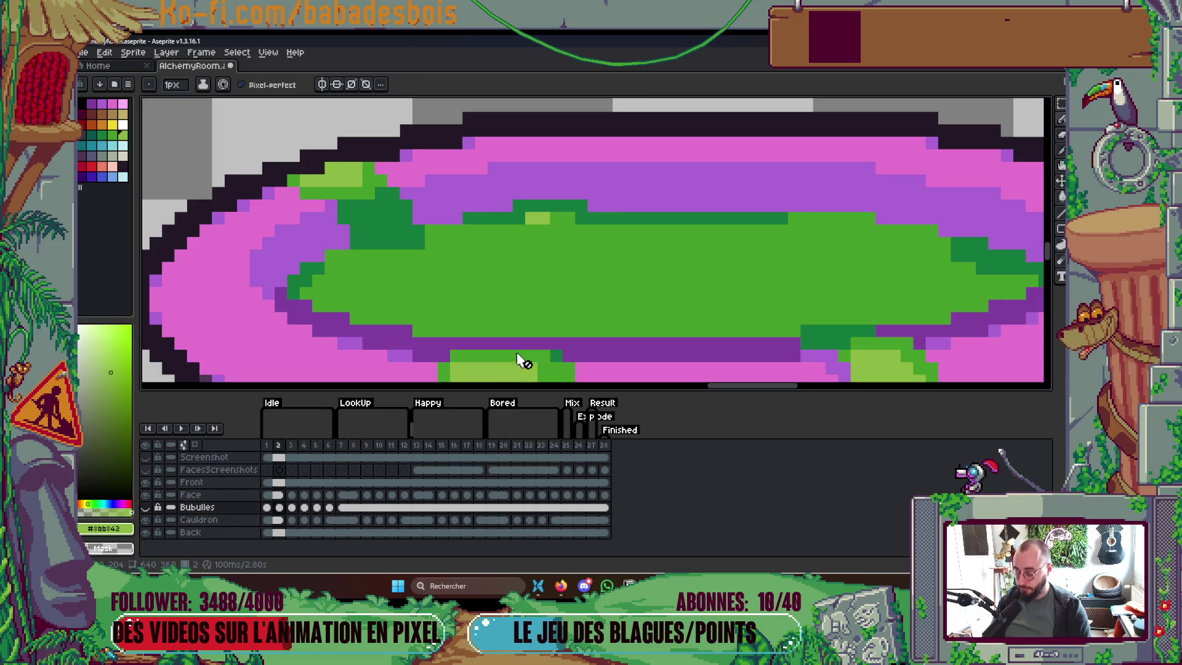
# On the Cauldron layer, paint the dark-green pixel row purple to match the rim
pyautogui.press('i')
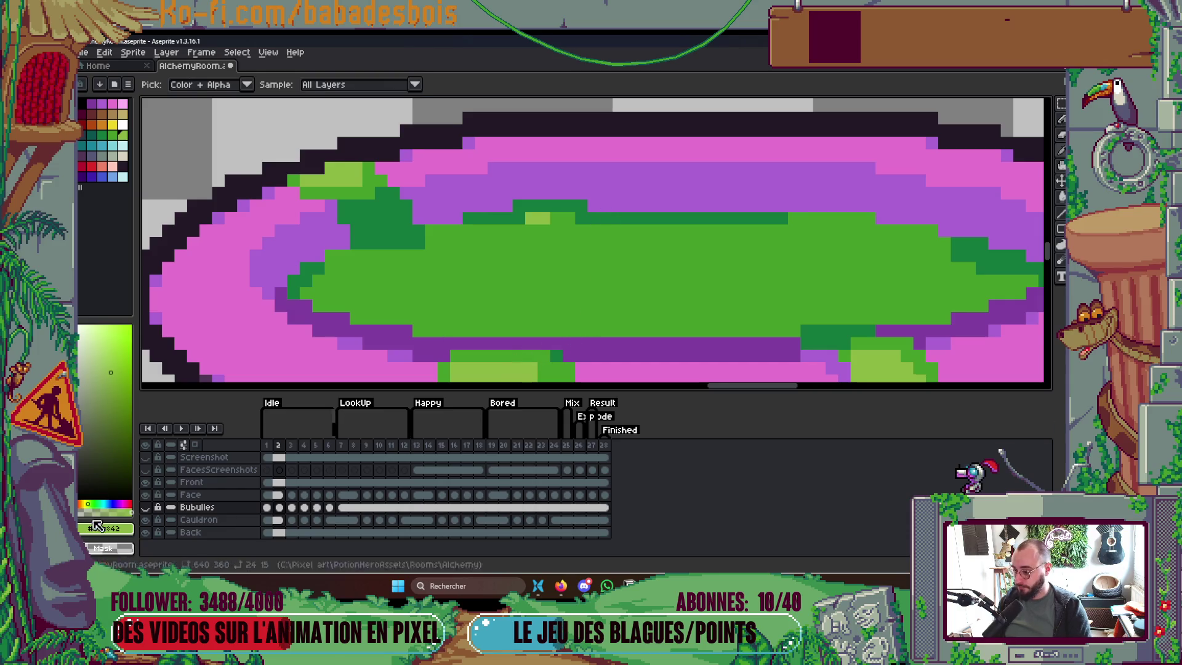
pyautogui.click(146, 507)
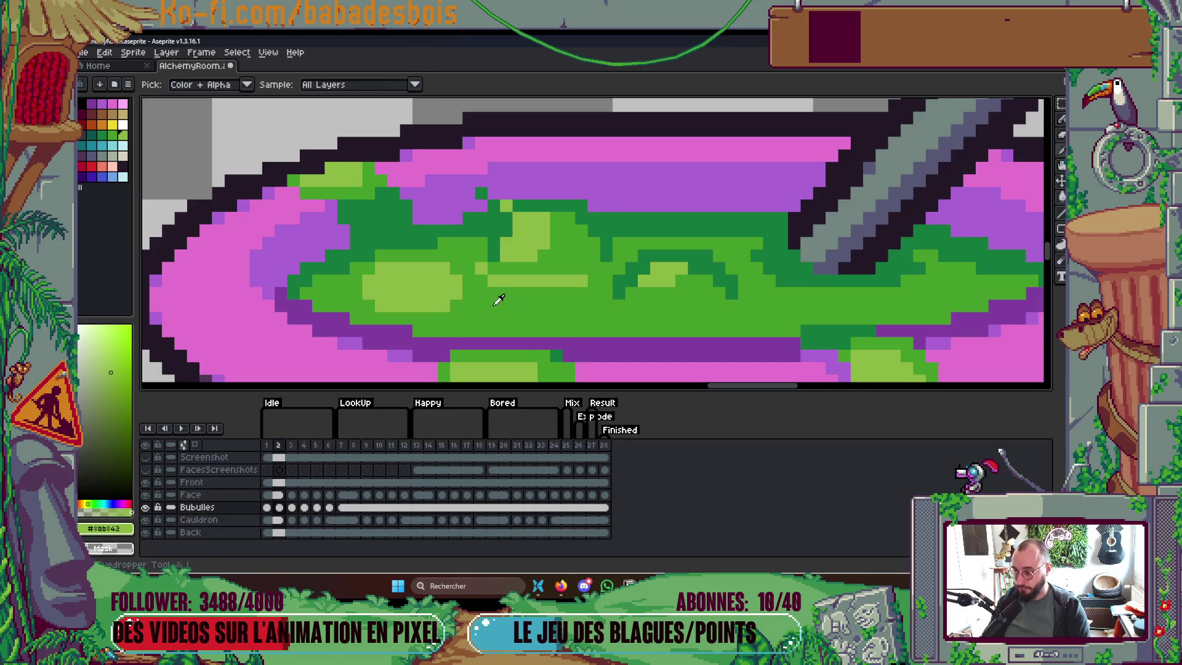
pyautogui.click(578, 210)
pyautogui.press('b')
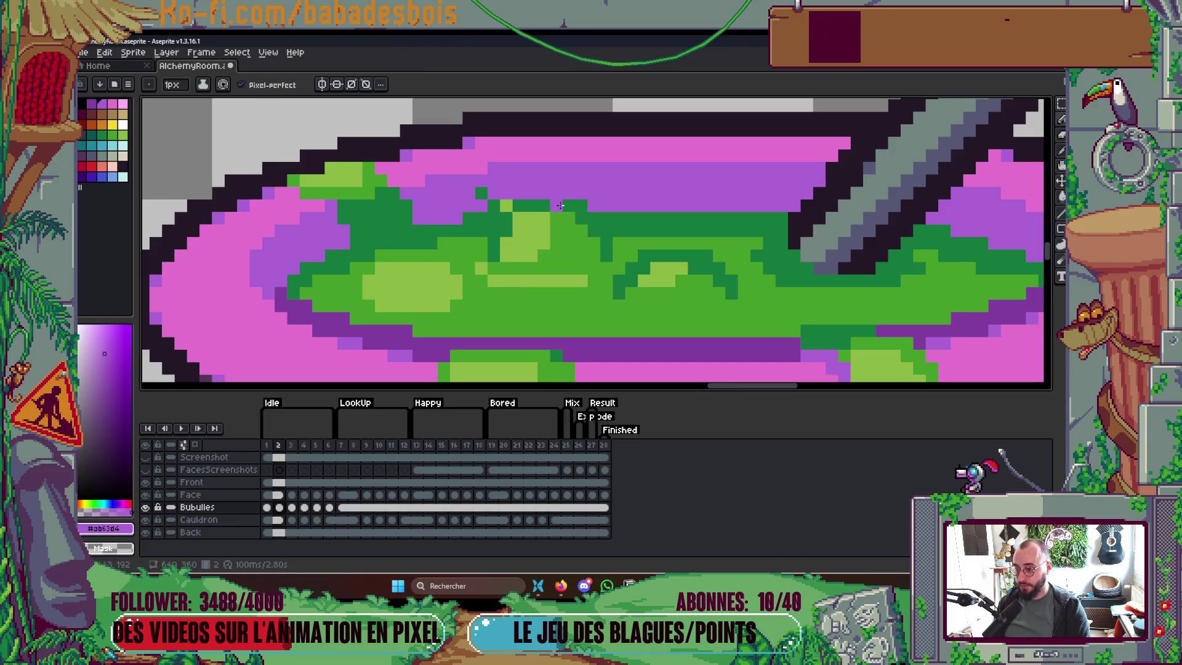
pyautogui.click(145, 507)
pyautogui.moveTo(145, 520); pyautogui.dragTo(145, 532)
pyautogui.press('i')
pyautogui.press('v')
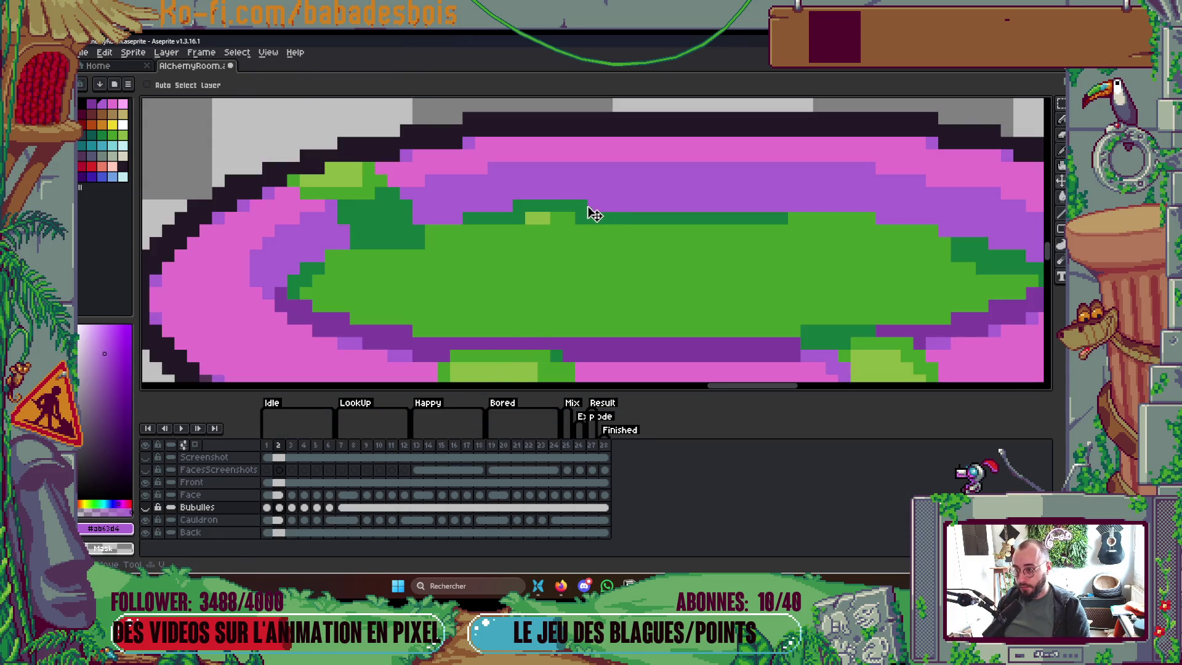
pyautogui.press('b')
pyautogui.keyDown('ctrl'); pyautogui.click(595, 206); pyautogui.keyUp('ctrl')
pyautogui.moveTo(587, 206); pyautogui.dragTo(520, 204)
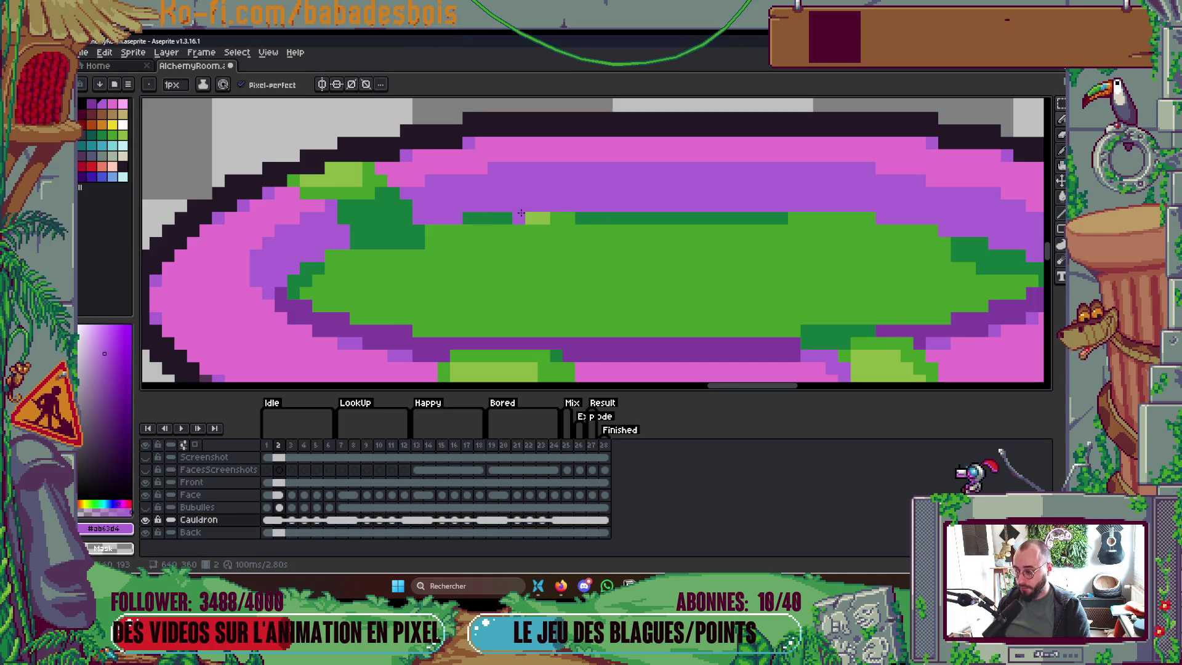
# Turn two light-green pixels dark green and cover a purple pixel with medium green
pyautogui.keyDown('alt'); pyautogui.click(581, 218); pyautogui.keyUp('alt')
pyautogui.press('v')
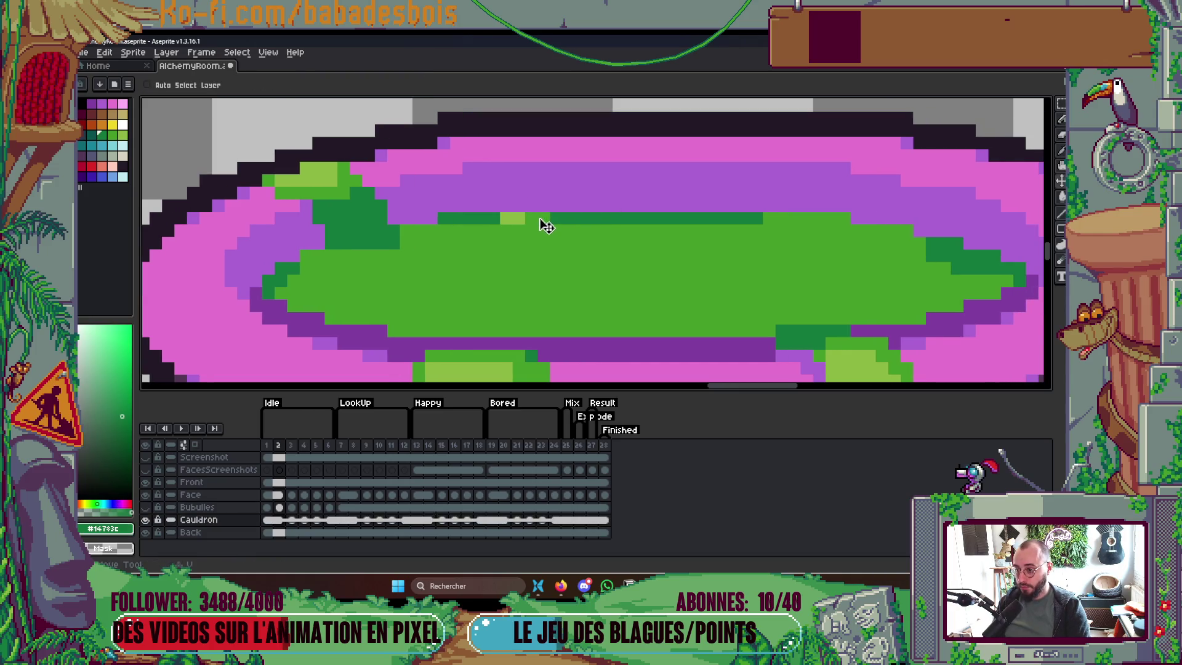
pyautogui.press('b')
pyautogui.moveTo(548, 218); pyautogui.dragTo(529, 219)
pyautogui.click(146, 507)
pyautogui.click(147, 507)
pyautogui.press('alt')
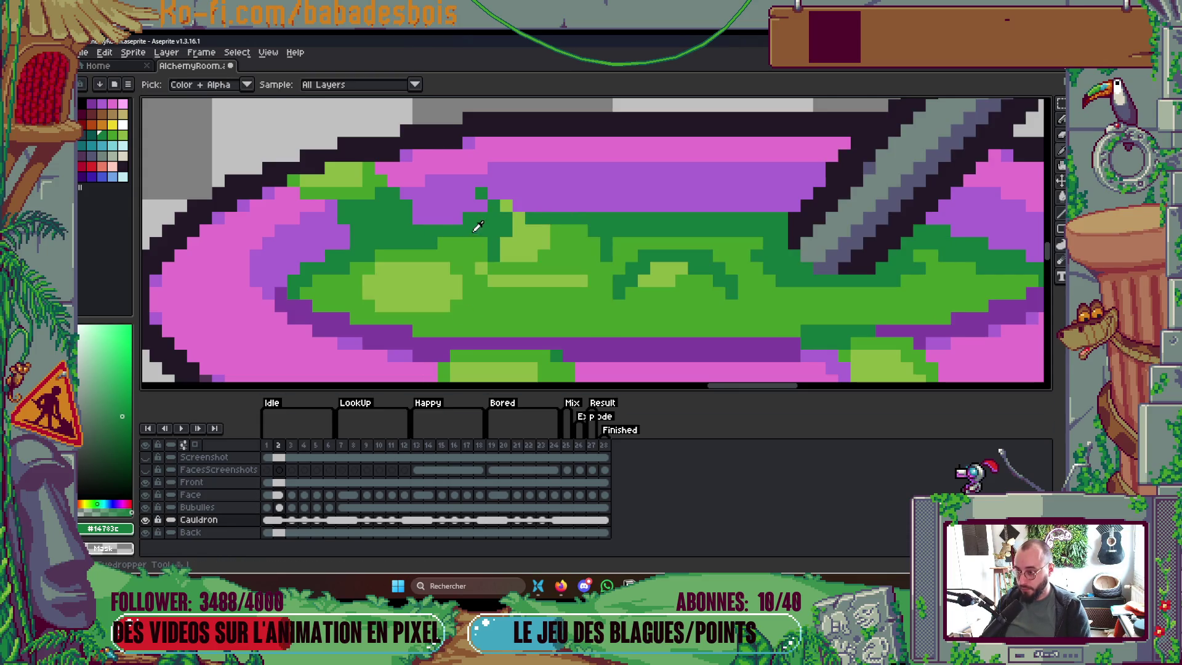
pyautogui.keyDown('alt'); pyautogui.click(552, 224); pyautogui.keyUp('alt')
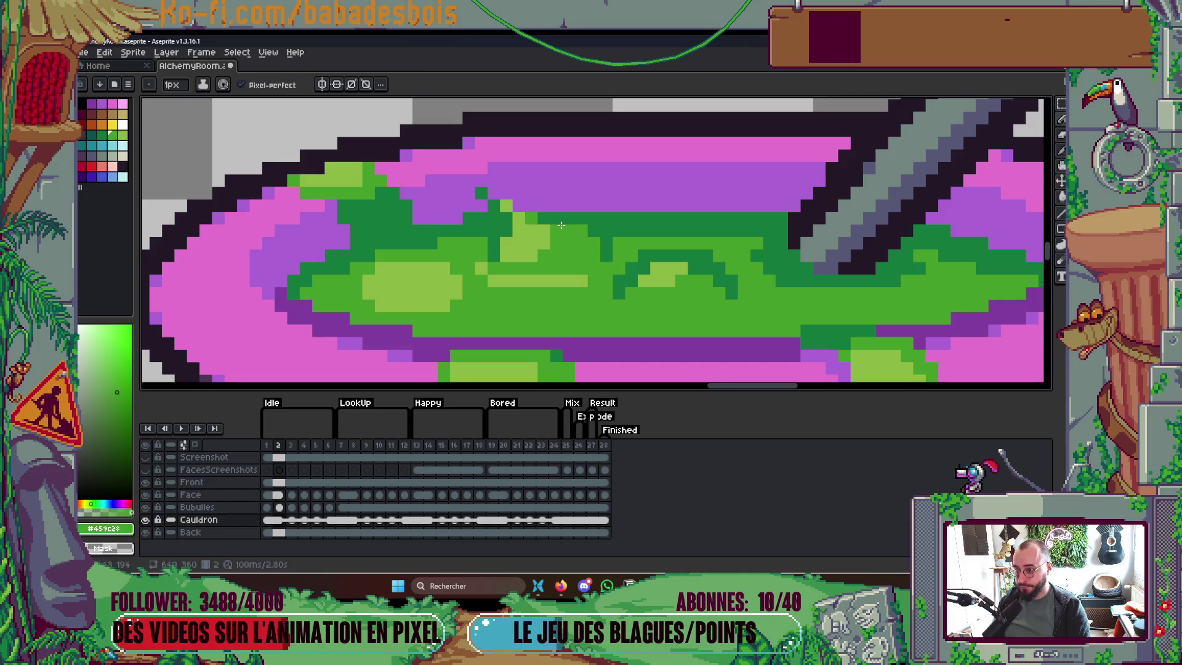
pyautogui.click(589, 209)
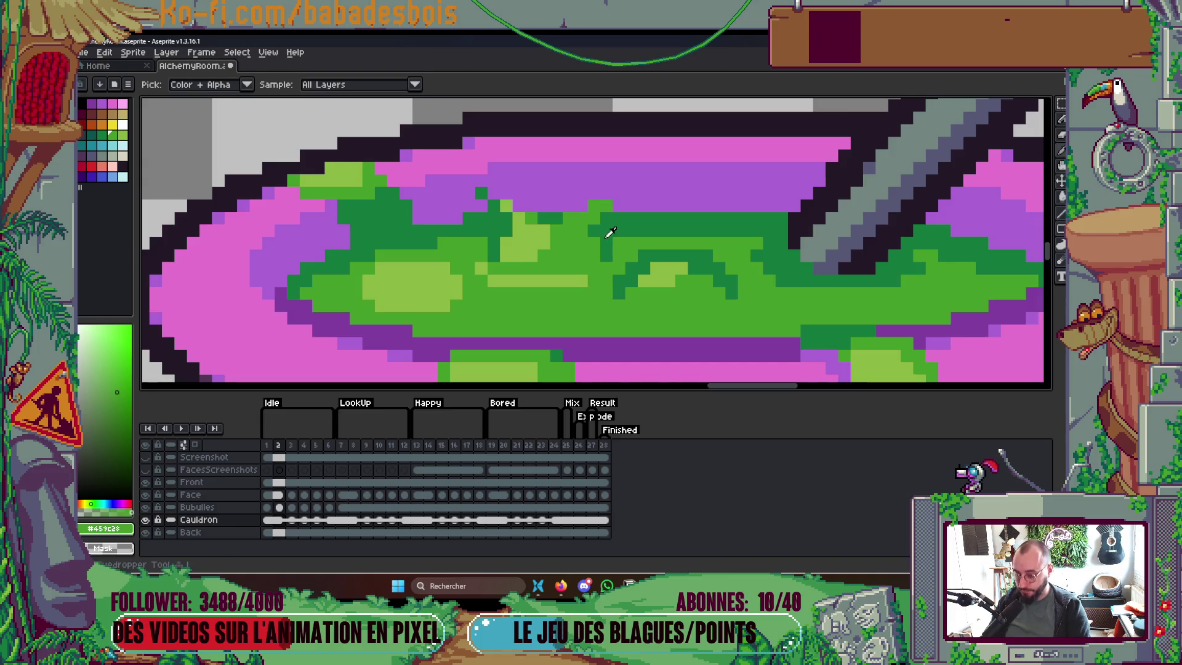
# On Bubulles, draw a dark-green bubble edge with light-green highlights and a mid-green fix
pyautogui.keyDown('alt'); pyautogui.click(606, 231); pyautogui.keyUp('alt')
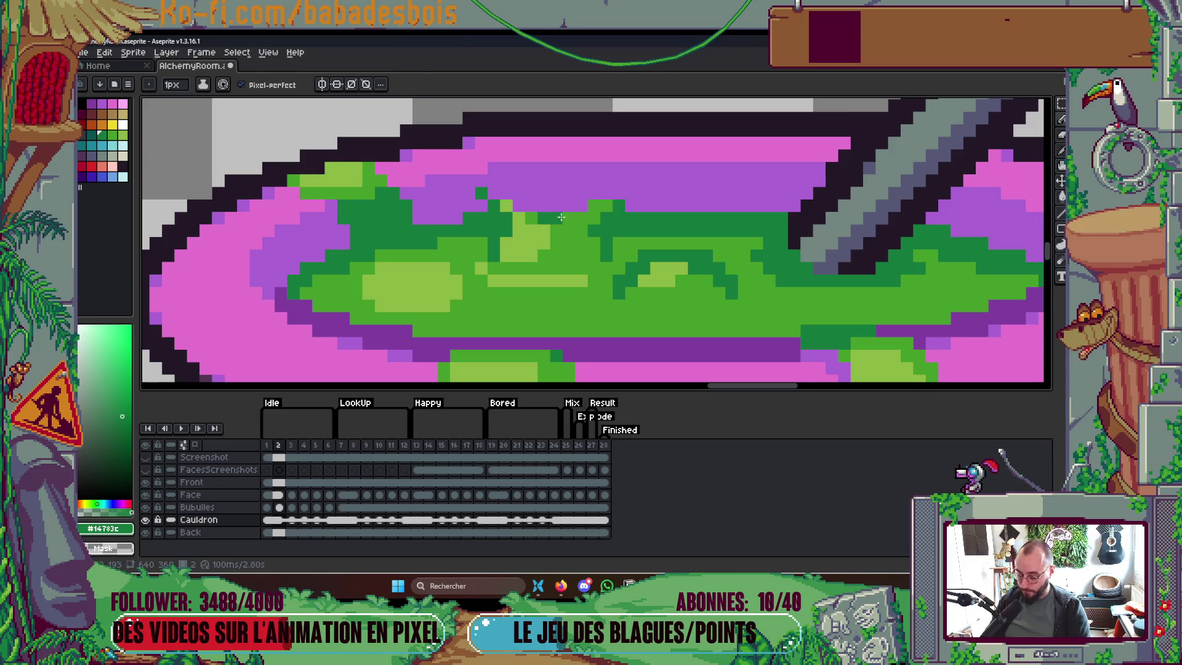
pyautogui.scroll(-2, 569, 209)
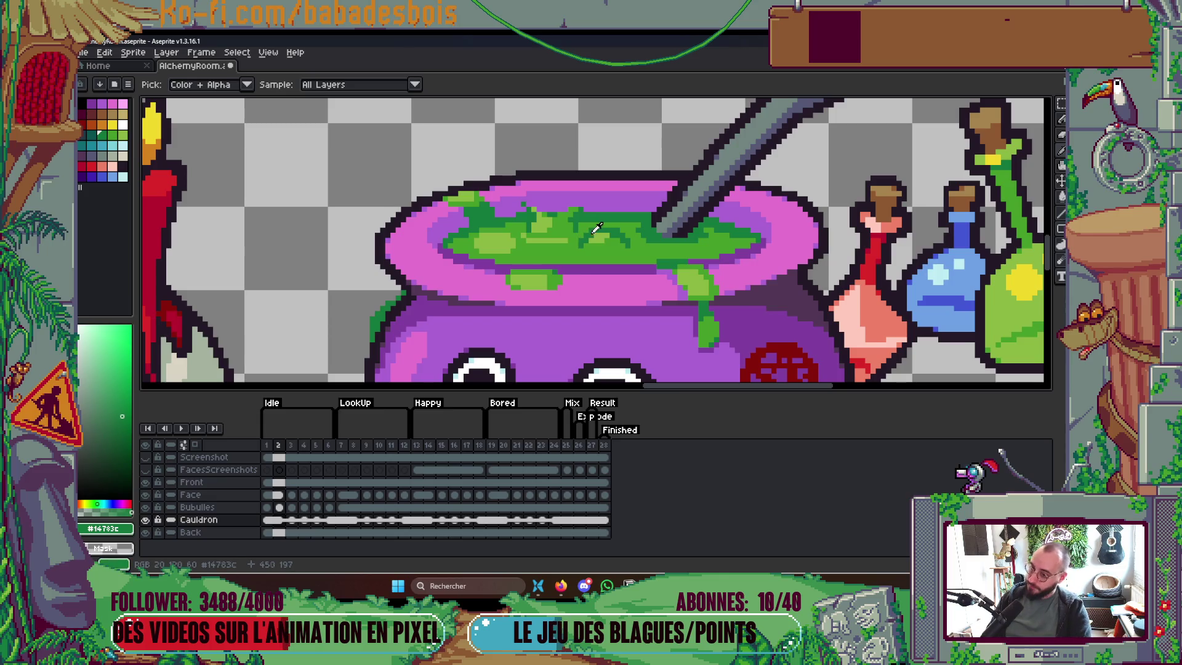
pyautogui.scroll(3, 591, 231)
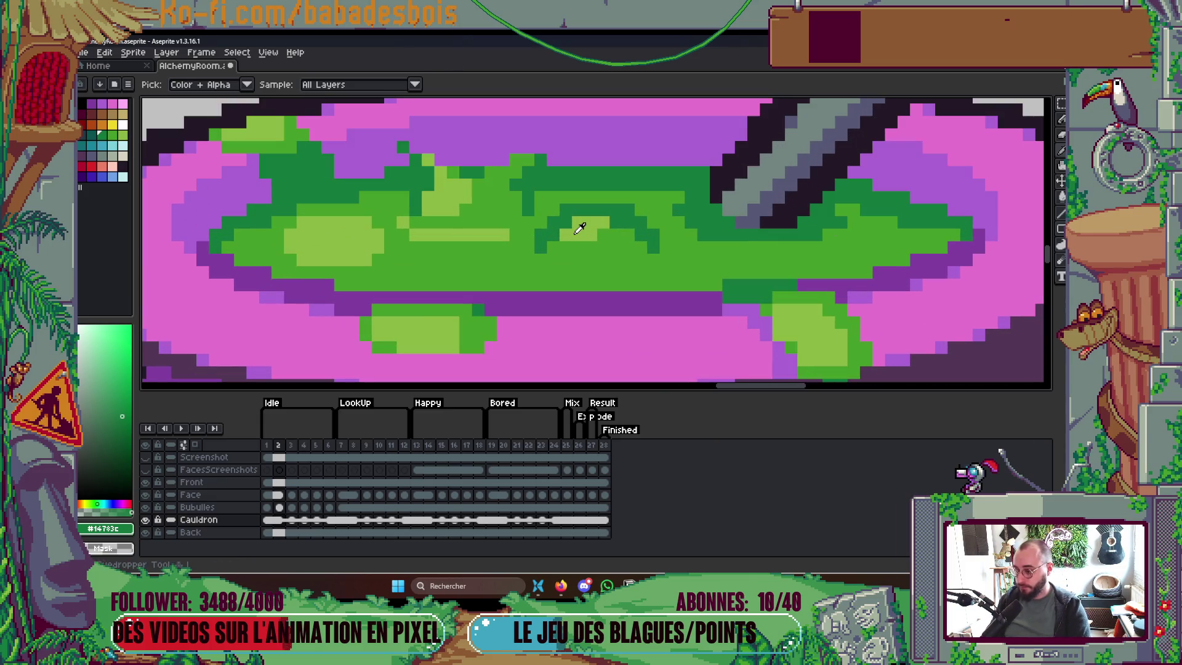
pyautogui.press('b')
pyautogui.press('Up')
pyautogui.moveTo(542, 223)
pyautogui.mouseDown()
pyautogui.moveTo(566, 197)
pyautogui.moveTo(602, 192)
pyautogui.moveTo(641, 211)
pyautogui.moveTo(590, 210)
pyautogui.moveTo(603, 209)
pyautogui.mouseUp()
pyautogui.keyDown('alt'); pyautogui.click(594, 223); pyautogui.keyUp('alt')
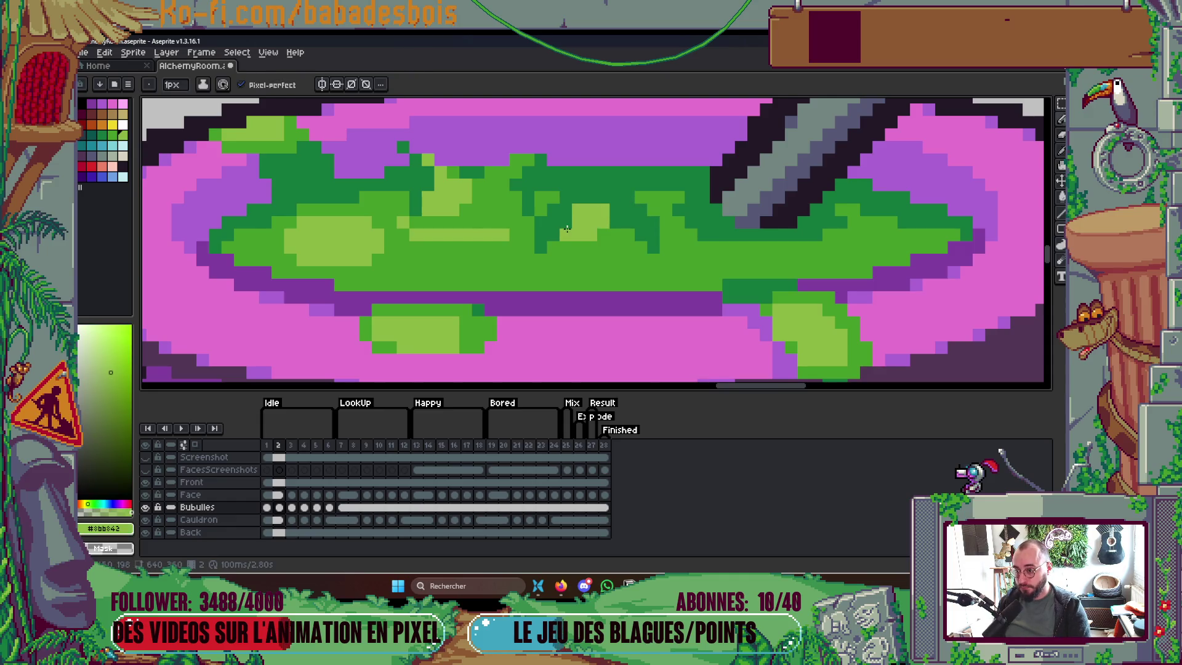
pyautogui.keyDown('alt'); pyautogui.click(625, 232); pyautogui.keyUp('alt')
pyautogui.click(616, 234)
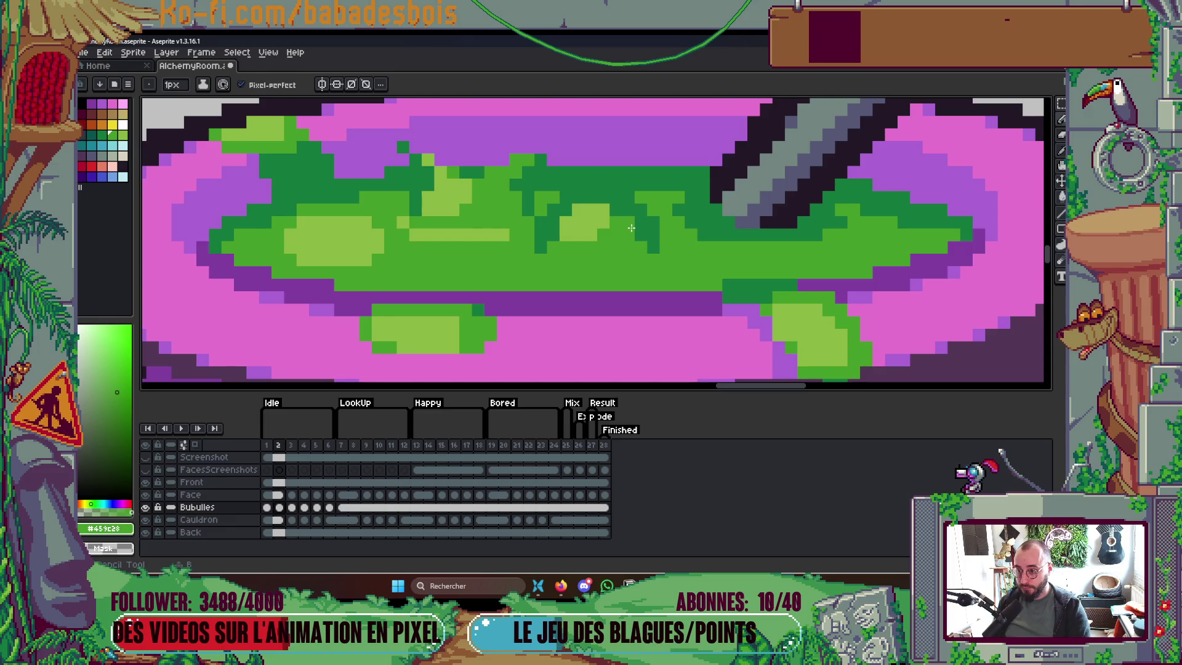
pyautogui.scroll(-3, 625, 220)
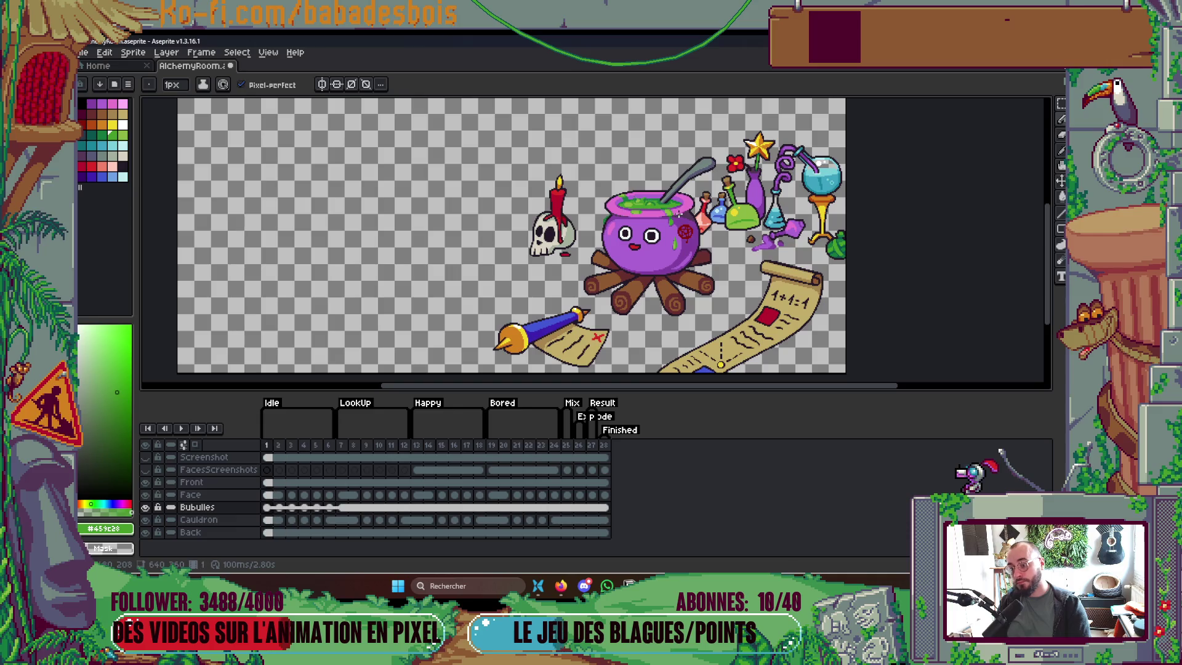
# On frame 1, paint a mid-green pixel on the liquid
pyautogui.press('Left')
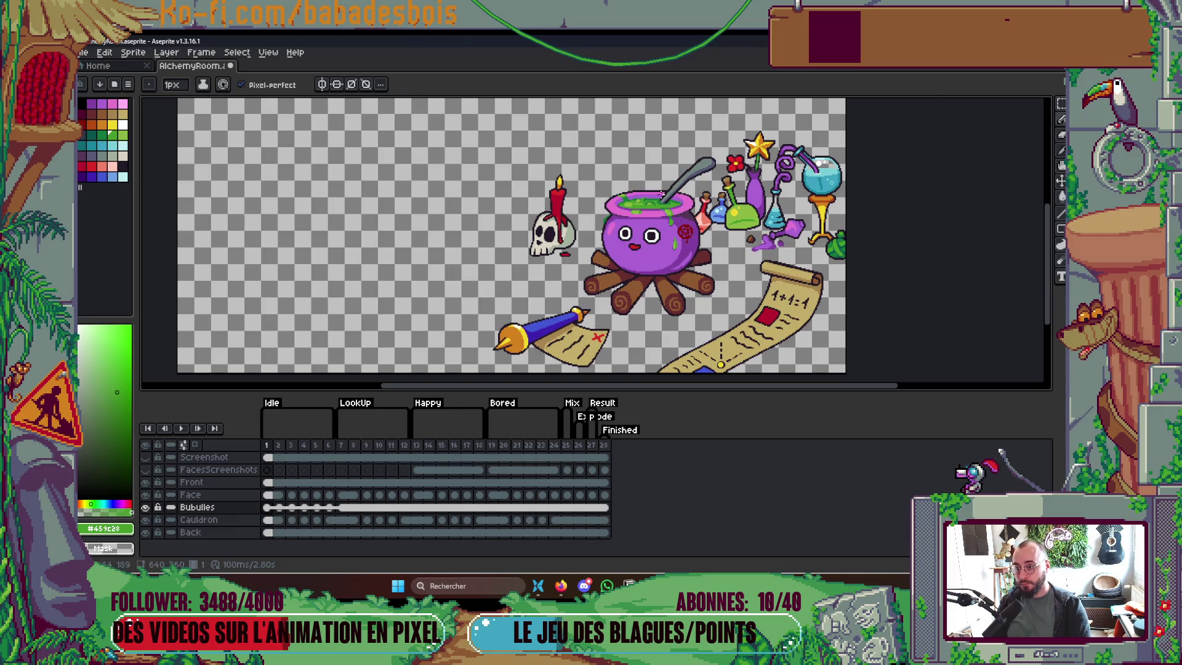
pyautogui.scroll(5, 662, 195)
pyautogui.click(609, 195)
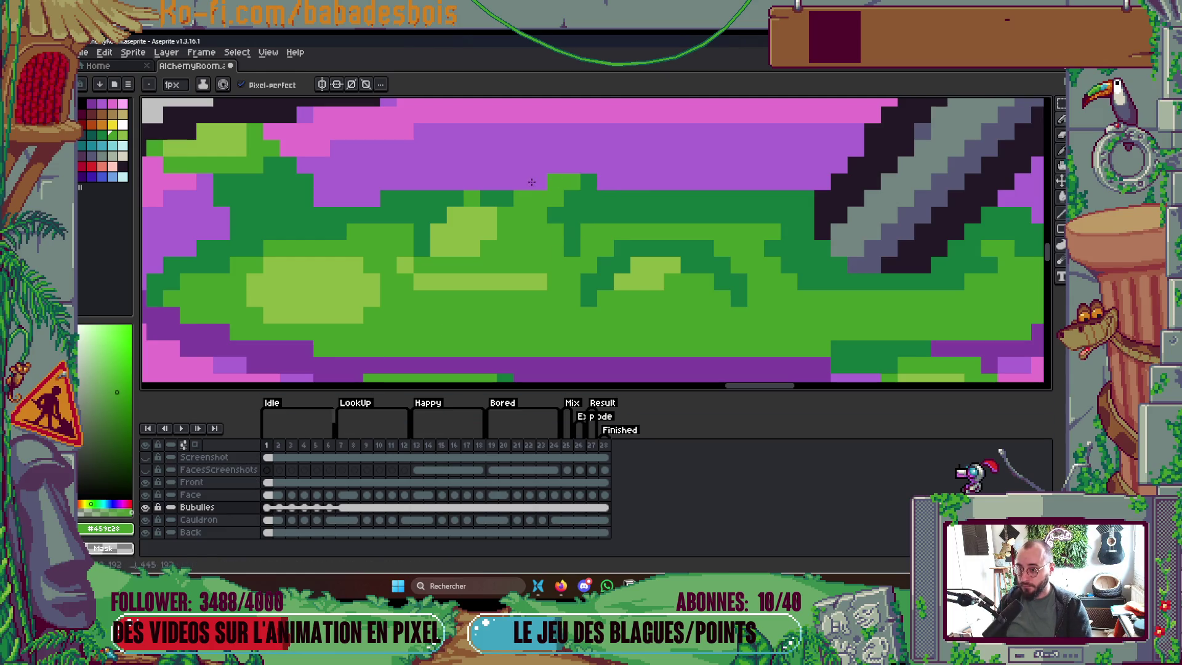
# Paint the Cauldron rim block purple, fix the edge row dark green, and hide Cauldron
pyautogui.click(147, 509)
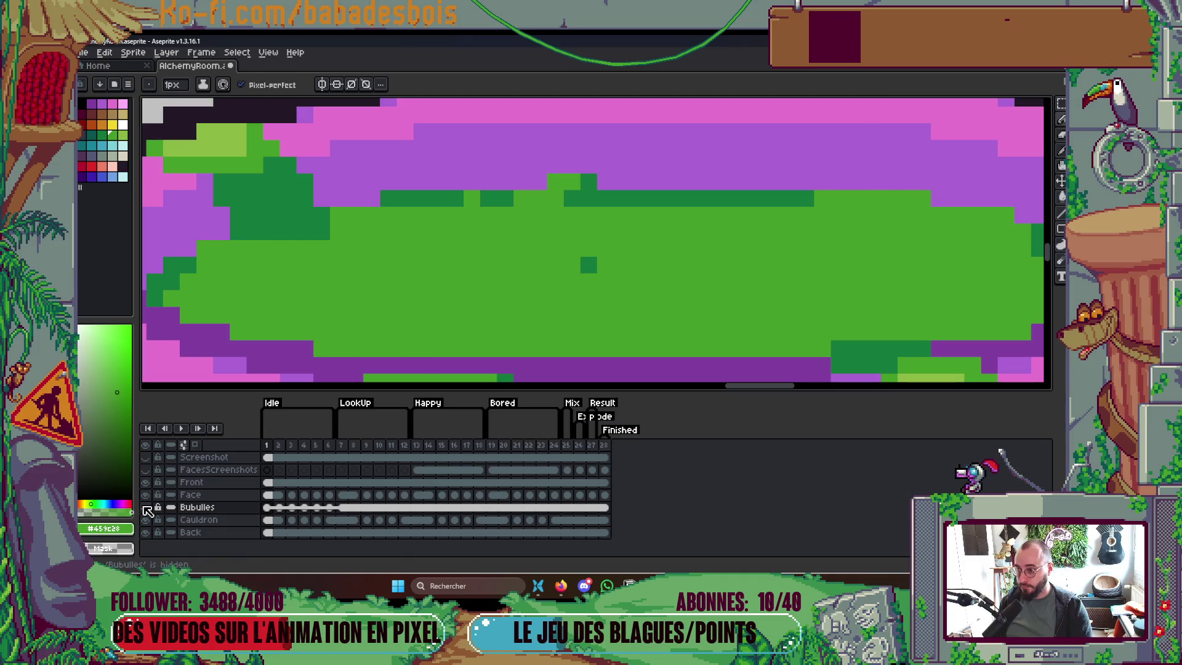
pyautogui.press('i')
pyautogui.click(606, 184)
pyautogui.press('b')
pyautogui.keyDown('ctrl'); pyautogui.click(602, 190); pyautogui.keyUp('ctrl')
pyautogui.click(588, 182)
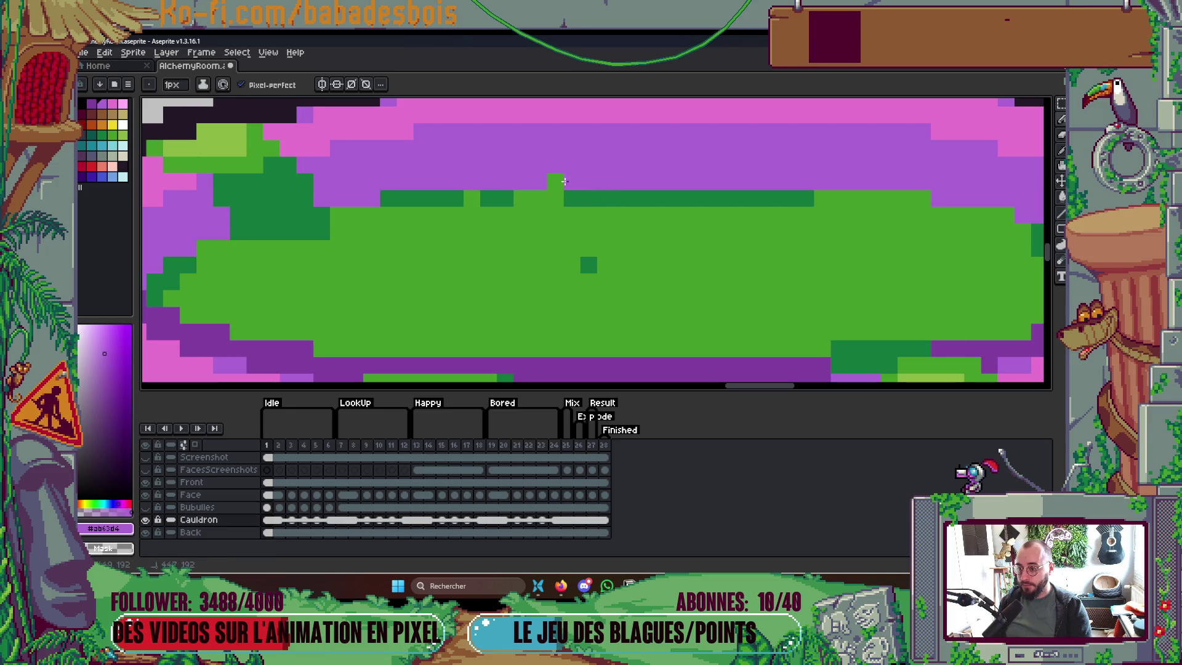
pyautogui.keyDown('alt'); pyautogui.click(575, 199); pyautogui.keyUp('alt')
pyautogui.moveTo(566, 198)
pyautogui.mouseDown()
pyautogui.moveTo(509, 197)
pyautogui.moveTo(473, 226)
pyautogui.moveTo(590, 188)
pyautogui.mouseUp()
pyautogui.hotkey('ctrl', 'z')
pyautogui.hotkey('ctrl', 'z')
pyautogui.hotkey('ctrl', 'z')
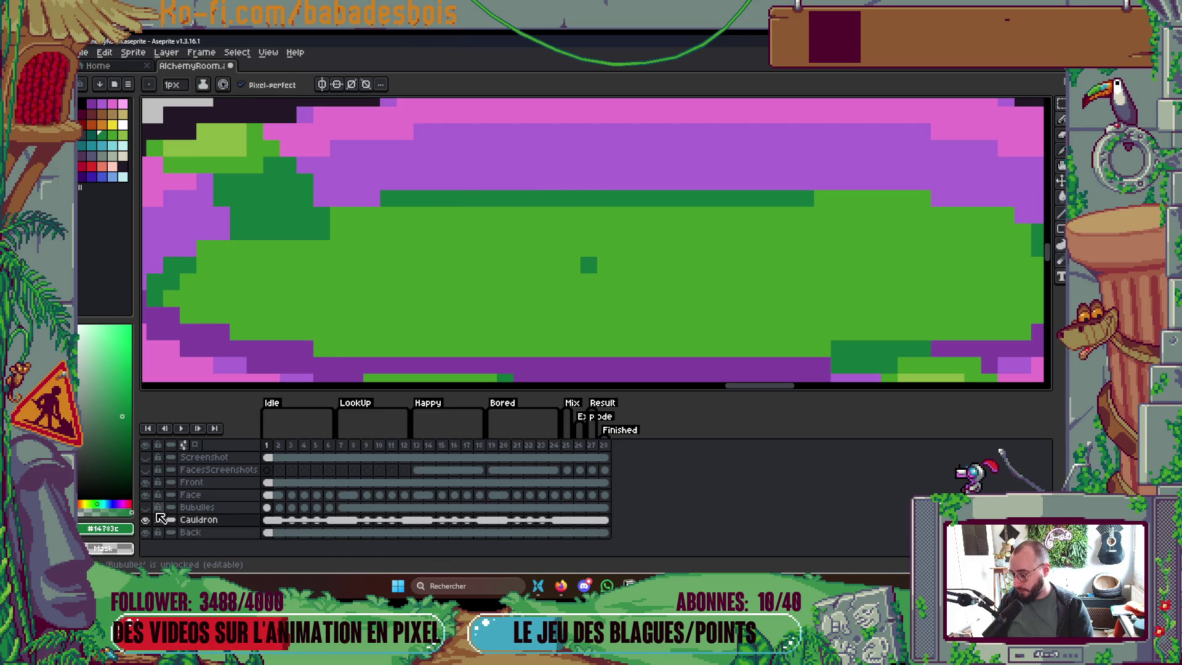
pyautogui.click(152, 507)
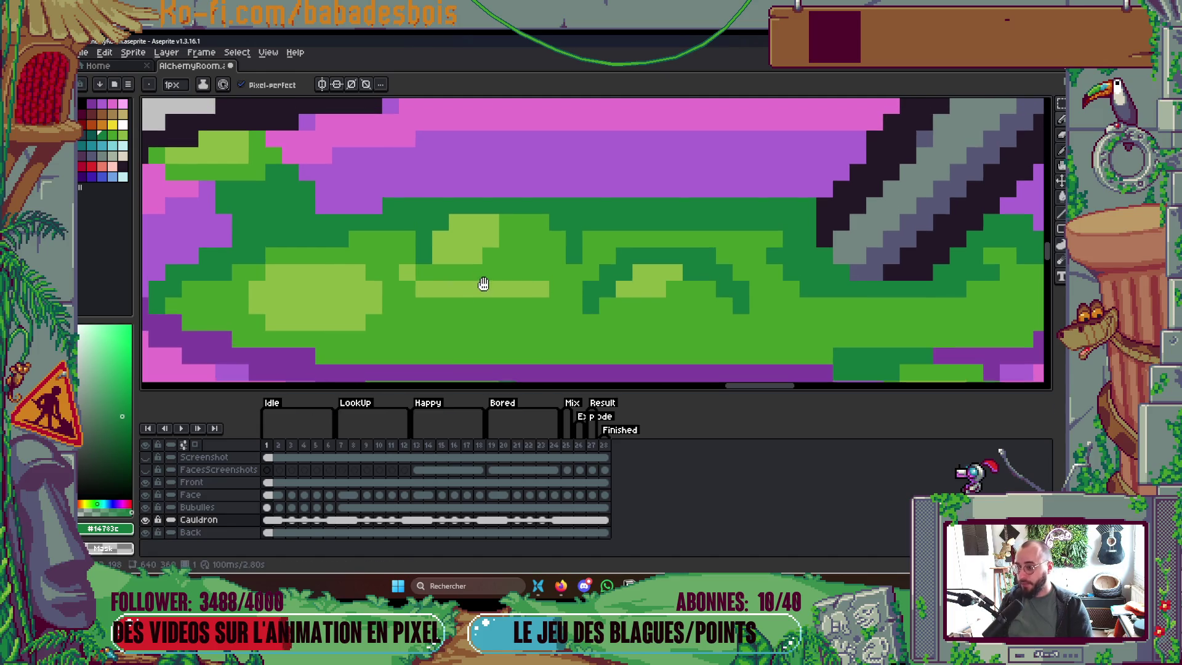
pyautogui.click(148, 520)
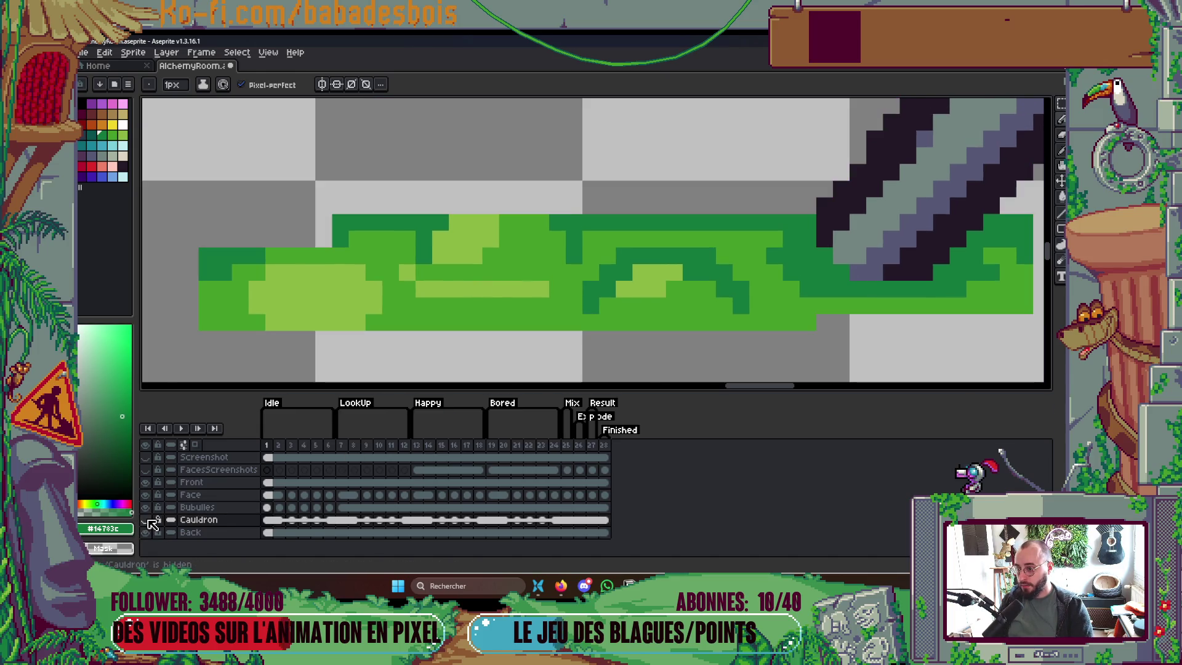
# On frame 1, draw a dark-green strip along the top of the Bubulles bubbles
pyautogui.scroll(-4, 543, 246)
pyautogui.scroll(4, 540, 248)
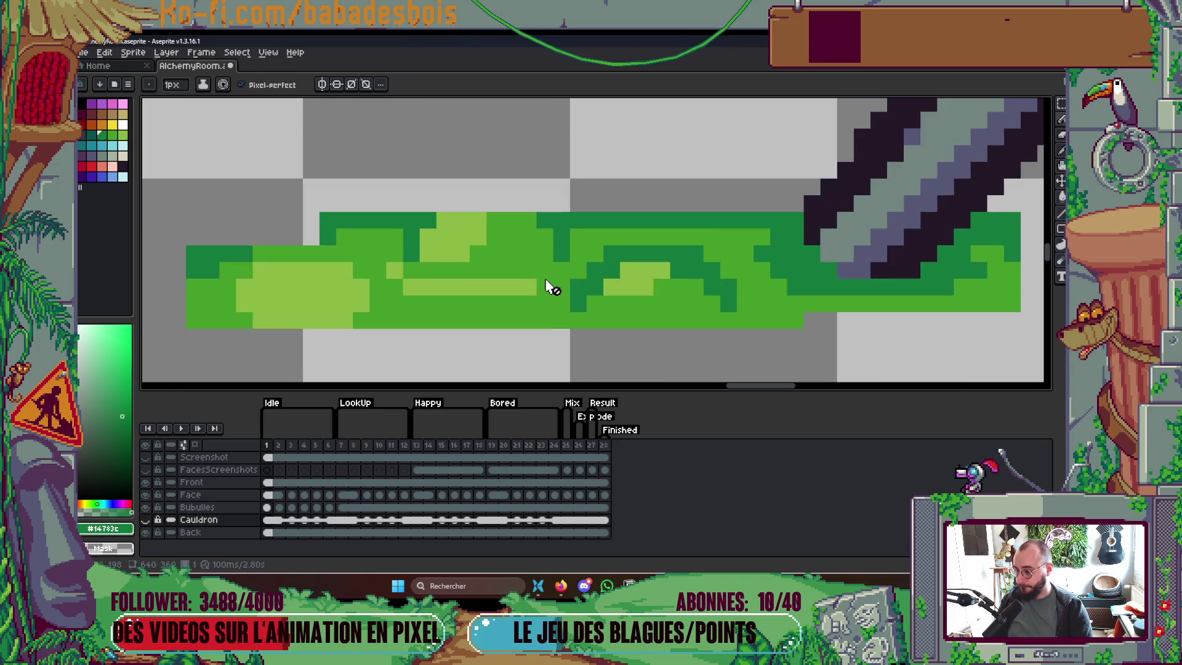
pyautogui.click(269, 507)
pyautogui.press('i')
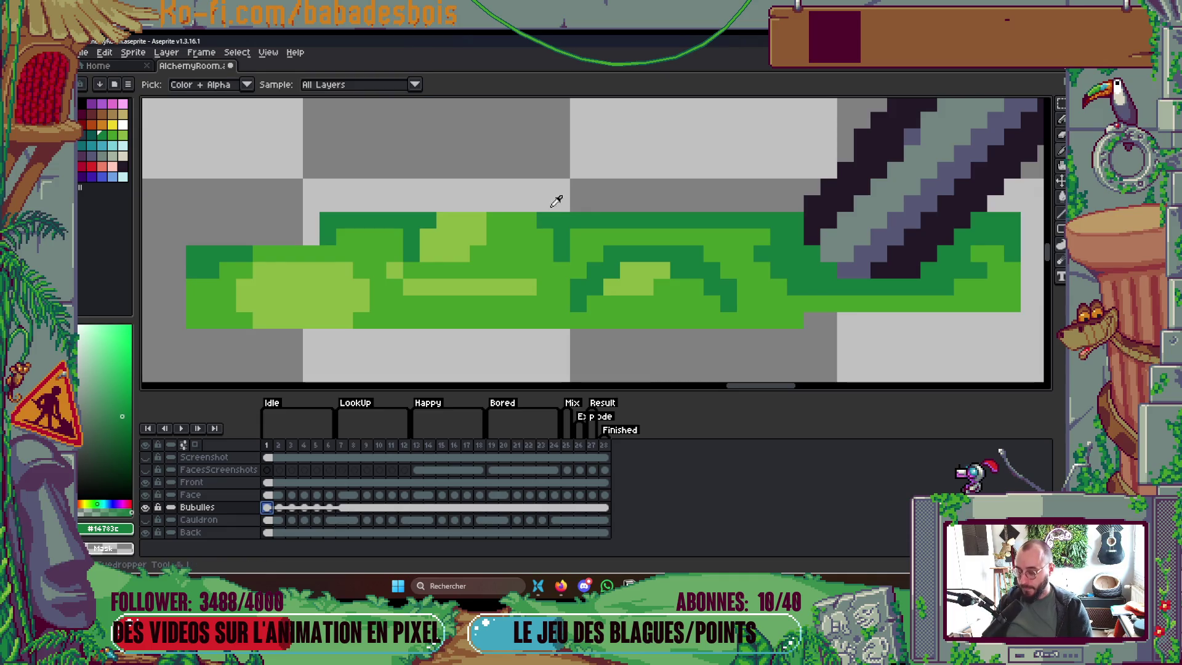
pyautogui.press('b')
pyautogui.moveTo(537, 204); pyautogui.dragTo(446, 206)
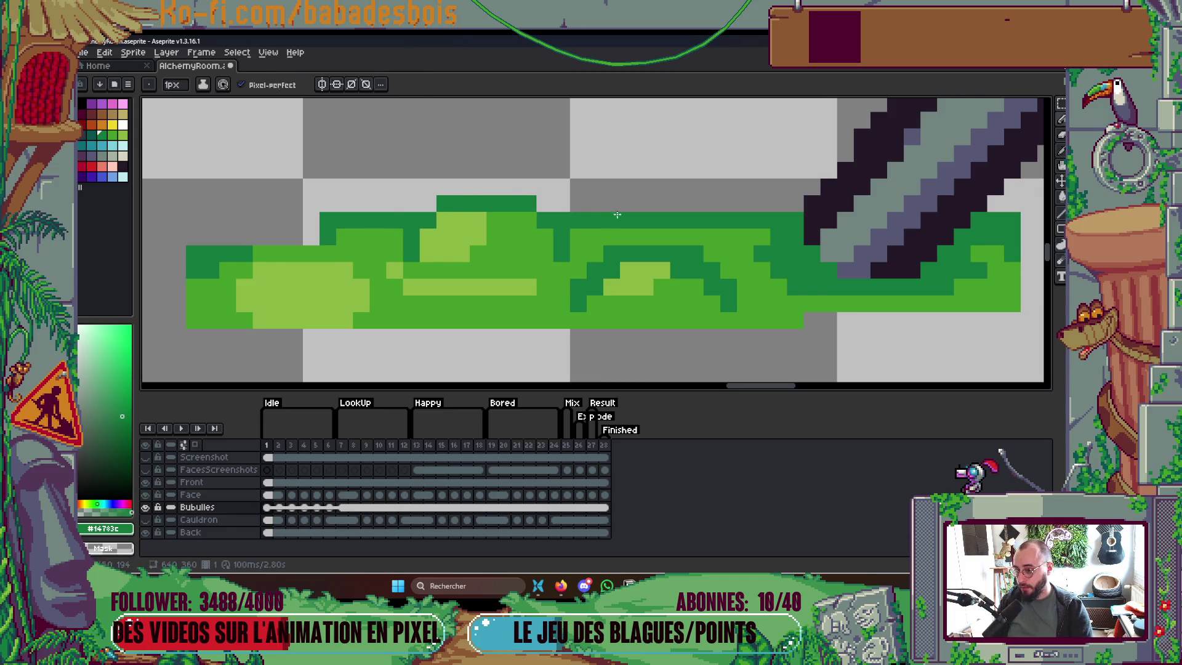
# On frame 2, add light-green bubble highlights and darken one bubble pixel
pyautogui.press('.')
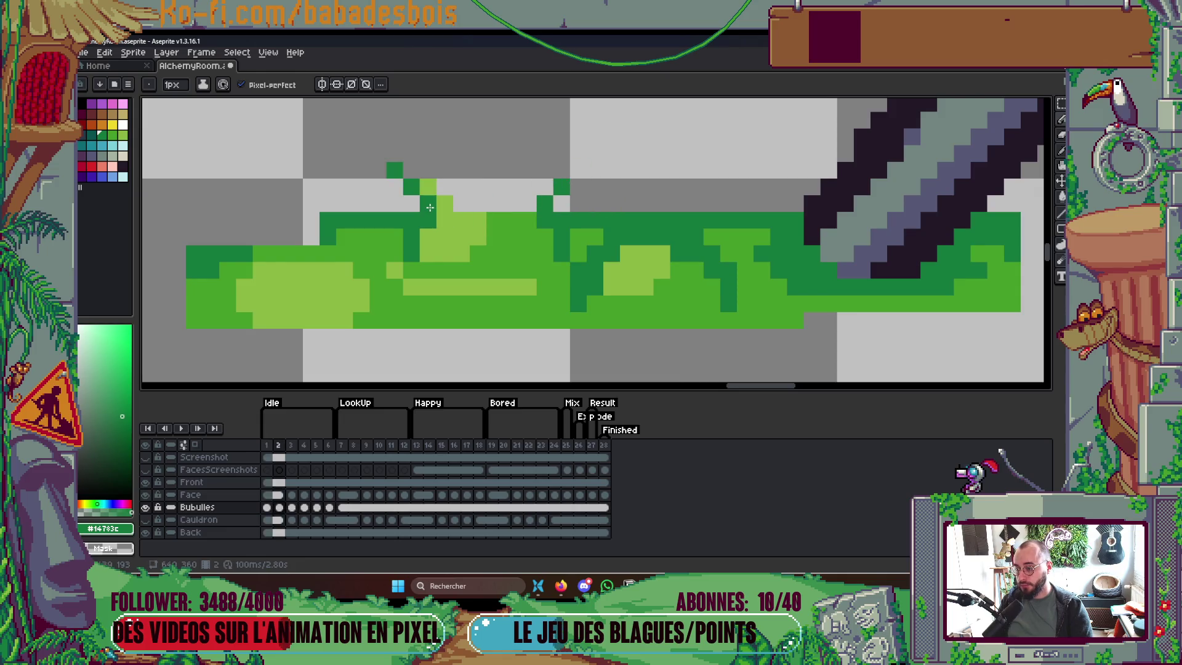
pyautogui.keyDown('alt'); pyautogui.click(475, 215); pyautogui.keyUp('alt')
pyautogui.click(462, 204)
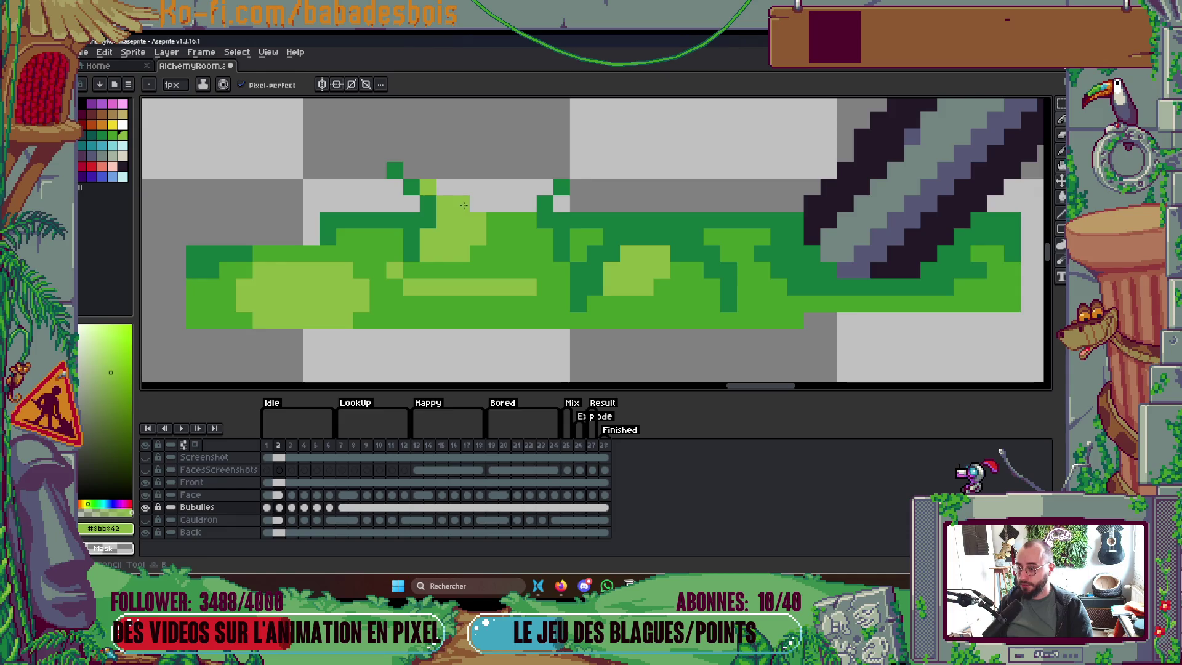
pyautogui.keyDown('alt'); pyautogui.click(504, 235); pyautogui.keyUp('alt')
pyautogui.click(478, 220)
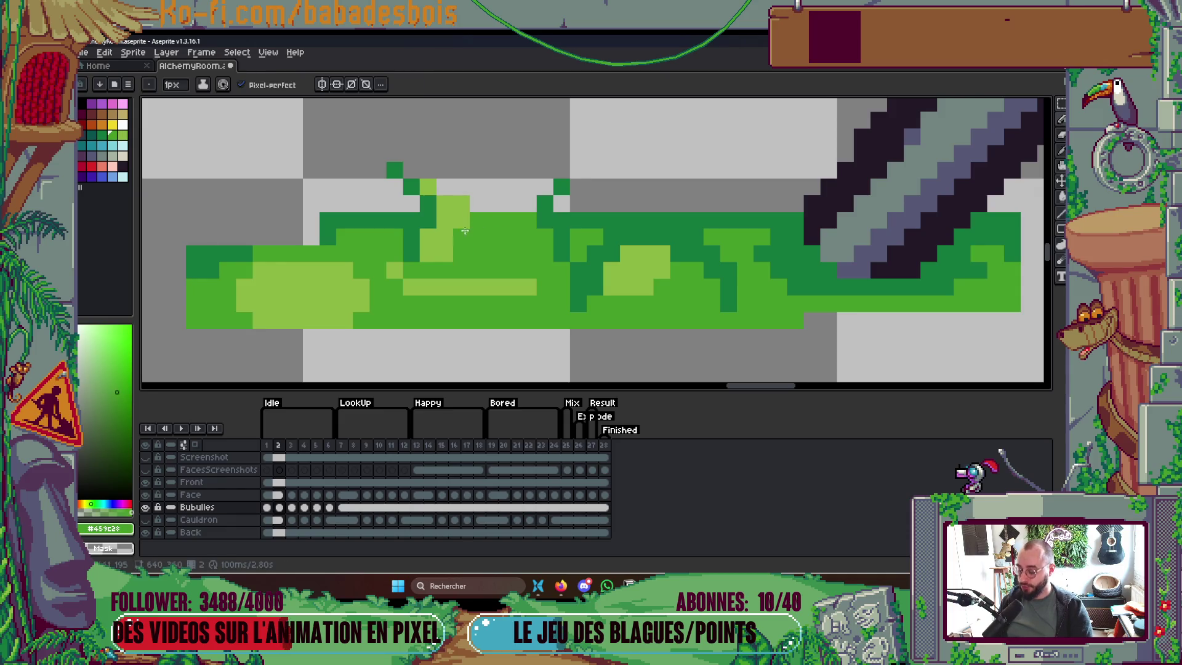
pyautogui.keyDown('alt'); pyautogui.click(460, 196); pyautogui.keyUp('alt')
pyautogui.click(444, 187)
pyautogui.keyDown('alt'); pyautogui.click(520, 225); pyautogui.keyUp('alt')
pyautogui.click(528, 204)
pyautogui.scroll(-3, 540, 184)
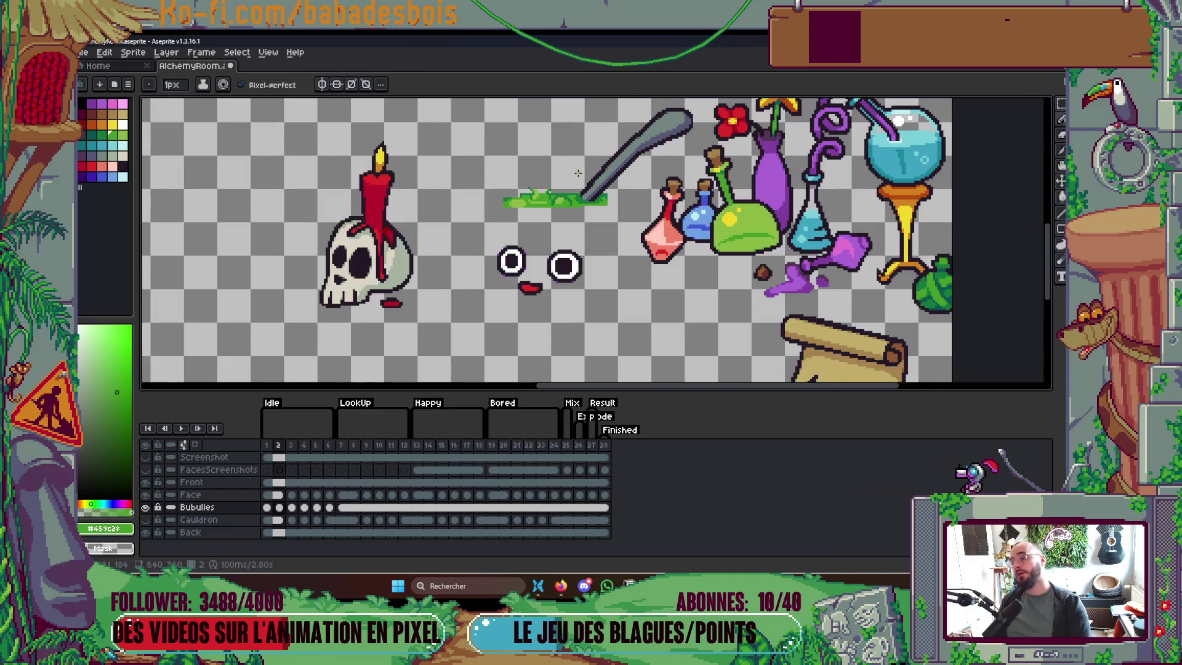
pyautogui.scroll(1, 578, 174)
pyautogui.scroll(3, 475, 201)
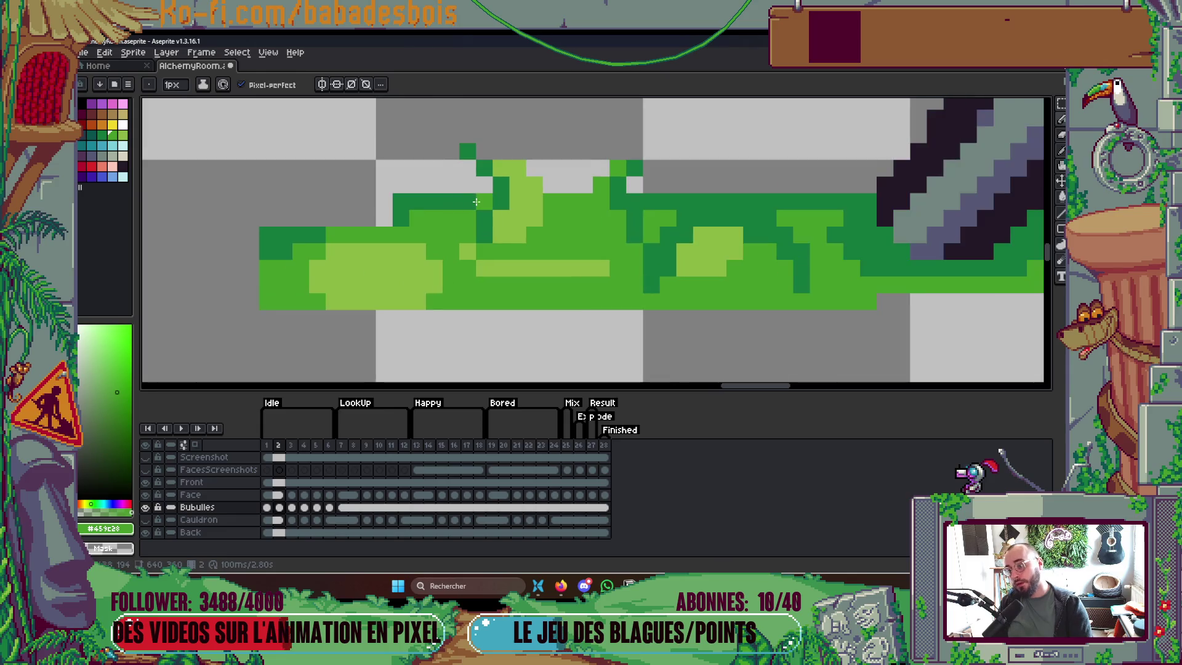
pyautogui.scroll(-2, 492, 190)
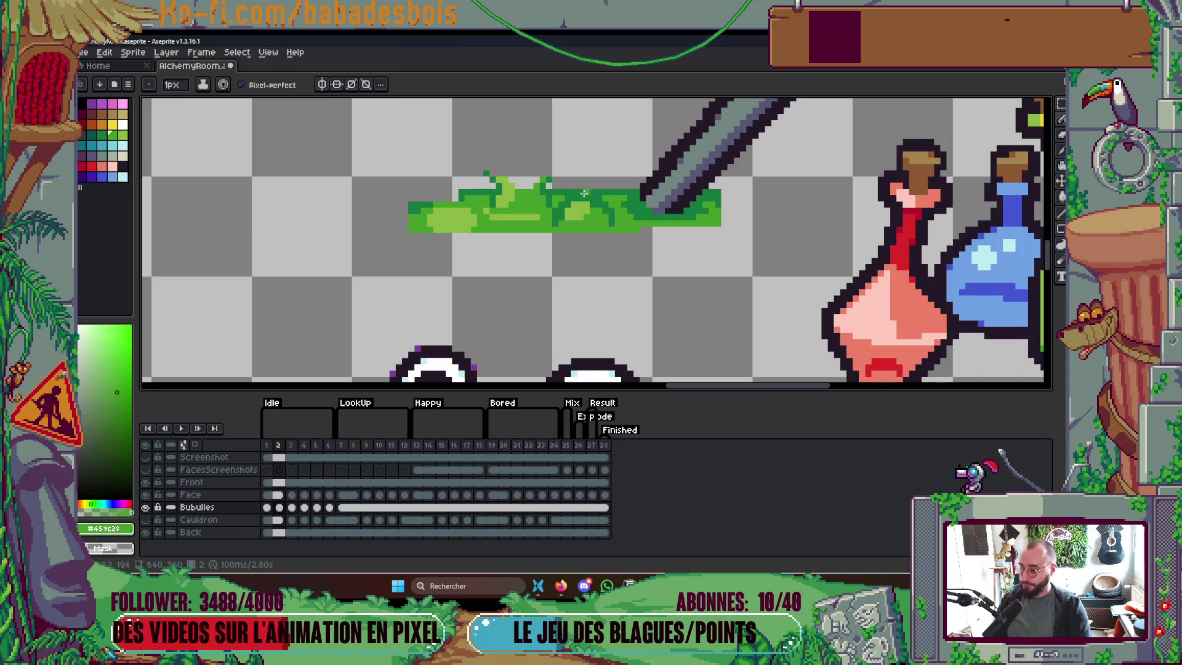
# On frame 3, outline the bubble dark green and repaint the light bubble block mid green
pyautogui.press('Right')
pyautogui.scroll(1, 527, 194)
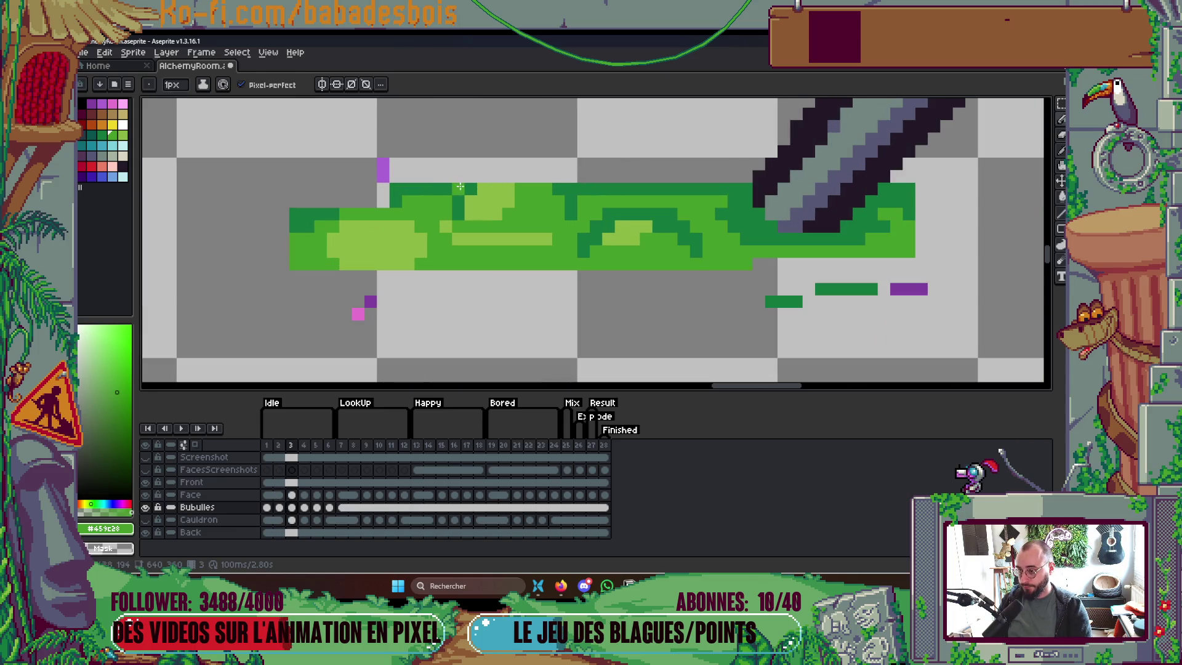
pyautogui.scroll(1, 472, 191)
pyautogui.keyDown('alt'); pyautogui.click(456, 203); pyautogui.keyUp('alt')
pyautogui.click(420, 166)
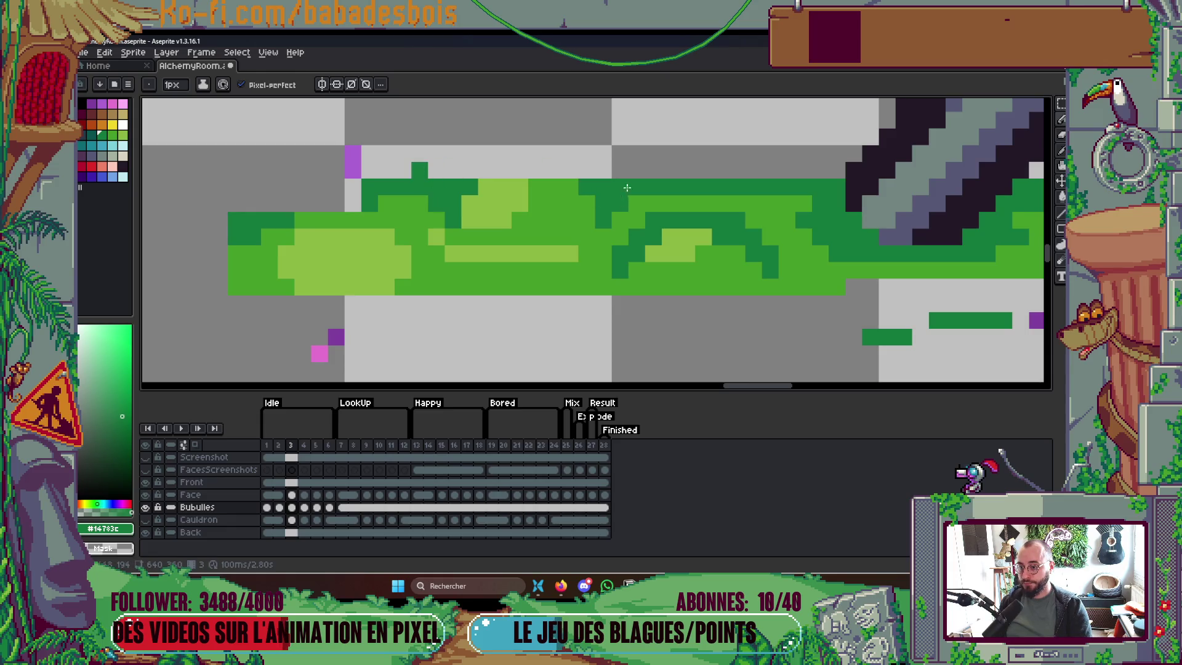
pyautogui.keyDown('alt'); pyautogui.click(582, 200); pyautogui.keyUp('alt')
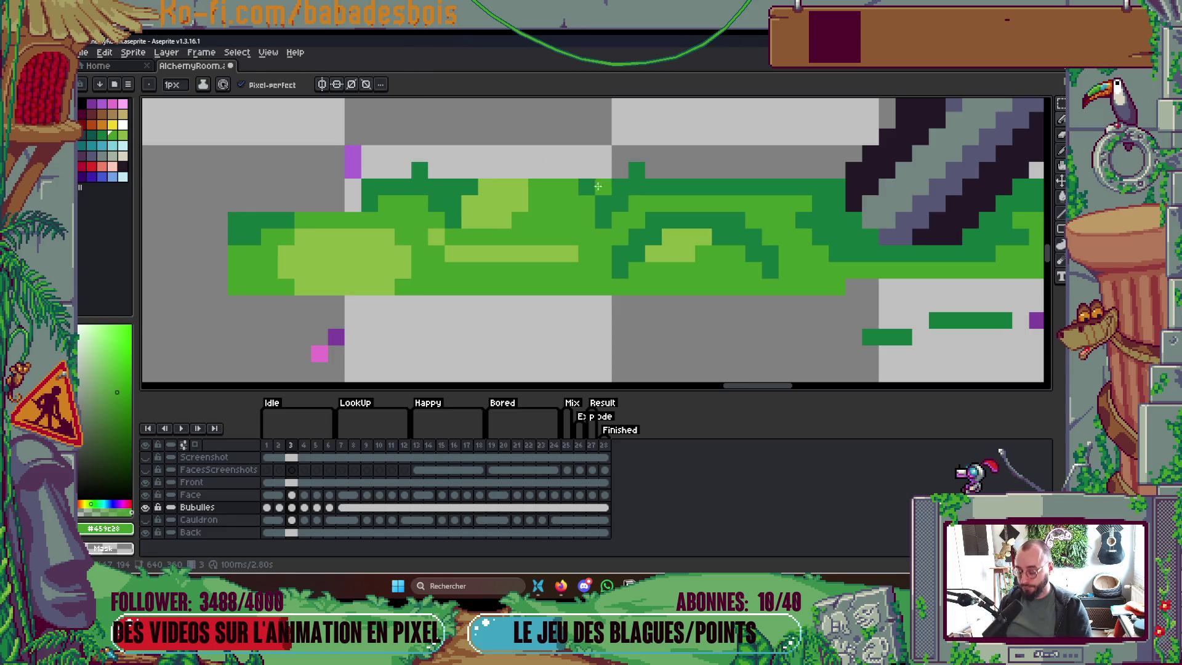
pyautogui.moveTo(615, 185); pyautogui.dragTo(483, 186)
pyautogui.click(520, 204)
pyautogui.click(492, 217)
pyautogui.click(487, 203)
pyautogui.click(475, 215)
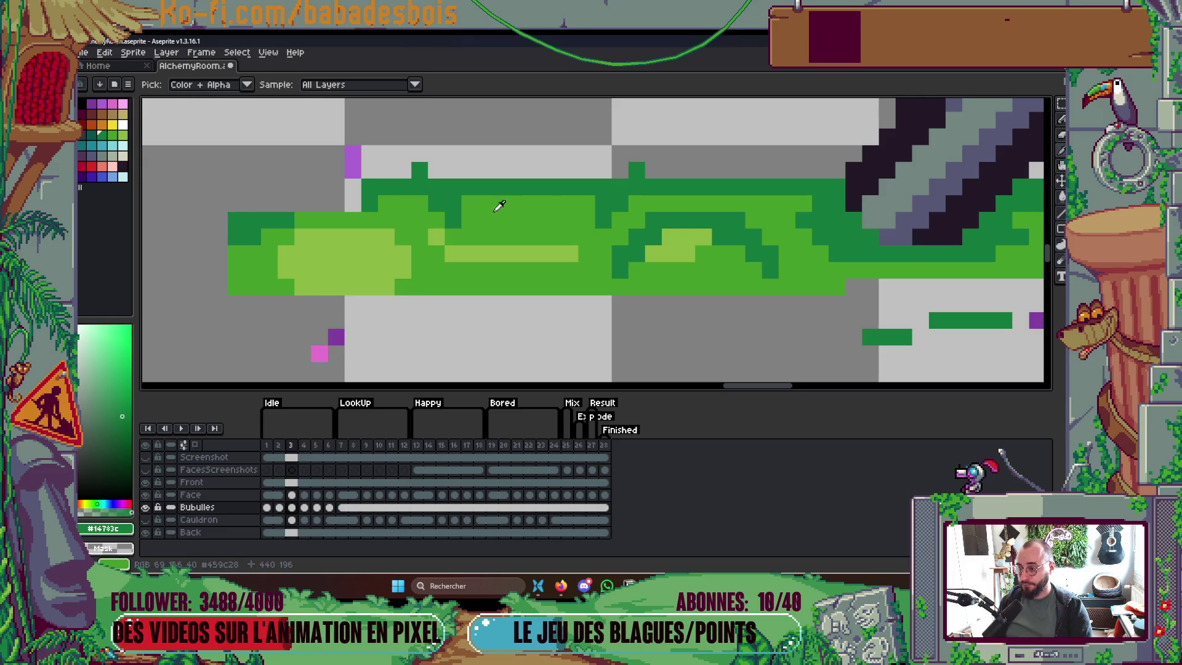
# Add light-green highlights to the frame-3 bubbles and darken a stray light pixel
pyautogui.keyDown('alt'); pyautogui.click(487, 233); pyautogui.keyUp('alt')
pyautogui.click(452, 170)
pyautogui.click(452, 187)
pyautogui.click(436, 170)
pyautogui.click(470, 203)
pyautogui.click(498, 204)
pyautogui.keyDown('alt'); pyautogui.click(542, 204); pyautogui.keyUp('alt')
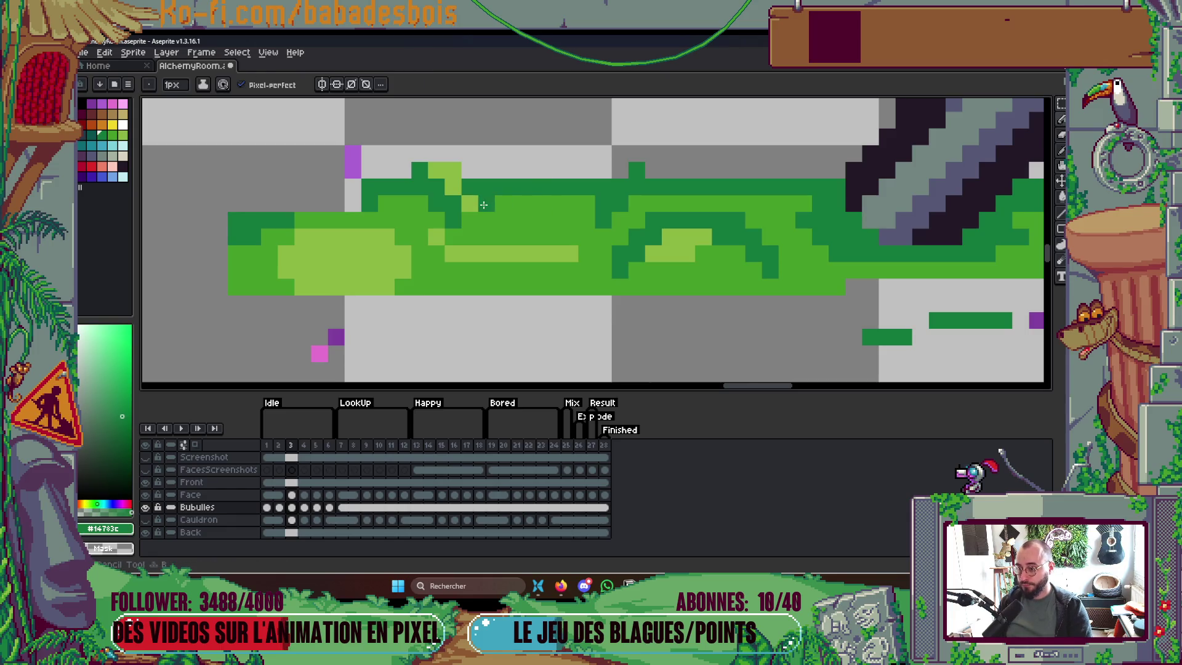
pyautogui.click(502, 204)
pyautogui.scroll(-4, 708, 178)
# Step through the frames to review them, ending on frame 6
pyautogui.press('Left')
pyautogui.press('Right')
pyautogui.press('Right')
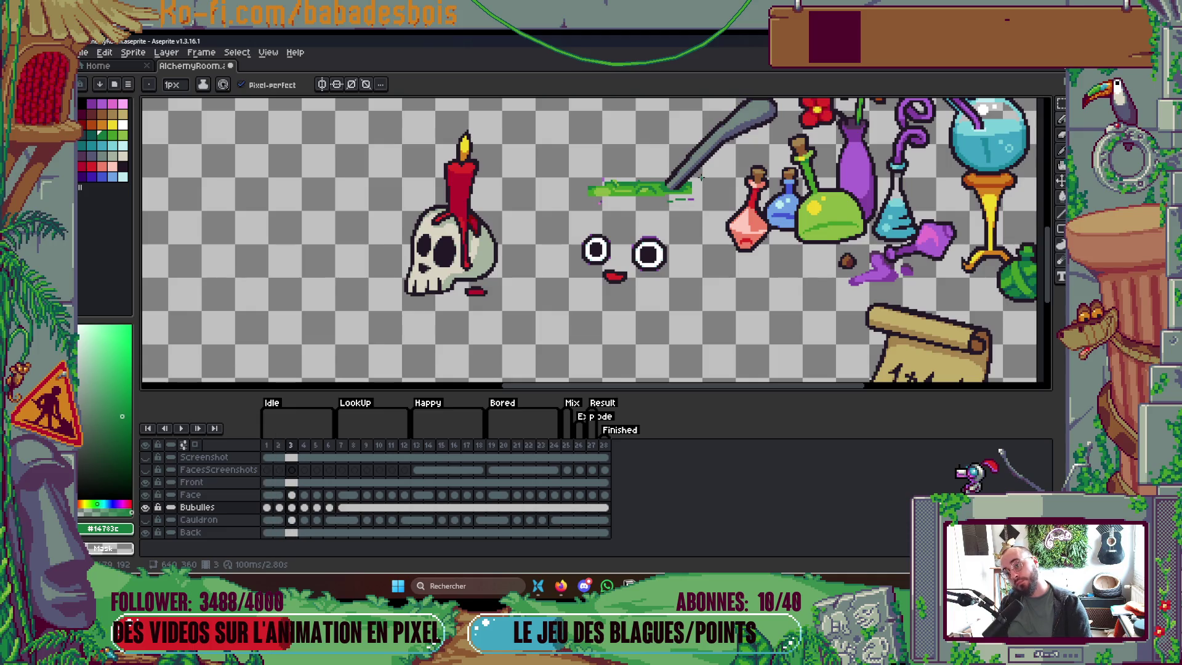
pyautogui.press('Right')
pyautogui.press('Right')
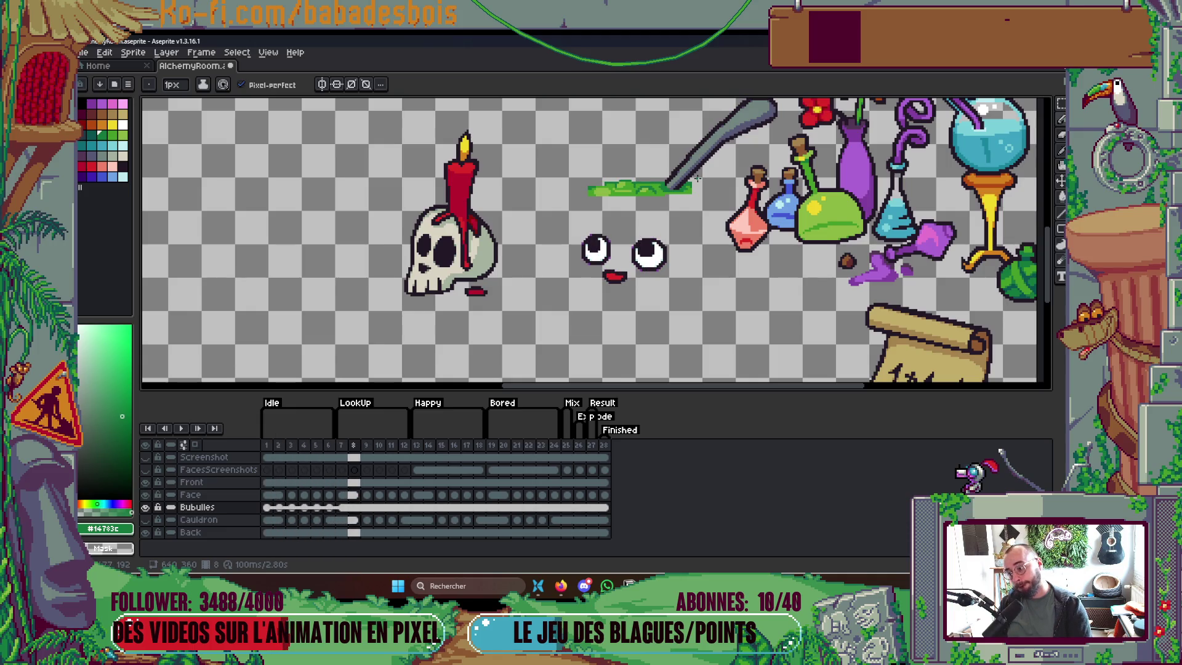
pyautogui.press('Left')
pyautogui.press('Left')
pyautogui.press('Left')
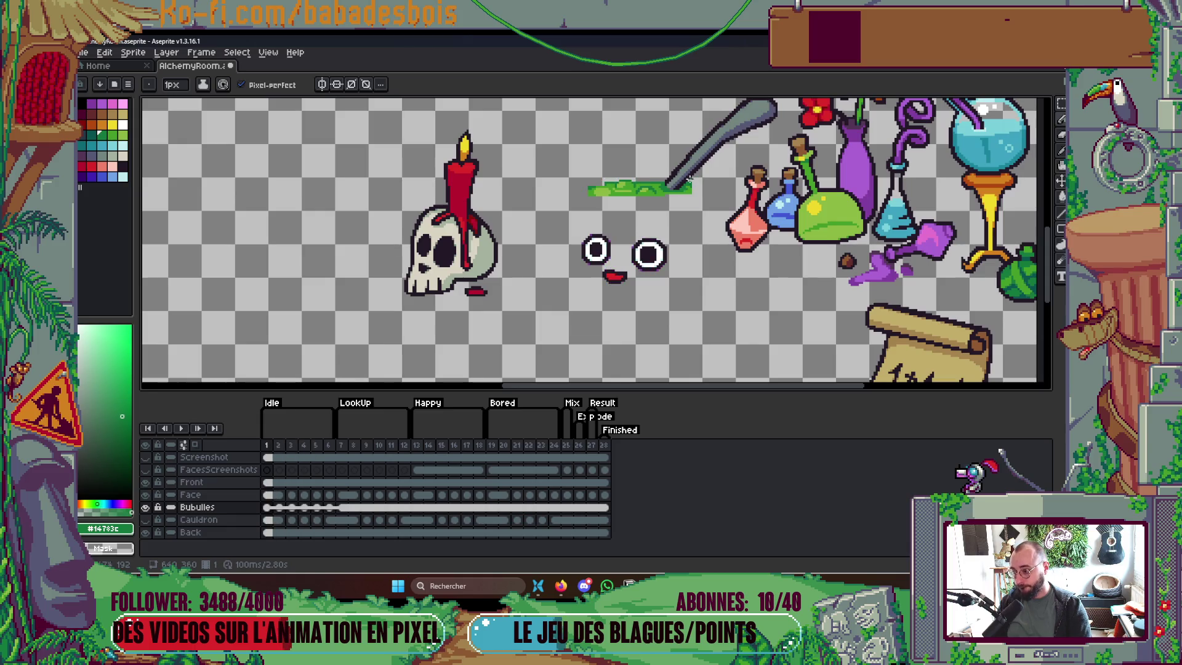
pyautogui.click(316, 444)
pyautogui.press('Right')
pyautogui.scroll(6, 634, 184)
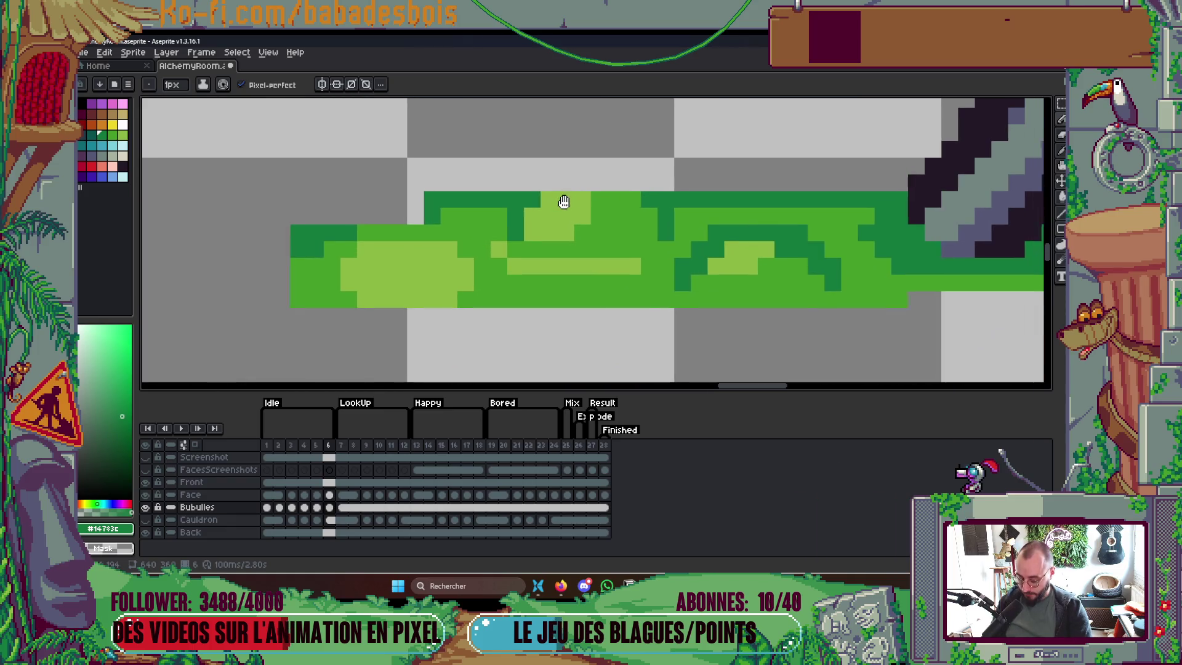
# Move the slime's top band down one pixel and paint the light stripe mid green
pyautogui.press('m')
pyautogui.moveTo(513, 200)
pyautogui.mouseDown()
pyautogui.moveTo(658, 210)
pyautogui.moveTo(672, 226)
pyautogui.moveTo(513, 201)
pyautogui.mouseUp()
pyautogui.click(646, 266)
pyautogui.press('b')
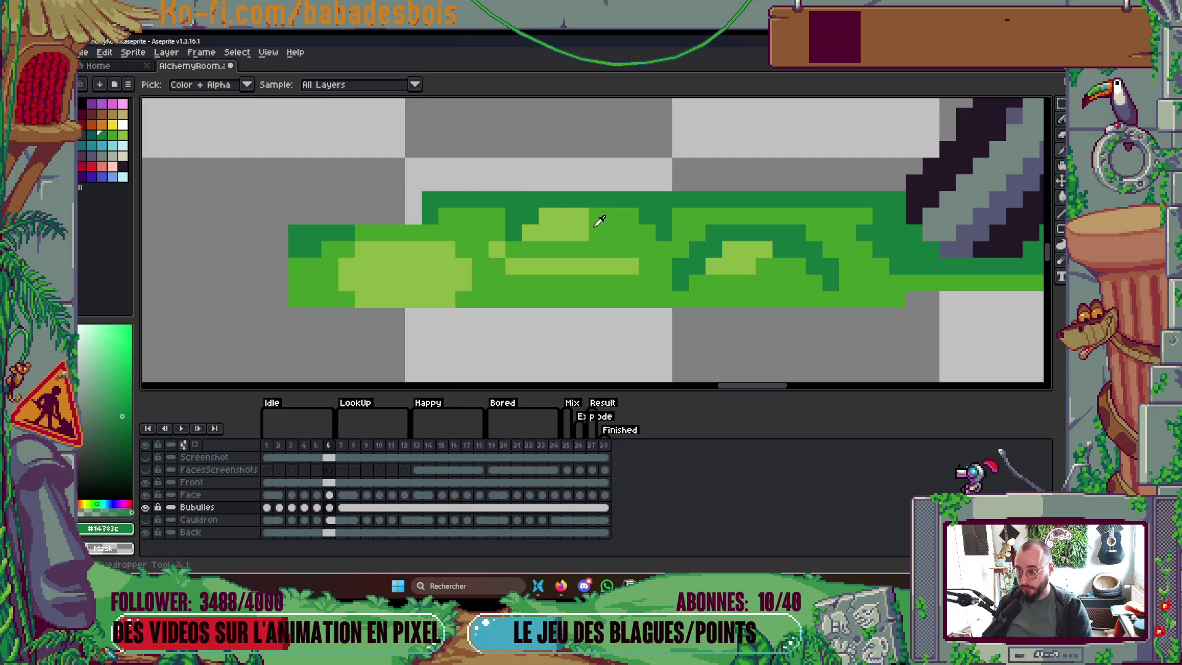
pyautogui.keyDown('alt'); pyautogui.click(596, 221); pyautogui.keyUp('alt')
pyautogui.click(580, 232)
pyautogui.moveTo(496, 255); pyautogui.dragTo(637, 265)
# Choose a green from the palette and play the bubbling animation
pyautogui.scroll(-4, 630, 246)
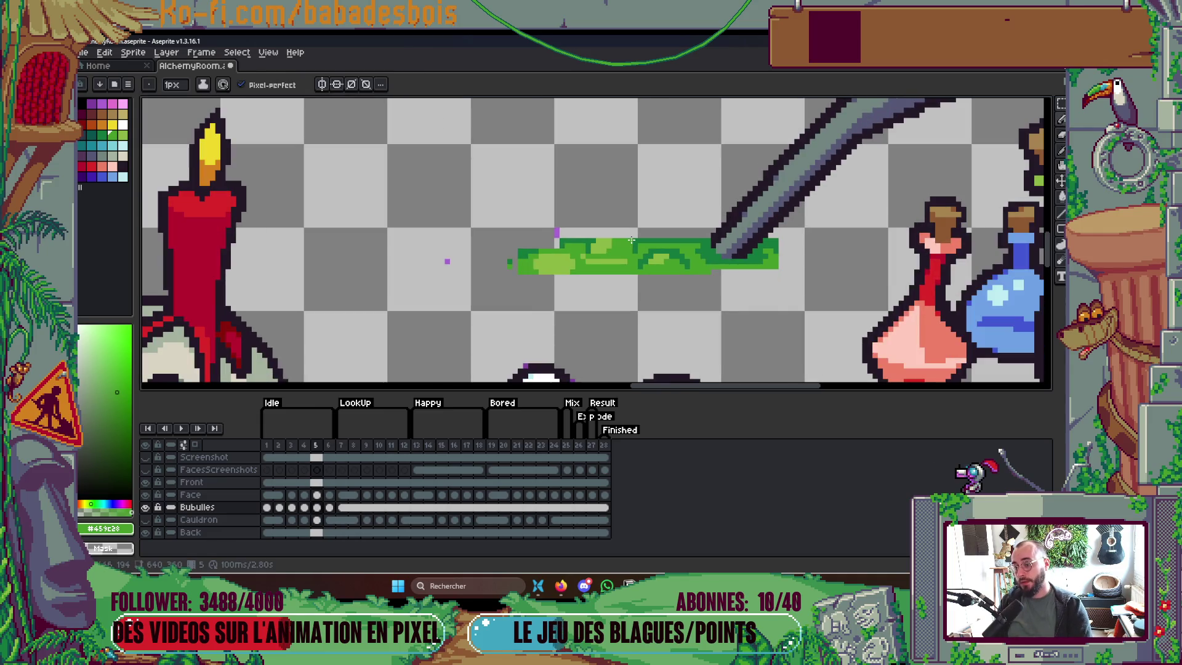
pyautogui.scroll(2, 610, 265)
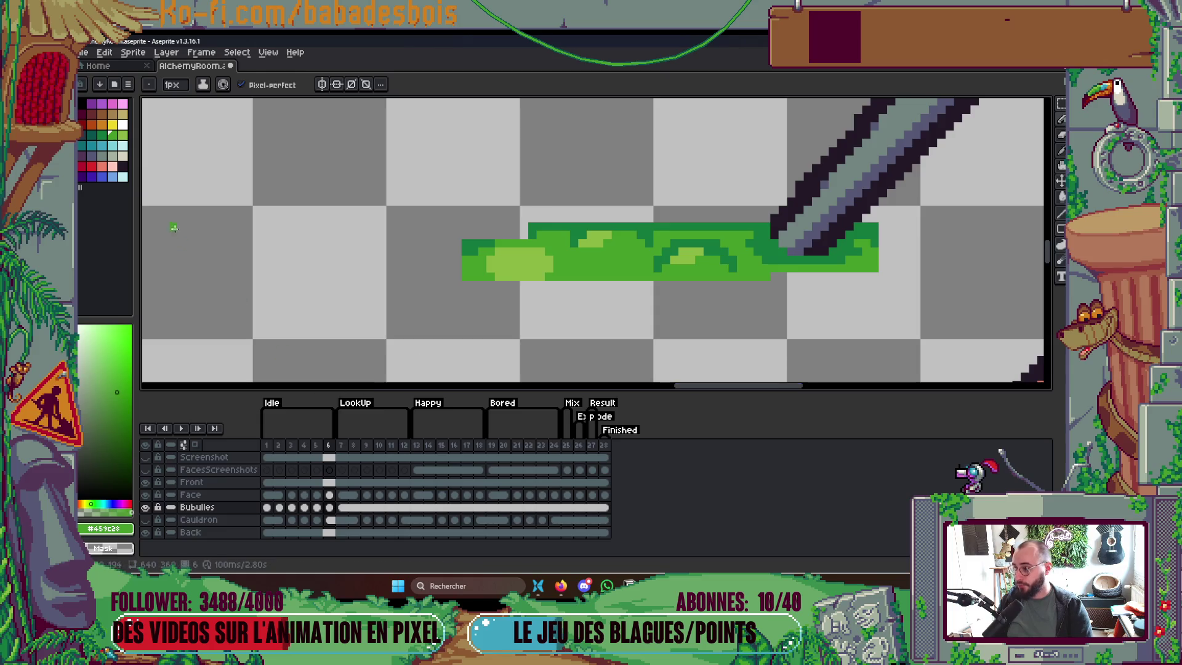
pyautogui.click(83, 155)
pyautogui.click(123, 135)
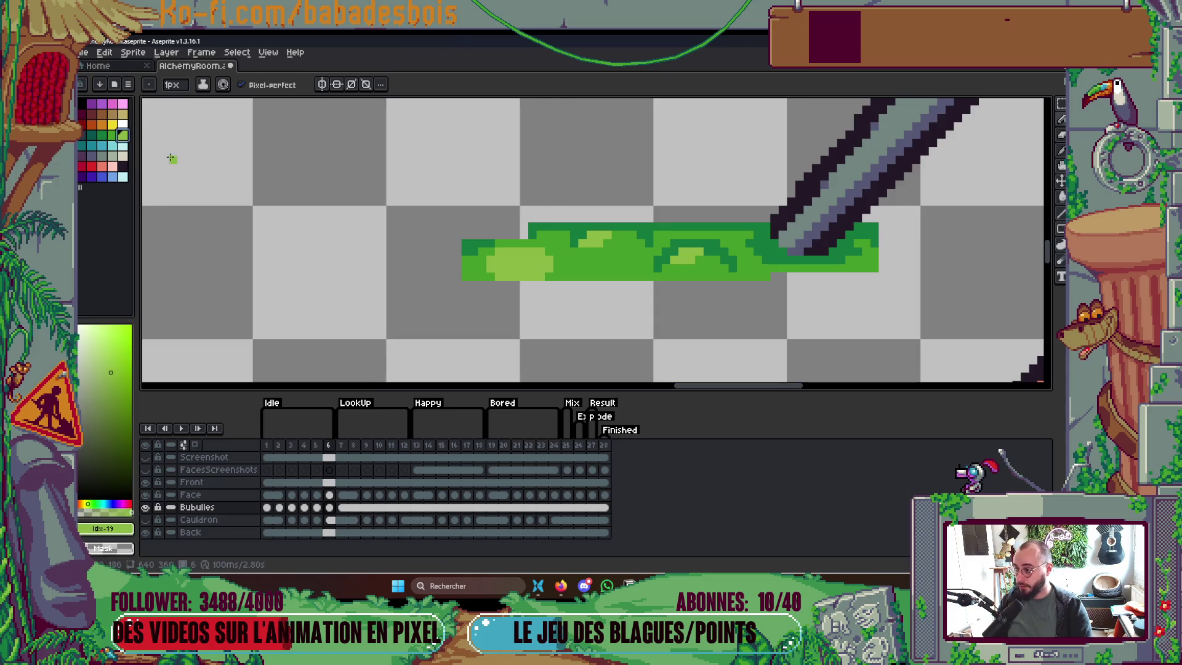
pyautogui.scroll(2, 480, 257)
pyautogui.scroll(-4, 739, 265)
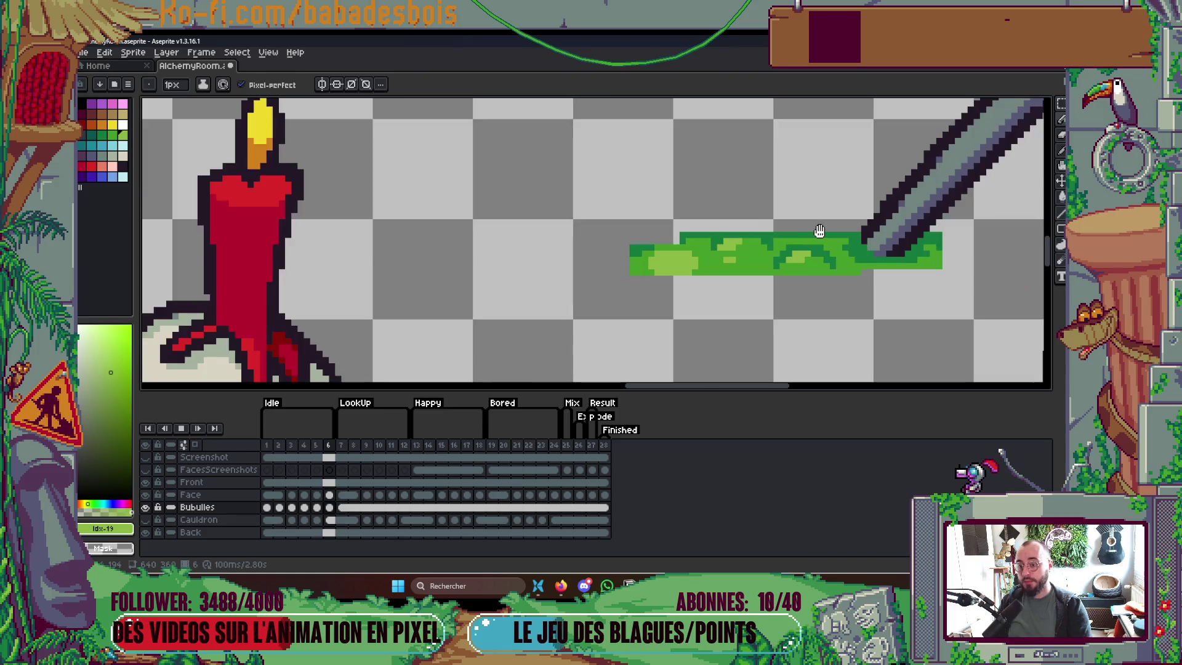
pyautogui.press('Return')
pyautogui.moveTo(853, 277); pyautogui.dragTo(699, 256)
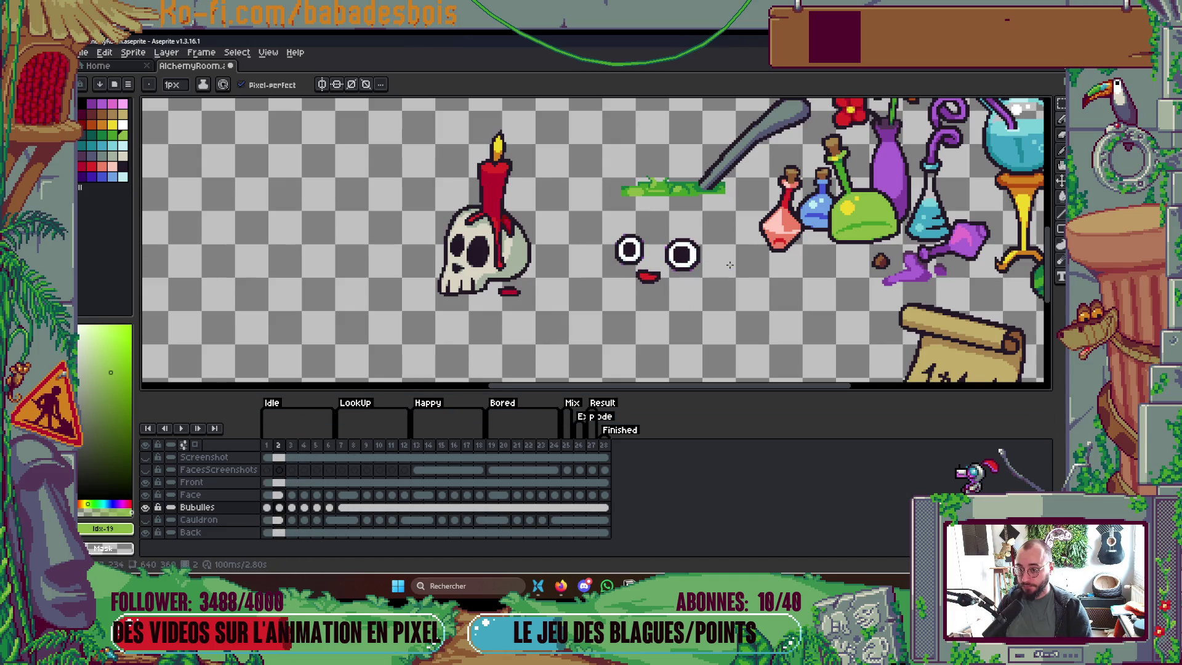
# Stop playback on frame 3 and select the stray green dashes and pink pixel beside the liquid
pyautogui.click(292, 507)
pyautogui.scroll(2, 677, 235)
pyautogui.press('m')
pyautogui.moveTo(640, 206); pyautogui.dragTo(700, 228)
pyautogui.keyDown('shift'); pyautogui.moveTo(490, 214); pyautogui.dragTo(535, 229); pyautogui.keyUp('shift')
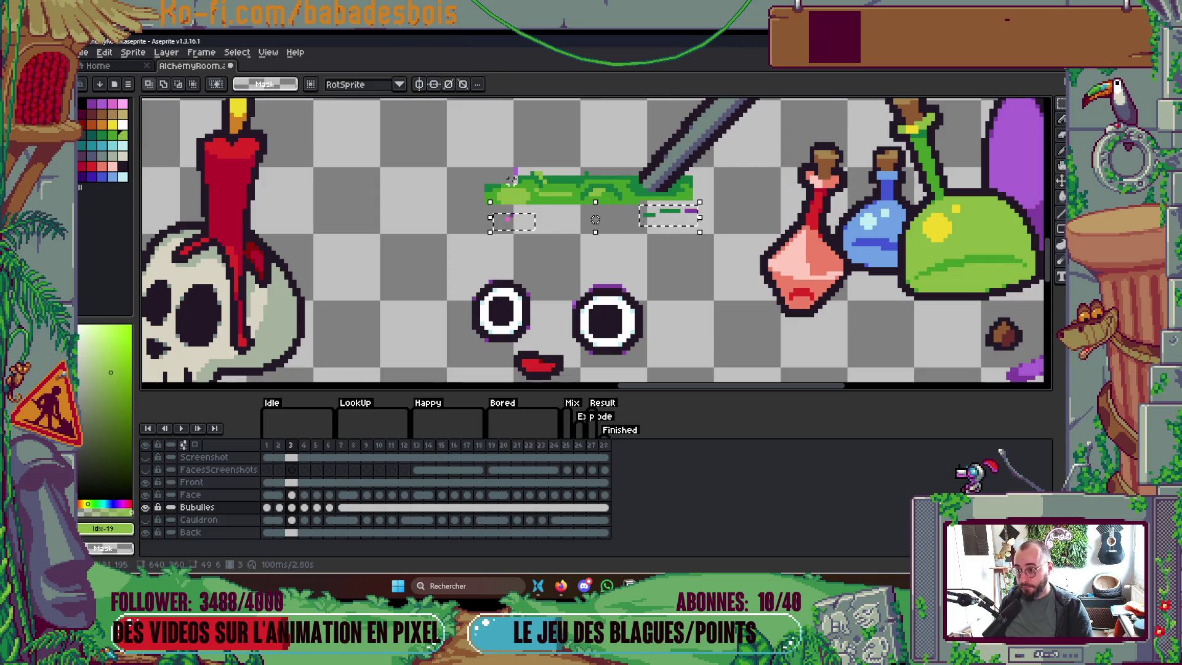
pyautogui.scroll(1, 511, 179)
pyautogui.hotkey('ctrl', 'd')
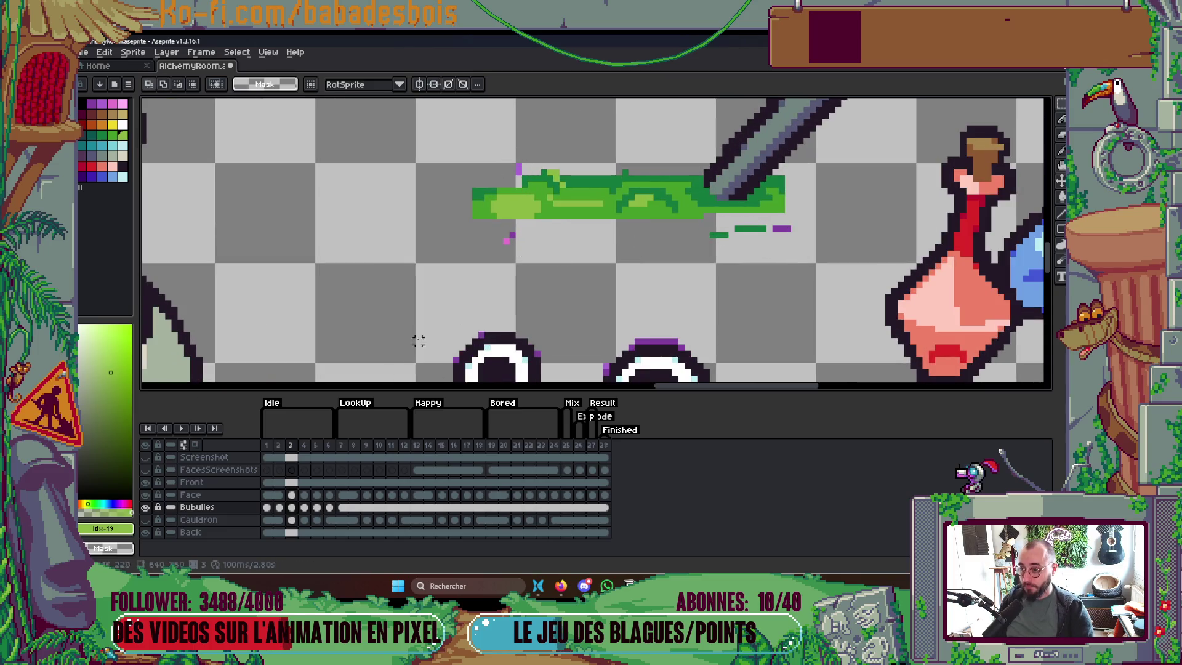
# Try the Move tool, show the Cauldron layer, then restore and clear the stray-pixel selection
pyautogui.press('v')
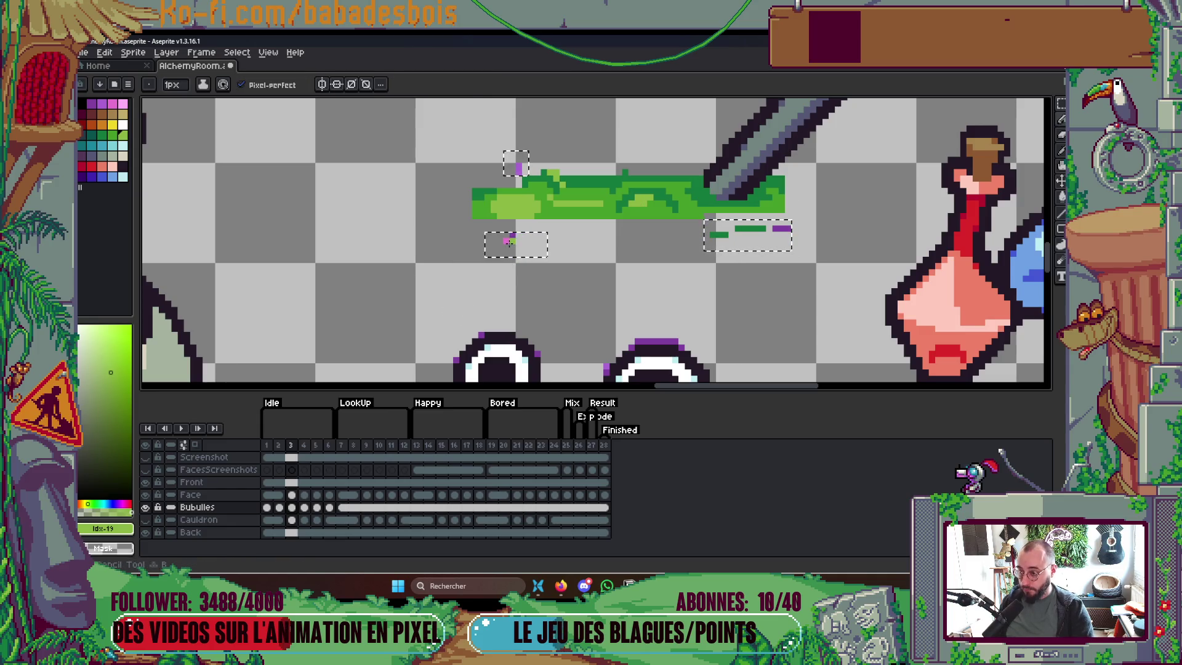
pyautogui.click(515, 250)
pyautogui.press('b')
pyautogui.scroll(-2, 517, 243)
pyautogui.hotkey('ctrl', 'd')
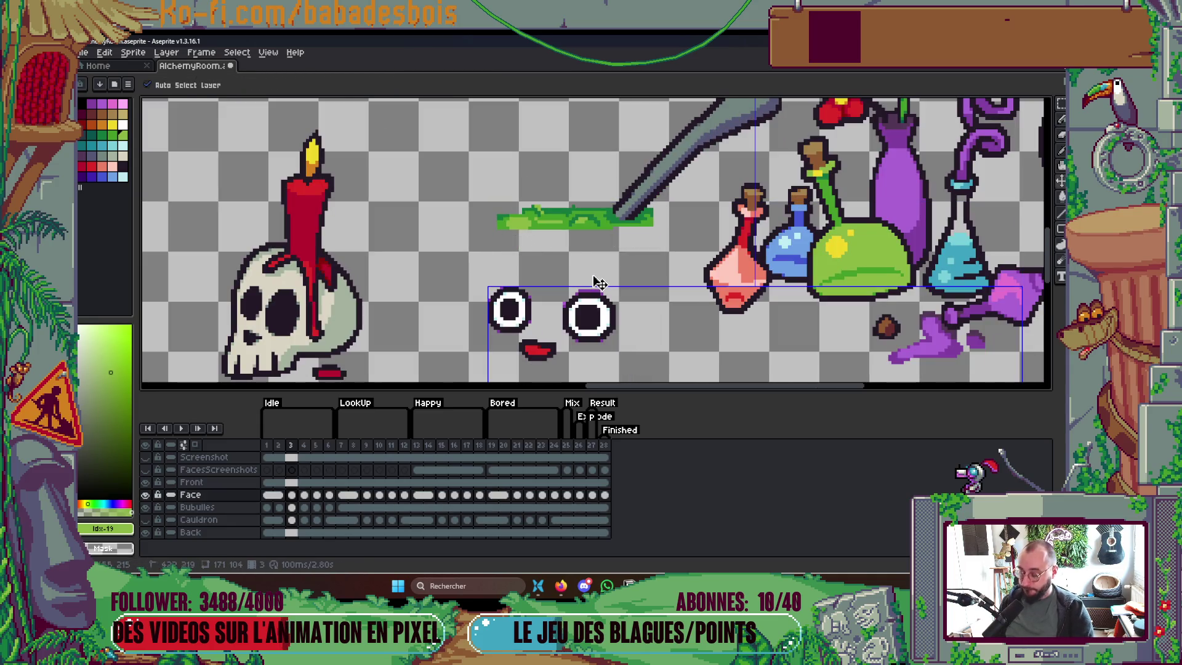
pyautogui.click(145, 520)
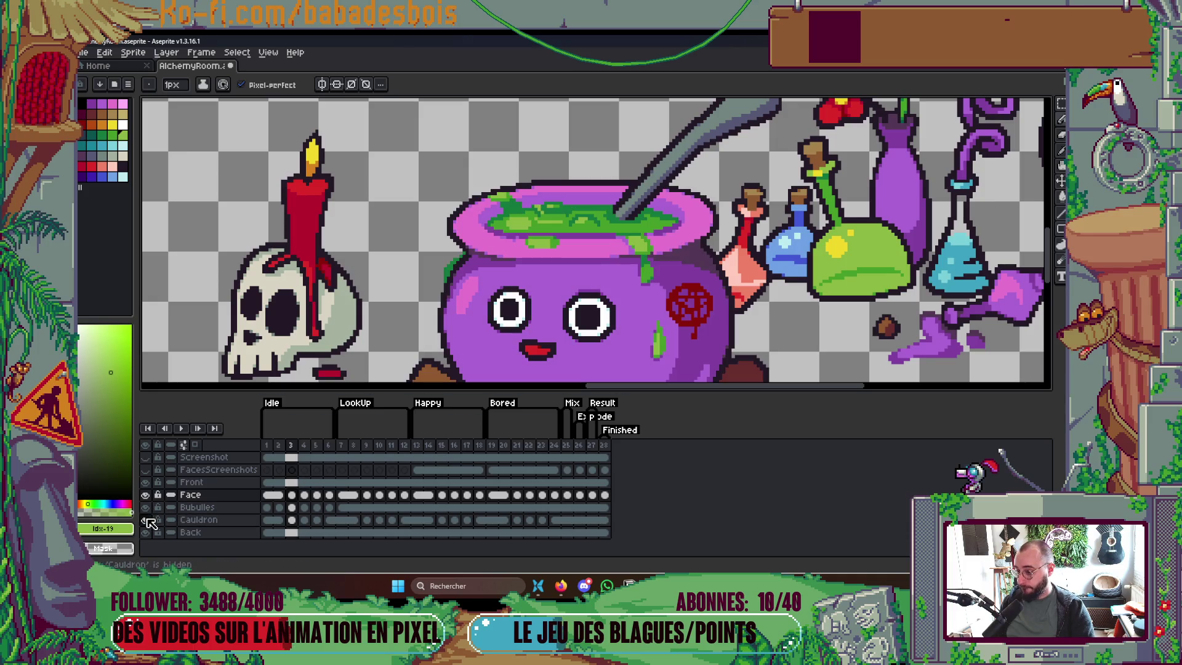
pyautogui.hotkey('ctrl', 'shift', 'd')
pyautogui.press('m')
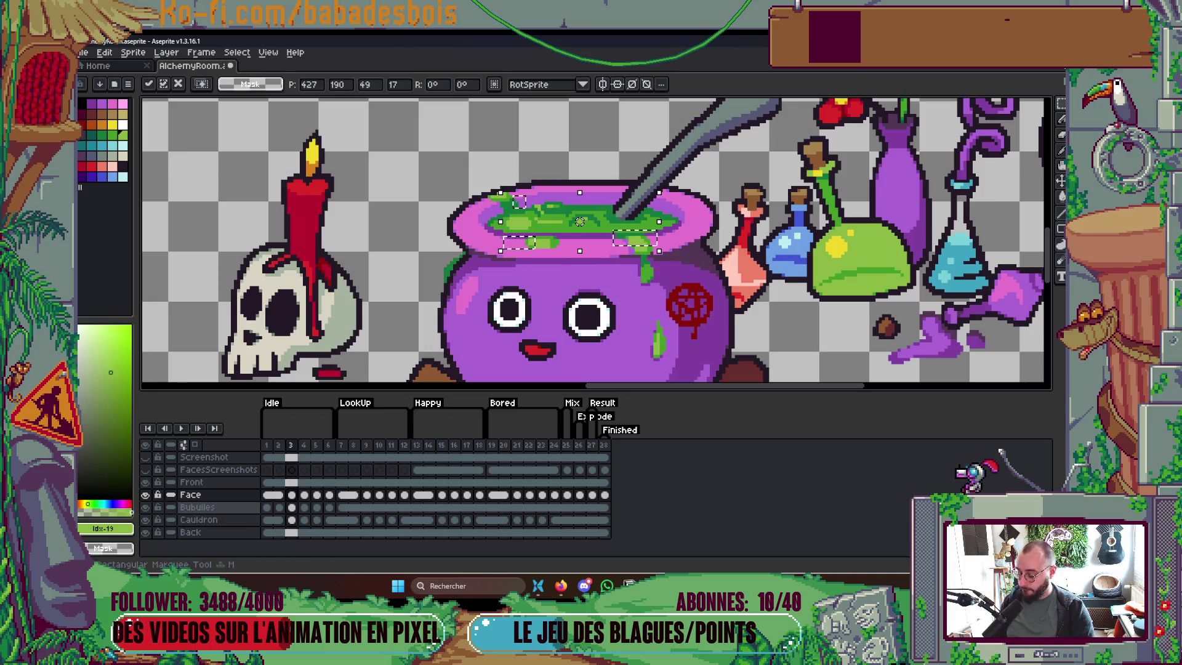
pyautogui.hotkey('ctrl', 'd')
# Hide the Cauldron layer, settle on frame 17 with the grin, and play the animation
pyautogui.click(146, 507)
pyautogui.click(147, 507)
pyautogui.click(145, 519)
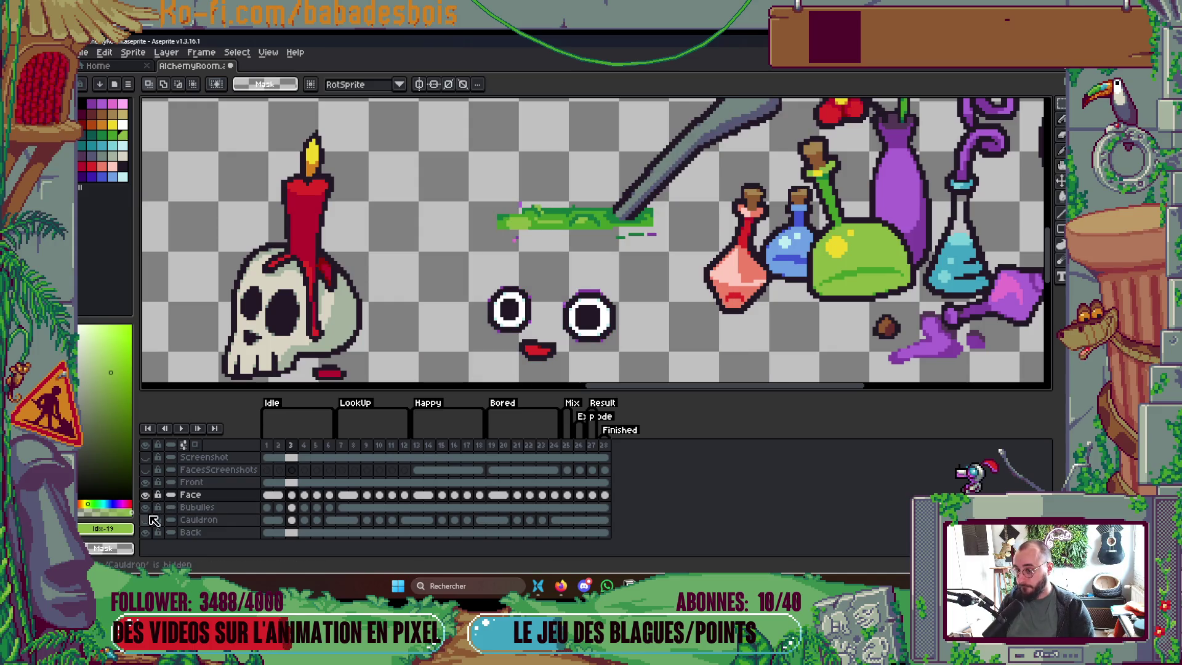
pyautogui.press('Right')
pyautogui.press('Right')
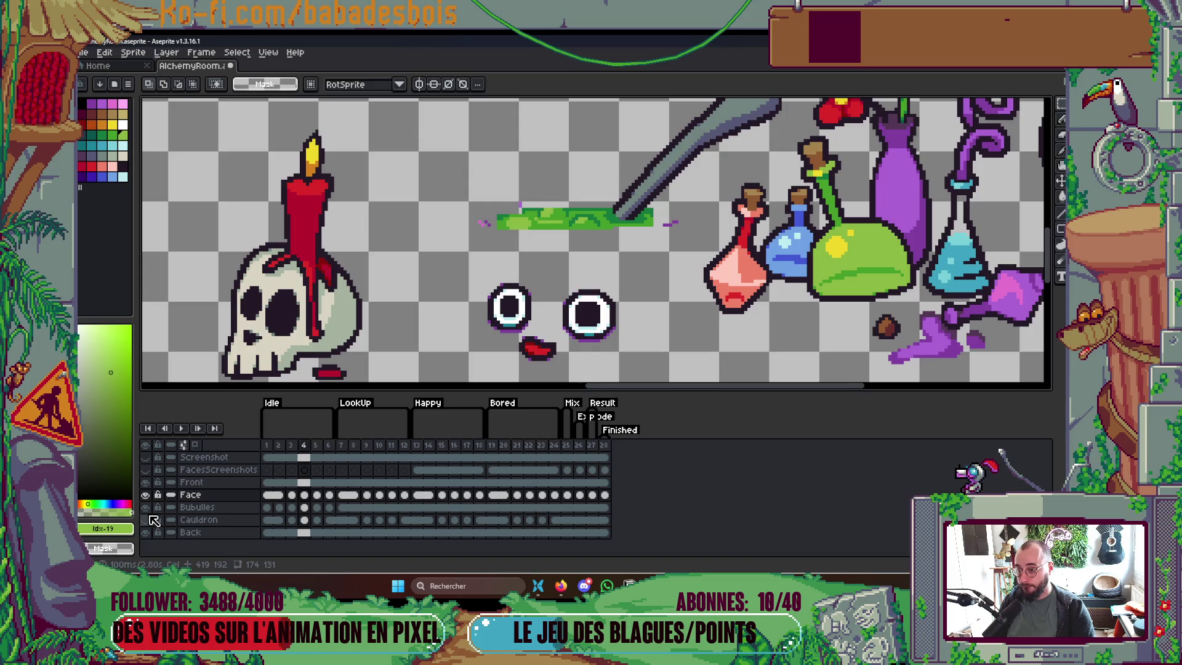
pyautogui.press('Right')
pyautogui.press('Right')
pyautogui.press('Right')
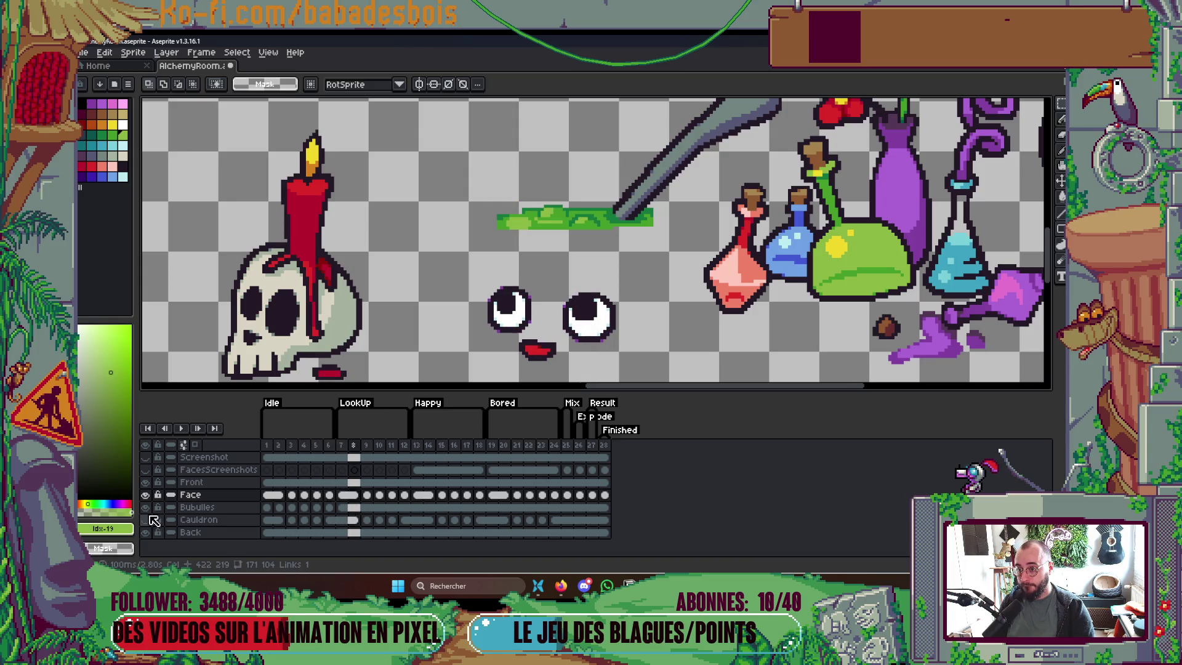
pyautogui.press('Right')
pyautogui.press('Right')
pyautogui.press('Right')
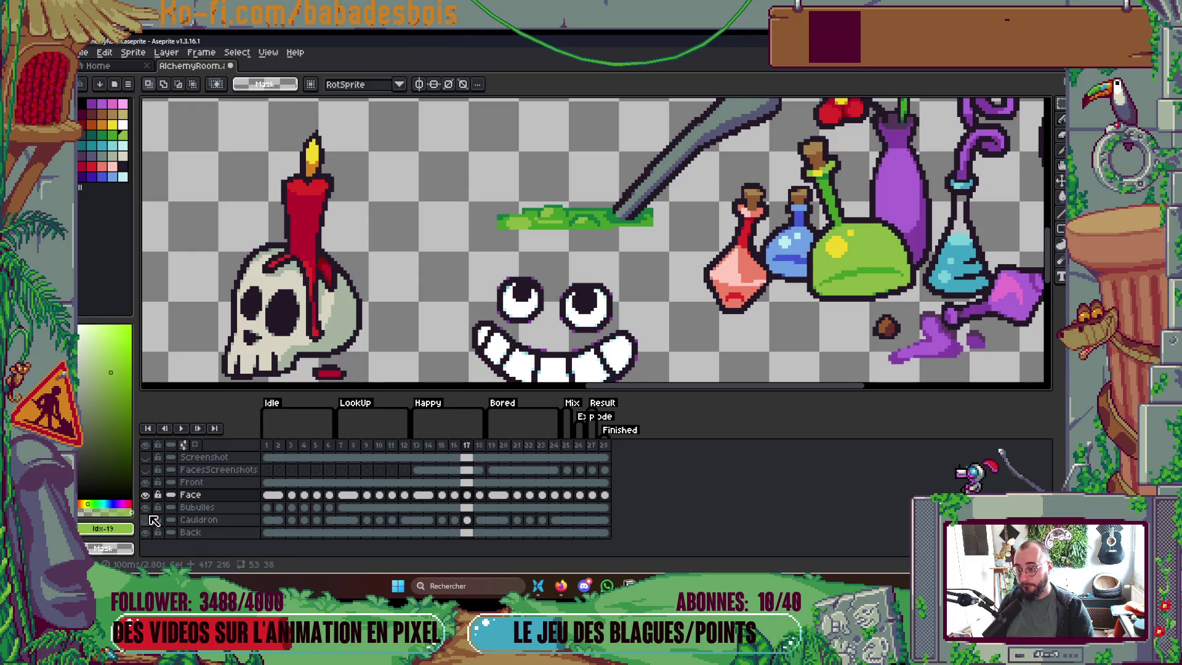
pyautogui.press('Left')
pyautogui.press('Return')
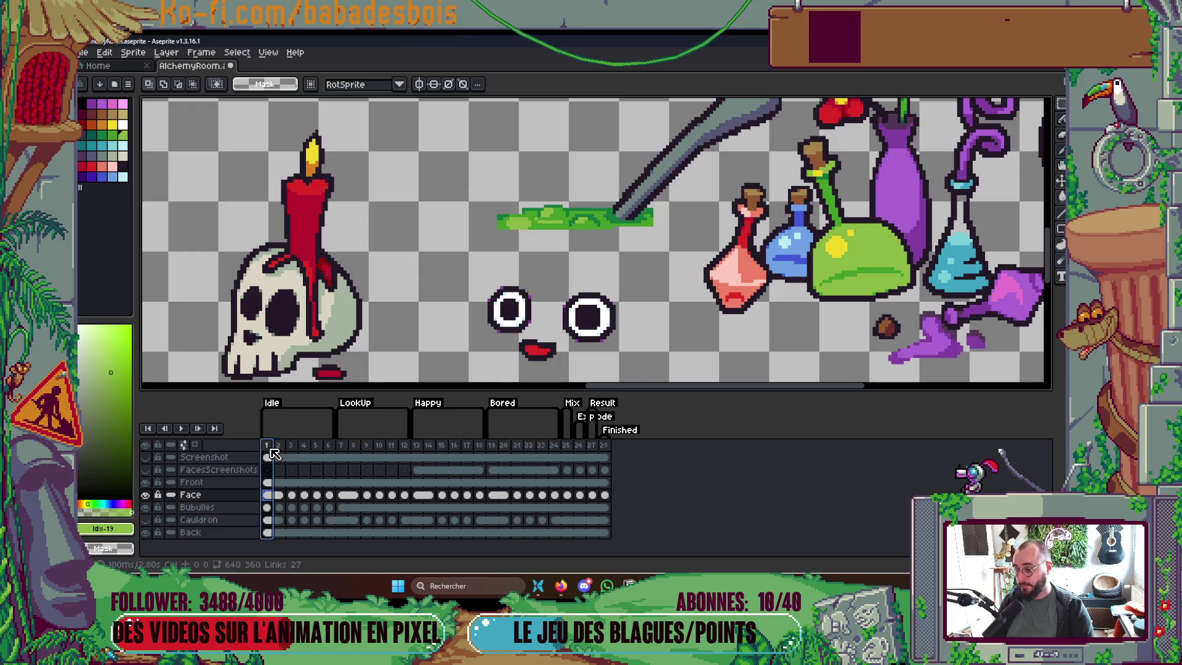
pyautogui.scroll(-3, 597, 316)
# Make the Bubulles, Cauldron and Back layers visible, stop playback and compare frames 5 and 6
pyautogui.moveTo(597, 315); pyautogui.dragTo(592, 297)
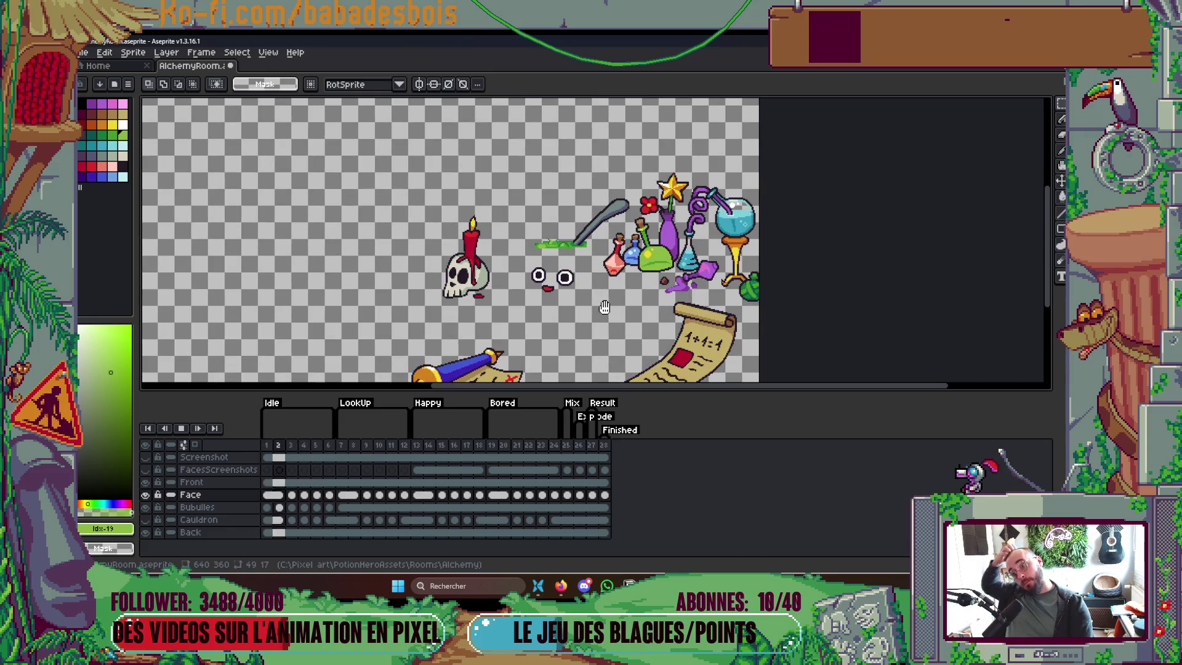
pyautogui.moveTo(145, 507); pyautogui.dragTo(145, 532)
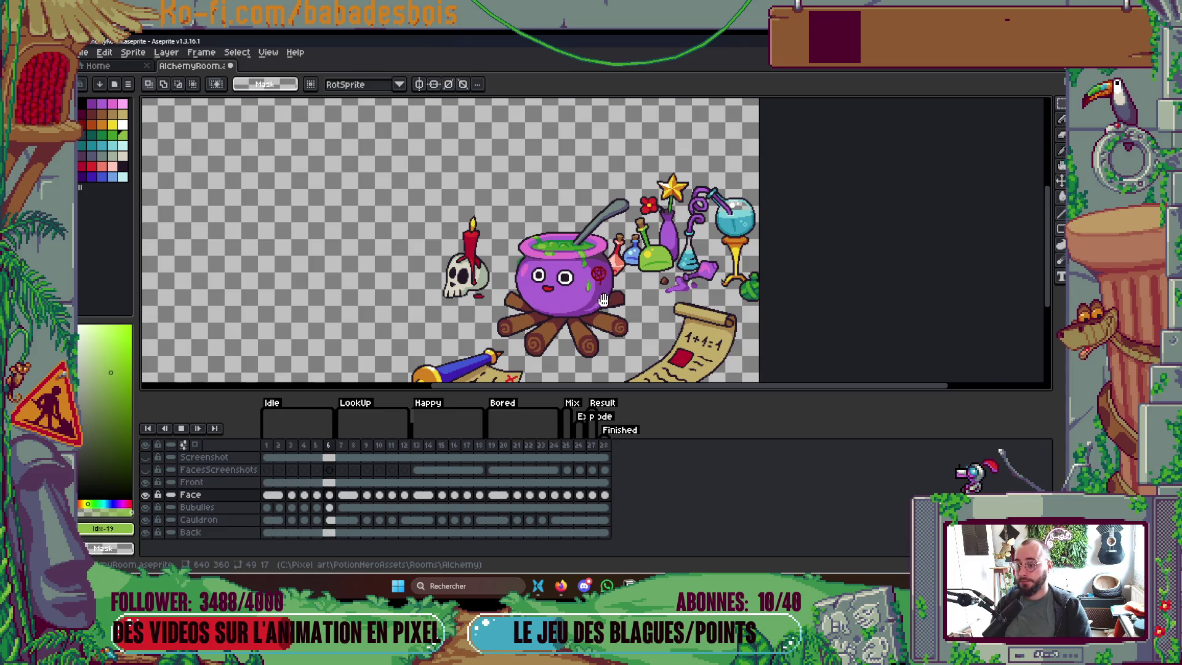
pyautogui.press('Return')
pyautogui.press('Left')
pyautogui.press('Left')
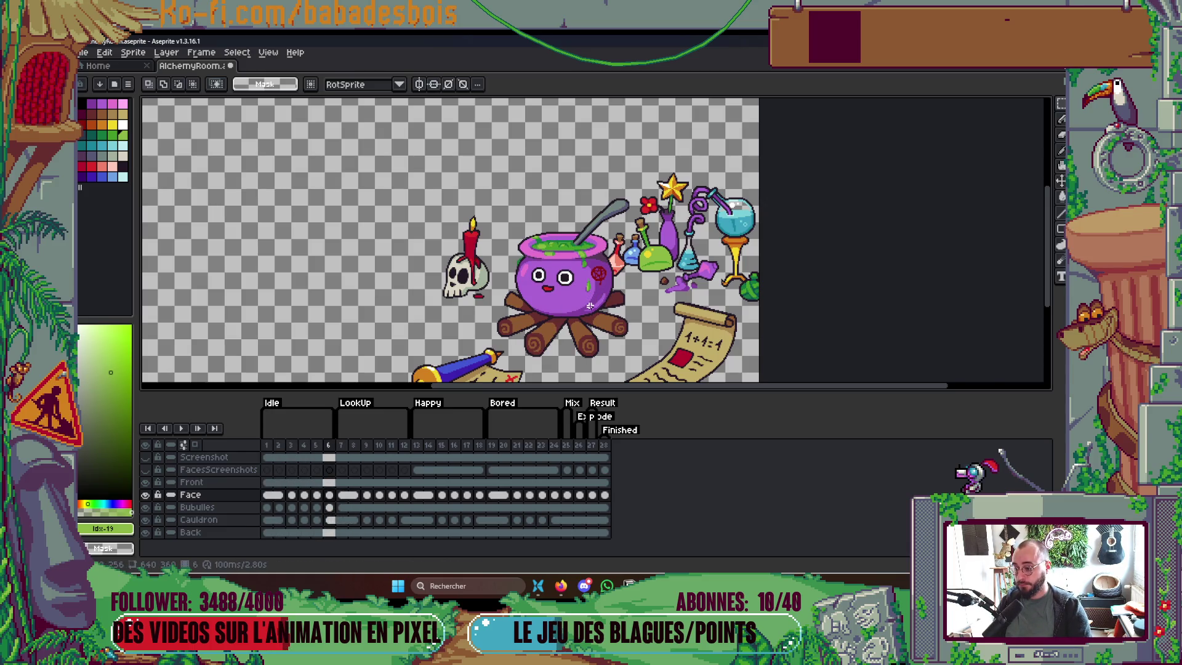
pyautogui.press('Left')
pyautogui.scroll(3, 517, 212)
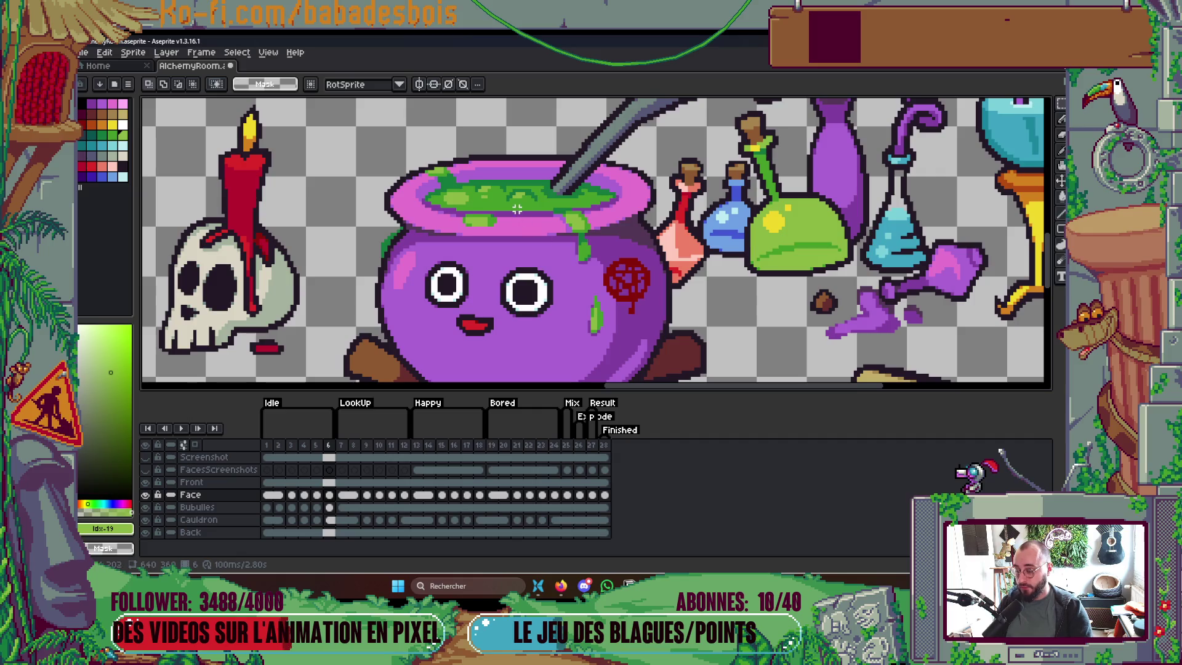
pyautogui.press('Right')
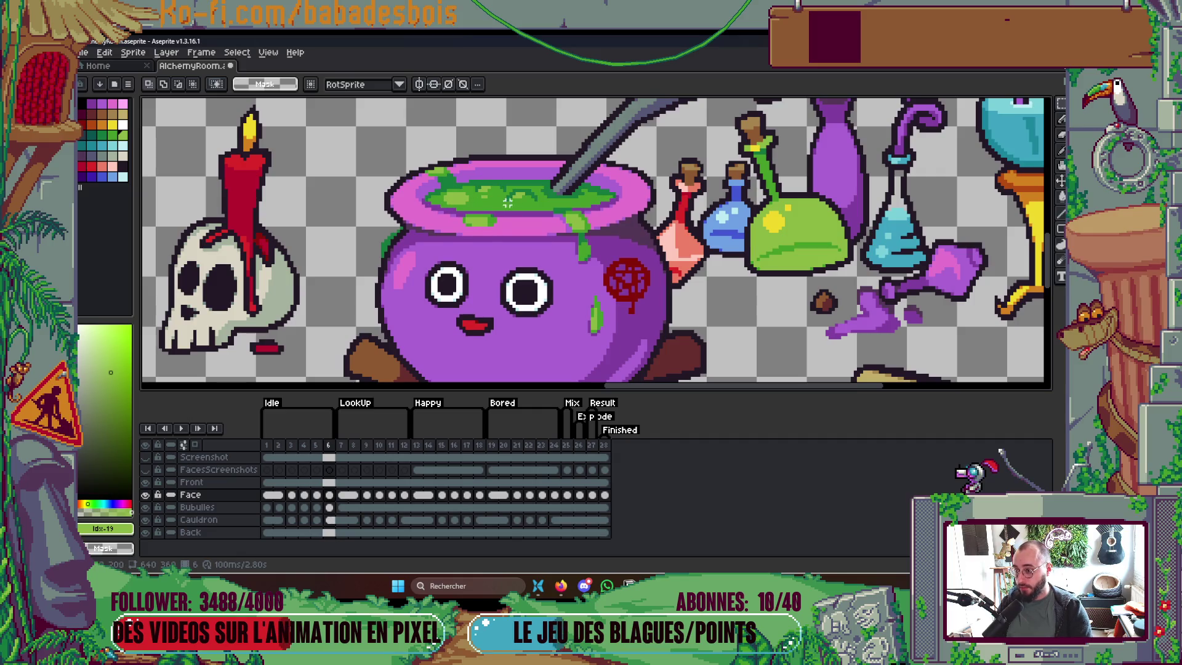
pyautogui.press('Left')
pyautogui.scroll(3, 498, 187)
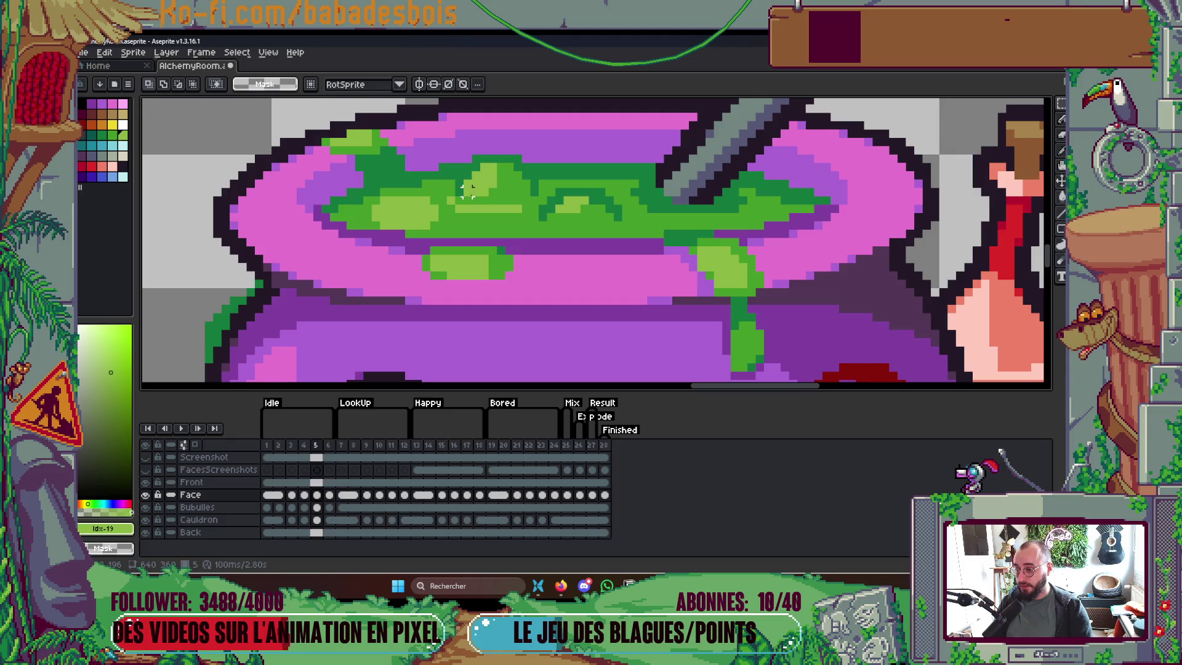
# With the 1px pencil, sample the brew's dark and light greens and the cauldron rim purple
pyautogui.press('b')
pyautogui.keyDown('alt'); pyautogui.click(464, 194); pyautogui.keyUp('alt')
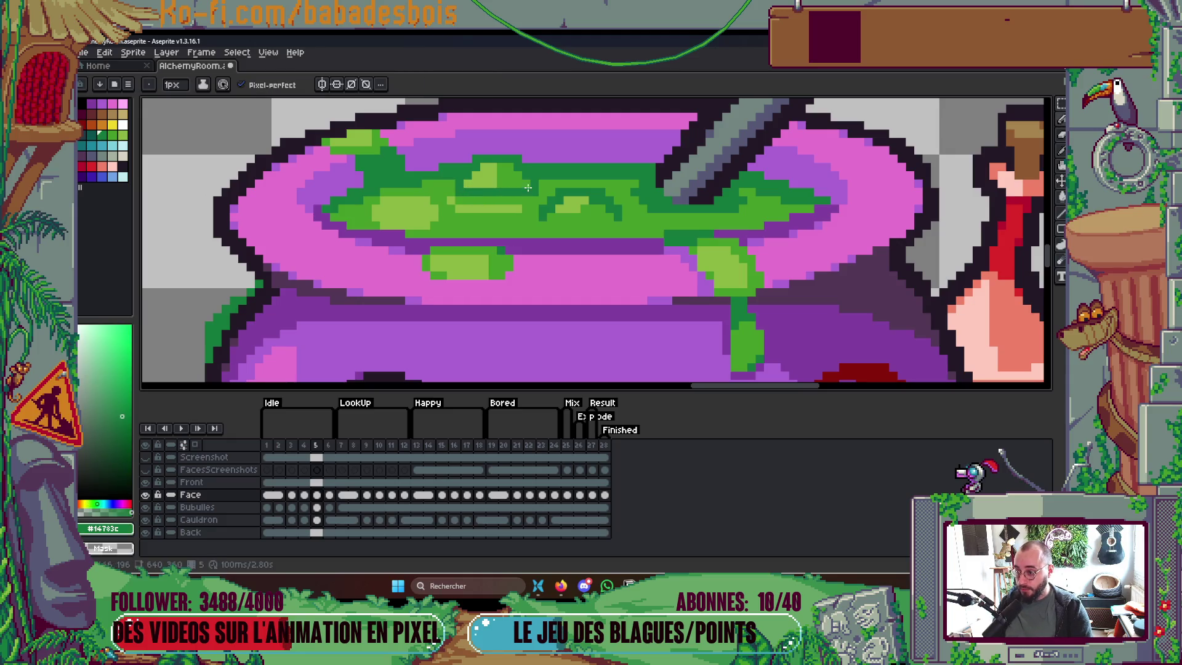
pyautogui.keyDown('alt'); pyautogui.click(495, 196); pyautogui.keyUp('alt')
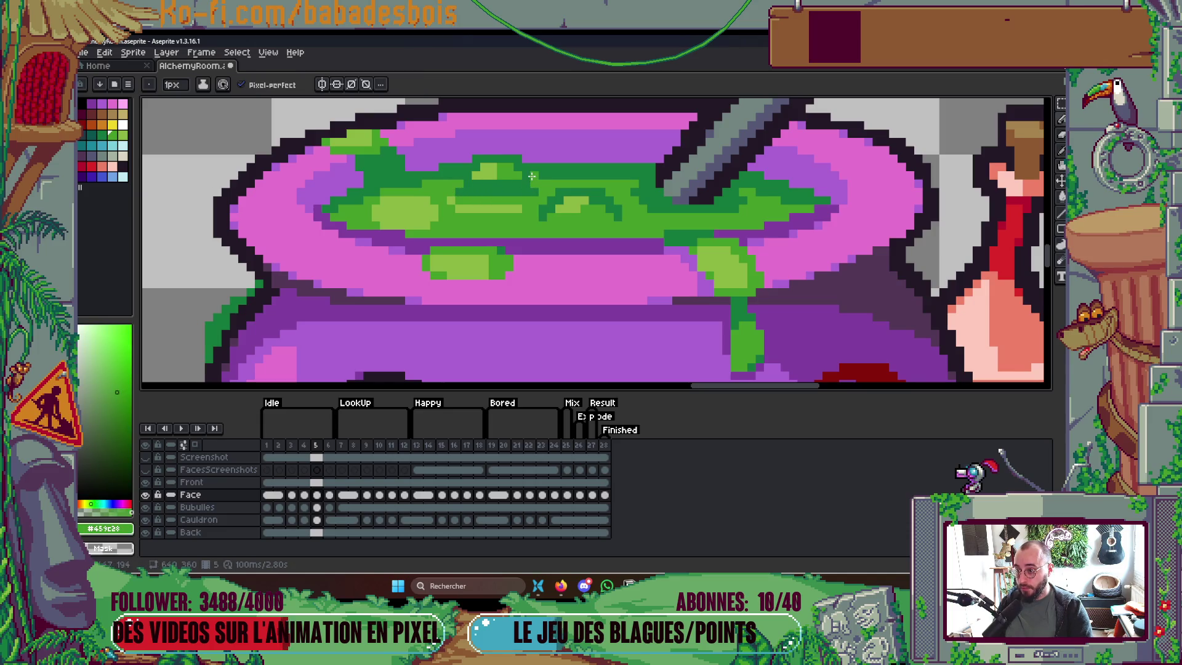
pyautogui.keyDown('alt'); pyautogui.click(488, 174); pyautogui.keyUp('alt')
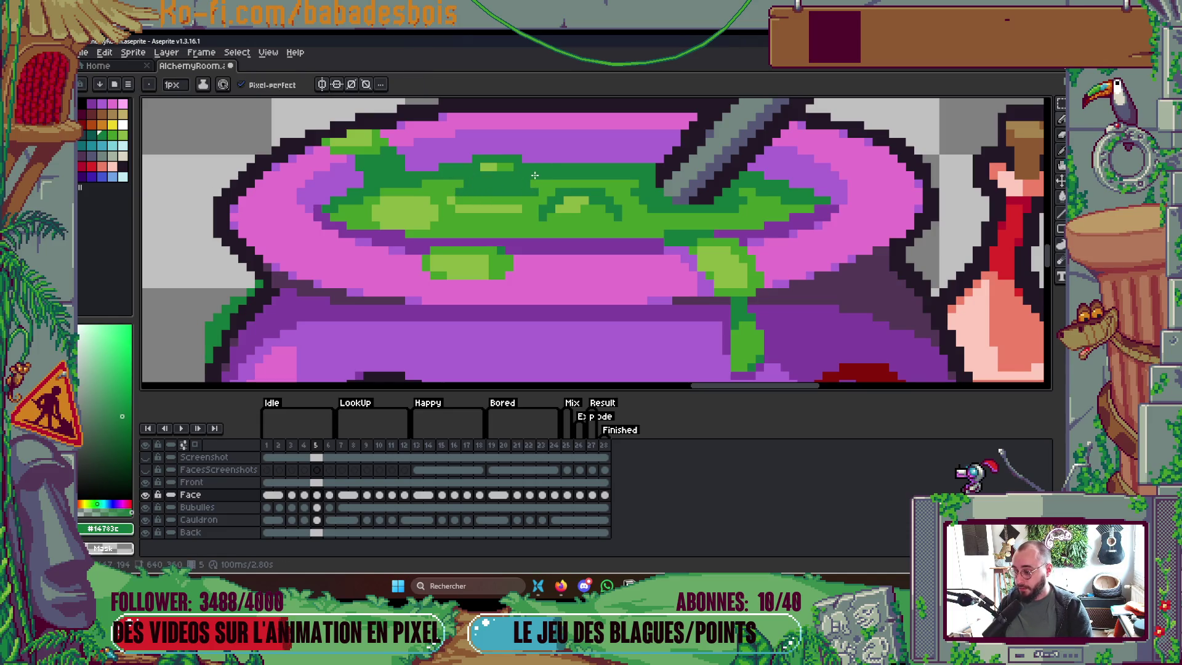
pyautogui.scroll(-2, 523, 171)
pyautogui.scroll(1, 501, 168)
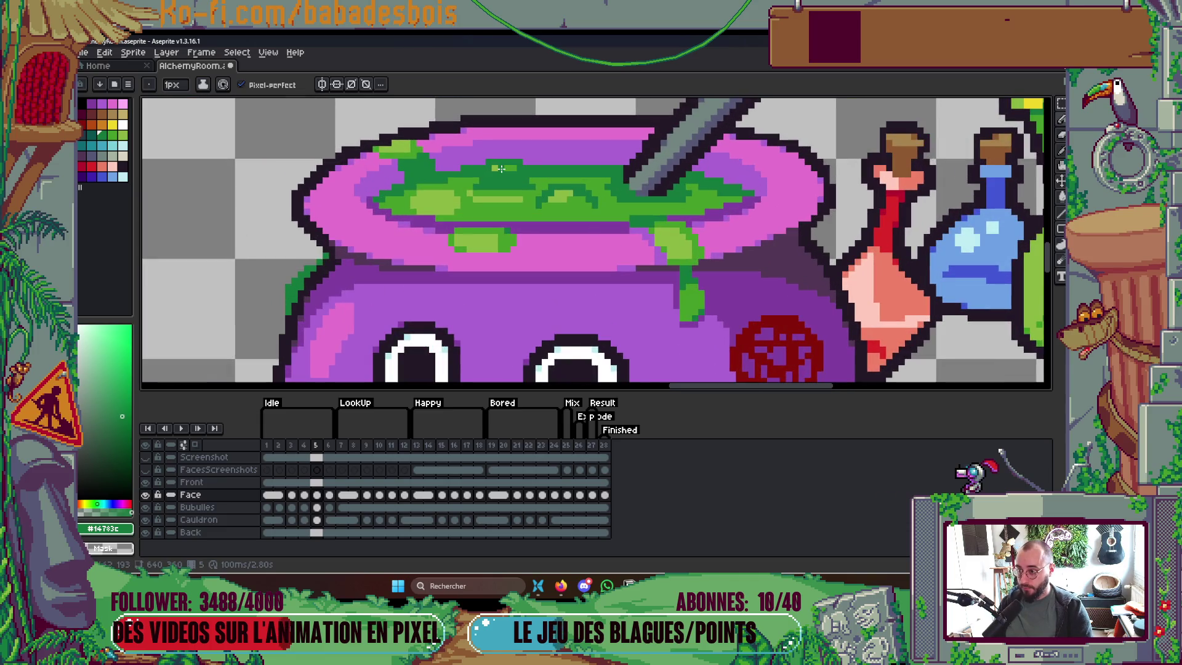
pyautogui.scroll(1, 522, 169)
pyautogui.keyDown('alt'); pyautogui.click(528, 157); pyautogui.keyUp('alt')
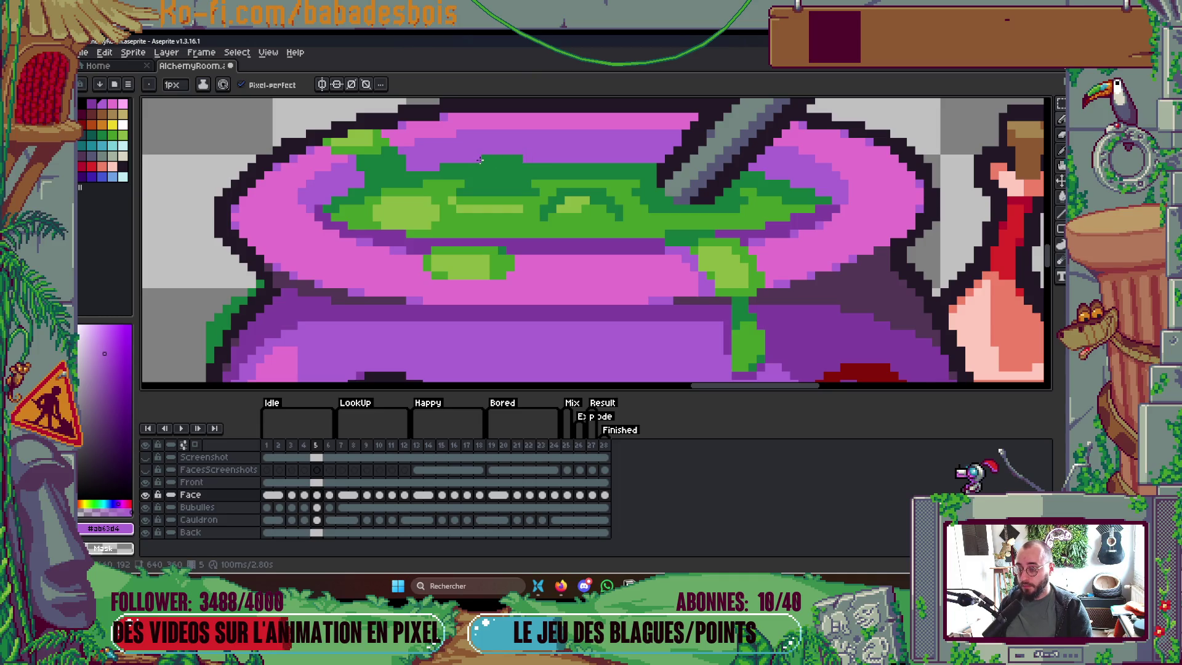
# Undo the light-green bubble pasted on the Face layer and paste it onto the Bubulles layer instead
pyautogui.hotkey('ctrl', 'v')
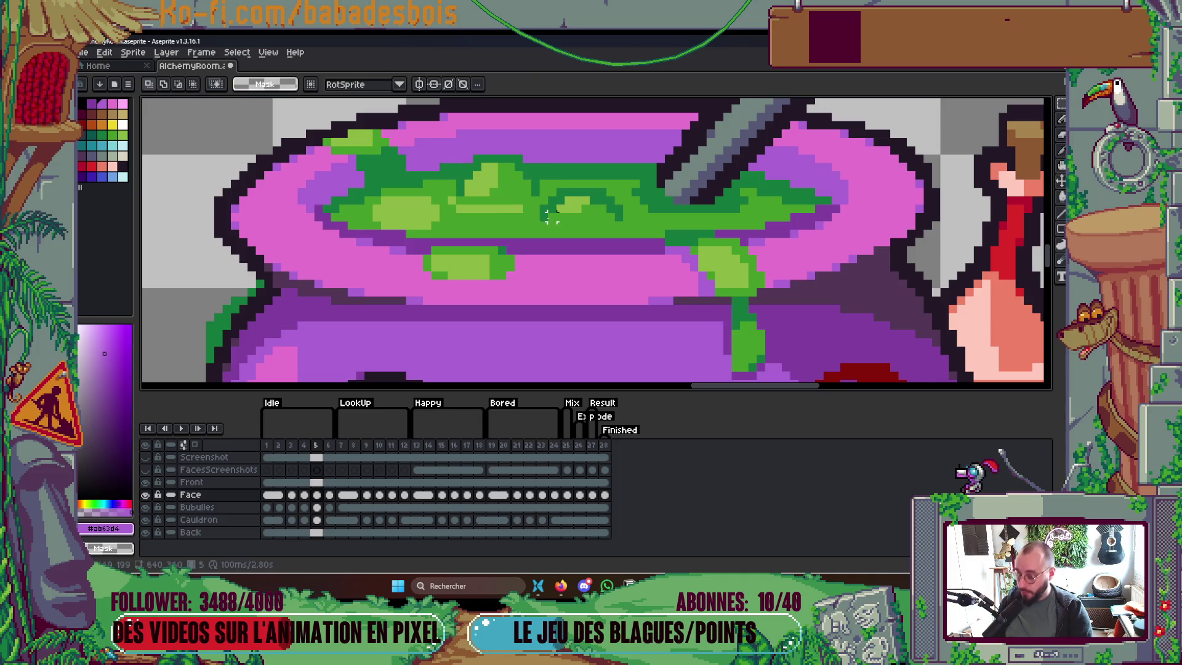
pyautogui.press('Return')
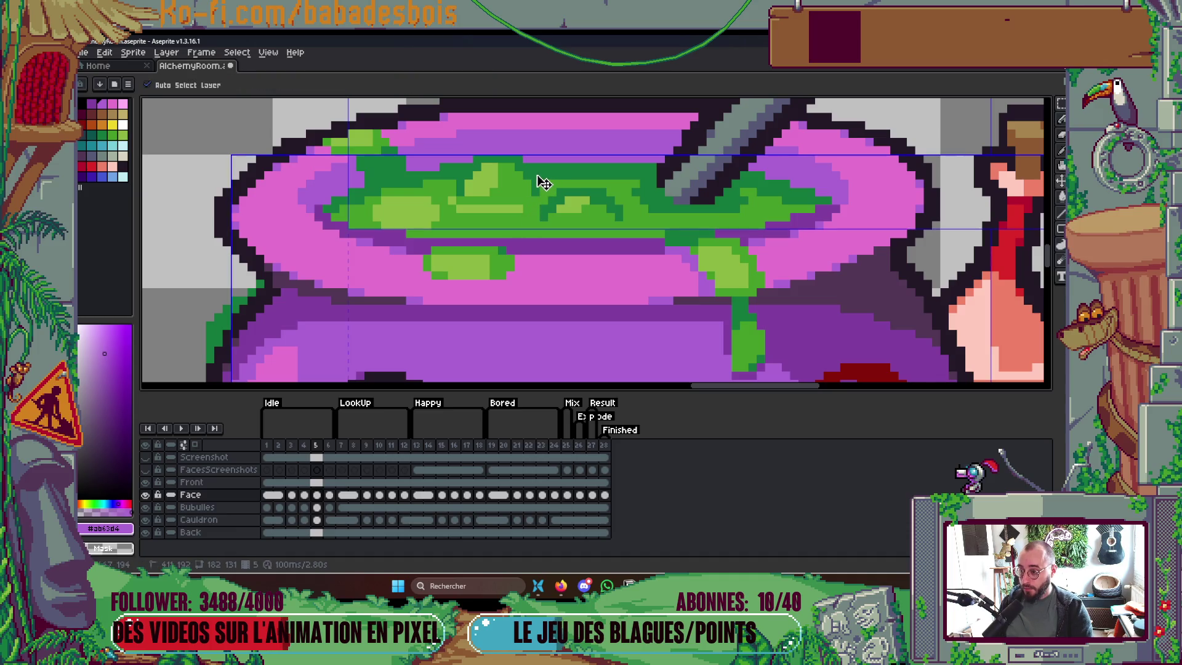
pyautogui.hotkey('ctrl', 'z')
pyautogui.press('Down')
pyautogui.hotkey('ctrl', 'v')
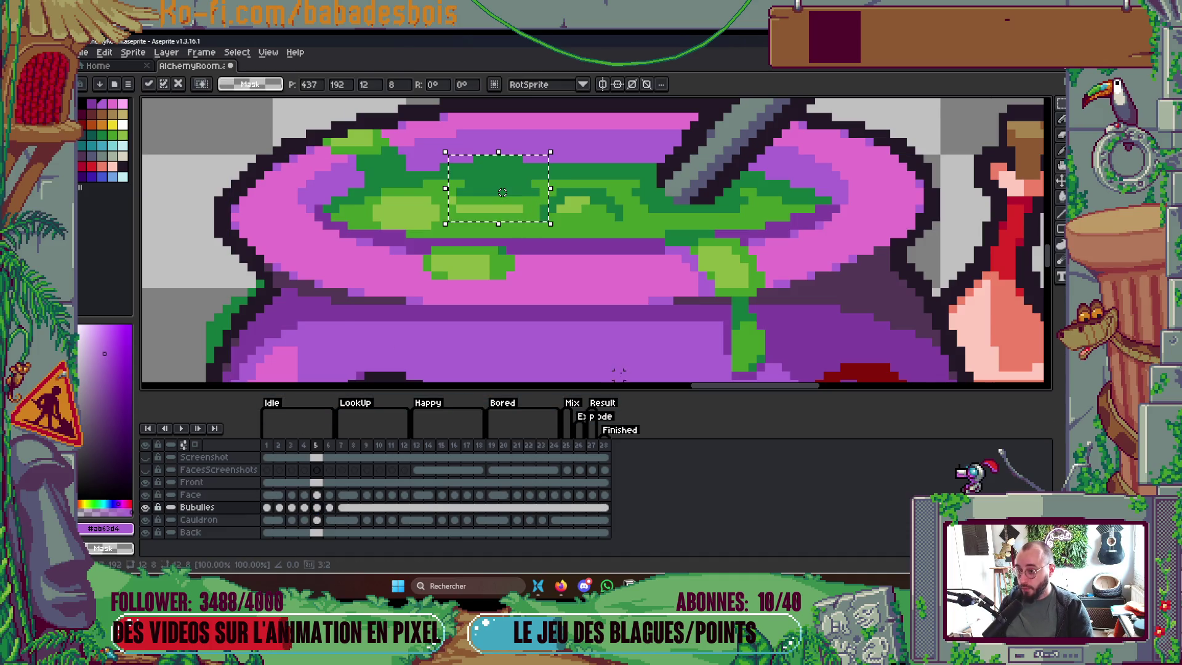
pyautogui.hotkey('ctrl', 'f')
pyautogui.press('b')
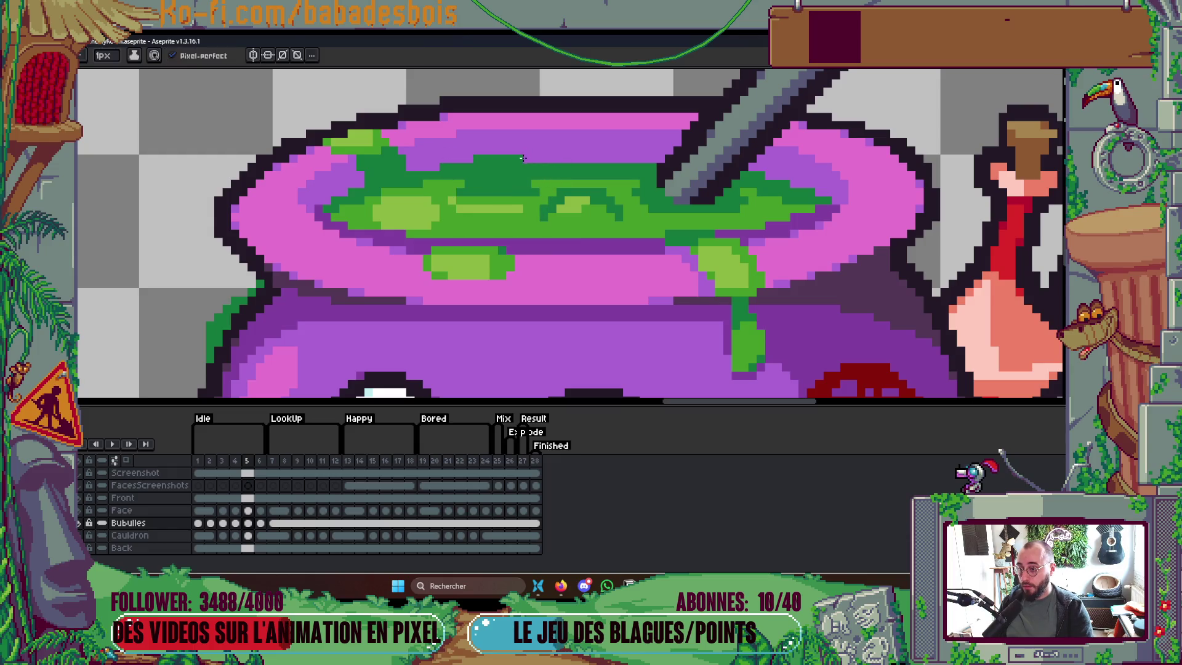
pyautogui.press('Down')
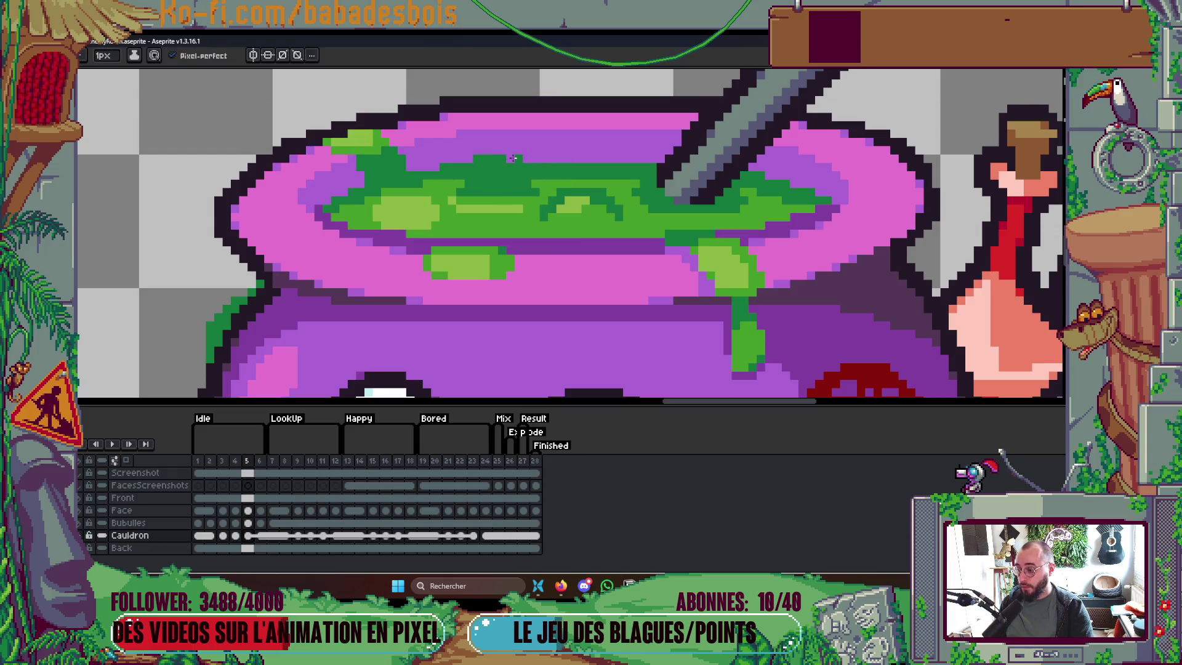
pyautogui.scroll(-5, 482, 162)
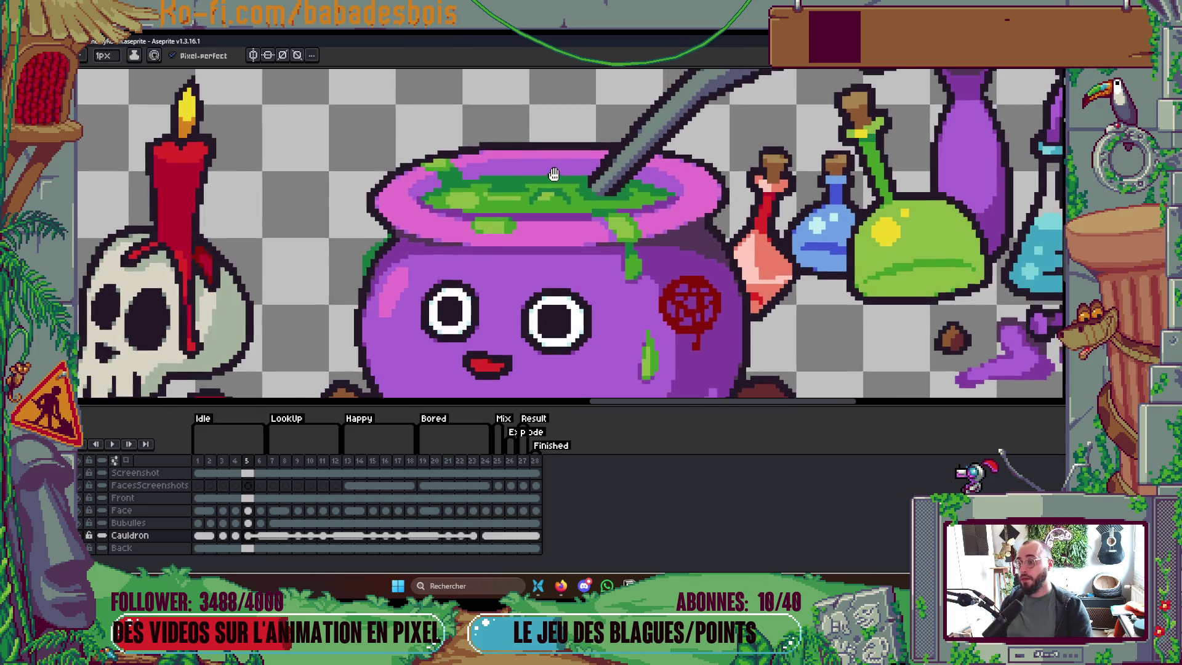
# On frame 3, toggle the spoon layer to compare, then repaint light-green brew pixels dark green
pyautogui.press('Left')
pyautogui.press('Left')
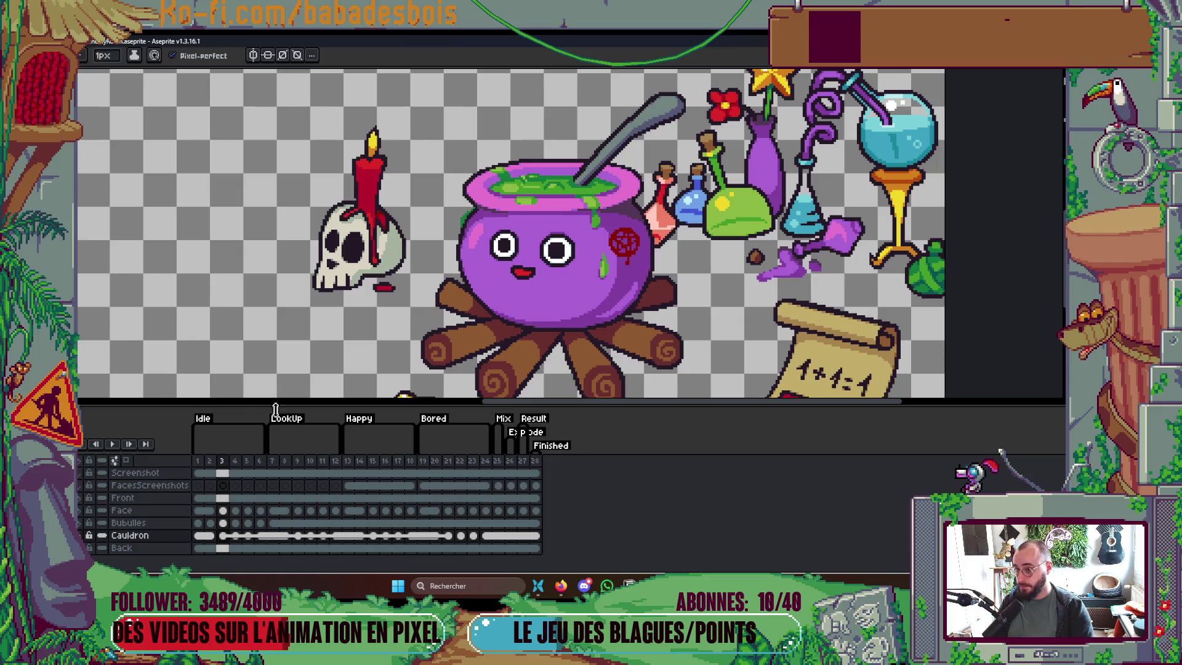
pyautogui.click(82, 532)
pyautogui.click(81, 533)
pyautogui.click(82, 533)
pyautogui.click(82, 533)
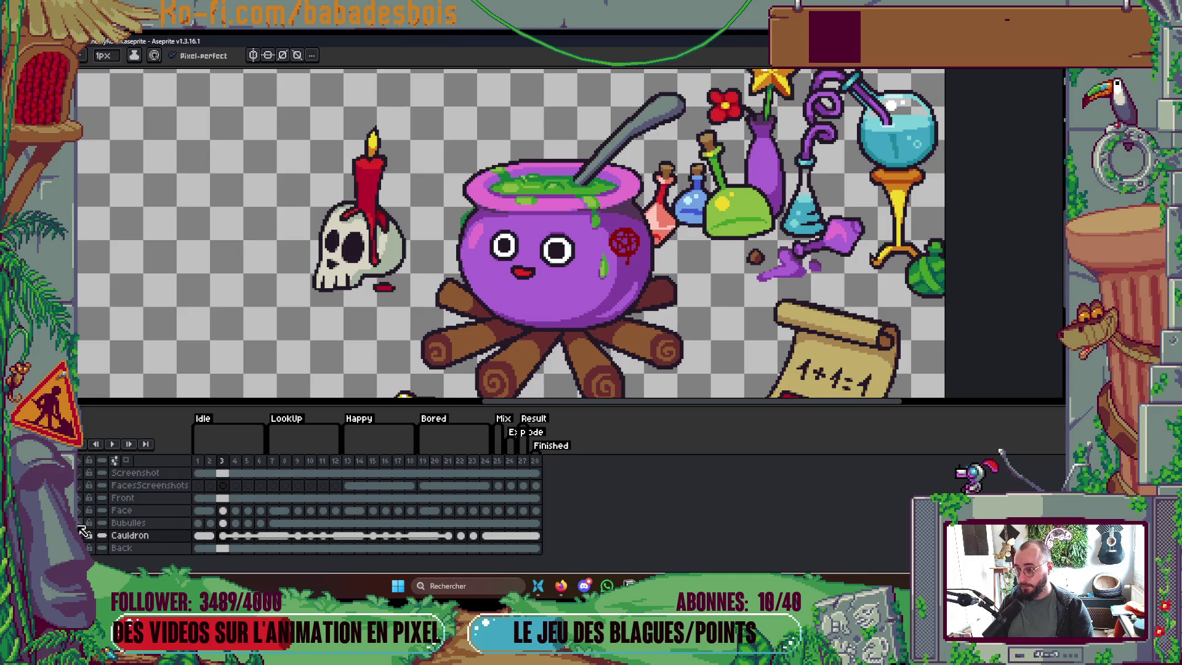
pyautogui.click(81, 533)
pyautogui.scroll(6, 495, 190)
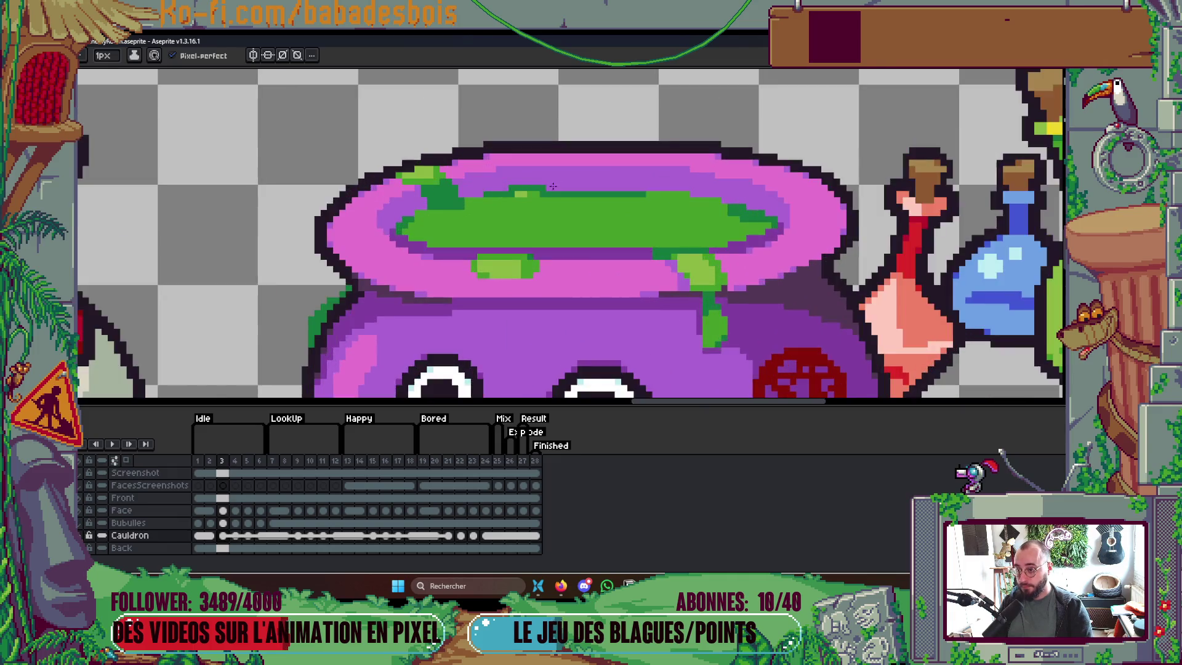
pyautogui.moveTo(521, 196); pyautogui.dragTo(452, 194)
# Repaint the dark-green bump on frame 3 purple and check the brew by toggling the Cauldron layer
pyautogui.keyDown('alt'); pyautogui.click(612, 159); pyautogui.keyUp('alt')
pyautogui.moveTo(541, 180); pyautogui.dragTo(481, 177)
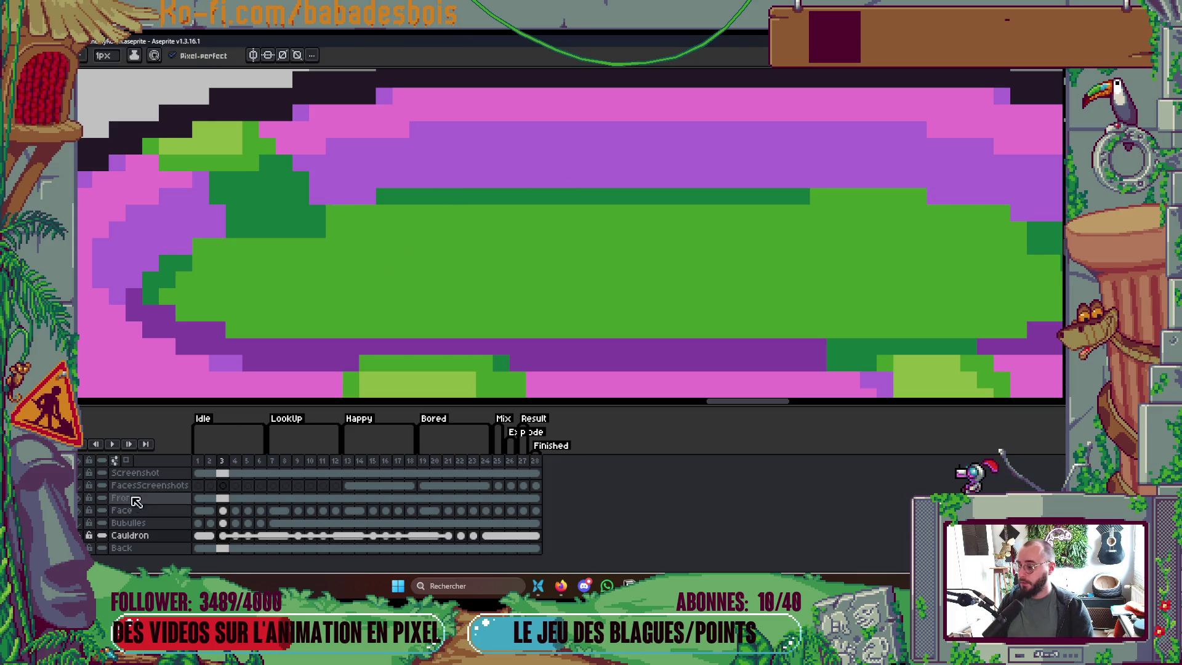
pyautogui.click(85, 532)
pyautogui.click(84, 531)
# Flip between frames 2 and 3 to compare, selecting the Bubulles layer
pyautogui.press('Left')
pyautogui.press('Right')
pyautogui.press('Left')
pyautogui.press('Up')
pyautogui.press('Right')
pyautogui.press('Left')
pyautogui.press('Left')
pyautogui.press('Right')
pyautogui.press('Right')
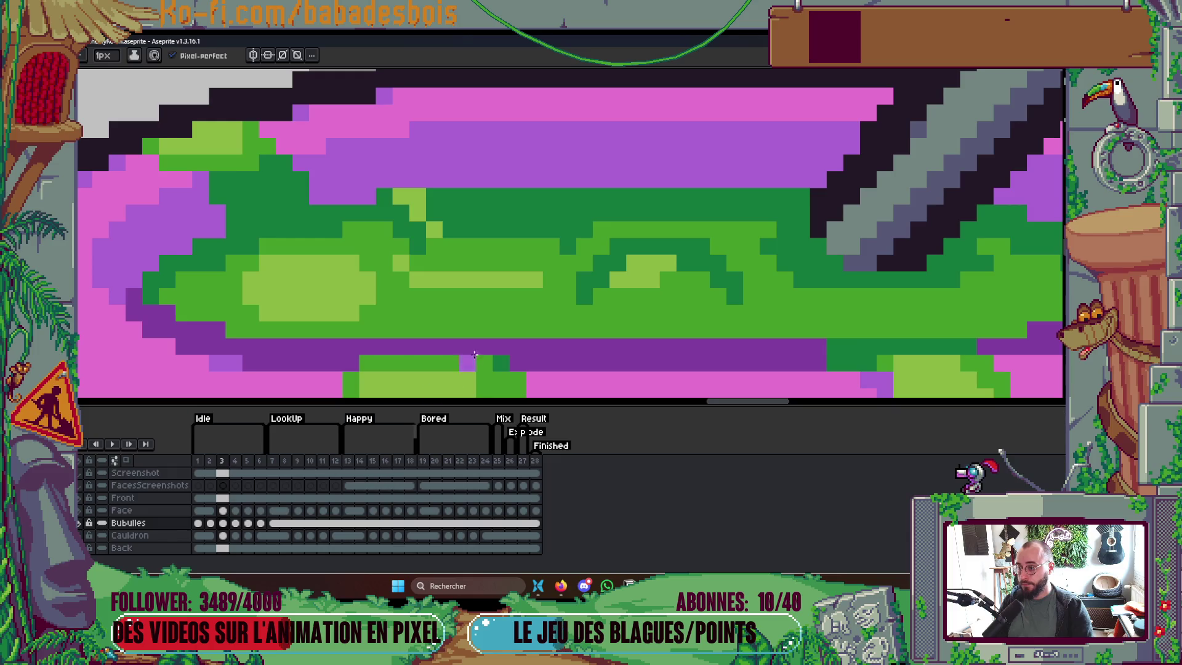
pyautogui.scroll(-3, 536, 305)
# Play and replay the animation loop to review the bubbling brew
pyautogui.press('Right')
pyautogui.press('Right')
pyautogui.press('Right')
pyautogui.press('Return')
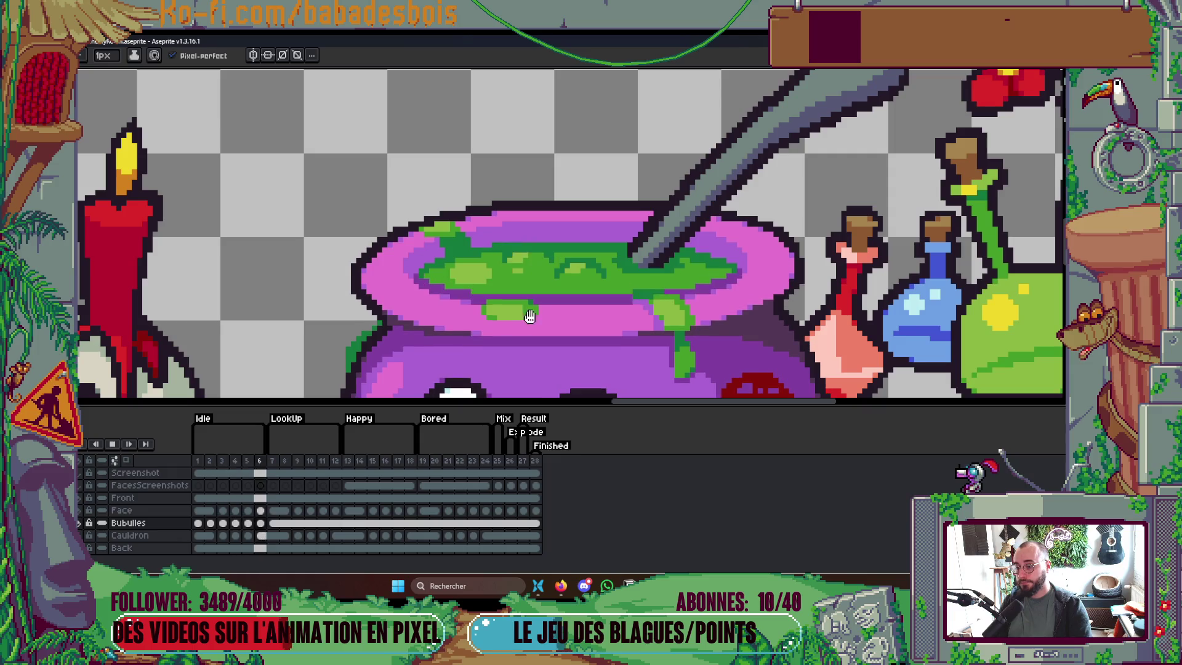
pyautogui.press('Return')
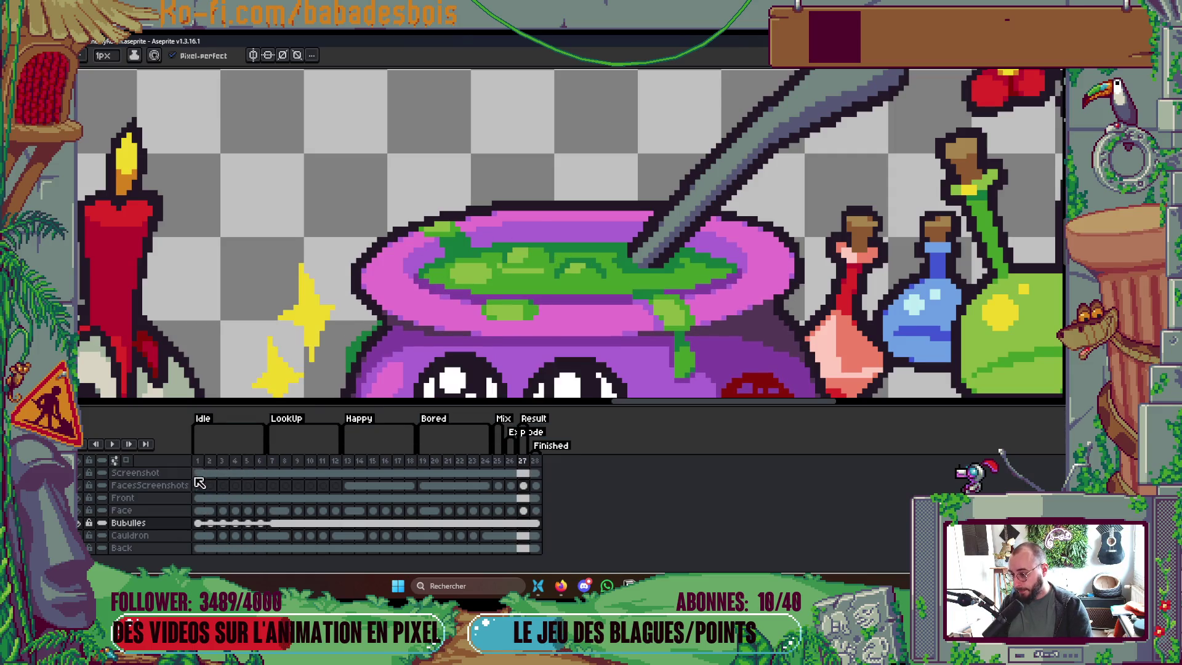
pyautogui.press('Return')
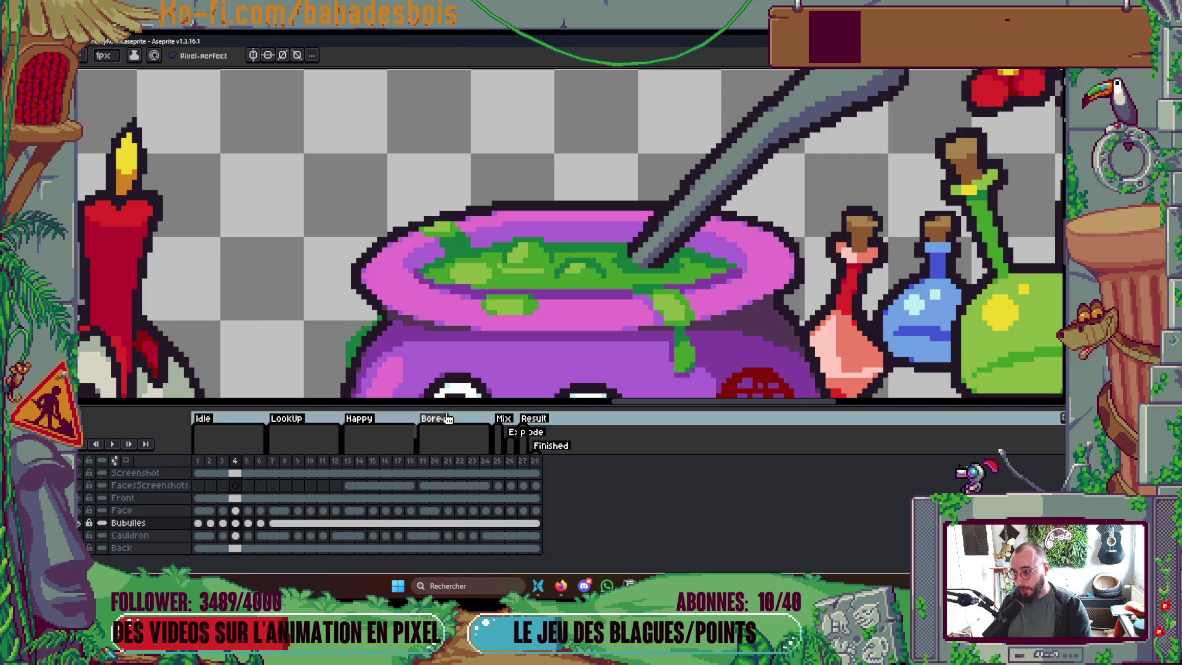
pyautogui.scroll(3, 554, 257)
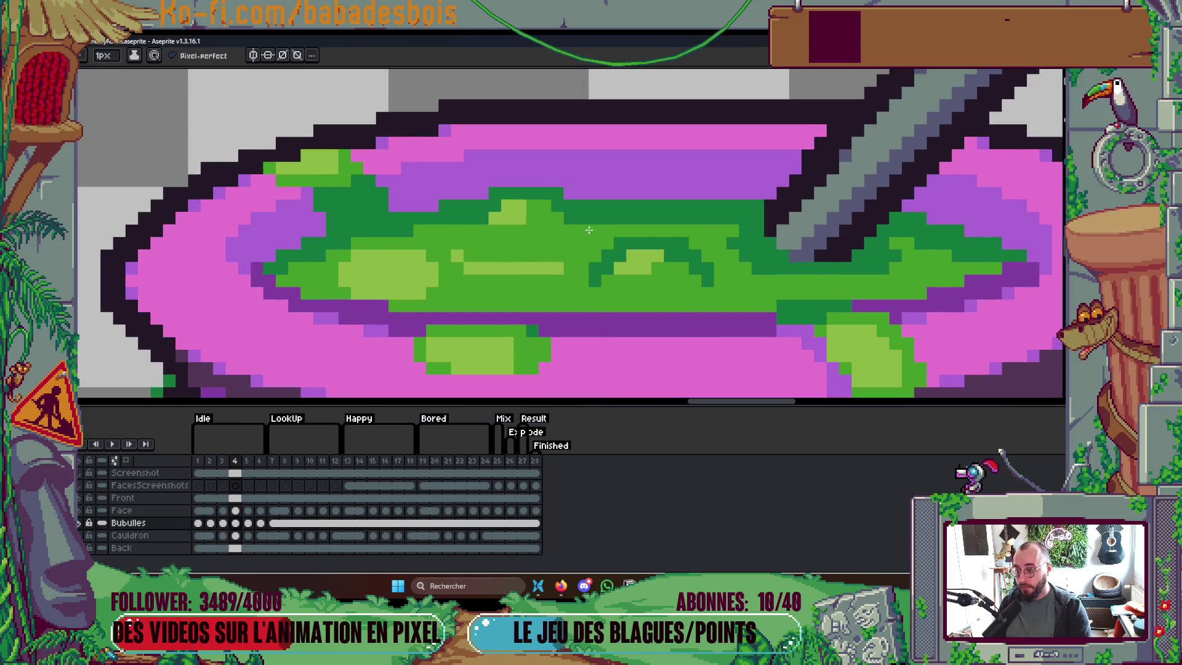
# Paint a short row of darker green bubble pixels into frame 4's brew on Bubulles
pyautogui.moveTo(551, 218); pyautogui.dragTo(498, 211)
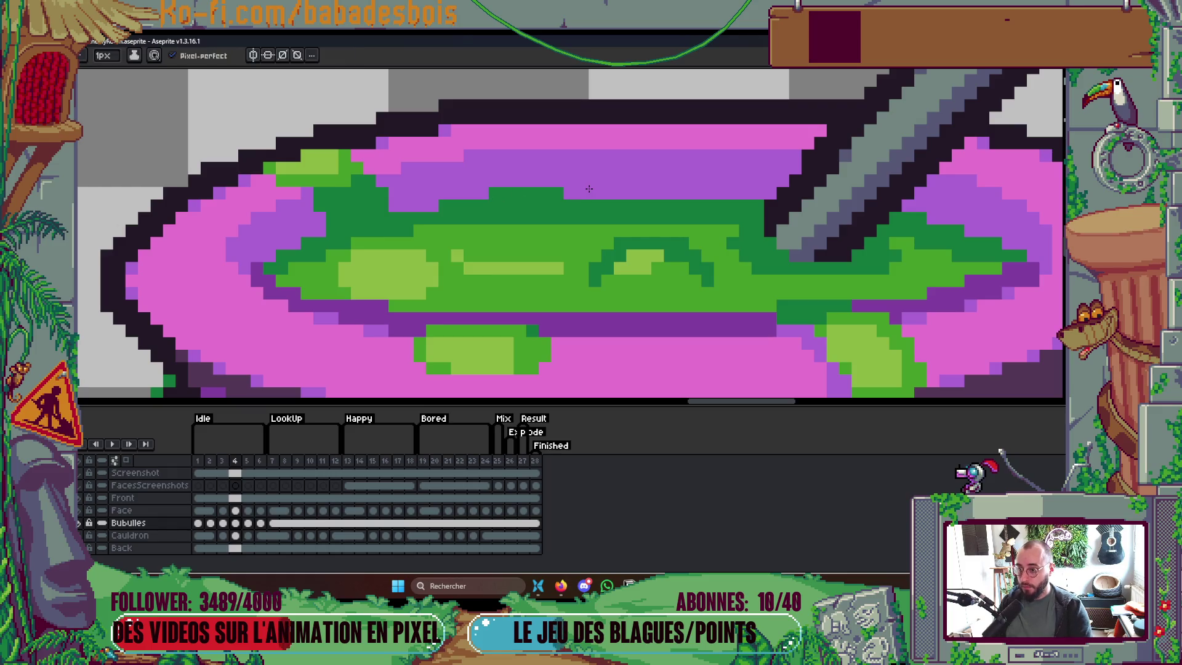
pyautogui.hotkey('alt', 'Down')
pyautogui.scroll(-2, 532, 186)
pyautogui.scroll(-2, 533, 187)
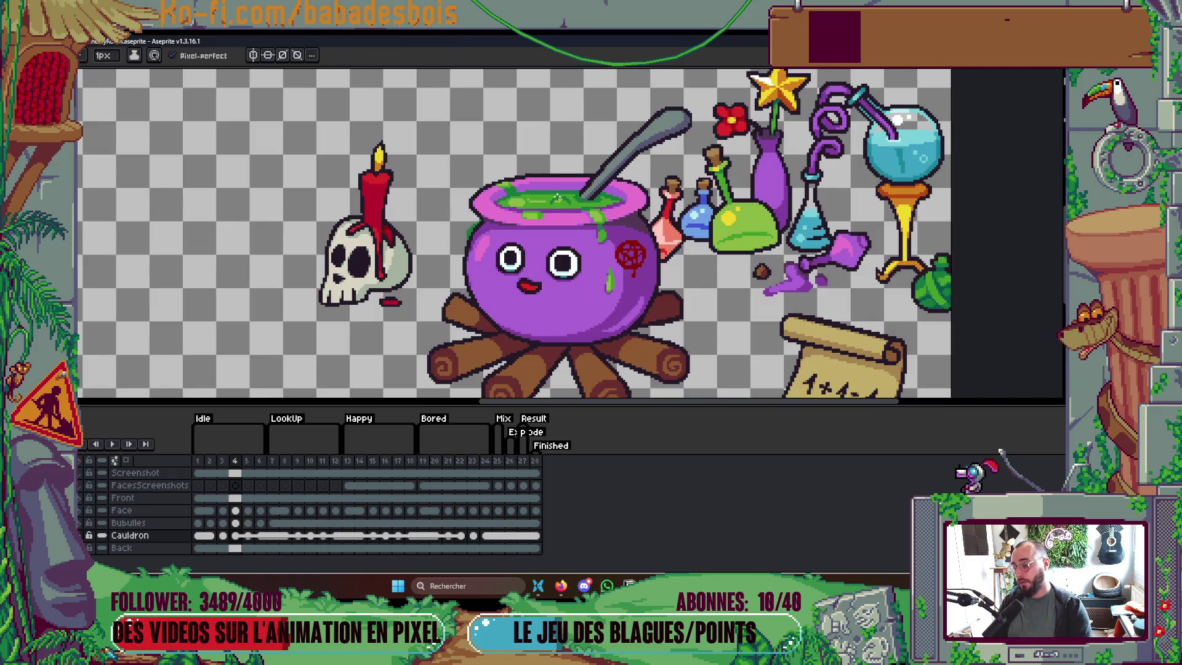
pyautogui.scroll(5, 547, 192)
pyautogui.press('i')
pyautogui.press('v')
pyautogui.hotkey('alt', 'Up')
pyautogui.press('b')
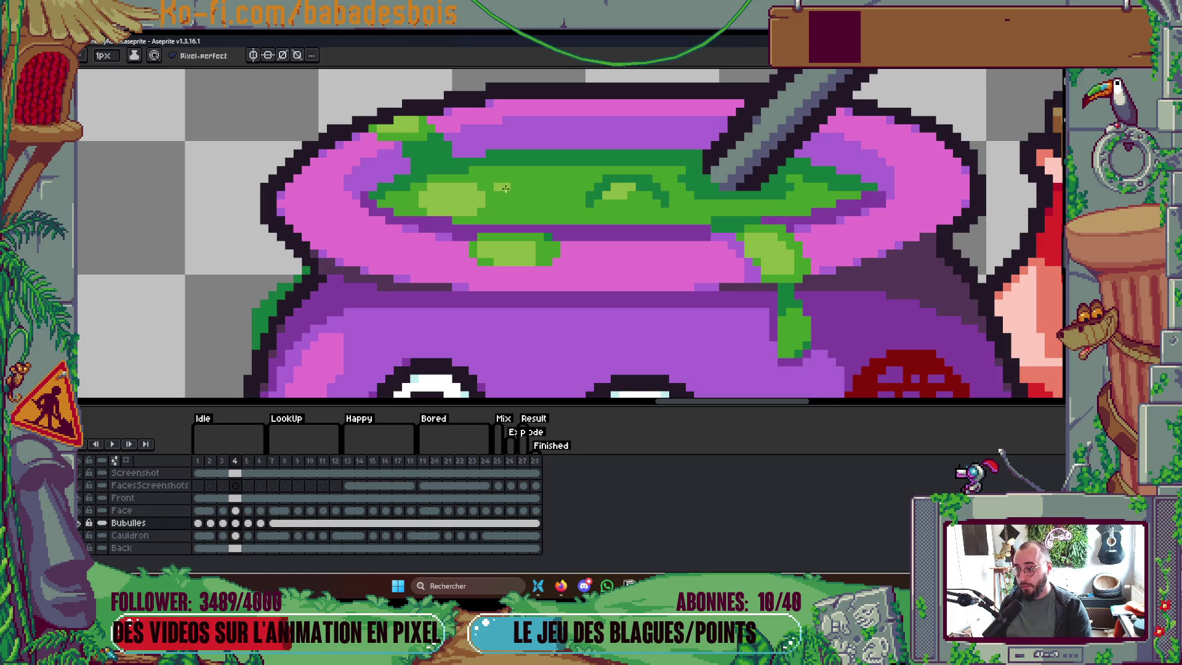
pyautogui.scroll(-2, 522, 186)
pyautogui.press('Return')
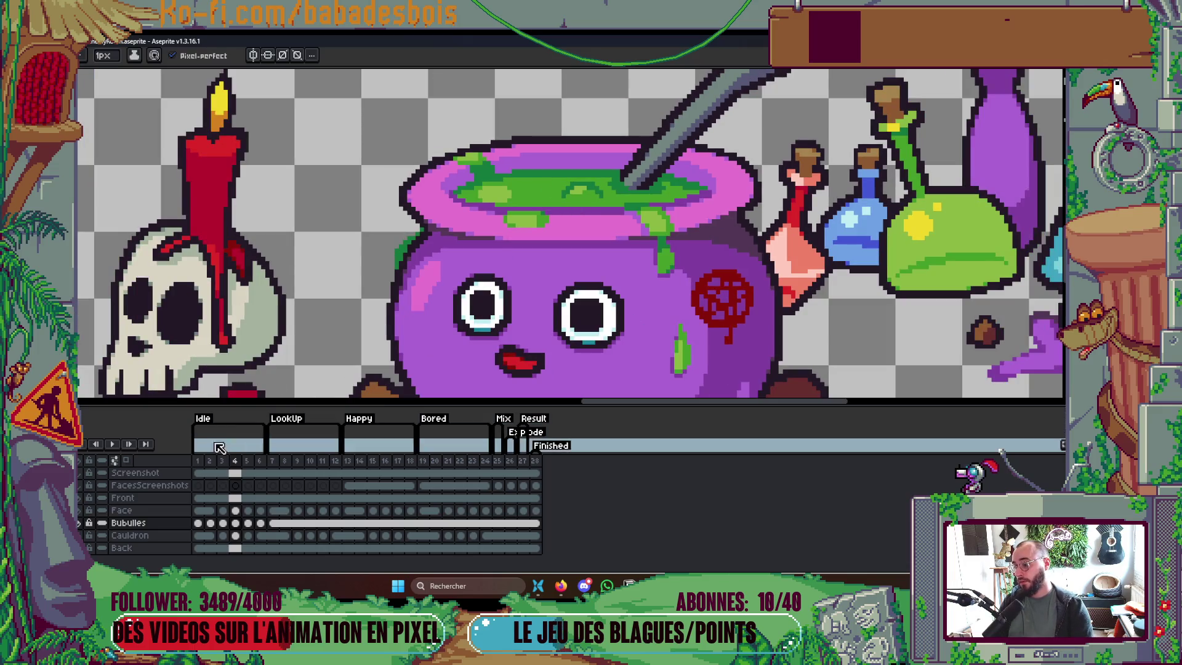
pyautogui.scroll(-5, 596, 244)
pyautogui.scroll(1, 596, 244)
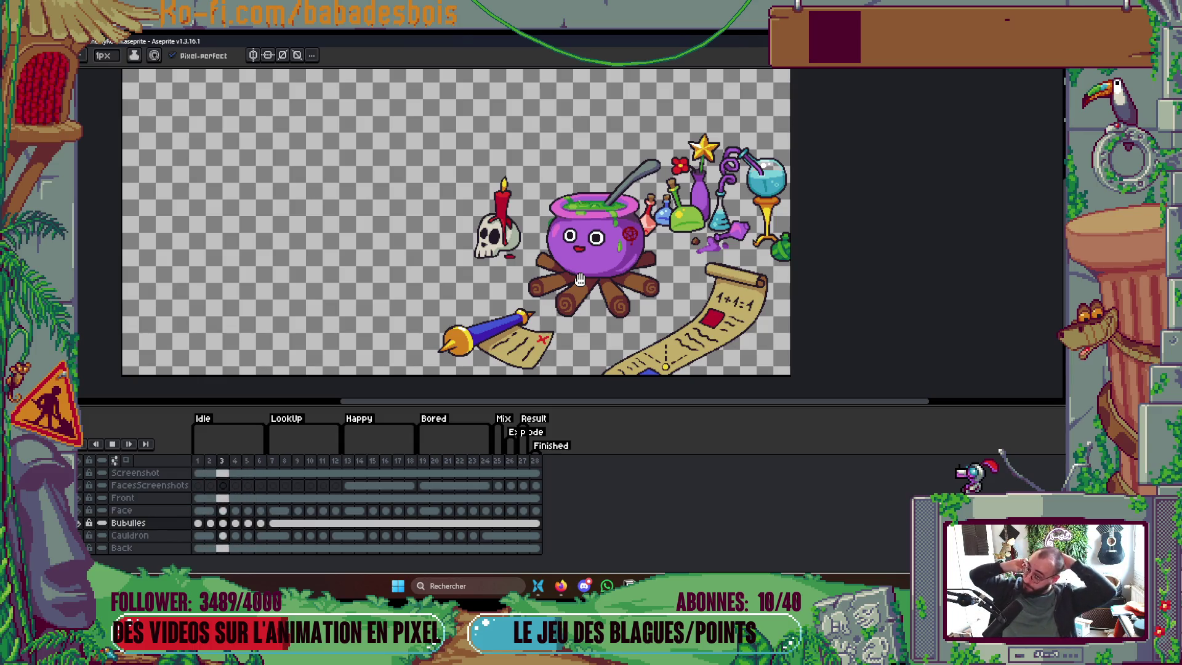
pyautogui.press('Return')
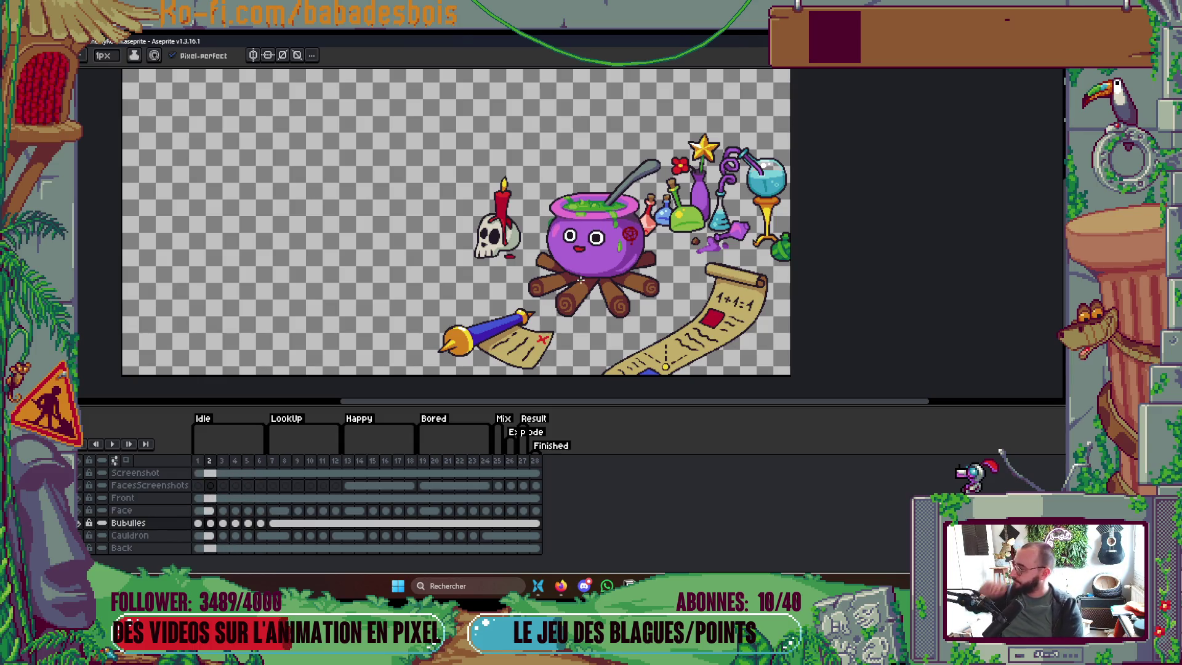
pyautogui.press('Return')
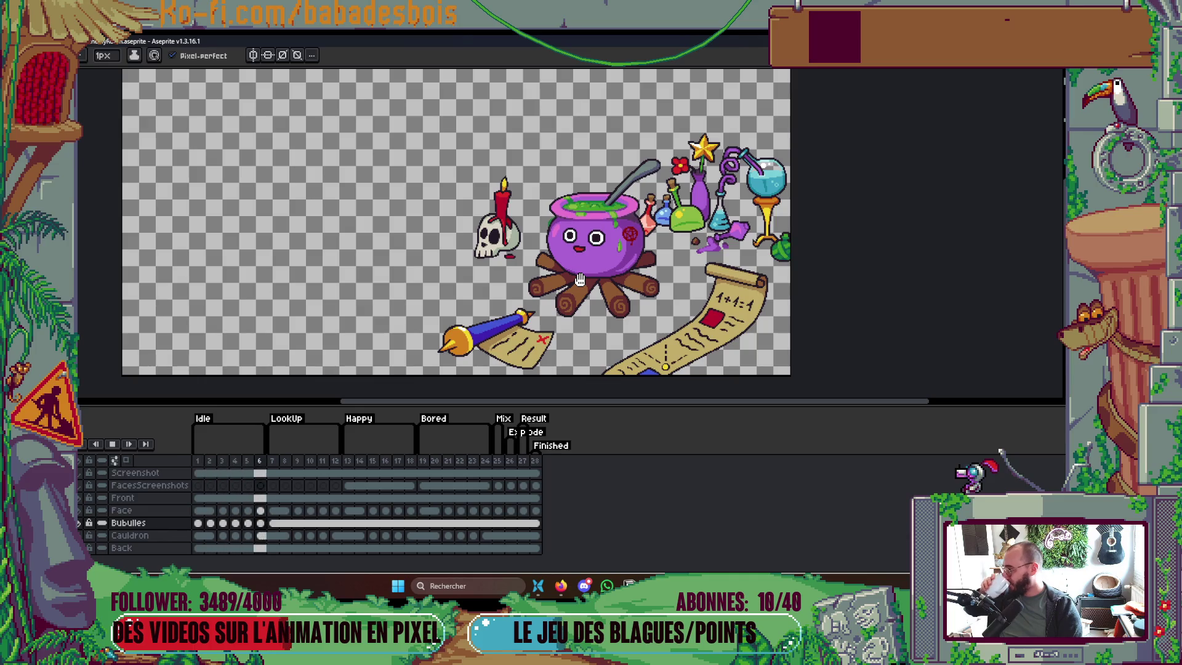
pyautogui.press('Return')
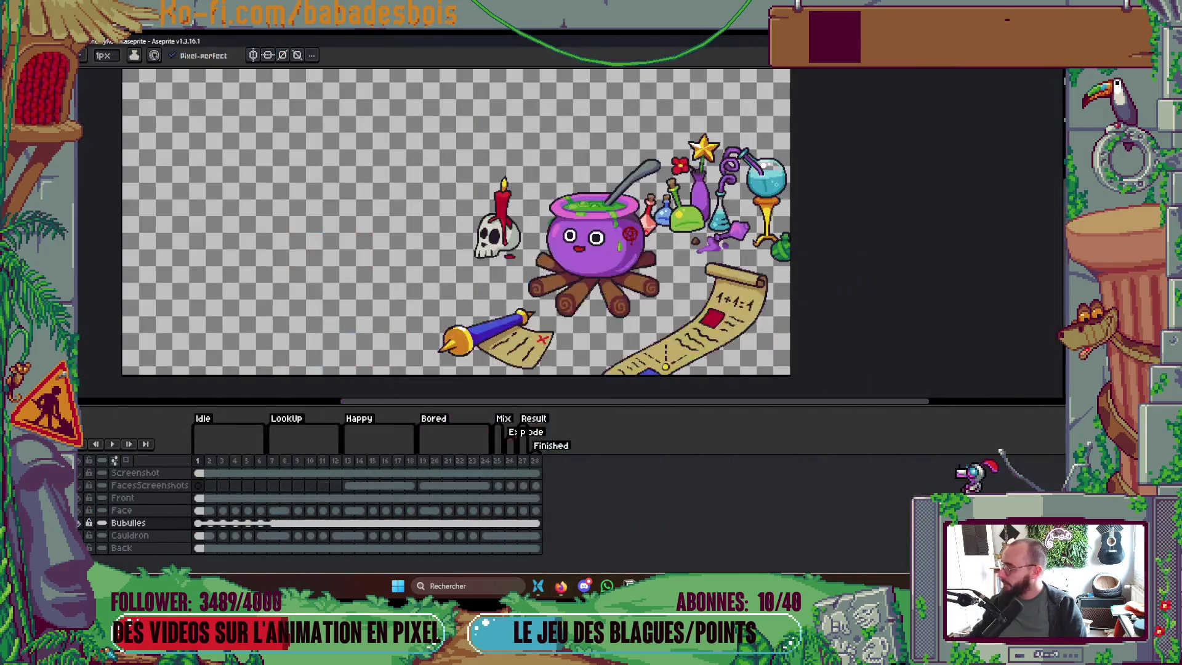
pyautogui.scroll(3, 534, 244)
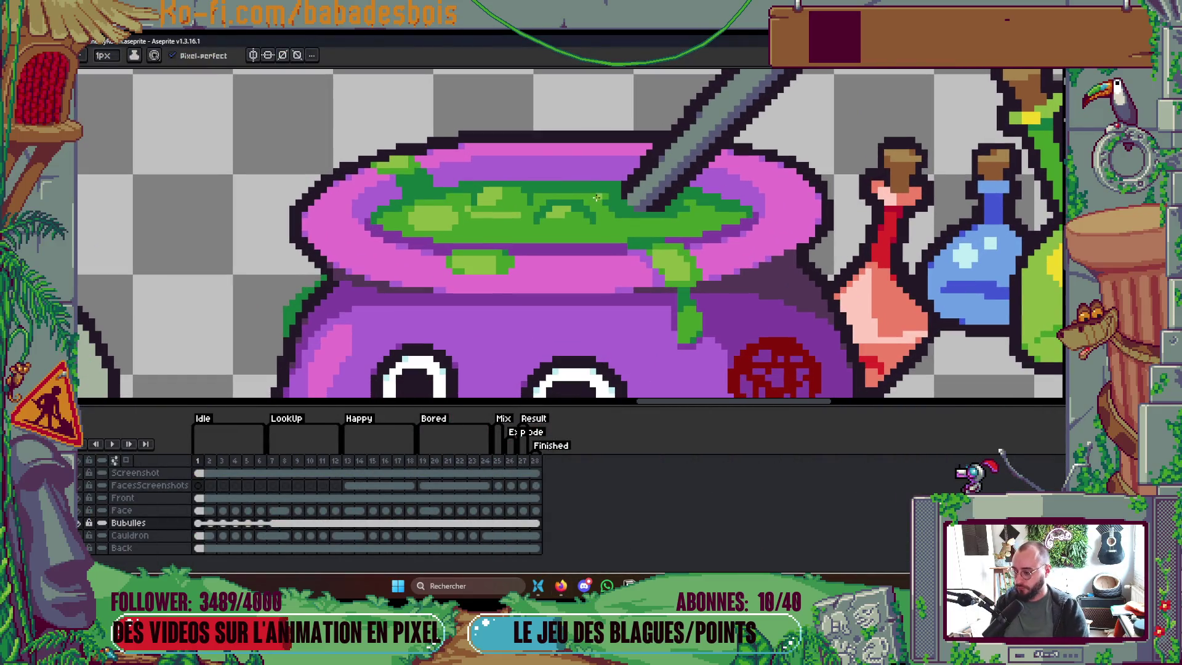
# Marquee-select and copy the central bubble in frame 2's brew
pyautogui.moveTo(590, 220); pyautogui.dragTo(587, 208)
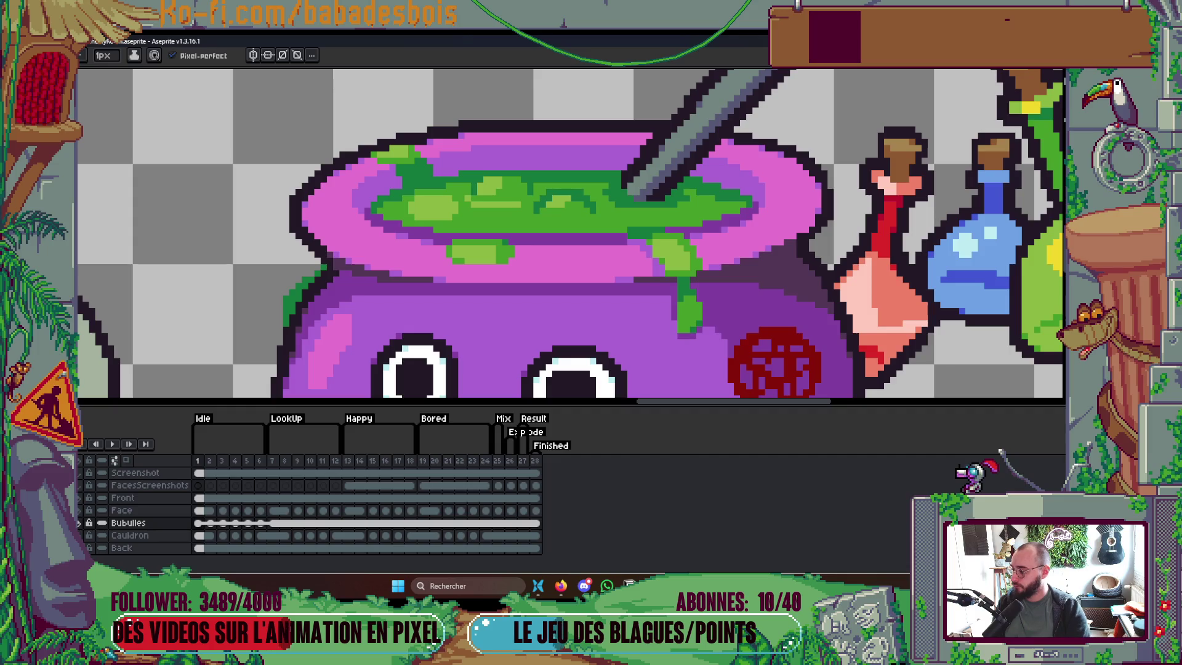
pyautogui.press('Right')
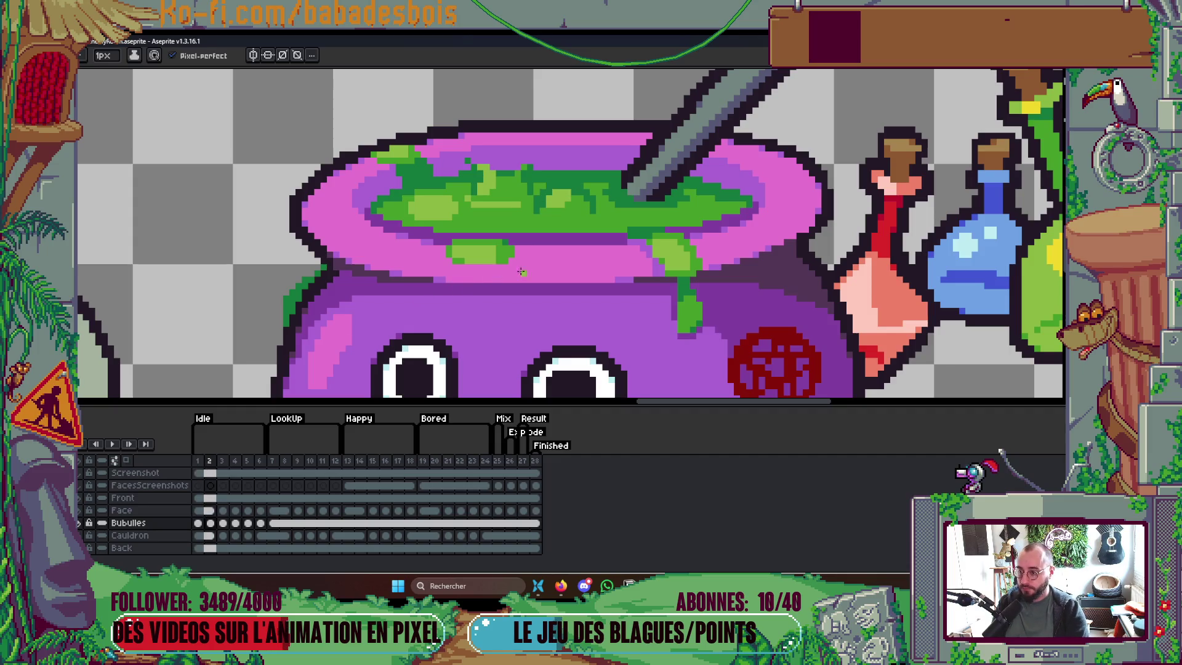
pyautogui.press('Right')
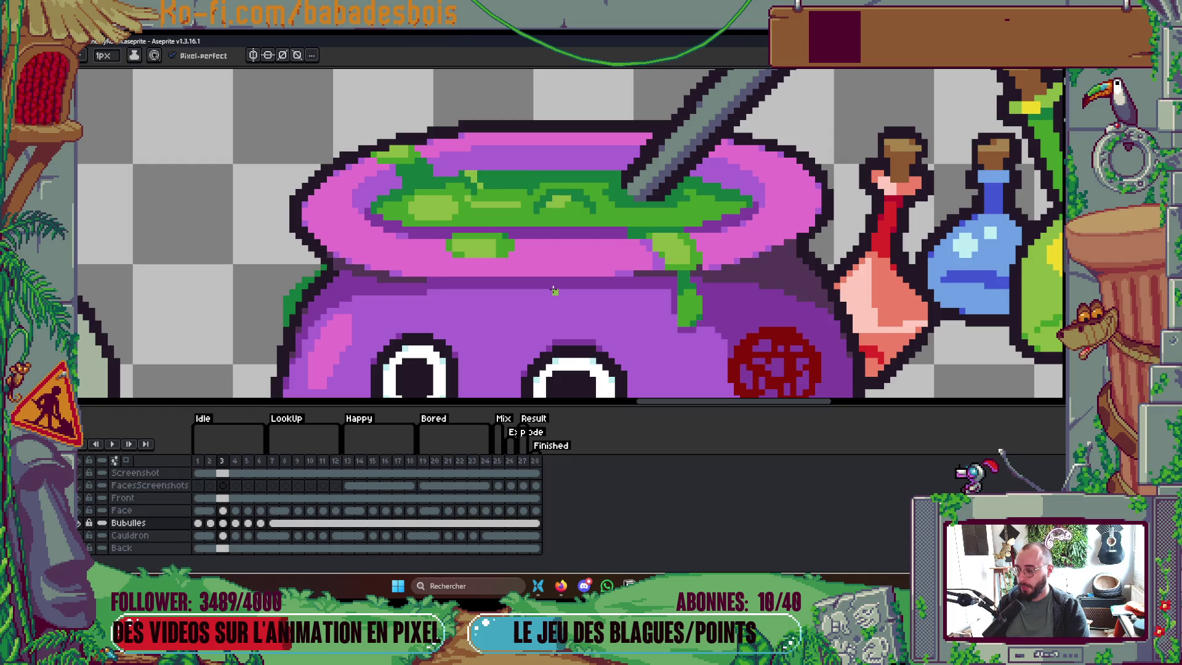
pyautogui.press('Left')
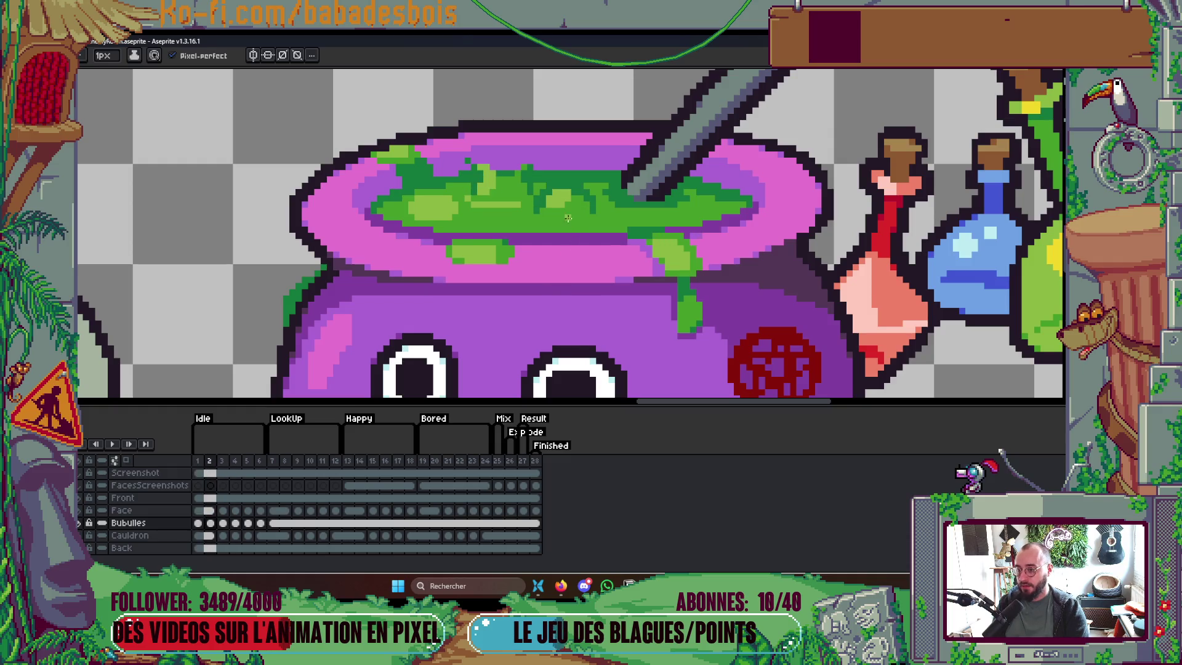
pyautogui.scroll(3, 569, 222)
pyautogui.press('m')
pyautogui.moveTo(486, 180)
pyautogui.mouseDown()
pyautogui.moveTo(612, 215)
pyautogui.moveTo(614, 245)
pyautogui.mouseUp()
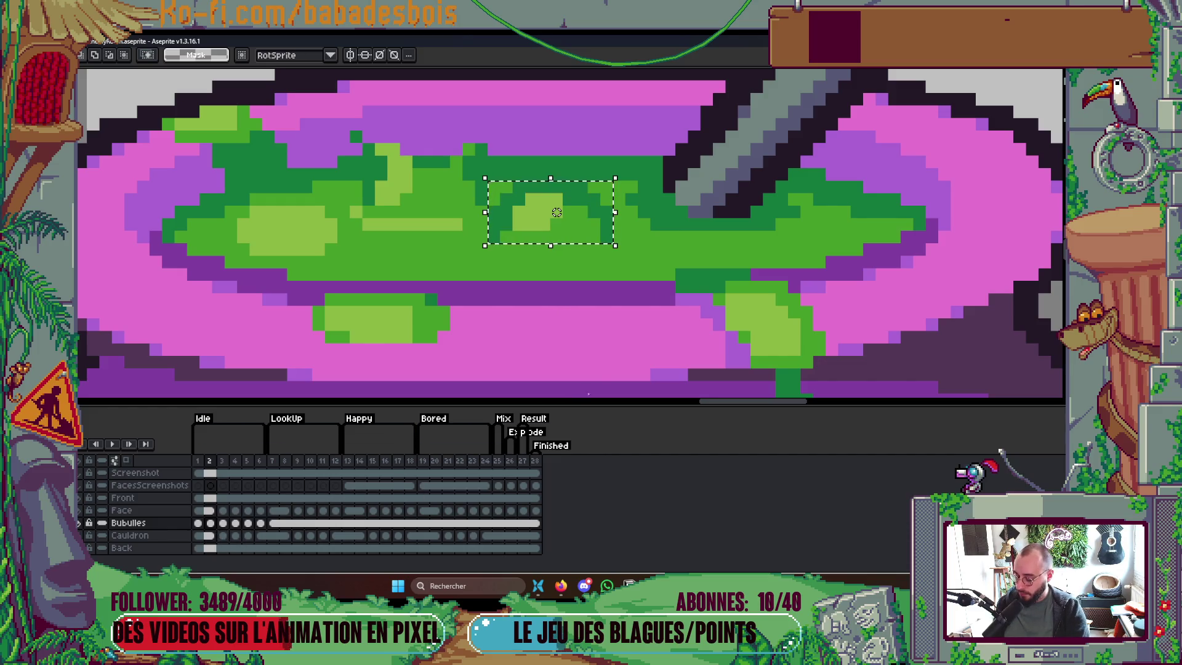
pyautogui.click(694, 323)
# Paste the copied bubble in place onto frames 3 and 4 of the Bubulles layer
pyautogui.press('Right')
pyautogui.hotkey('ctrl', 'v')
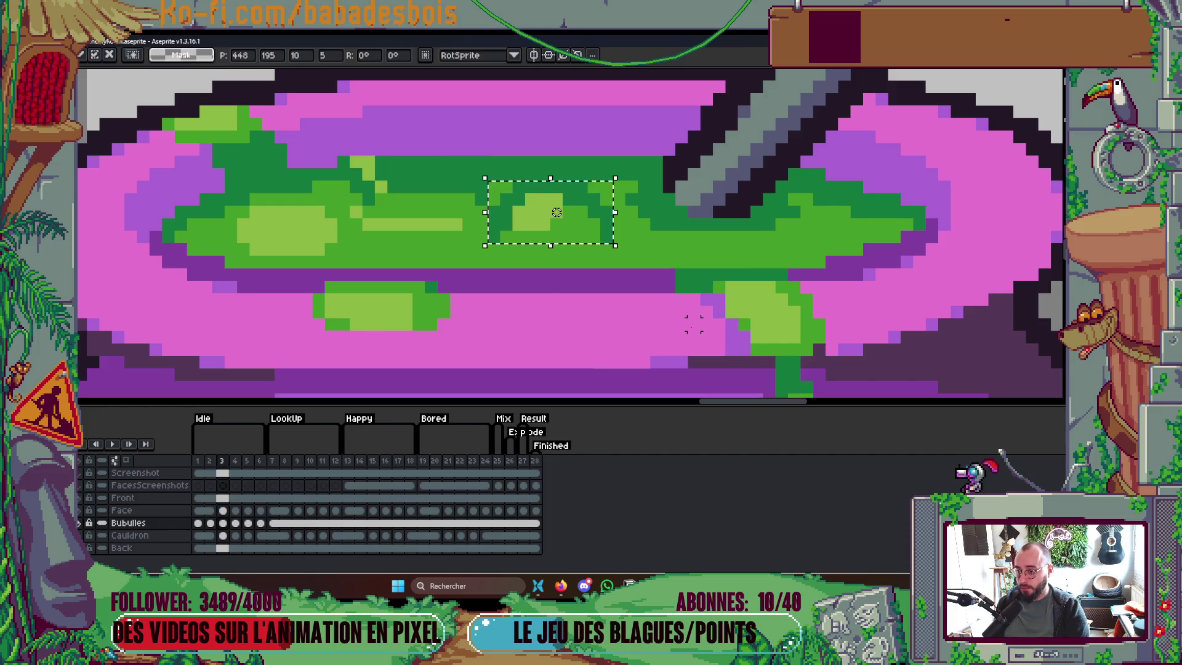
pyautogui.press('Return')
pyautogui.press('Right')
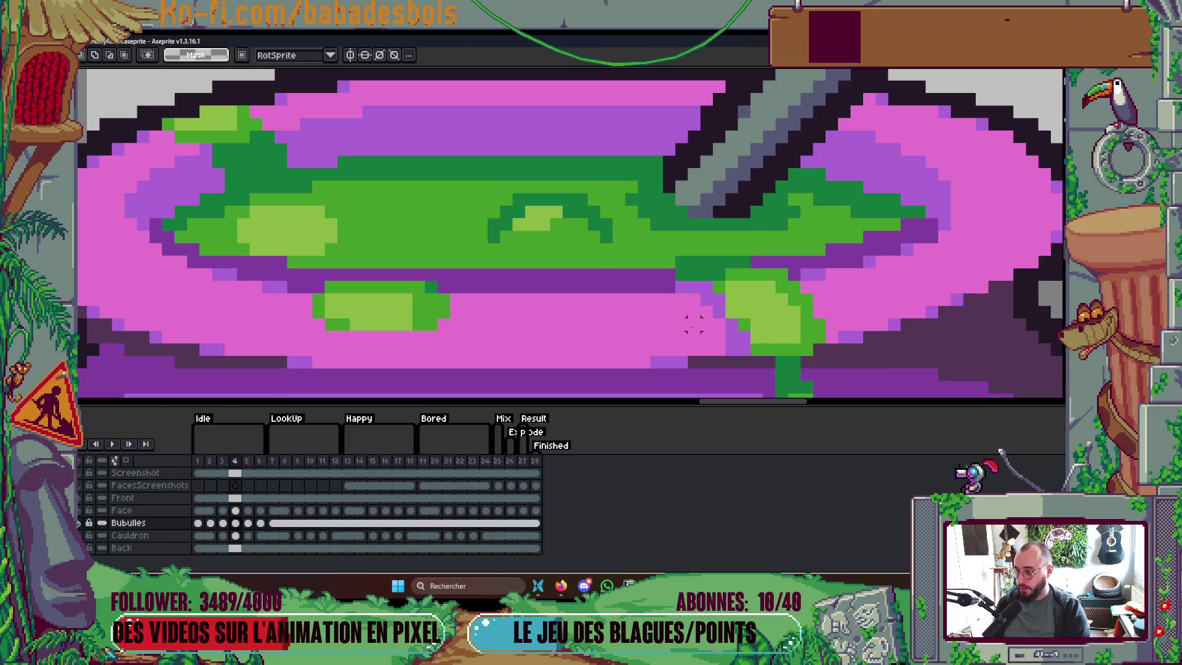
pyautogui.hotkey('ctrl', 'v')
pyautogui.press('i')
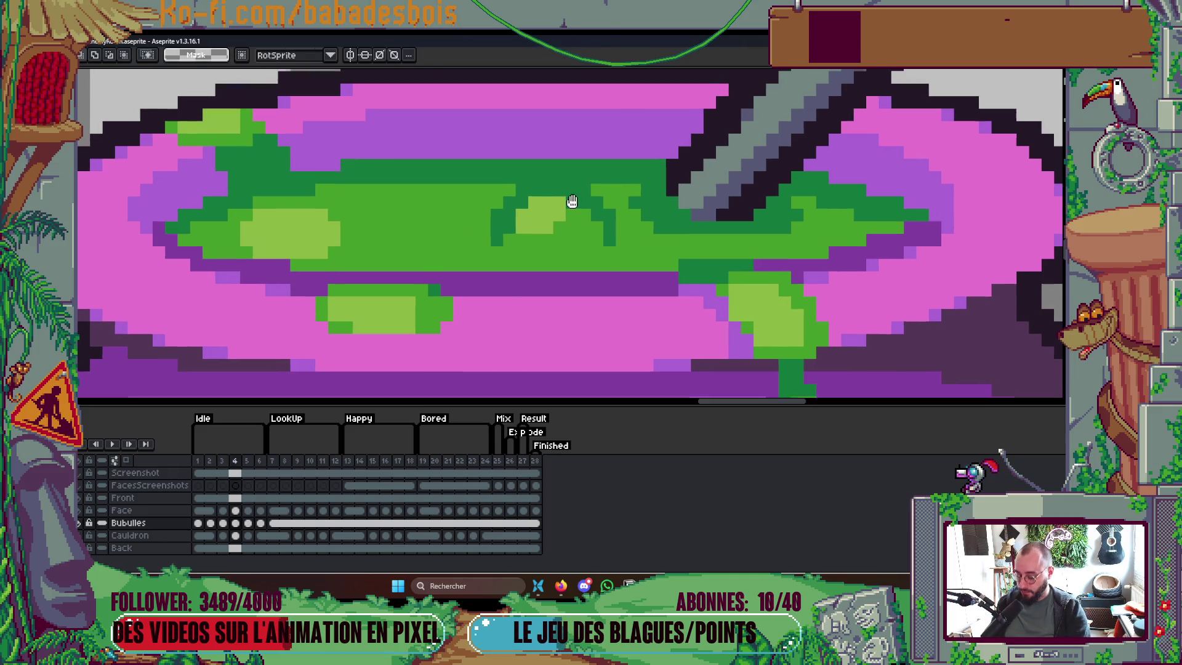
# On frame 4, turn one bubble pixel light green and darken two stacked pixels beside it
pyautogui.press('b')
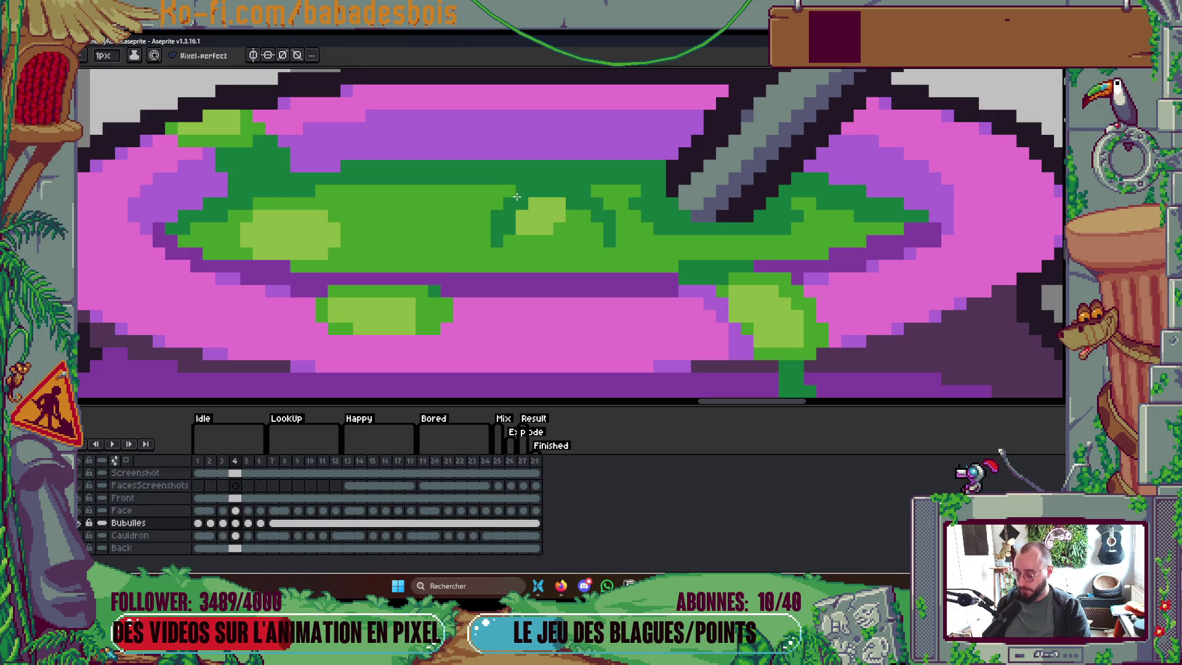
pyautogui.click(524, 204)
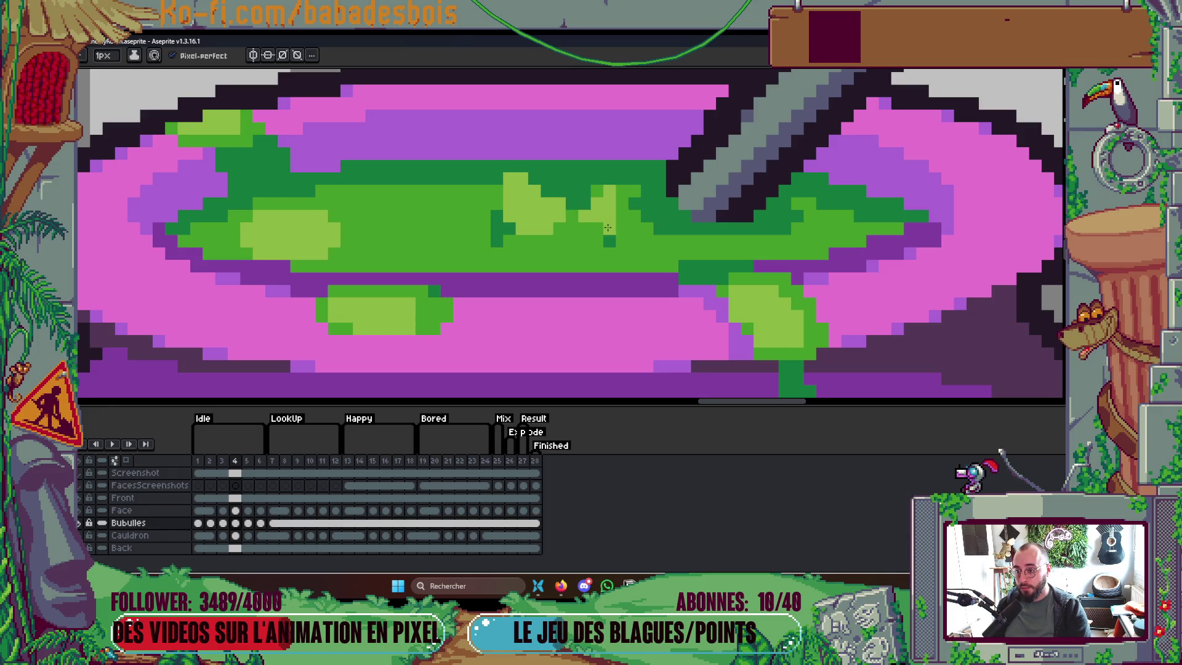
pyautogui.moveTo(559, 216); pyautogui.dragTo(557, 204)
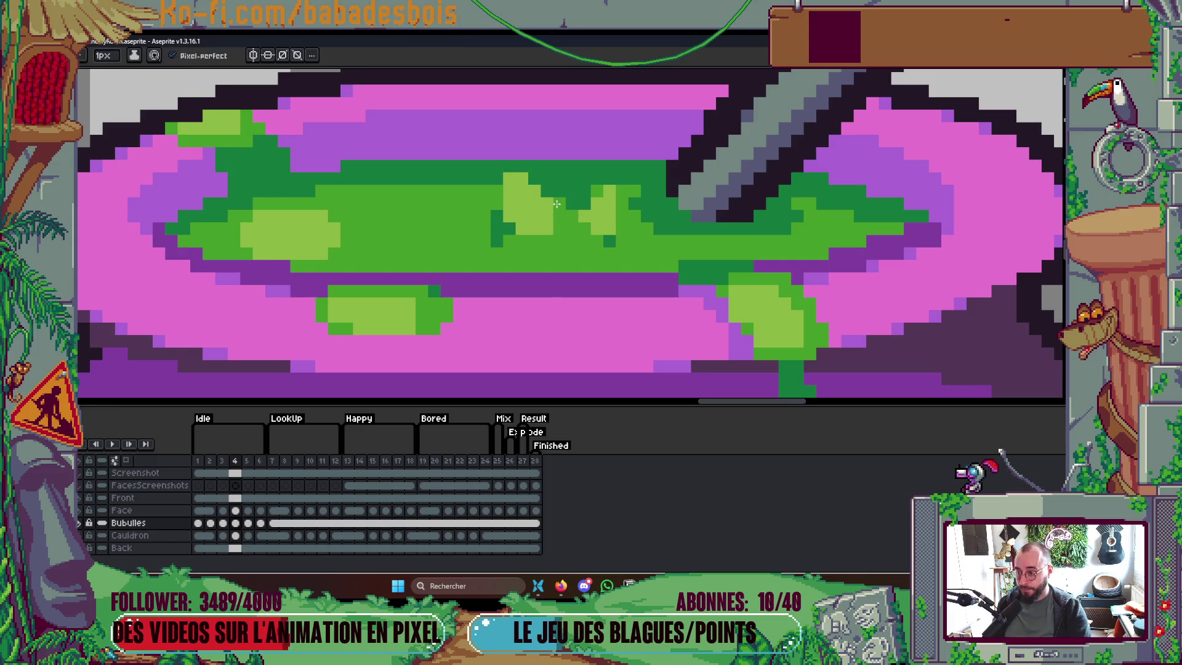
pyautogui.press('alt')
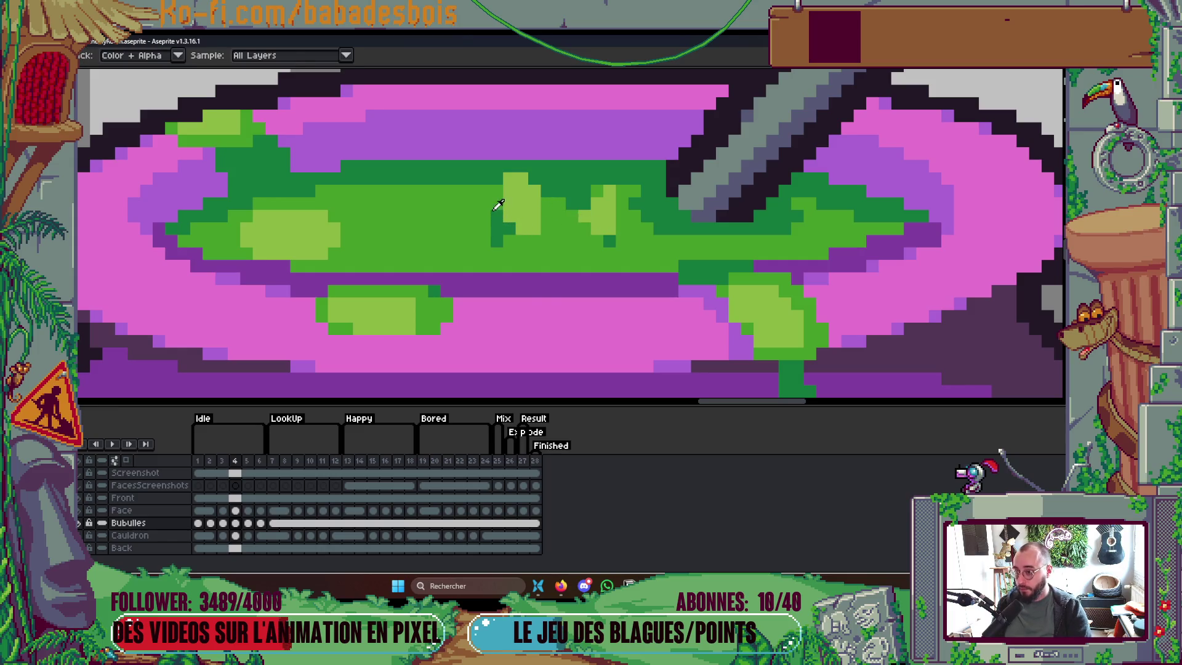
pyautogui.keyDown('alt'); pyautogui.click(494, 210); pyautogui.keyUp('alt')
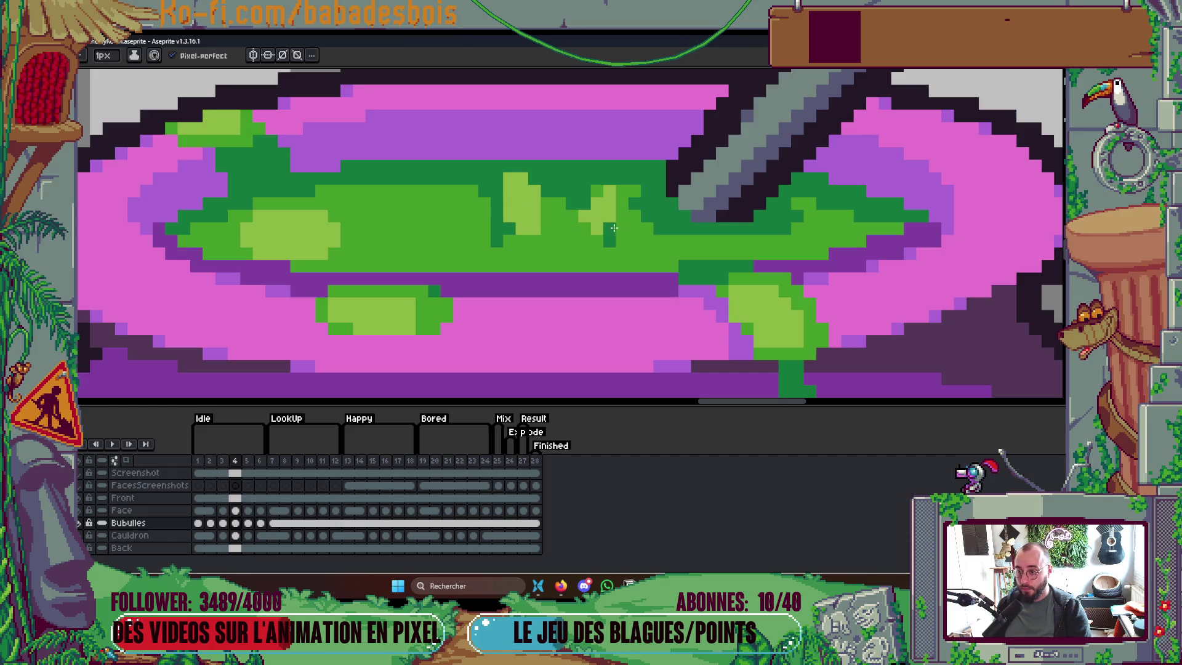
pyautogui.keyDown('alt'); pyautogui.click(609, 198); pyautogui.keyUp('alt')
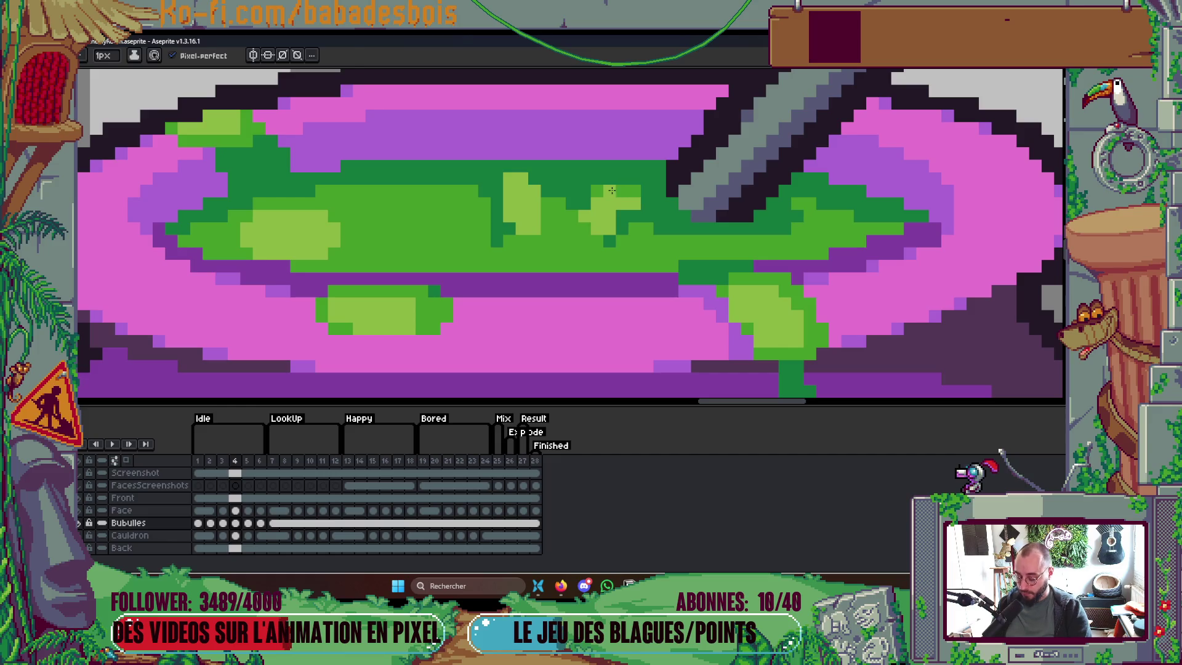
pyautogui.press('alt')
# Compare against frame 2, then darken two light-green pixels atop frame 4's liquid
pyautogui.scroll(-3, 569, 185)
pyautogui.press(',')
pyautogui.press(',')
pyautogui.press('.')
pyautogui.press('.')
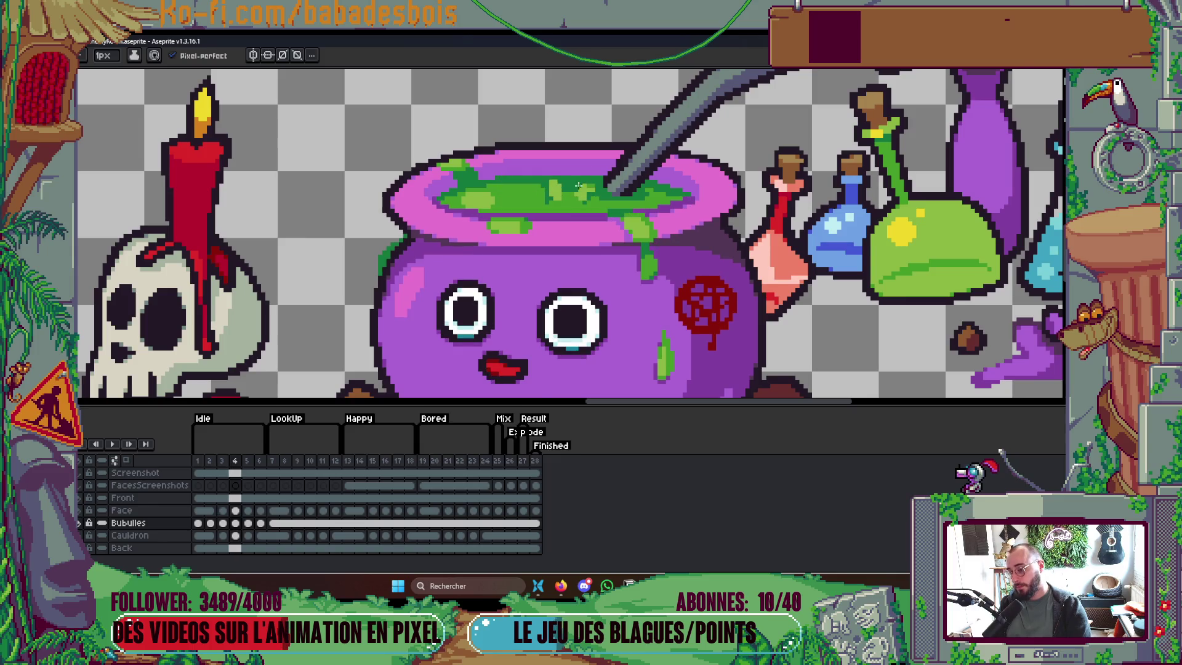
pyautogui.scroll(3, 584, 180)
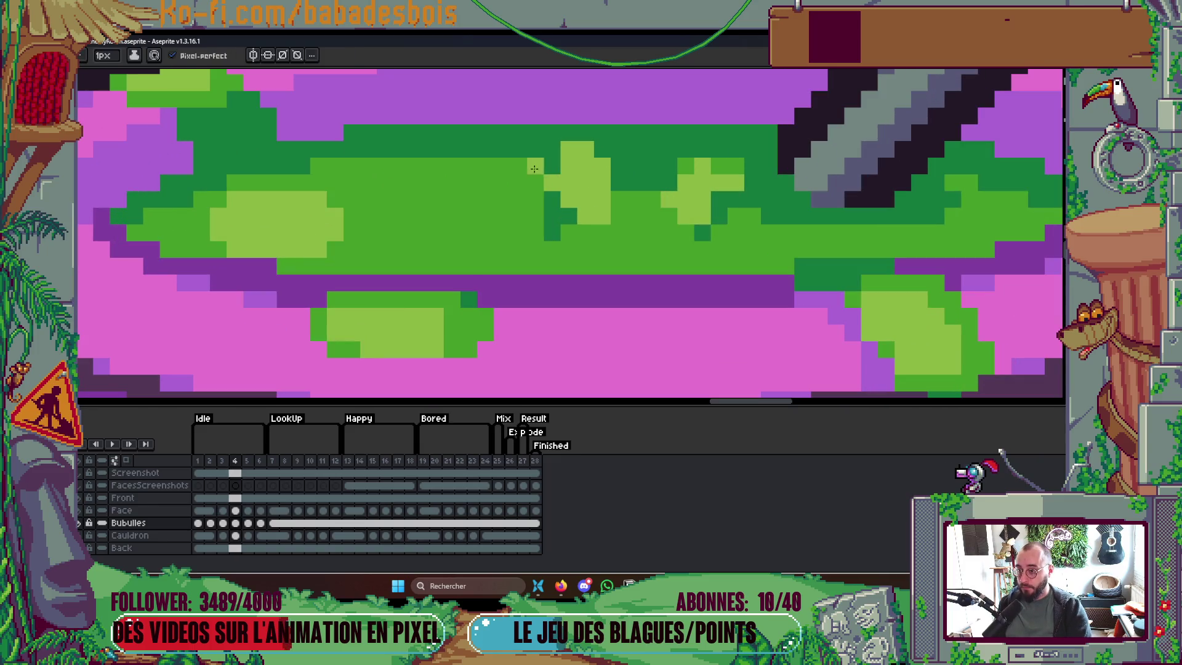
pyautogui.click(611, 149)
pyautogui.click(568, 145)
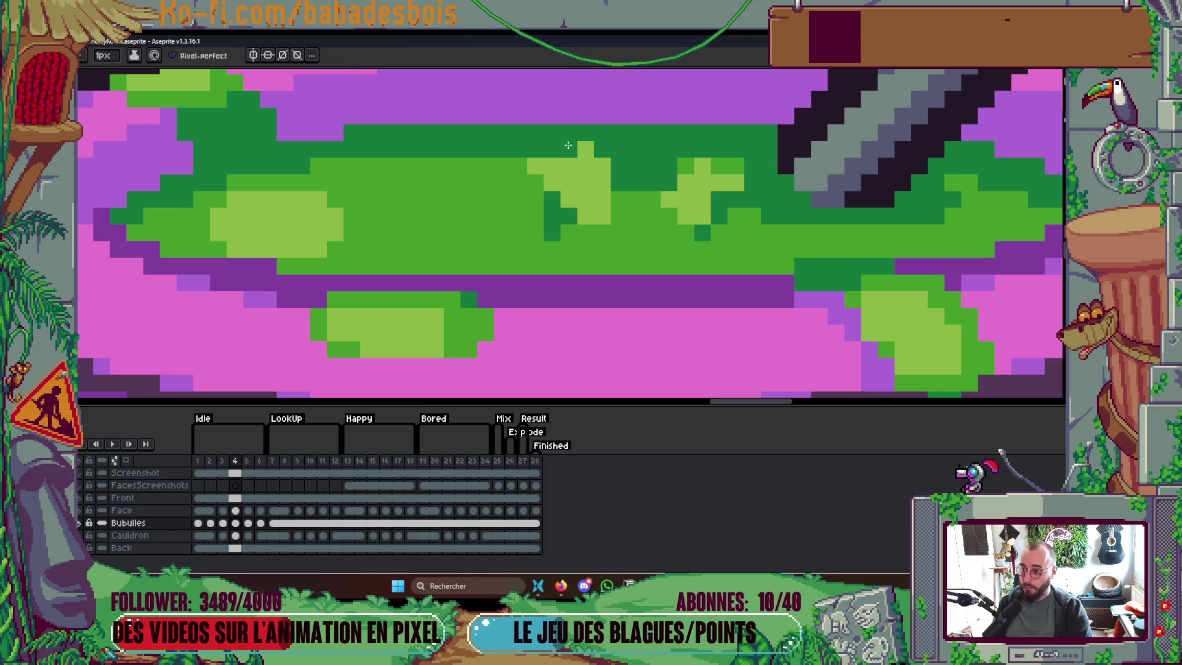
pyautogui.scroll(-5, 606, 165)
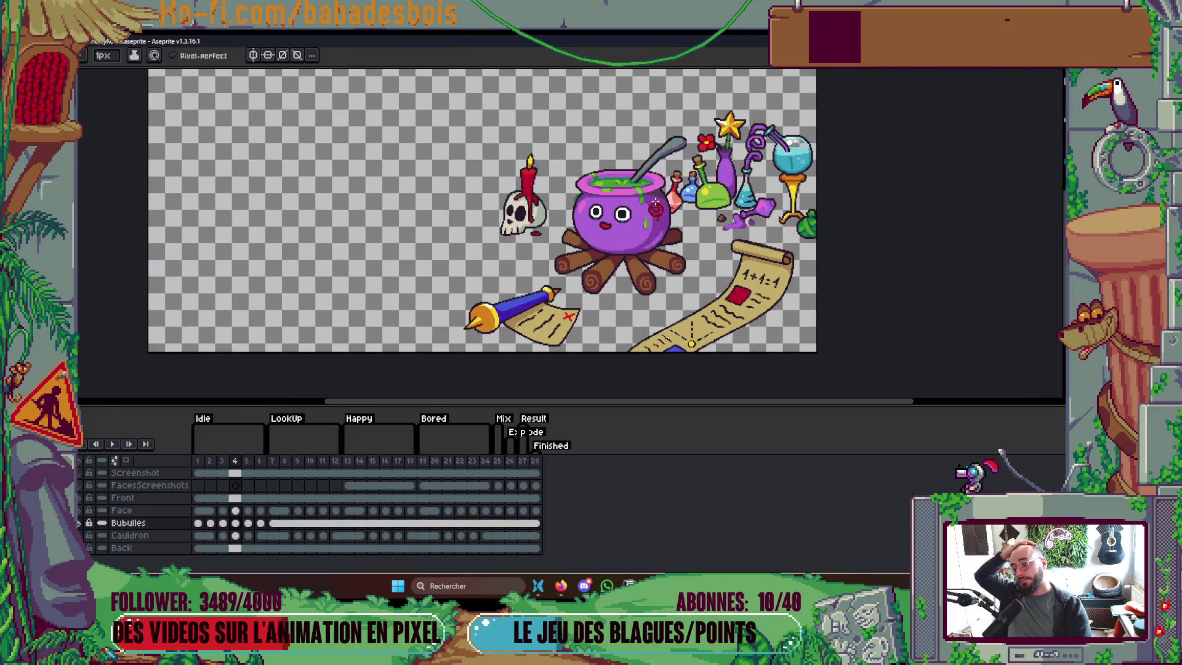